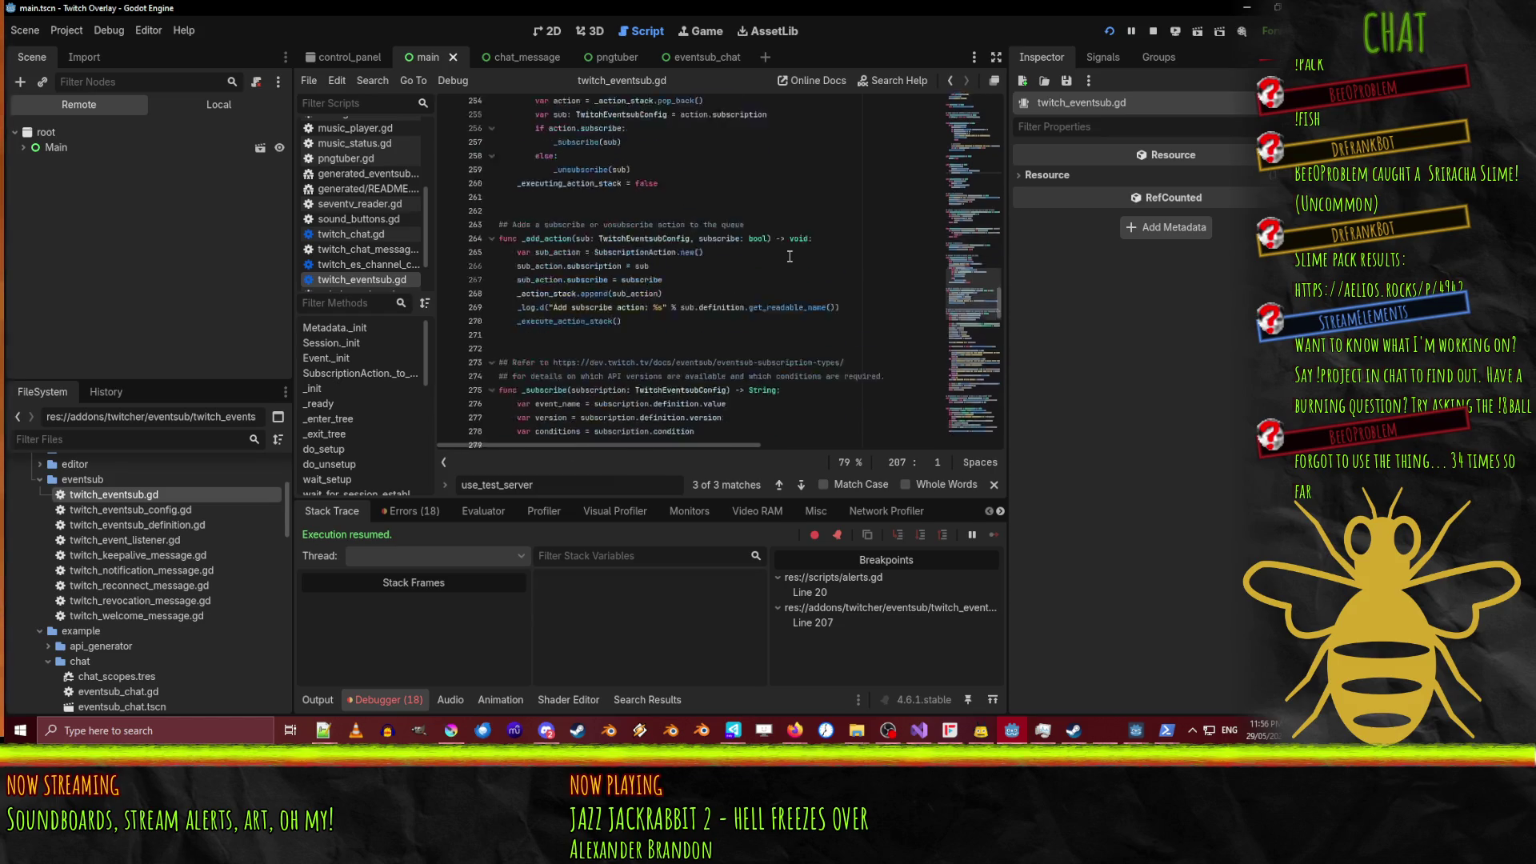
# Search twitch_eventsub.gd for 'follow' and scroll through the matches.
pyautogui.scroll(15, 790, 256)
pyautogui.click(773, 270)
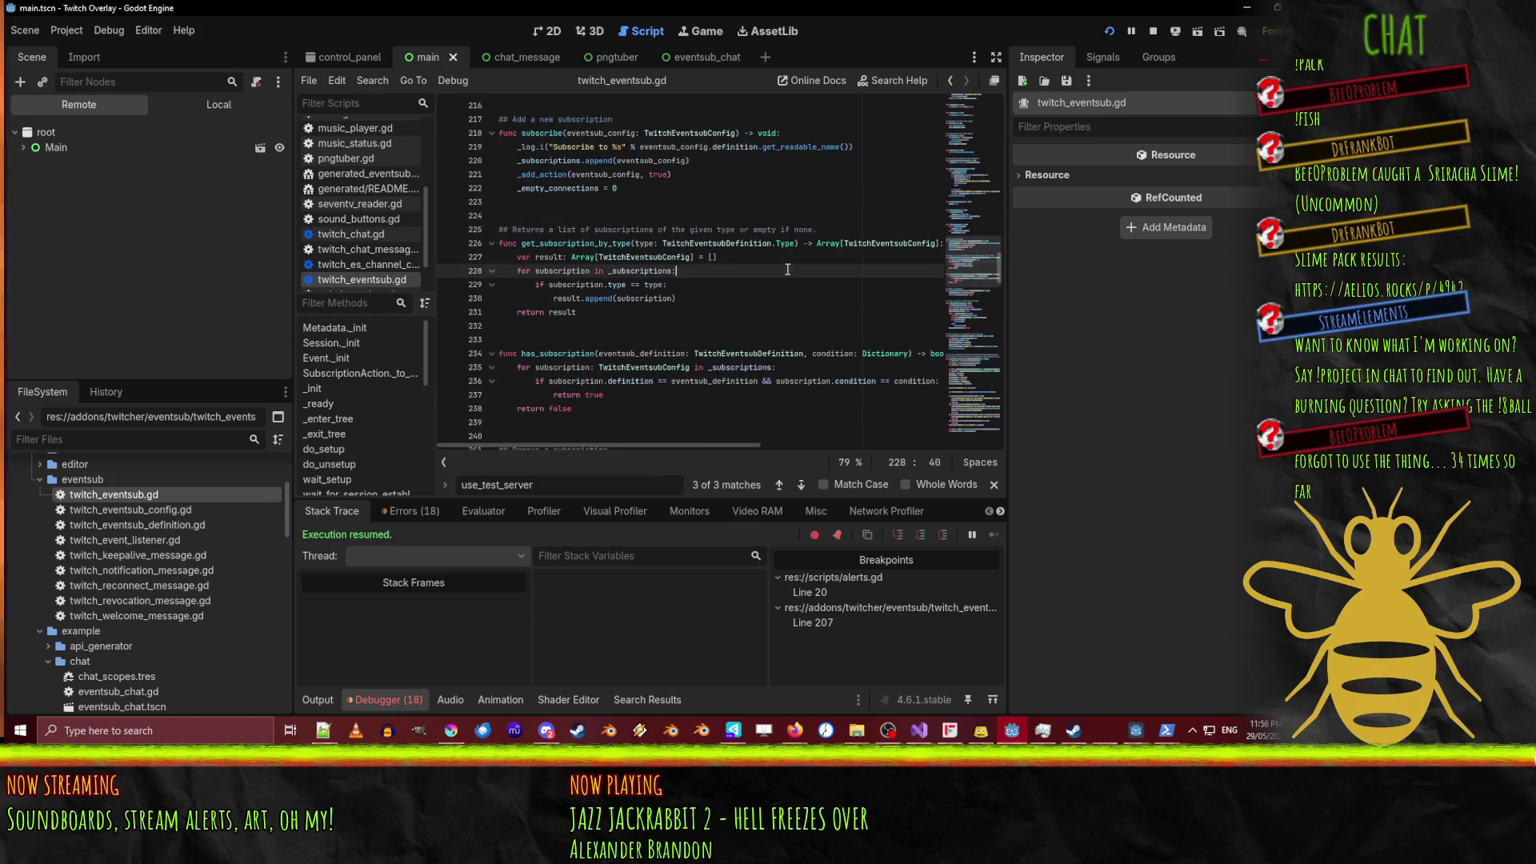
pyautogui.hotkey('ctrl', 'f')
pyautogui.write('follow')
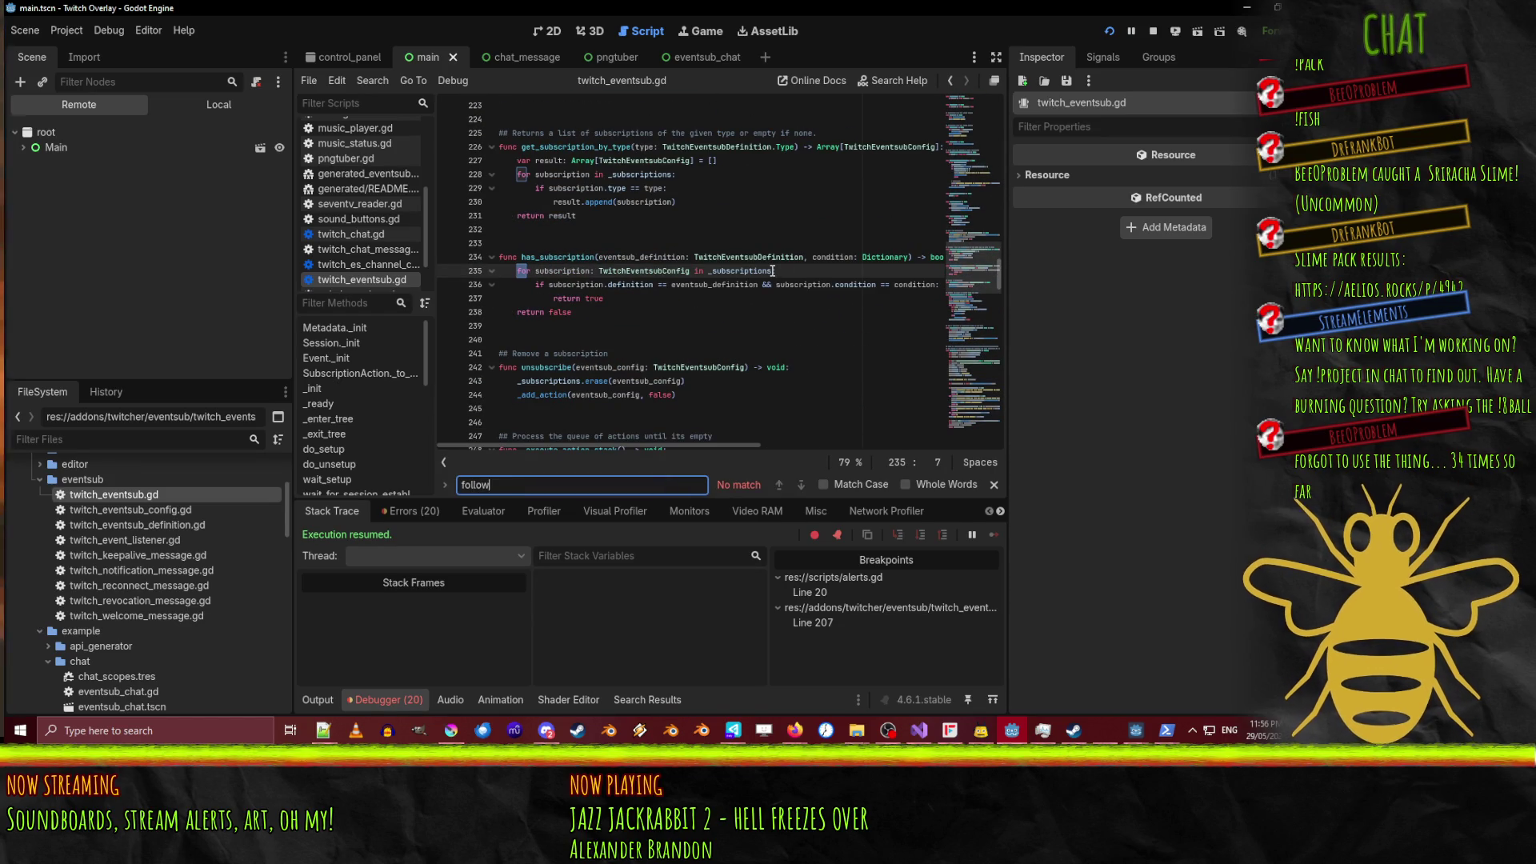
pyautogui.scroll(-16, 761, 282)
pyautogui.scroll(-20, 761, 283)
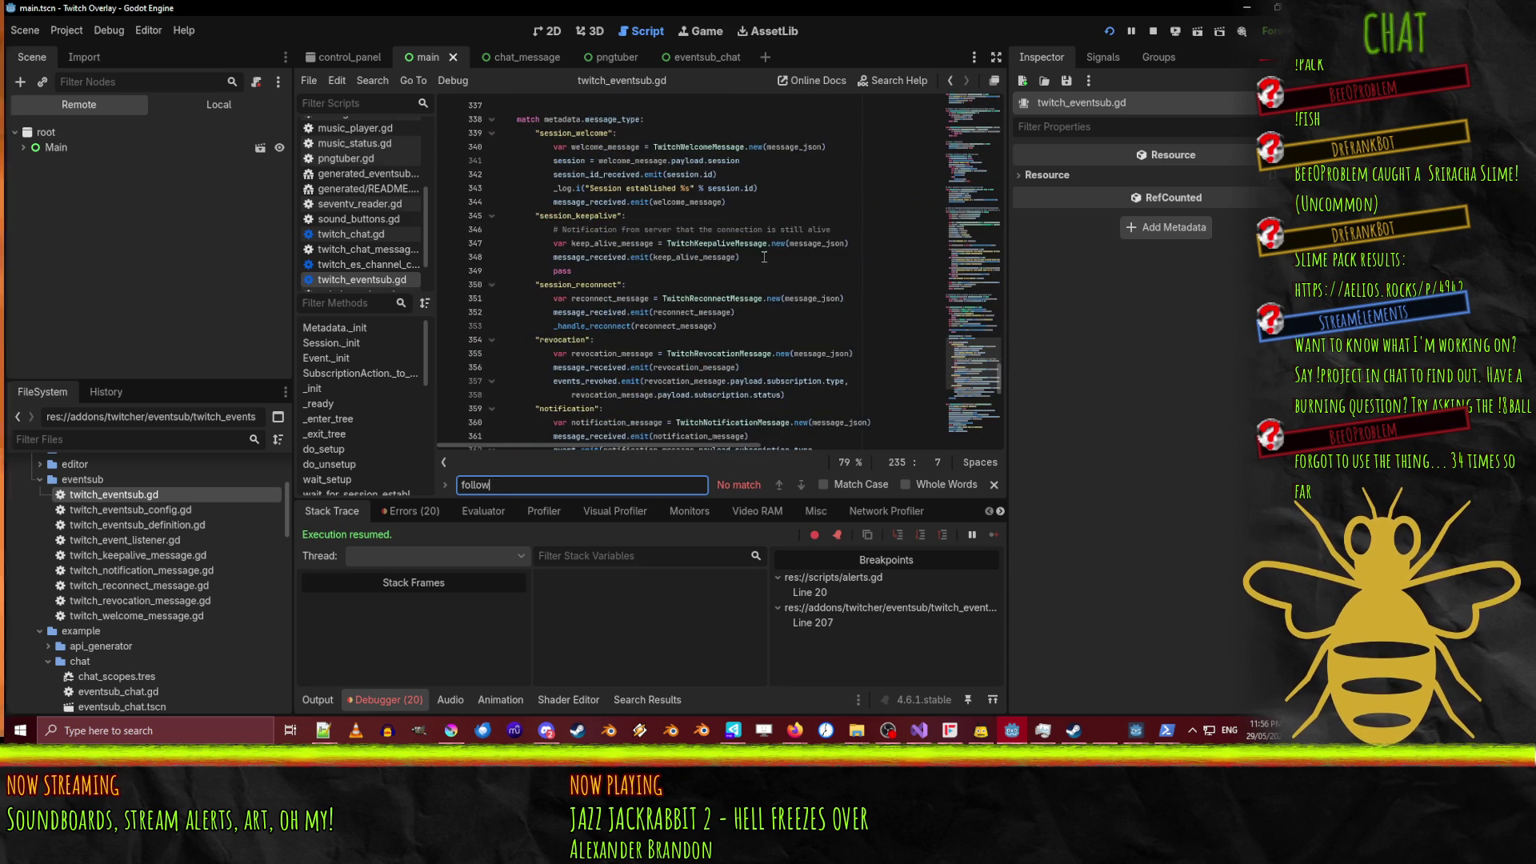
pyautogui.scroll(-5, 764, 256)
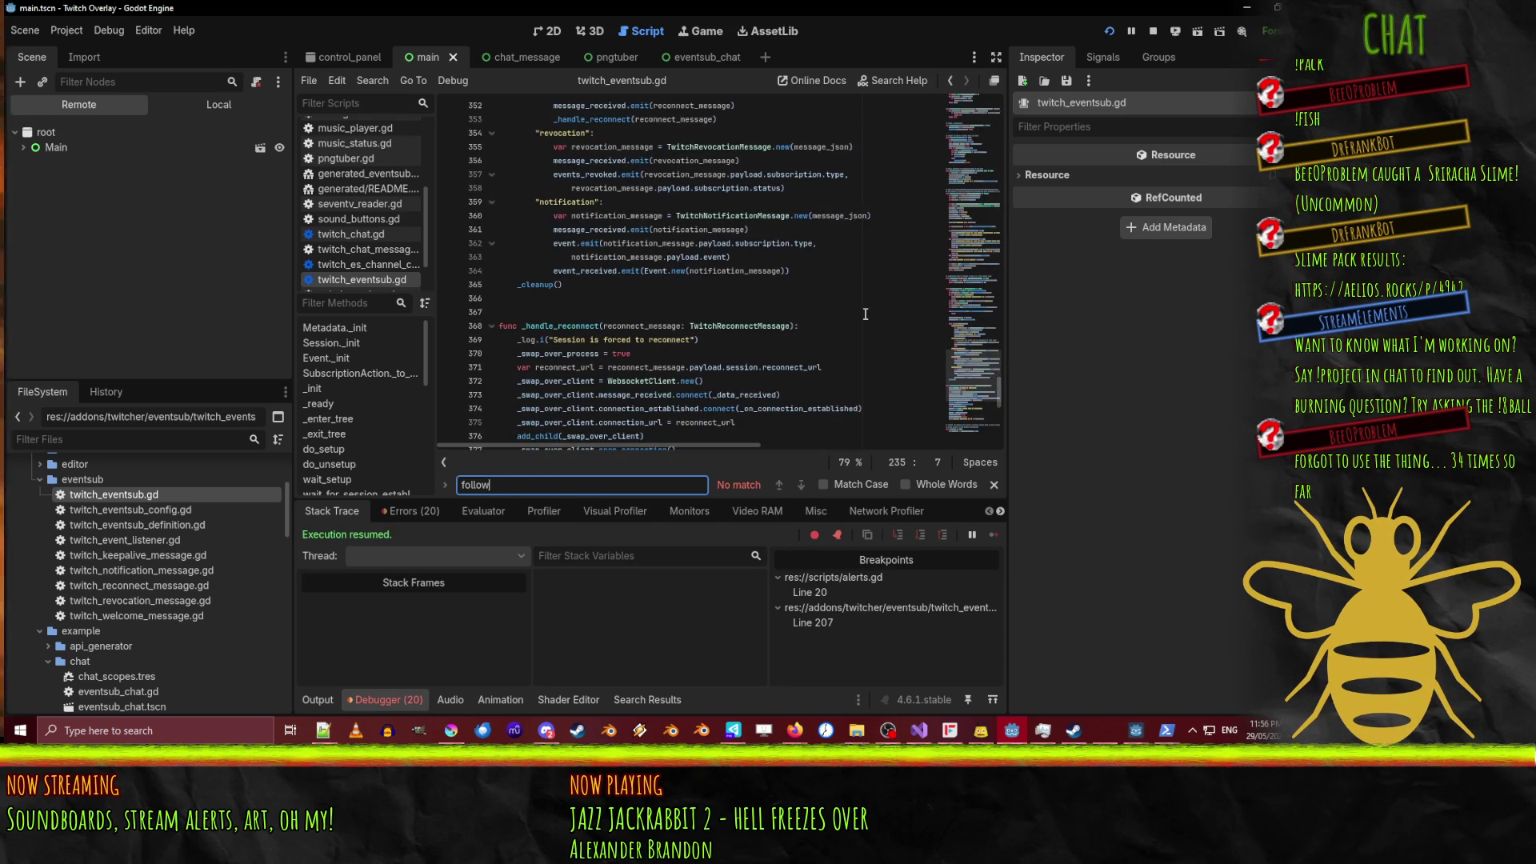
pyautogui.scroll(-8, 828, 308)
pyautogui.scroll(-5, 824, 307)
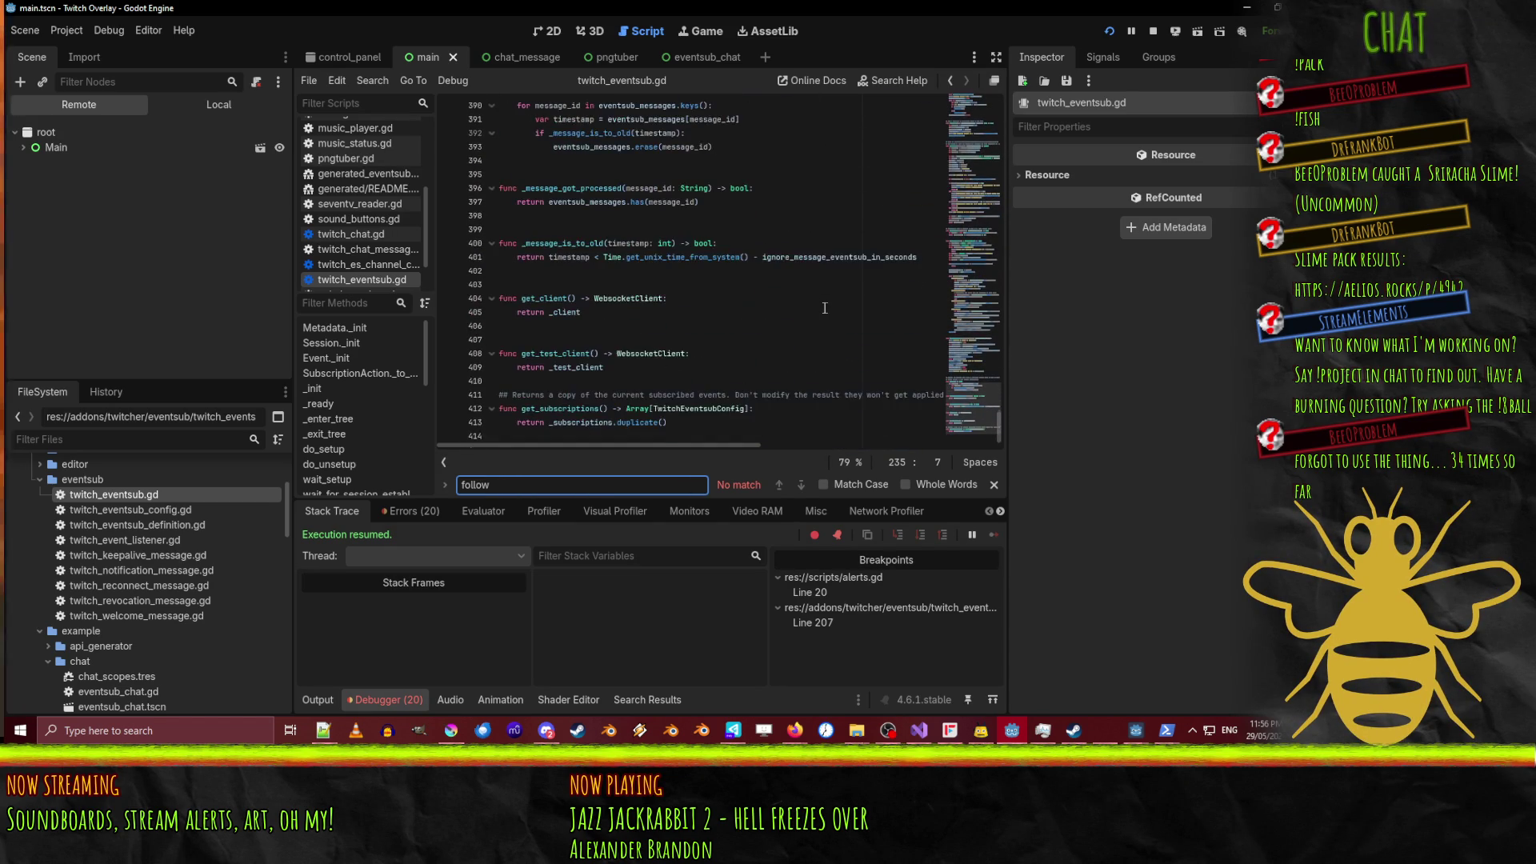
pyautogui.scroll(15, 808, 322)
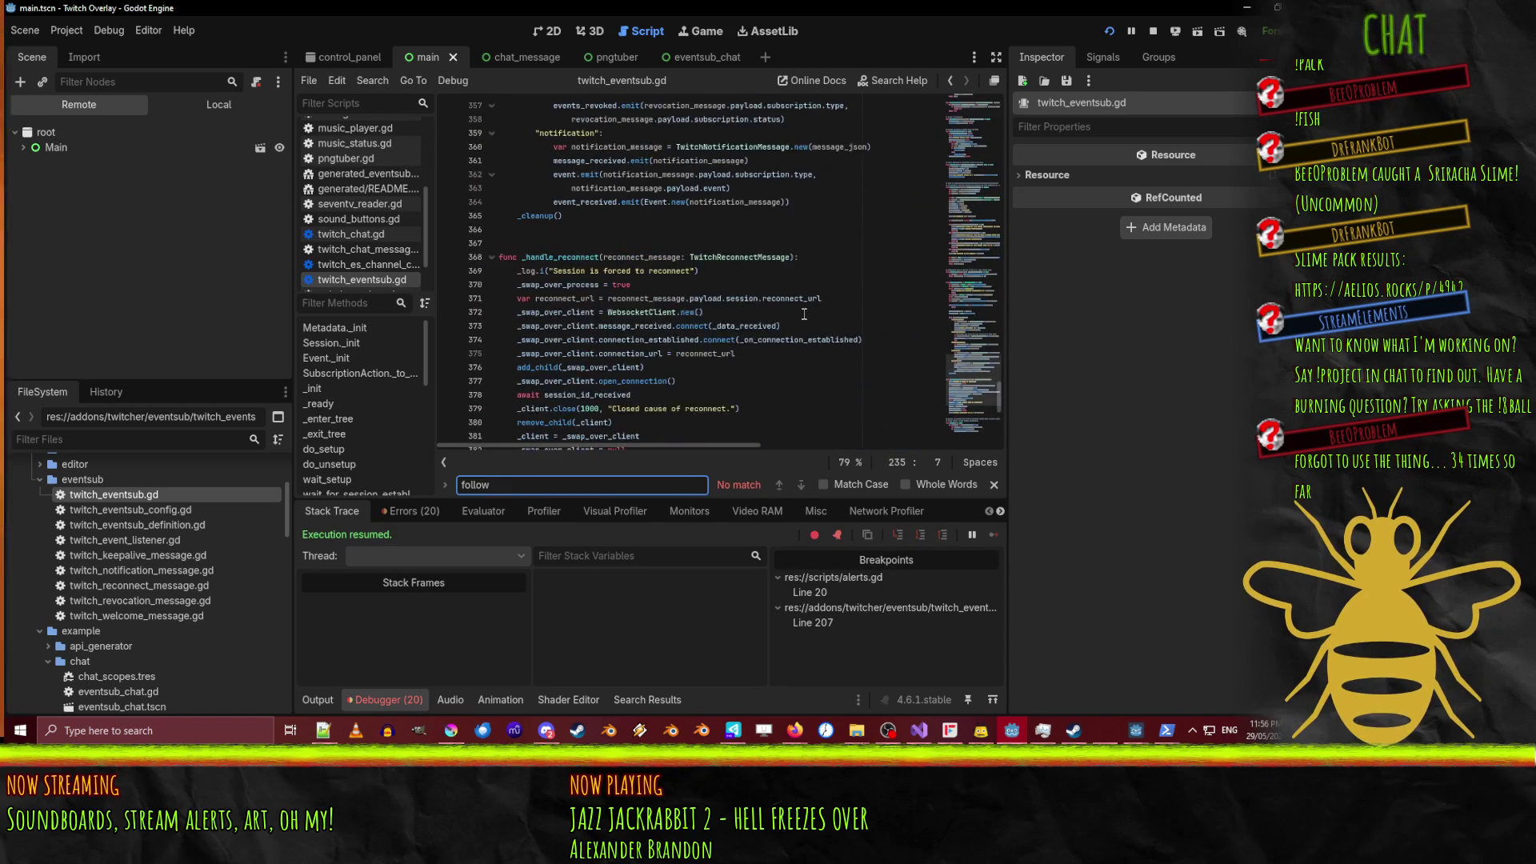
pyautogui.scroll(7, 804, 313)
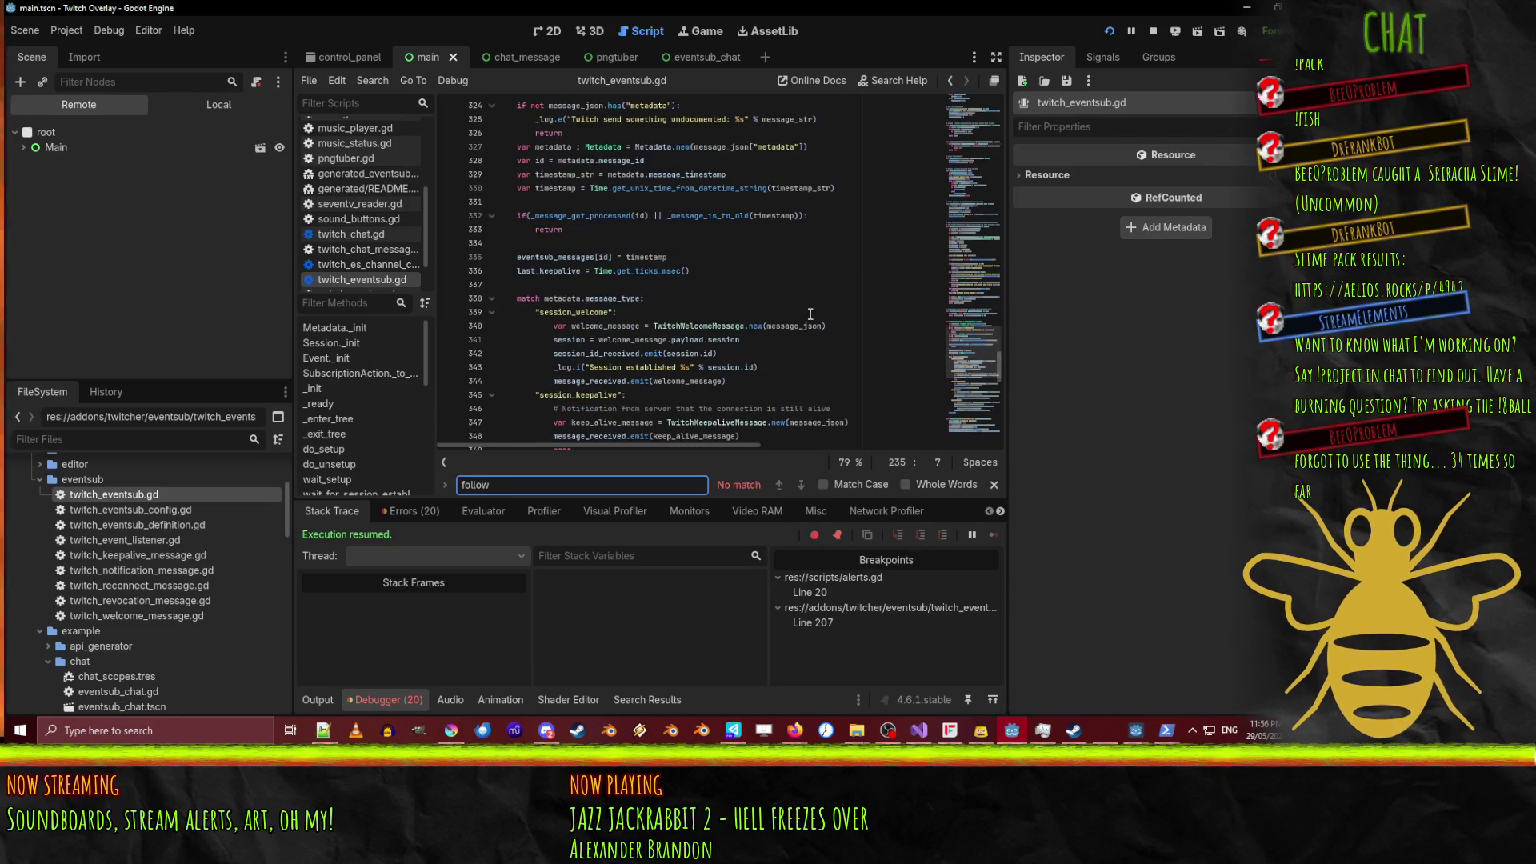
pyautogui.scroll(2, 749, 291)
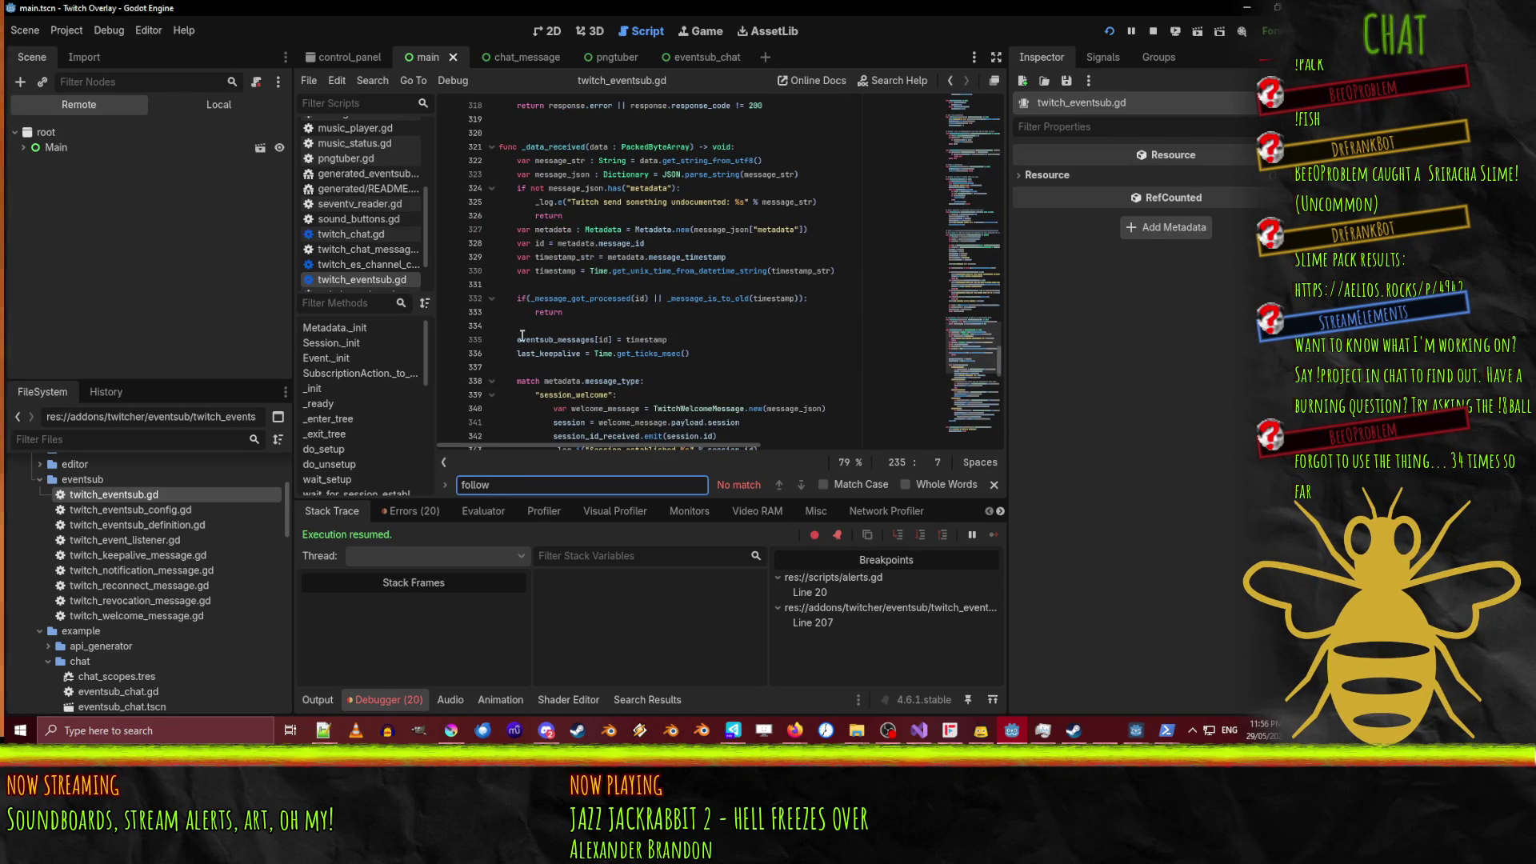
# Review the _execute_action_stack and _subscribe functions in twitch_eventsub.gd.
pyautogui.click(664, 340)
pyautogui.scroll(2, 752, 328)
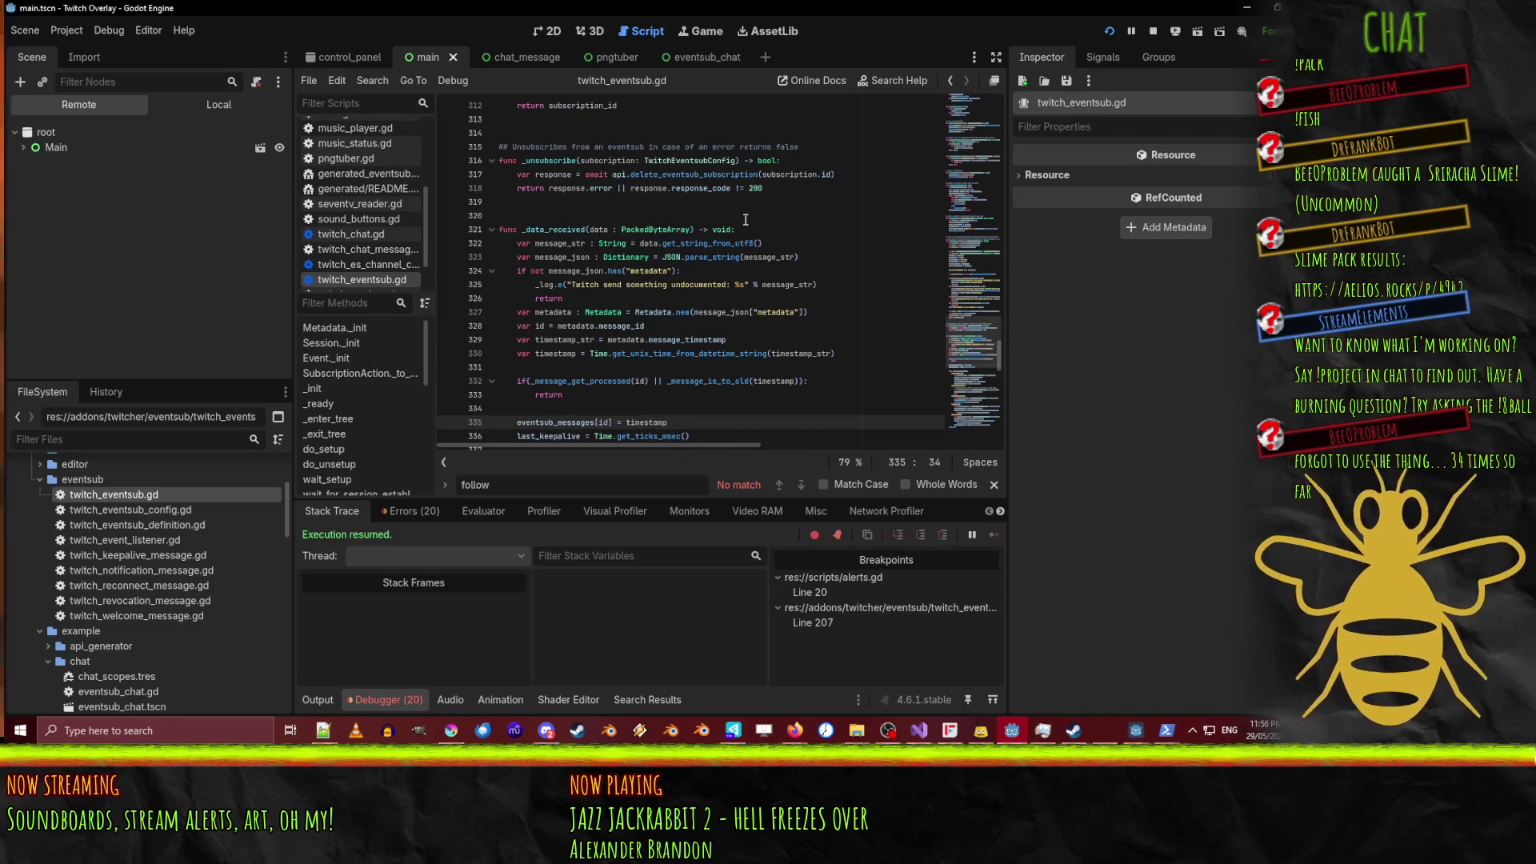
pyautogui.scroll(-1, 745, 219)
pyautogui.moveTo(616, 206)
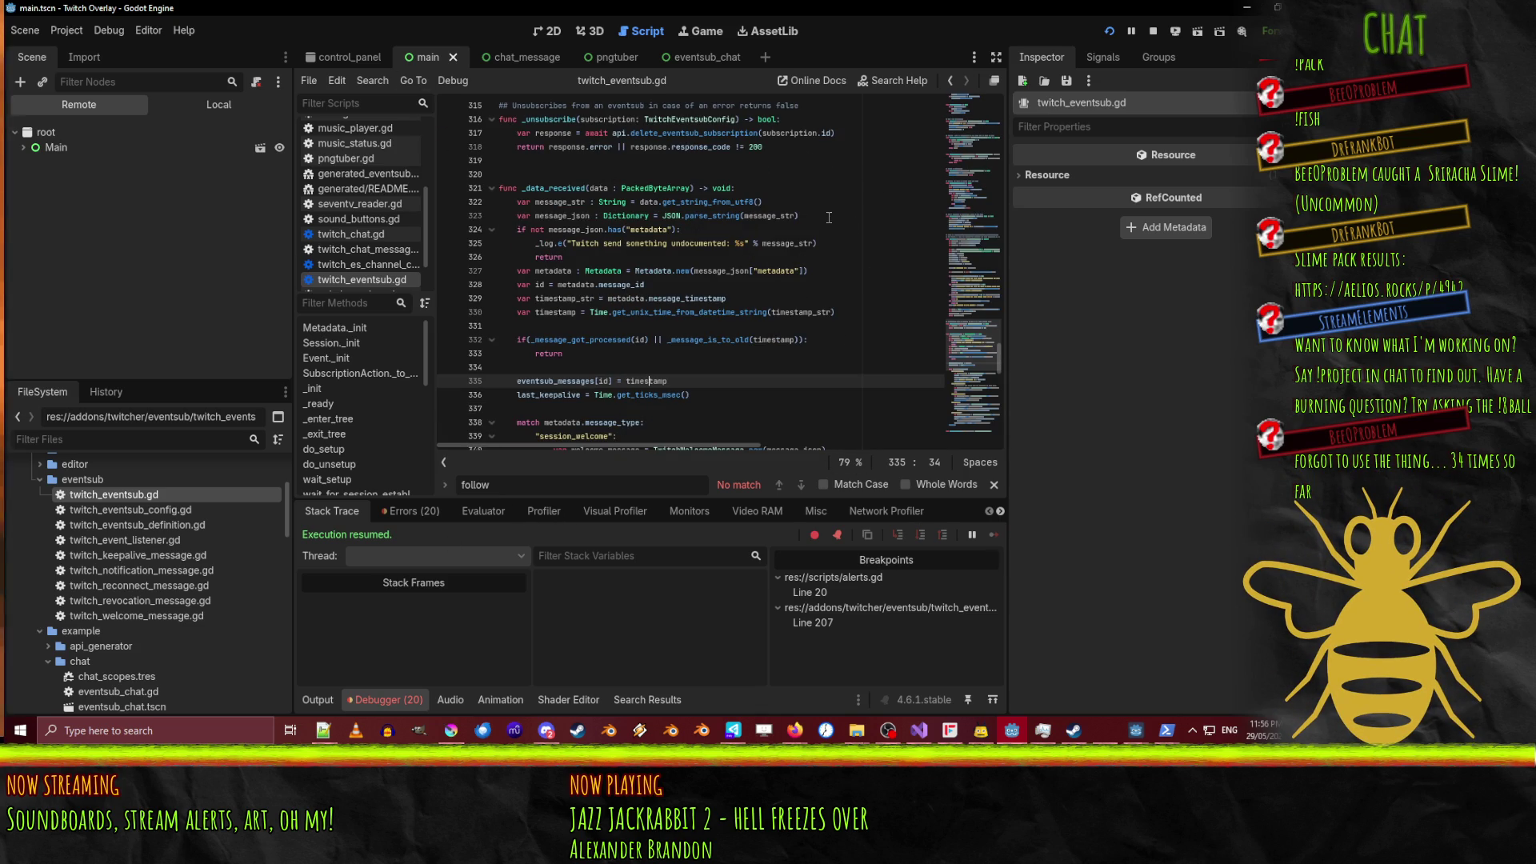
pyautogui.scroll(9, 828, 240)
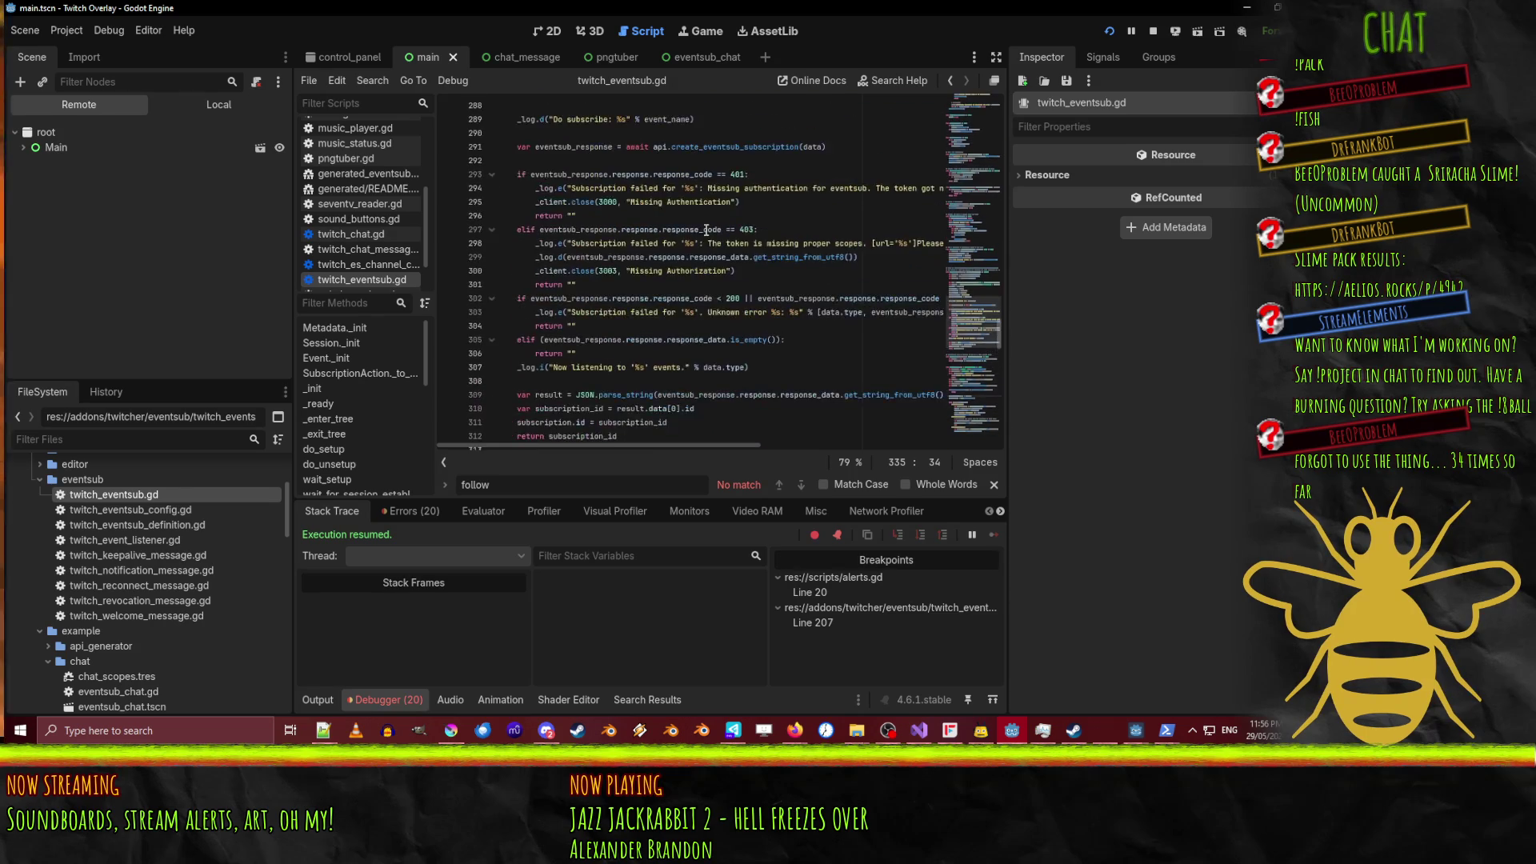
pyautogui.scroll(8, 707, 230)
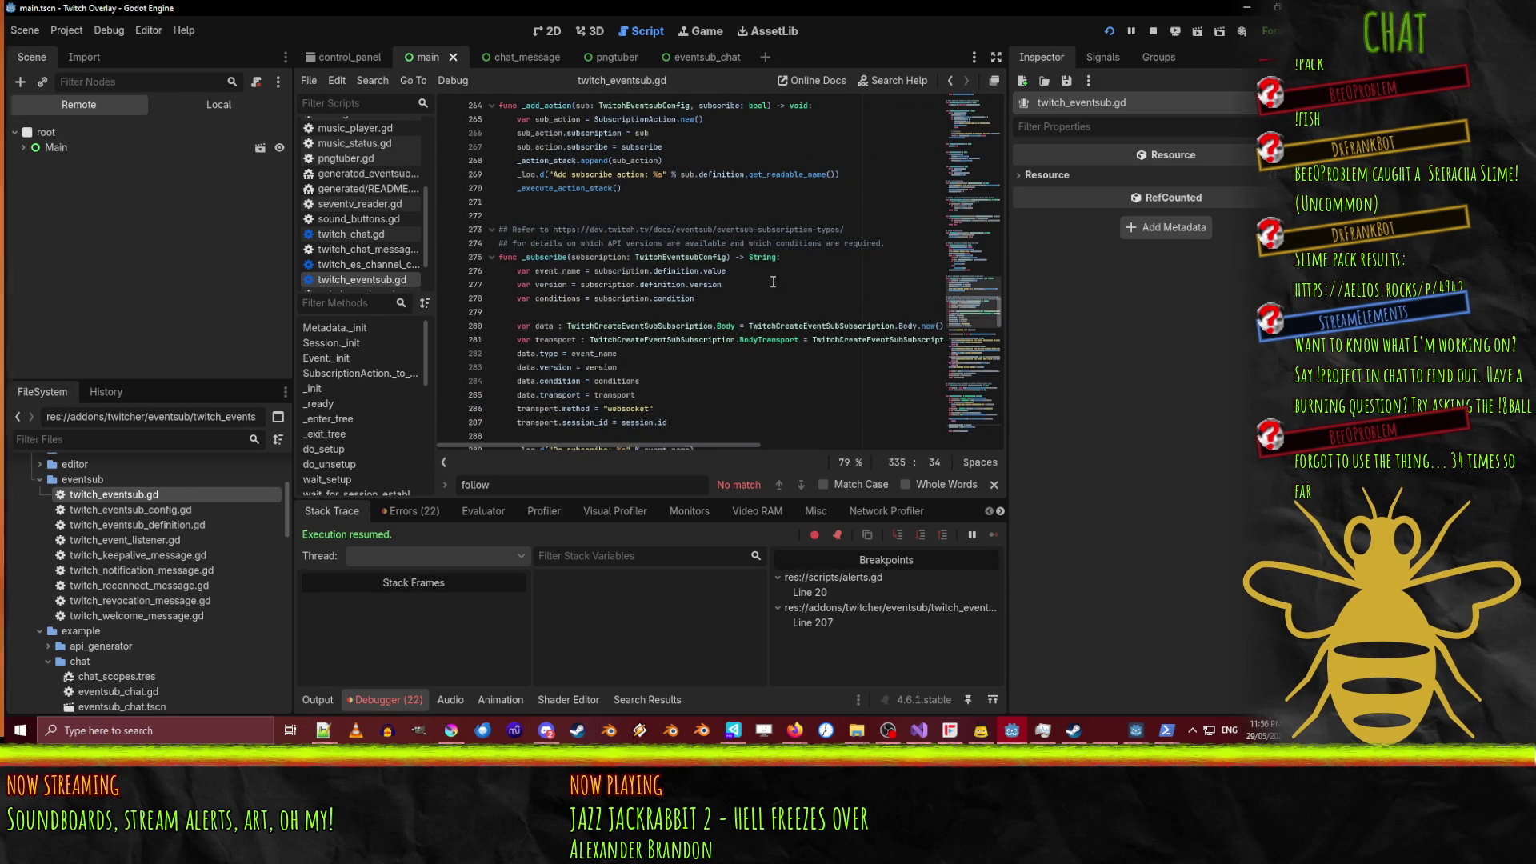
pyautogui.scroll(-4, 799, 275)
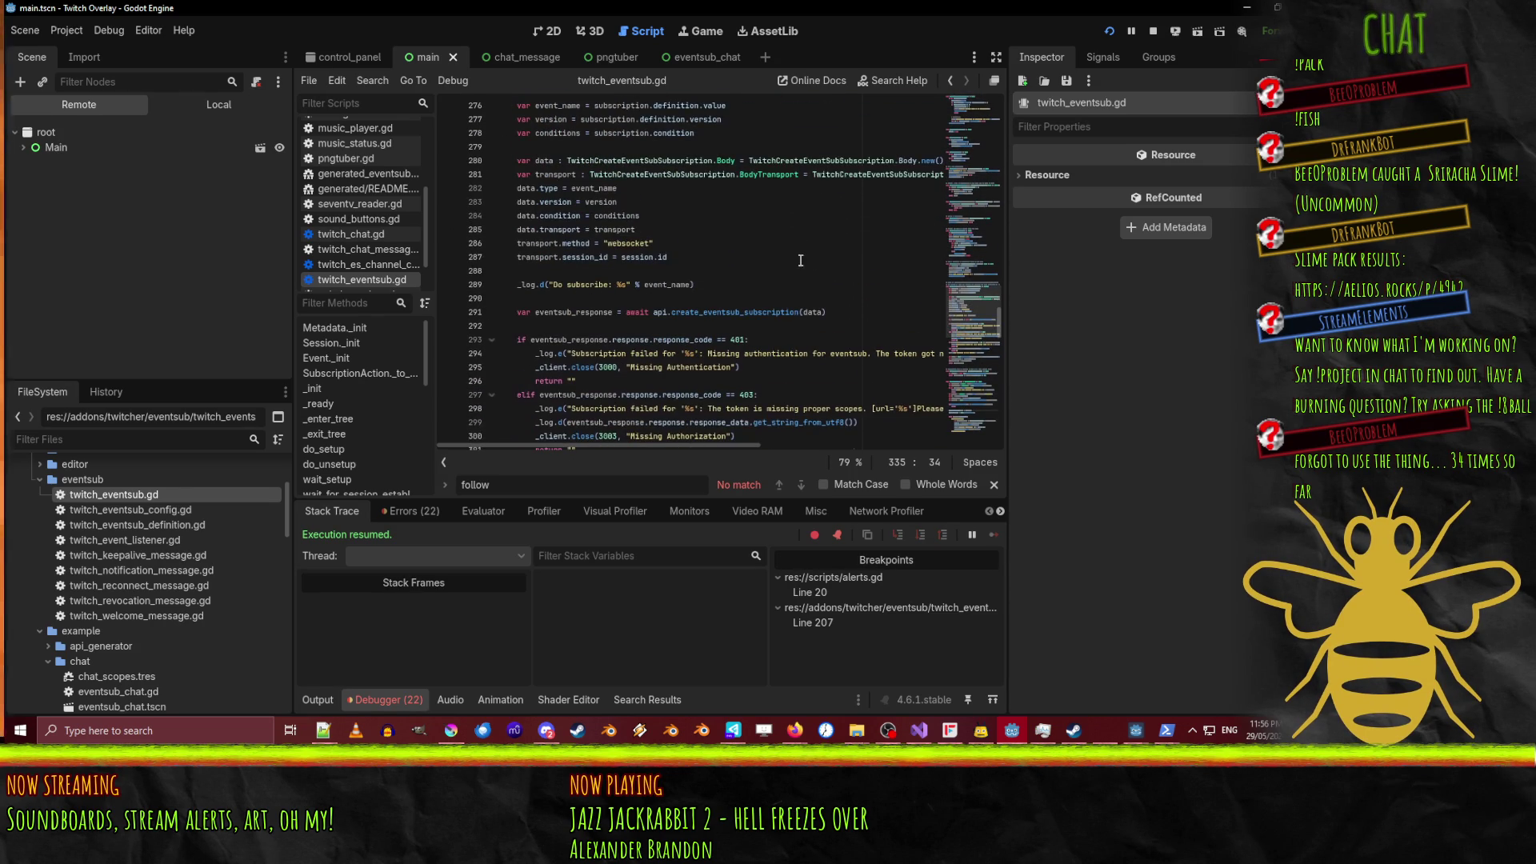
pyautogui.scroll(-5, 800, 260)
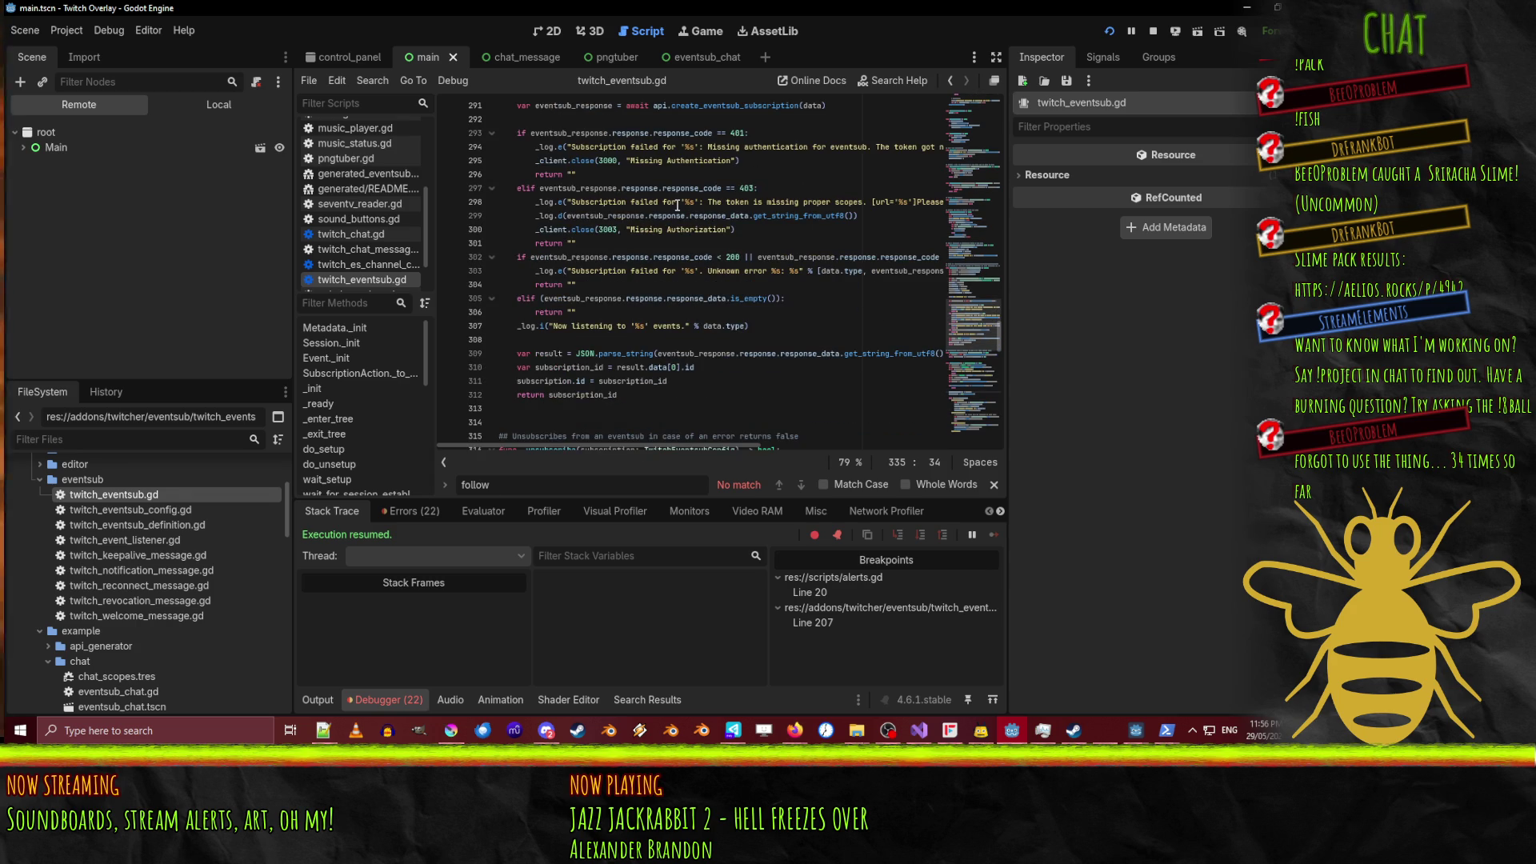
pyautogui.scroll(8, 780, 404)
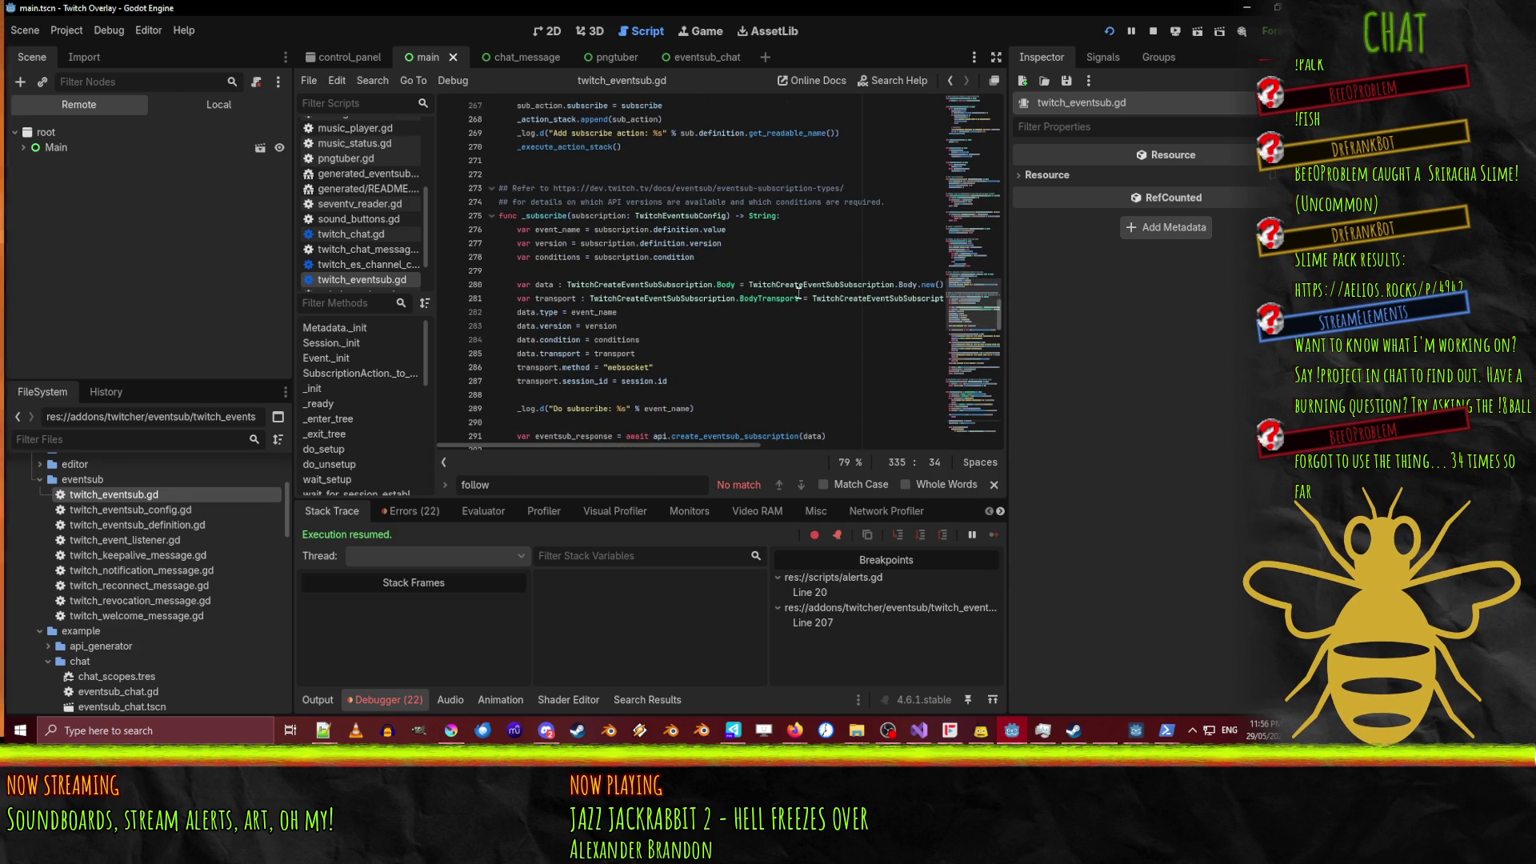
pyautogui.scroll(7, 800, 297)
pyautogui.scroll(-7, 770, 394)
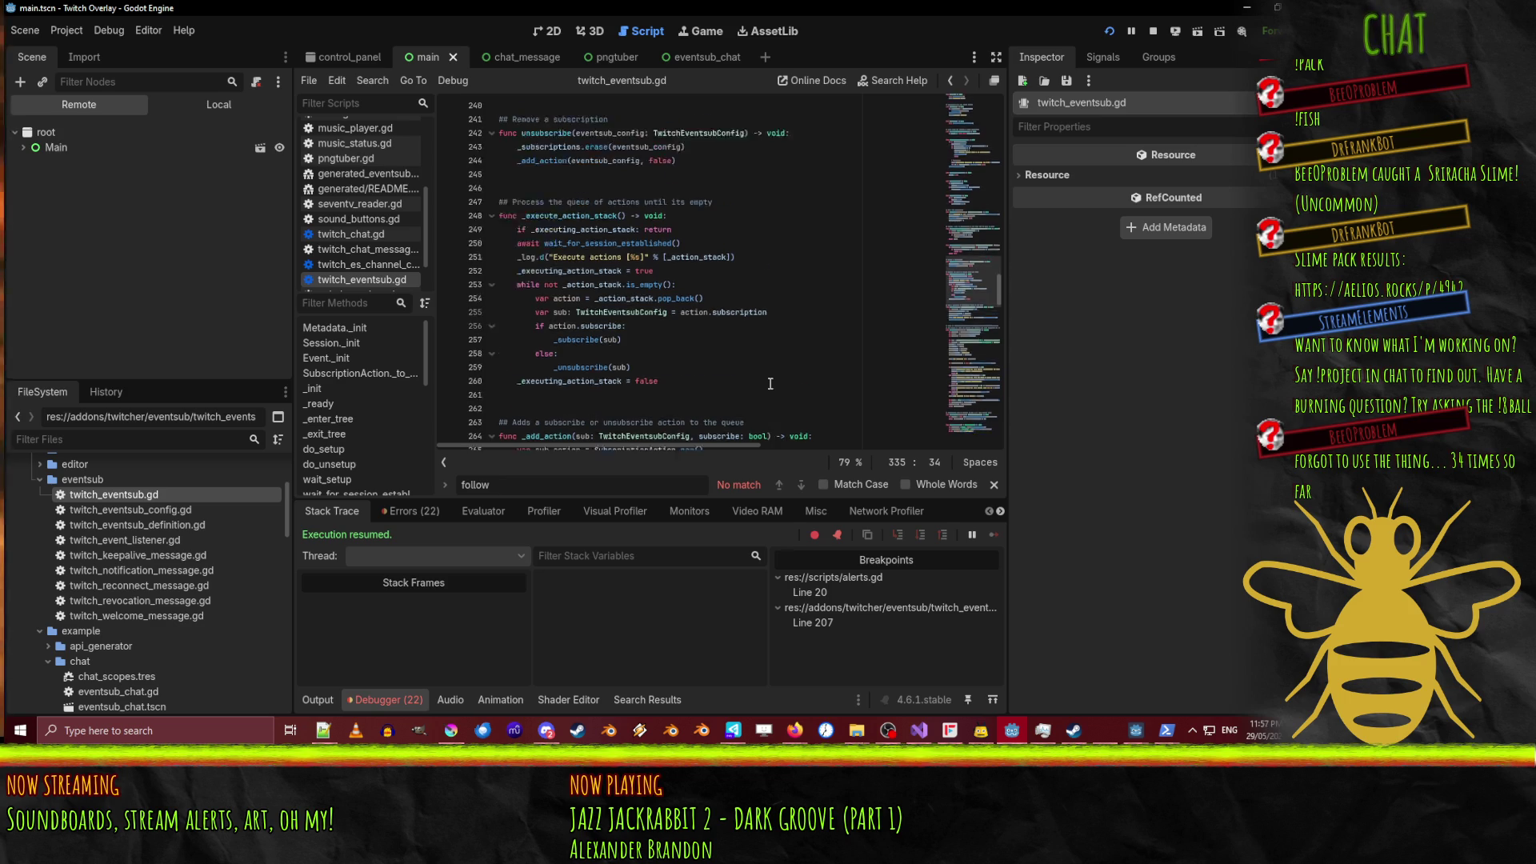
# Set a breakpoint at the start of _subscribe and bring the PowerShell window forward.
pyautogui.click(447, 229)
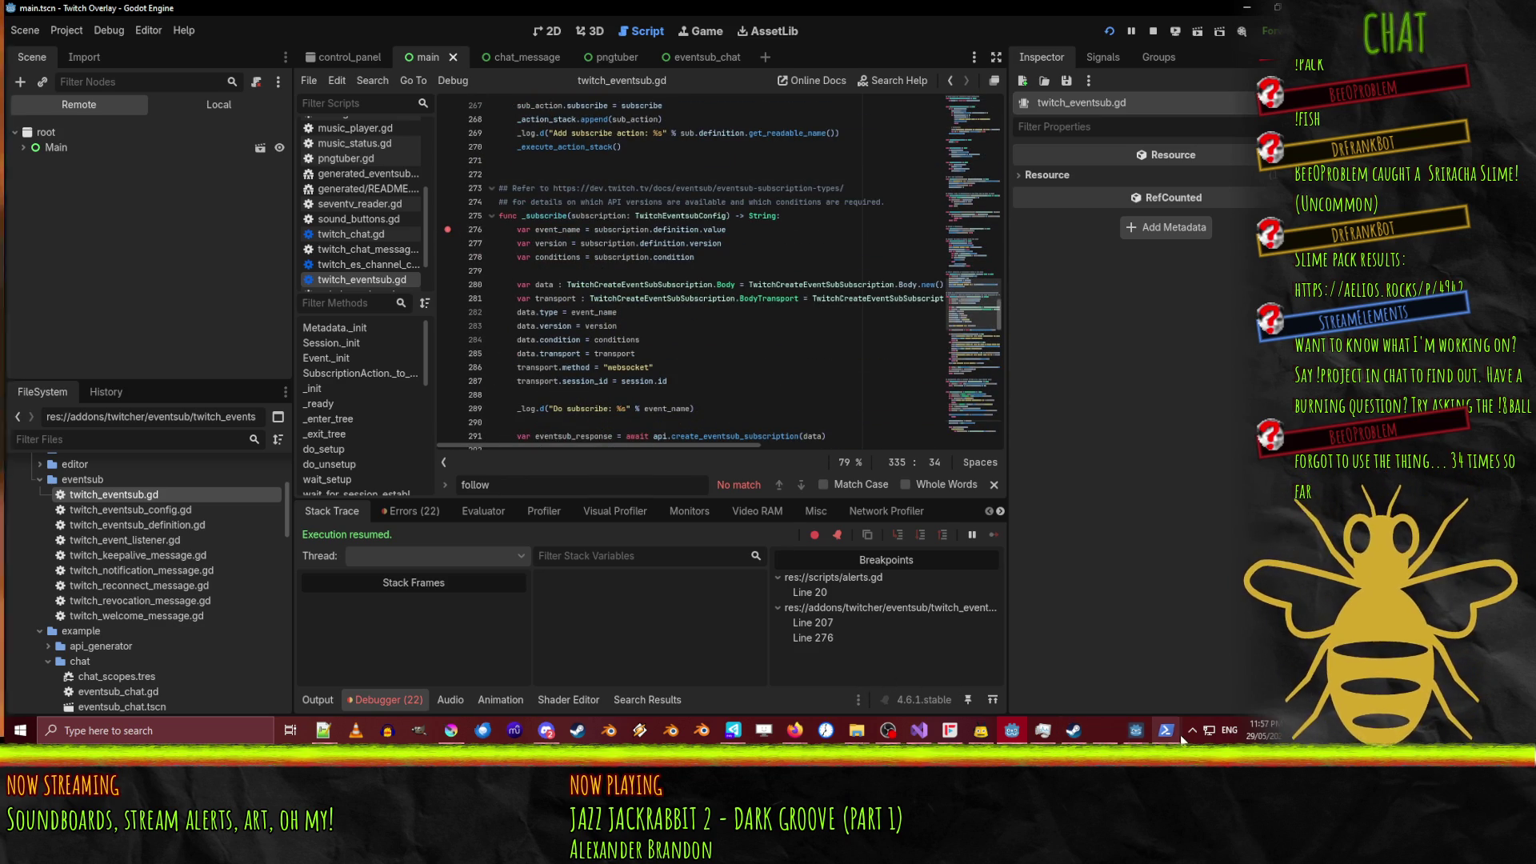
pyautogui.moveTo(1166, 730)
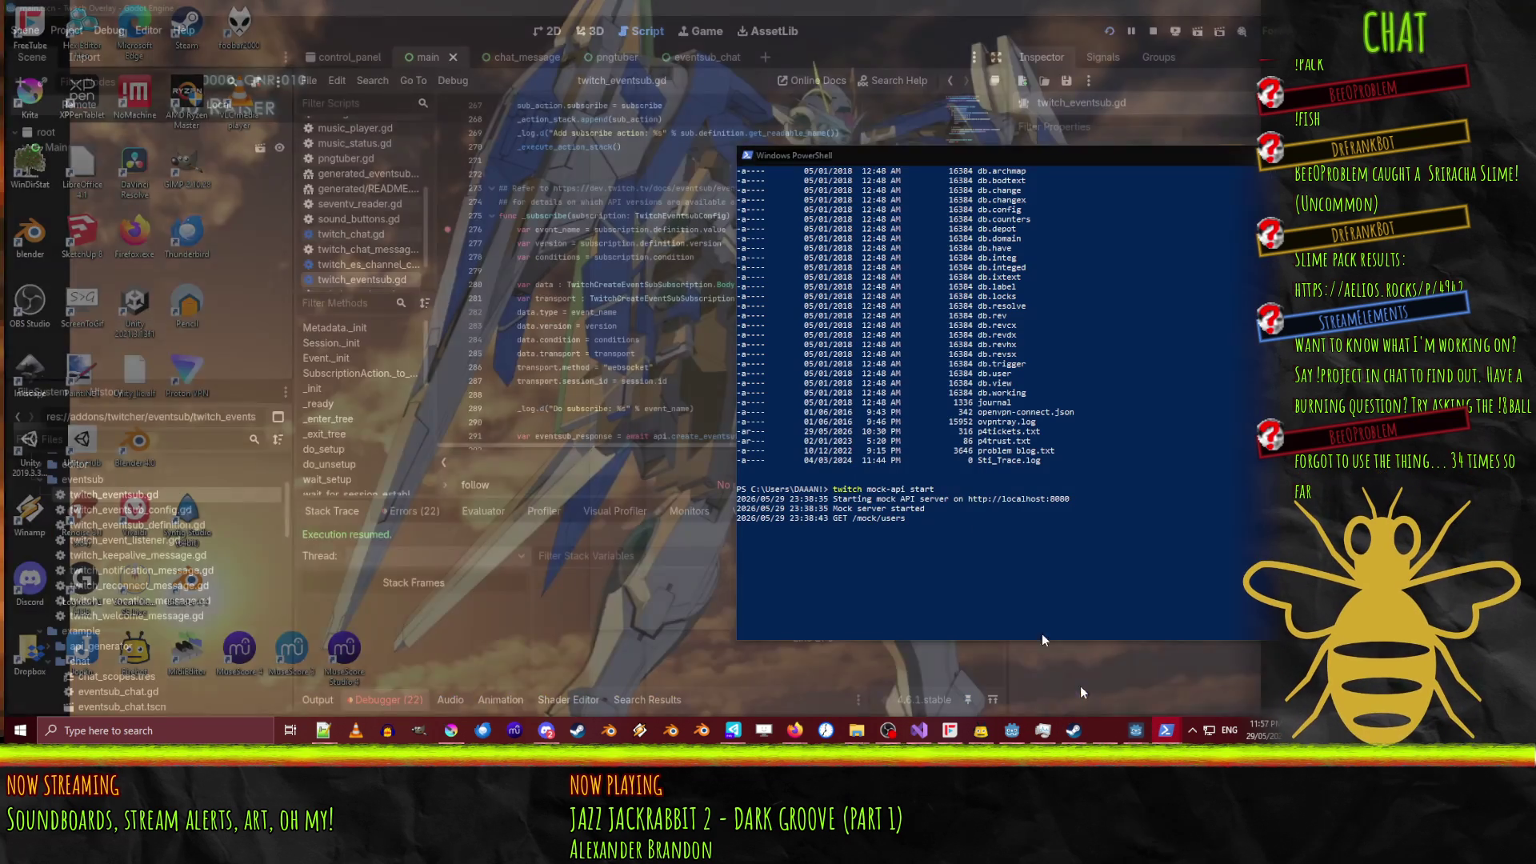
pyautogui.click(1082, 692)
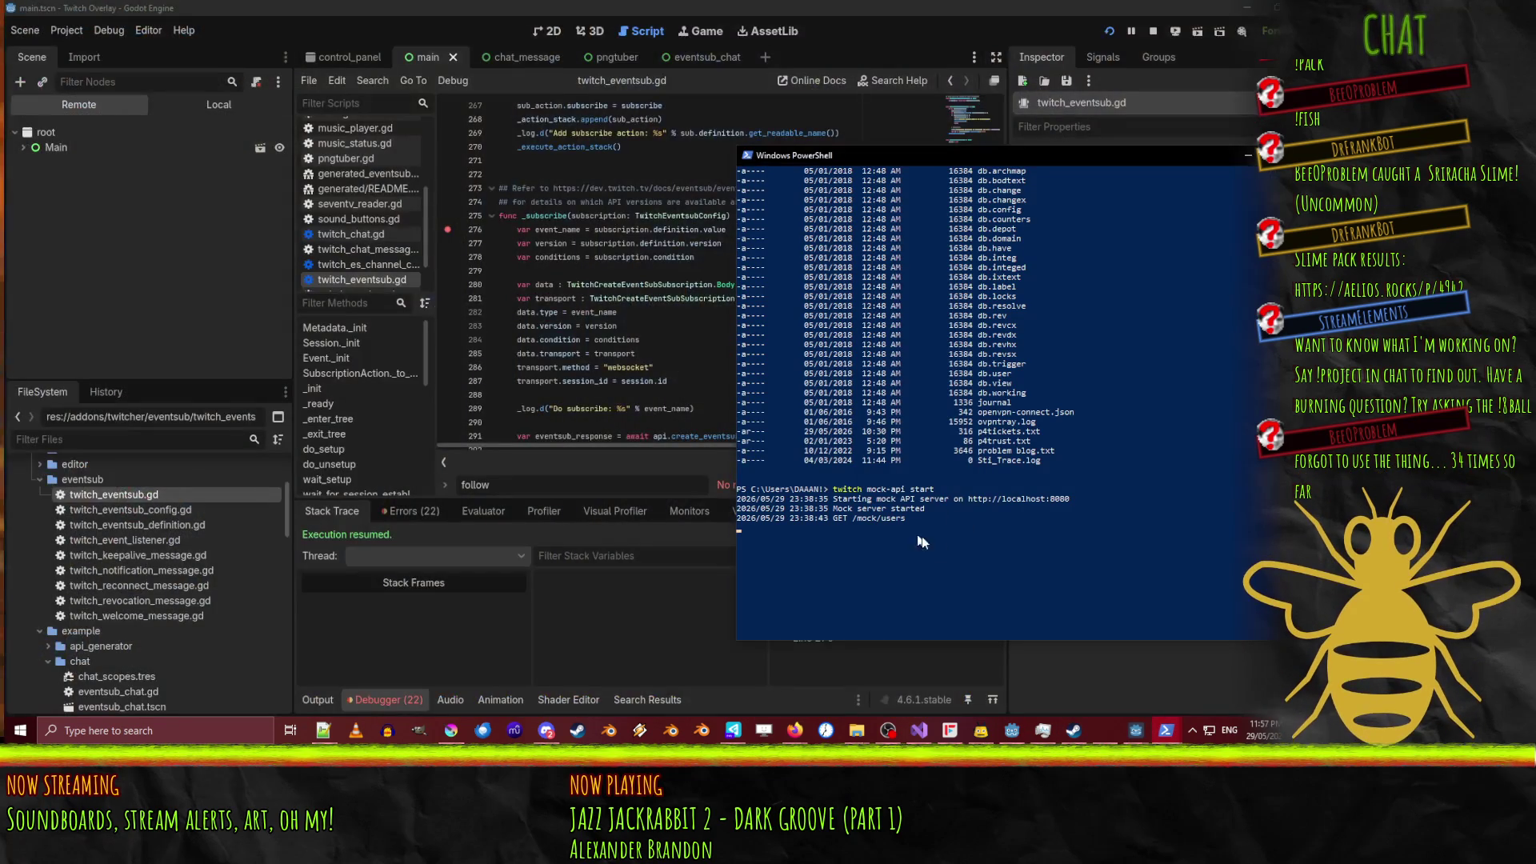
pyautogui.moveTo(1166, 730)
pyautogui.click(1116, 672)
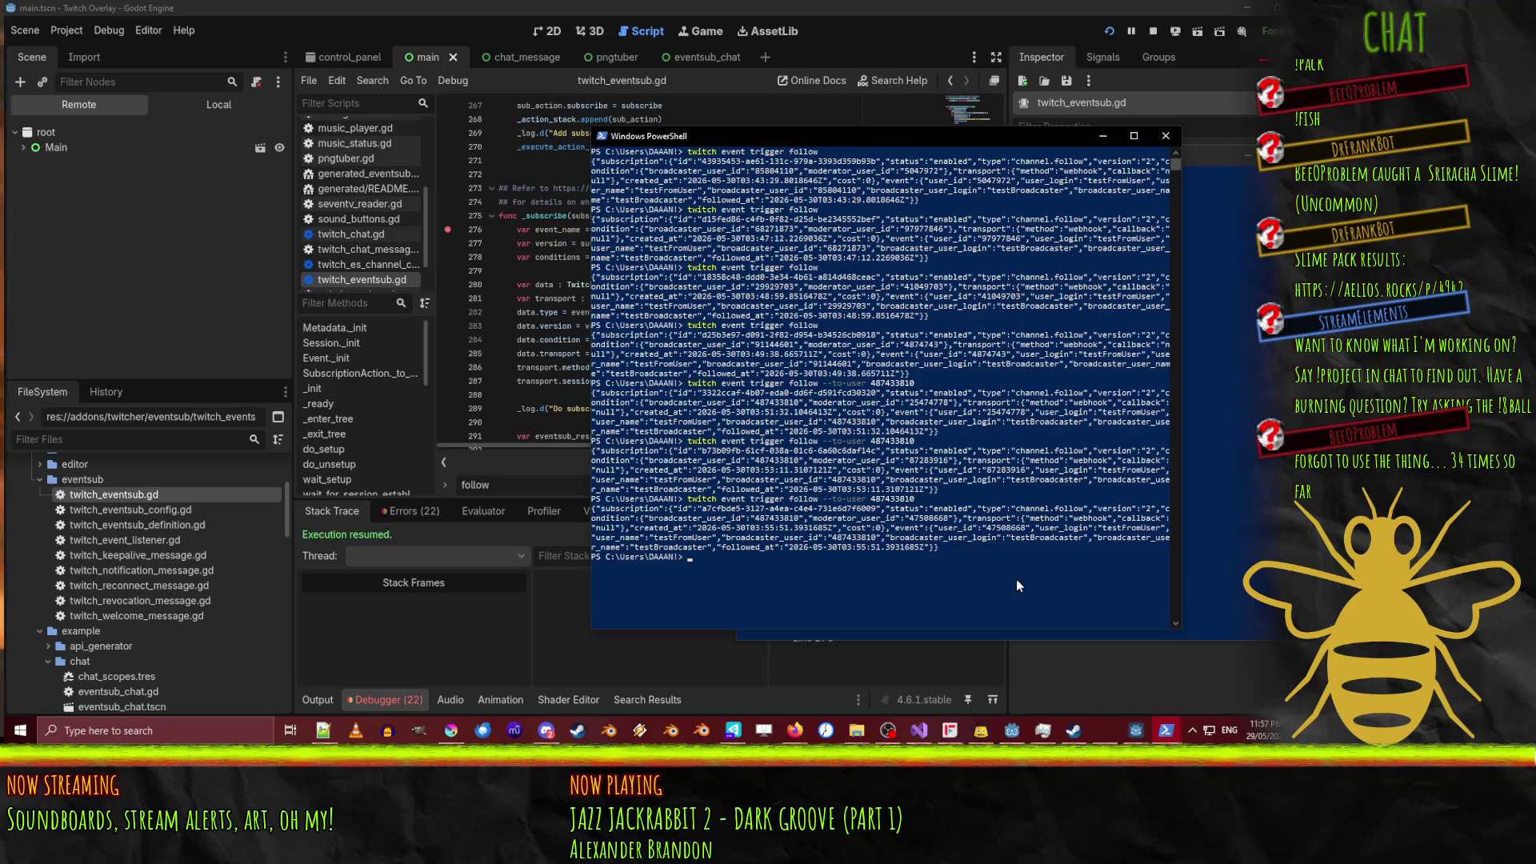
# Rerun the Twitch CLI trigger with 'subscribe' instead of 'follow', then return to Godot.
pyautogui.press('Up')
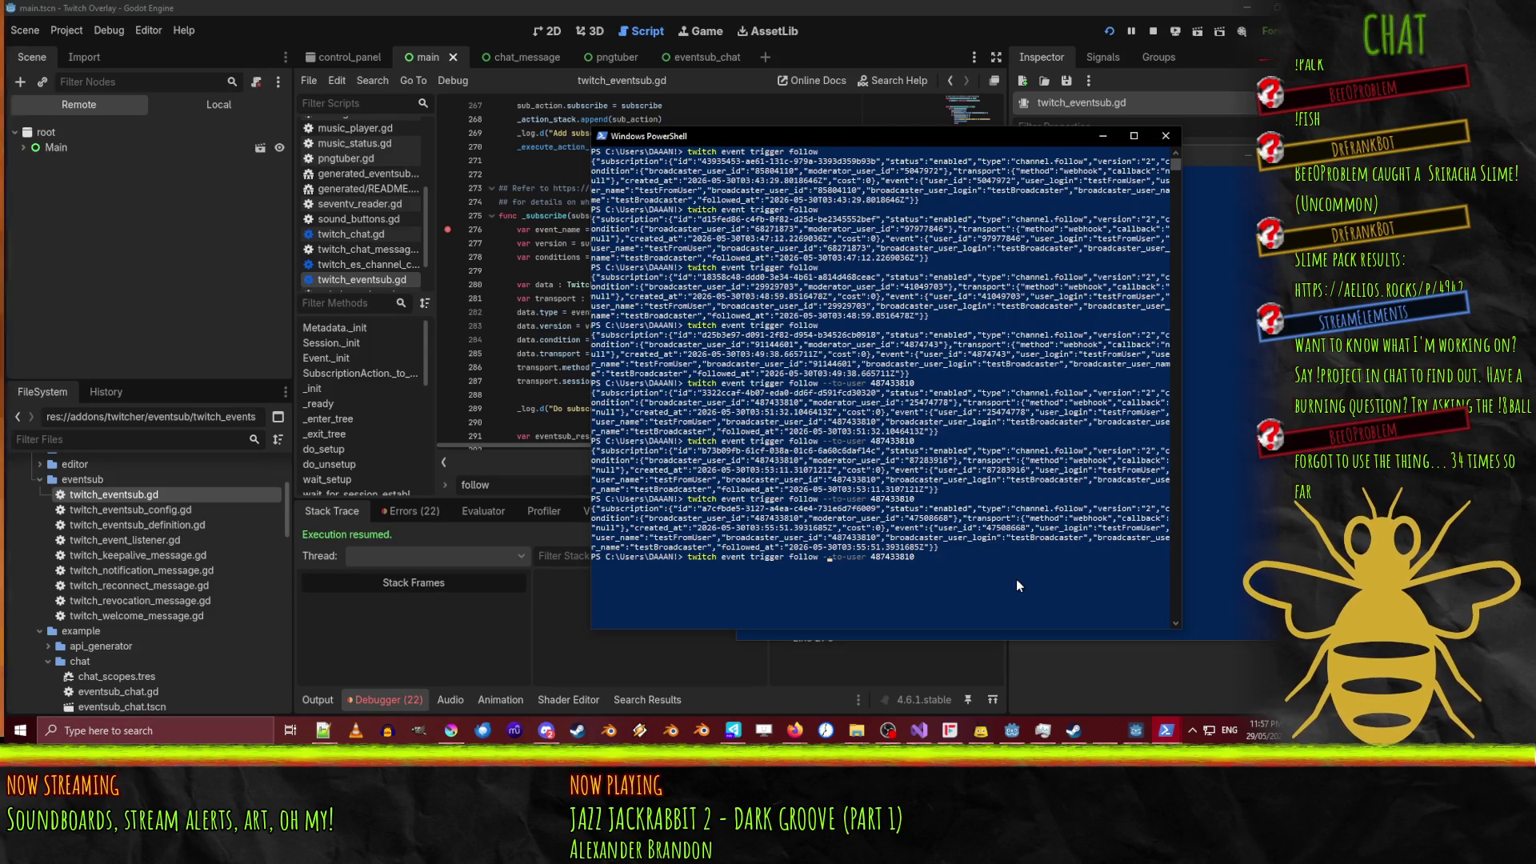
pyautogui.press('BackSpace')
pyautogui.press('BackSpace')
pyautogui.press('BackSpace')
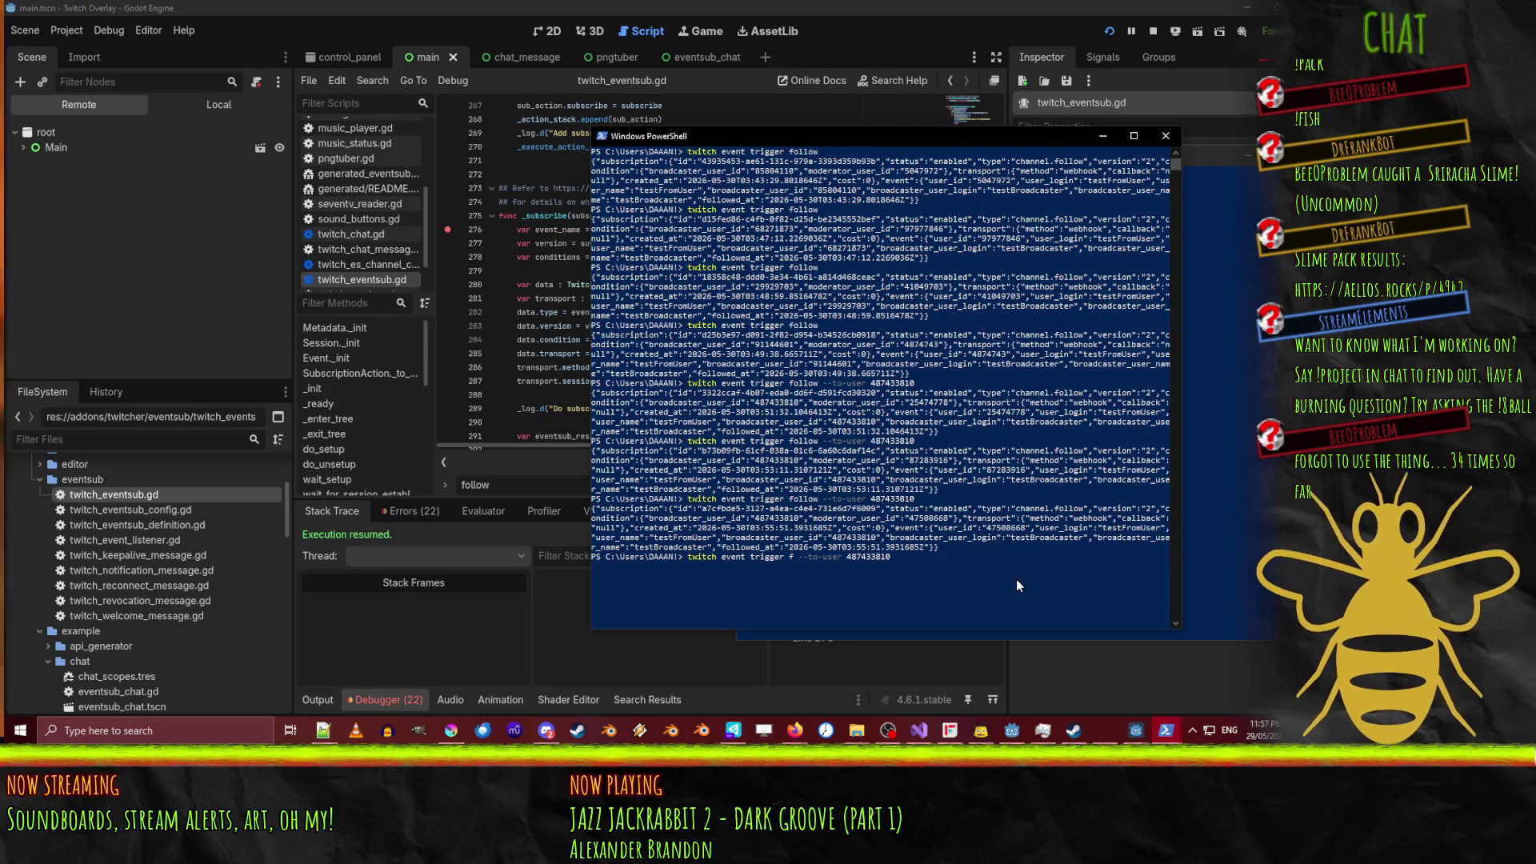
pyautogui.press('BackSpace')
pyautogui.write('subscribe')
pyautogui.press('Return')
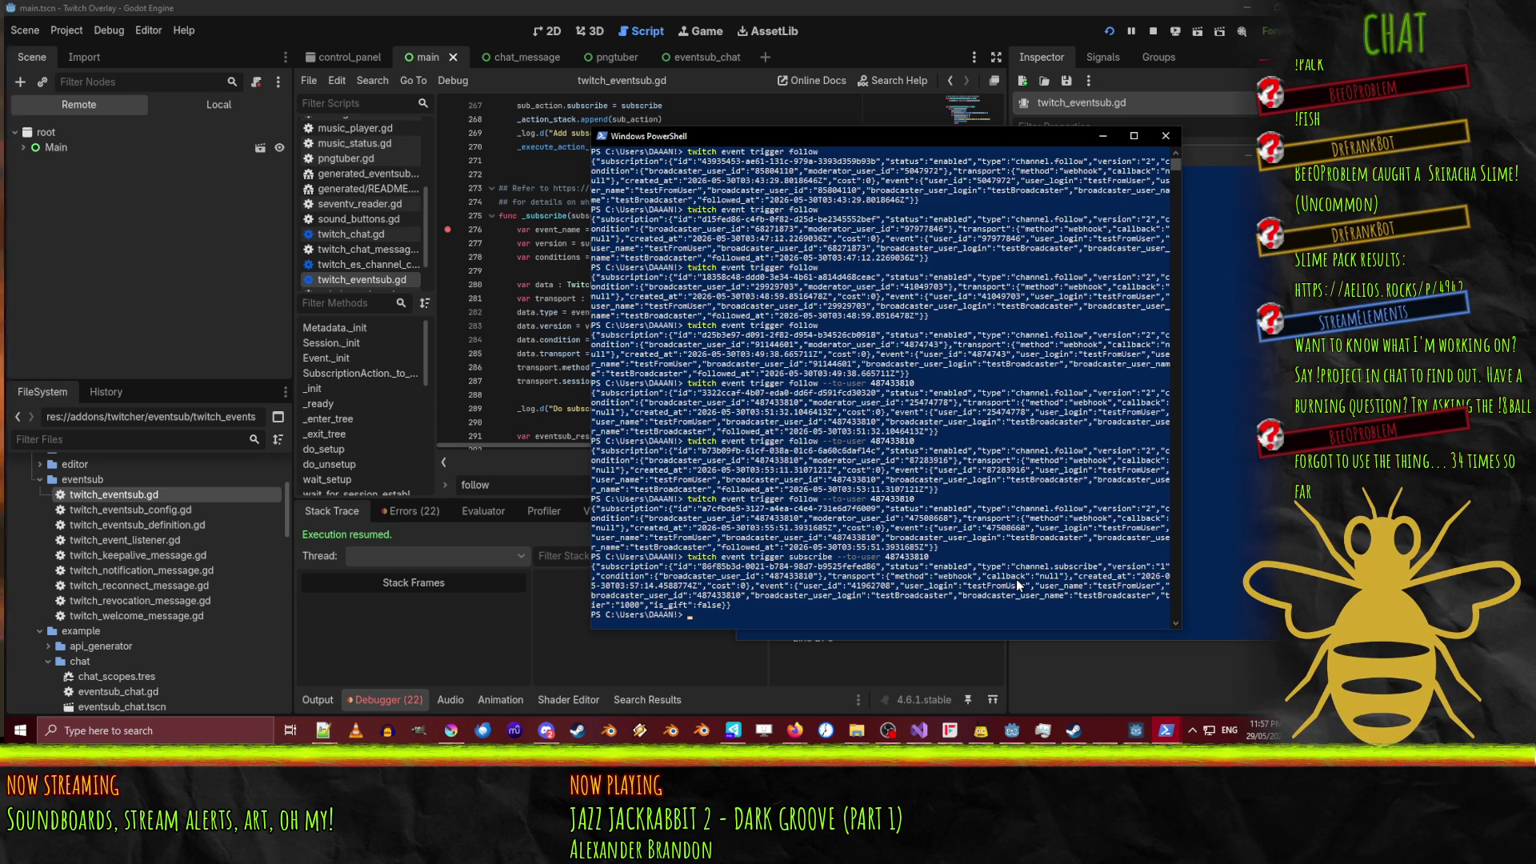
pyautogui.press('Up')
pyautogui.press('Up')
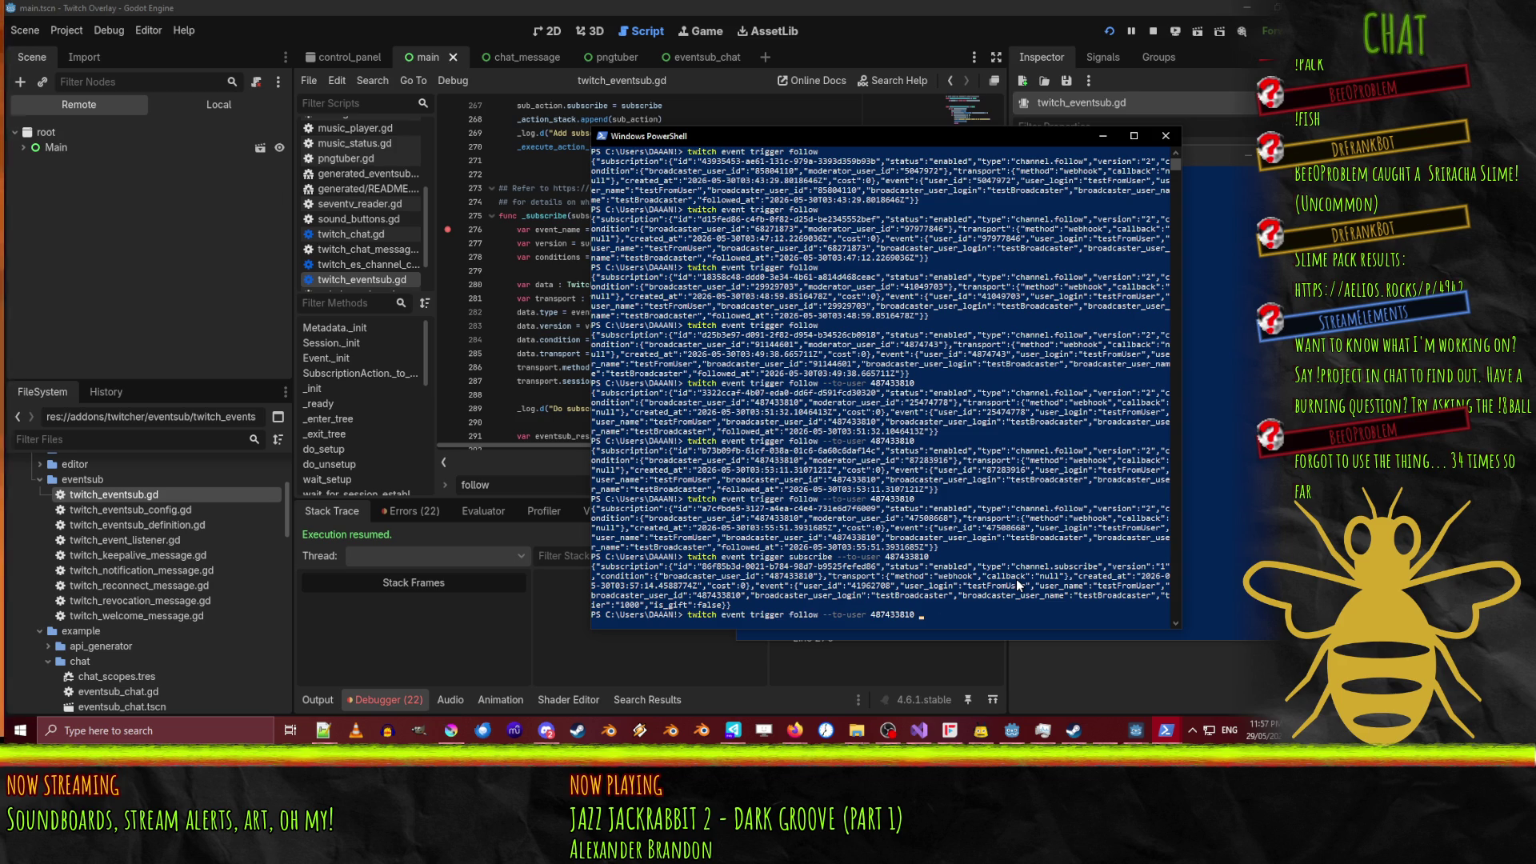
pyautogui.click(520, 273)
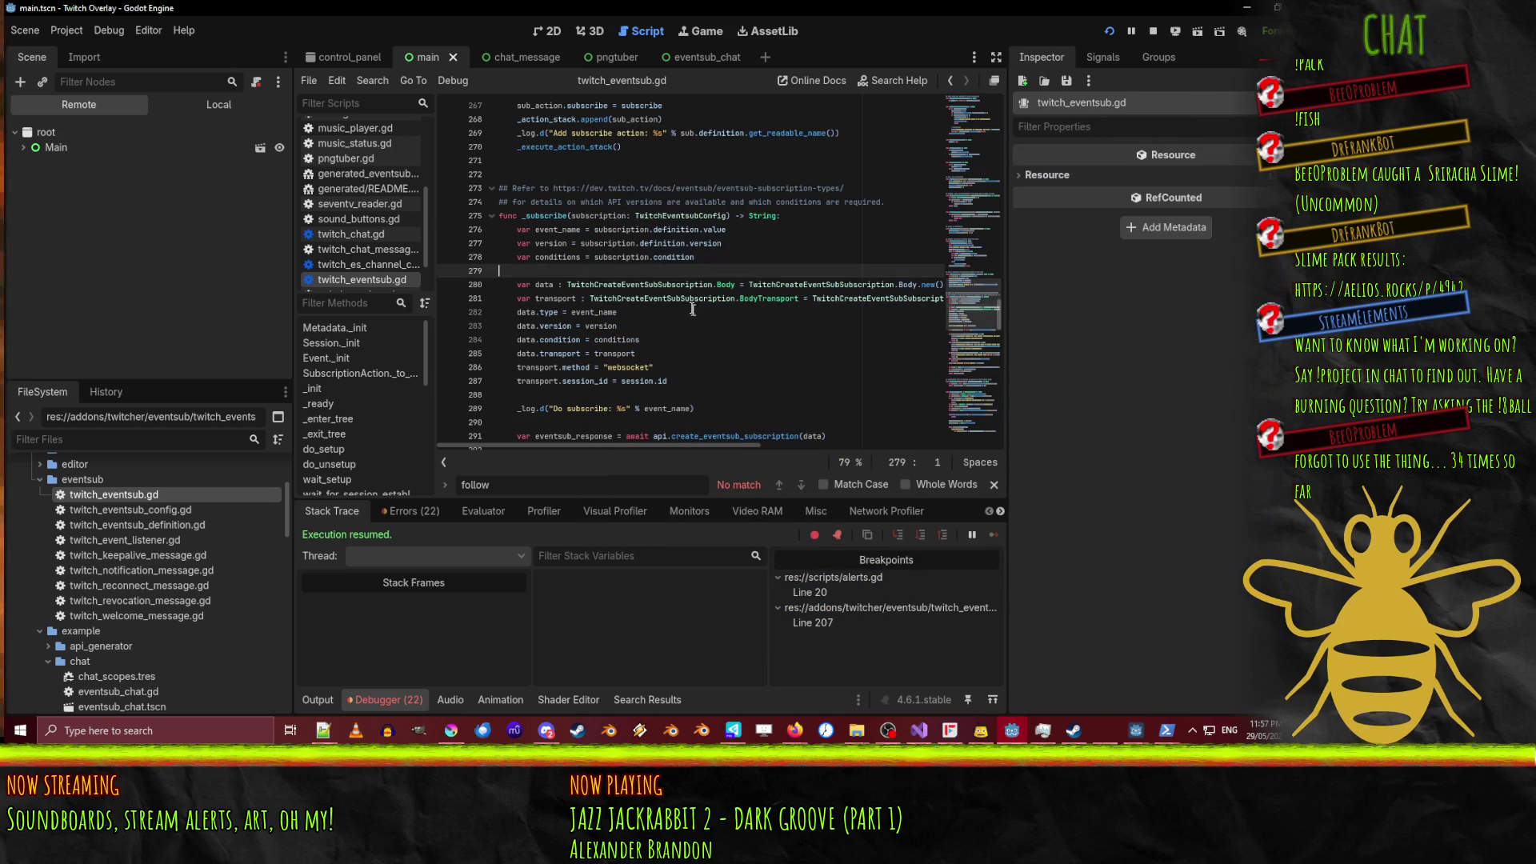
# Step through the script's matches for _subscribe and then _execute_action_stack.
pyautogui.doubleClick(546, 216)
pyautogui.hotkey('ctrl', 'f')
pyautogui.press('Return')
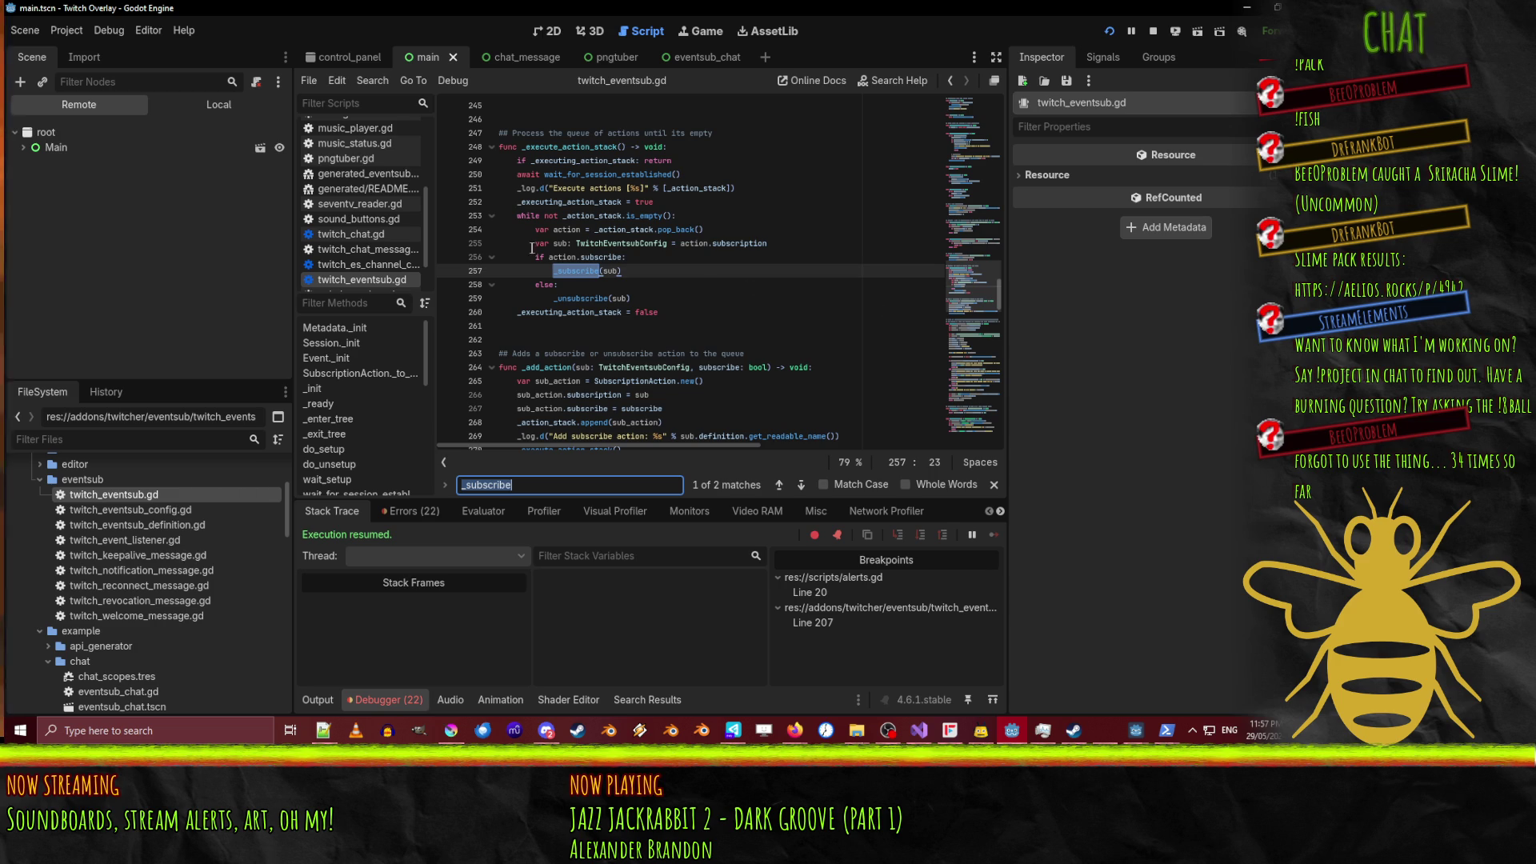
pyautogui.doubleClick(560, 146)
pyautogui.hotkey('ctrl', 'f')
pyautogui.press('Return')
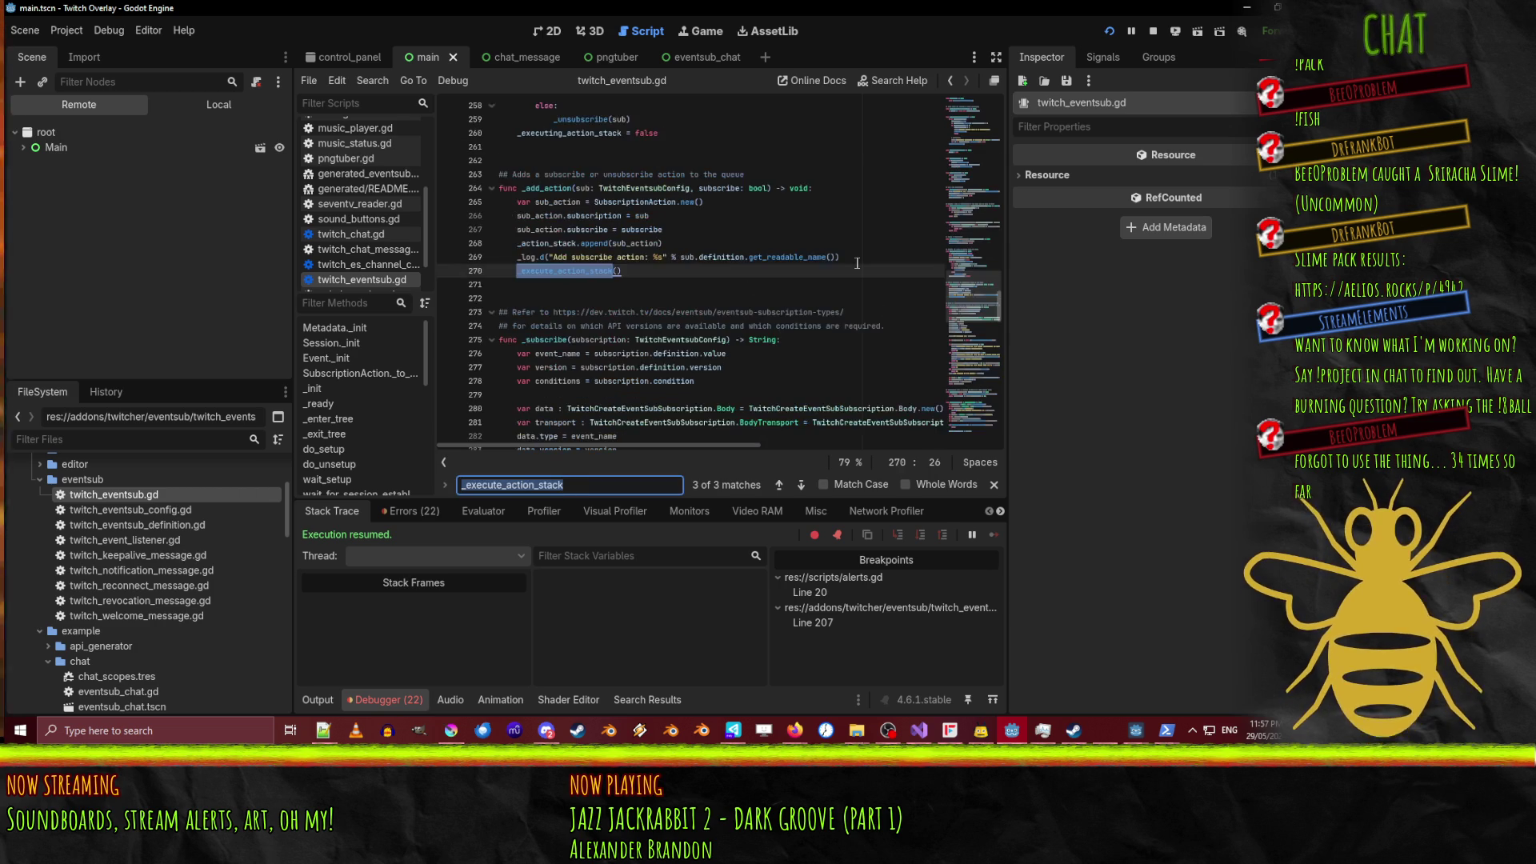
pyautogui.press('Return')
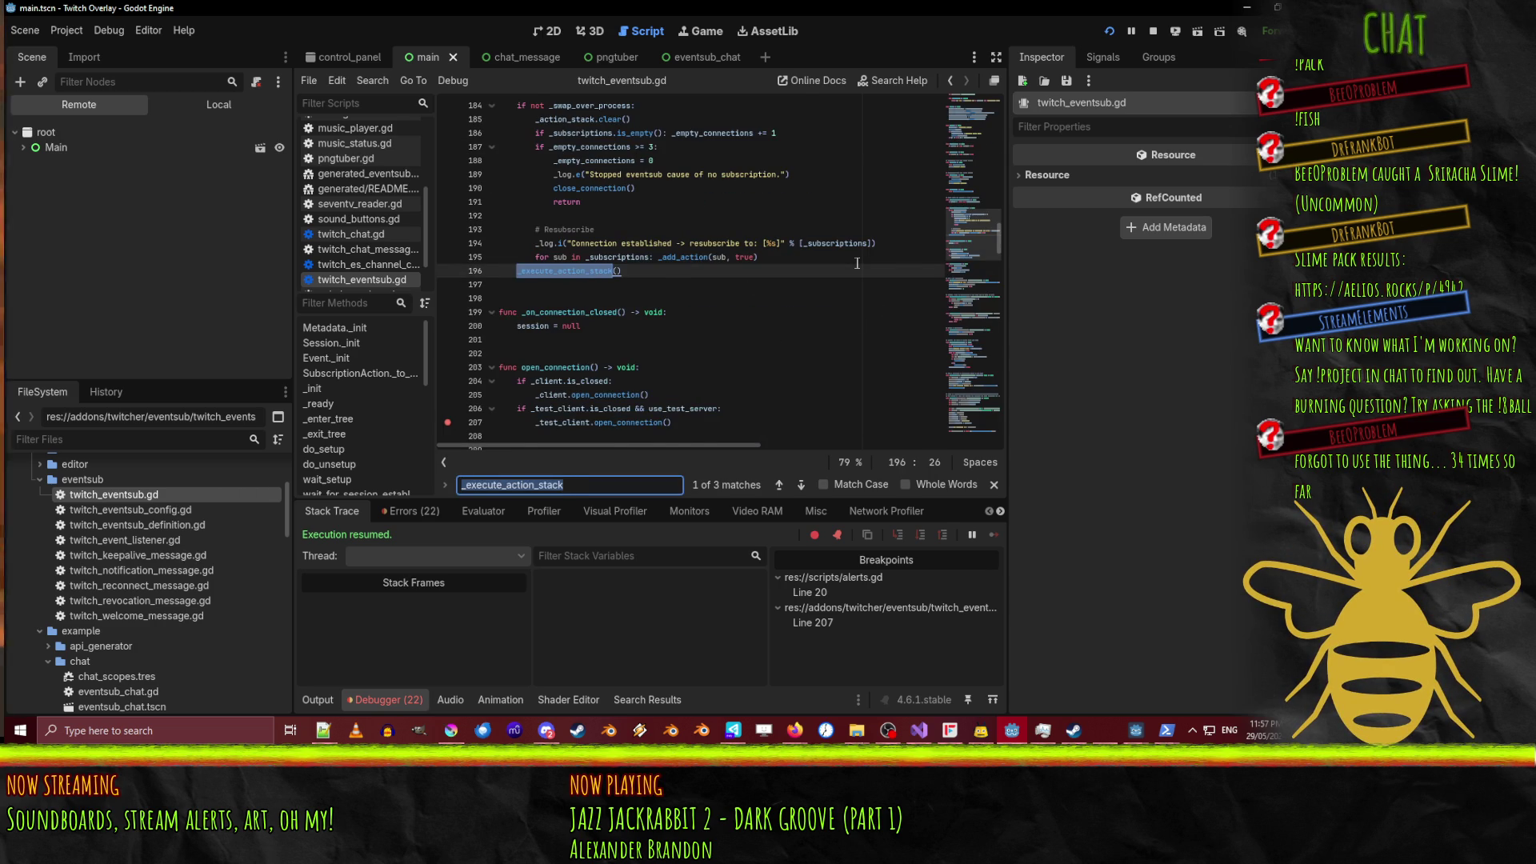
pyautogui.press('Return')
# Search the script for where _add_action is called.
pyautogui.press('Return')
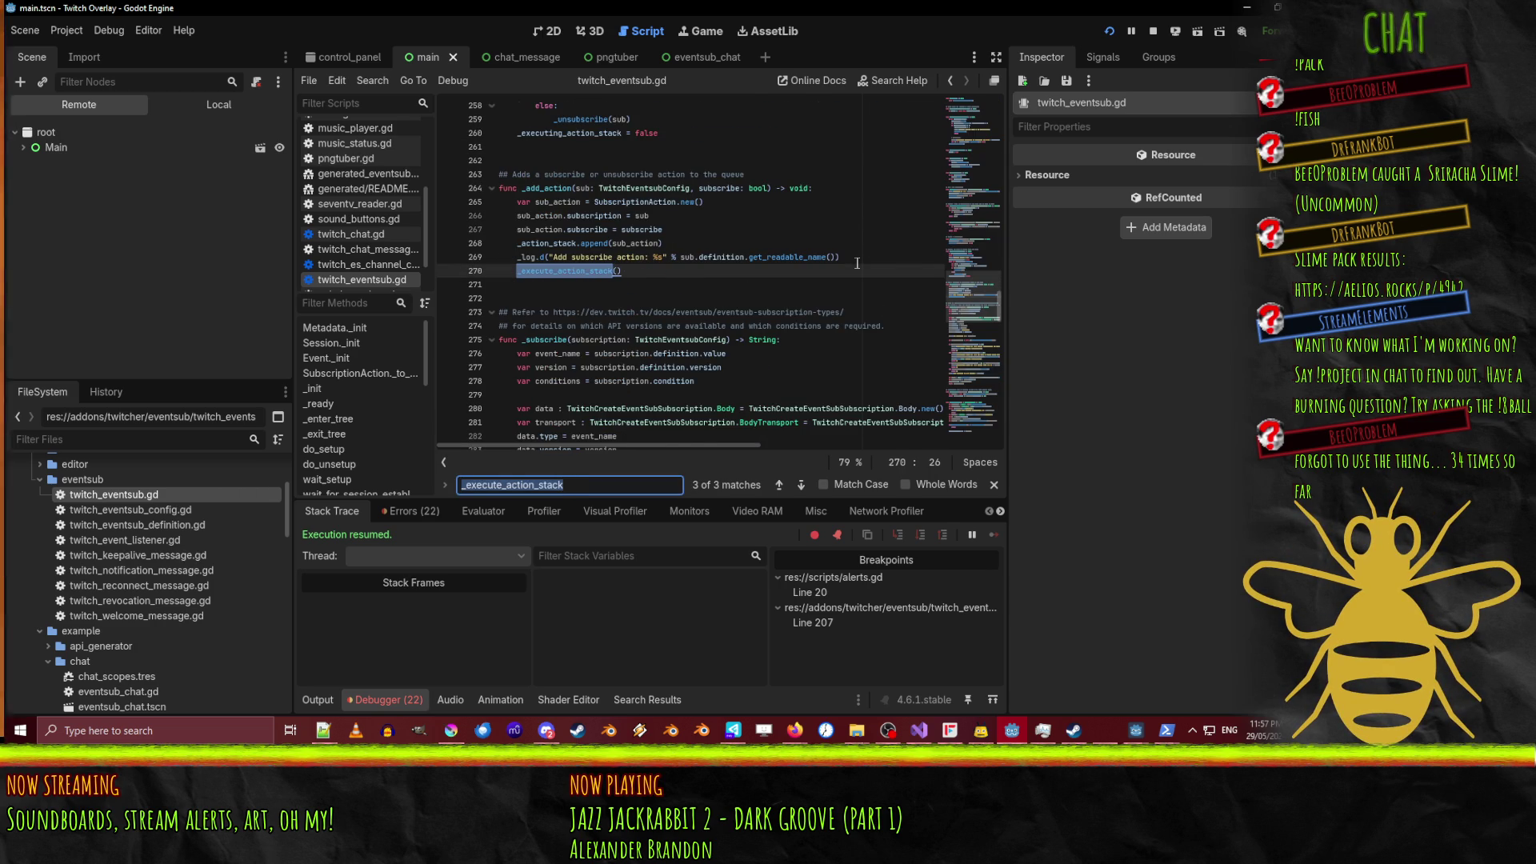
pyautogui.doubleClick(528, 189)
pyautogui.hotkey('ctrl', 'f')
pyautogui.press('Return')
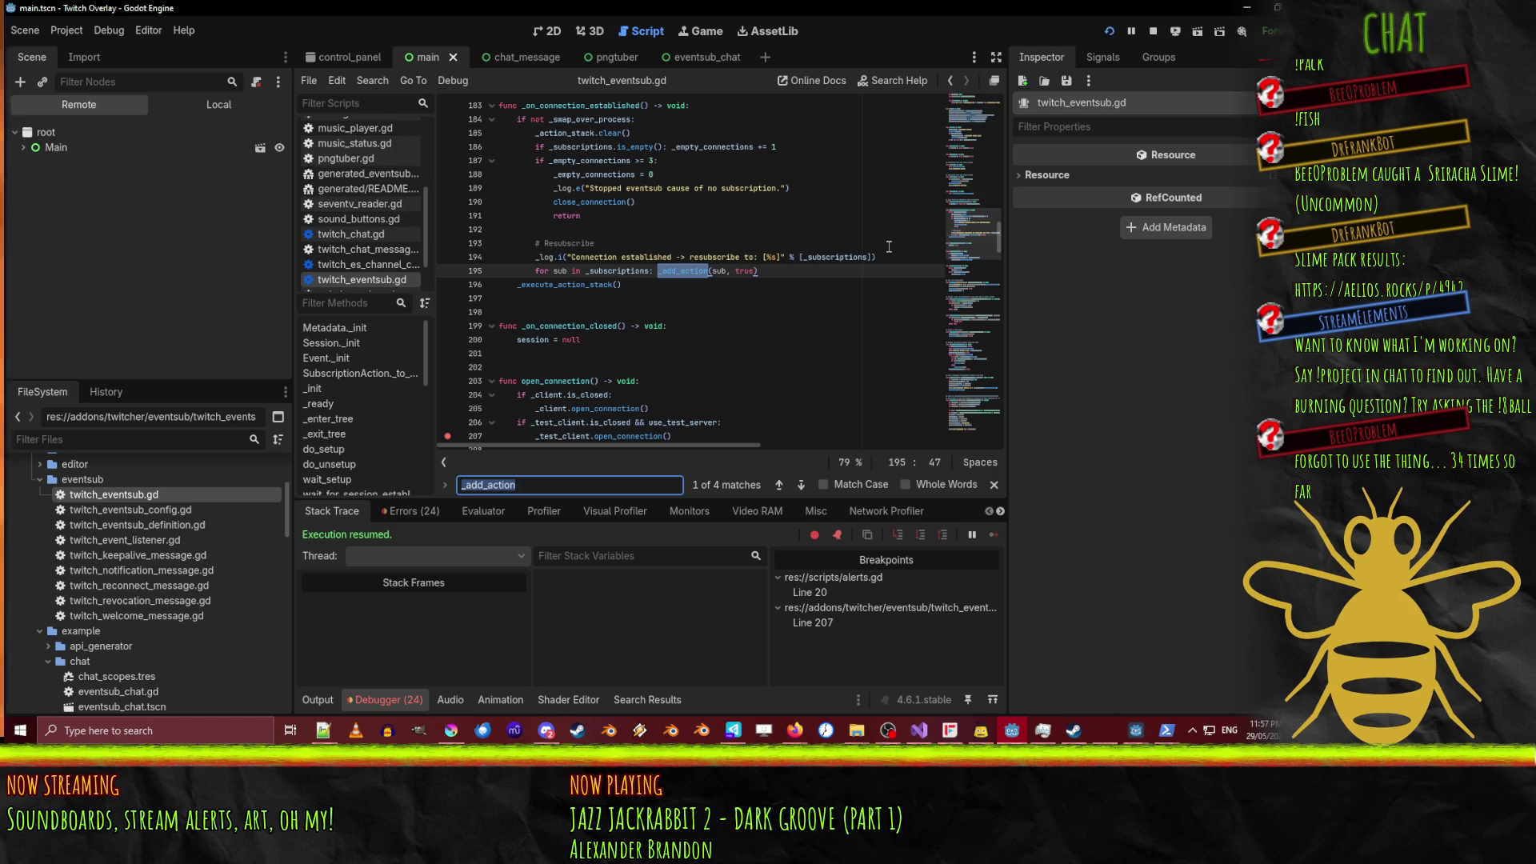
# Show the output log and jump to the next _add_action match.
pyautogui.click(310, 699)
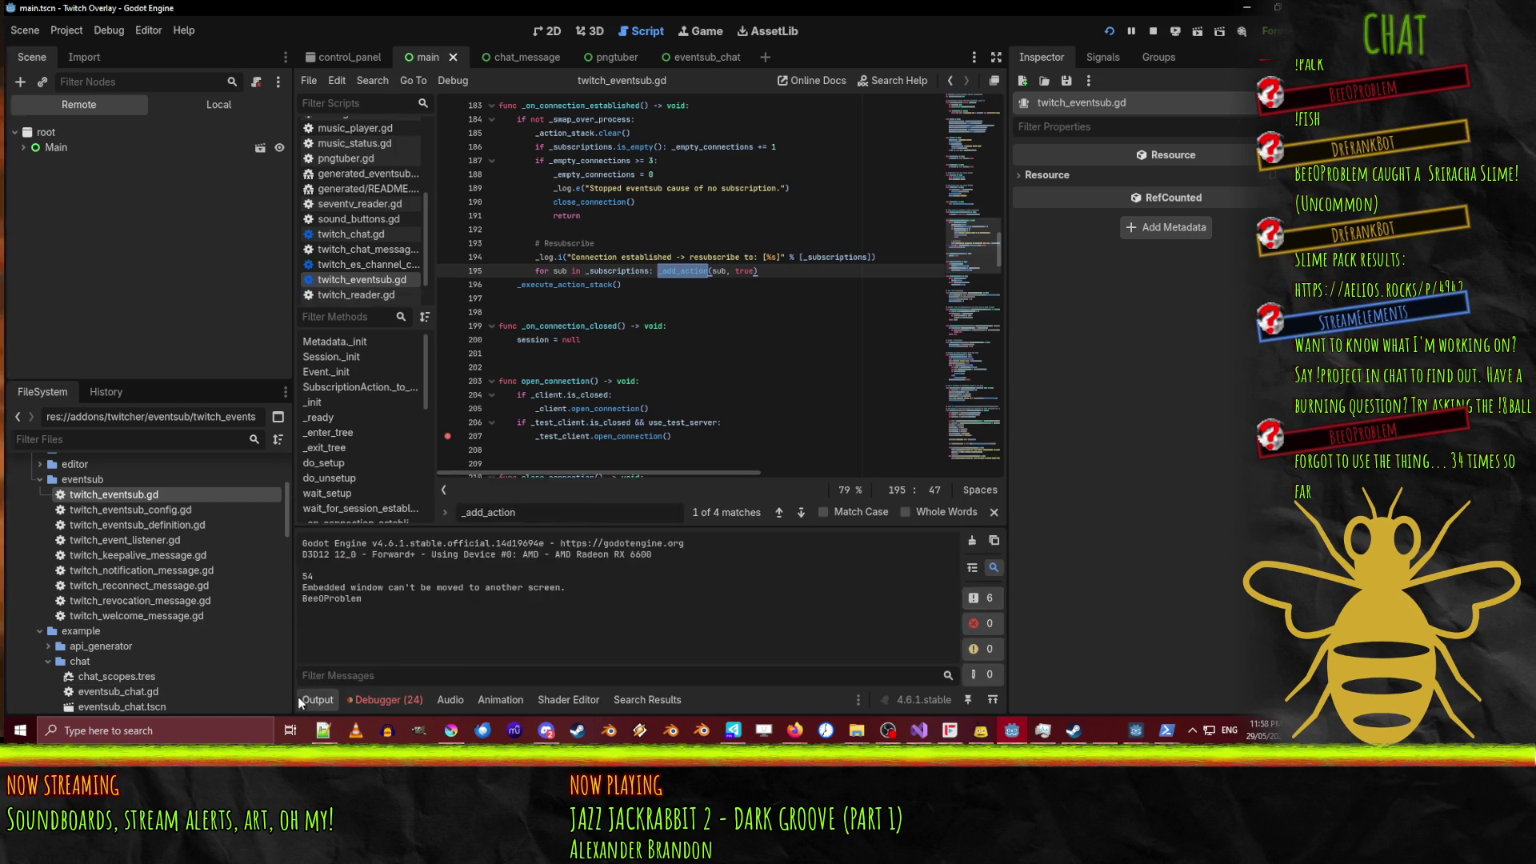
pyautogui.click(309, 699)
pyautogui.click(308, 699)
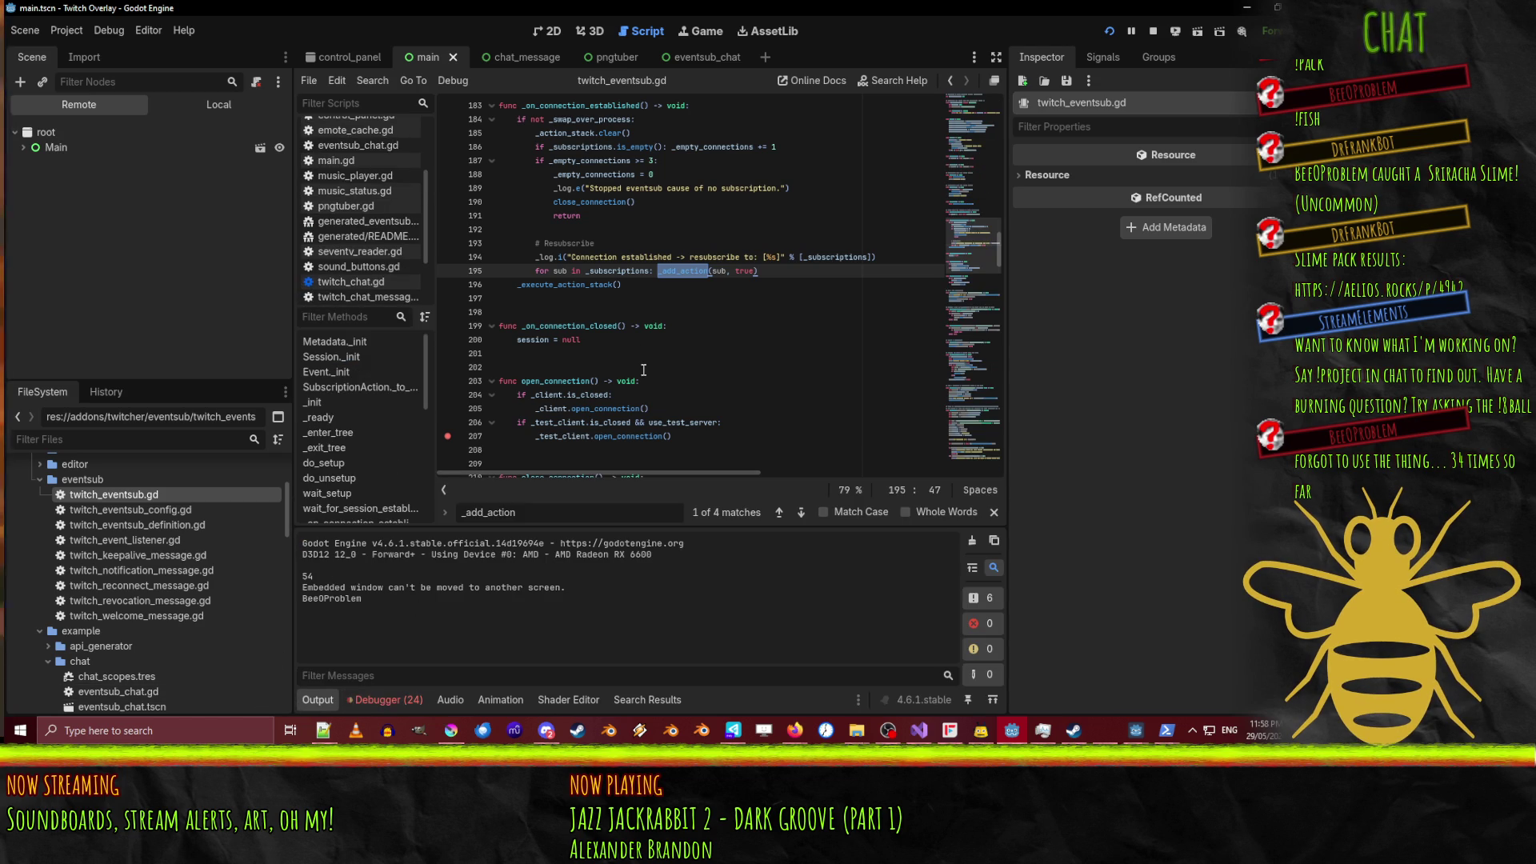
pyautogui.hotkey('ctrl', 'f')
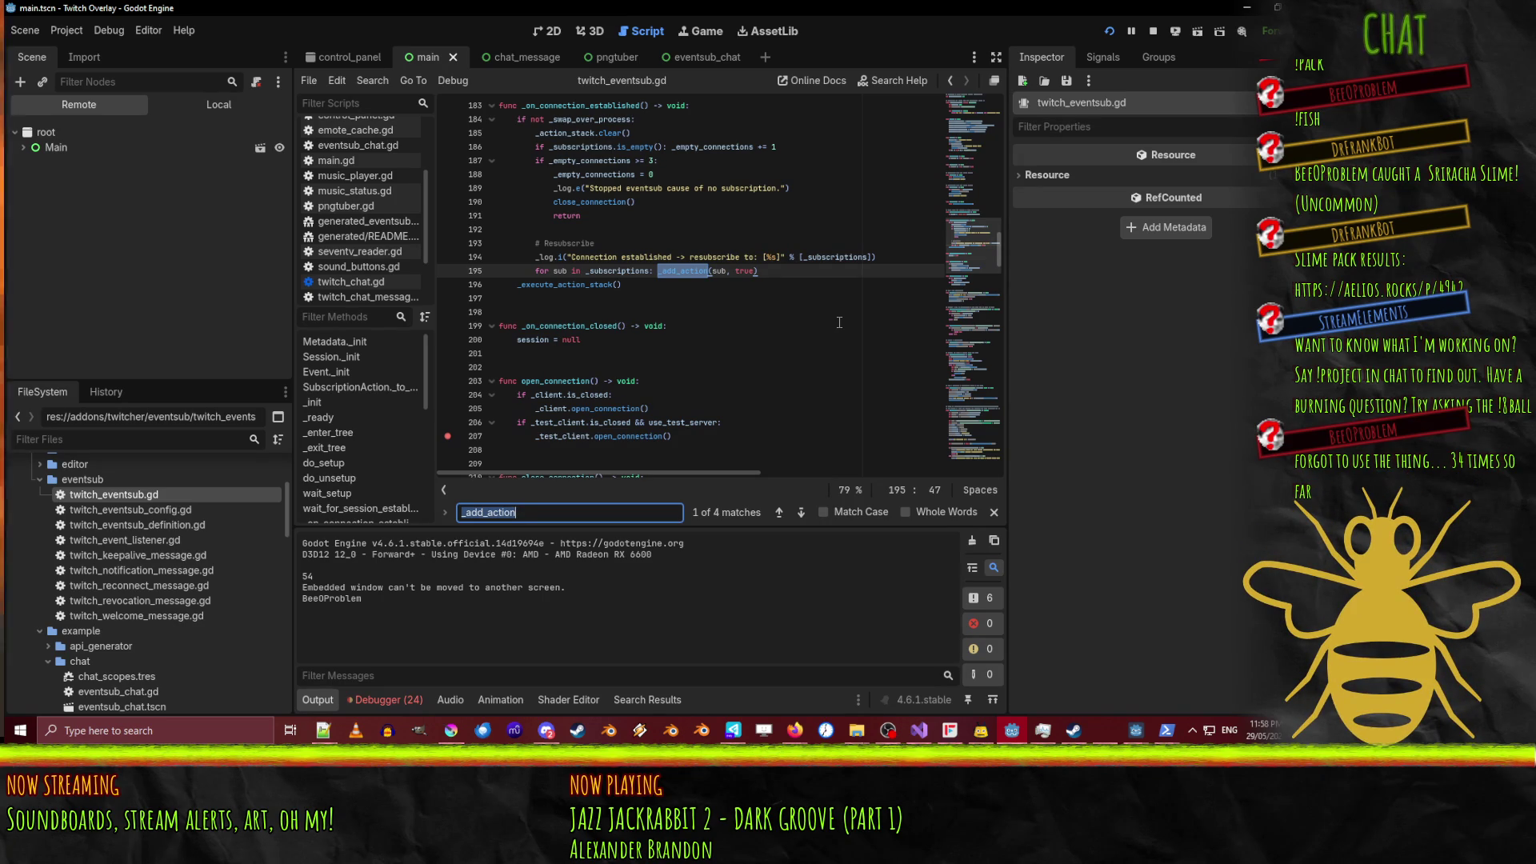
pyautogui.press('Return')
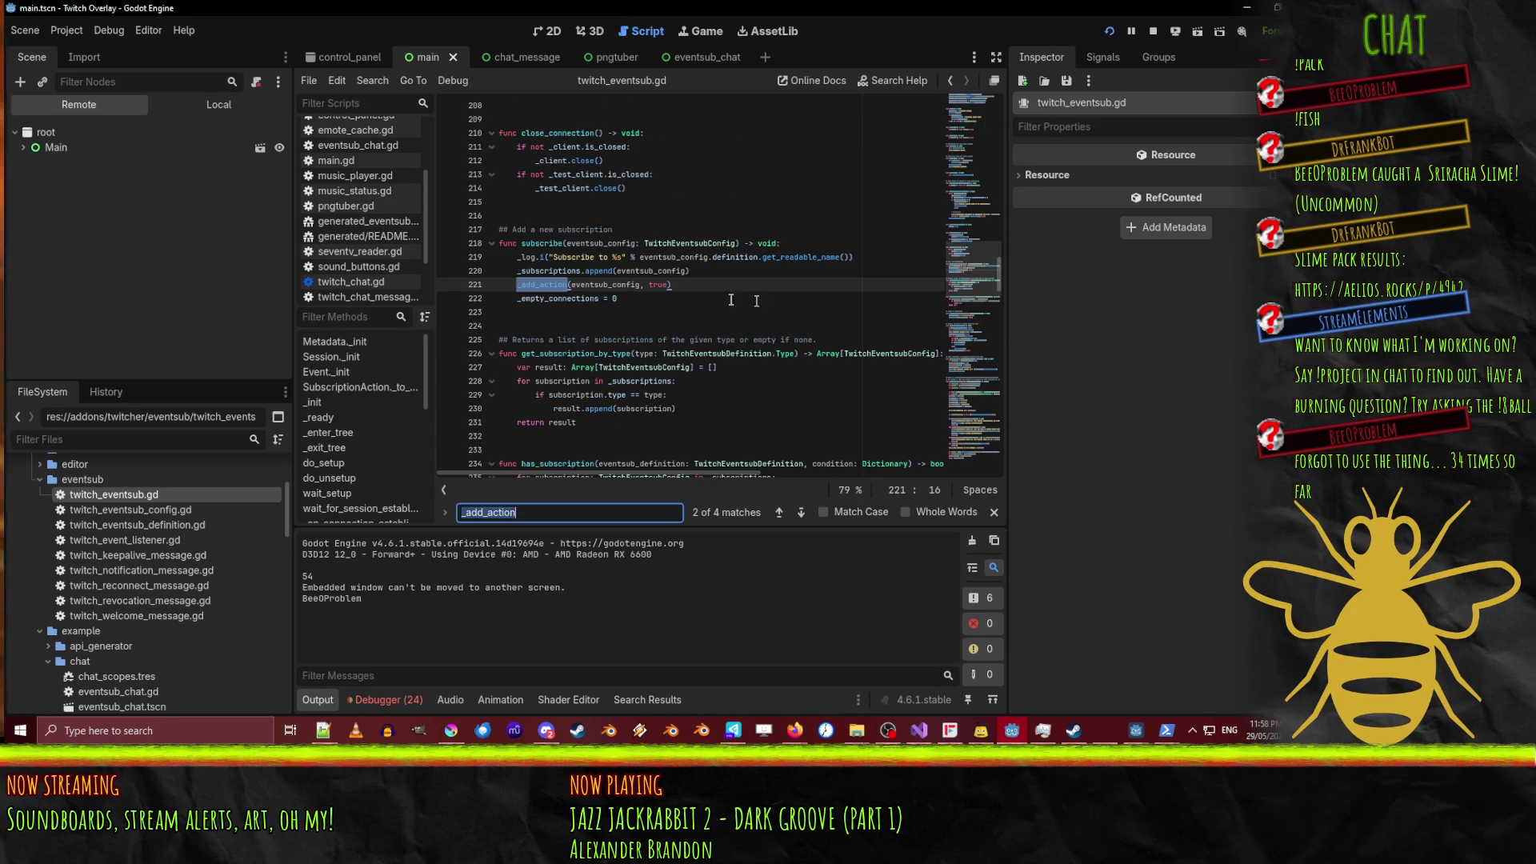
# Add a breakpoint on line 219 and restart the overlay project.
pyautogui.click(809, 257)
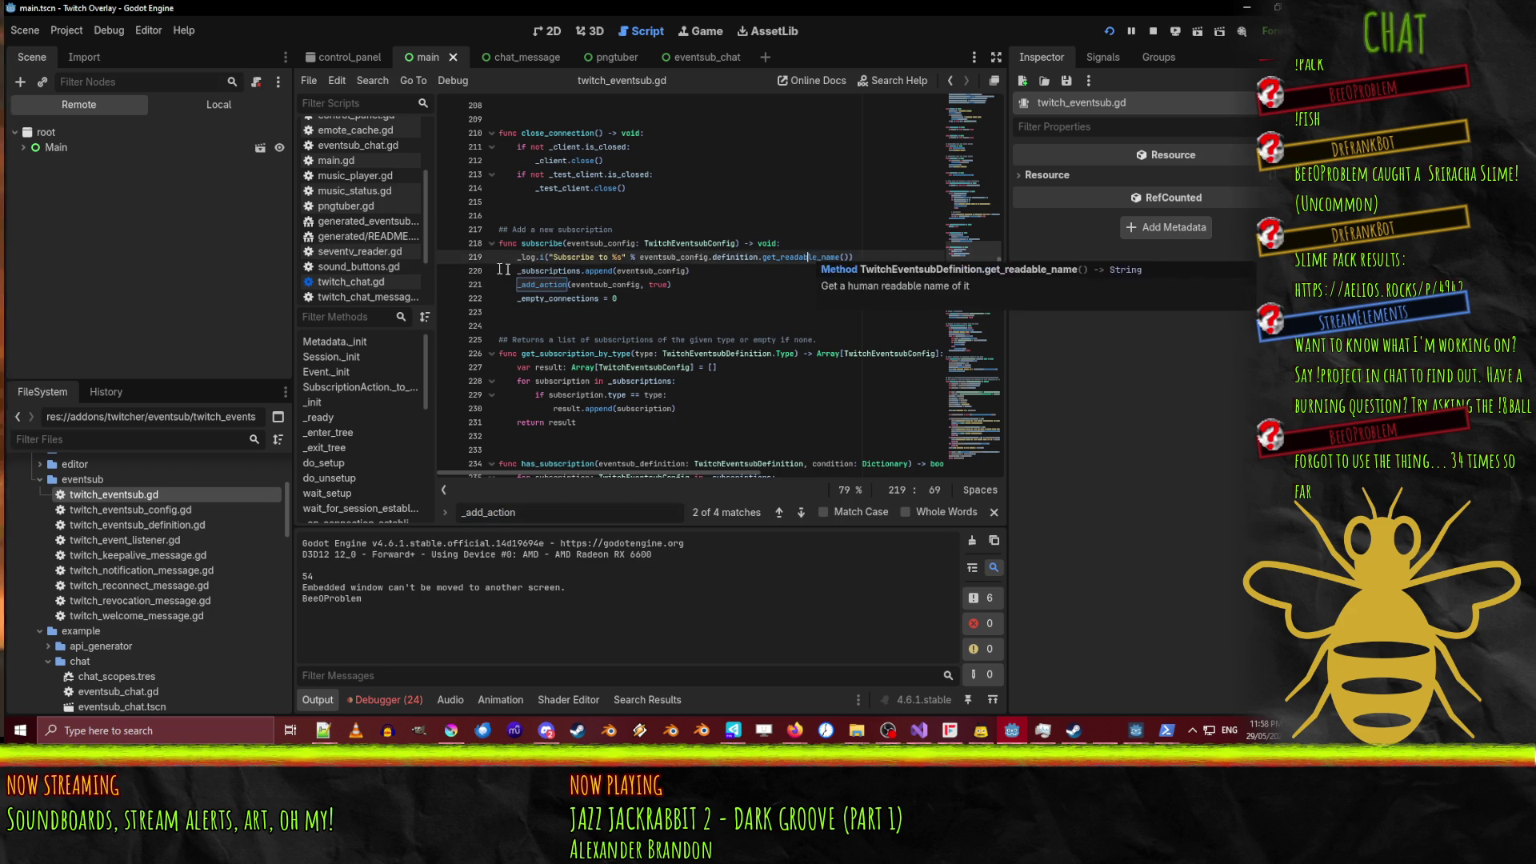
pyautogui.click(446, 262)
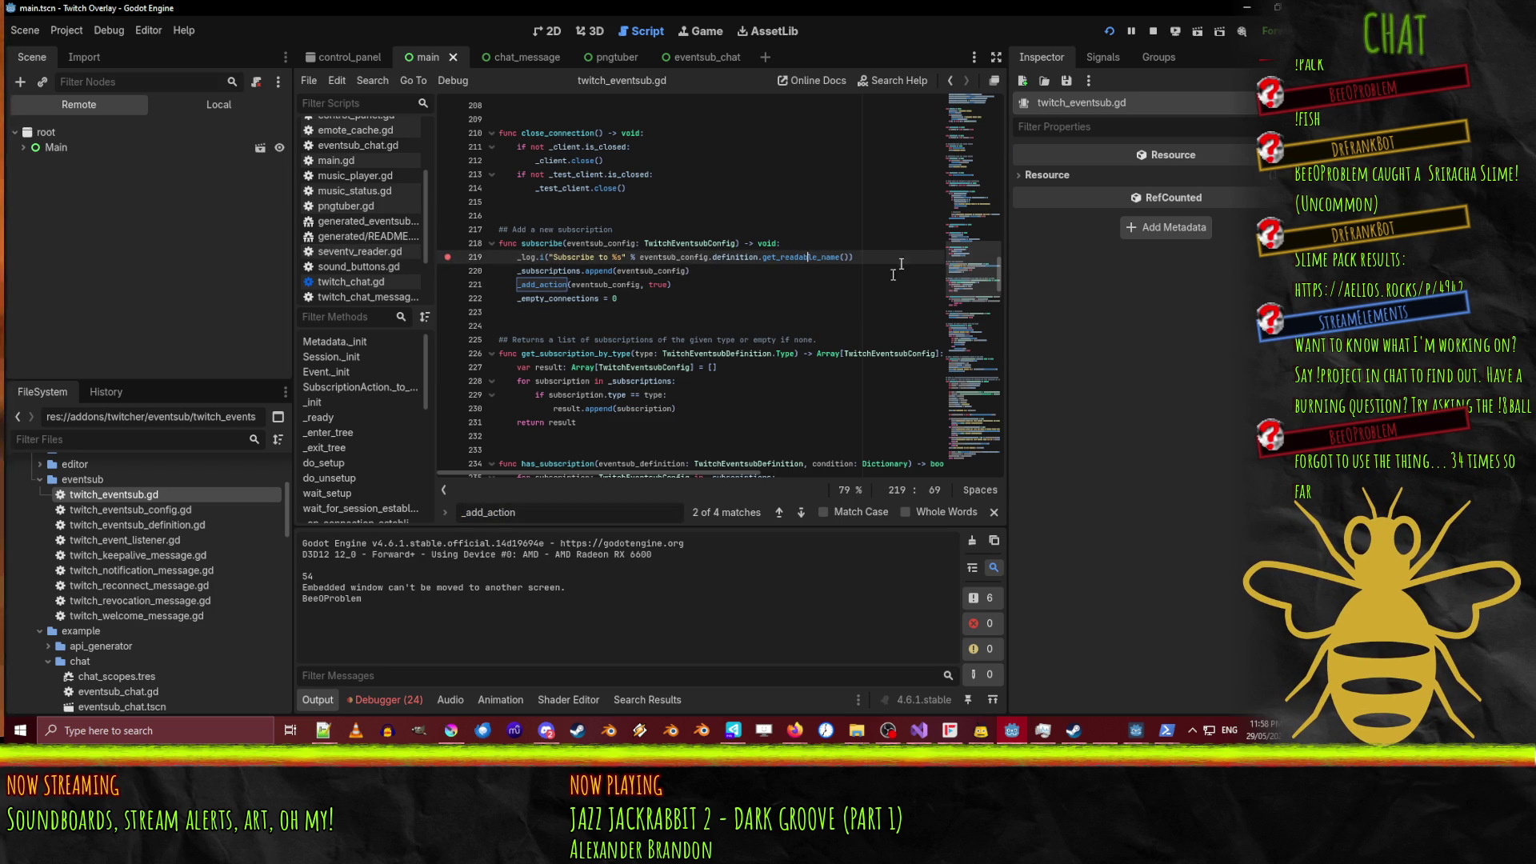
pyautogui.click(1109, 30)
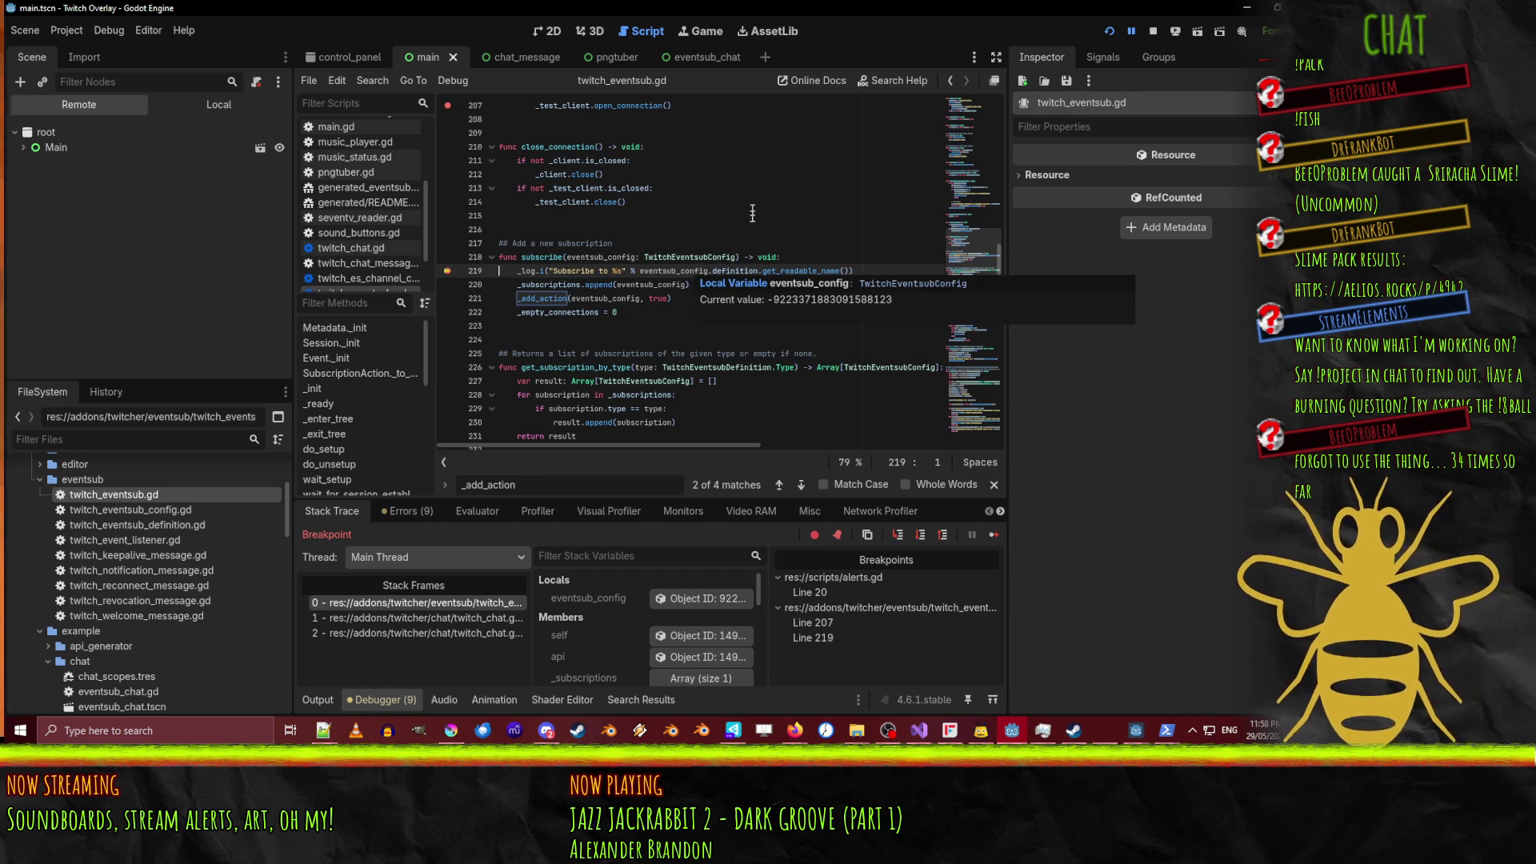
# Step into line 219's definition lookup and inspect TwitchEventsubDefinition.ALL.
pyautogui.moveTo(738, 274)
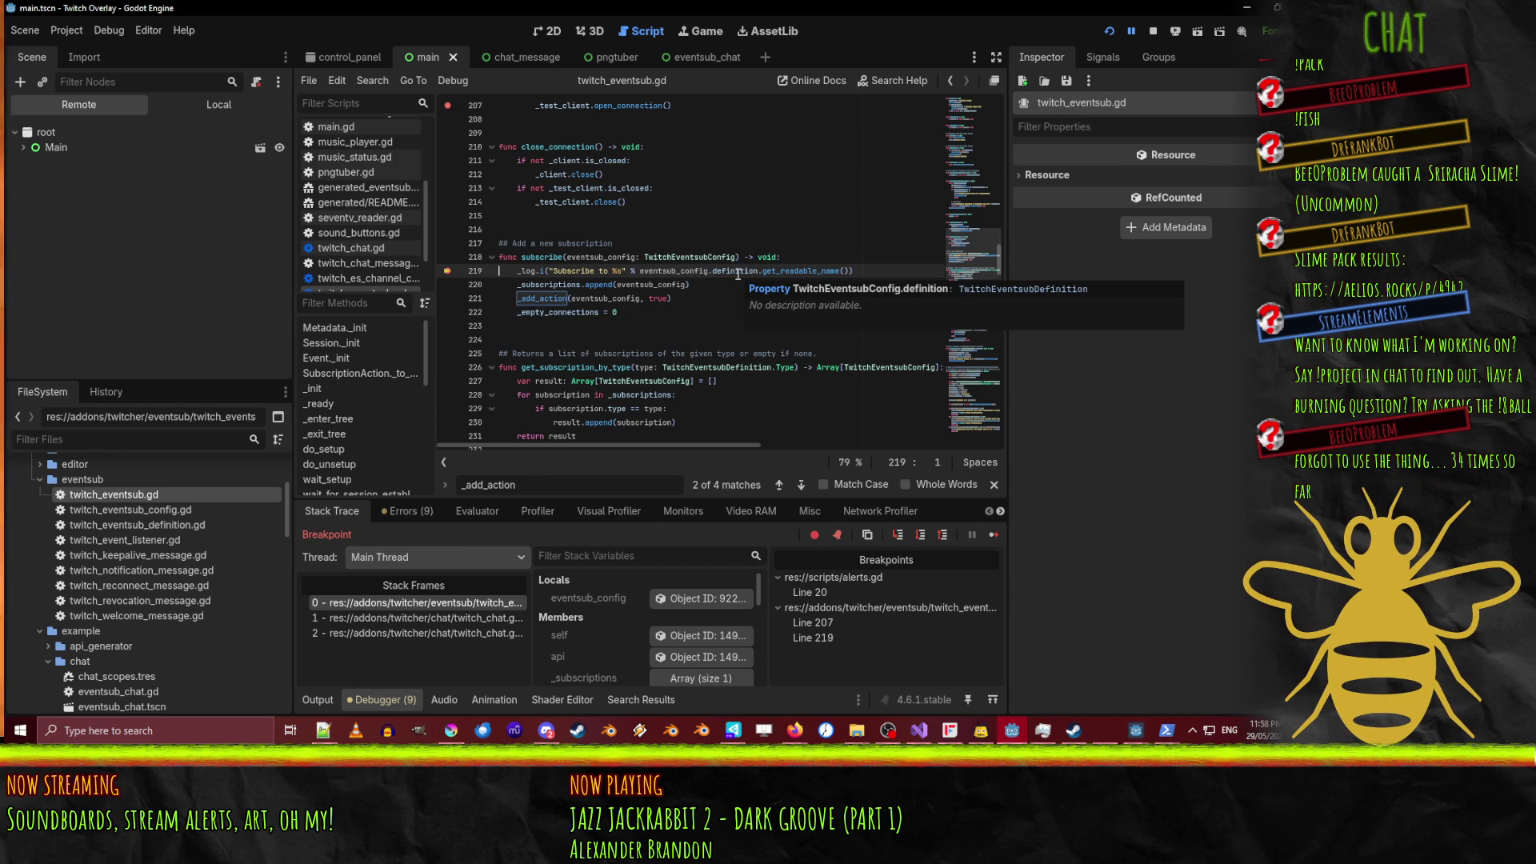
pyautogui.moveTo(790, 274)
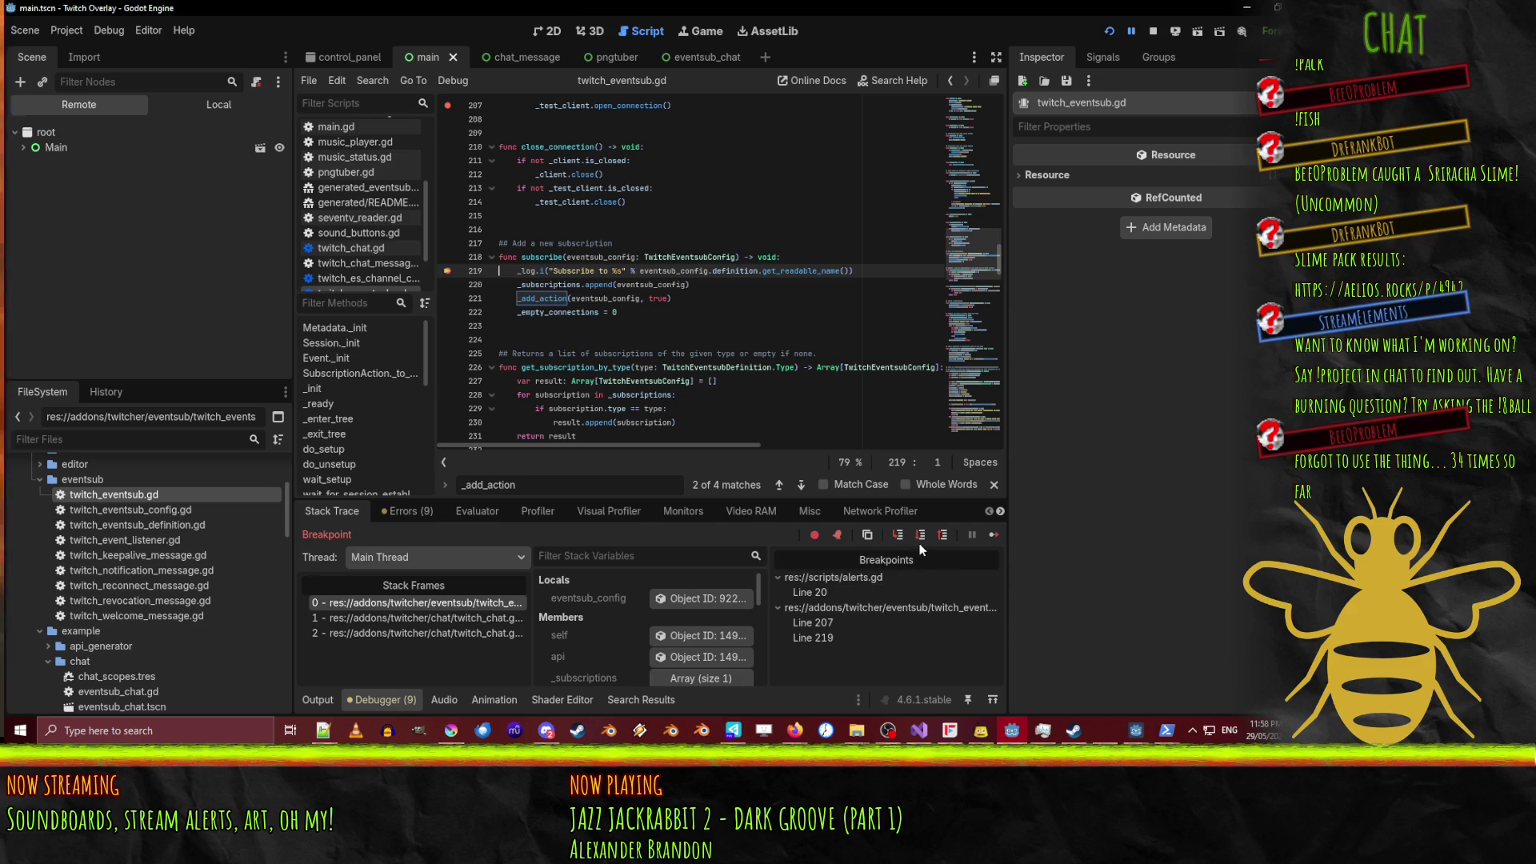
pyautogui.click(897, 536)
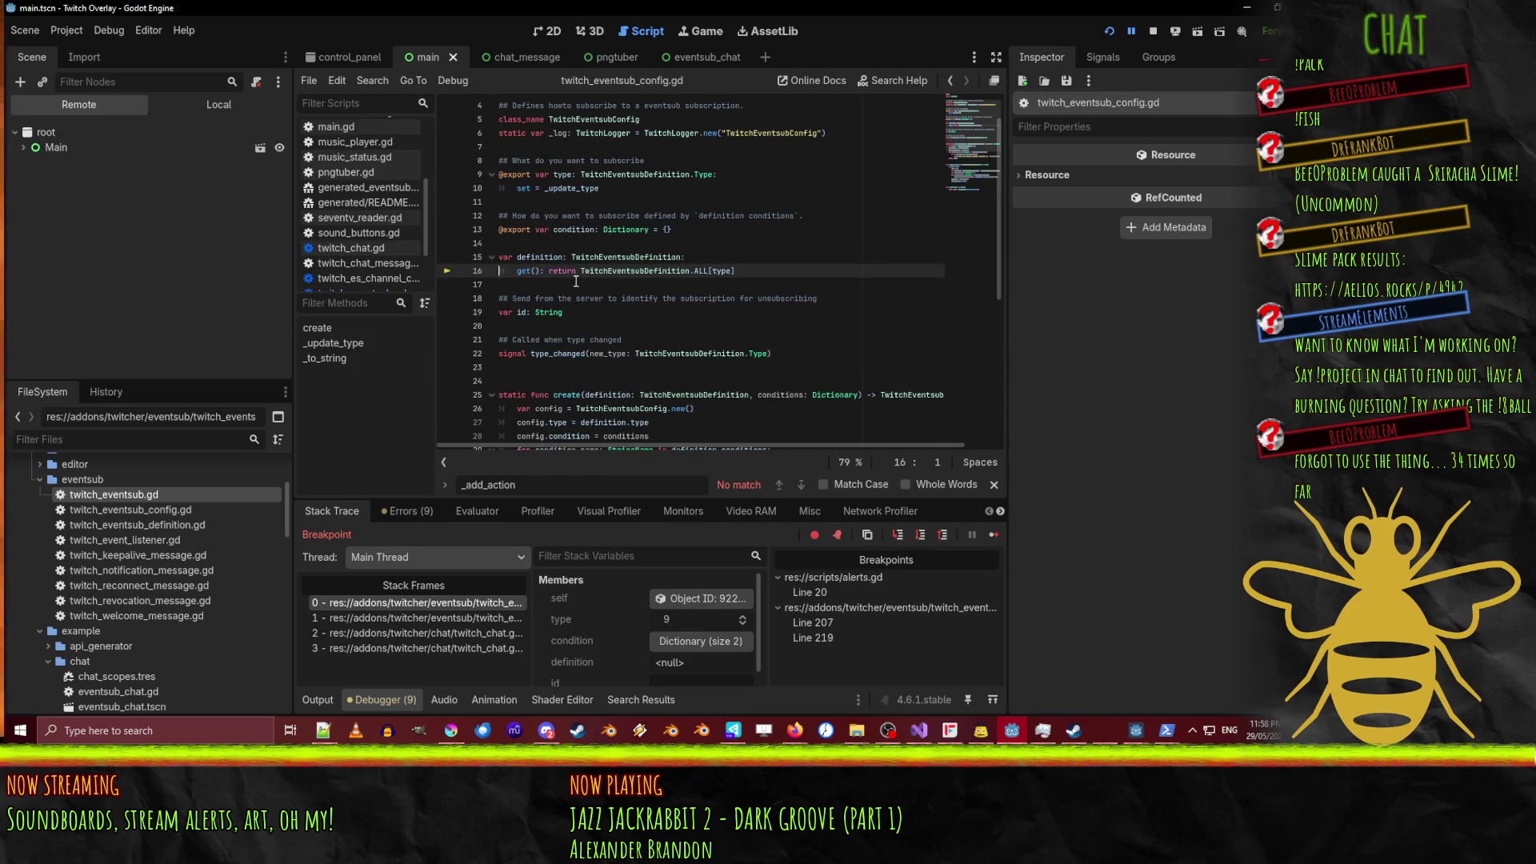
pyautogui.moveTo(582, 269); pyautogui.dragTo(752, 271)
pyautogui.click(719, 297)
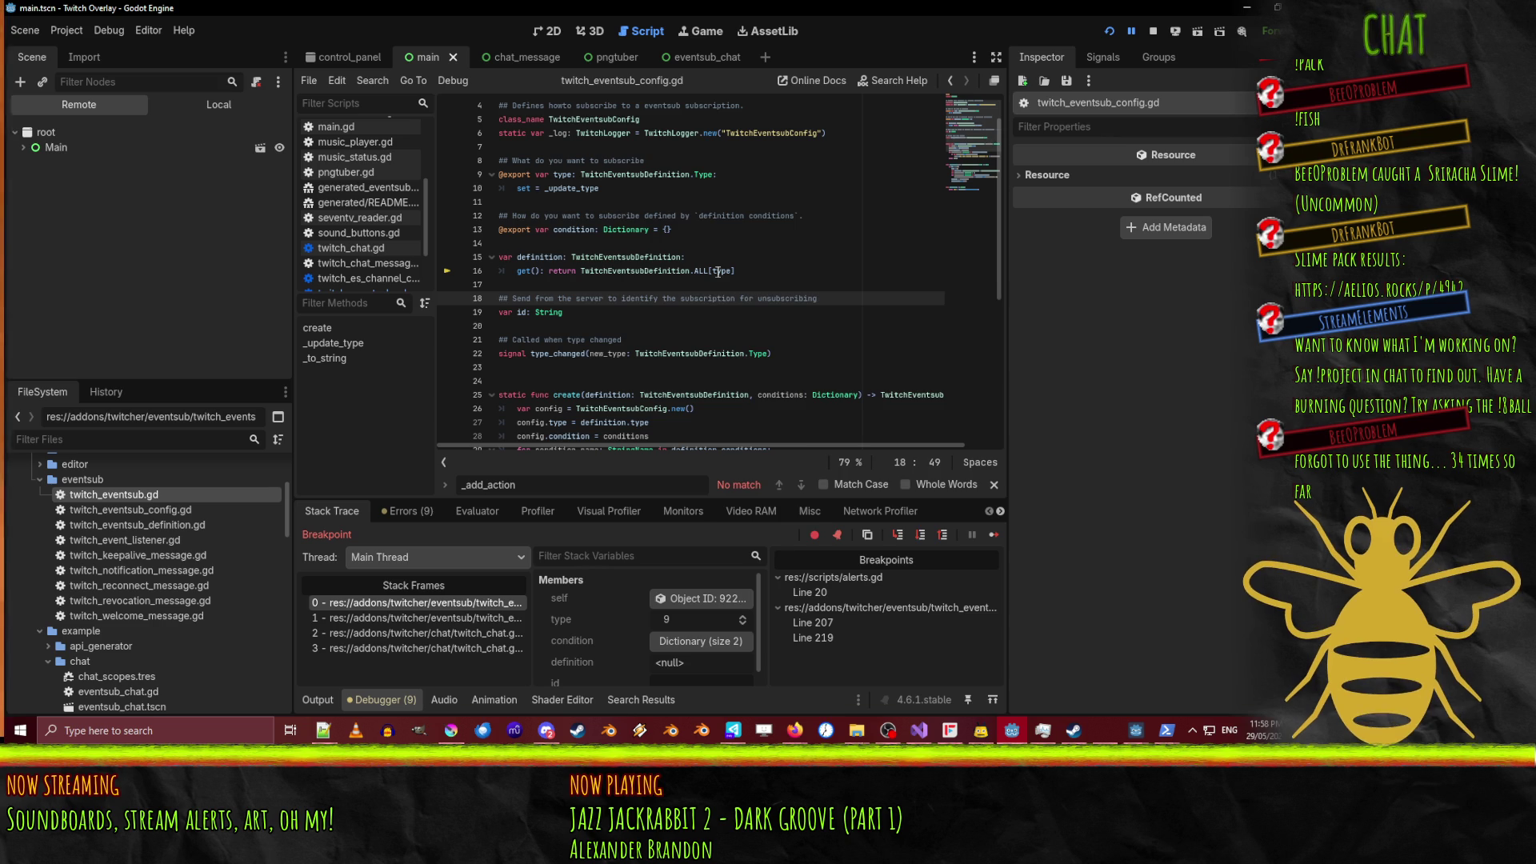
pyautogui.moveTo(718, 271)
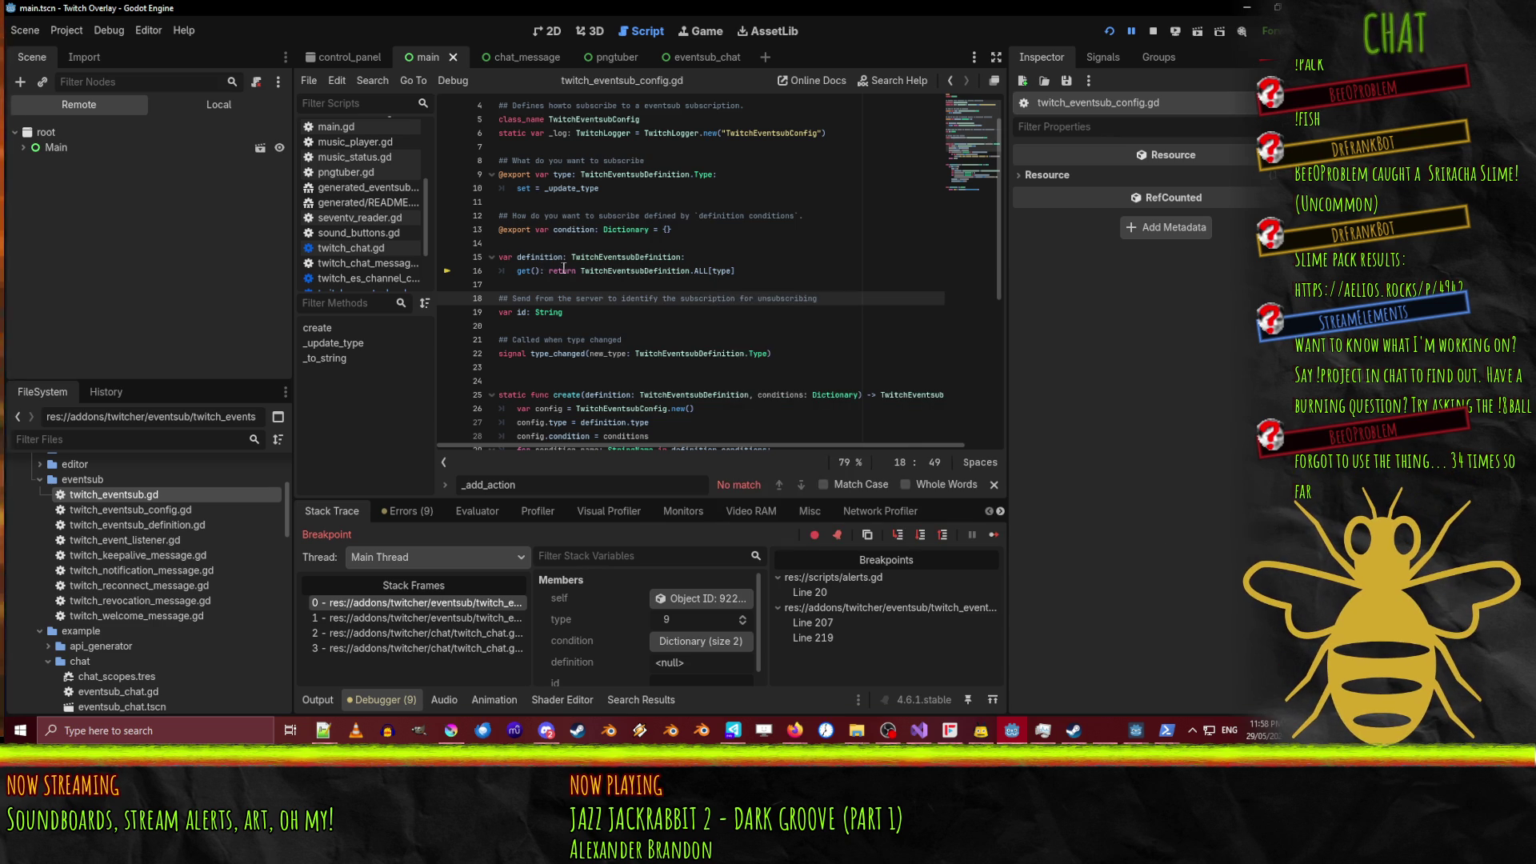
pyautogui.moveTo(581, 271)
pyautogui.mouseDown()
pyautogui.moveTo(736, 270)
pyautogui.moveTo(708, 268)
pyautogui.mouseUp()
pyautogui.rightClick(709, 267)
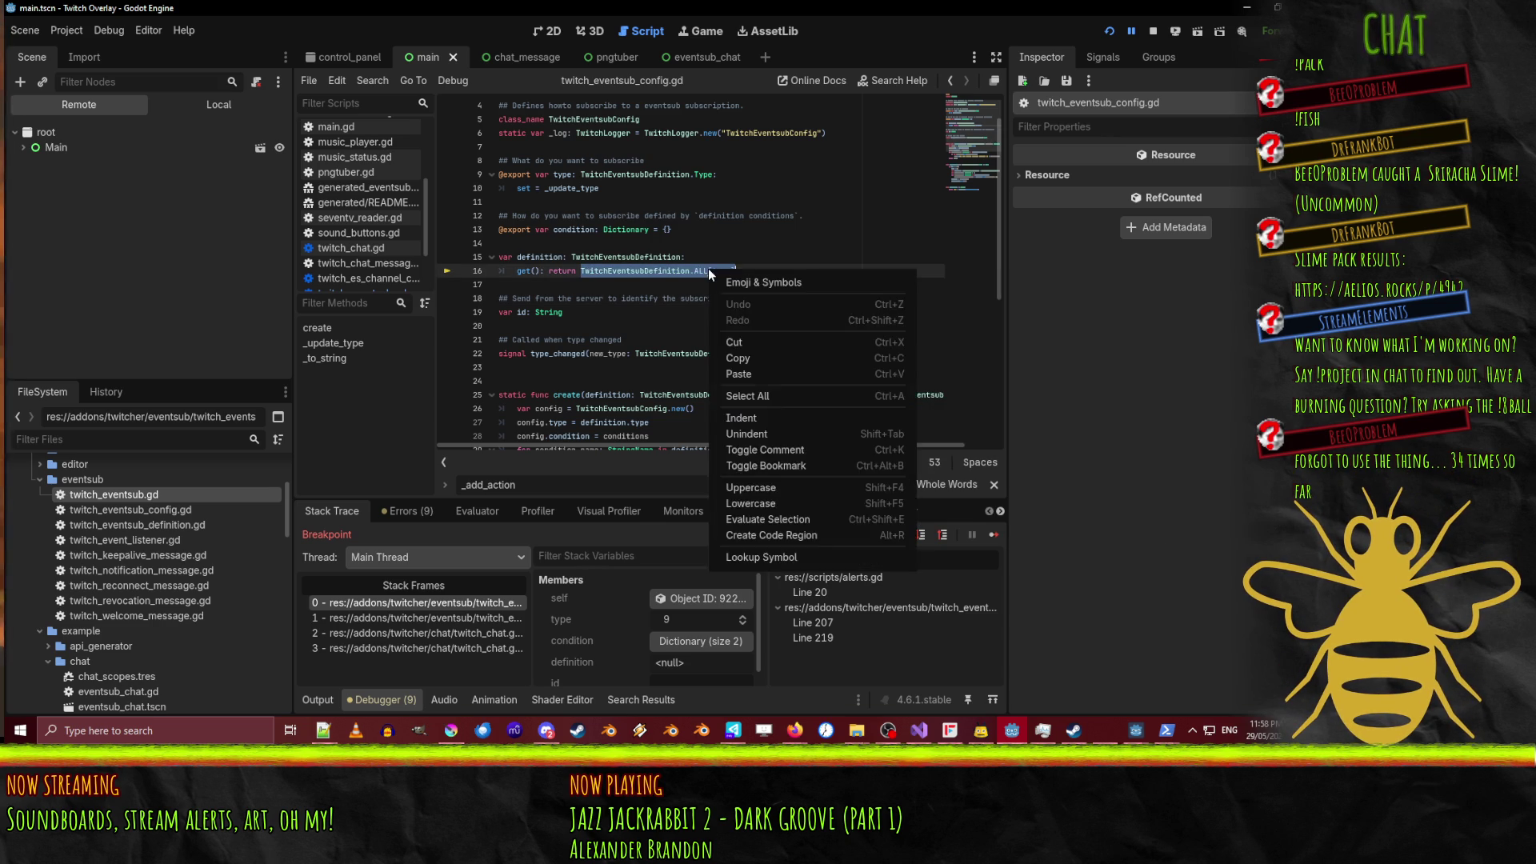
pyautogui.moveTo(708, 267)
pyautogui.press('Escape')
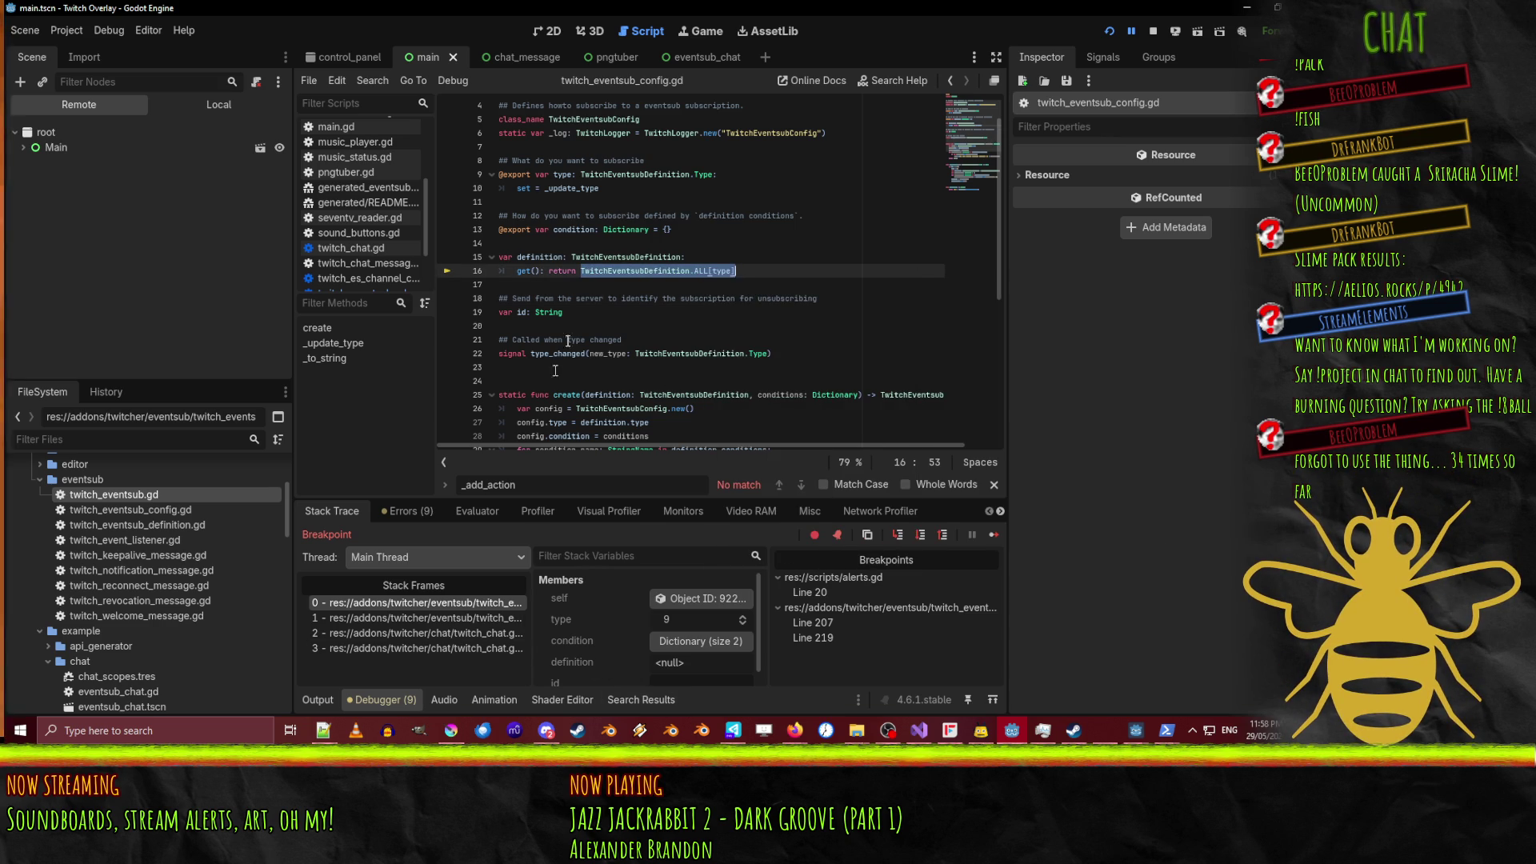
pyautogui.click(569, 276)
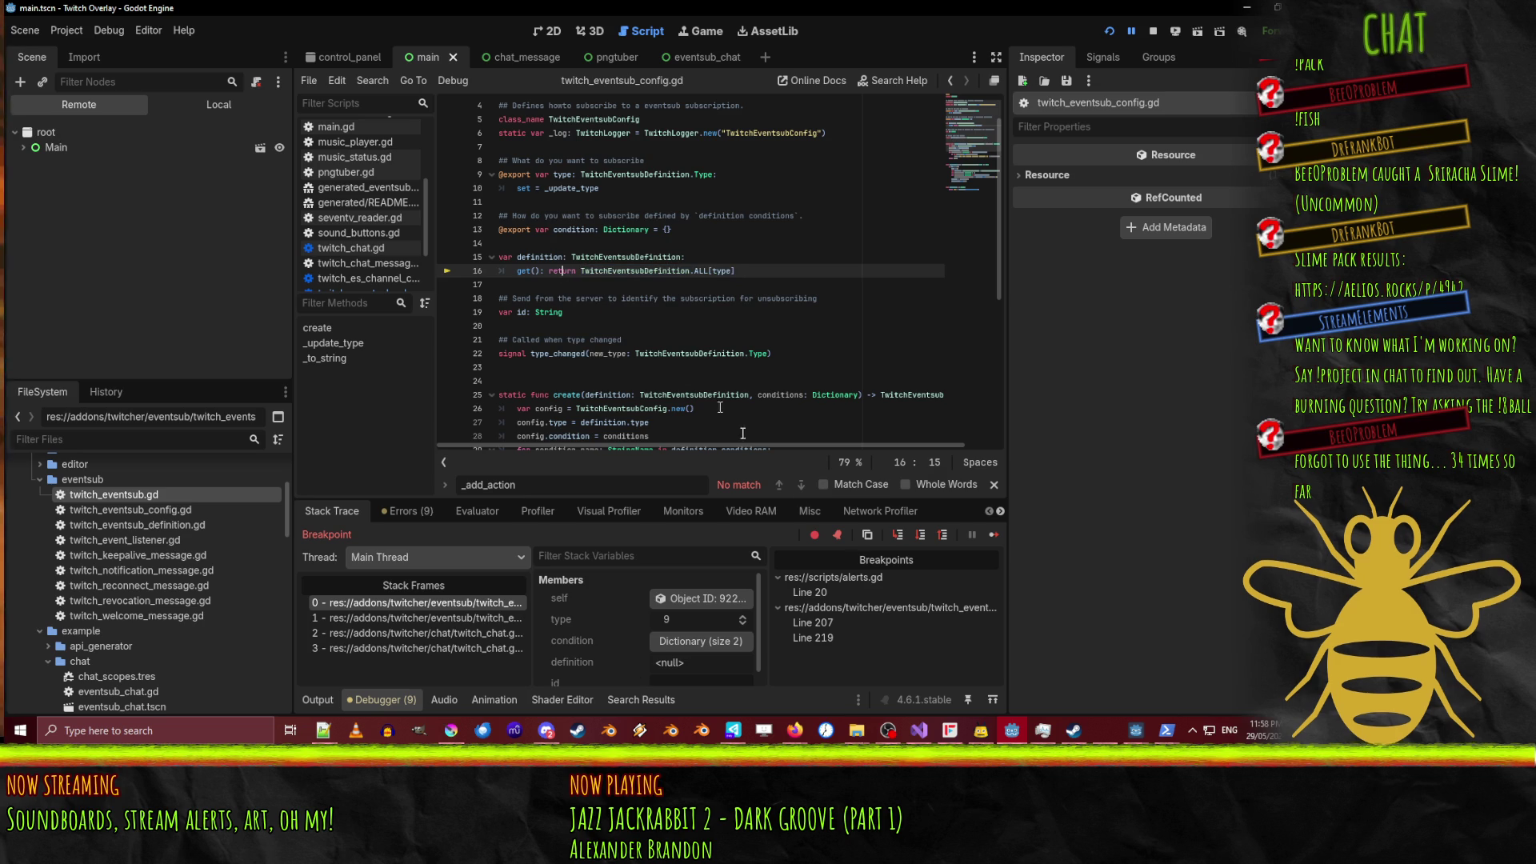
# Step through get_readable_name and the logger's info call back to line 220.
pyautogui.click(918, 536)
pyautogui.scroll(3, 842, 276)
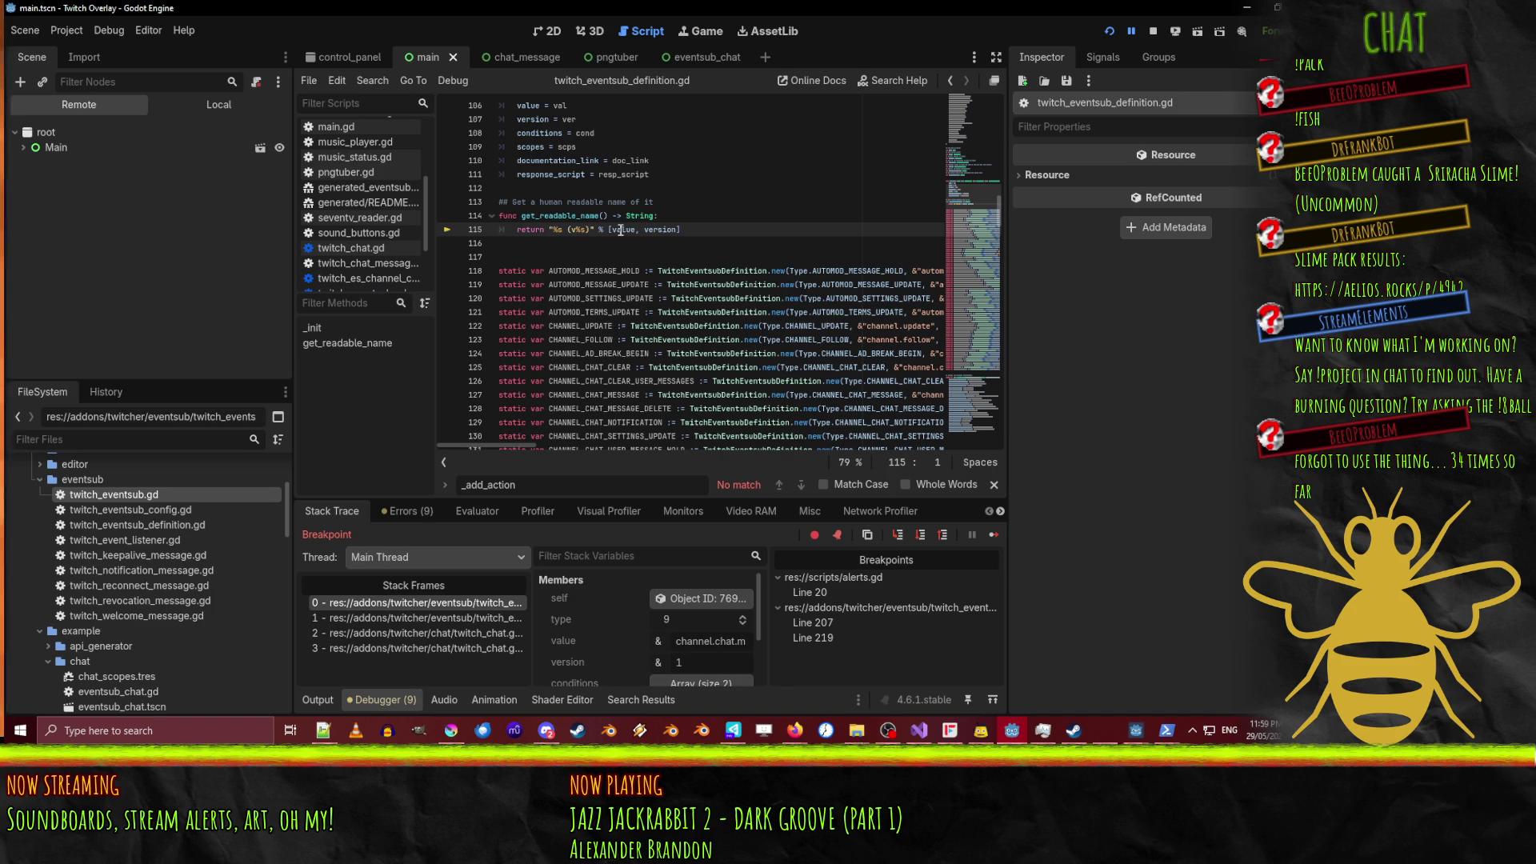
pyautogui.moveTo(631, 230)
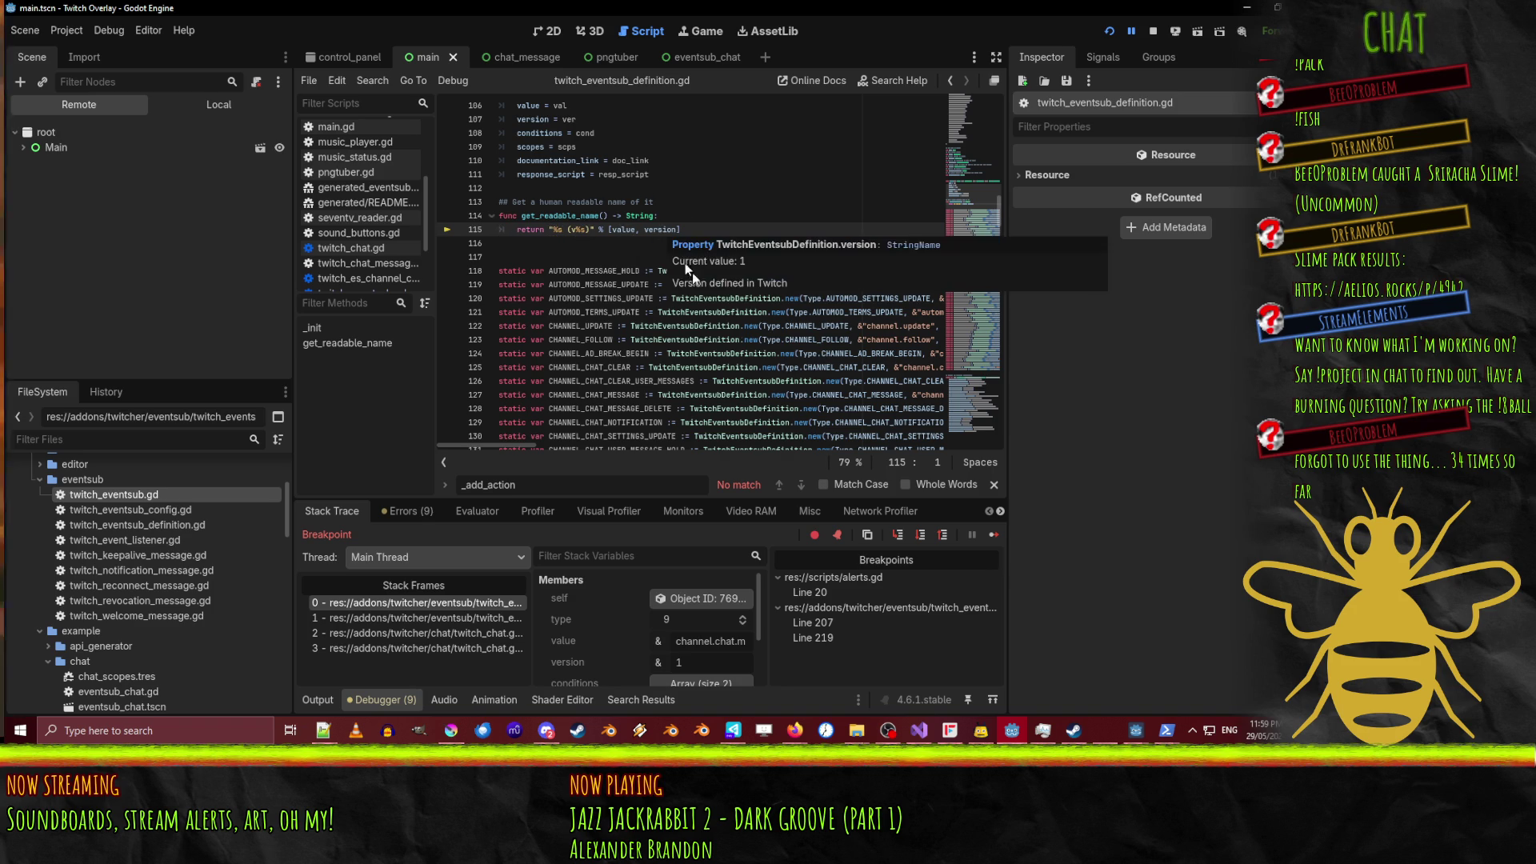
pyautogui.click(922, 535)
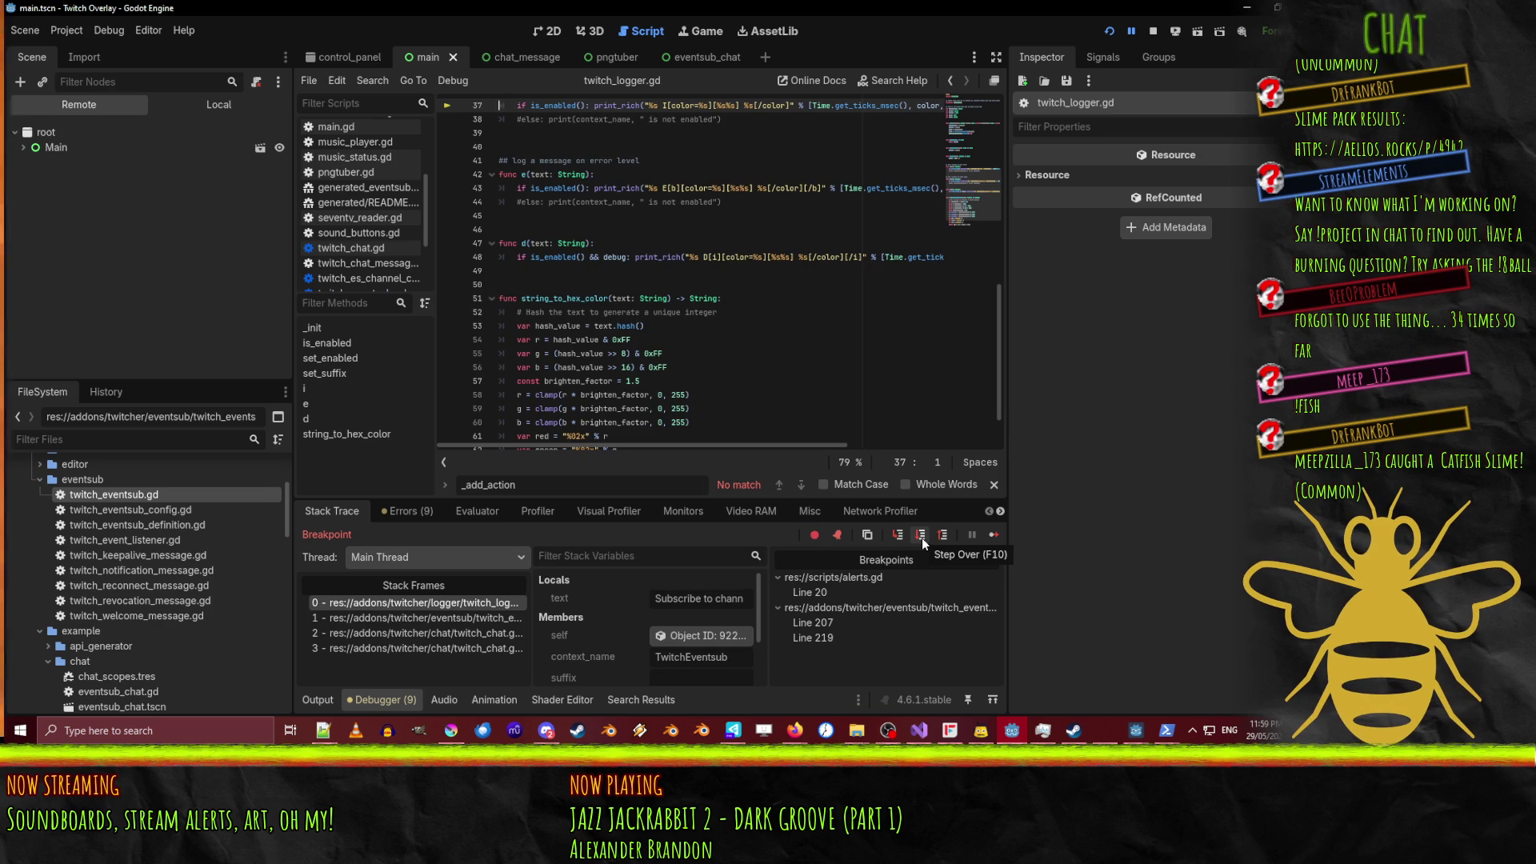
pyautogui.scroll(3, 687, 311)
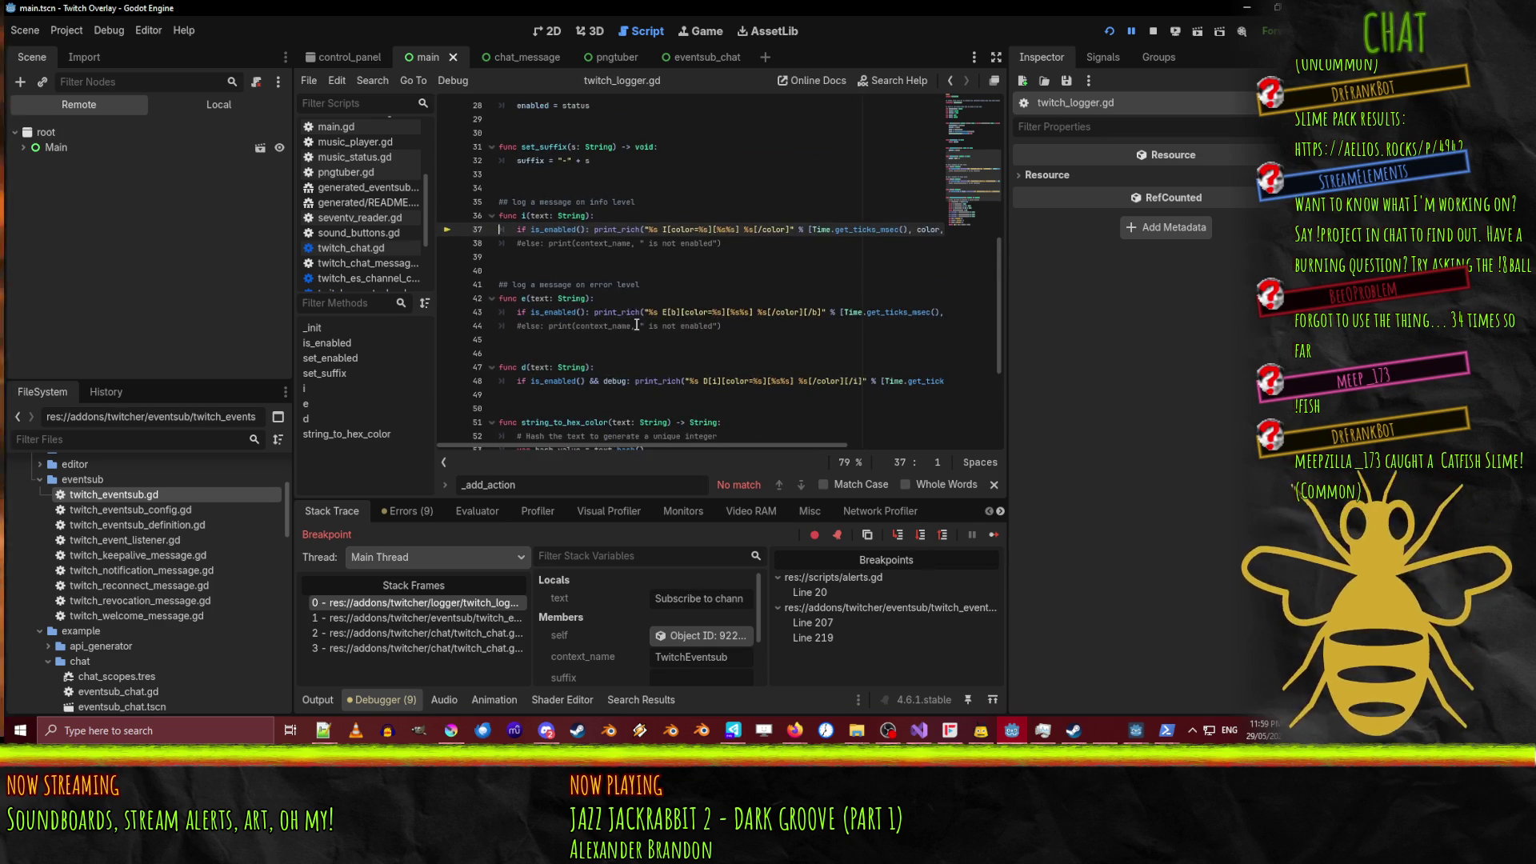
pyautogui.click(921, 536)
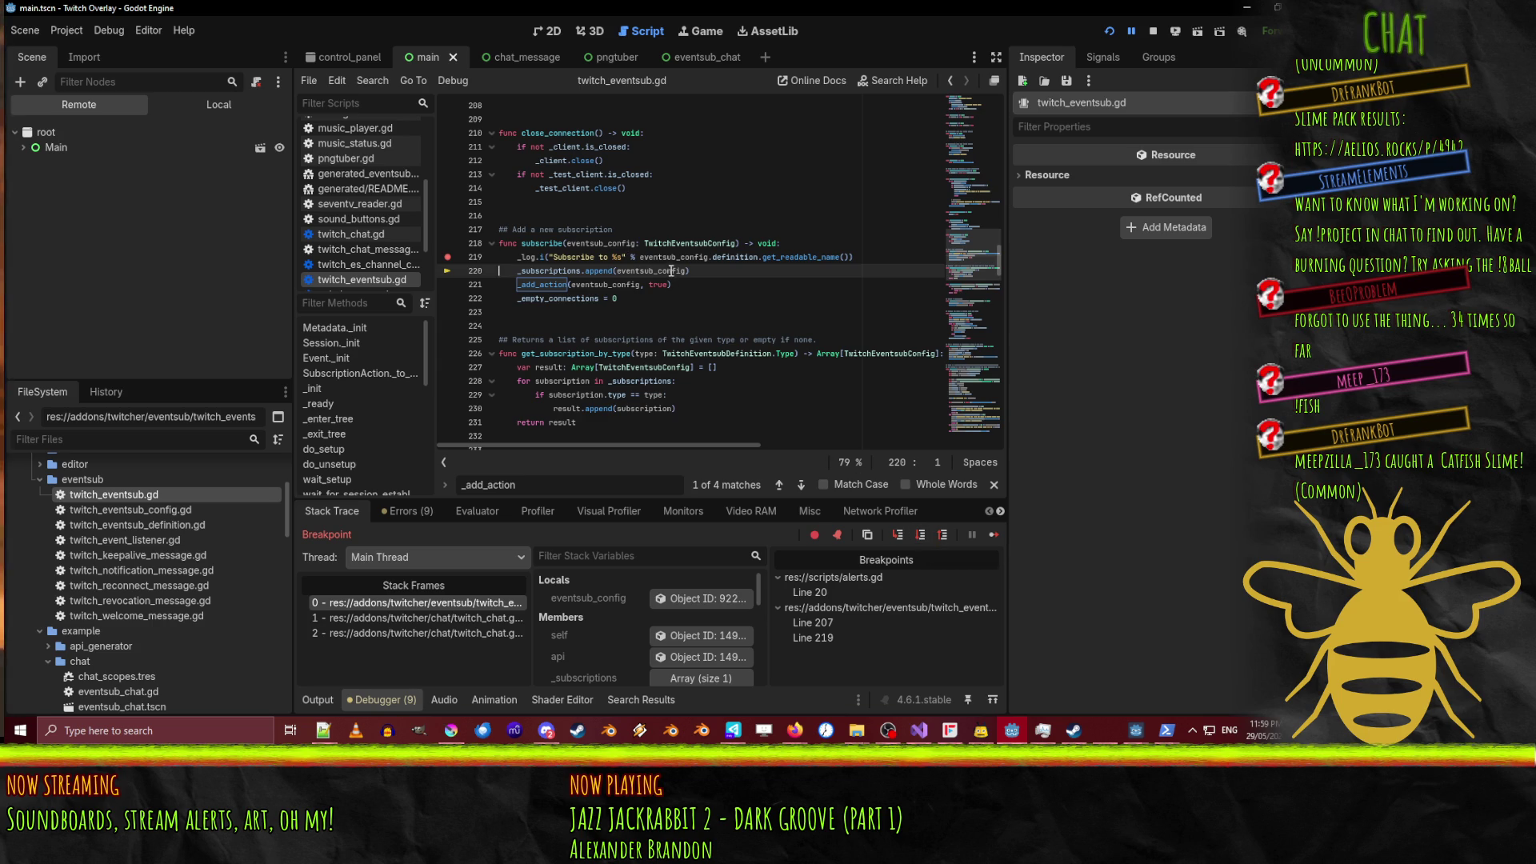
# Replace the _log.i call on line 219 with print.
pyautogui.click(324, 700)
pyautogui.click(323, 699)
pyautogui.click(323, 699)
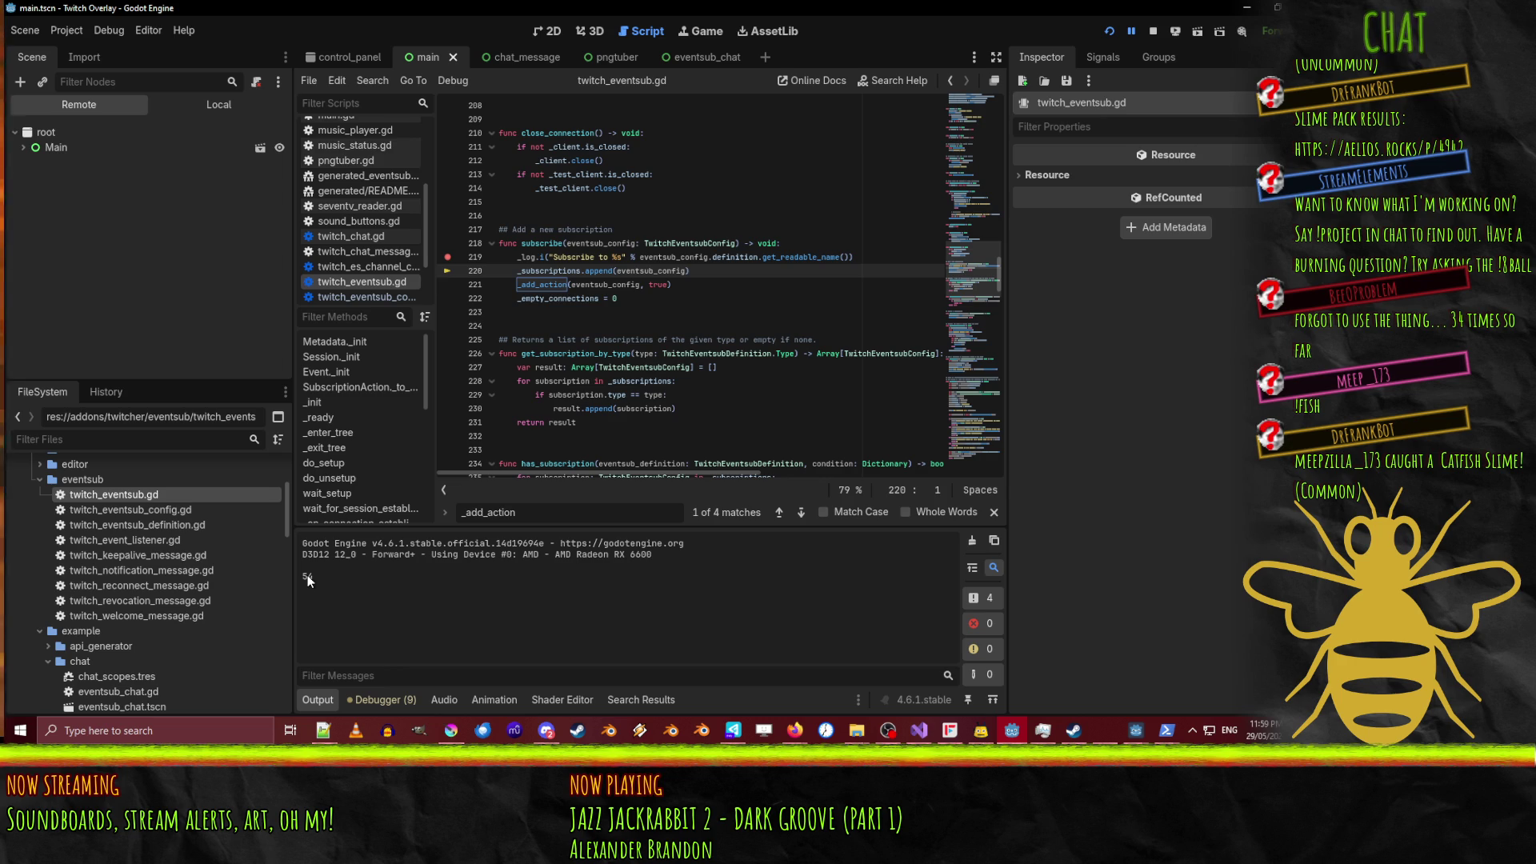
pyautogui.click(519, 258)
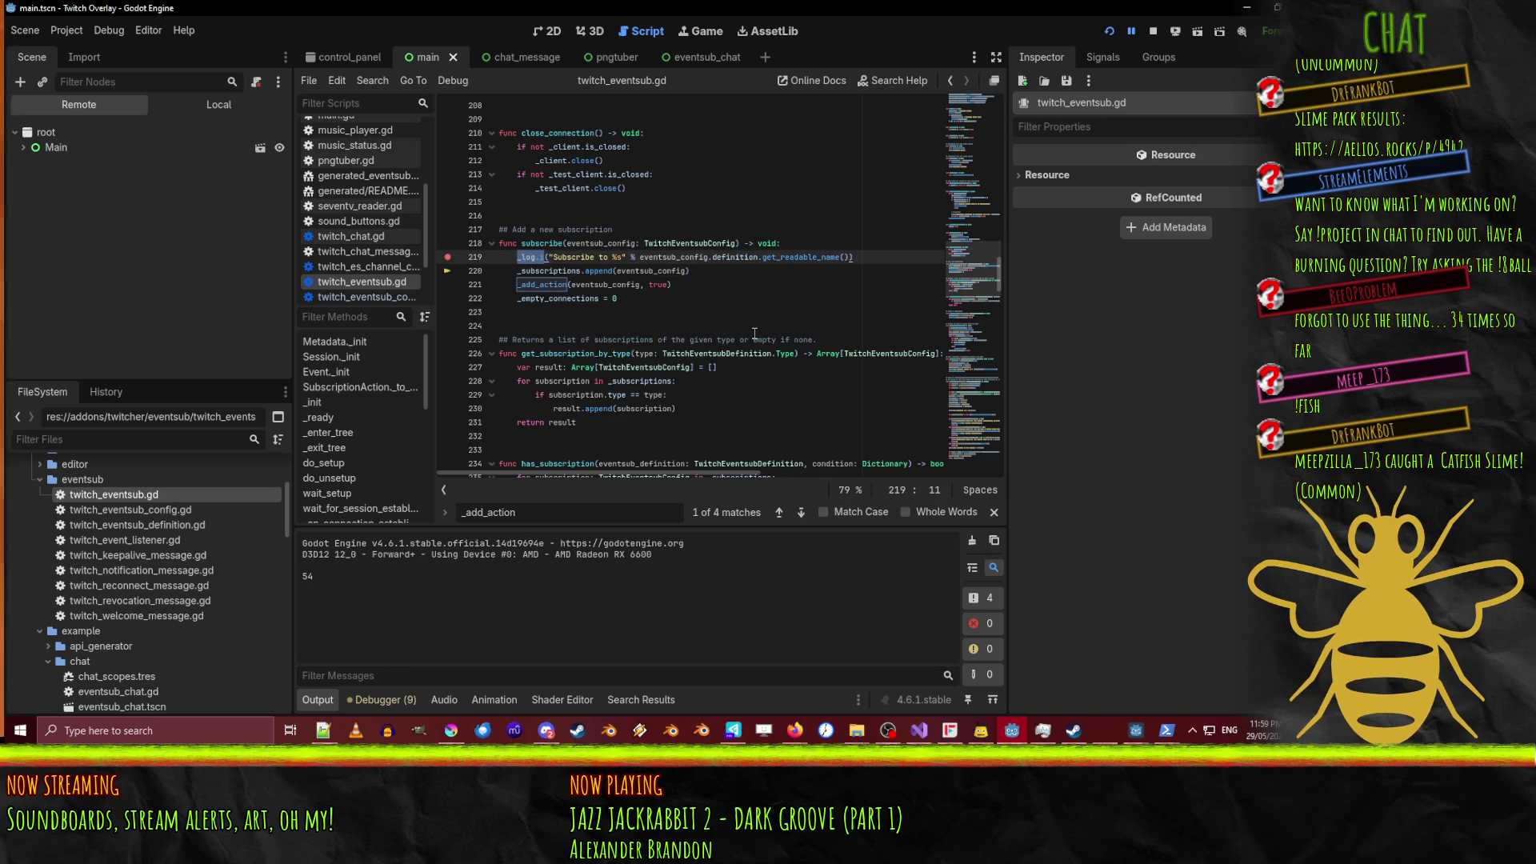
pyautogui.write('print')
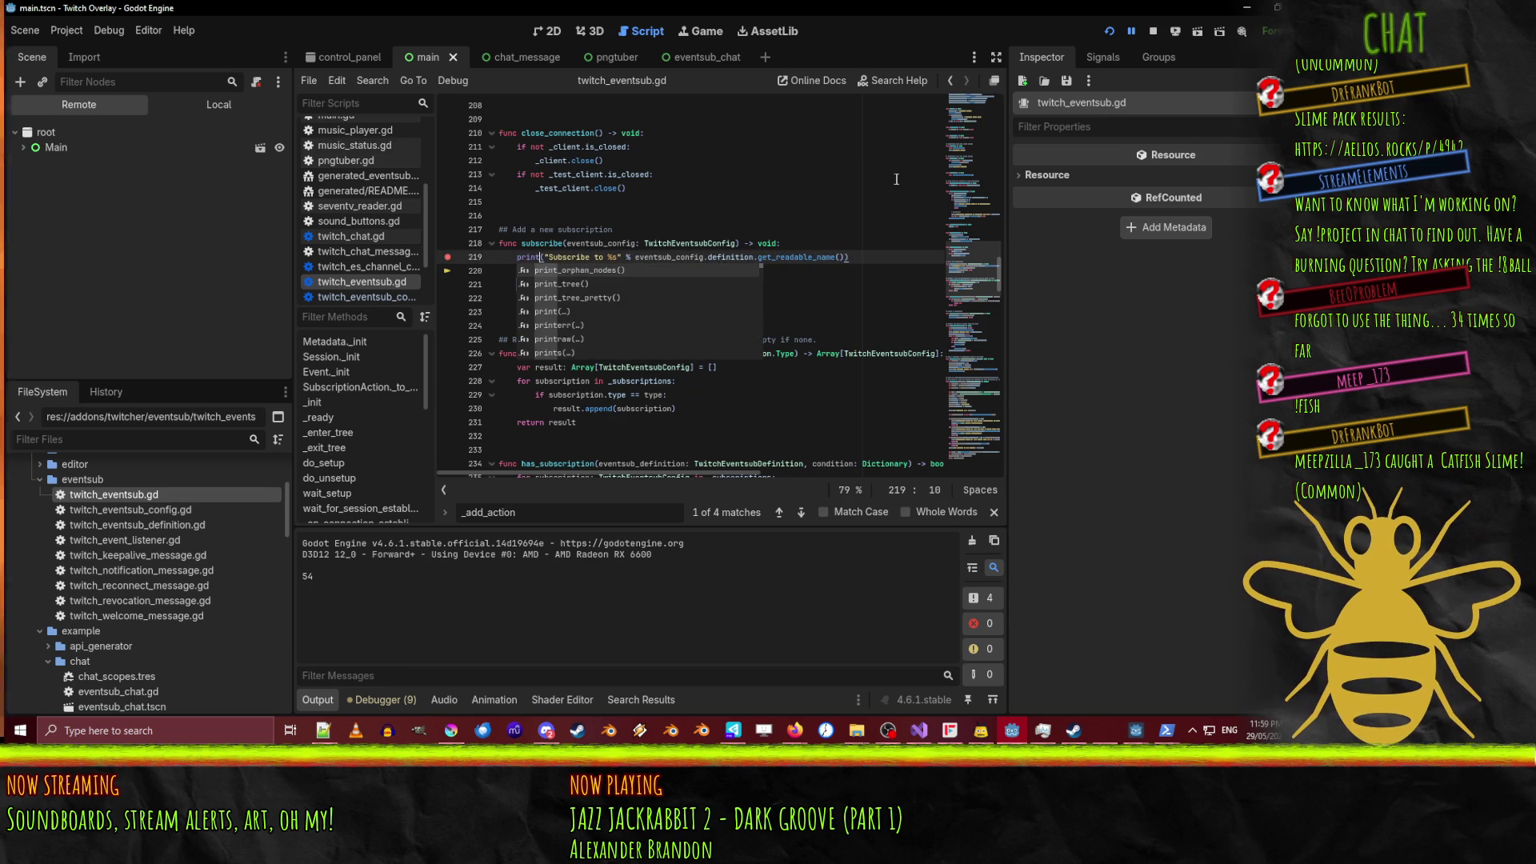
# Restart, step past line 219, confirm the printed subscribe message in Output, then continue.
pyautogui.click(1111, 32)
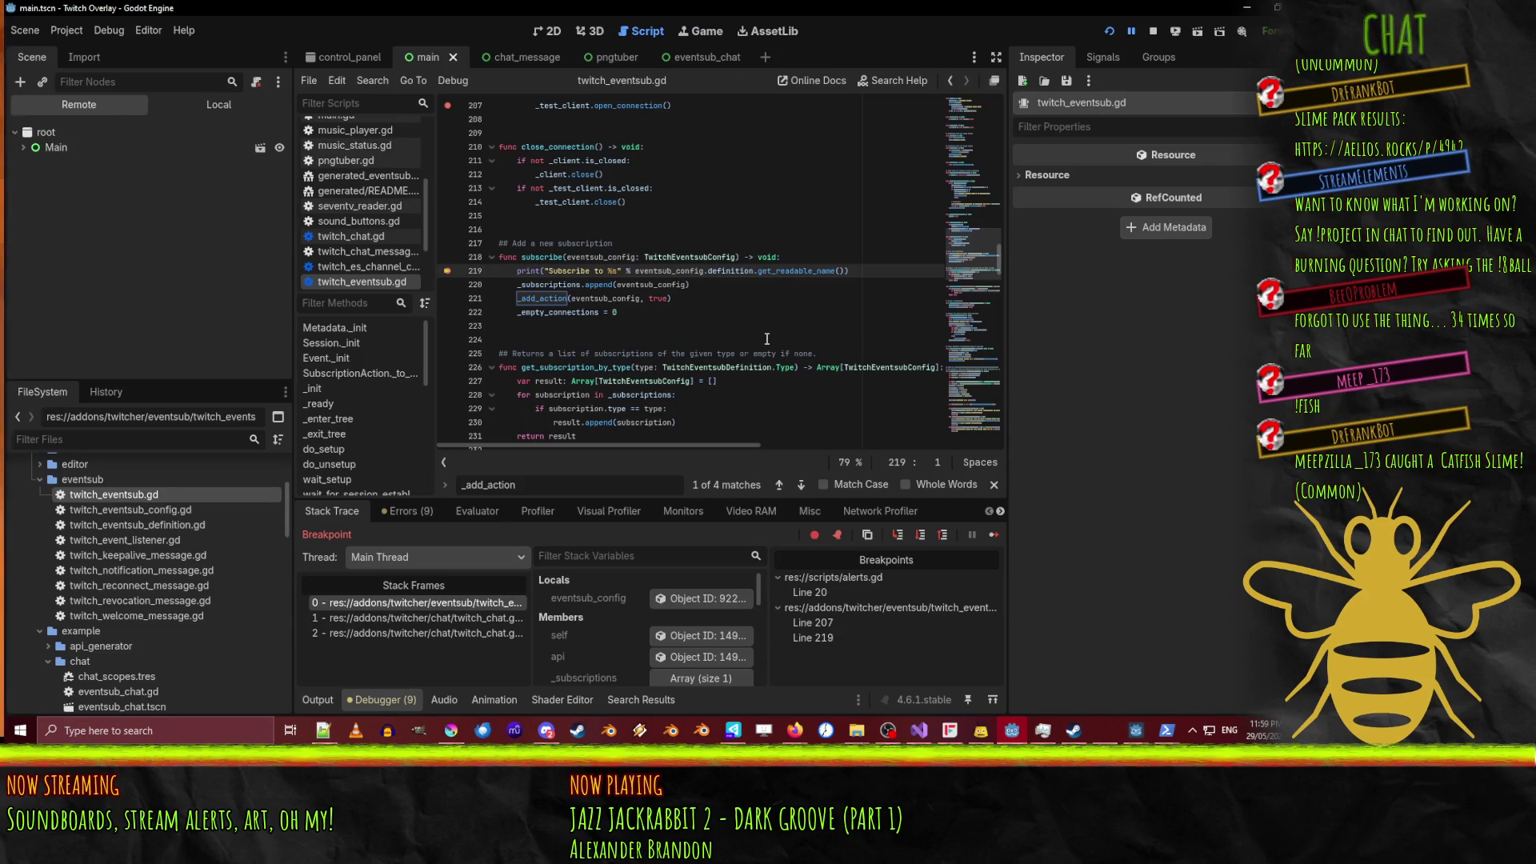
pyautogui.click(922, 536)
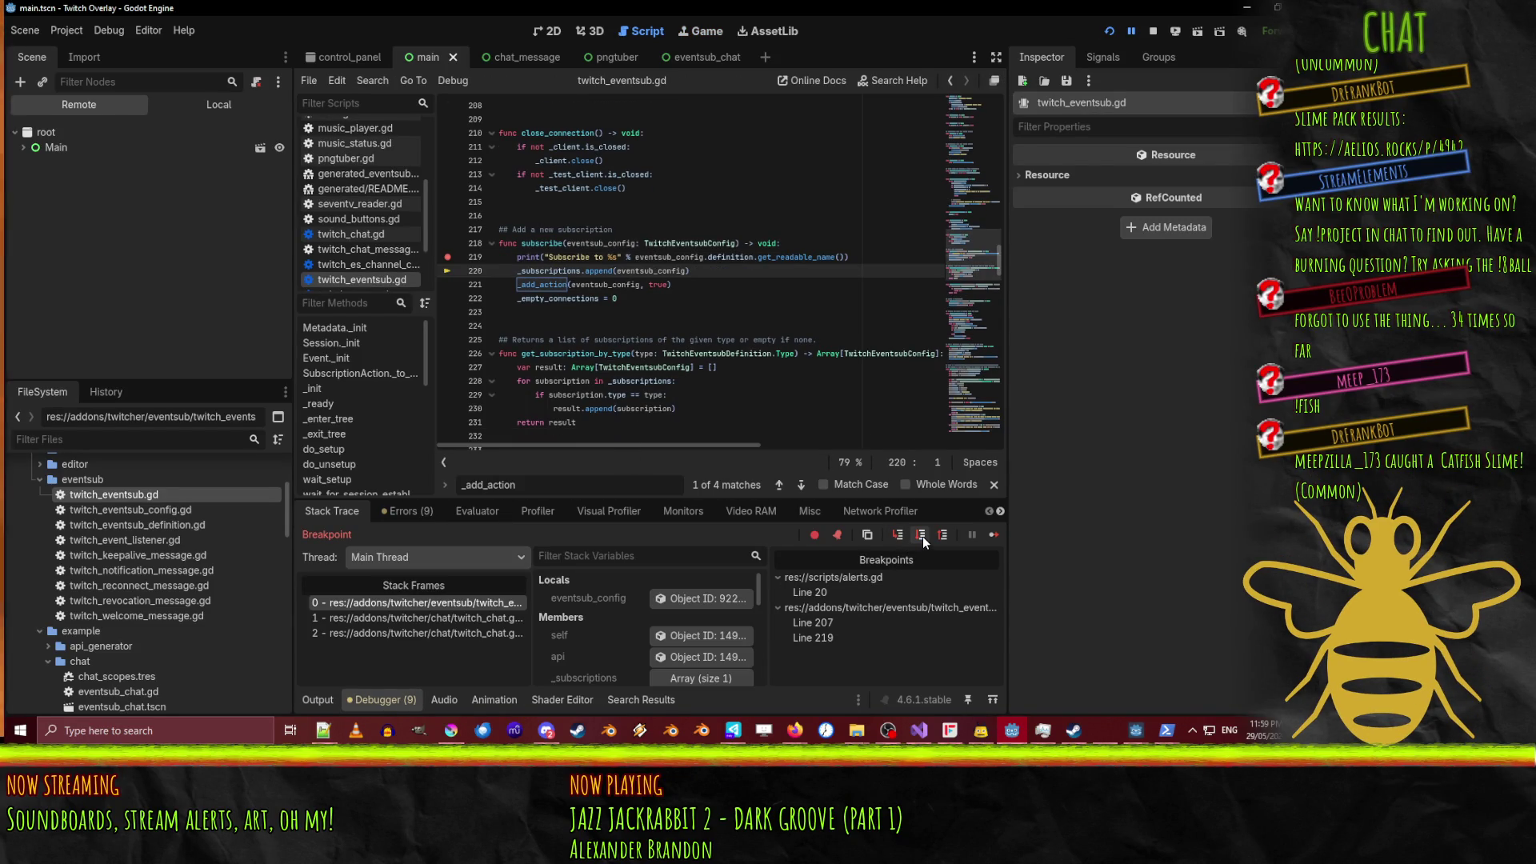
pyautogui.click(314, 700)
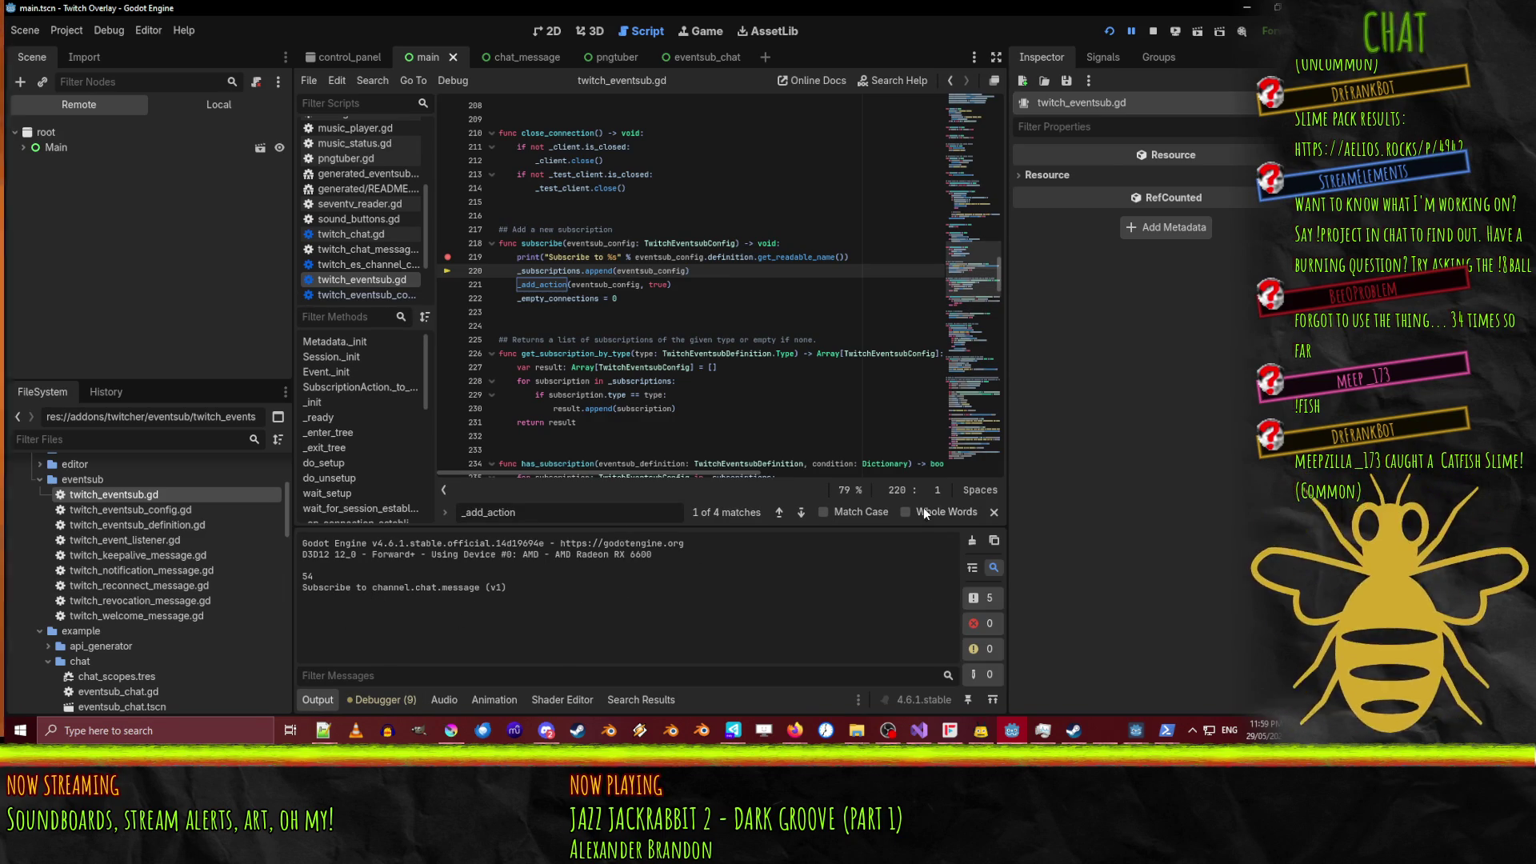
pyautogui.click(1130, 32)
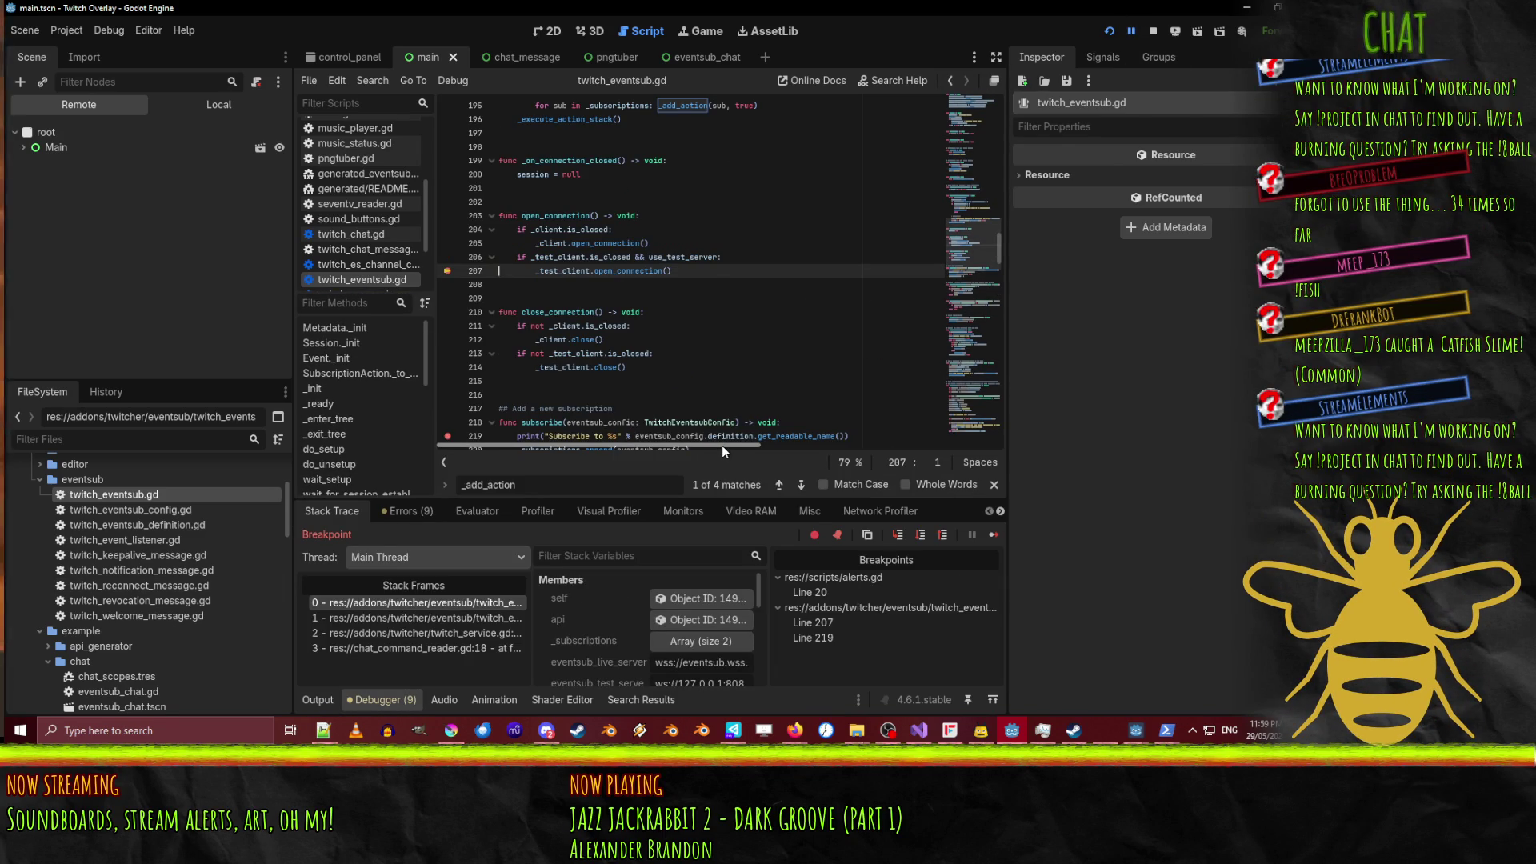
pyautogui.click(328, 698)
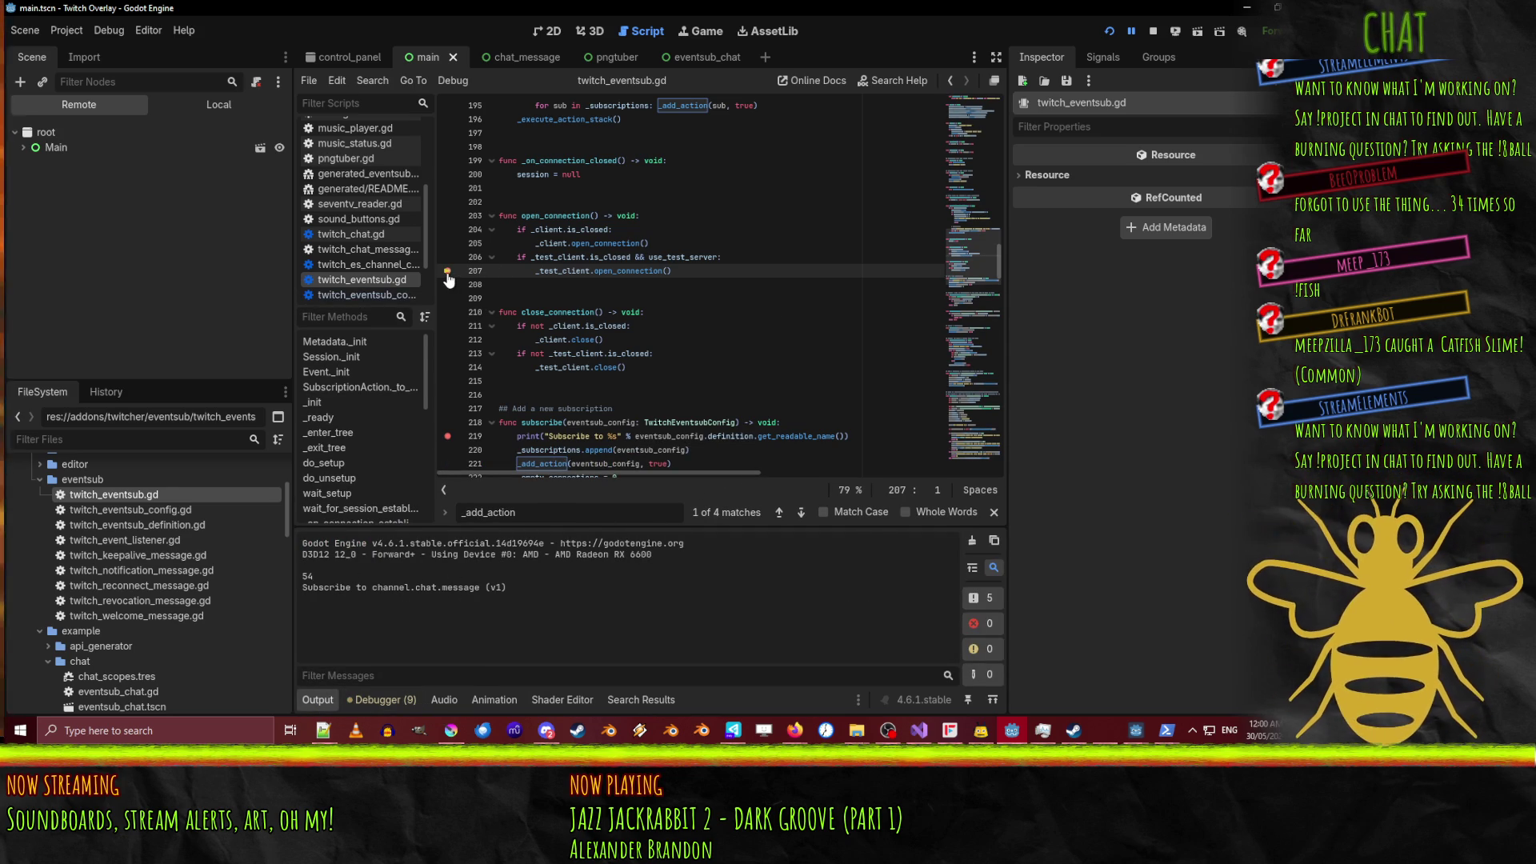
pyautogui.click(1130, 30)
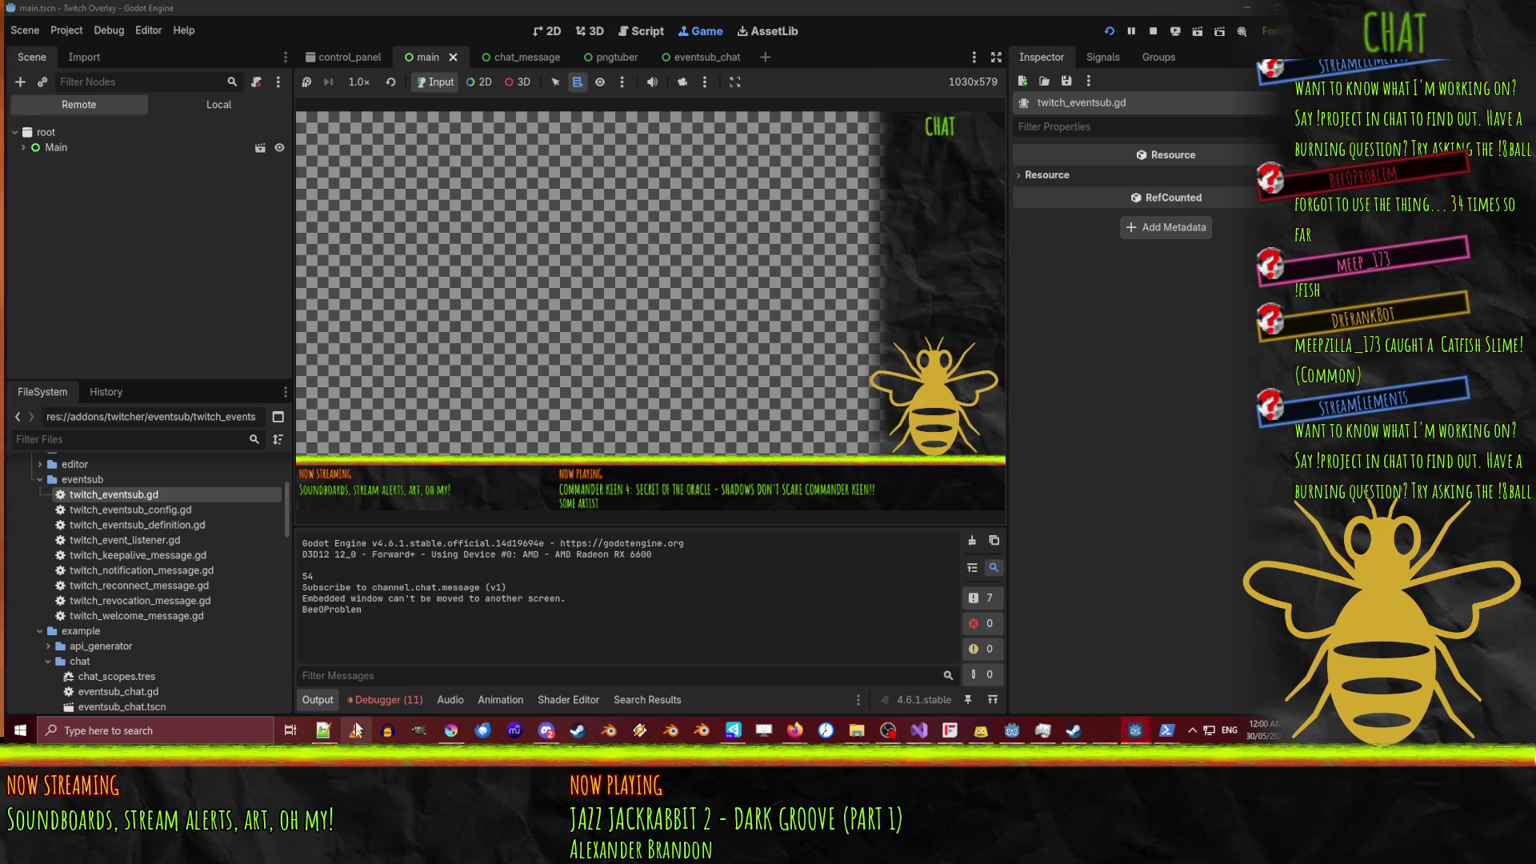
pyautogui.click(392, 702)
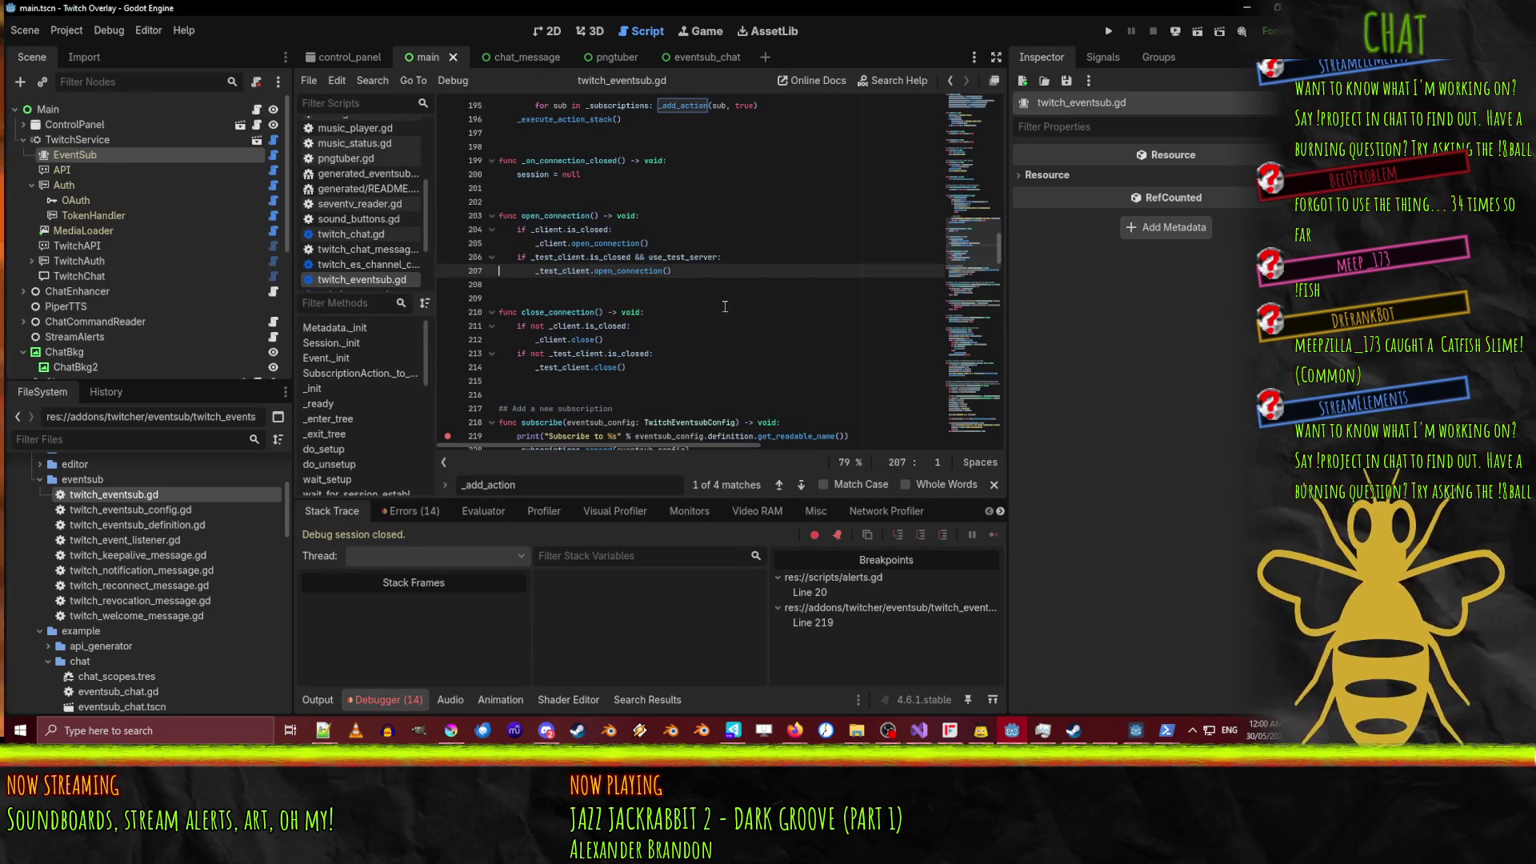
pyautogui.scroll(1, 725, 306)
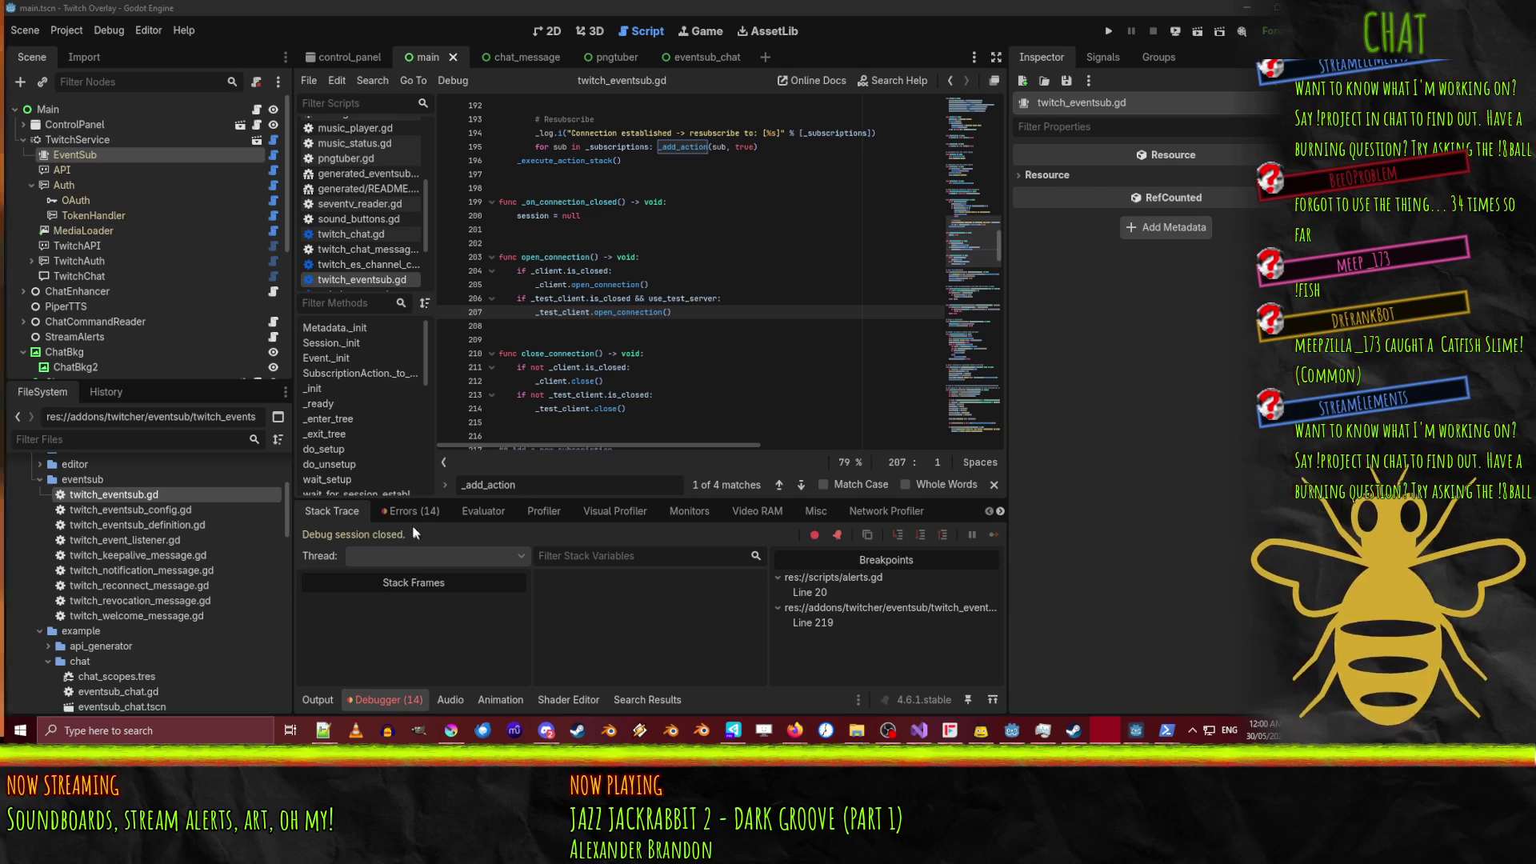
pyautogui.click(744, 314)
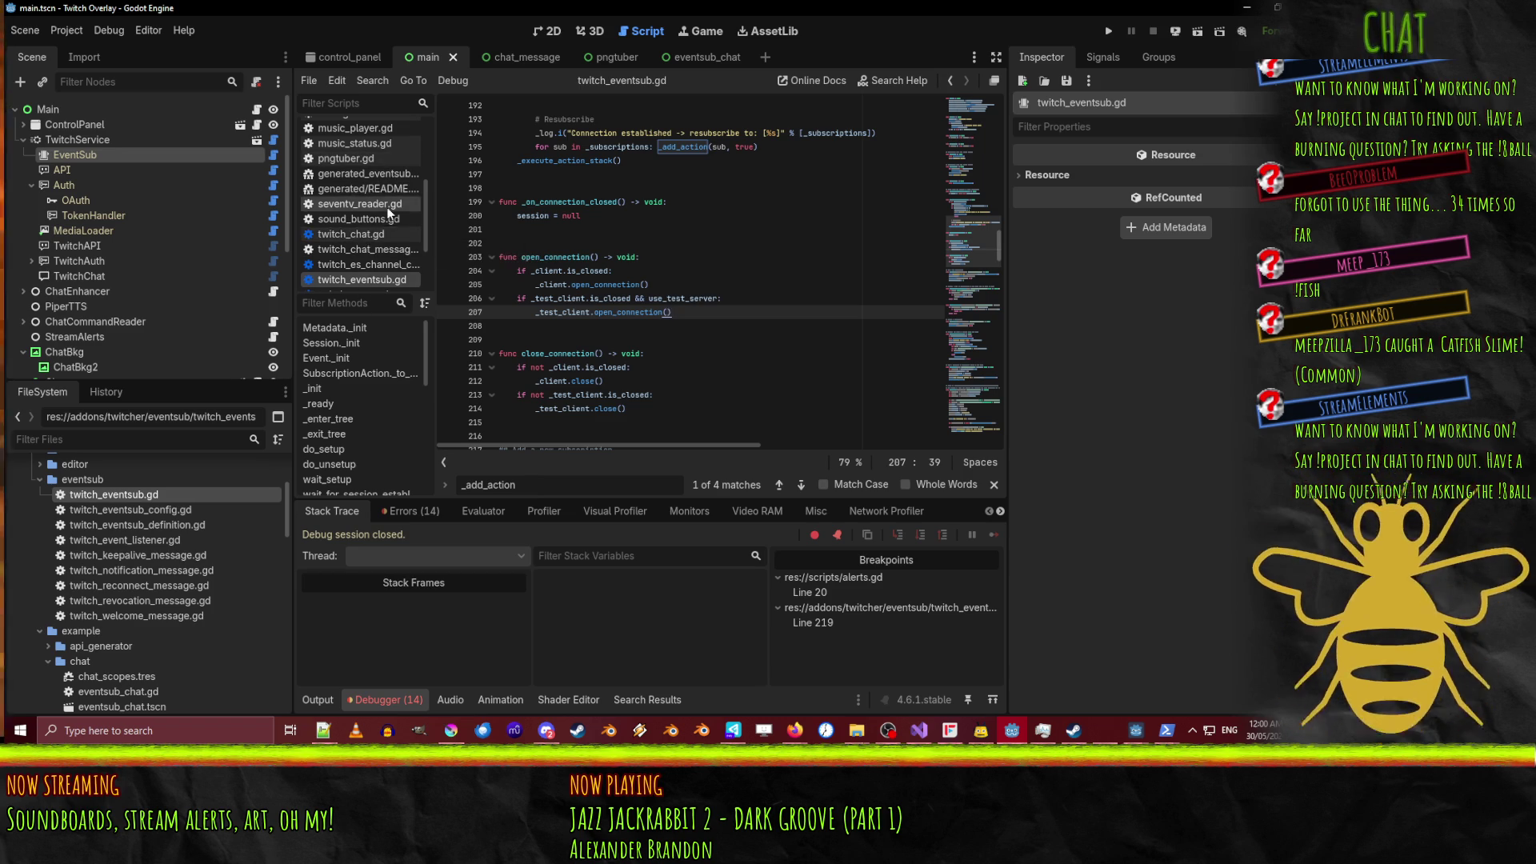
# Close twitch_eventsub_config.gd from the Scripts list.
pyautogui.scroll(-3, 390, 212)
pyautogui.click(359, 220)
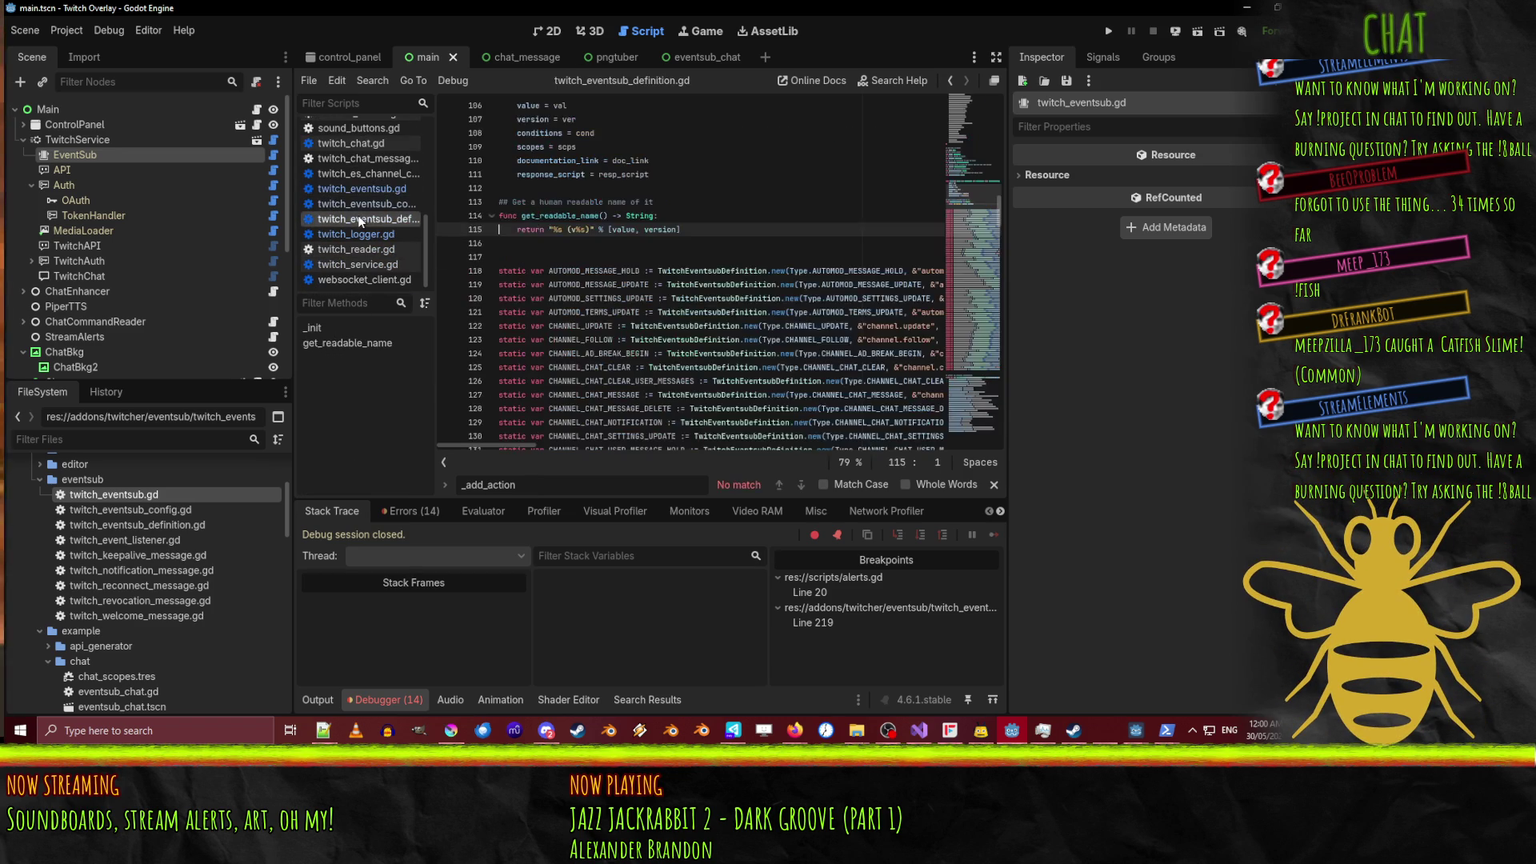
pyautogui.click(354, 204)
pyautogui.rightClick(383, 218)
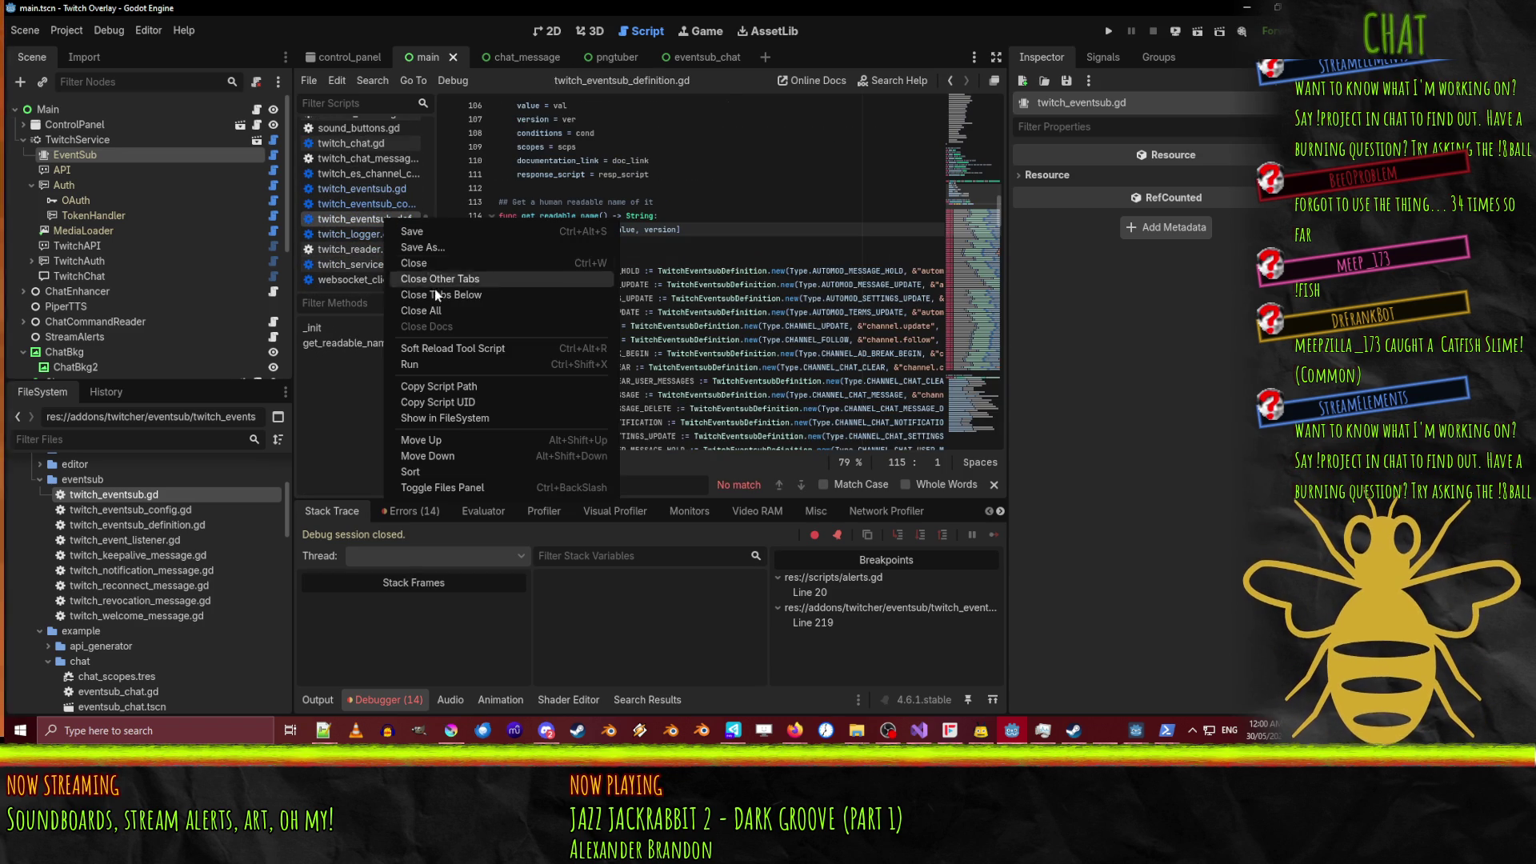
pyautogui.scroll(1, 378, 218)
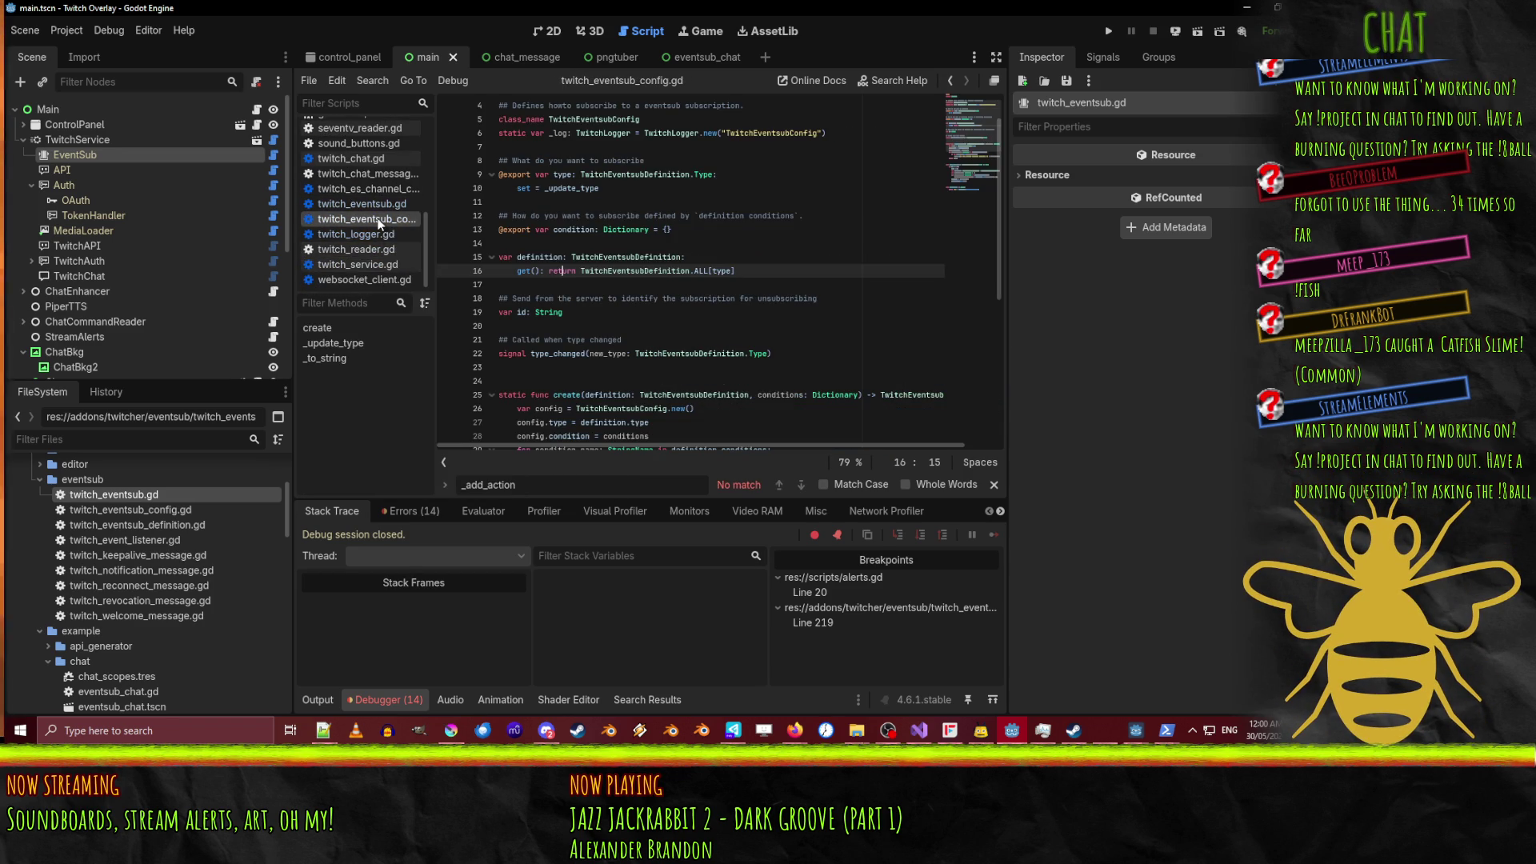
pyautogui.rightClick(382, 222)
pyautogui.click(432, 264)
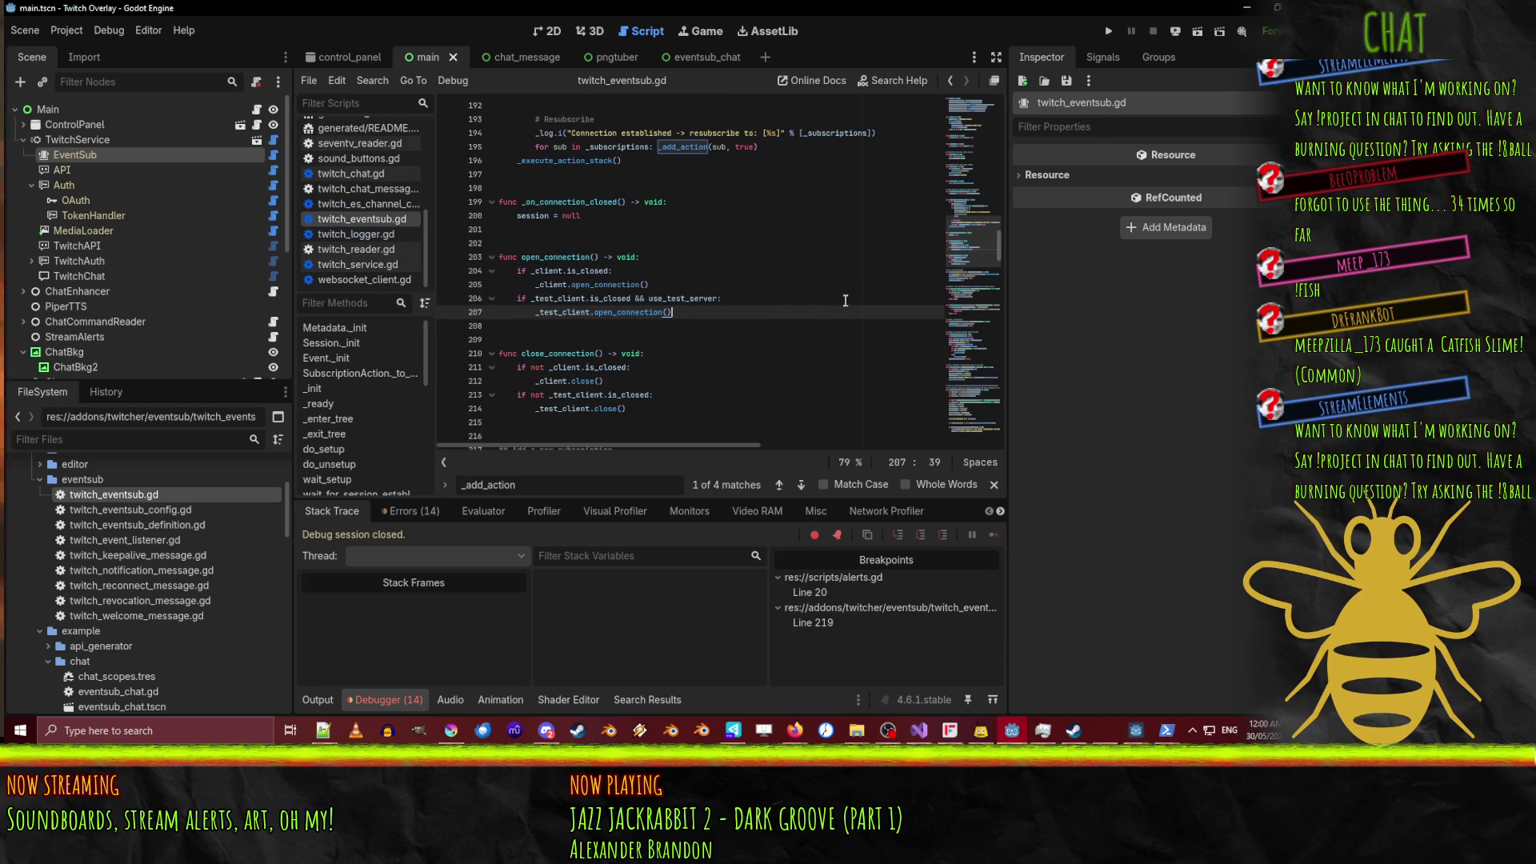
# Remove the line 219 breakpoint in twitch_eventsub.gd and return to the main scene.
pyautogui.scroll(-10, 845, 300)
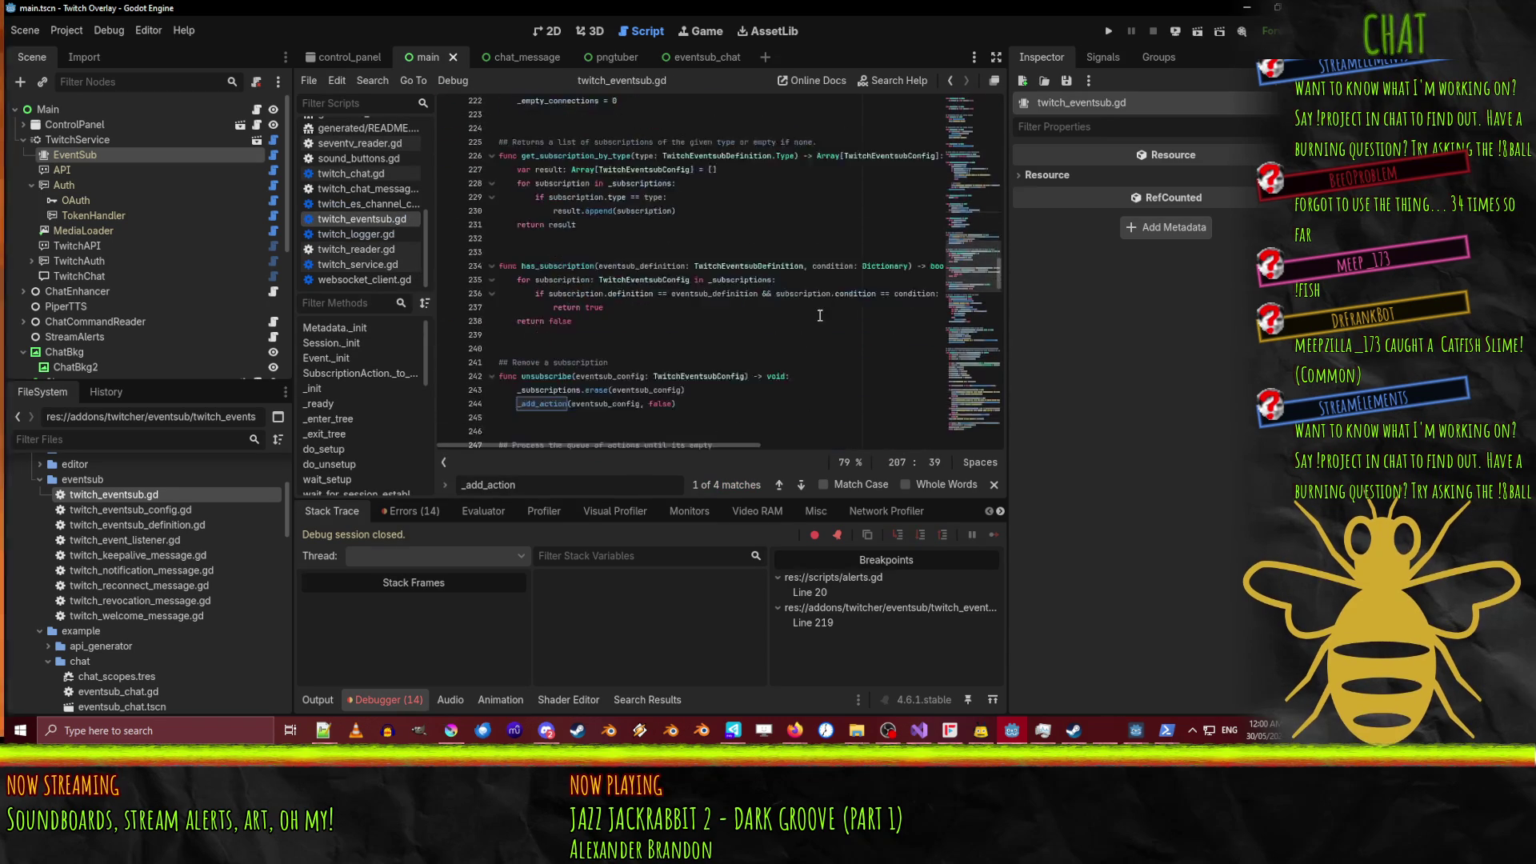
pyautogui.scroll(3, 820, 315)
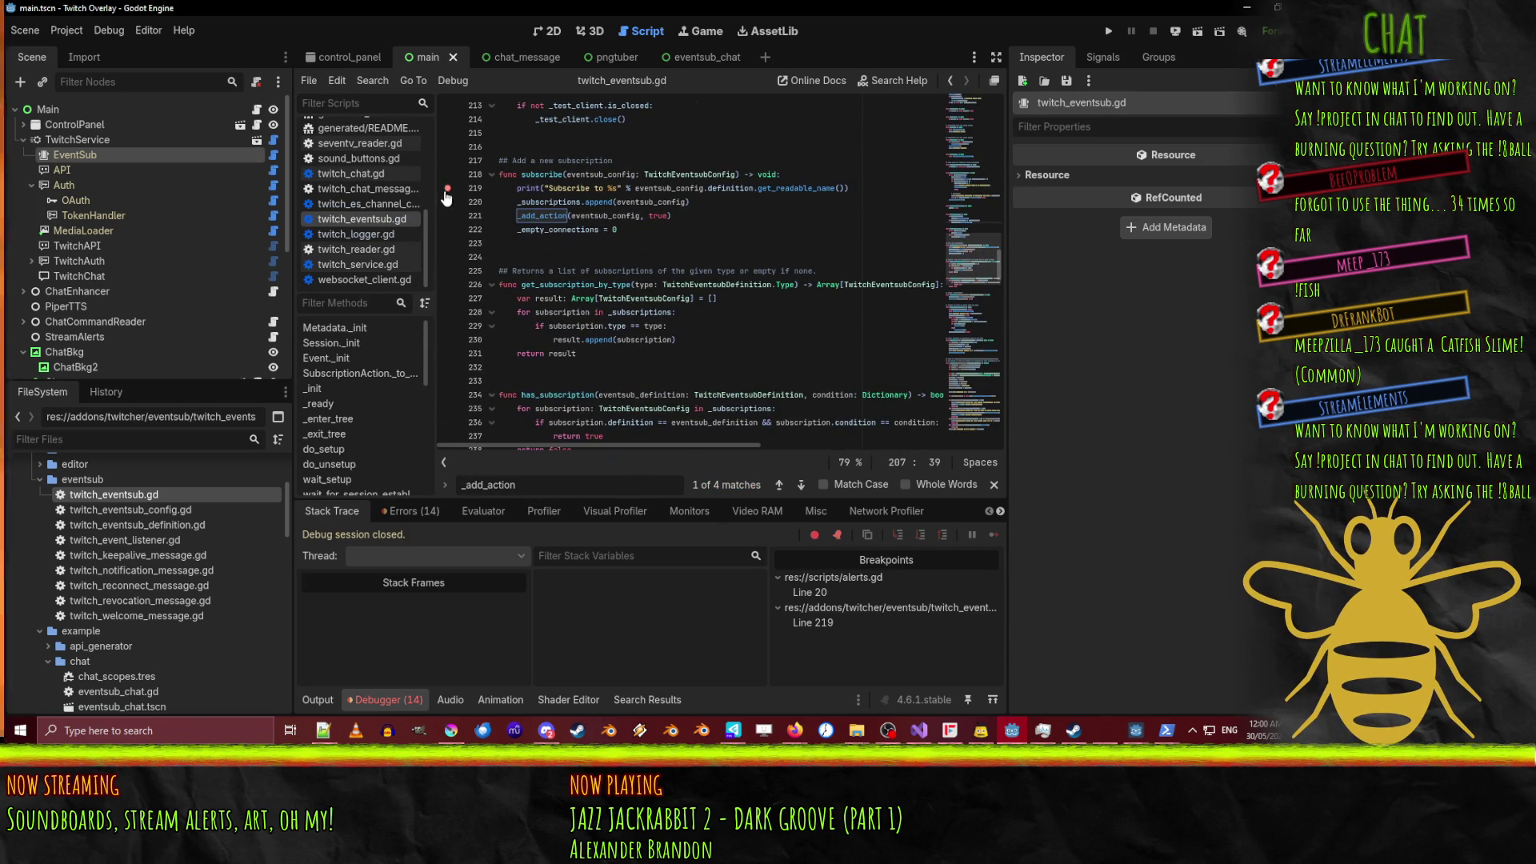
pyautogui.click(446, 189)
pyautogui.scroll(2, 512, 240)
pyautogui.doubleClick(542, 257)
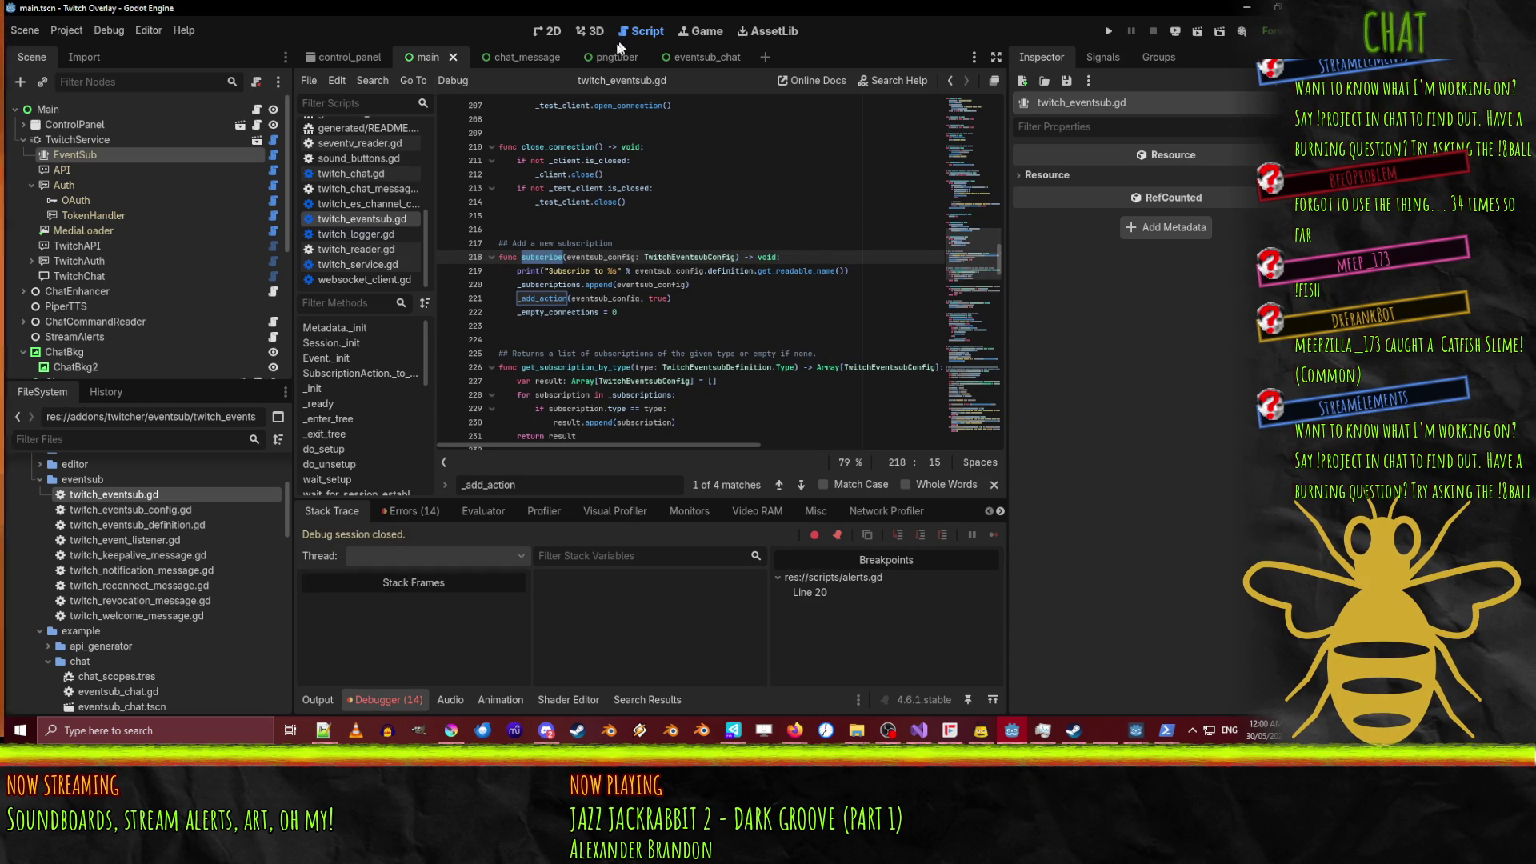
pyautogui.click(352, 59)
pyautogui.click(424, 57)
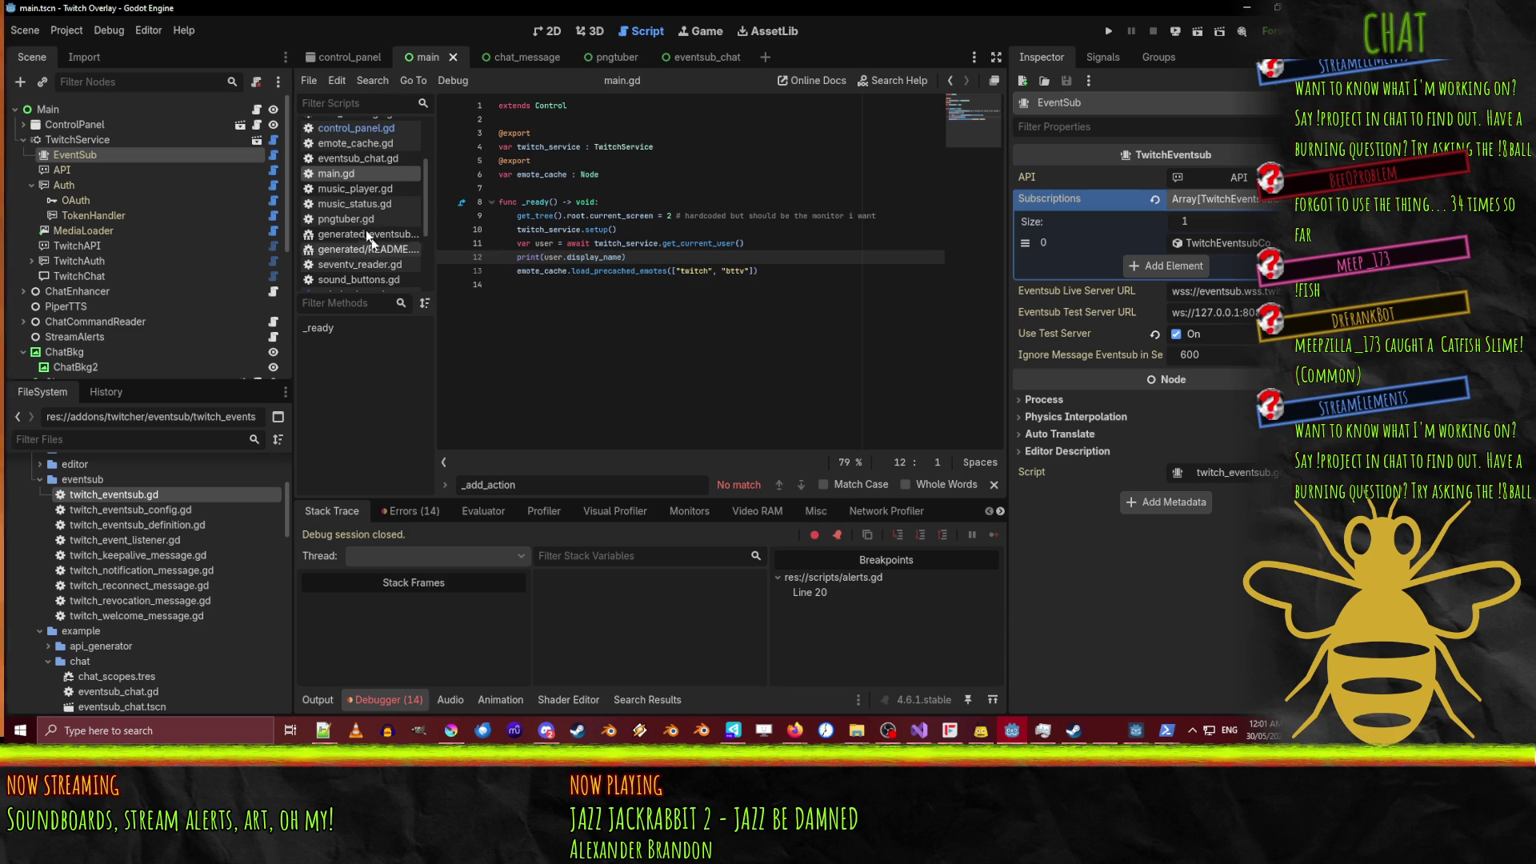
# Uncomment the follow subscription on lines 10–13 of alerts.gd and save.
pyautogui.scroll(3, 366, 228)
pyautogui.click(347, 131)
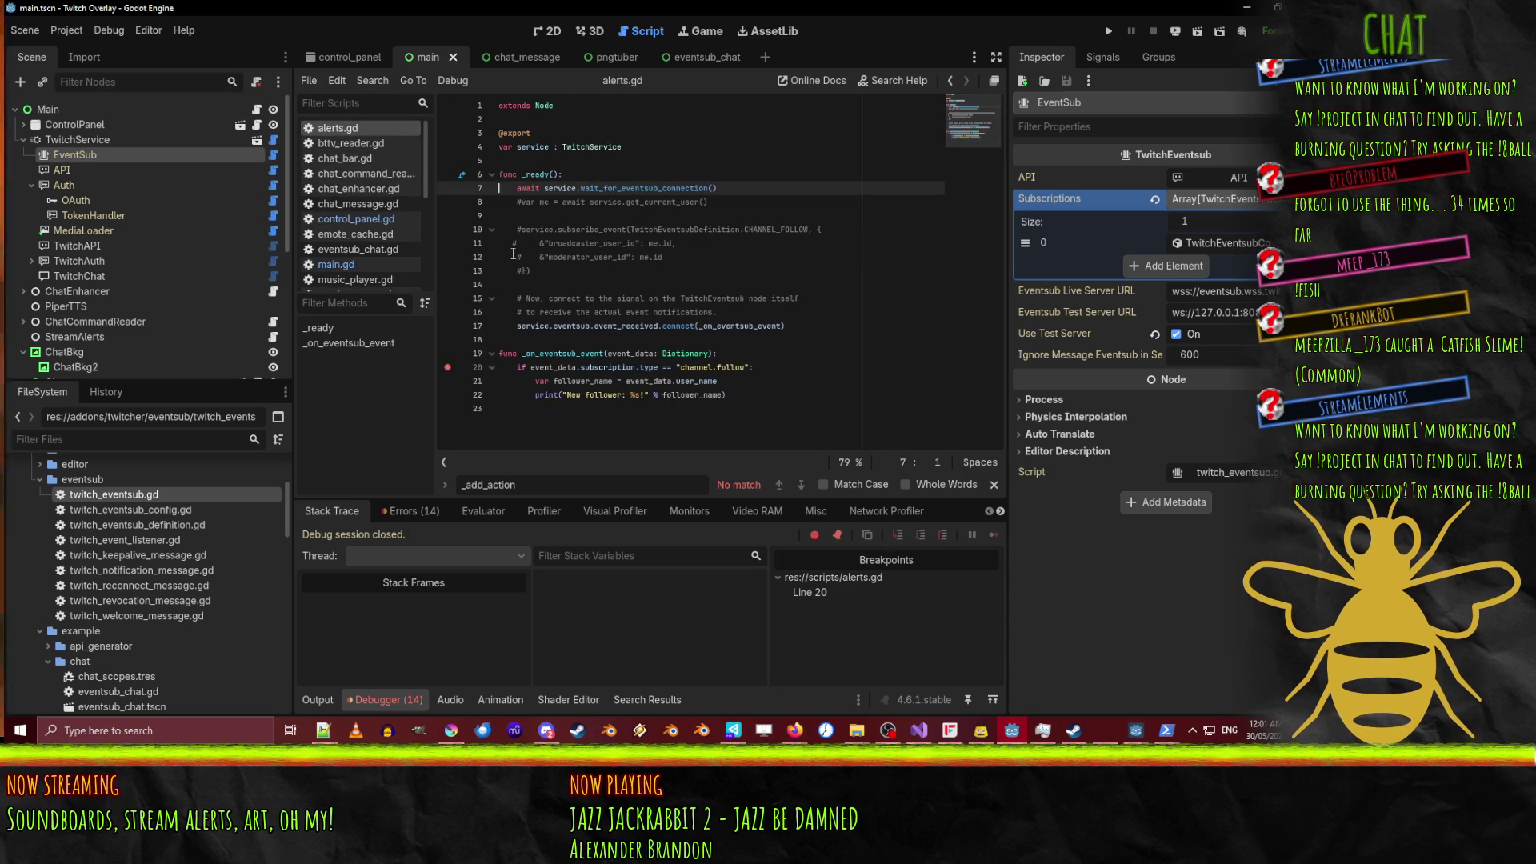
pyautogui.click(523, 232)
pyautogui.press('BackSpace')
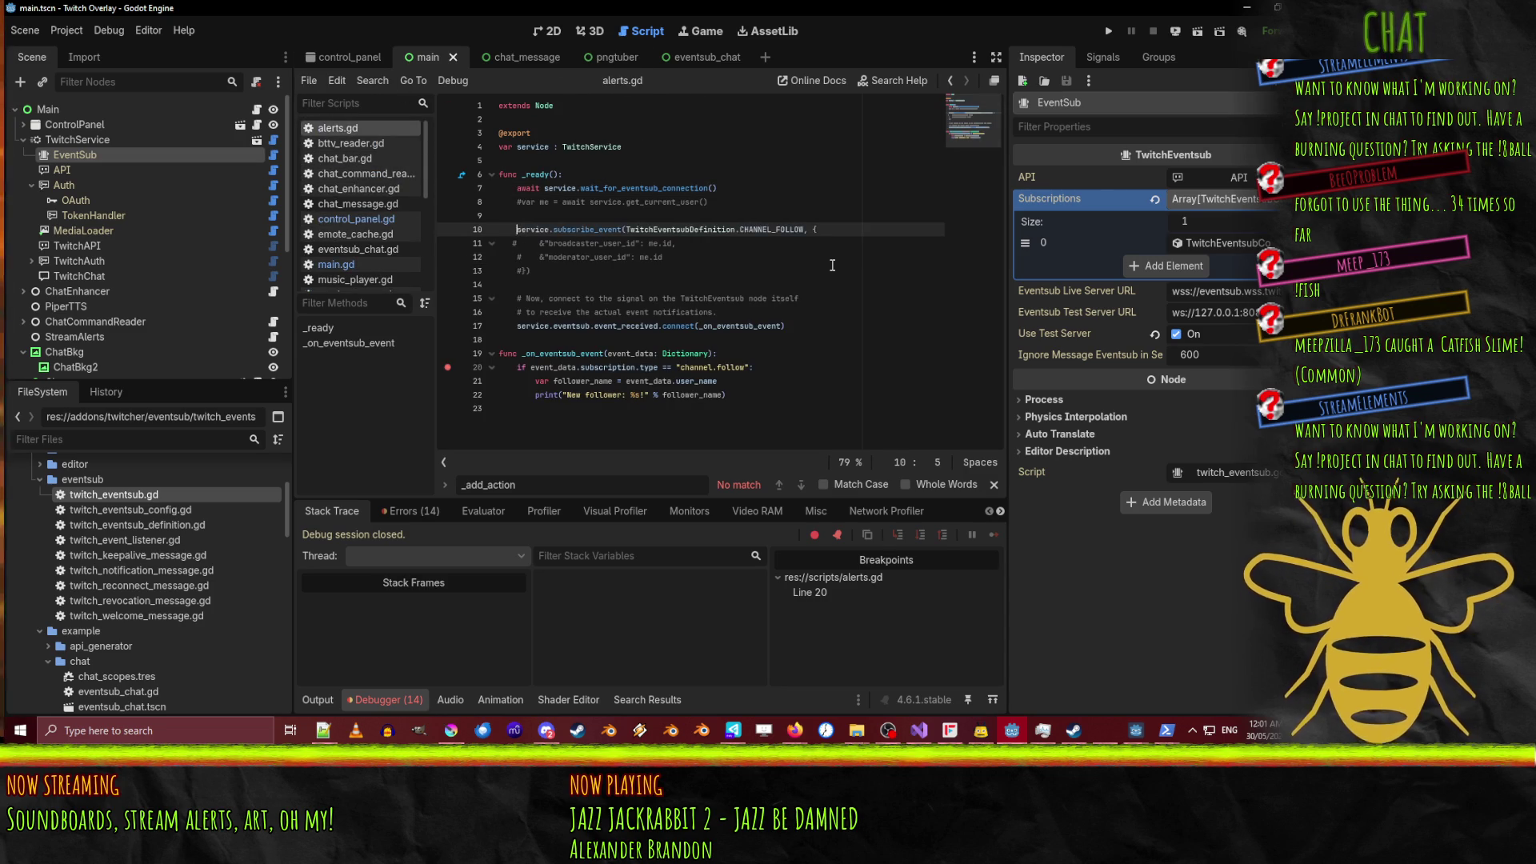
pyautogui.press('Down')
pyautogui.press('BackSpace')
pyautogui.press('Down')
pyautogui.press('BackSpace')
pyautogui.press('Down')
pyautogui.press('BackSpace')
pyautogui.press('Up')
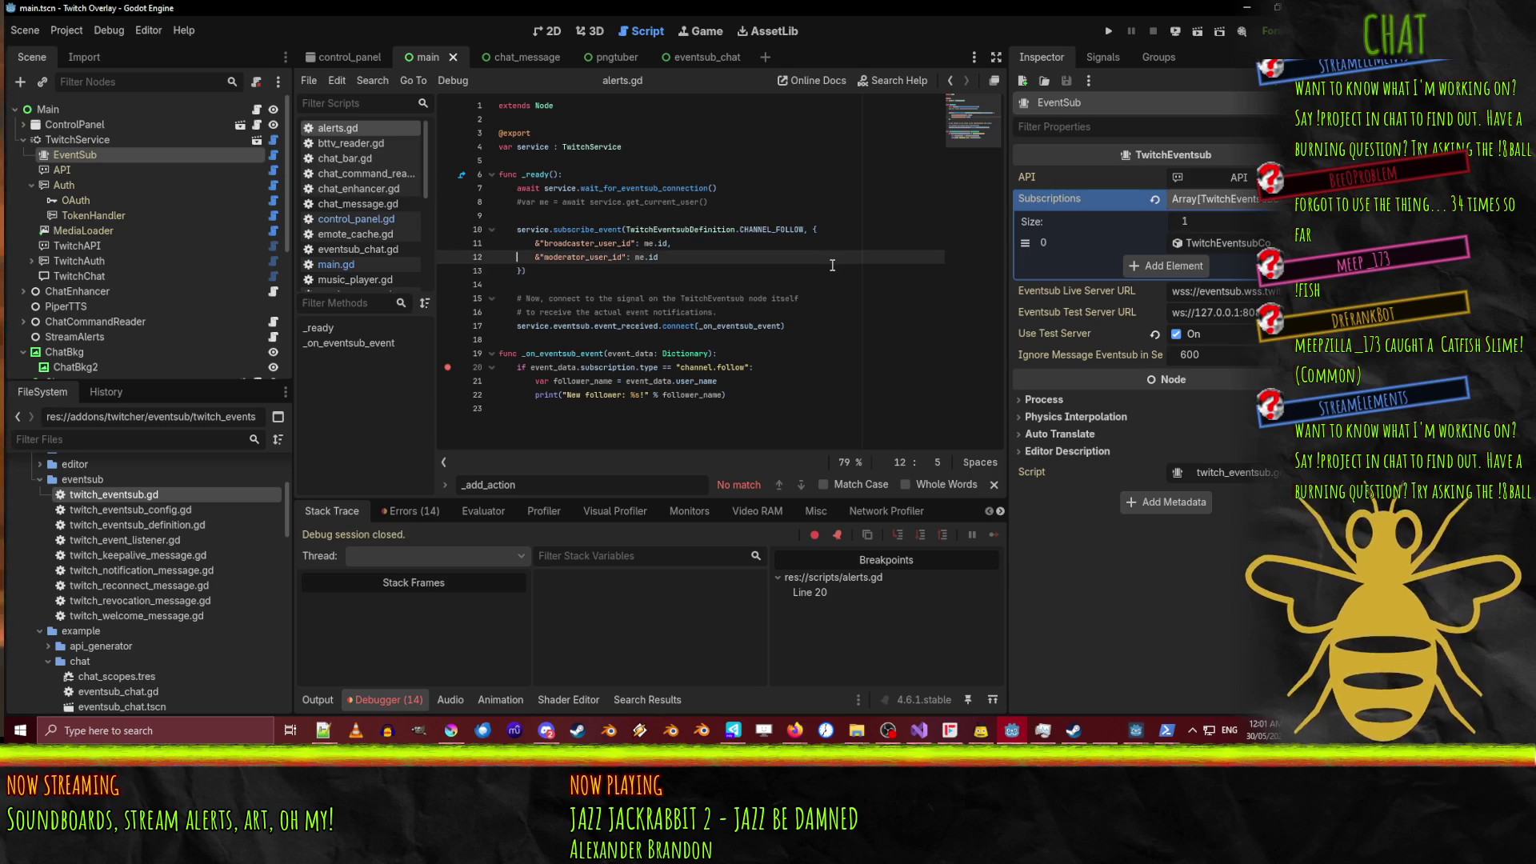
pyautogui.hotkey('ctrl', 's')
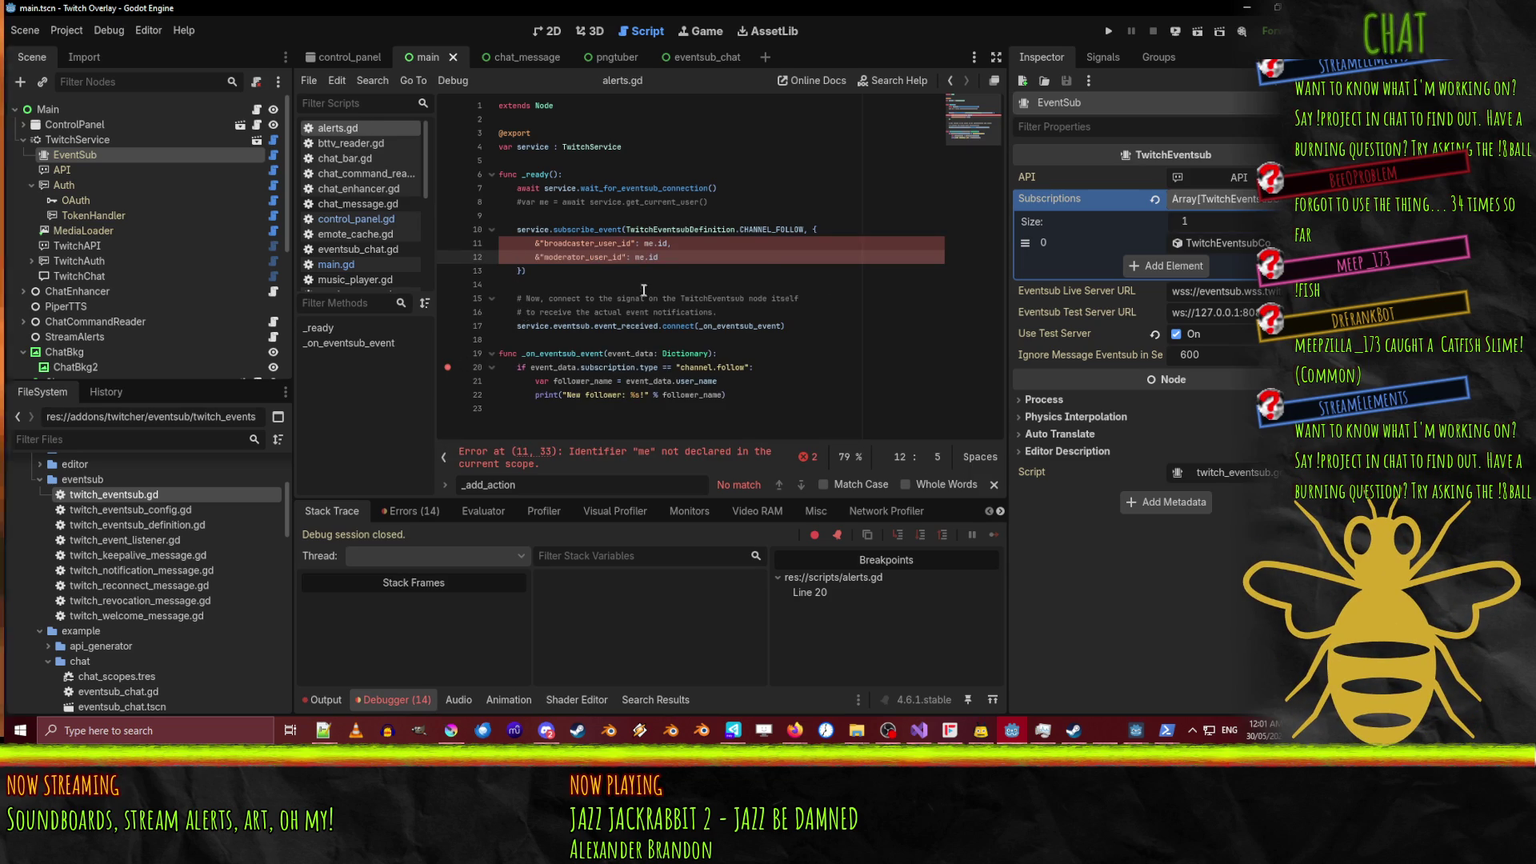
# Uncomment line 8 defining the current user 'me' and save alerts.gd.
pyautogui.click(516, 201)
pyautogui.press('BackSpace')
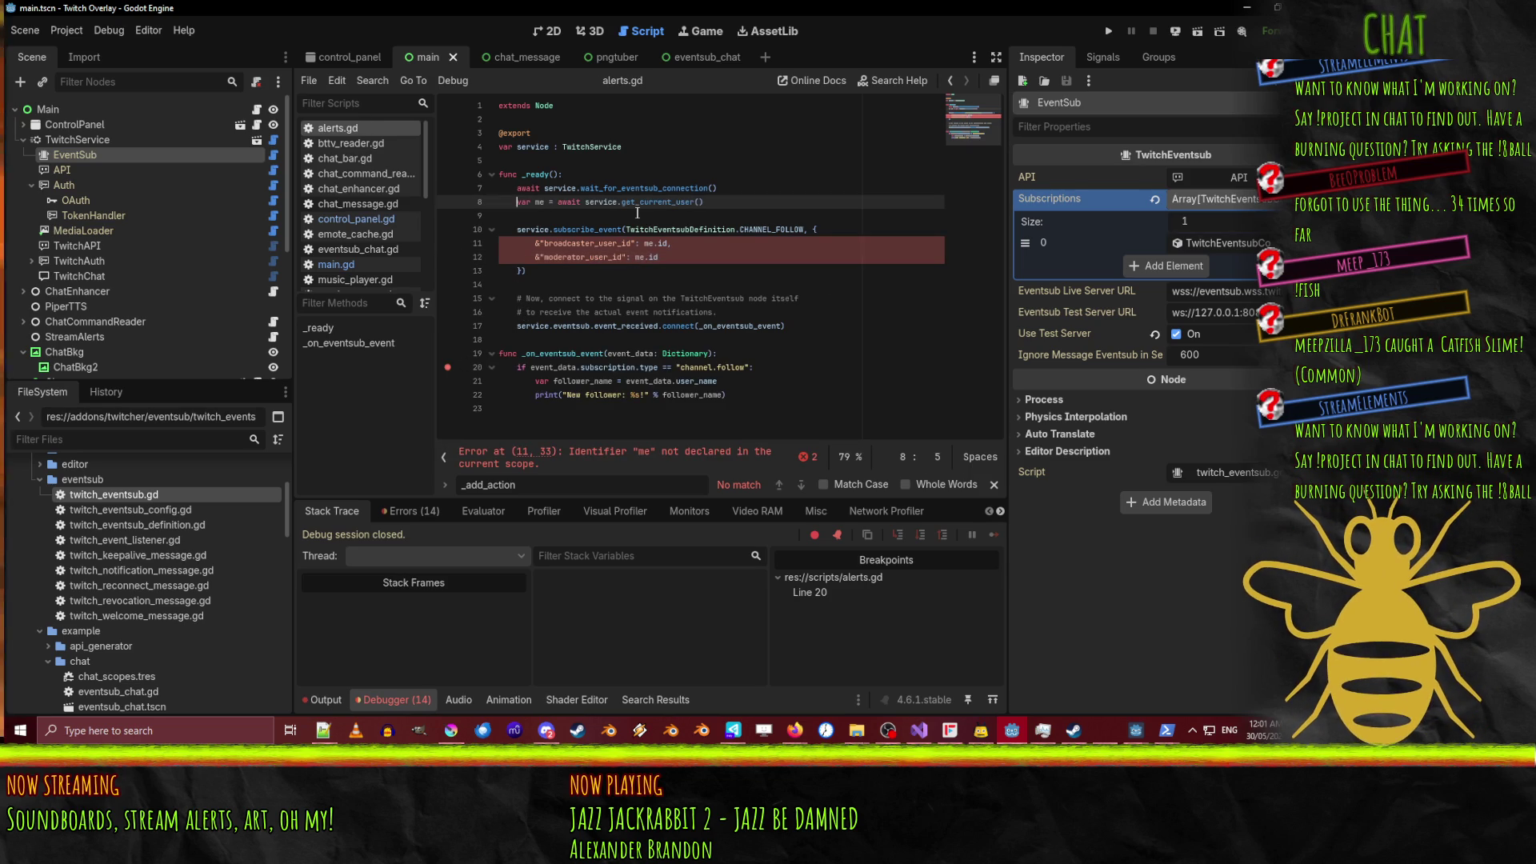
pyautogui.hotkey('ctrl', 's')
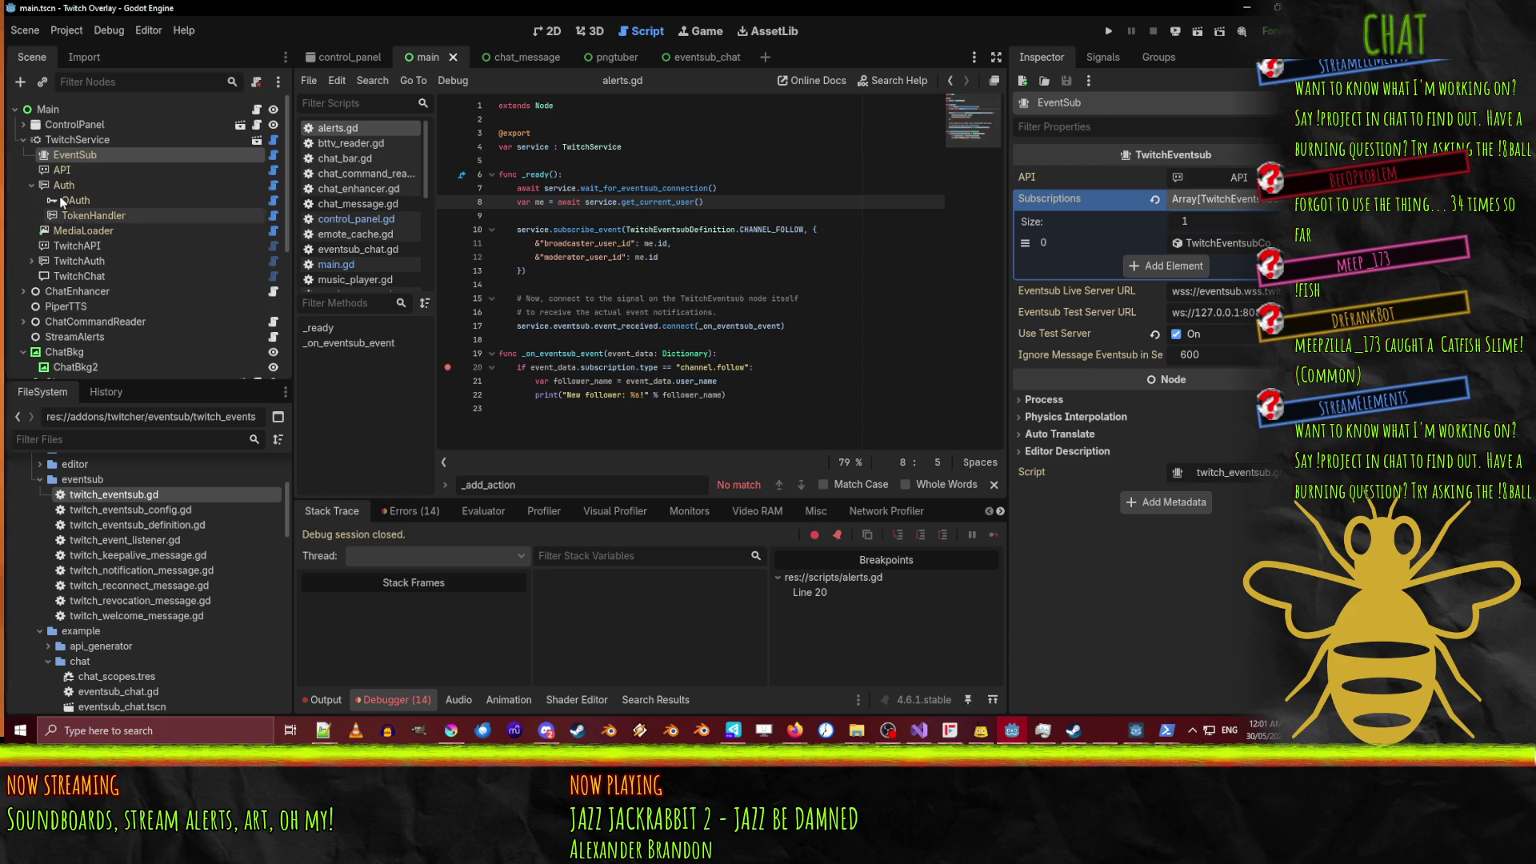
# Select the EventSub node and revert its Subscriptions array to empty.
pyautogui.click(65, 140)
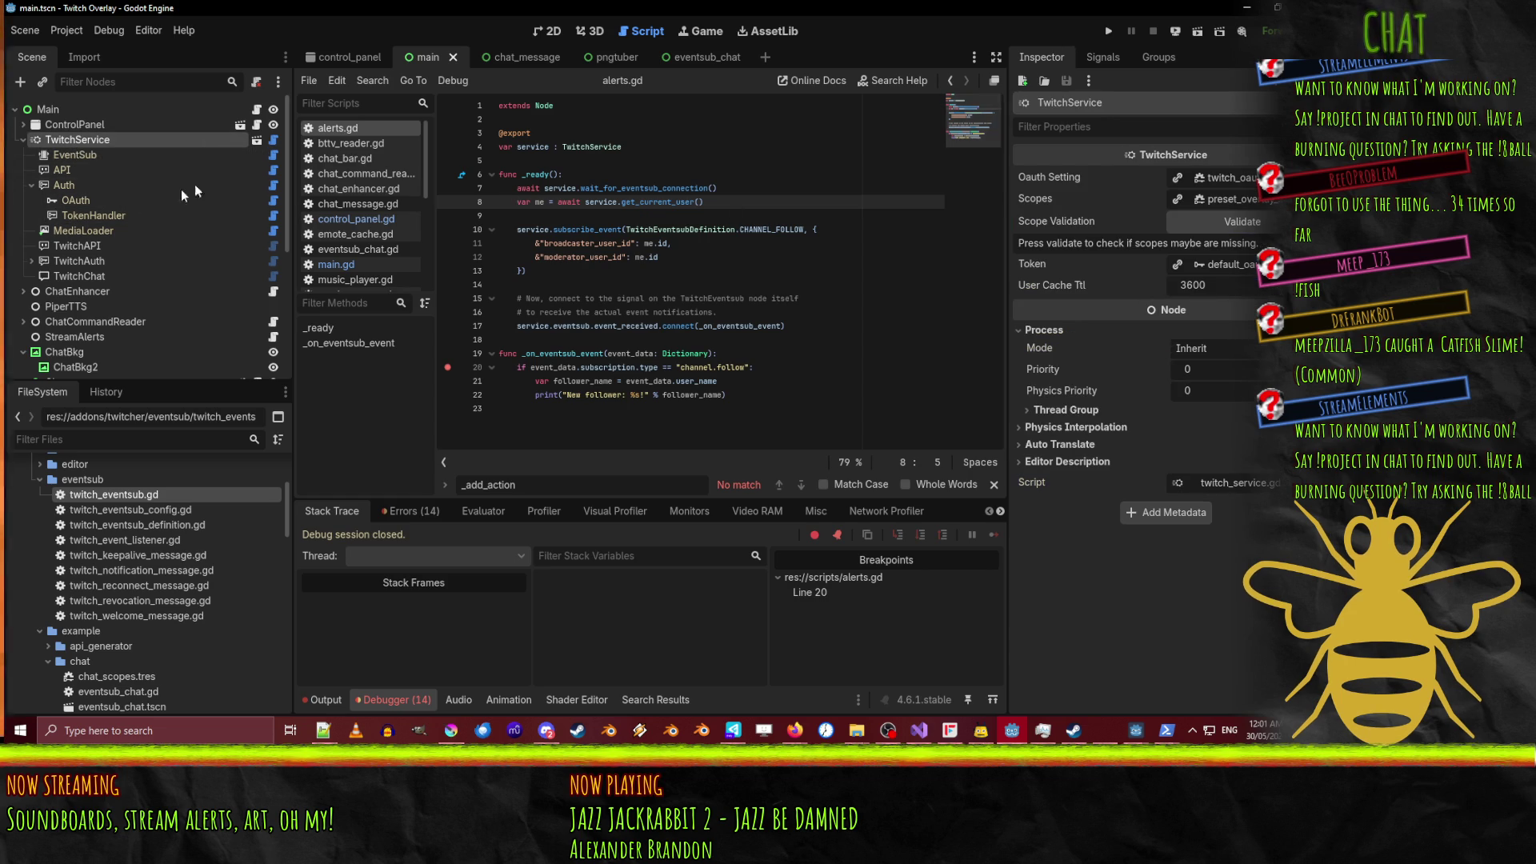
pyautogui.press('Down')
pyautogui.press('Down')
pyautogui.click(70, 153)
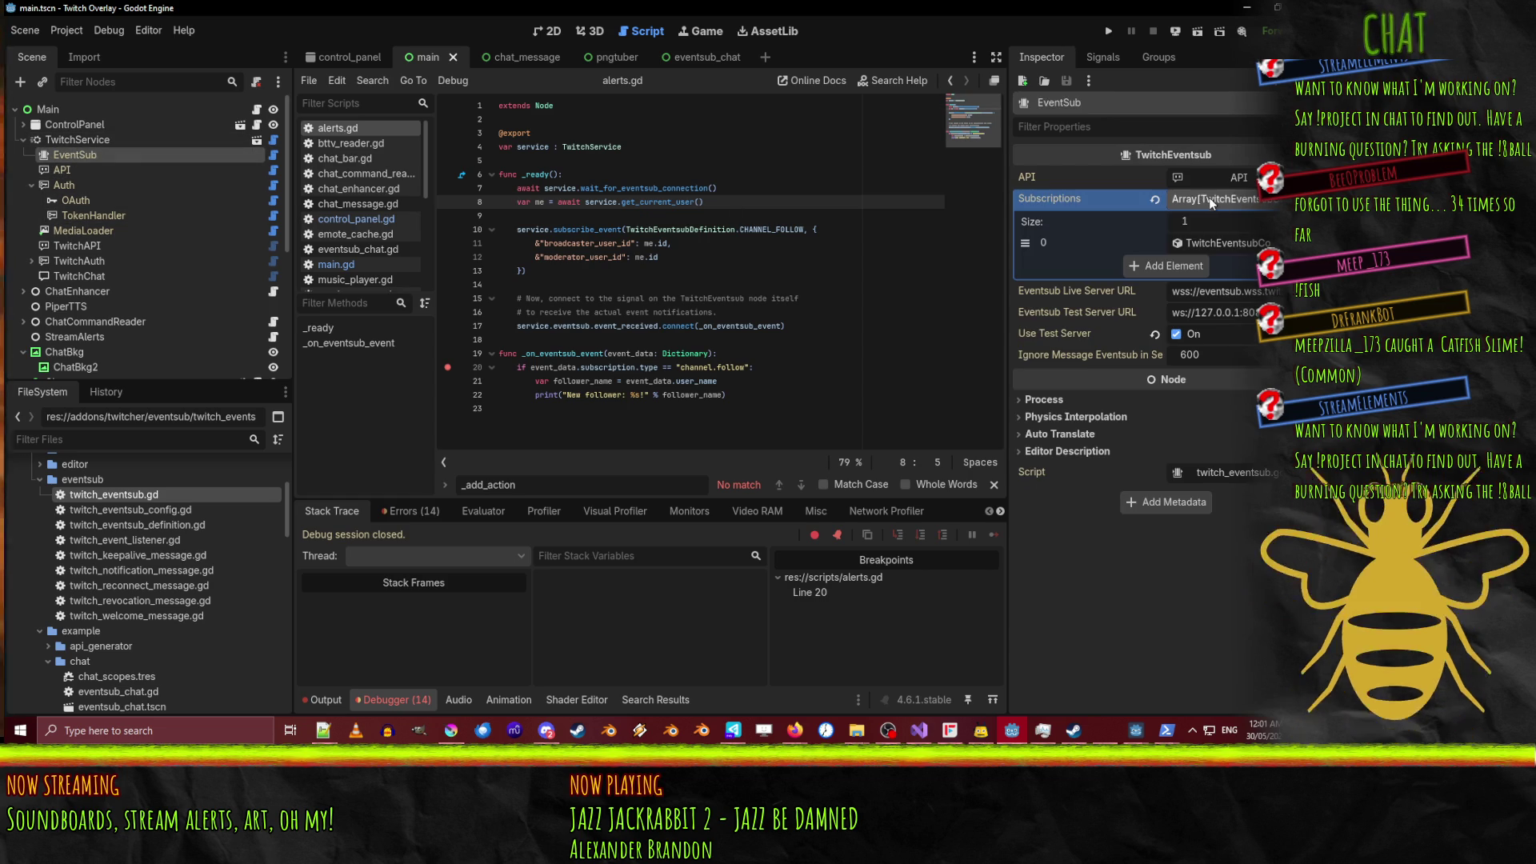
pyautogui.click(1156, 201)
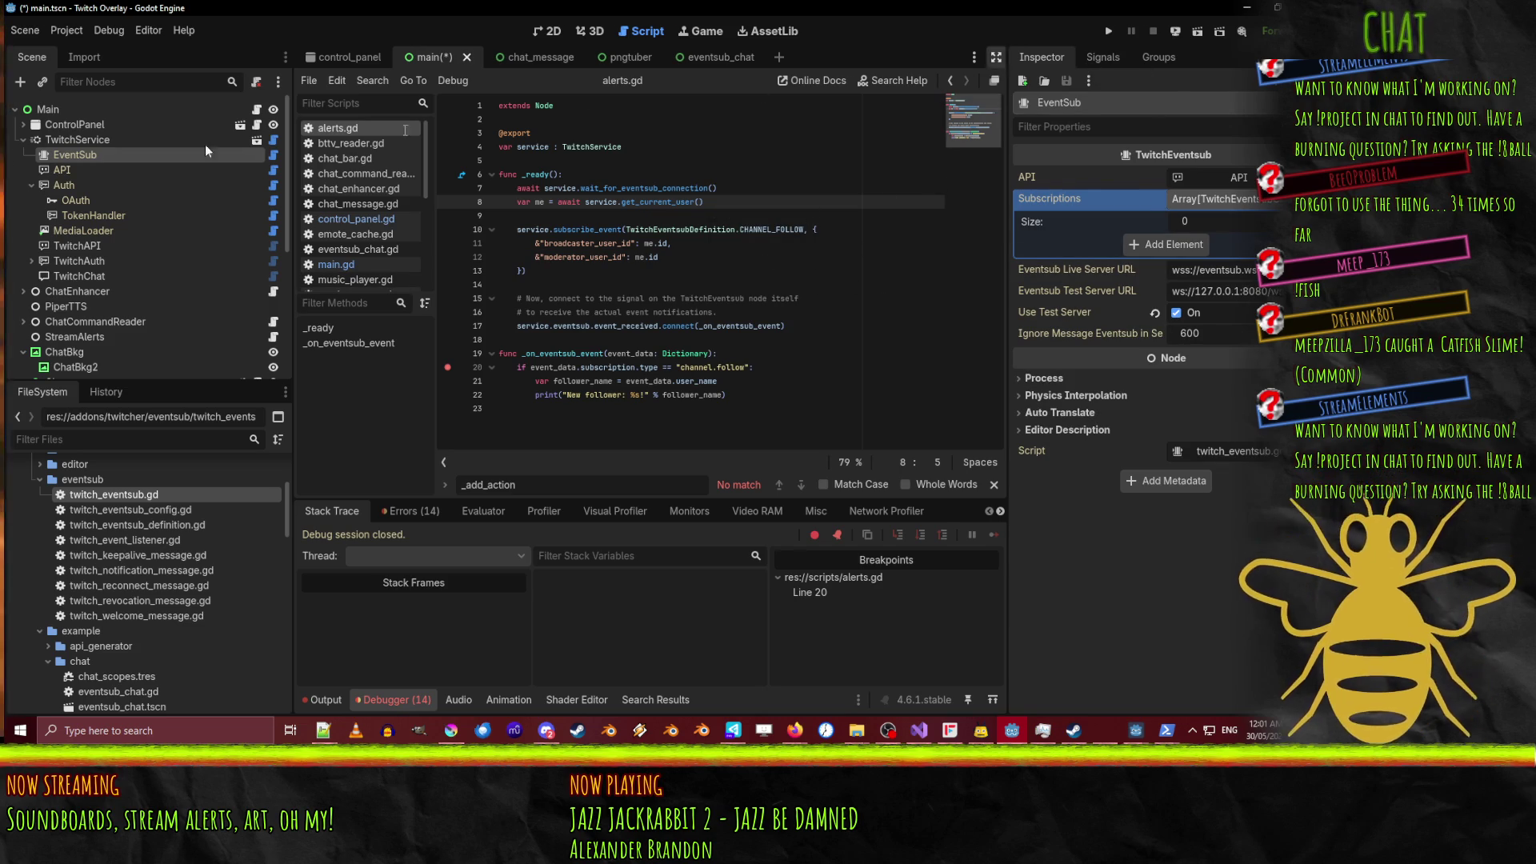
# Enable Editable Children on TwitchService, confirm the warning, and run the overlay project.
pyautogui.rightClick(47, 138)
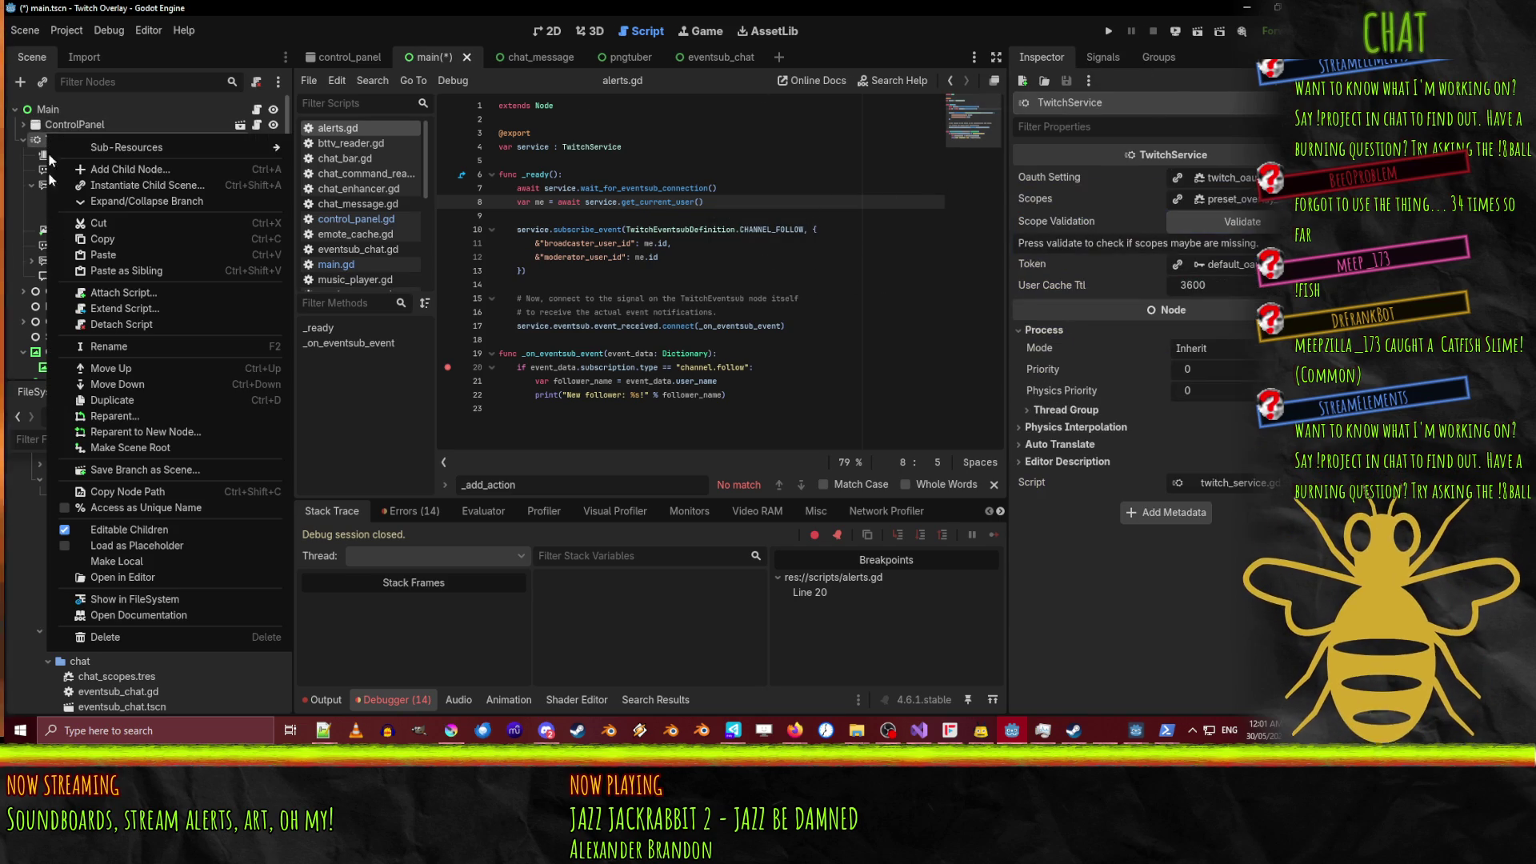
pyautogui.click(67, 530)
pyautogui.click(741, 483)
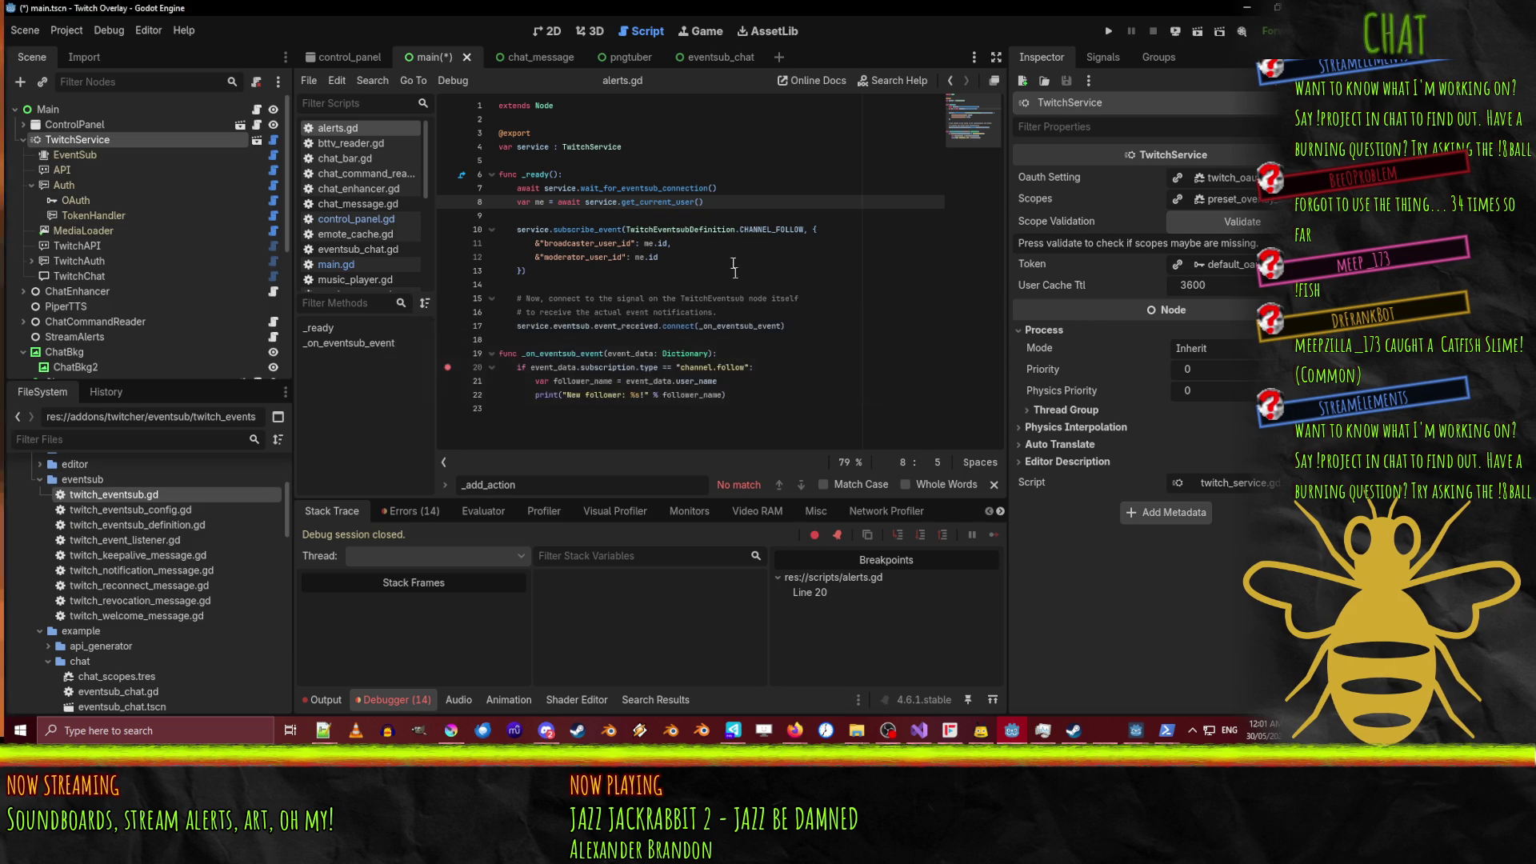
pyautogui.click(730, 229)
pyautogui.click(1108, 31)
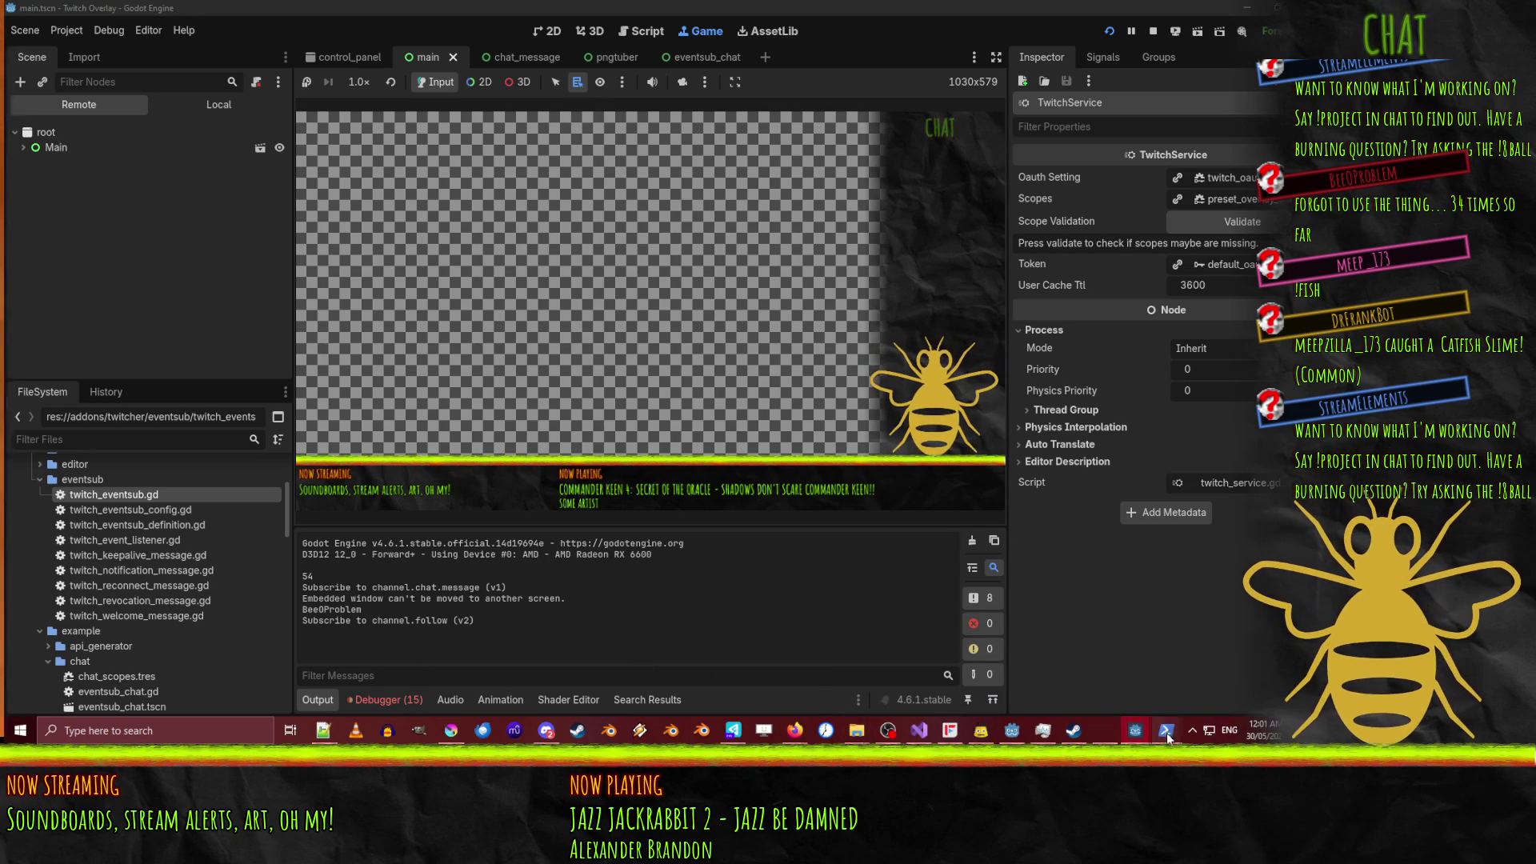
# Trigger a follow test event from the second PowerShell window, then view Godot's Errors list.
pyautogui.click(1118, 672)
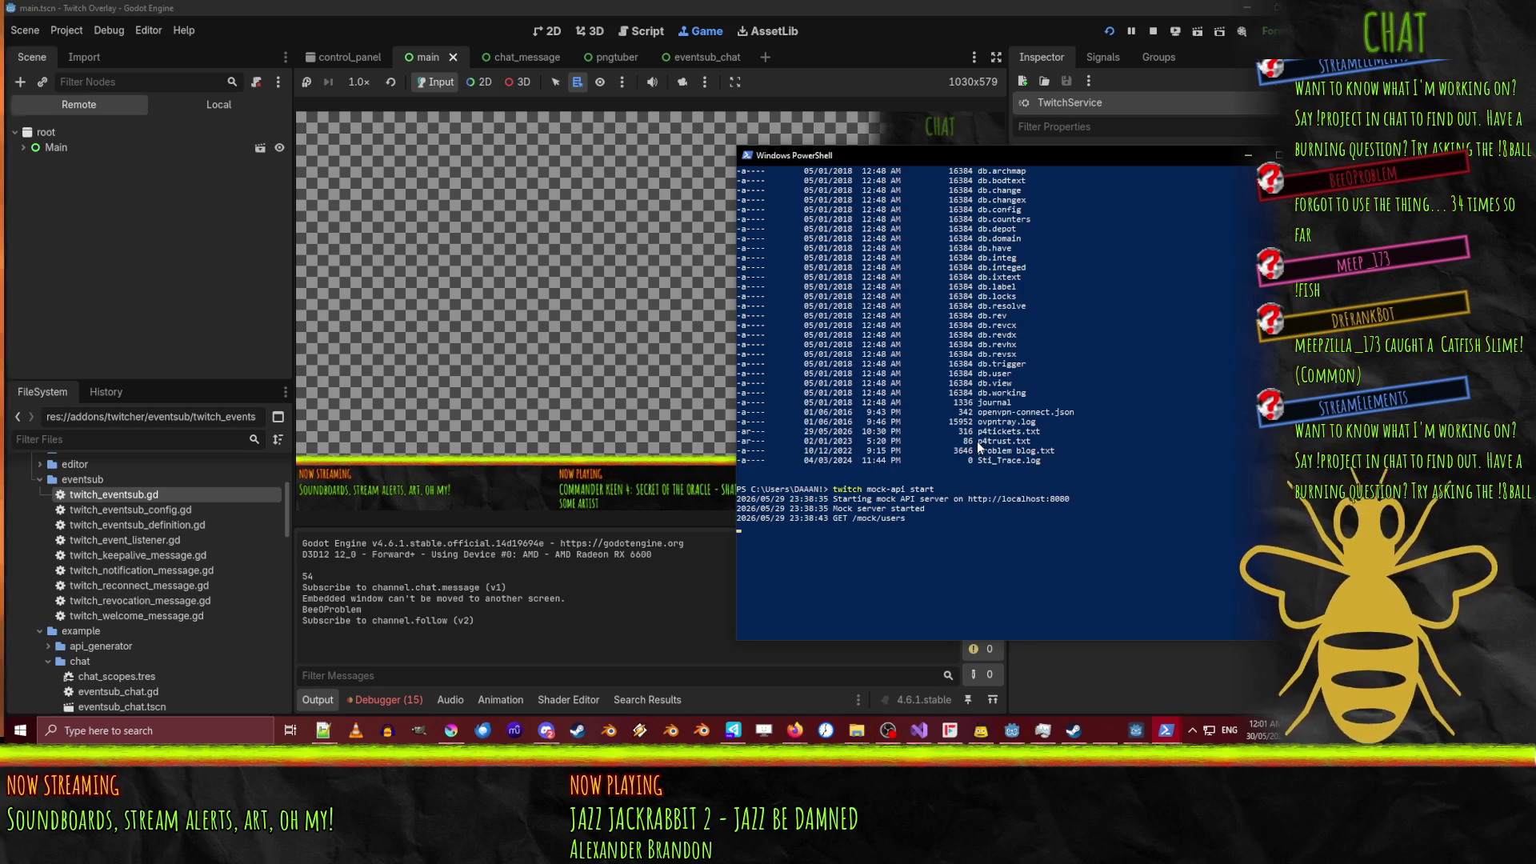
pyautogui.moveTo(1166, 730)
pyautogui.click(1245, 654)
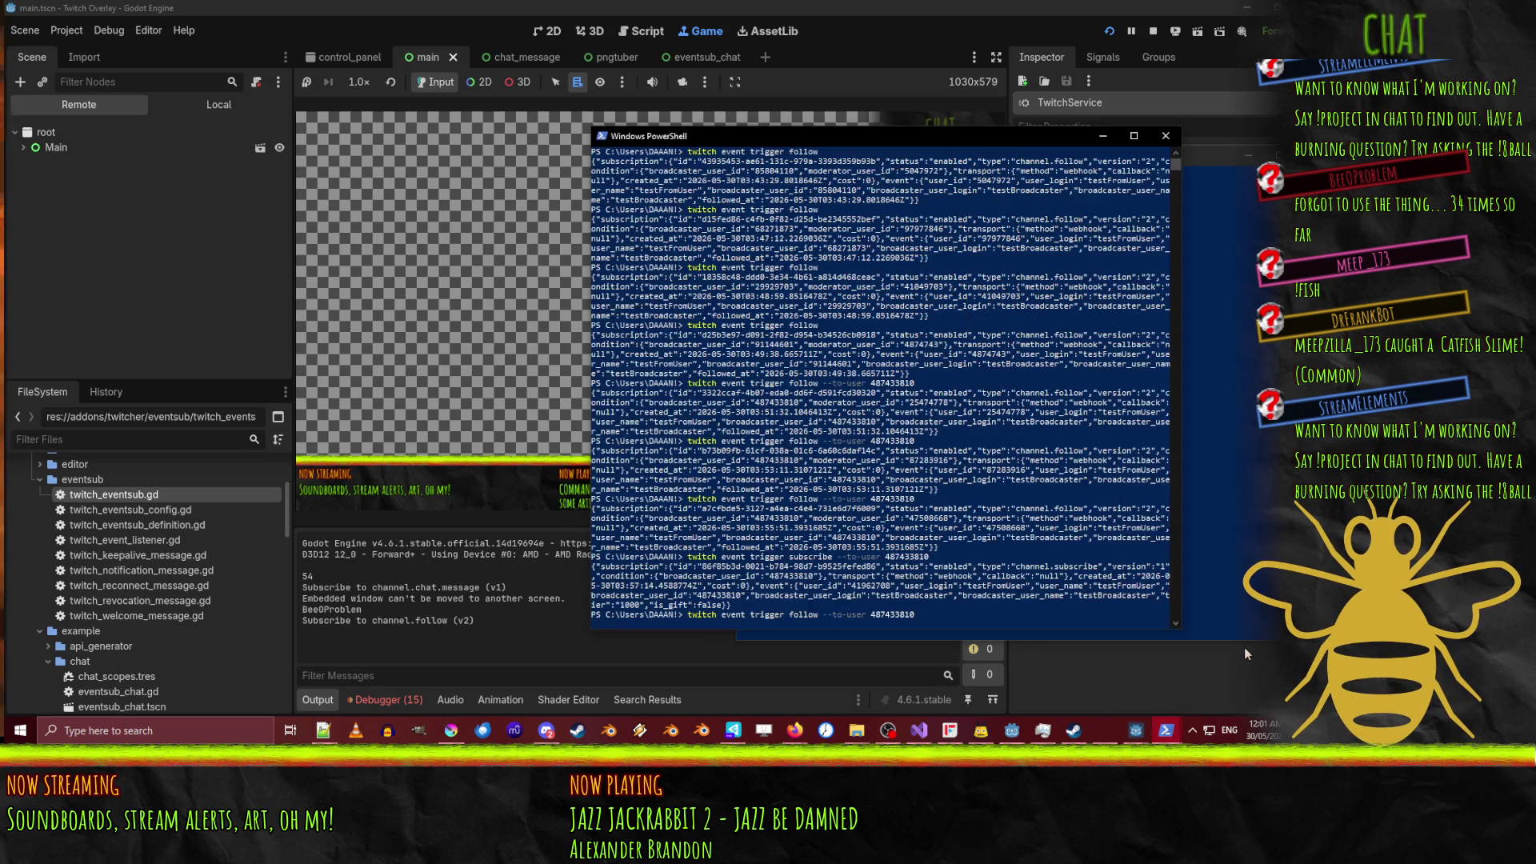
pyautogui.press('Return')
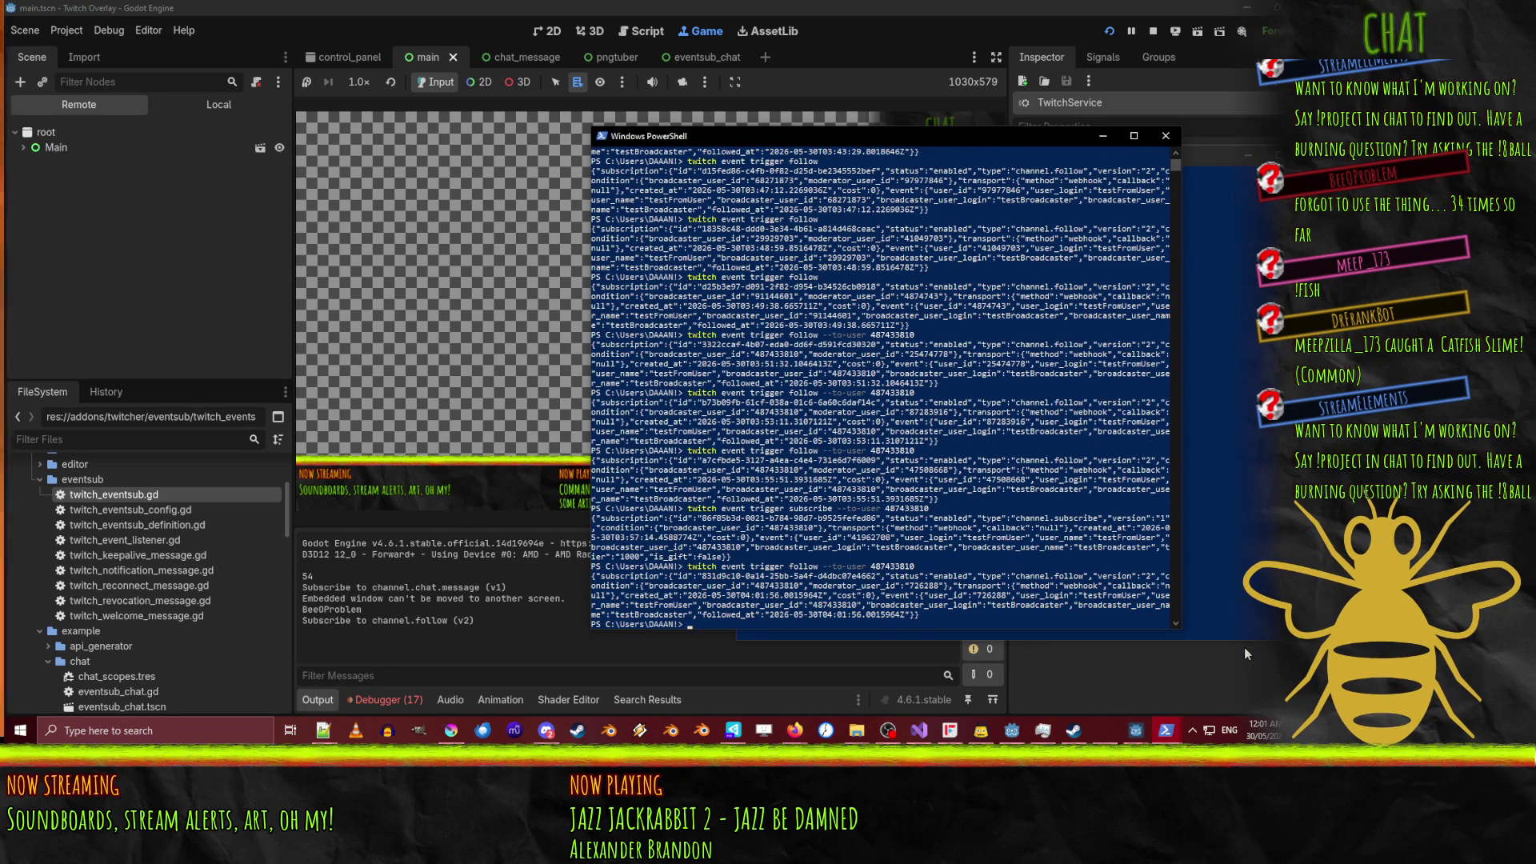
pyautogui.click(388, 701)
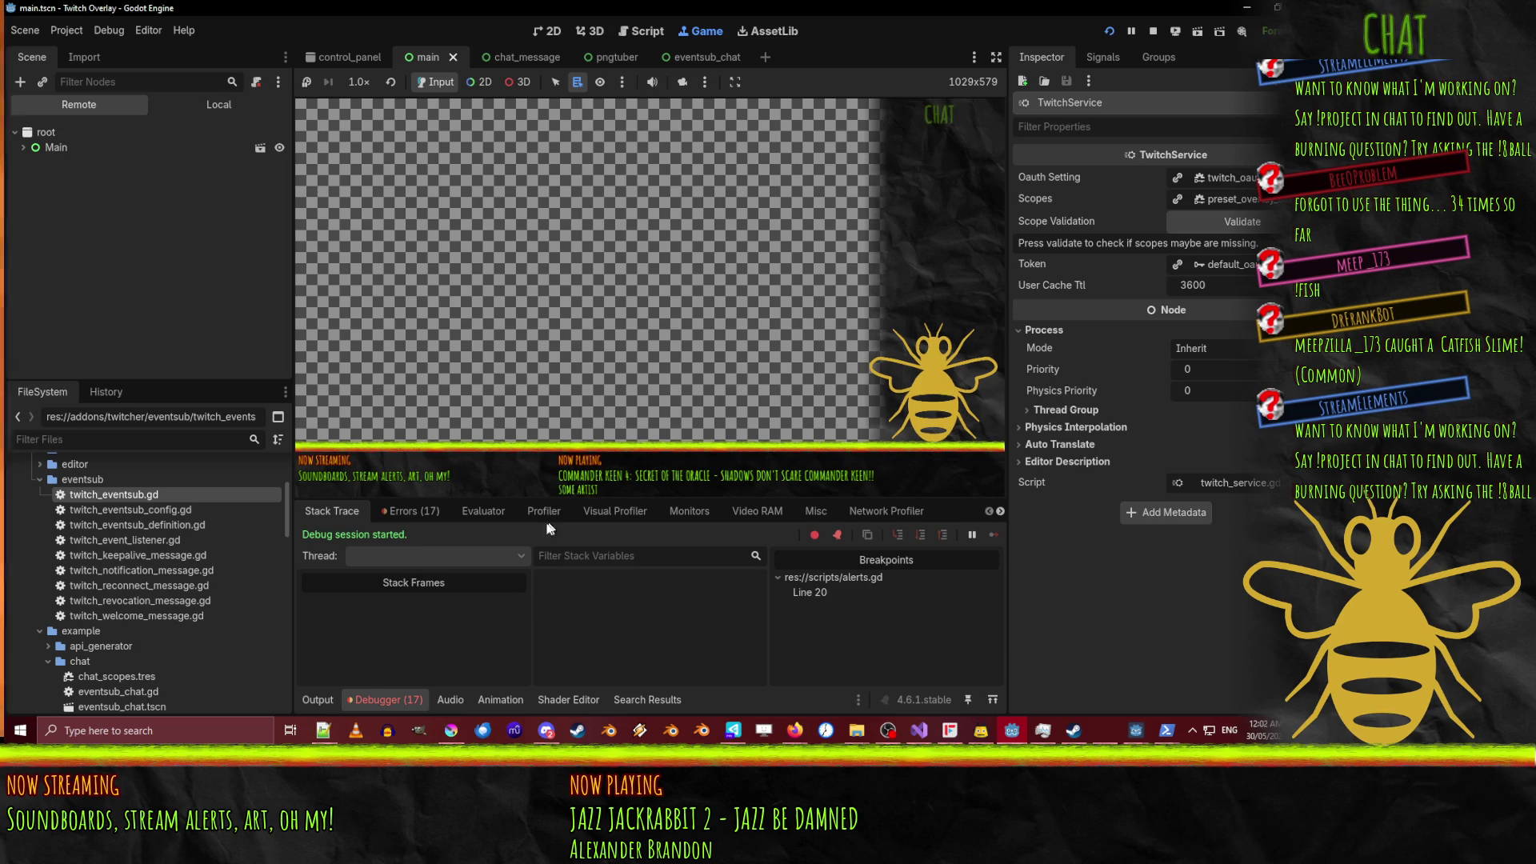
pyautogui.click(394, 512)
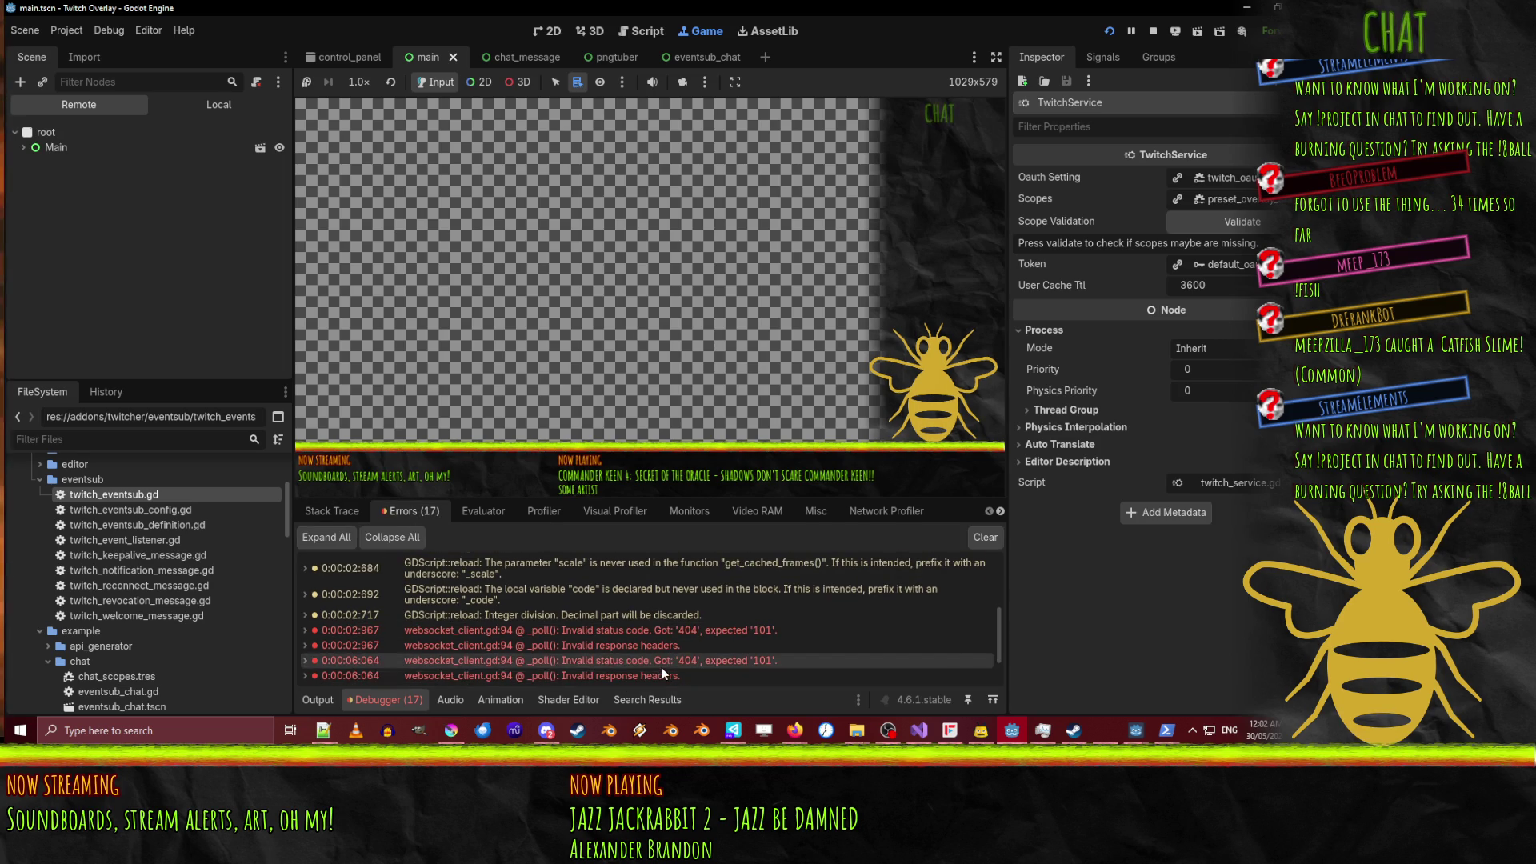
# In alerts.gd, add a breakpoint on line 20, the channel.follow check in _on_eventsub_event.
pyautogui.scroll(-1, 662, 671)
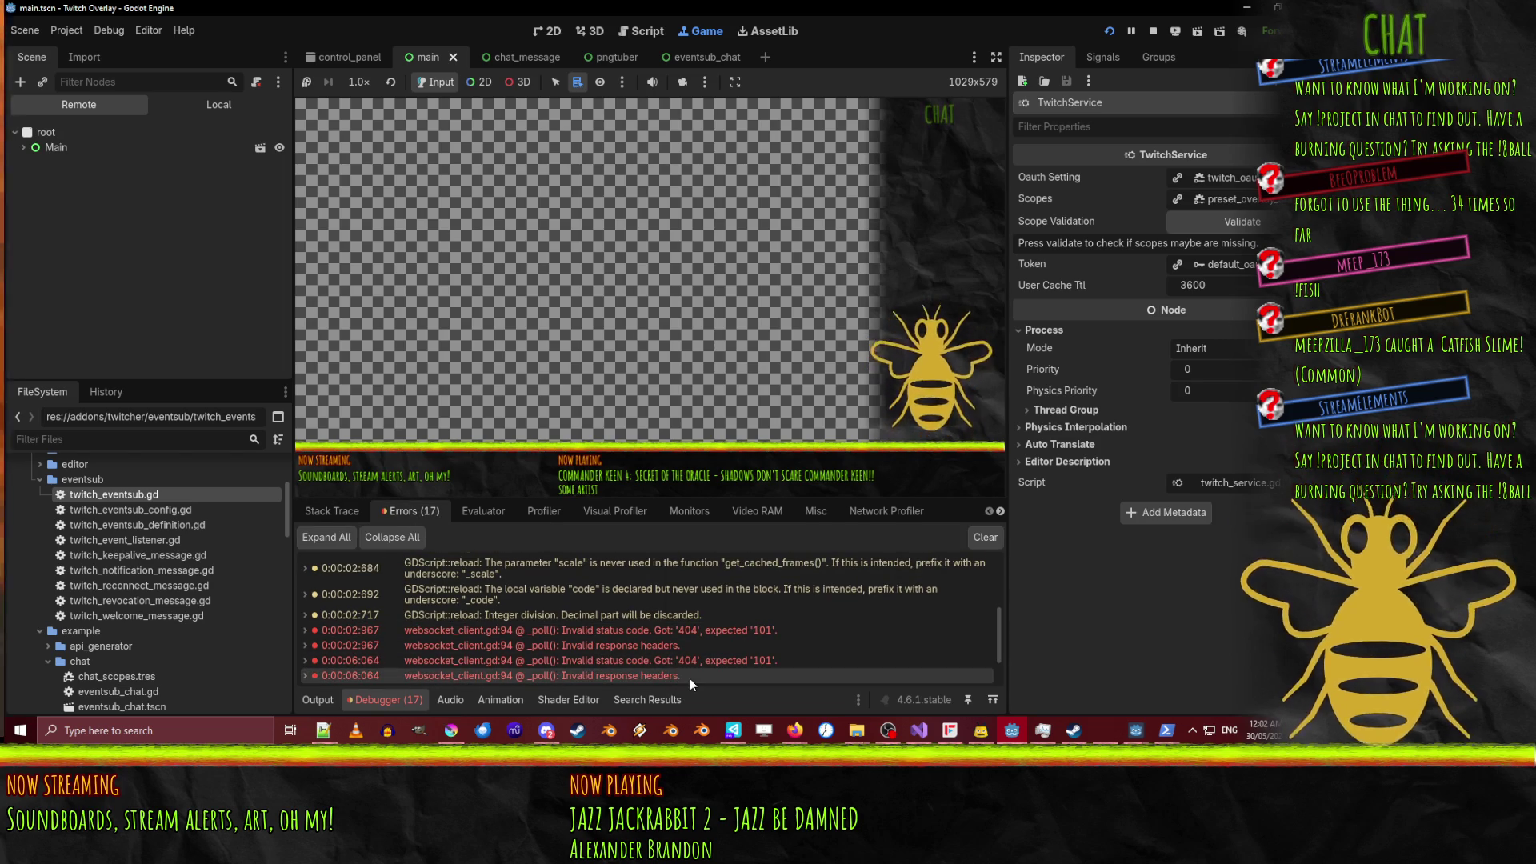
pyautogui.scroll(-3, 690, 679)
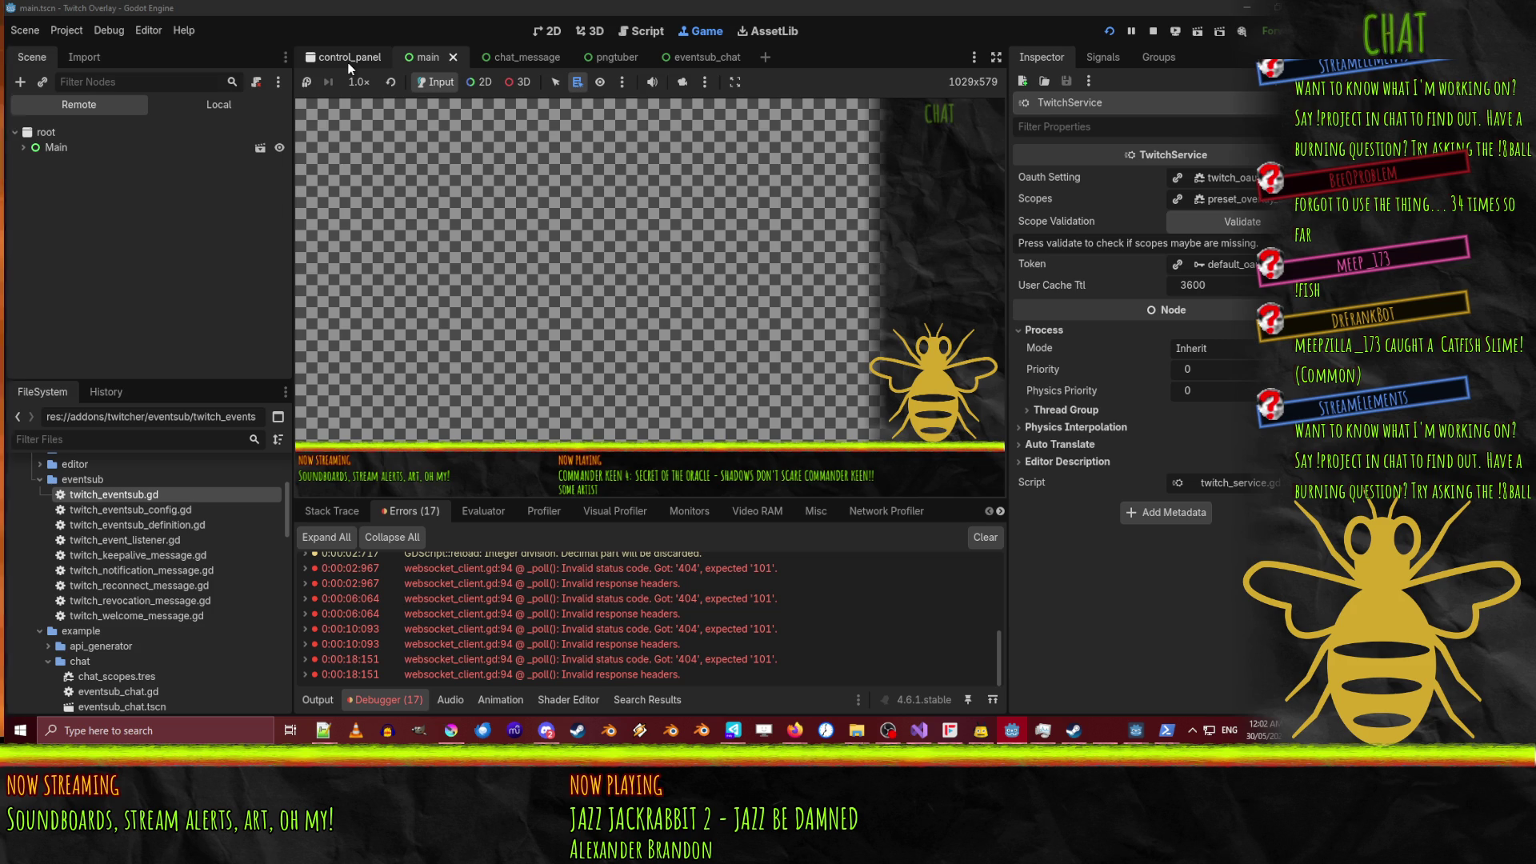
pyautogui.click(632, 30)
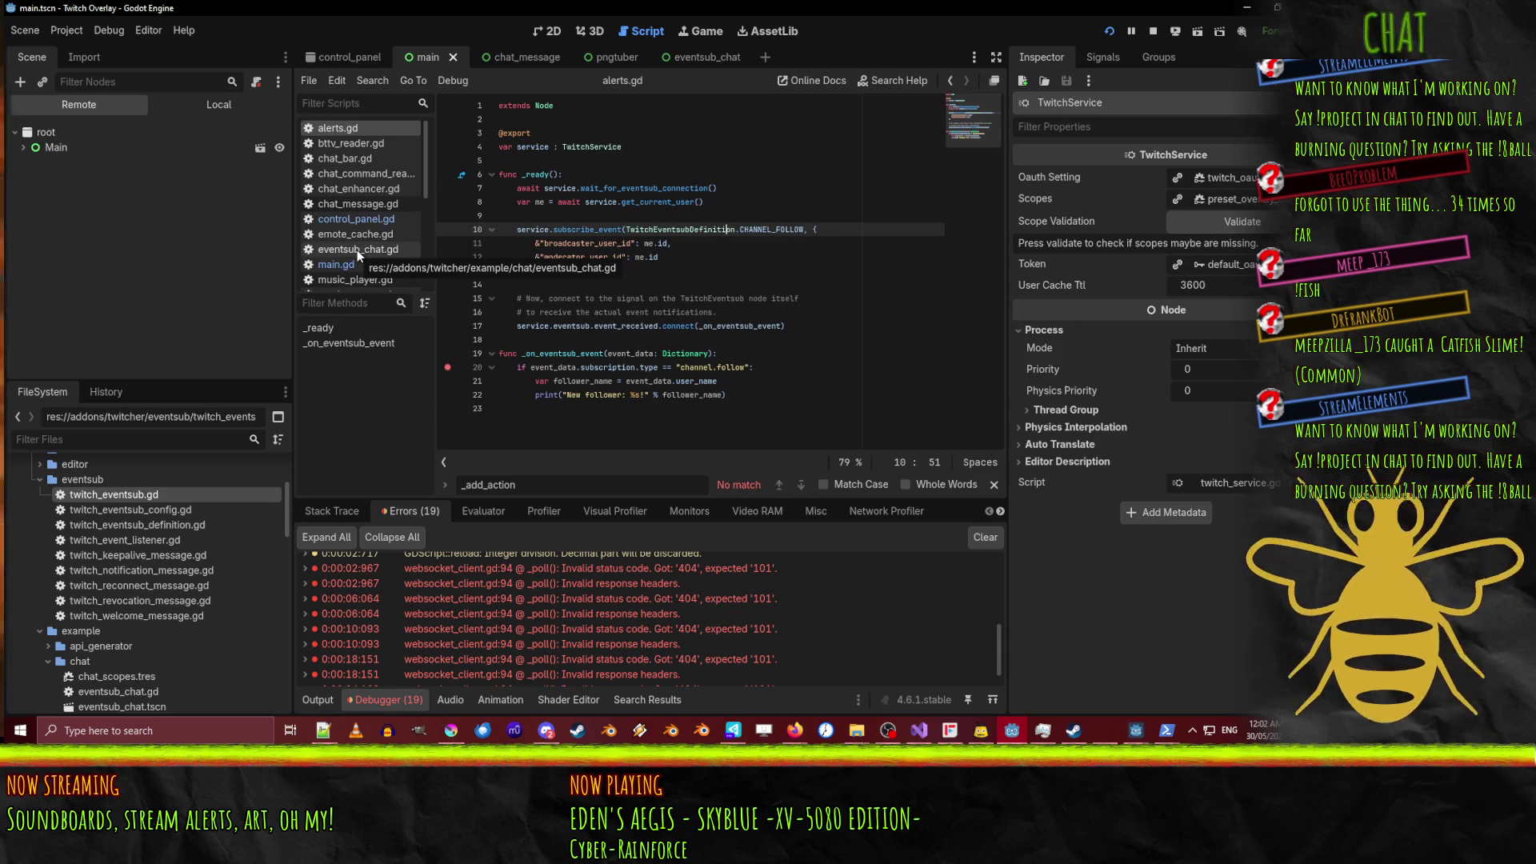
pyautogui.scroll(-5, 381, 211)
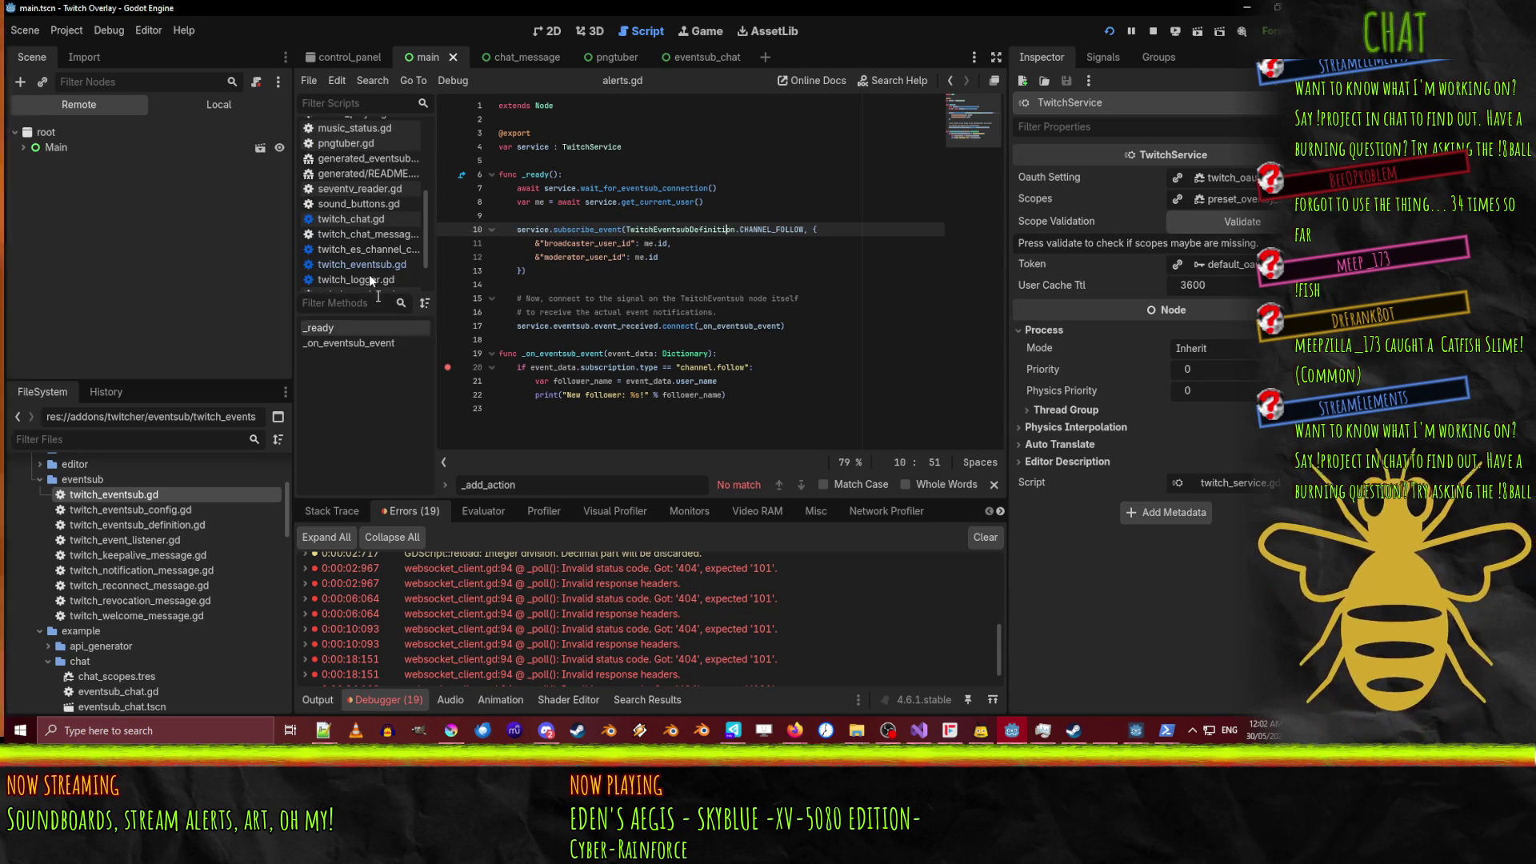
# Open twitch_eventsub.gd at its subscribe function and show the Output log in the bottom panel.
pyautogui.click(368, 264)
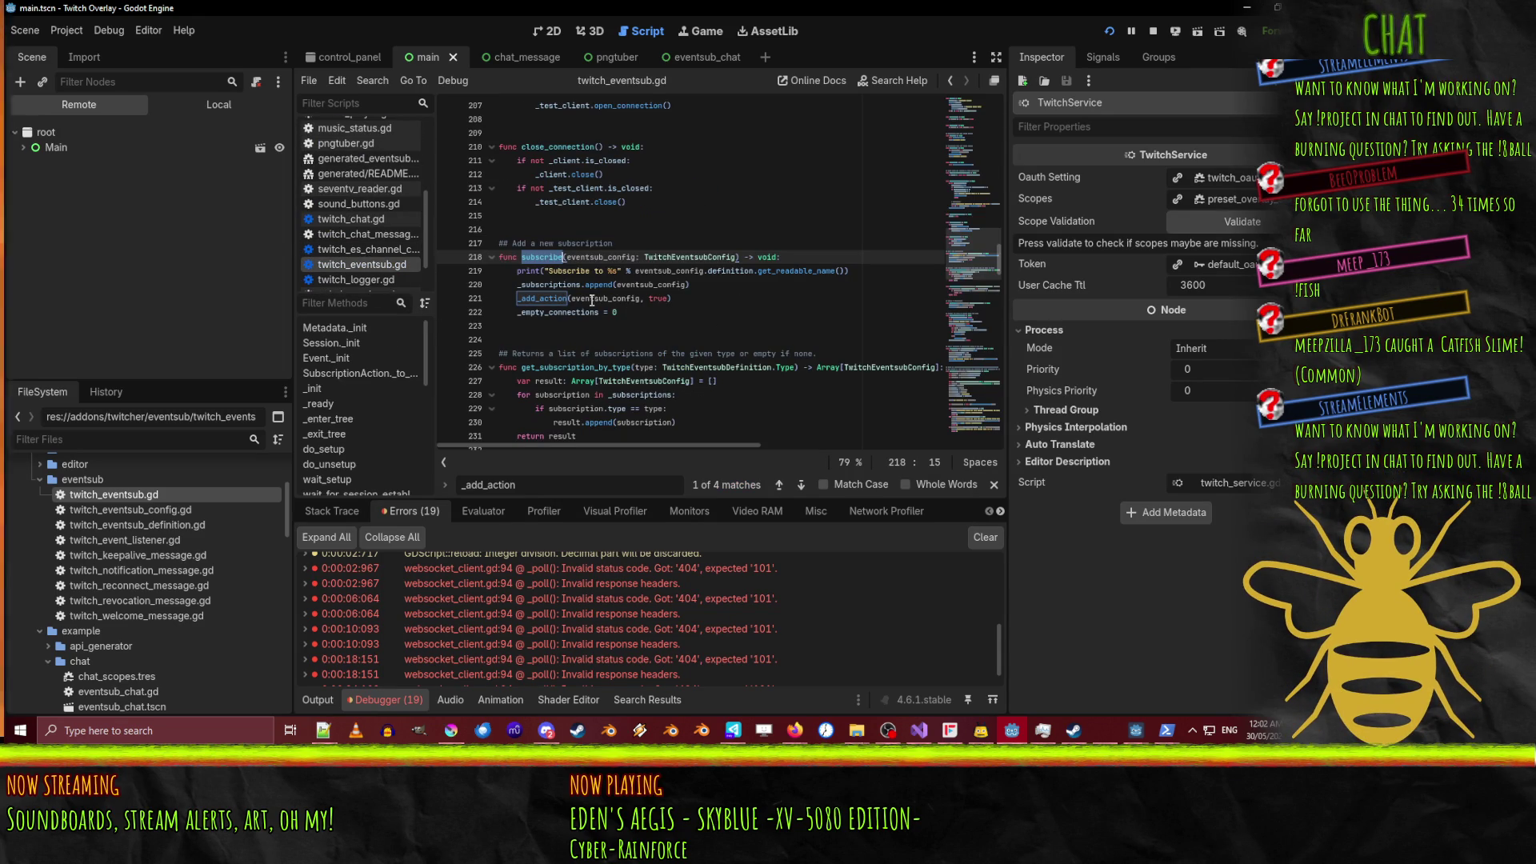
pyautogui.click(311, 699)
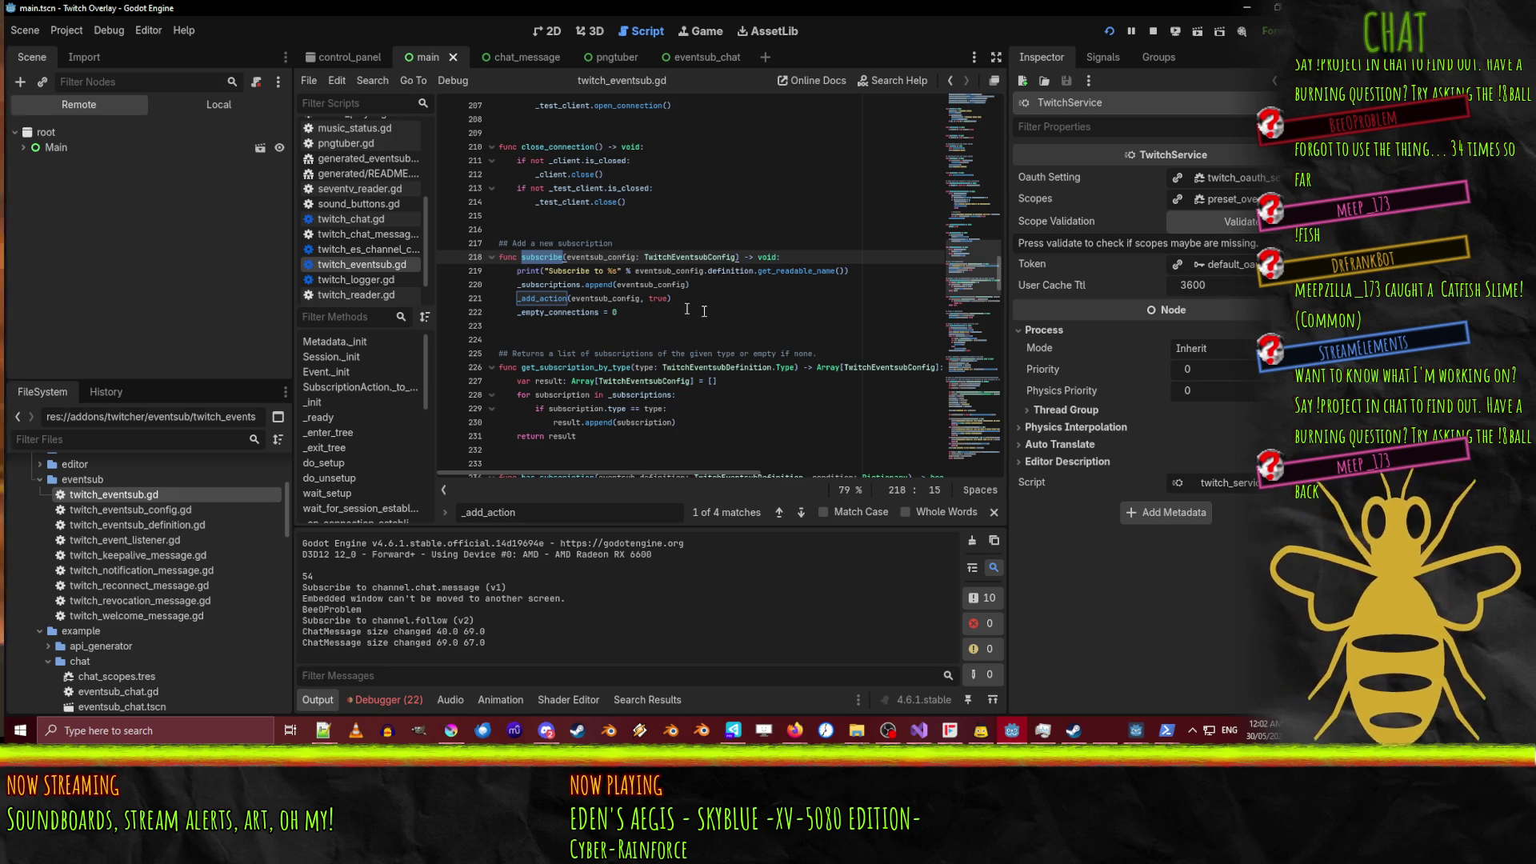
# Jump from the _add_action call on line 221 to its definition and find every _action_stack use.
pyautogui.doubleClick(543, 298)
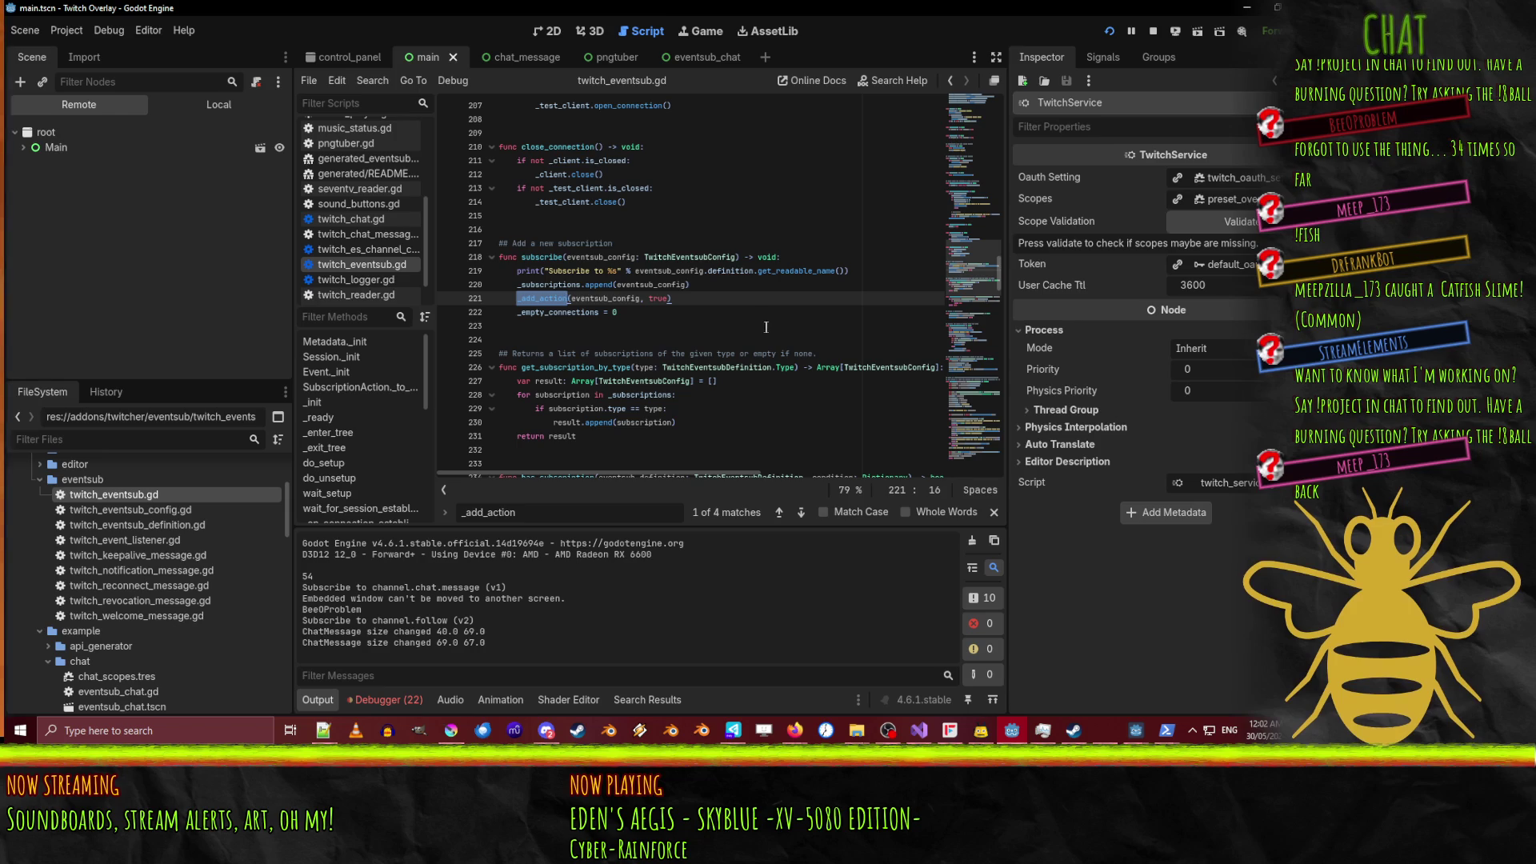
pyautogui.hotkey('ctrl', 'f')
pyautogui.hotkey('shift', 'Return')
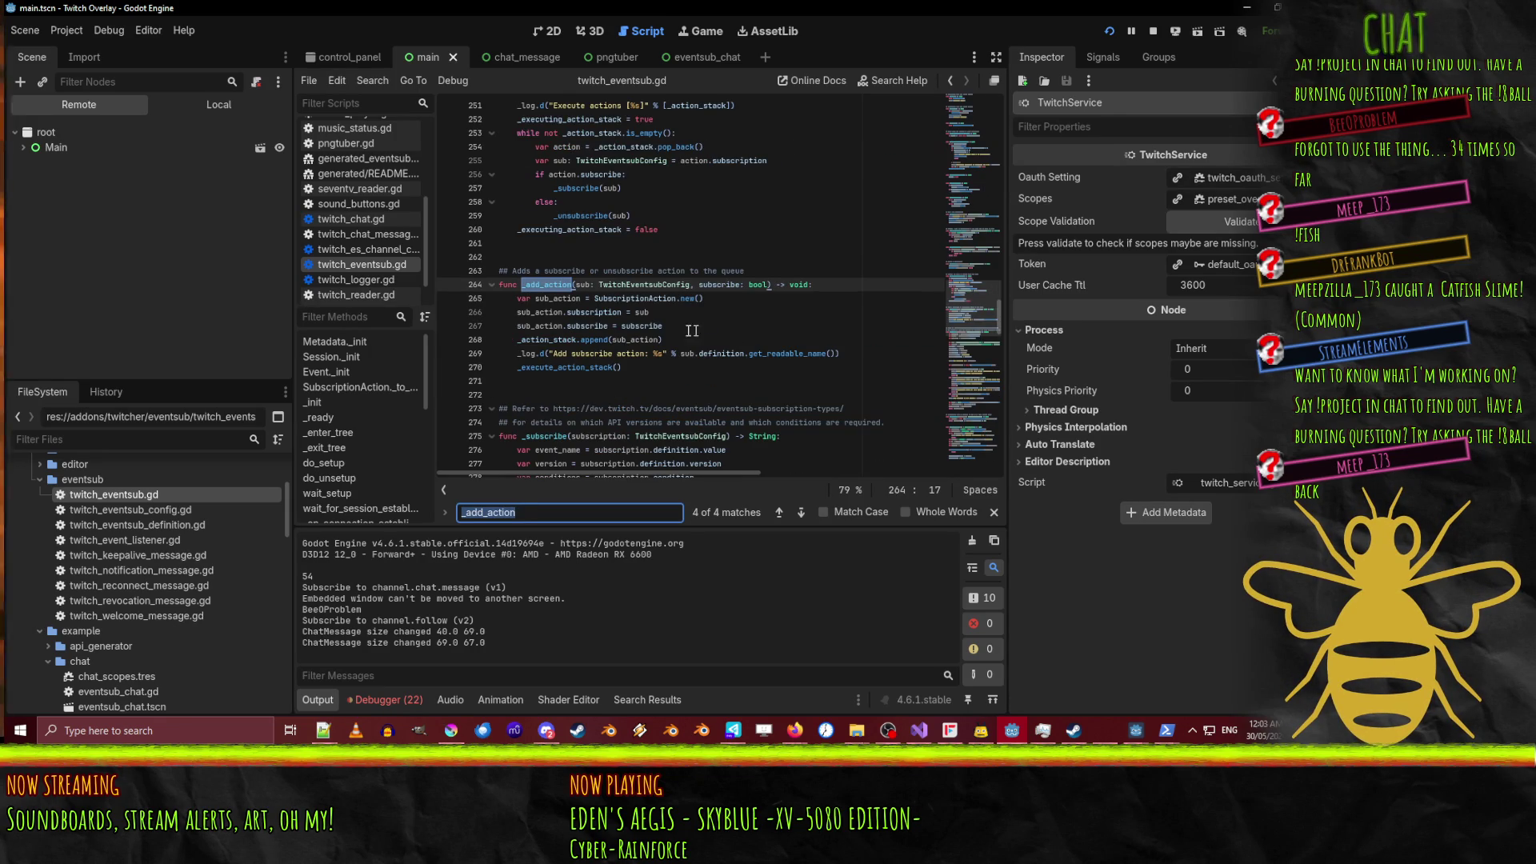
pyautogui.doubleClick(538, 342)
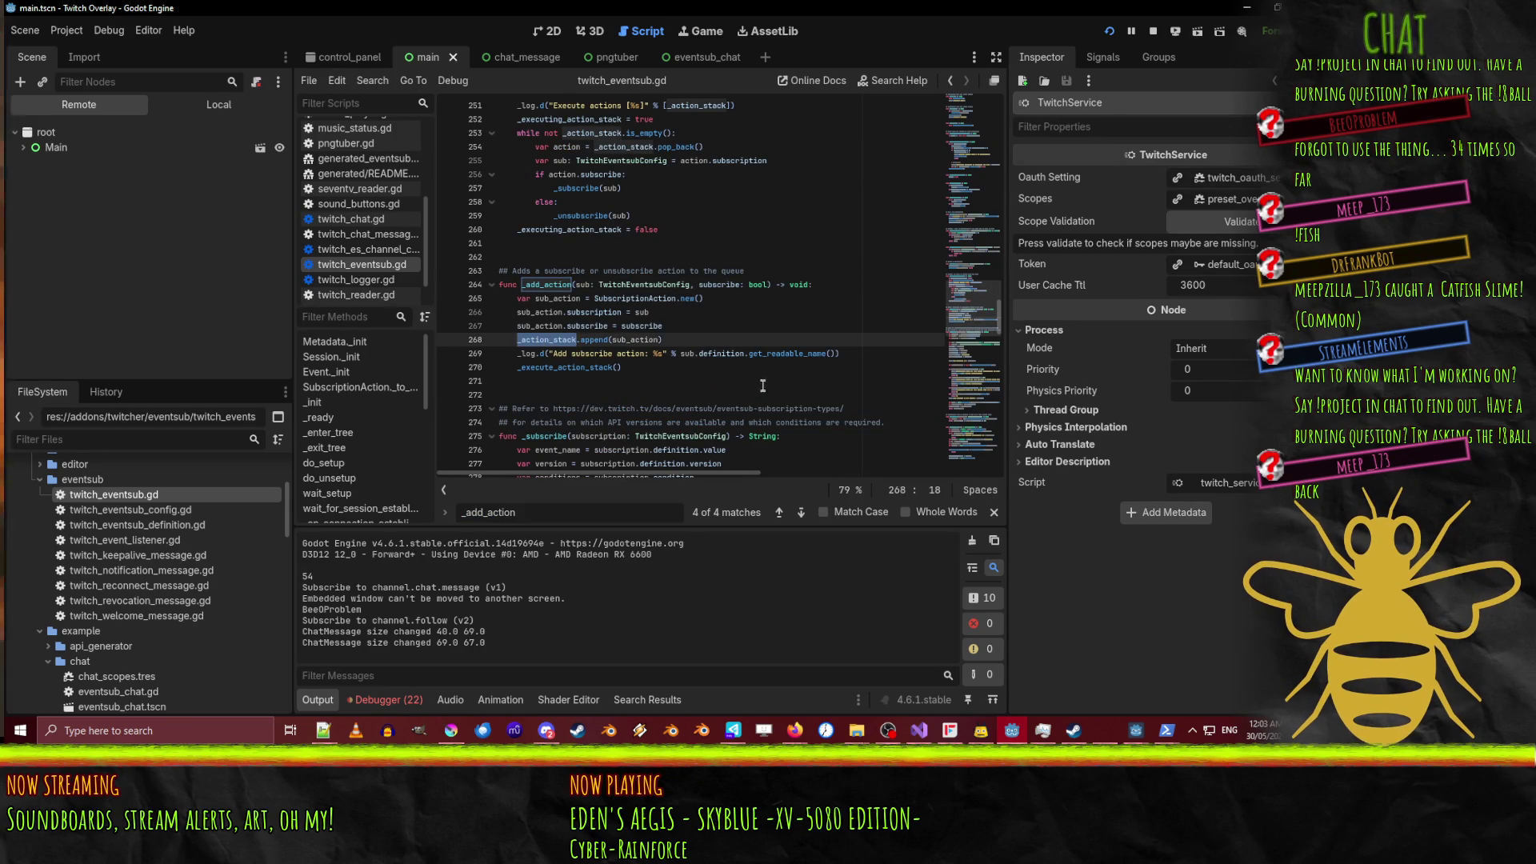
pyautogui.hotkey('ctrl', 'f')
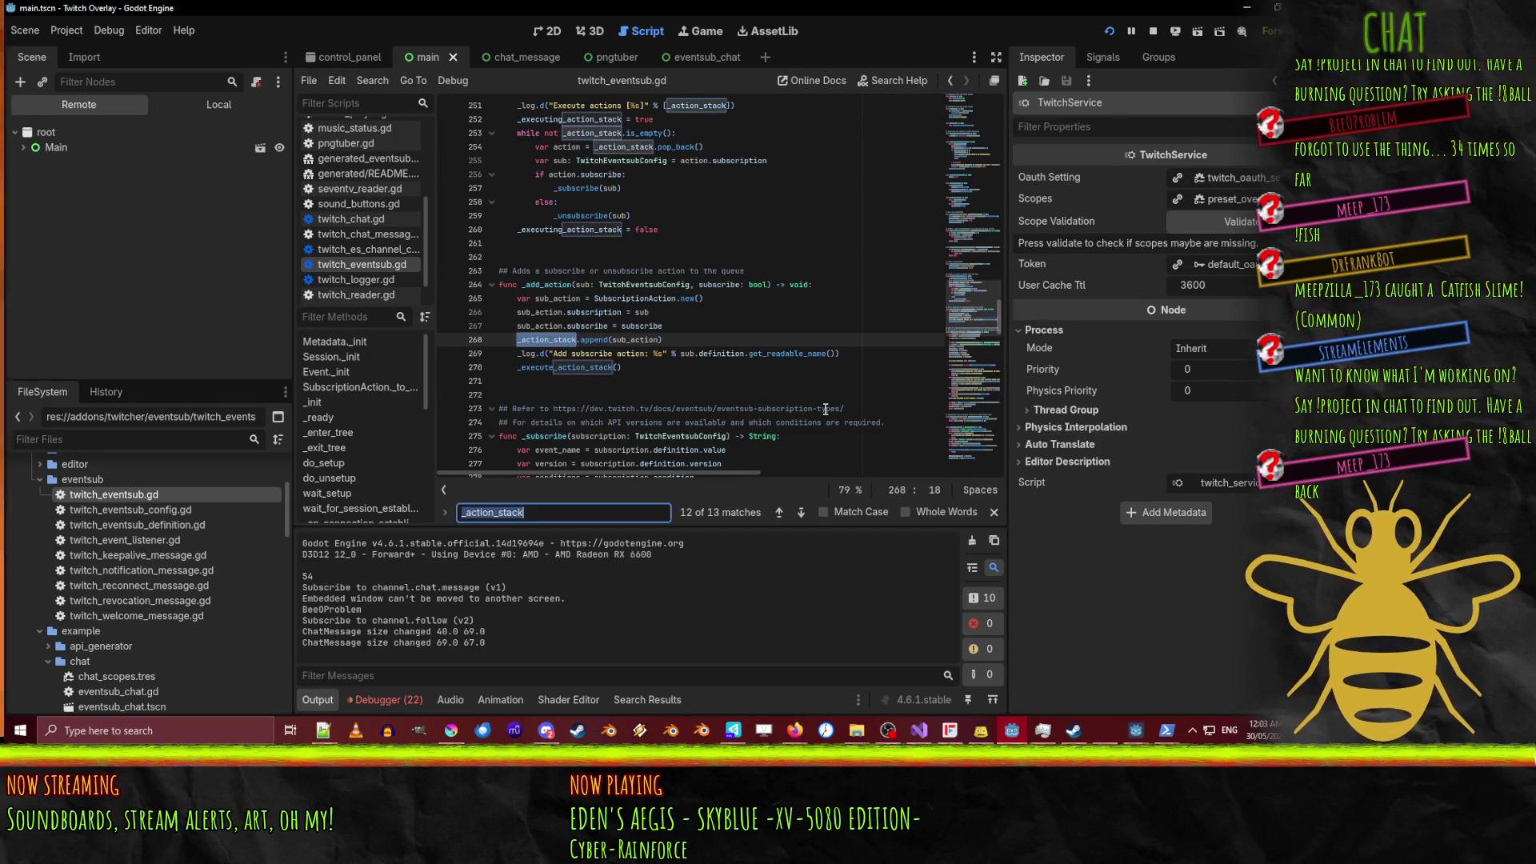
# Follow _execute_action_stack to its definition, then to the _subscribe definition on line 275.
pyautogui.doubleClick(562, 370)
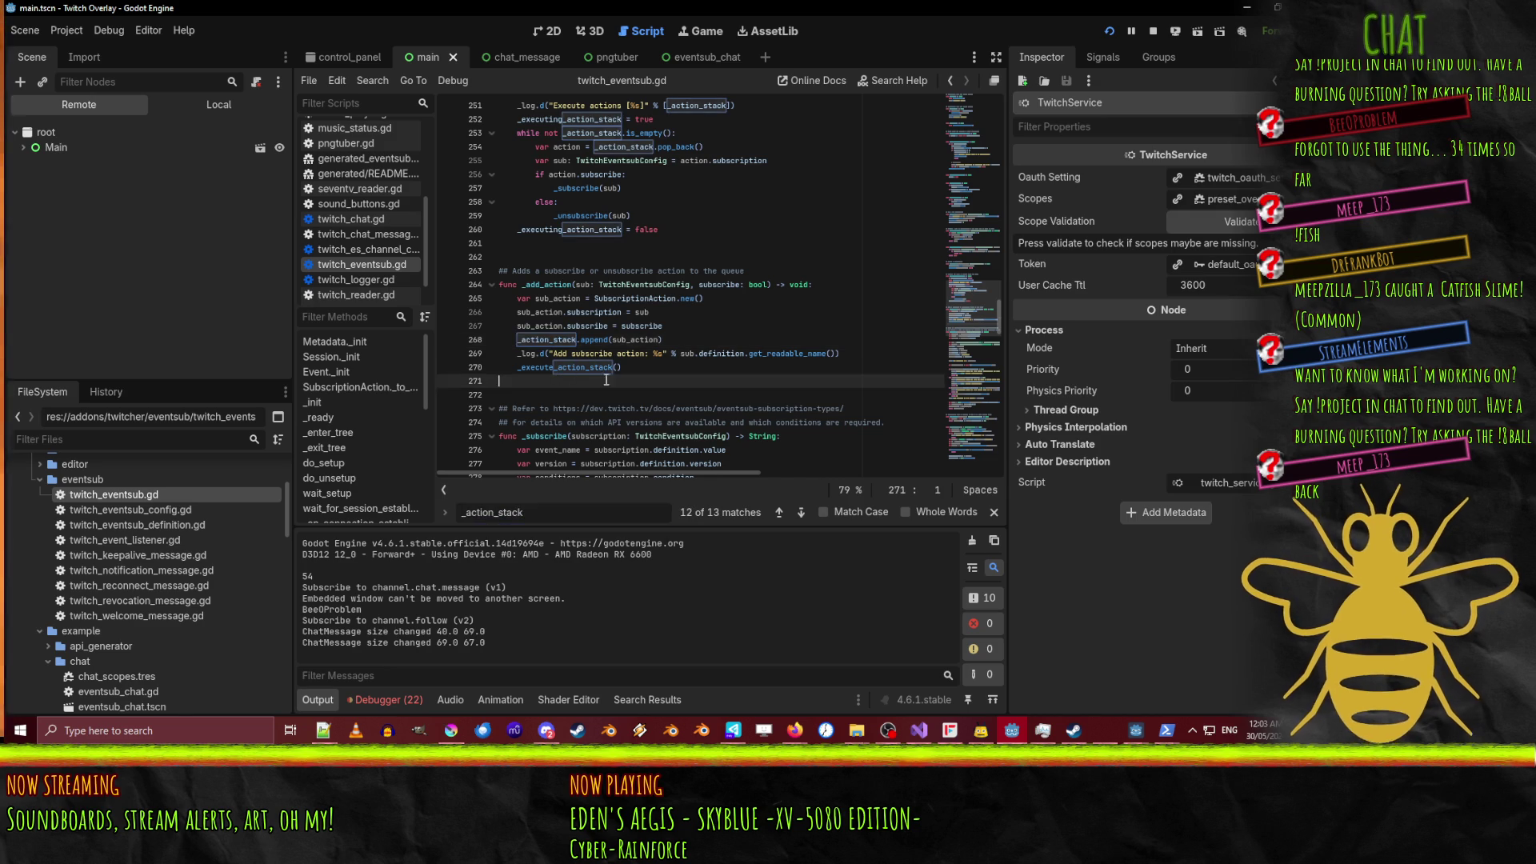
pyautogui.hotkey('ctrl', 'f')
pyautogui.press('Return')
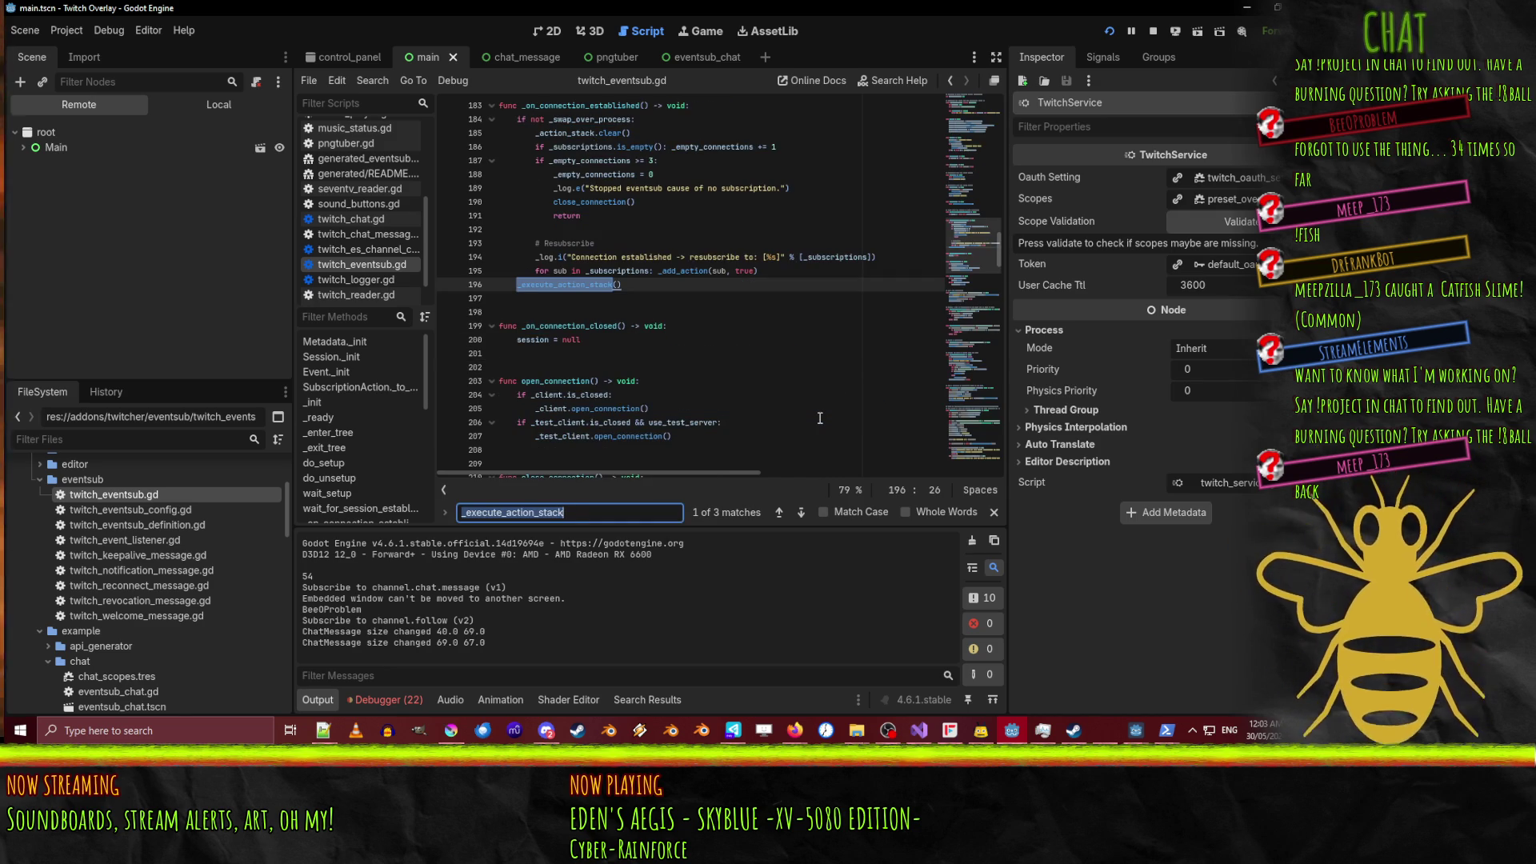
pyautogui.press('Return')
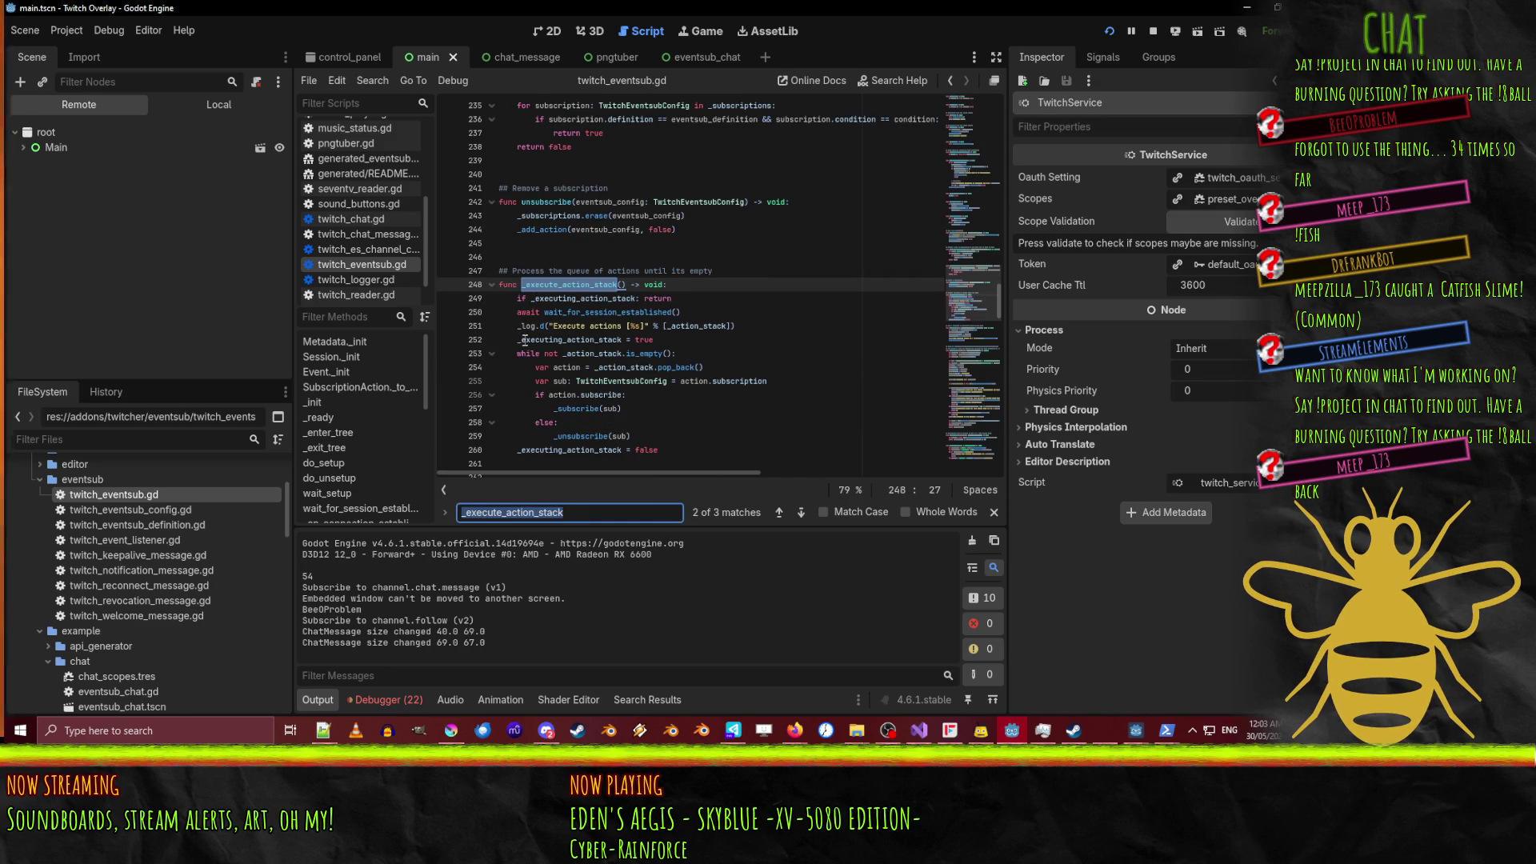
pyautogui.scroll(-2, 768, 329)
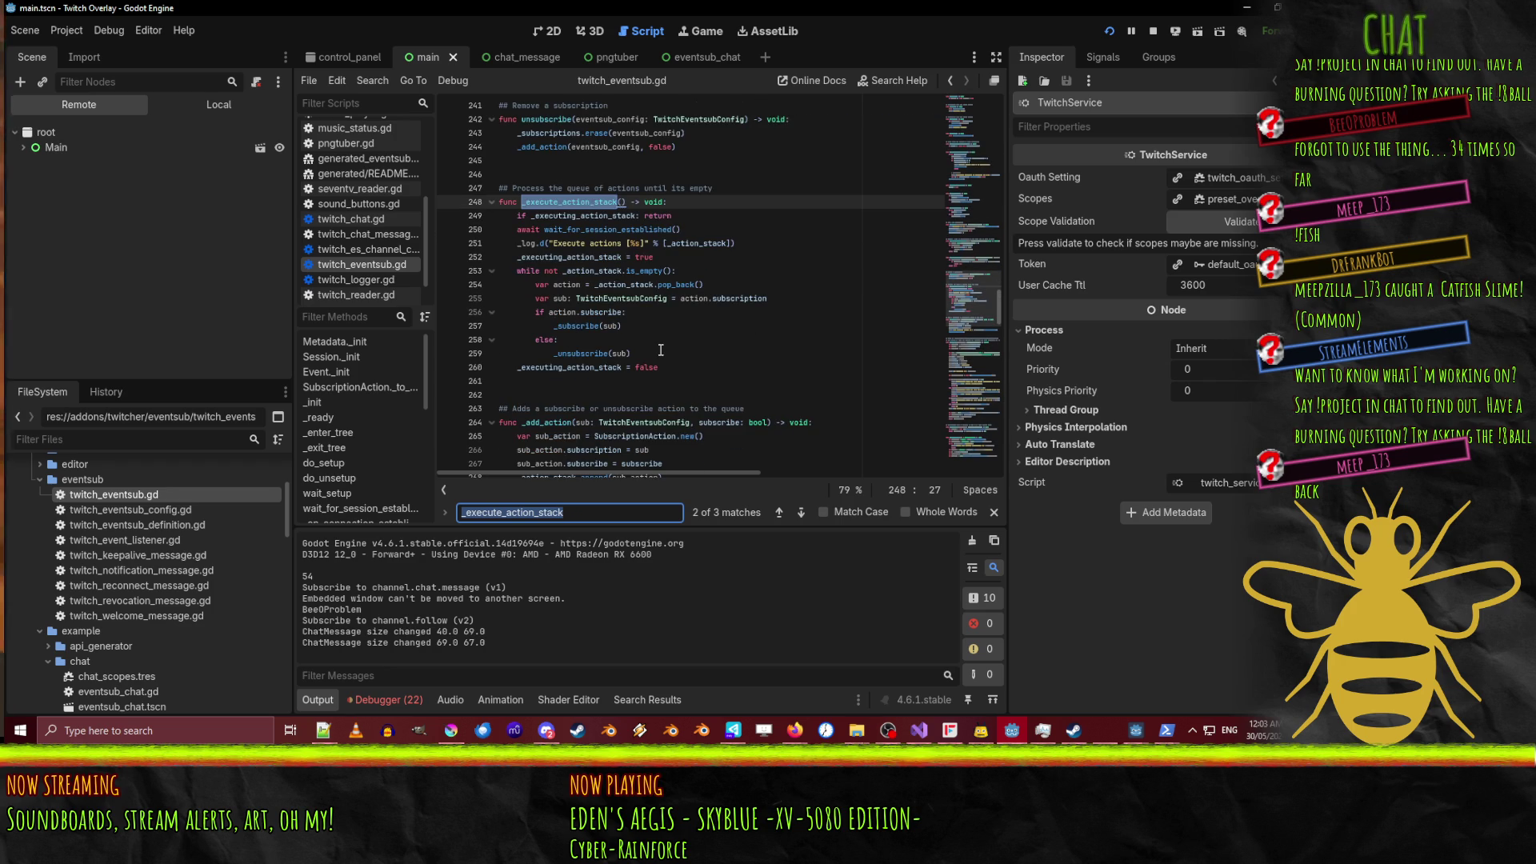
pyautogui.doubleClick(580, 326)
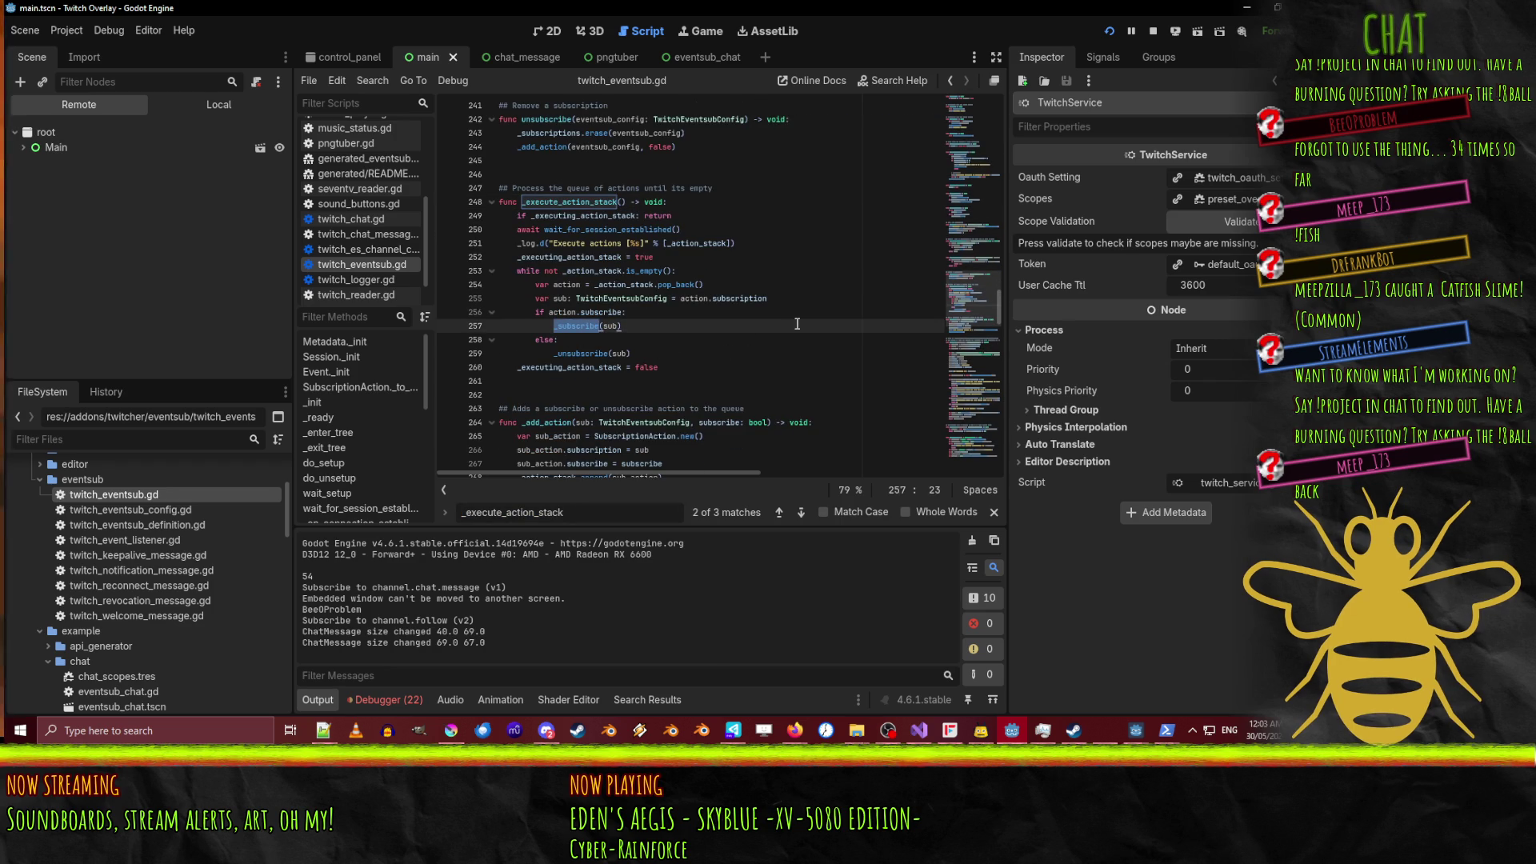
pyautogui.hotkey('ctrl', 'f')
pyautogui.press('Return')
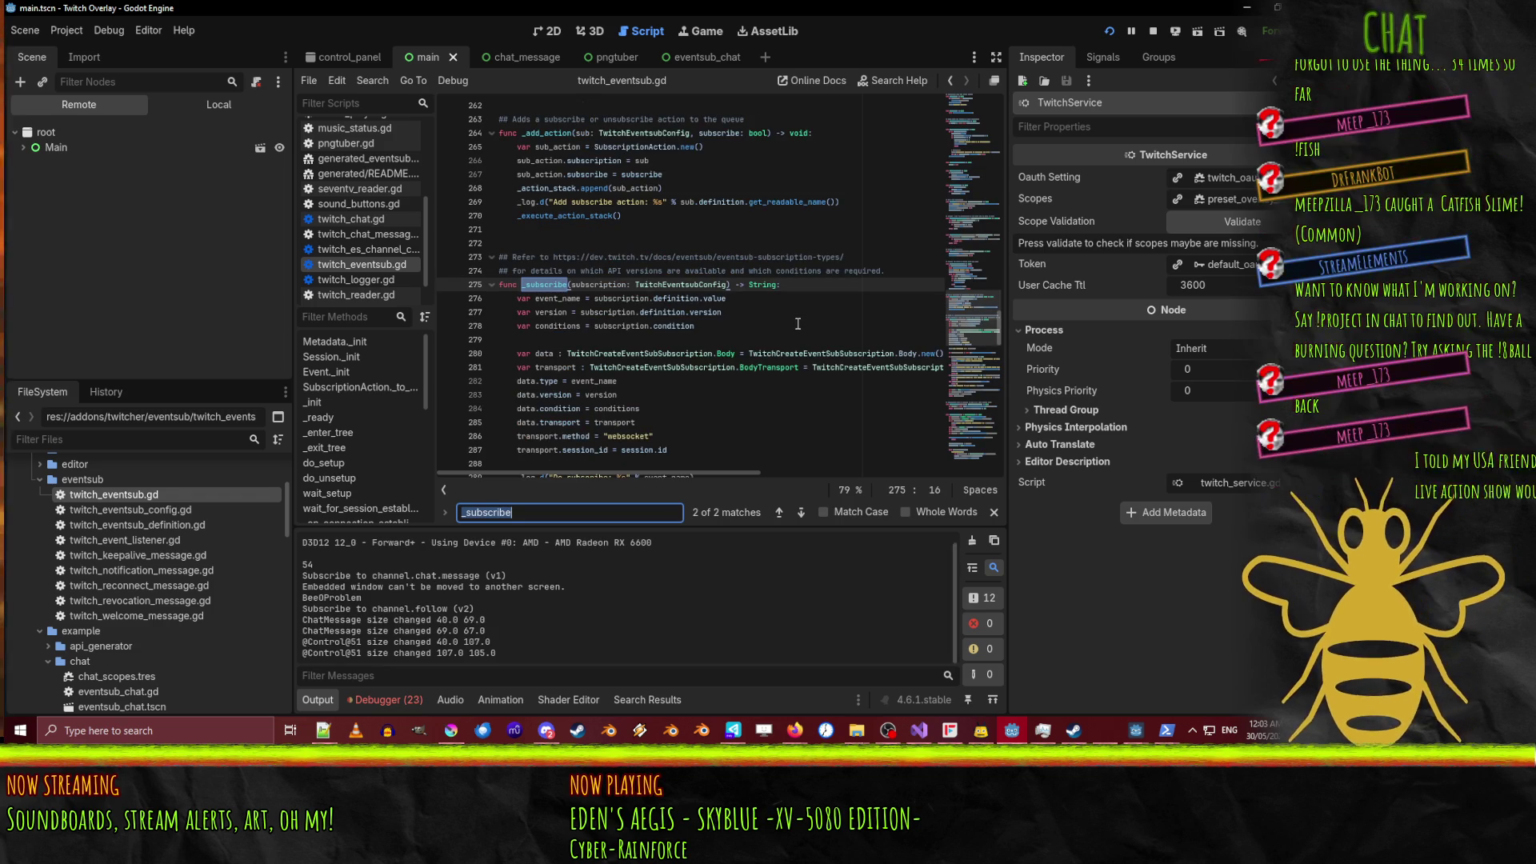
# Review the 401 response-code check in _subscribe, then show the debugger's Errors list.
pyautogui.scroll(-4, 798, 323)
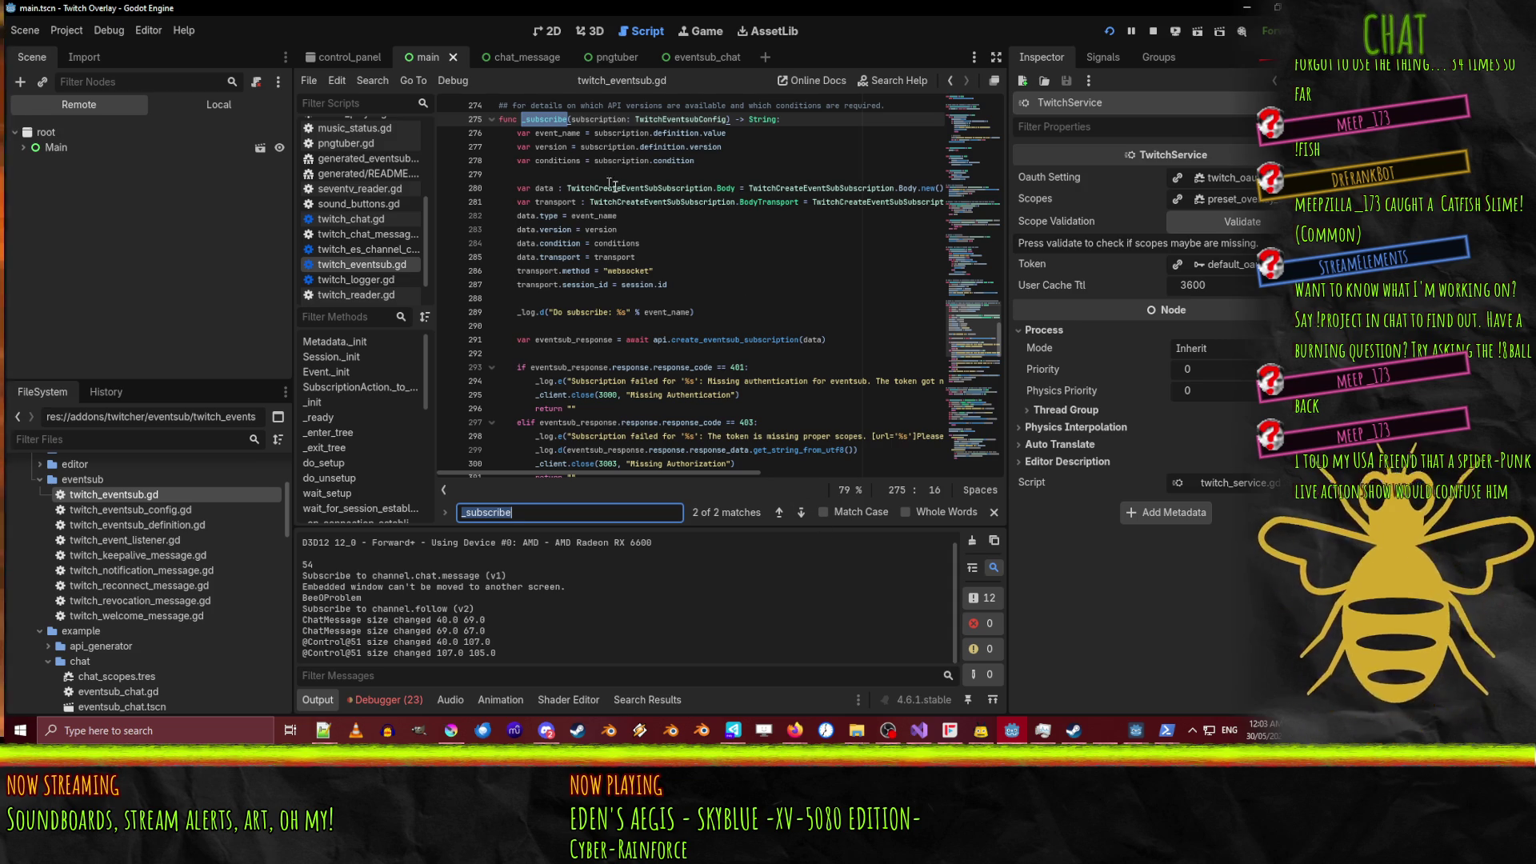
pyautogui.scroll(1, 526, 133)
pyautogui.scroll(-3, 601, 248)
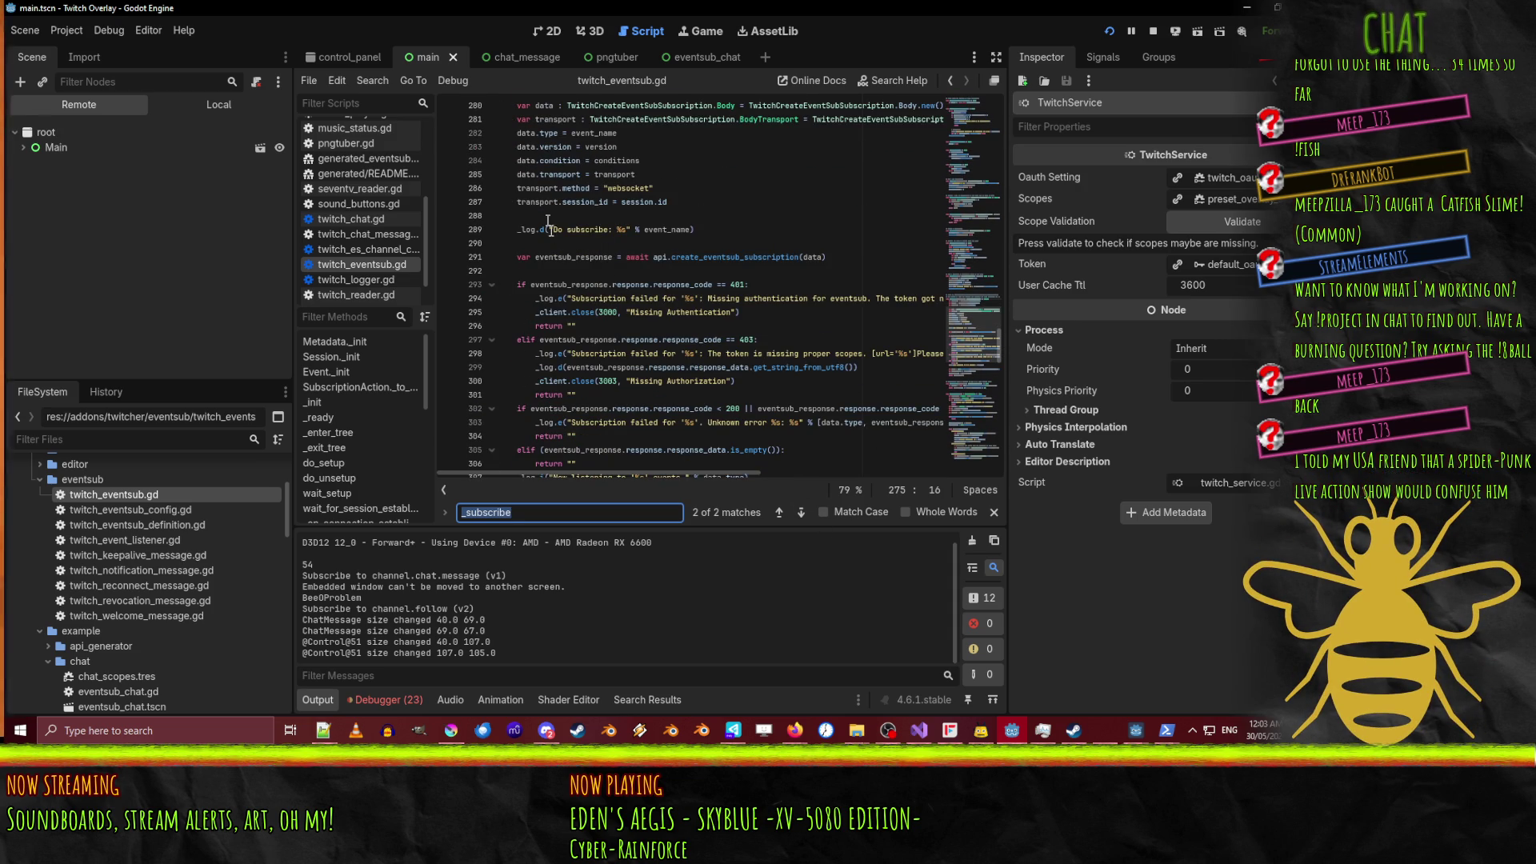
pyautogui.click(690, 296)
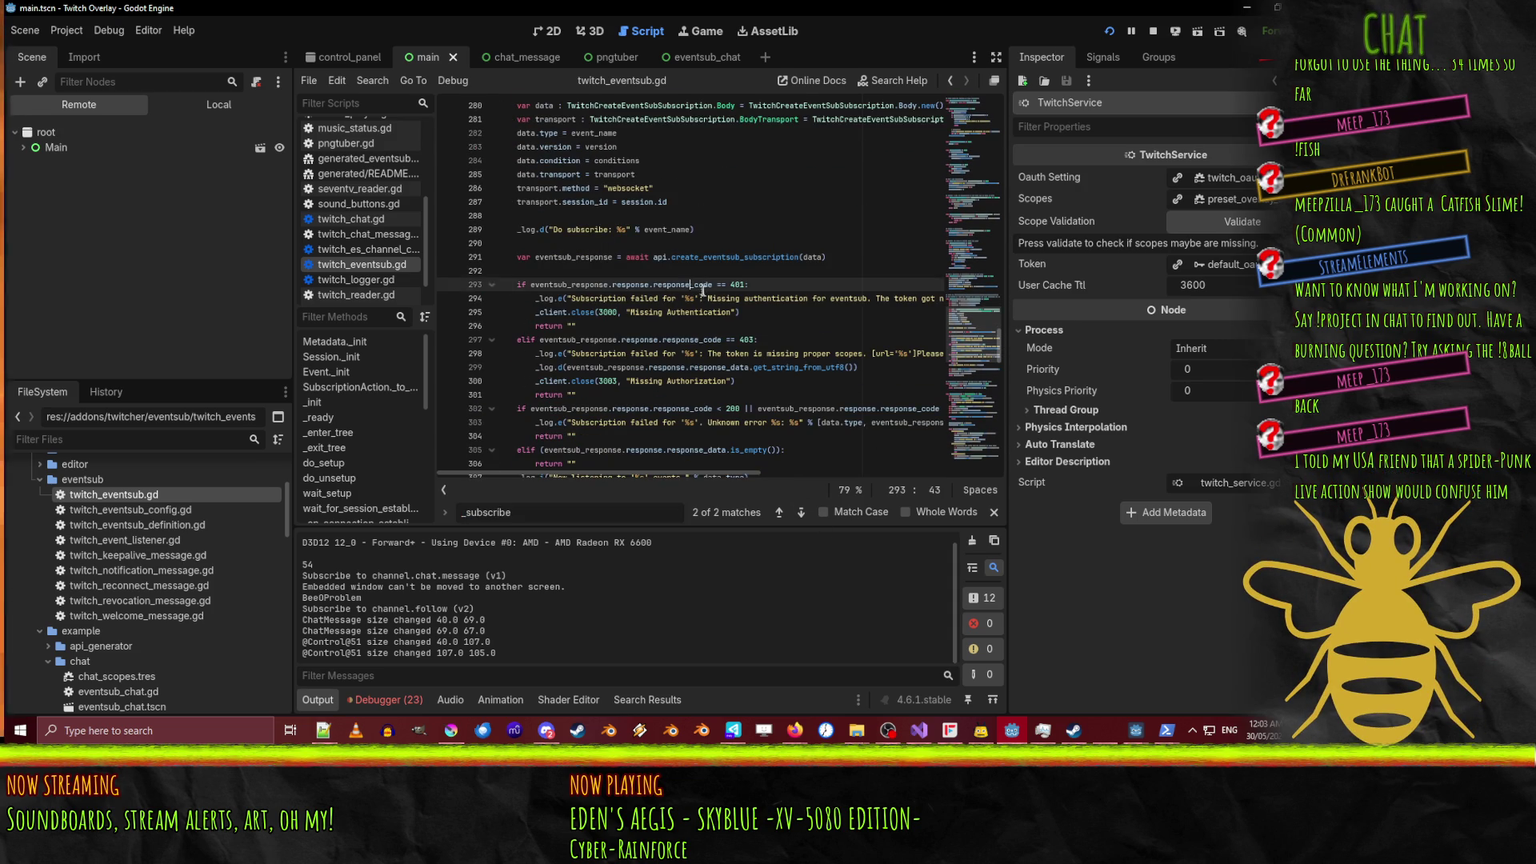
pyautogui.click(392, 699)
pyautogui.scroll(-3, 580, 629)
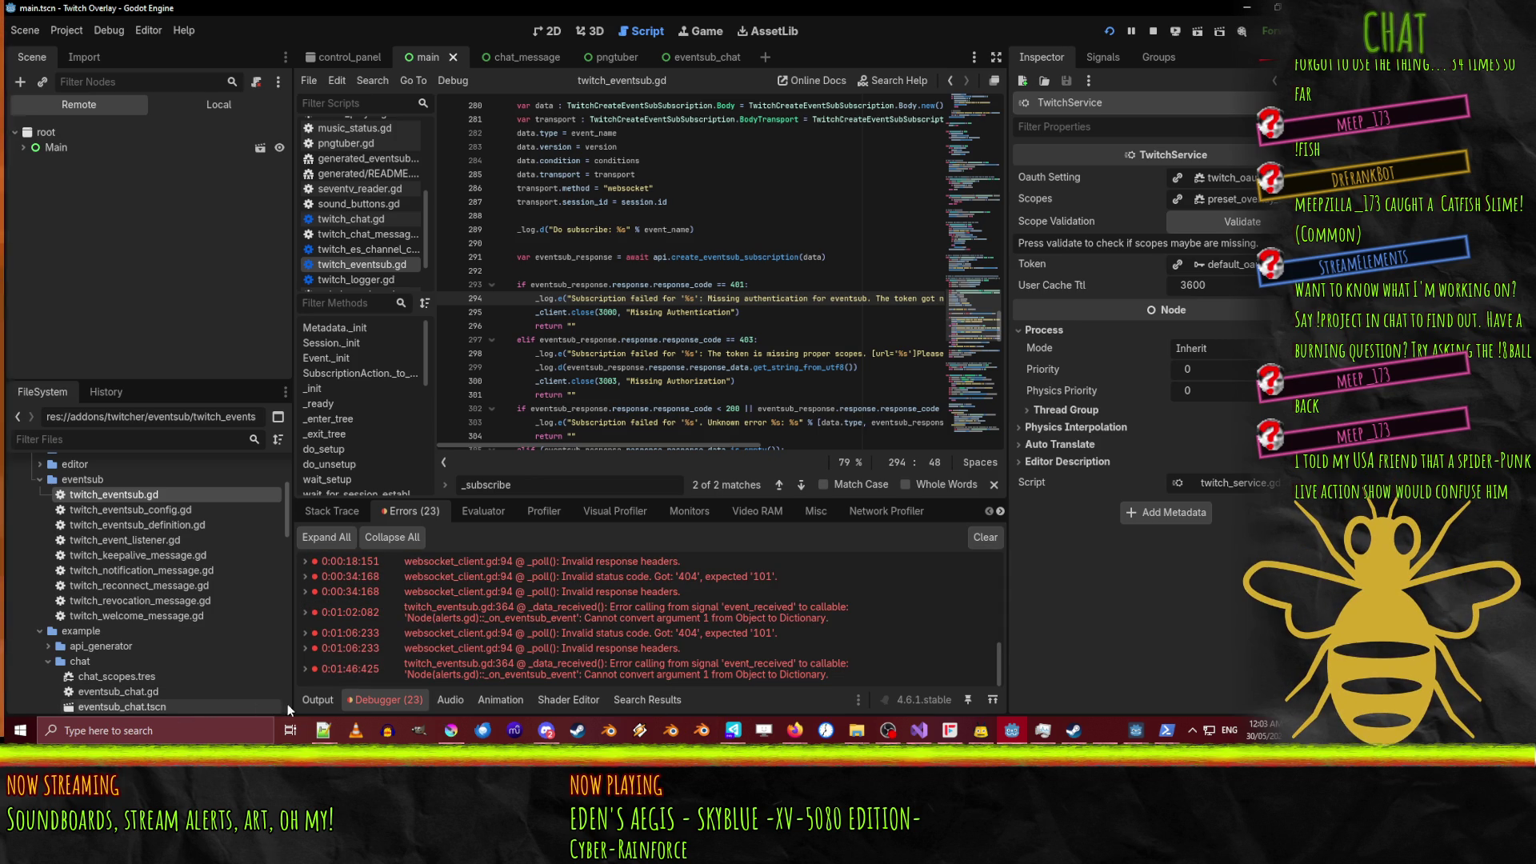
# Jump to the line 364 error in twitch_eventsub.gd and set a breakpoint on line 360.
pyautogui.moveTo(378, 619)
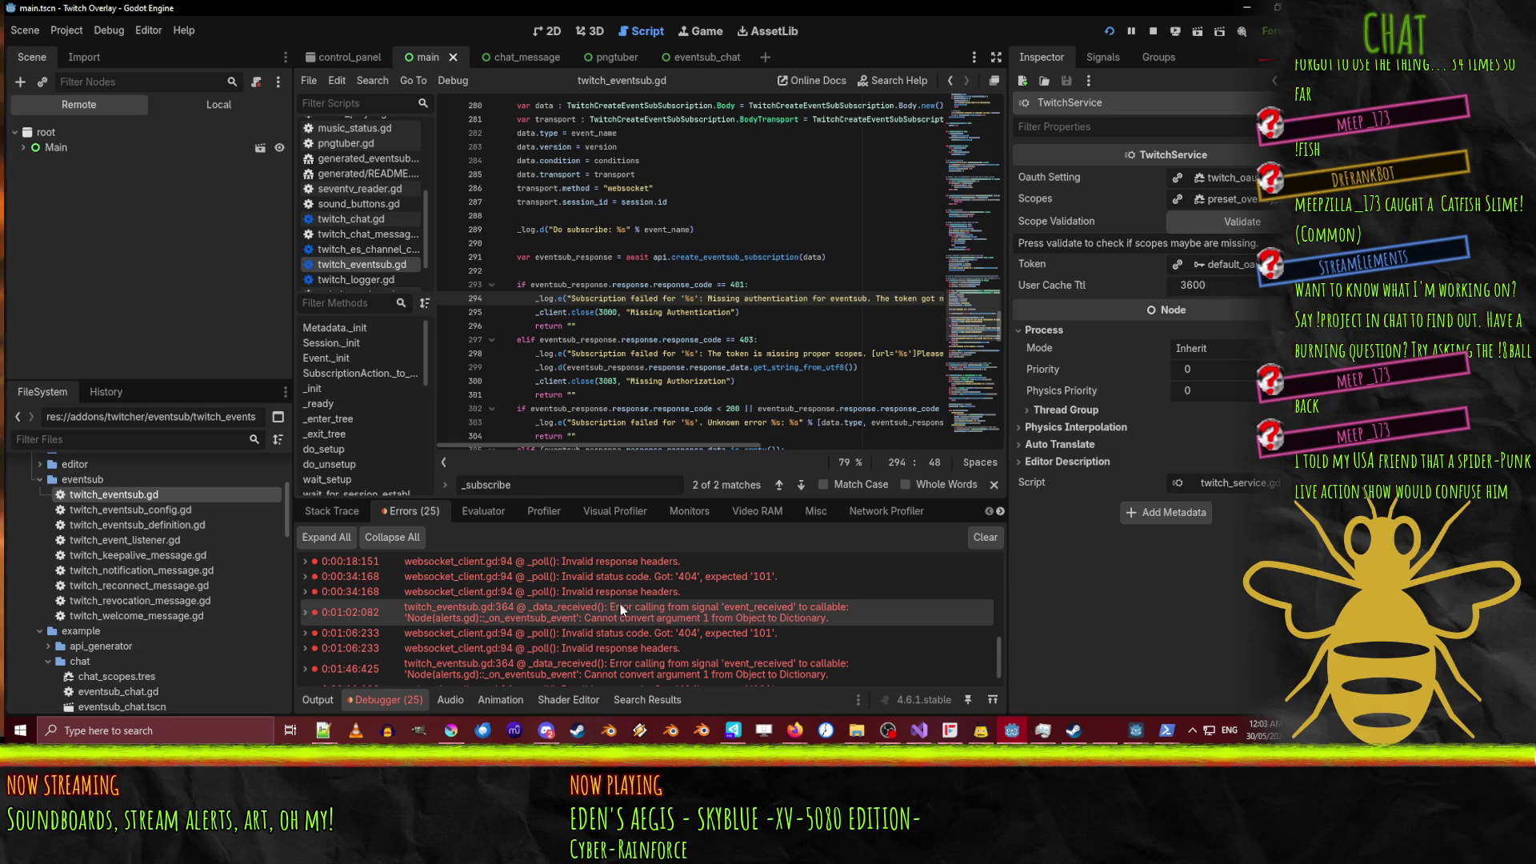
pyautogui.moveTo(765, 613)
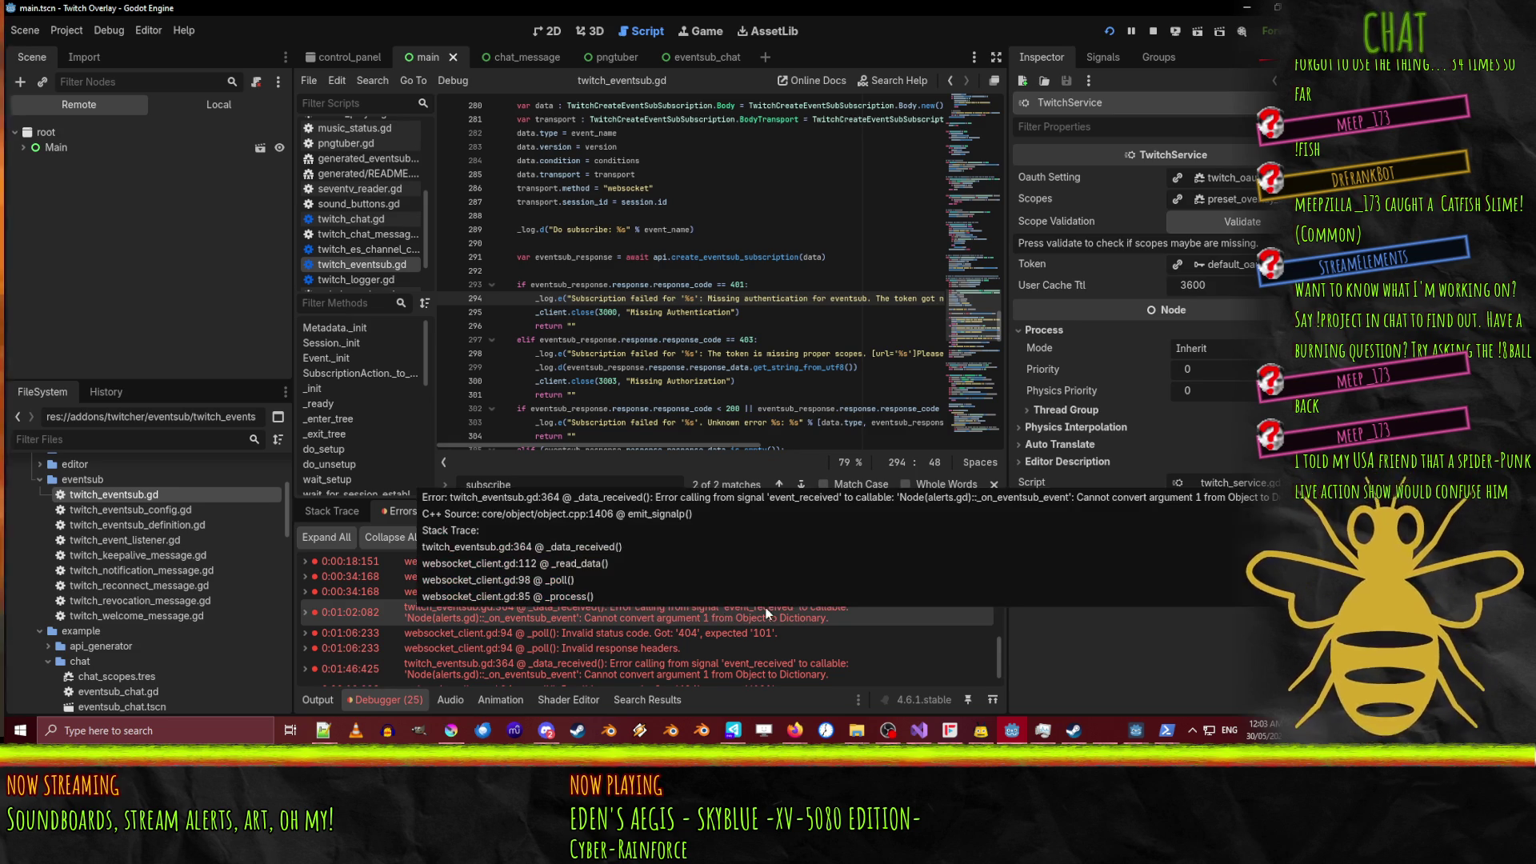
pyautogui.scroll(-1, 774, 612)
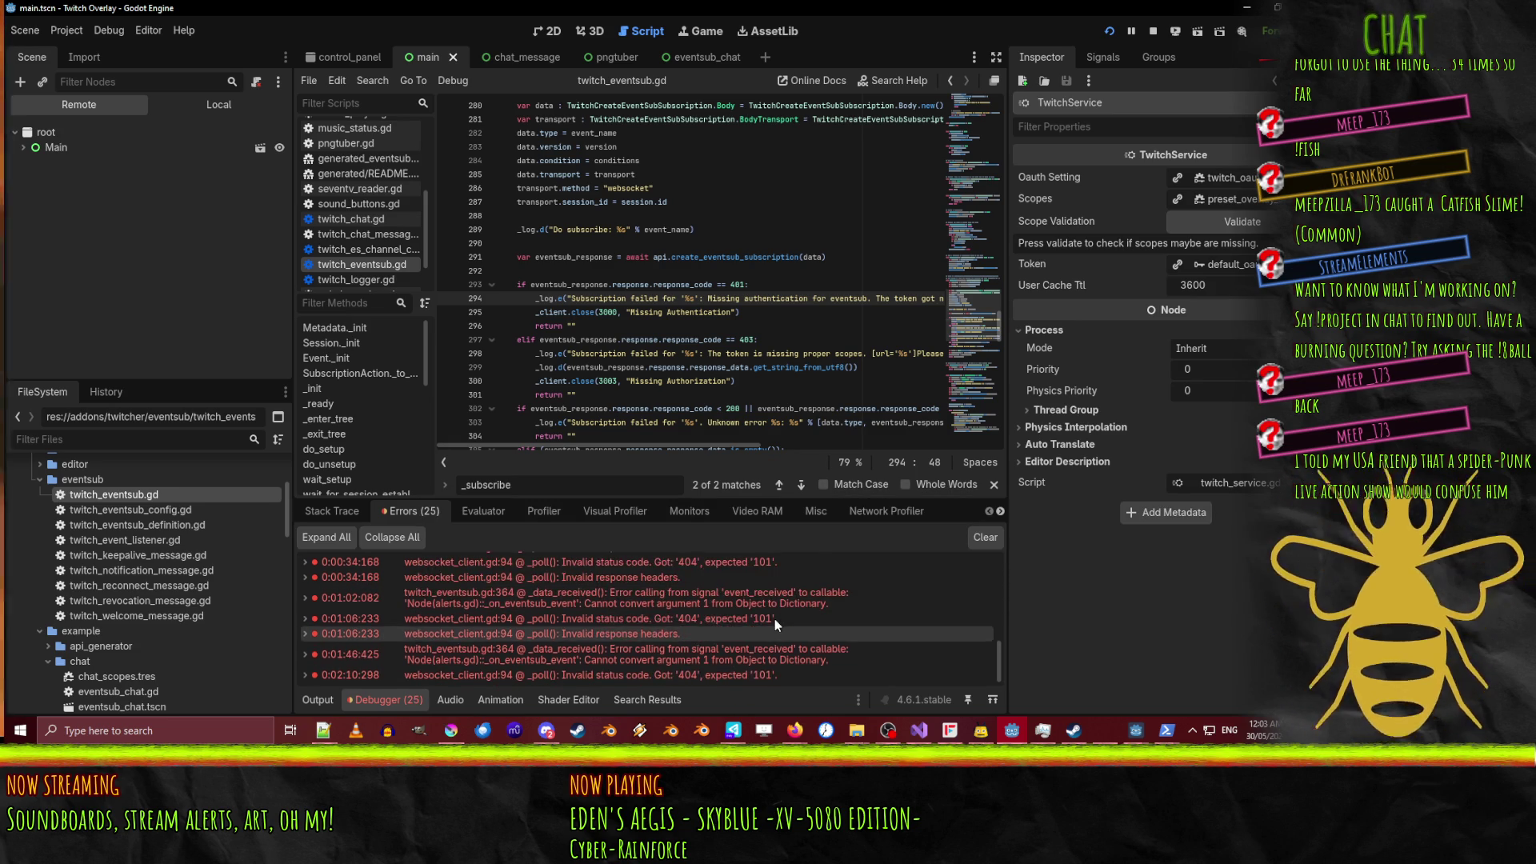
pyautogui.scroll(-1, 774, 621)
pyautogui.click(650, 640)
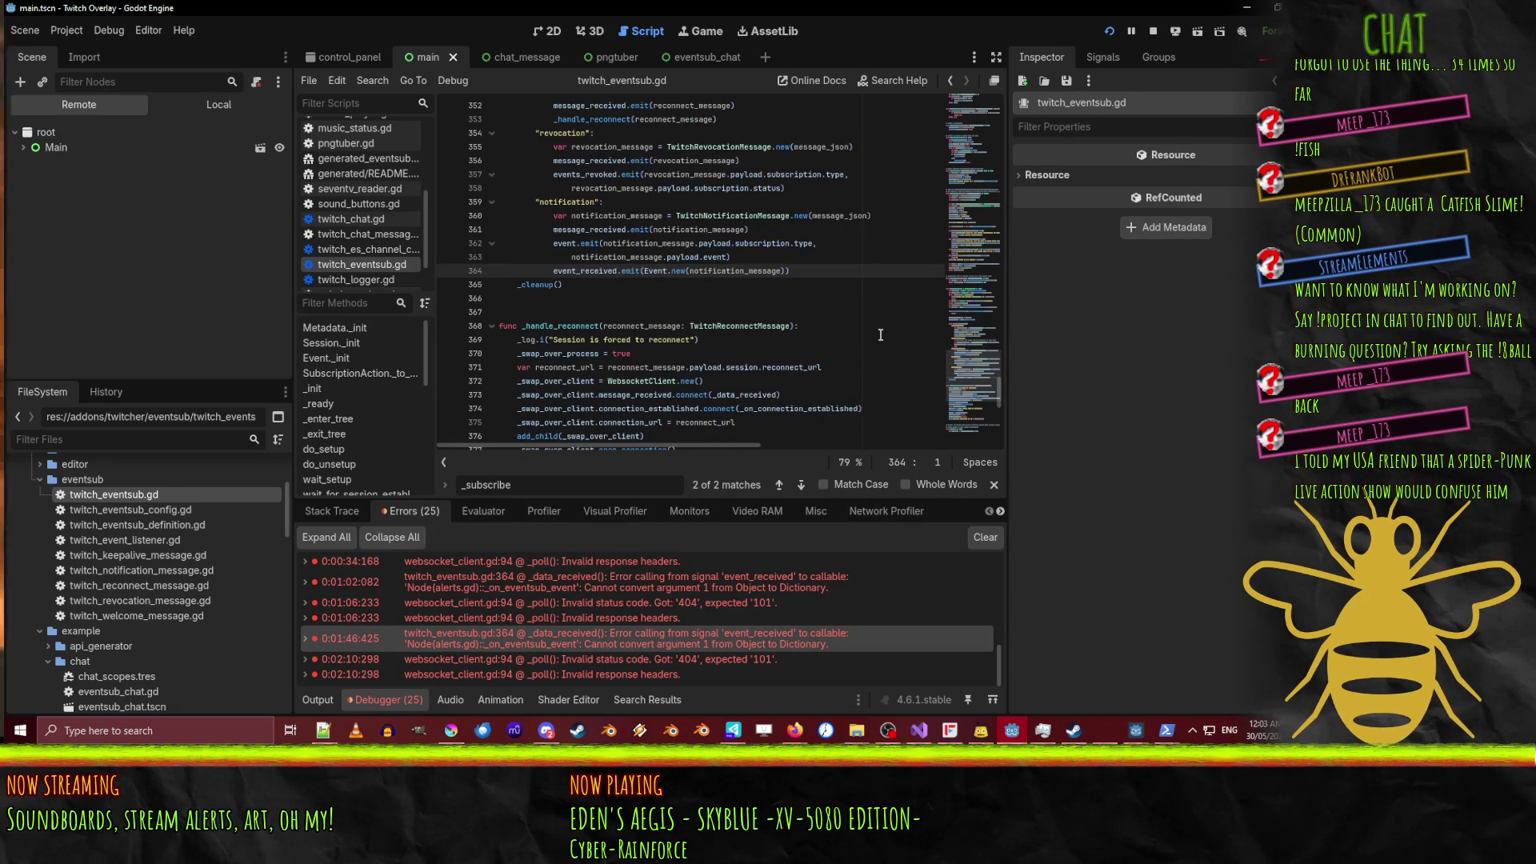
pyautogui.scroll(2, 878, 336)
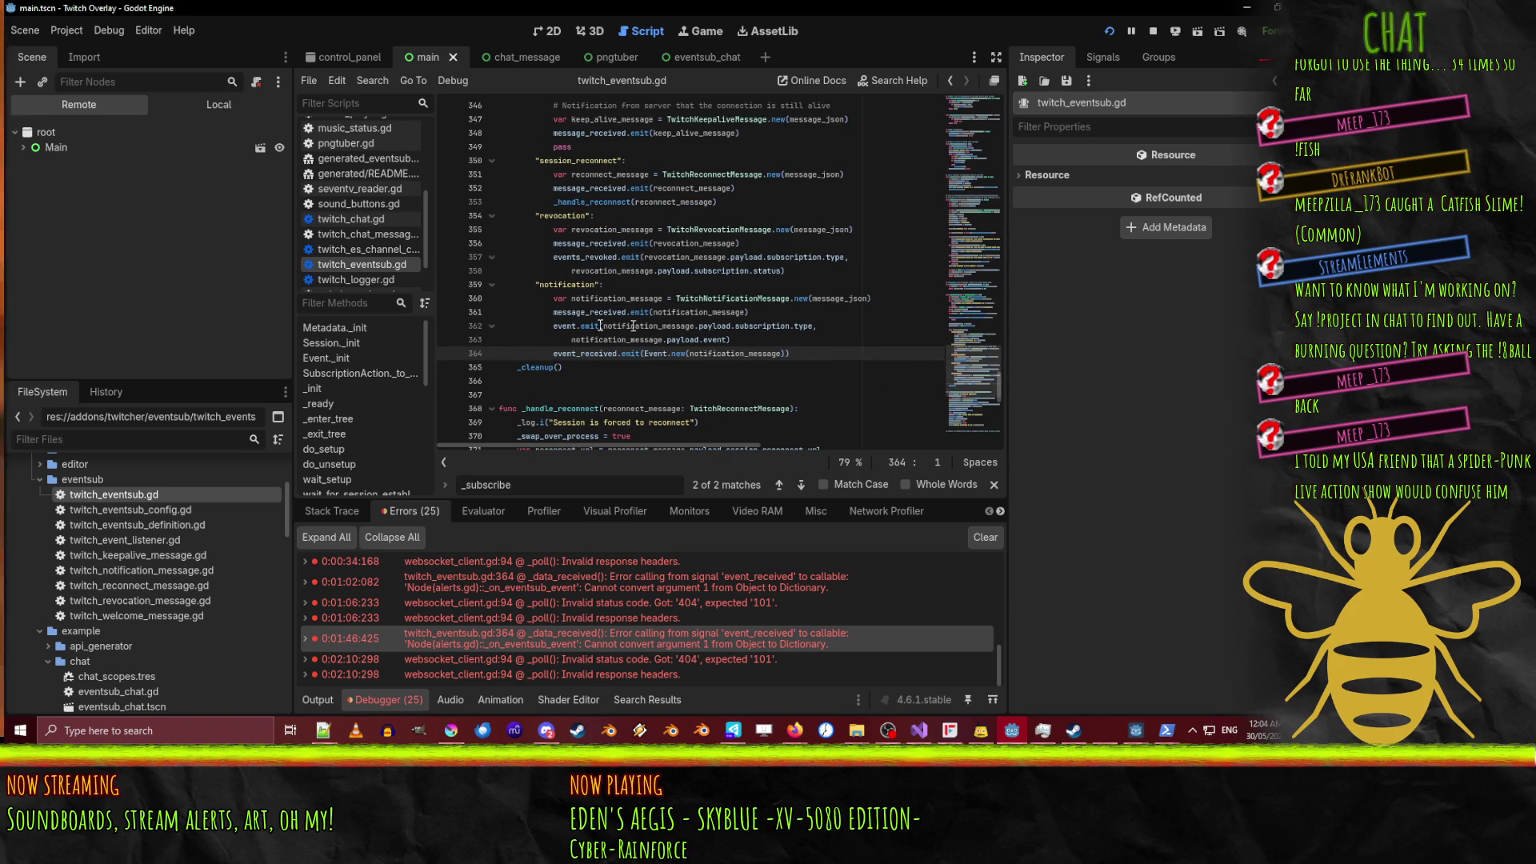
pyautogui.click(448, 300)
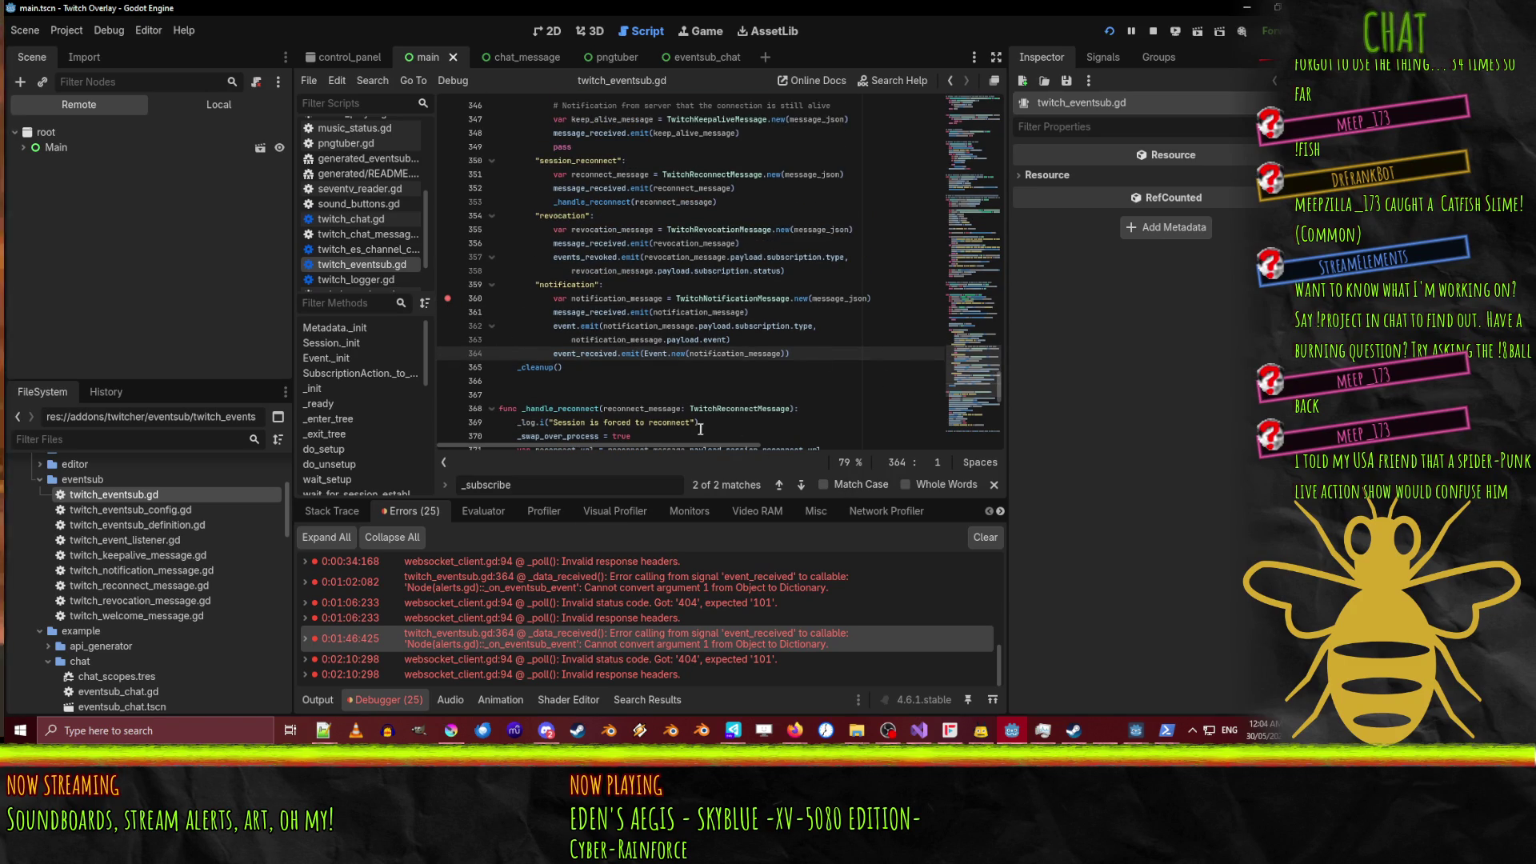
# Rerun 'twitch event trigger follow' in PowerShell, then return to Godot's line 360 breakpoint.
pyautogui.moveTo(1169, 734)
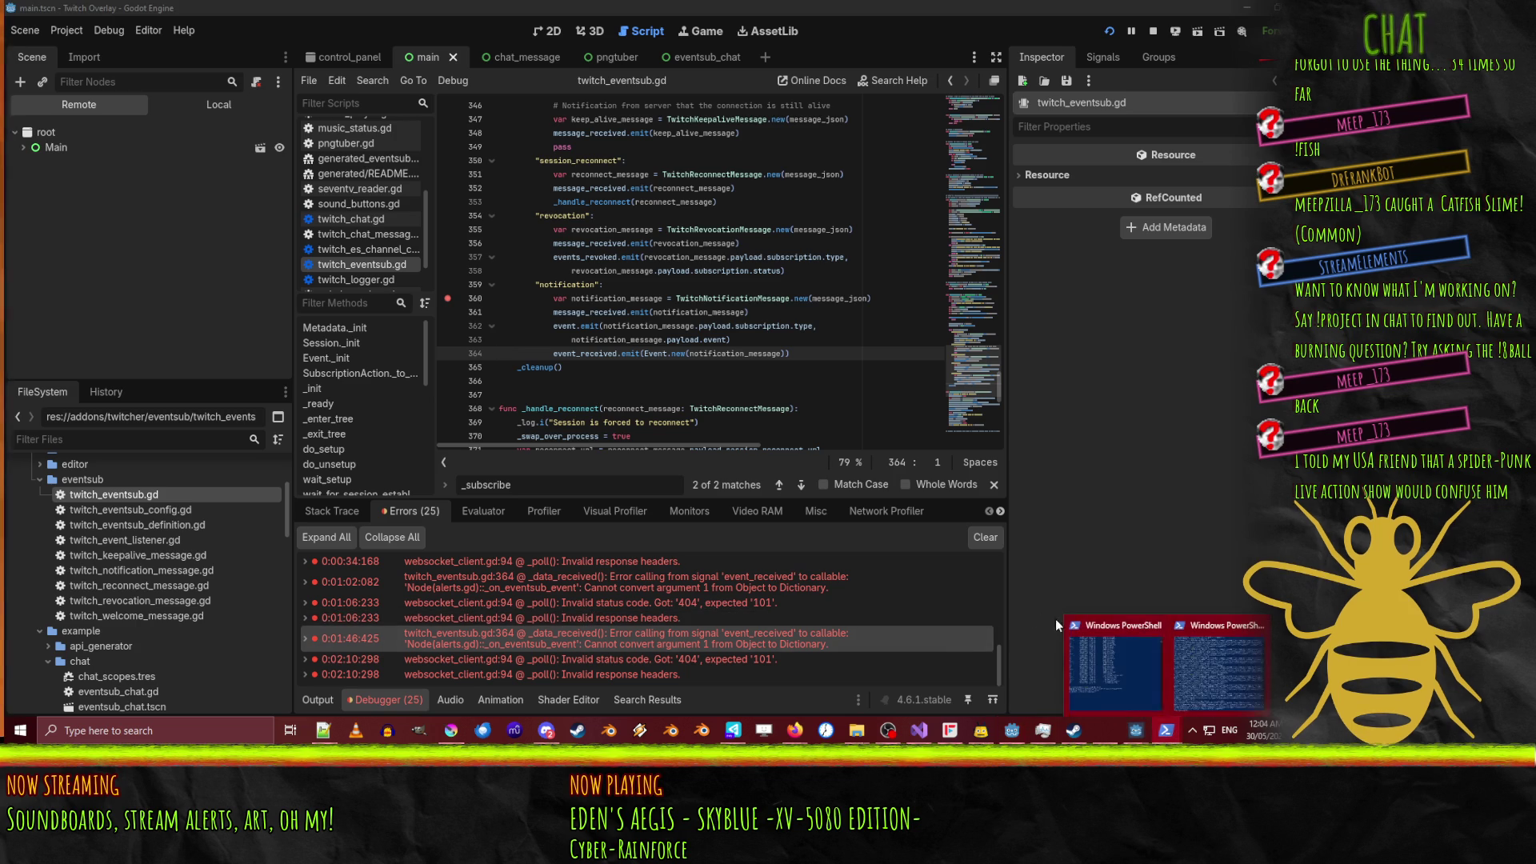
pyautogui.click(1104, 656)
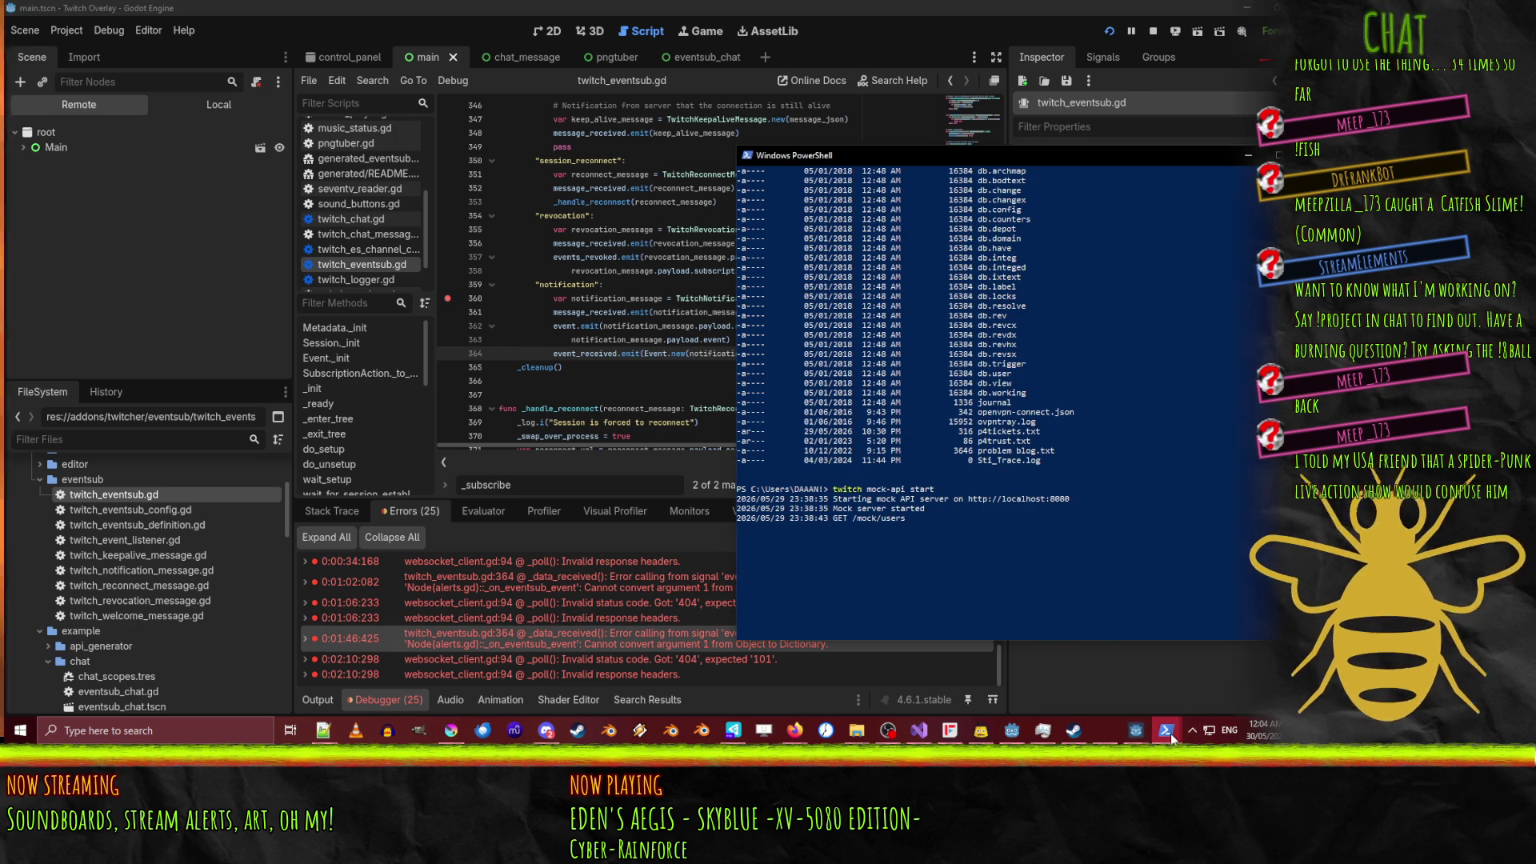
pyautogui.moveTo(1168, 732)
pyautogui.click(1232, 677)
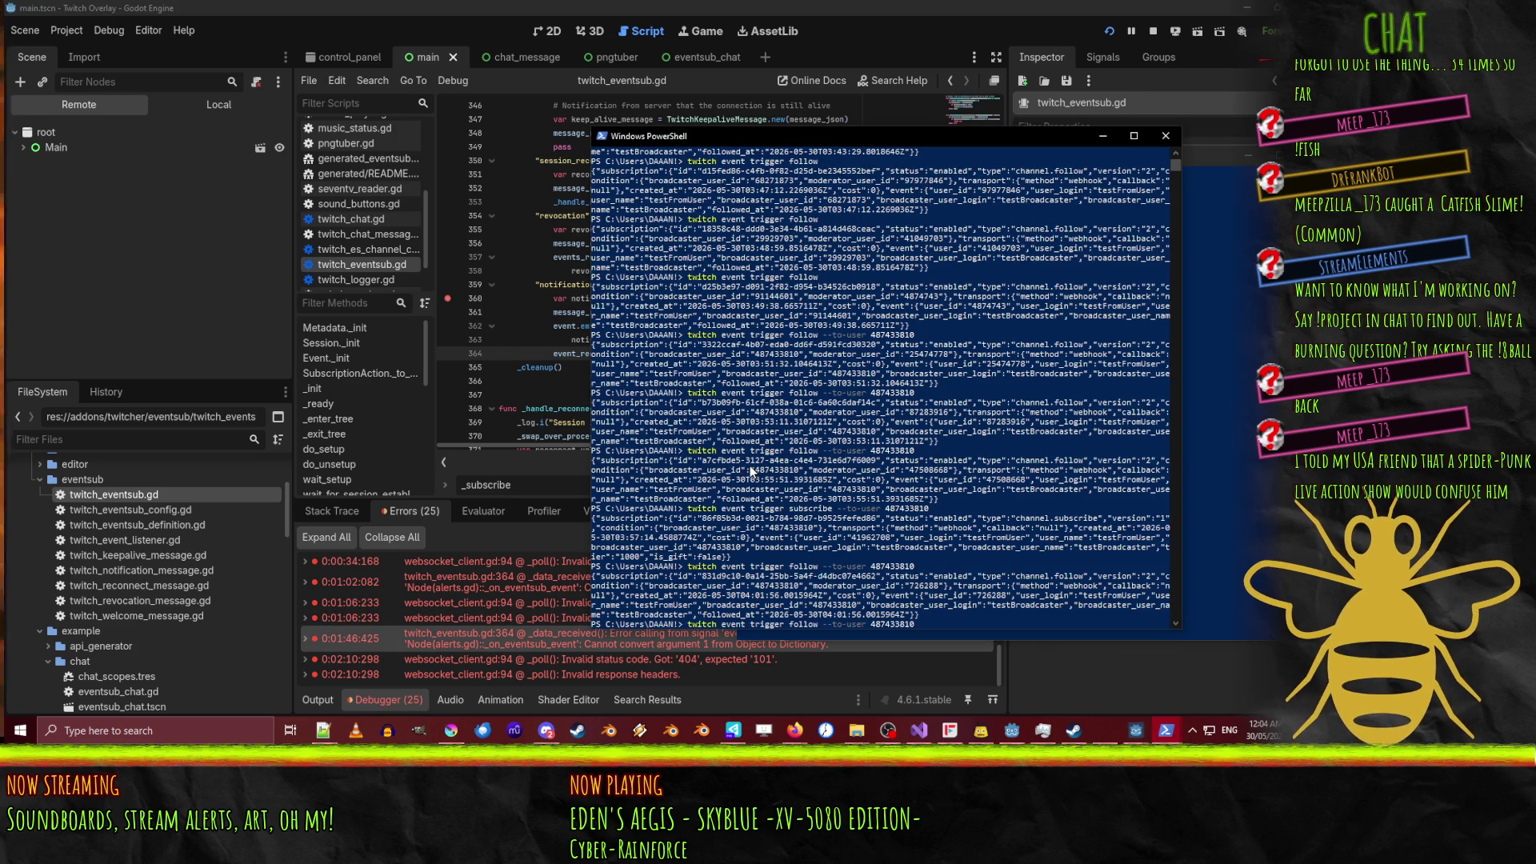
pyautogui.press('Up')
pyautogui.press('Return')
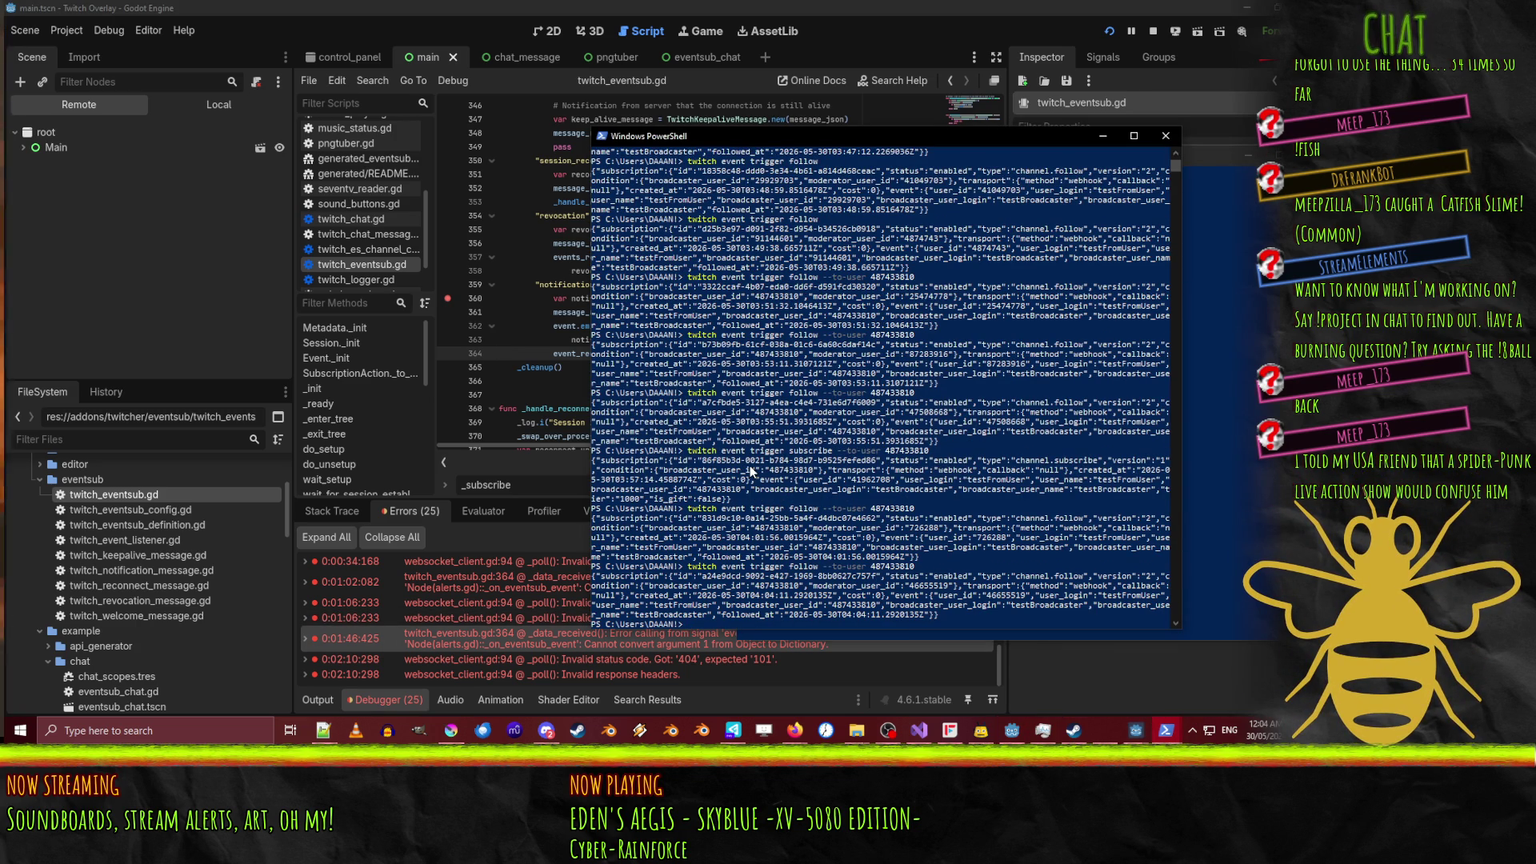
pyautogui.click(589, 398)
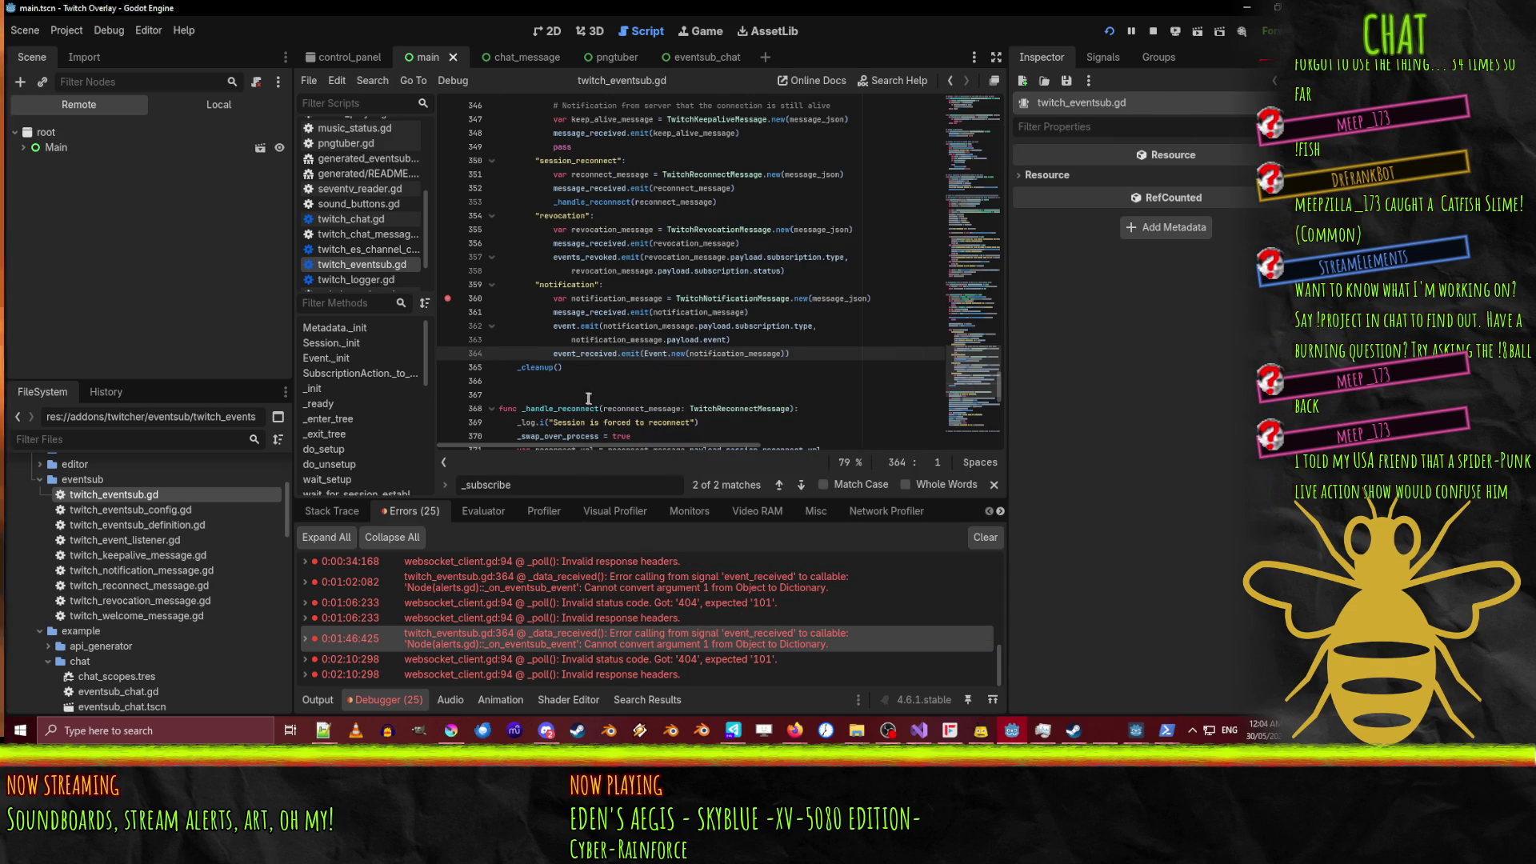
pyautogui.click(448, 298)
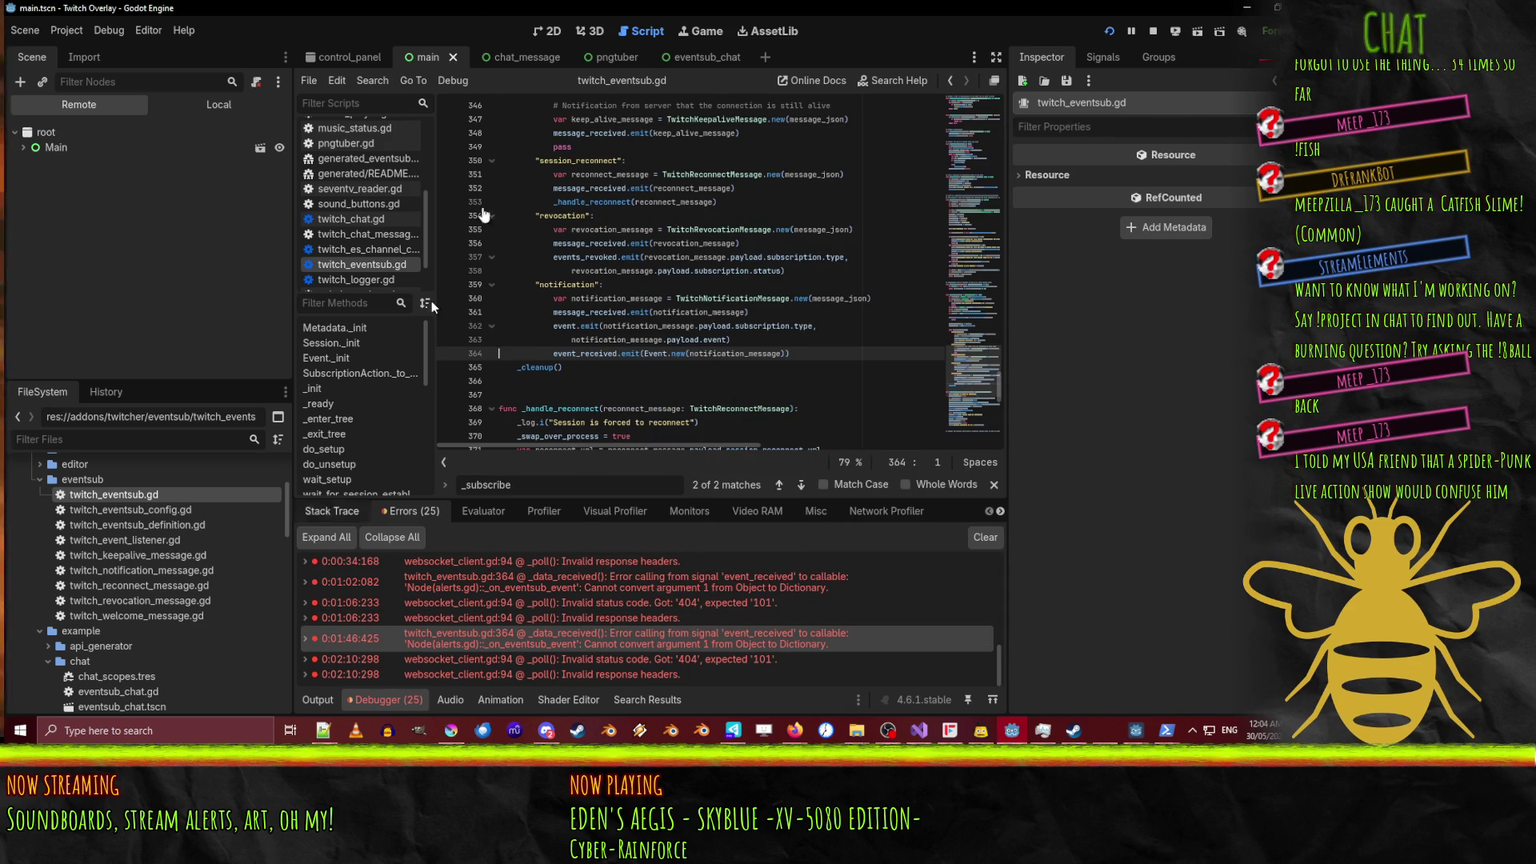
# Show the Output log and replace _log.i with print on the 'Now listening' line.
pyautogui.click(951, 81)
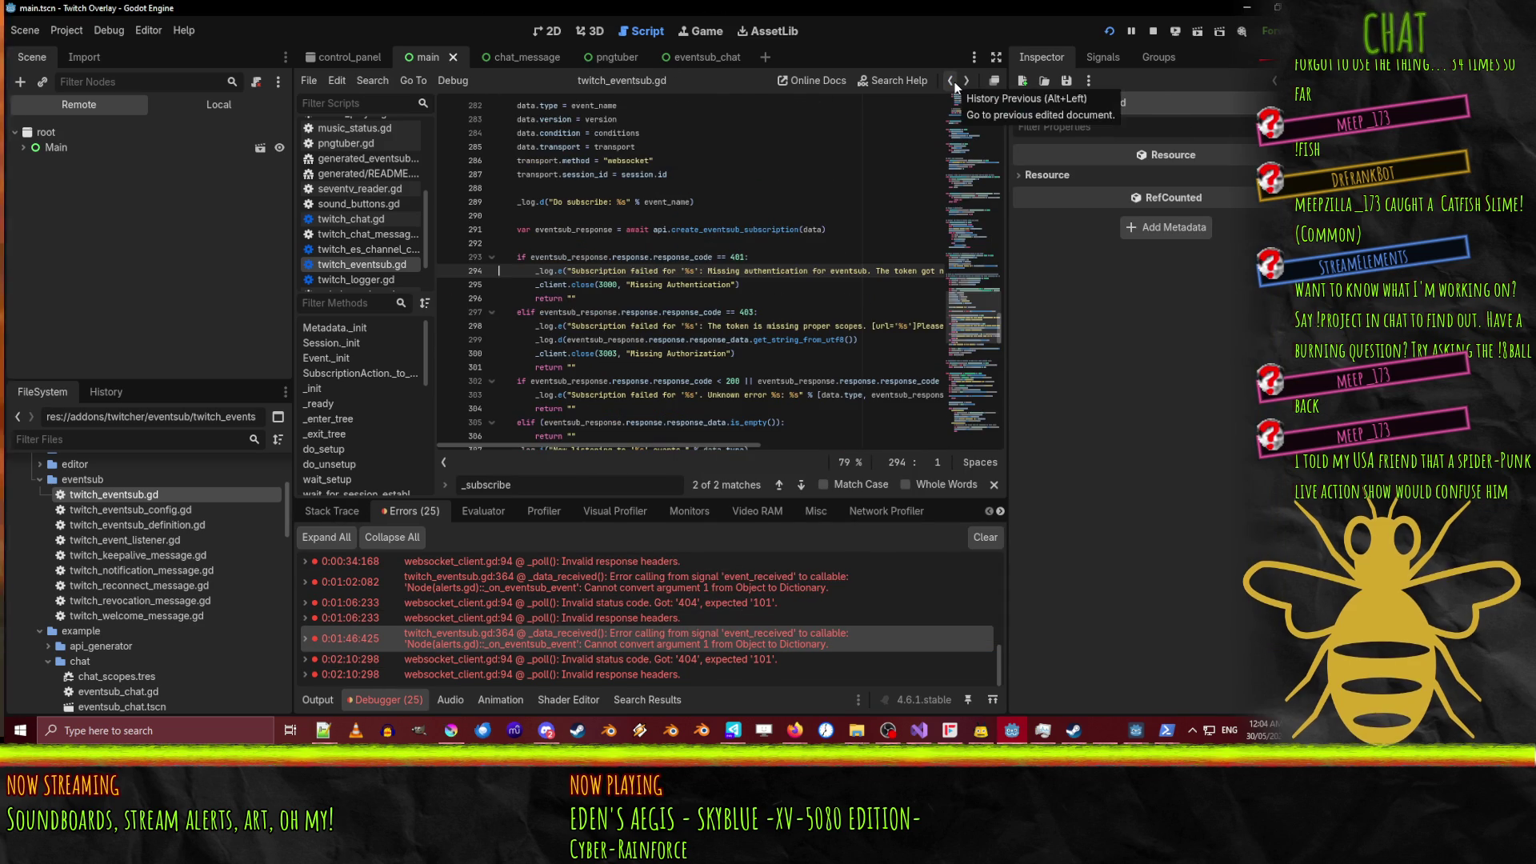
pyautogui.scroll(-4, 760, 310)
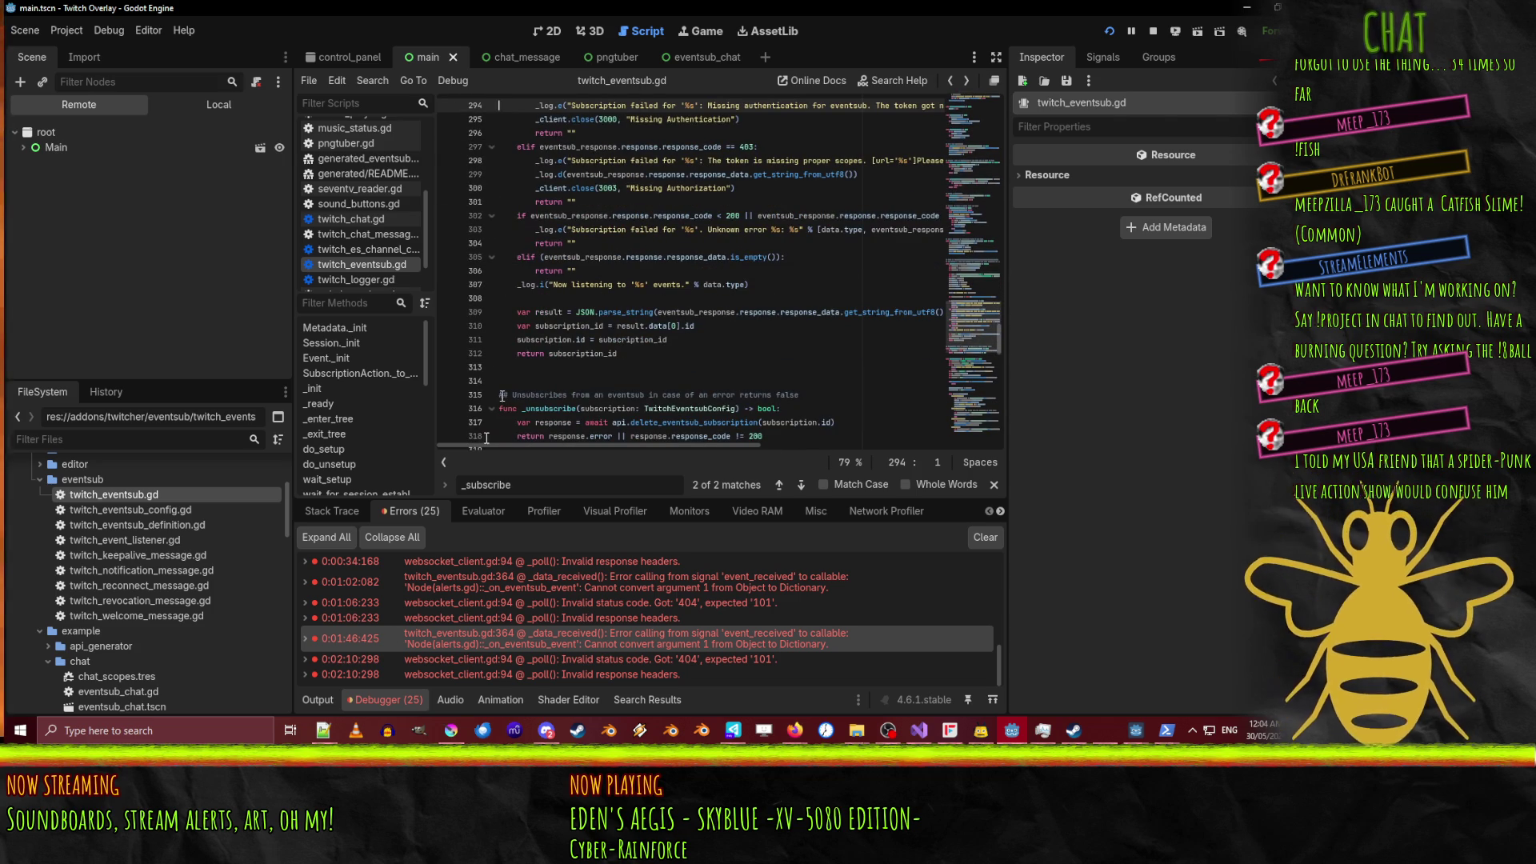
pyautogui.click(309, 700)
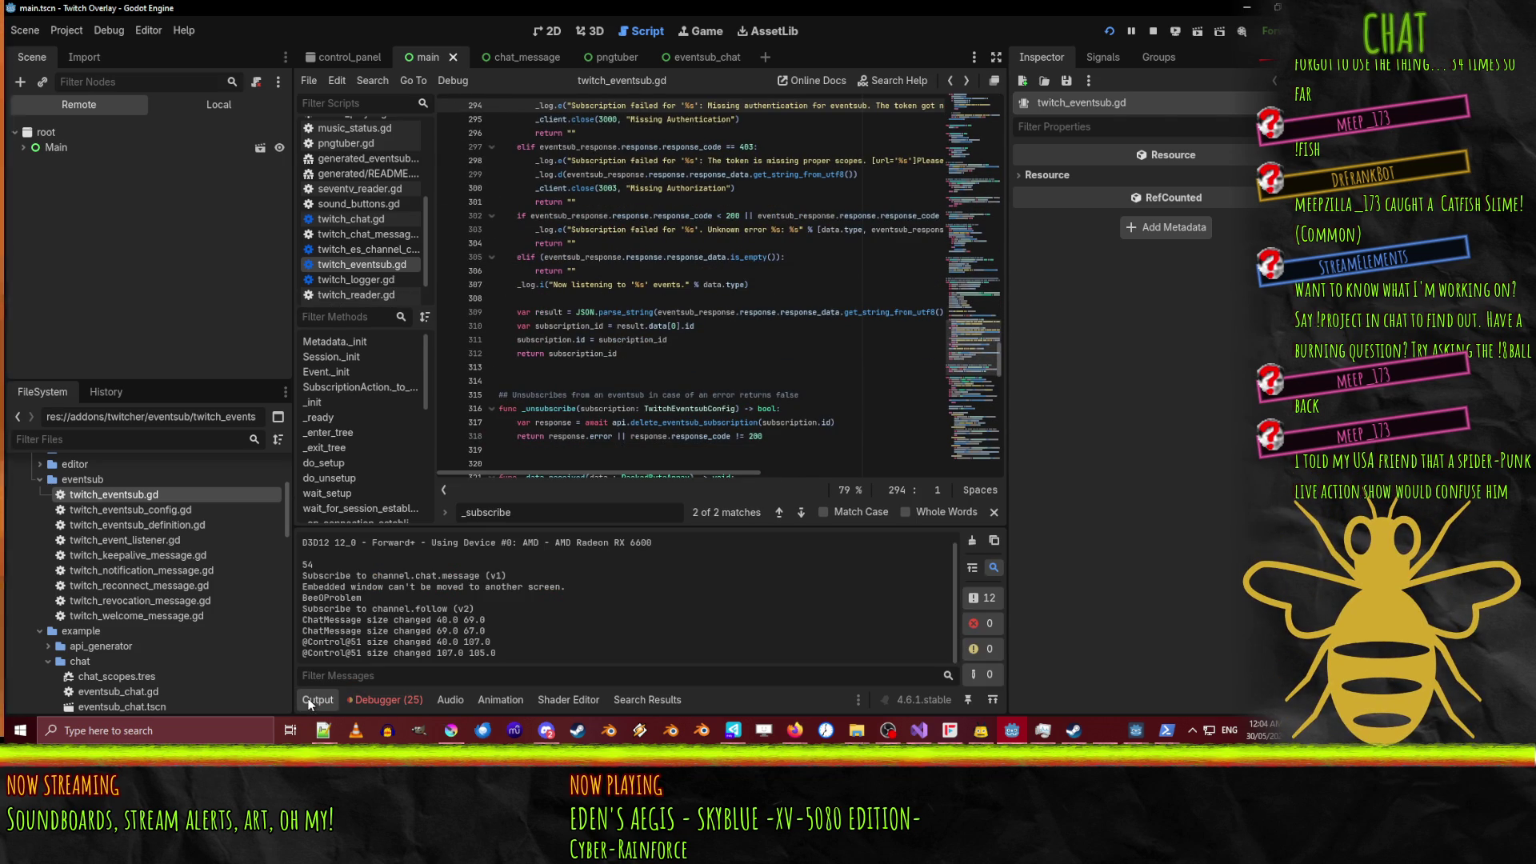
pyautogui.doubleClick(545, 286)
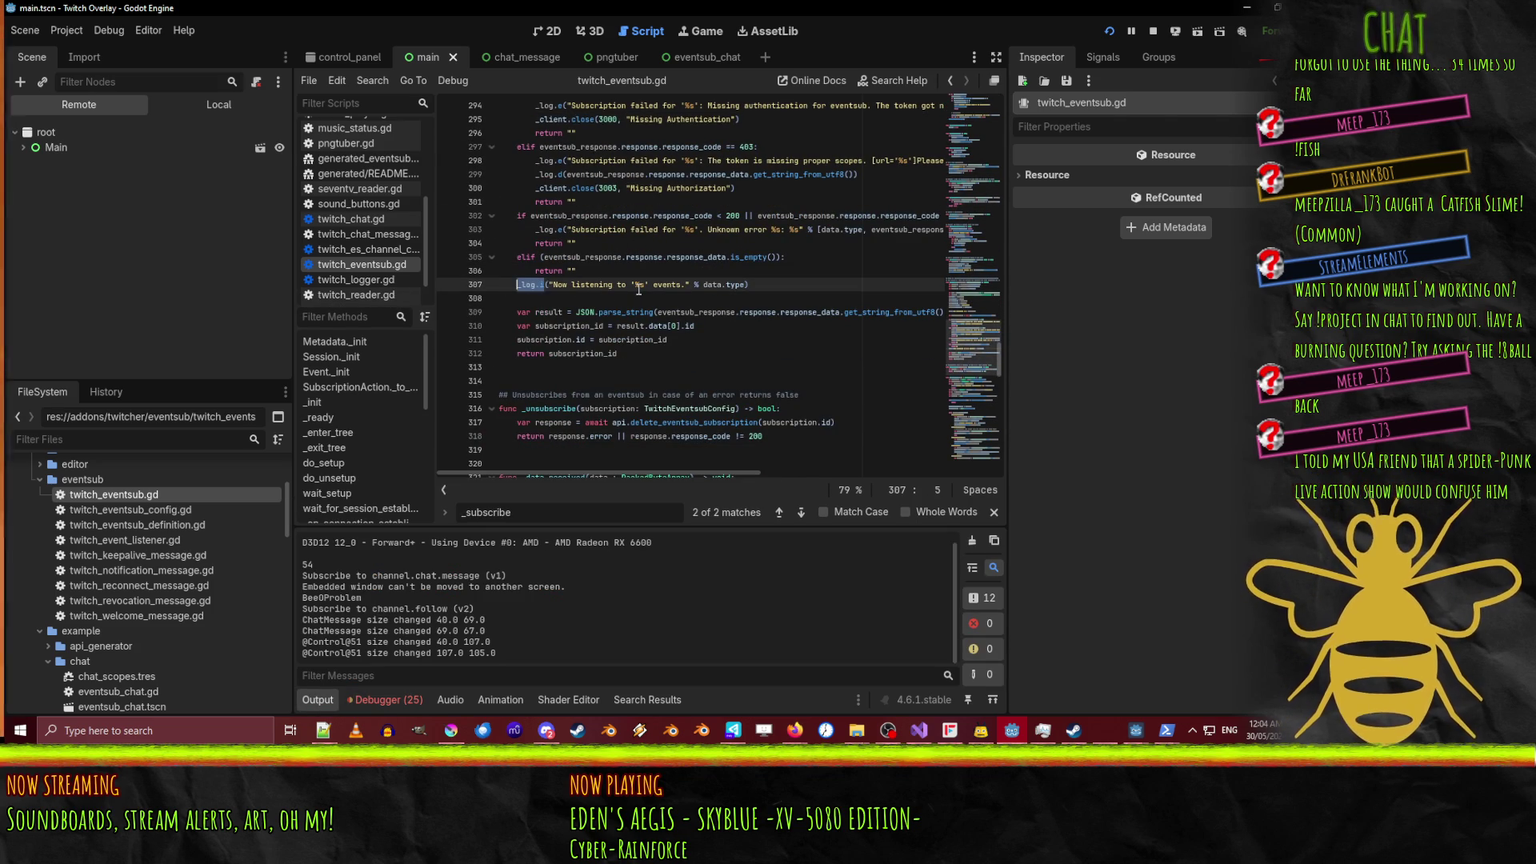
pyautogui.write('print')
pyautogui.click(800, 242)
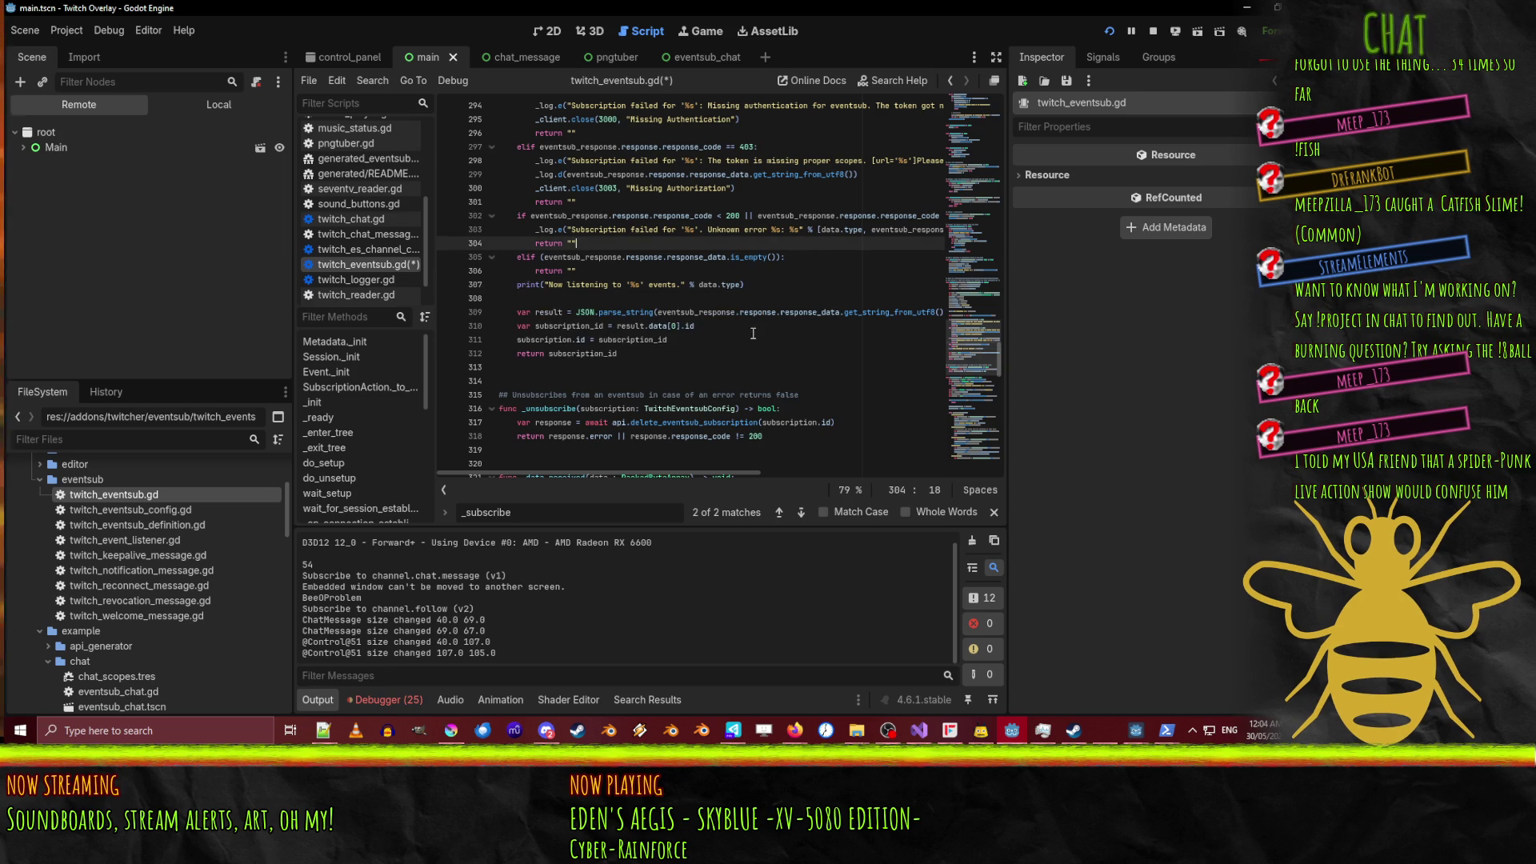
# Inspect the subscription_id return and missing-authentication error lines, then hide the script list.
pyautogui.click(658, 350)
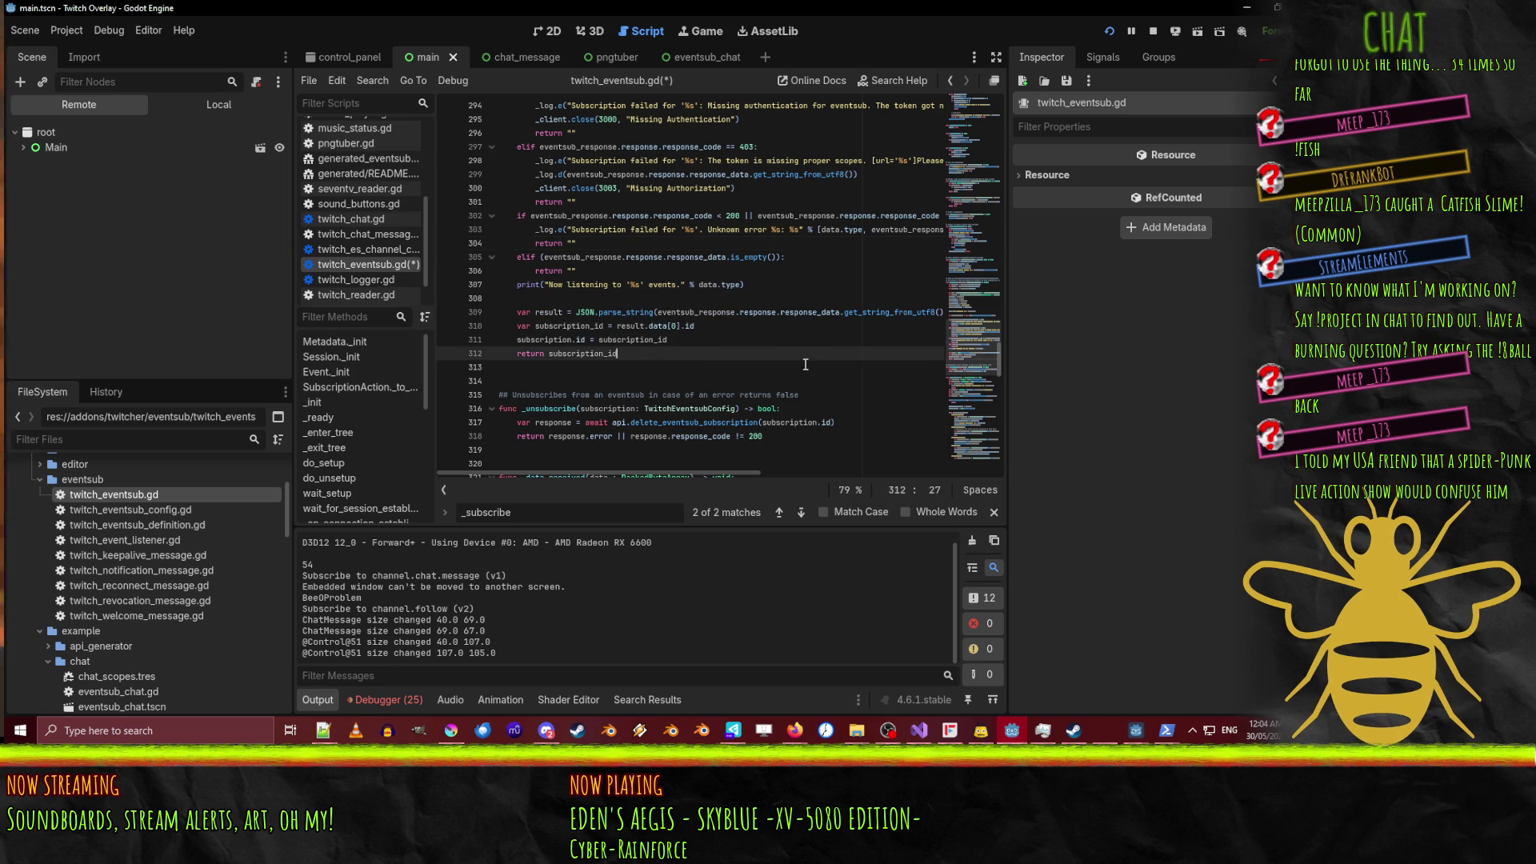
pyautogui.scroll(1, 805, 341)
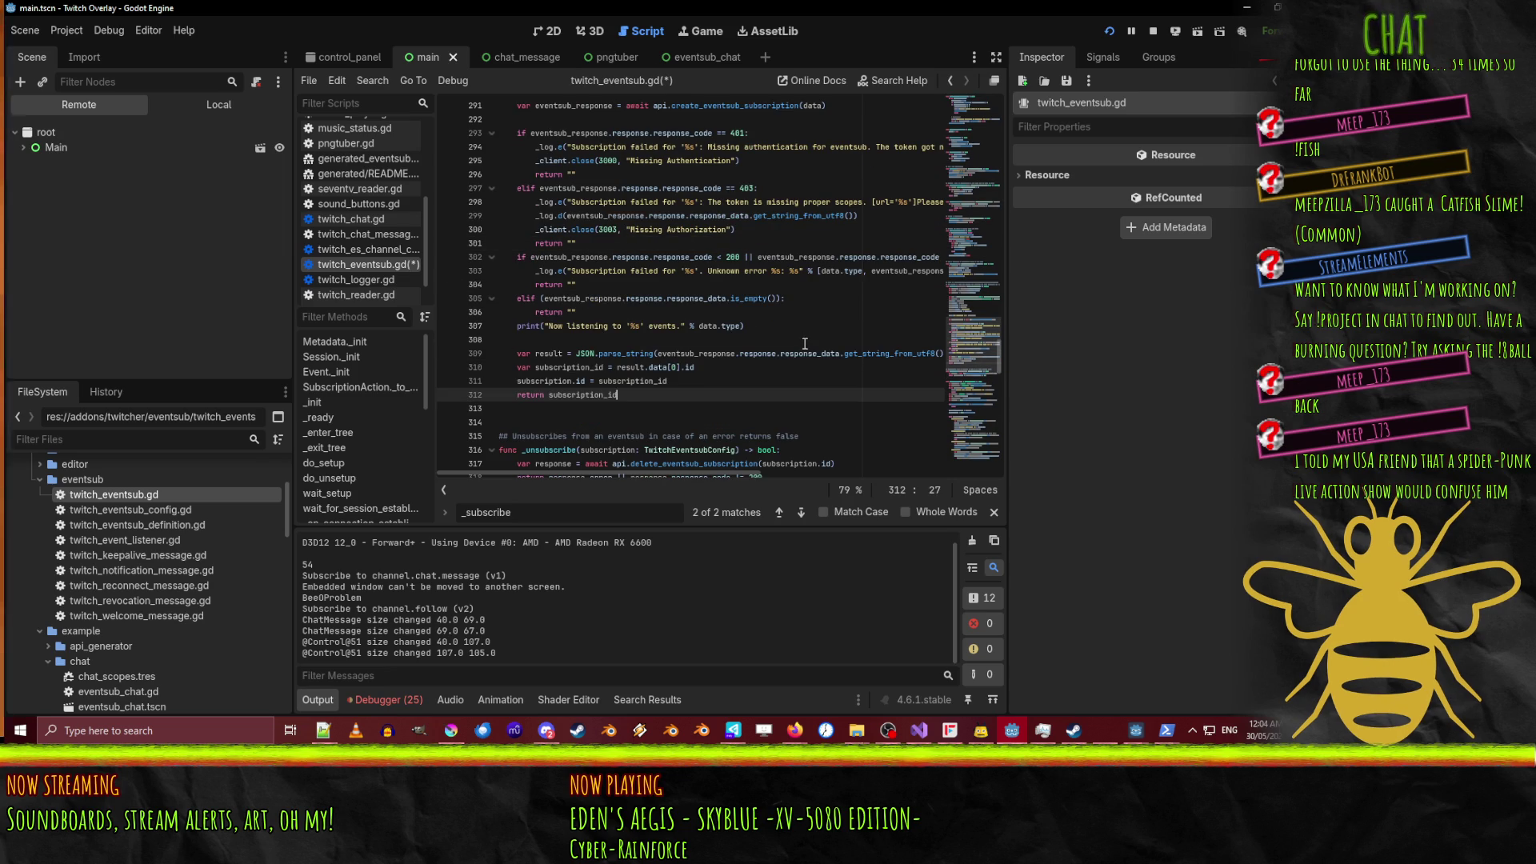
pyautogui.scroll(3, 647, 316)
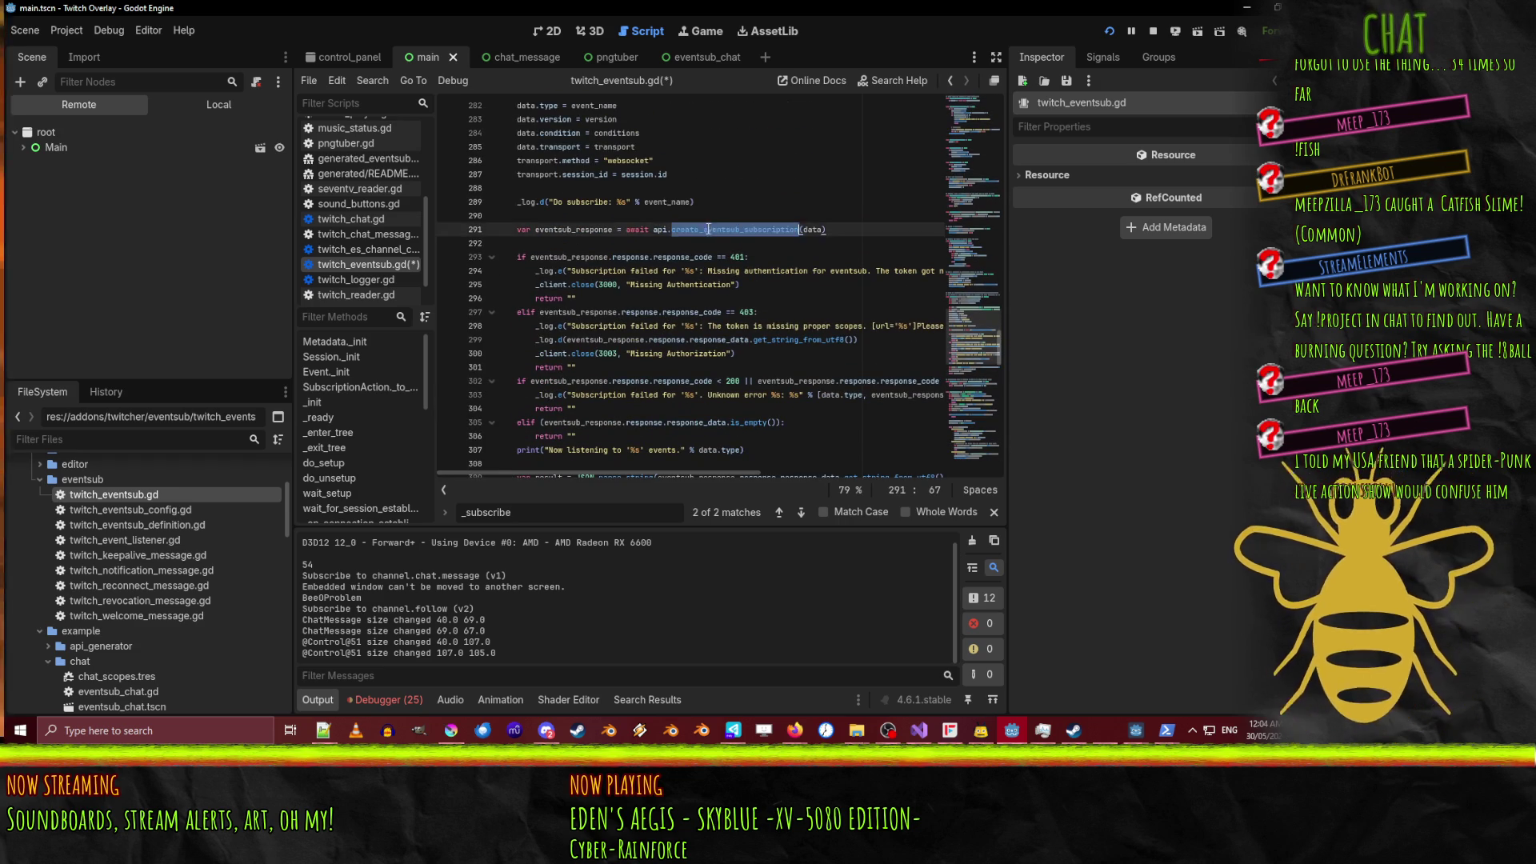
pyautogui.click(502, 271)
pyautogui.scroll(-2, 735, 403)
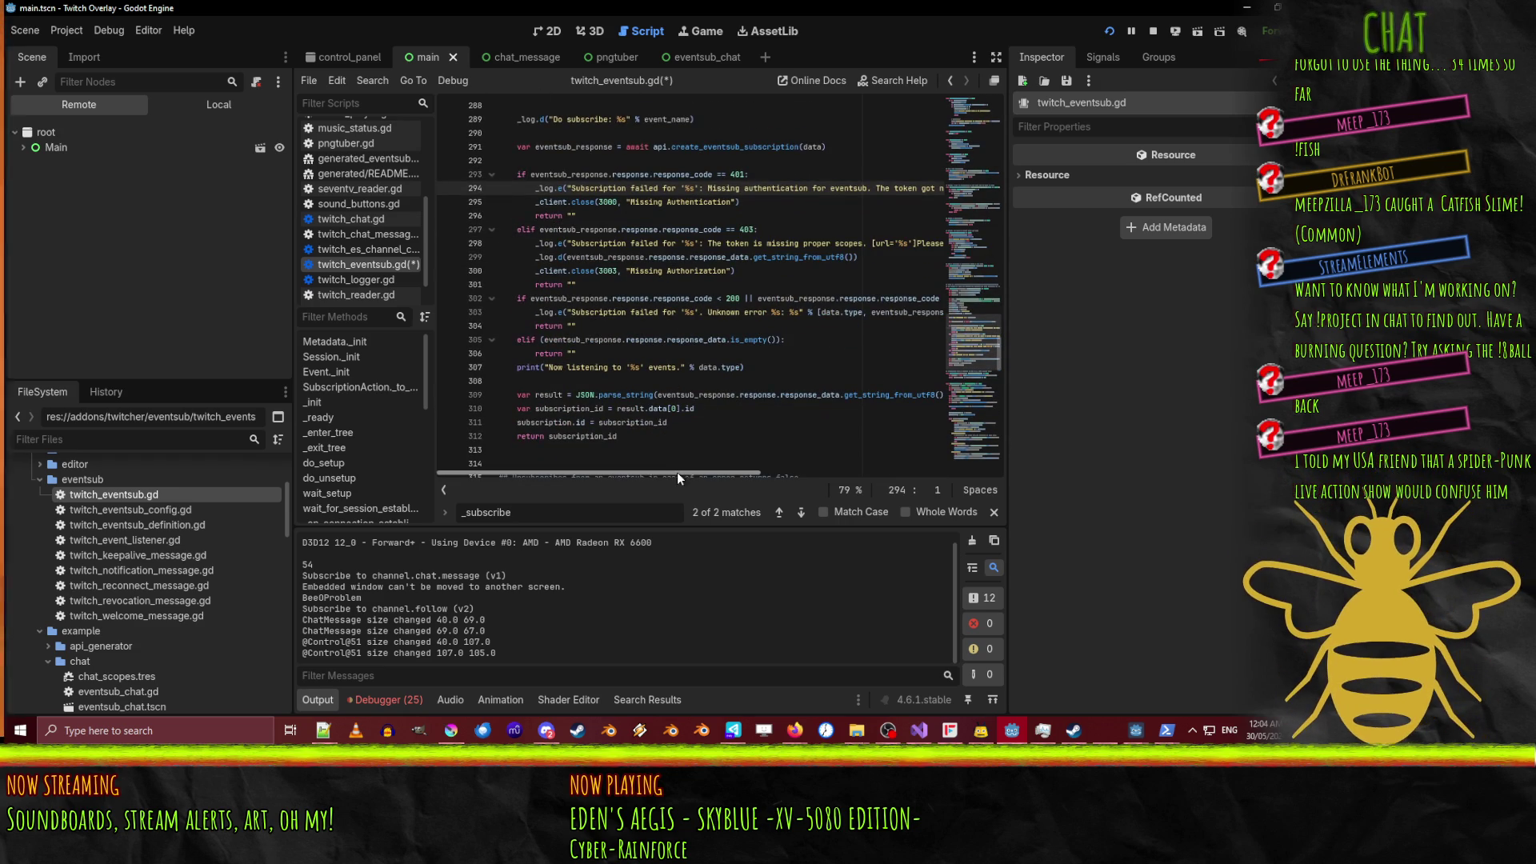
pyautogui.moveTo(677, 472)
pyautogui.mouseDown()
pyautogui.moveTo(776, 473)
pyautogui.moveTo(592, 481)
pyautogui.mouseUp()
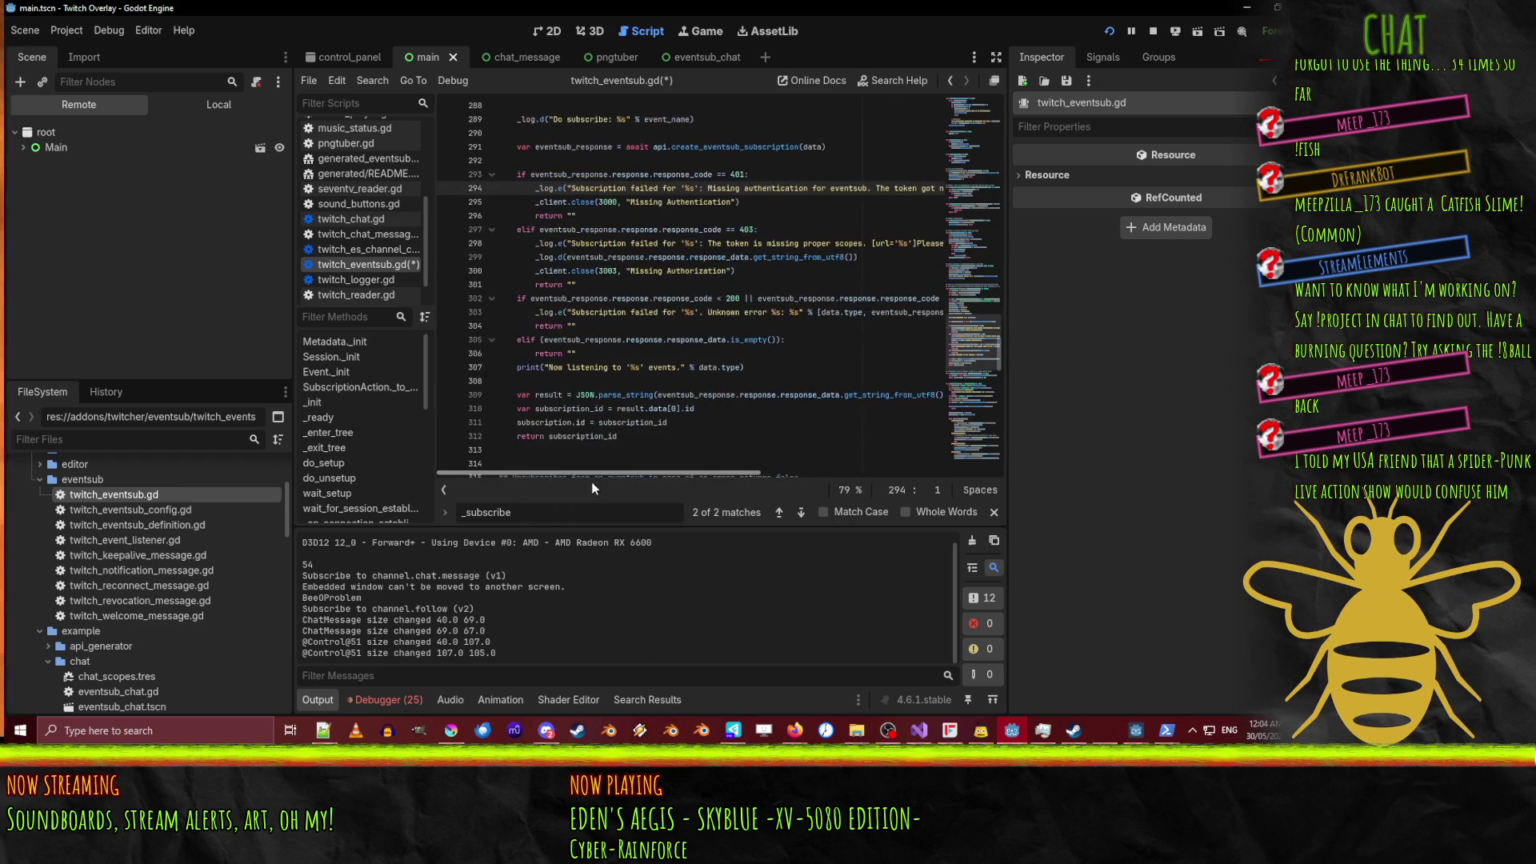
pyautogui.scroll(-2, 675, 350)
pyautogui.doubleClick(583, 353)
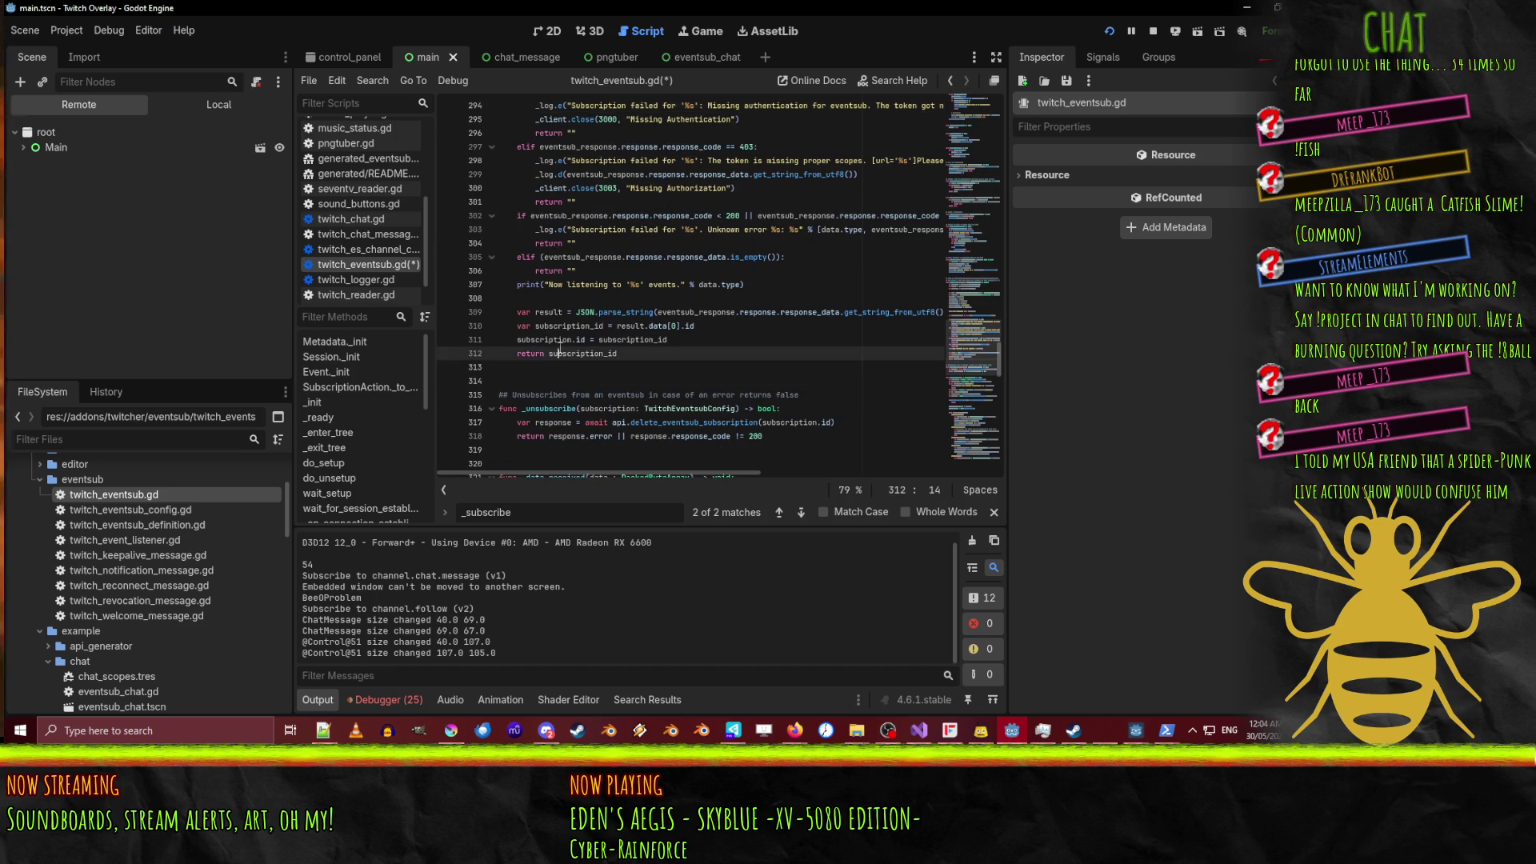
pyautogui.scroll(2, 763, 366)
pyautogui.scroll(7, 763, 367)
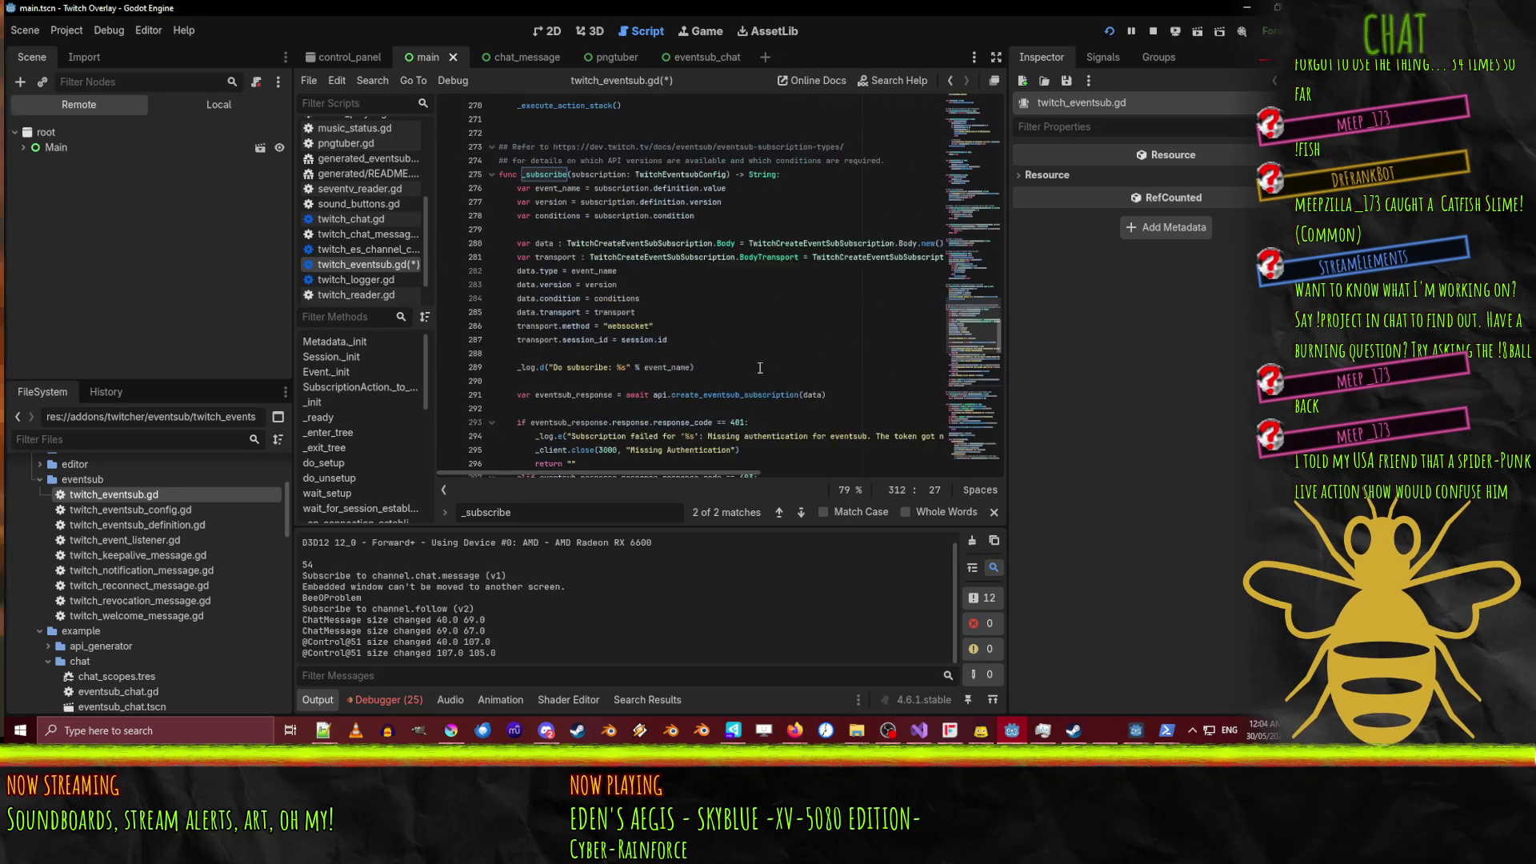
pyautogui.doubleClick(545, 216)
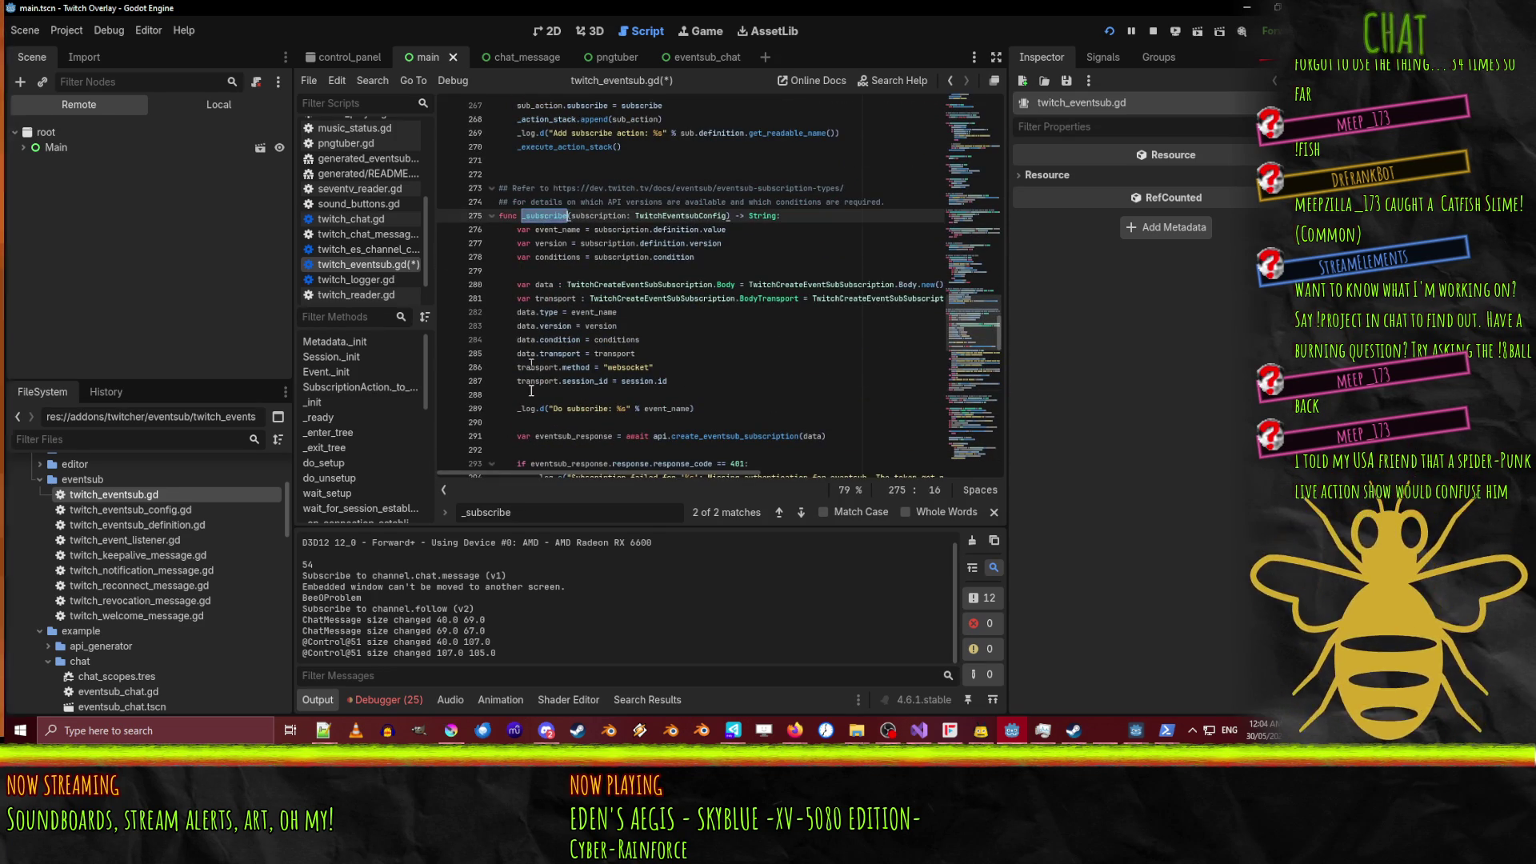
pyautogui.click(445, 490)
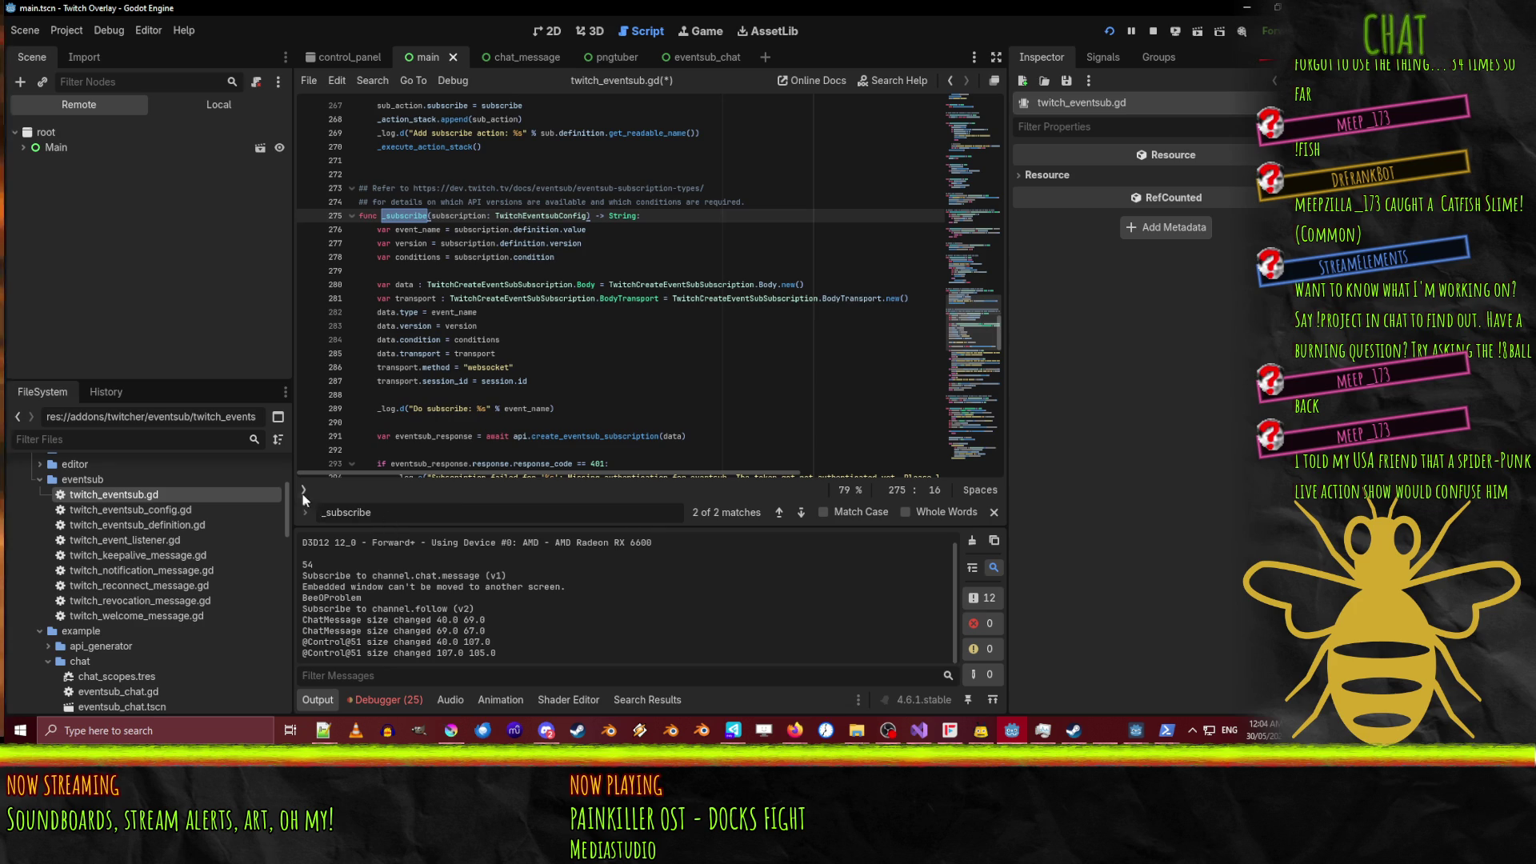
# Search twitch_eventsub.gd for _subscribe, locating its call and its function definition.
pyautogui.click(949, 81)
pyautogui.scroll(5, 563, 290)
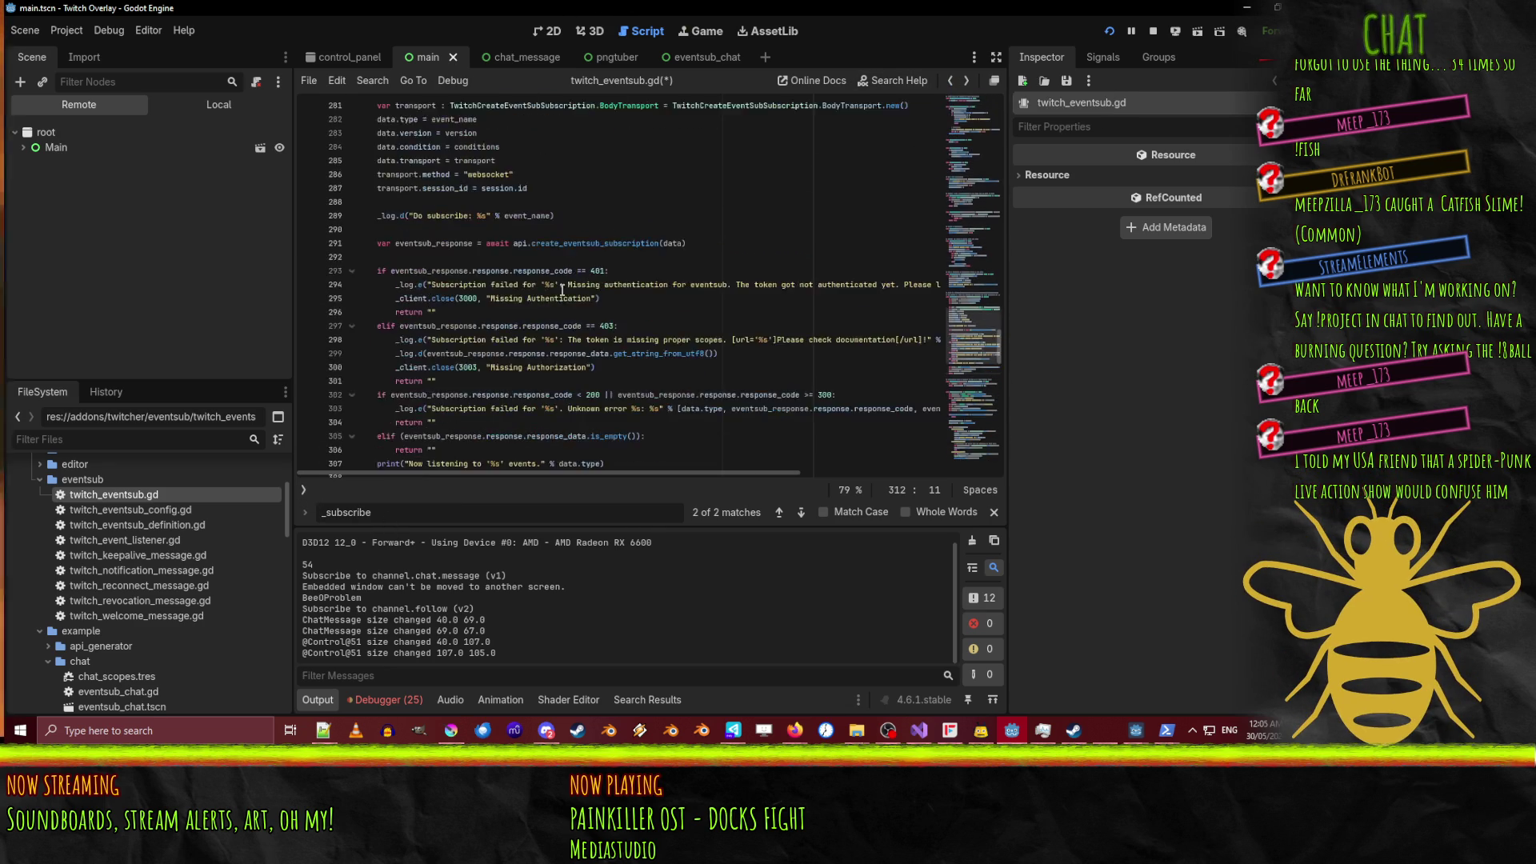
pyautogui.scroll(5, 563, 290)
pyautogui.click(392, 242)
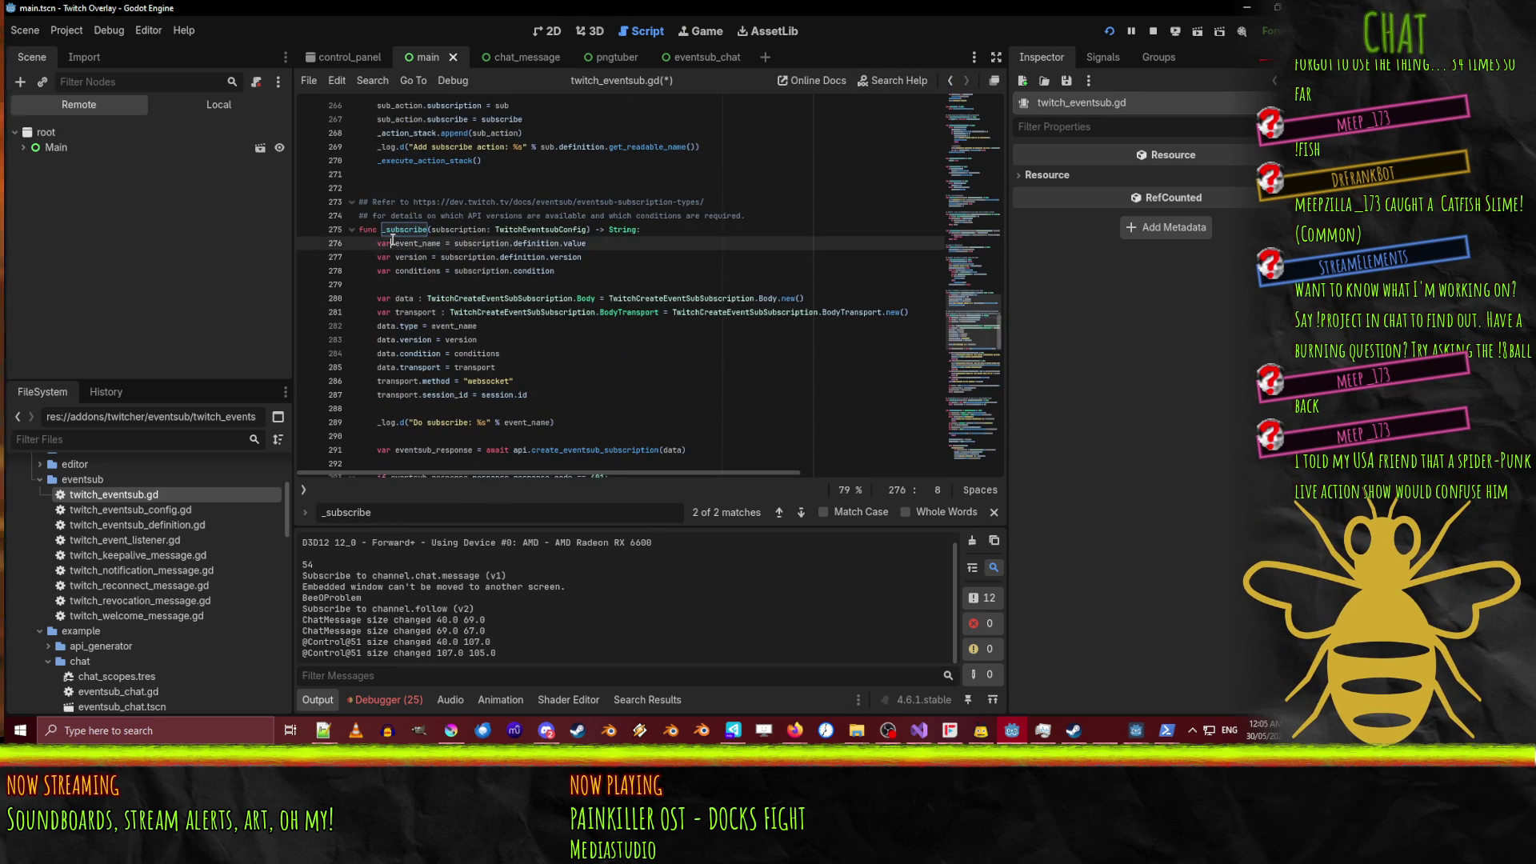
pyautogui.hotkey('ctrl', 'f')
pyautogui.press('Return')
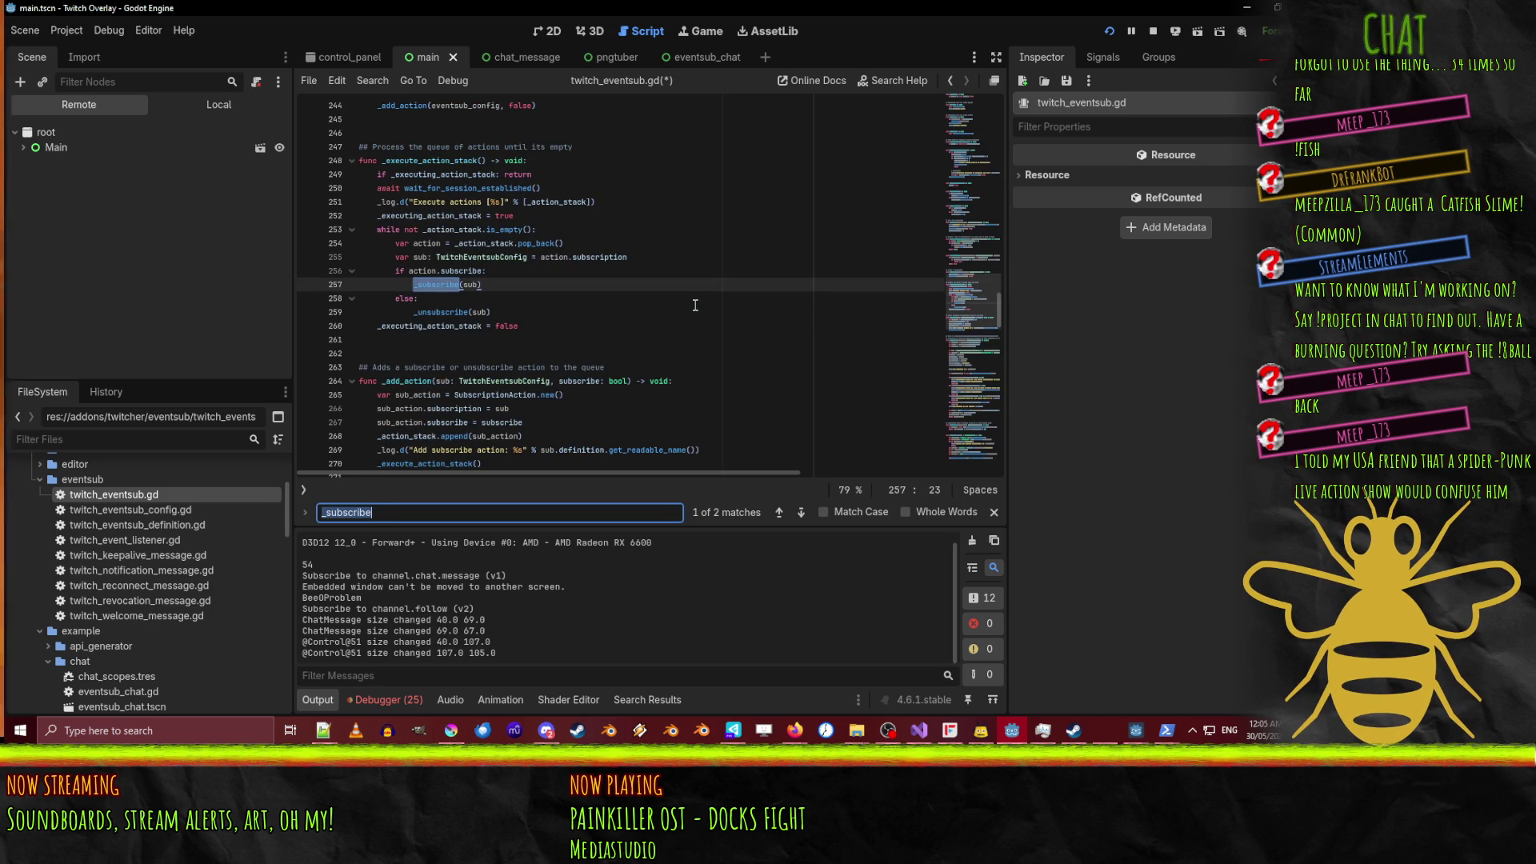
pyautogui.press('Return')
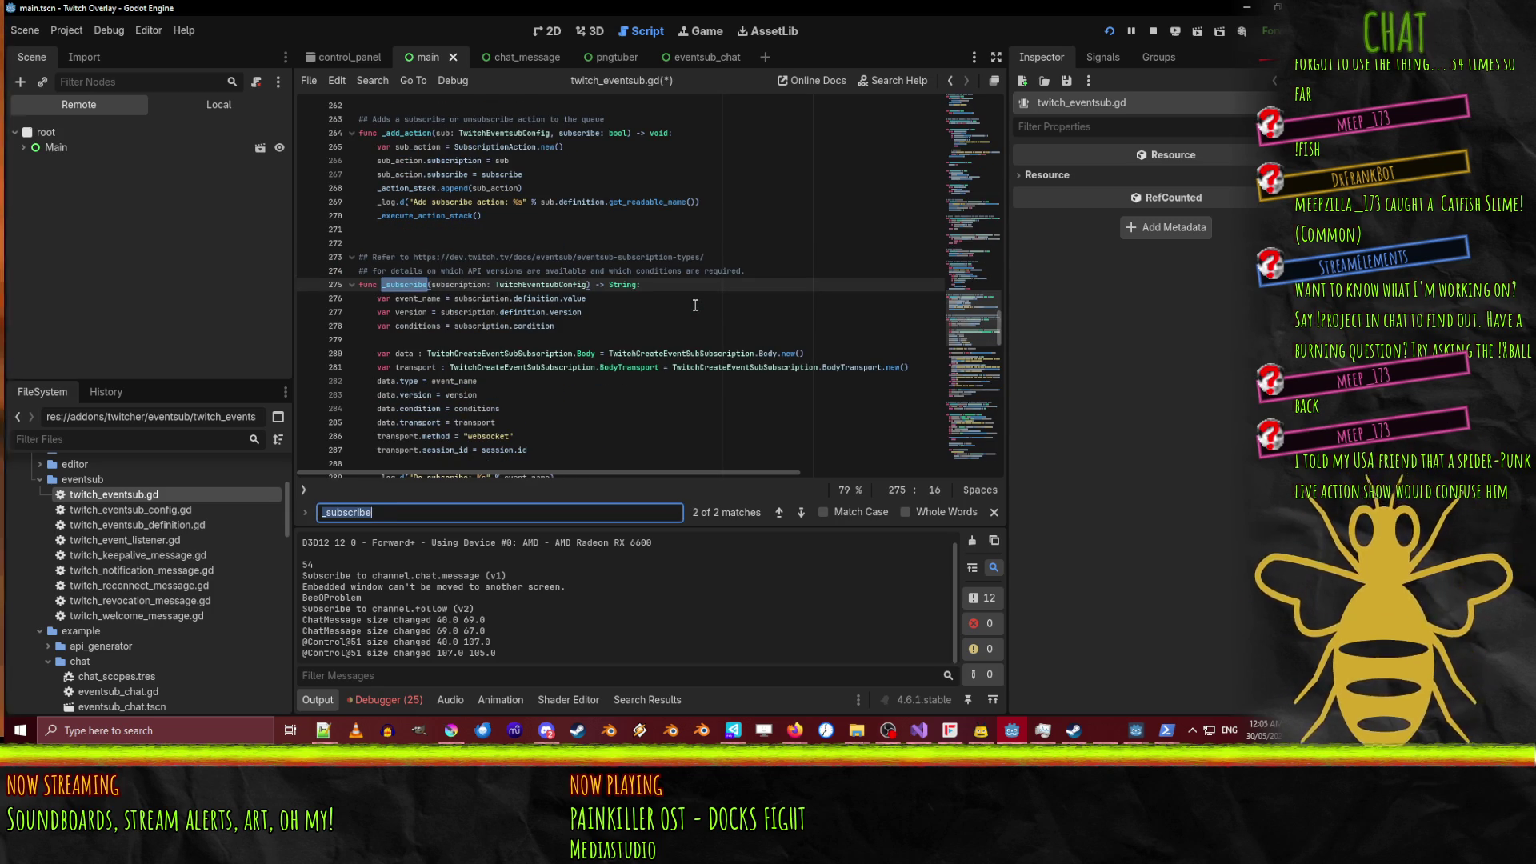
# Select the create_eventsub_subscription call on the request line and search the file for it.
pyautogui.scroll(-4, 695, 305)
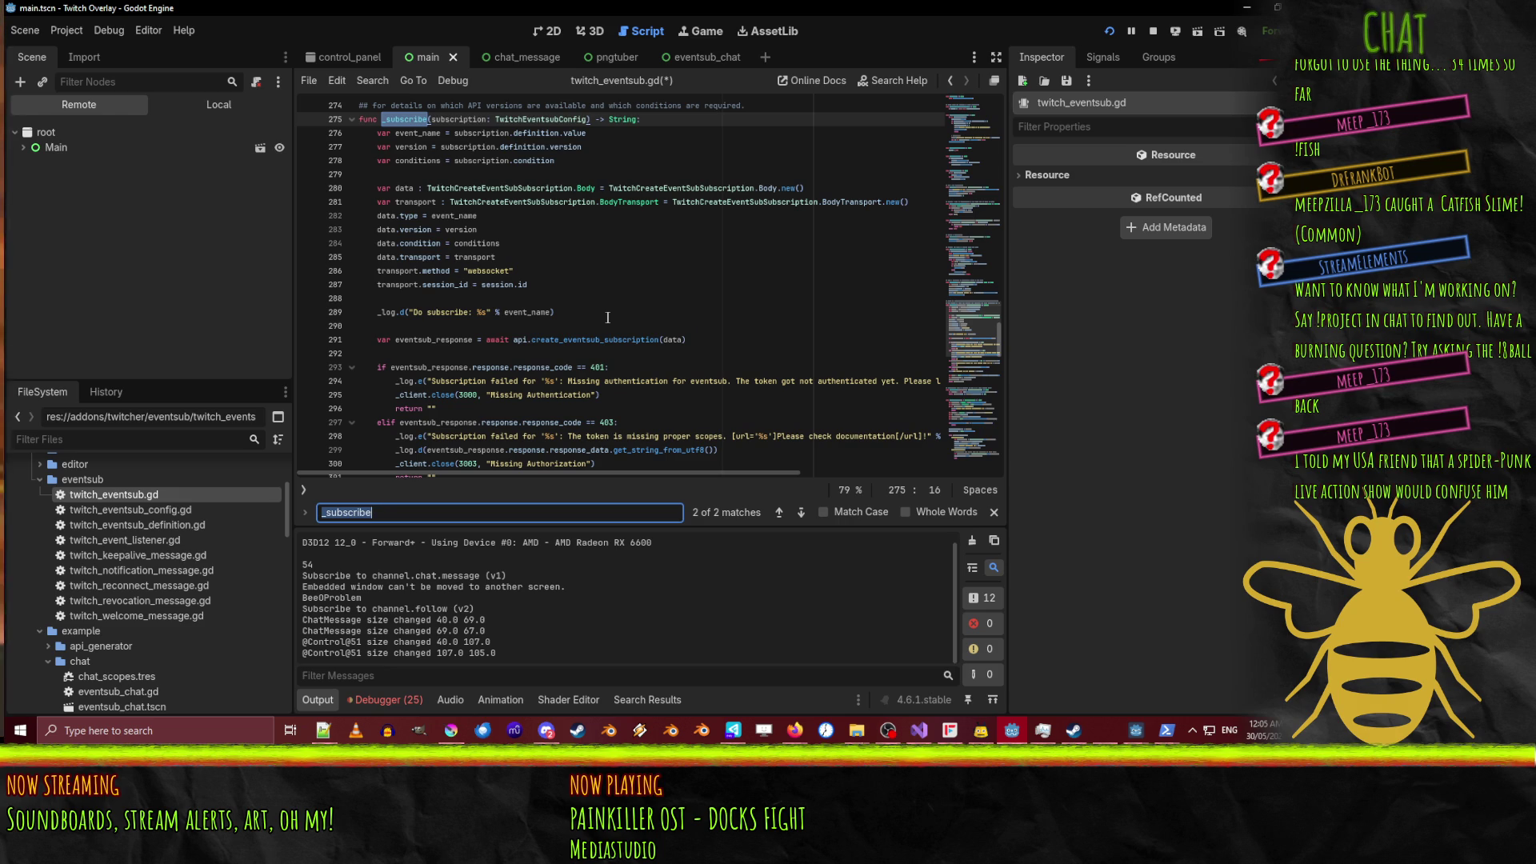
pyautogui.scroll(-2, 665, 318)
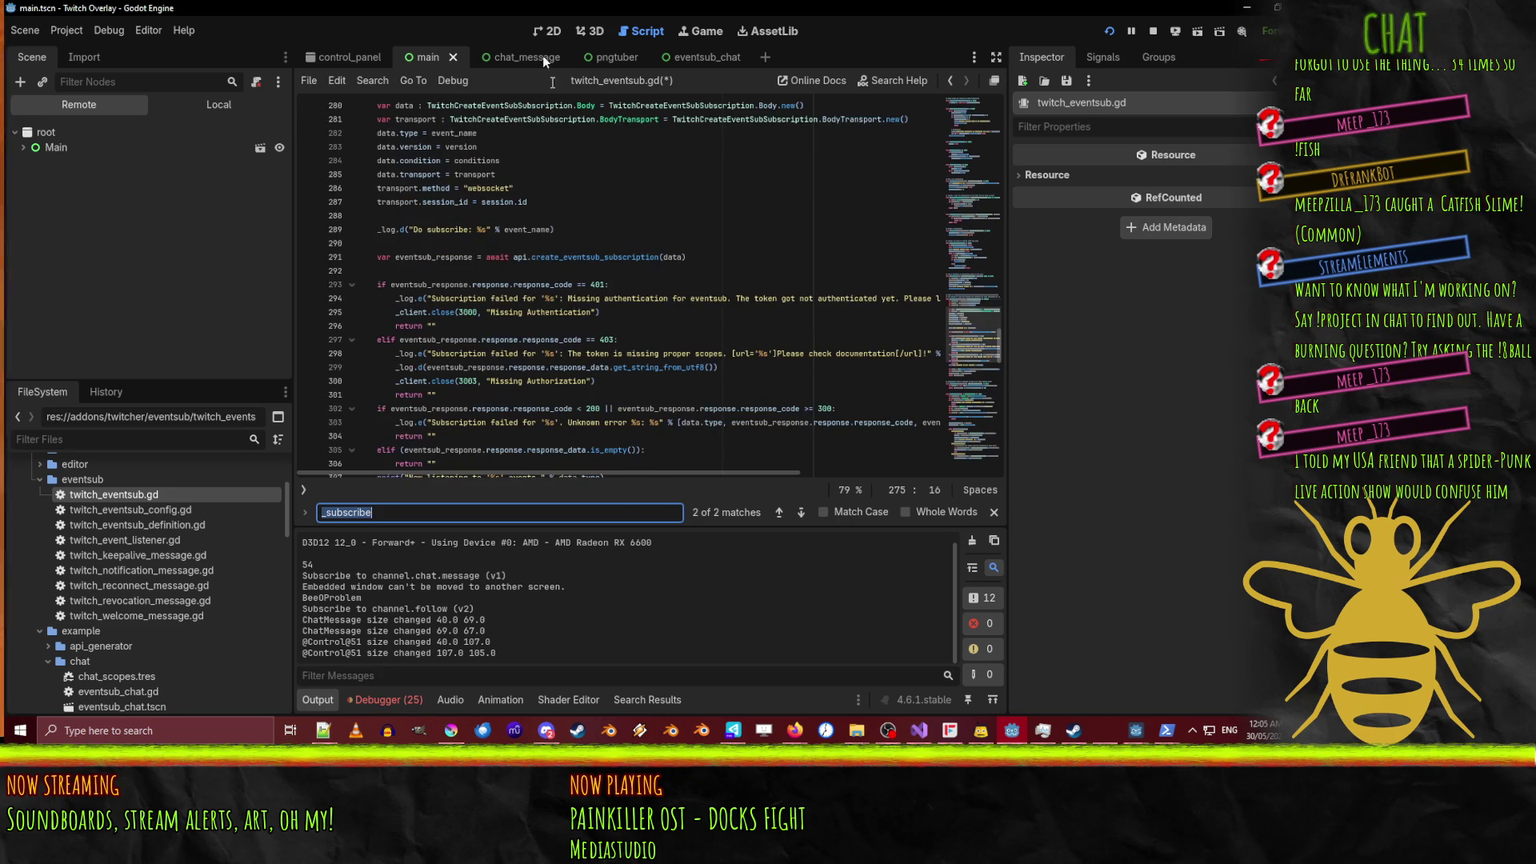
pyautogui.scroll(-3, 640, 404)
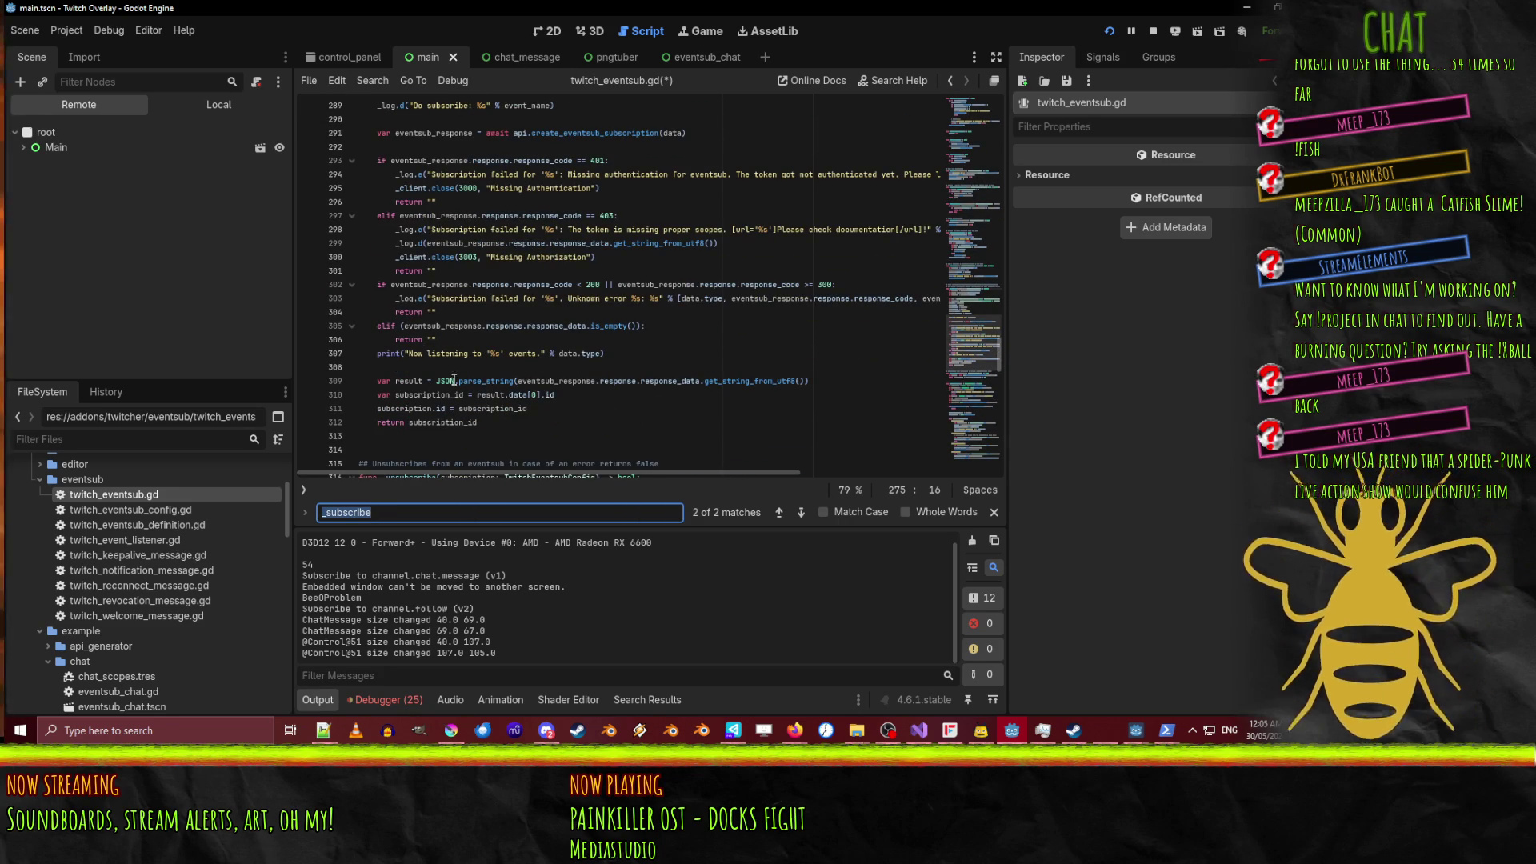
pyautogui.doubleClick(508, 381)
pyautogui.scroll(1, 510, 250)
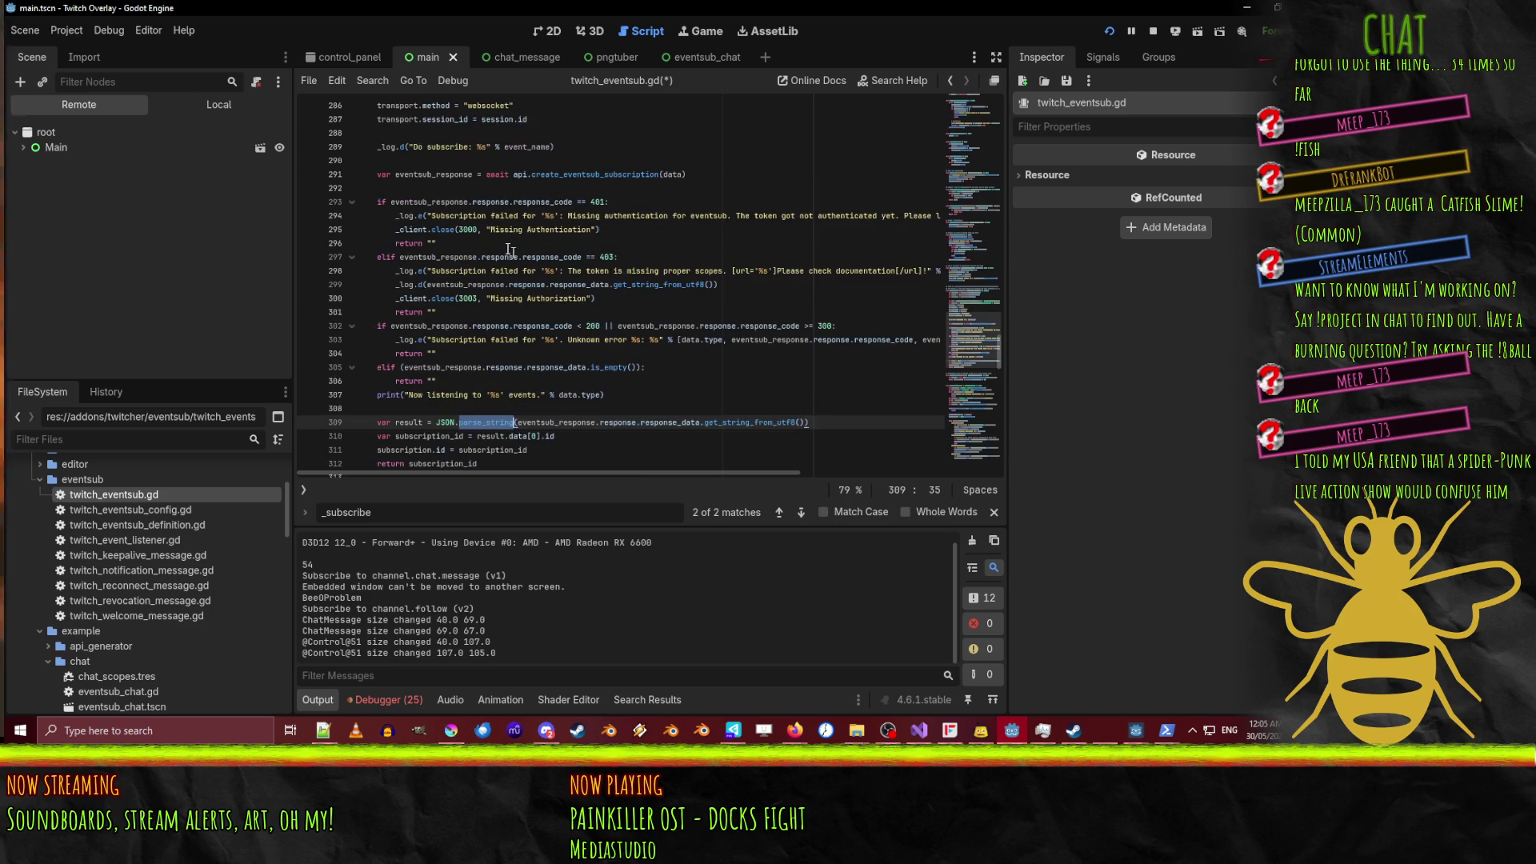
pyautogui.click(414, 188)
pyautogui.click(618, 174)
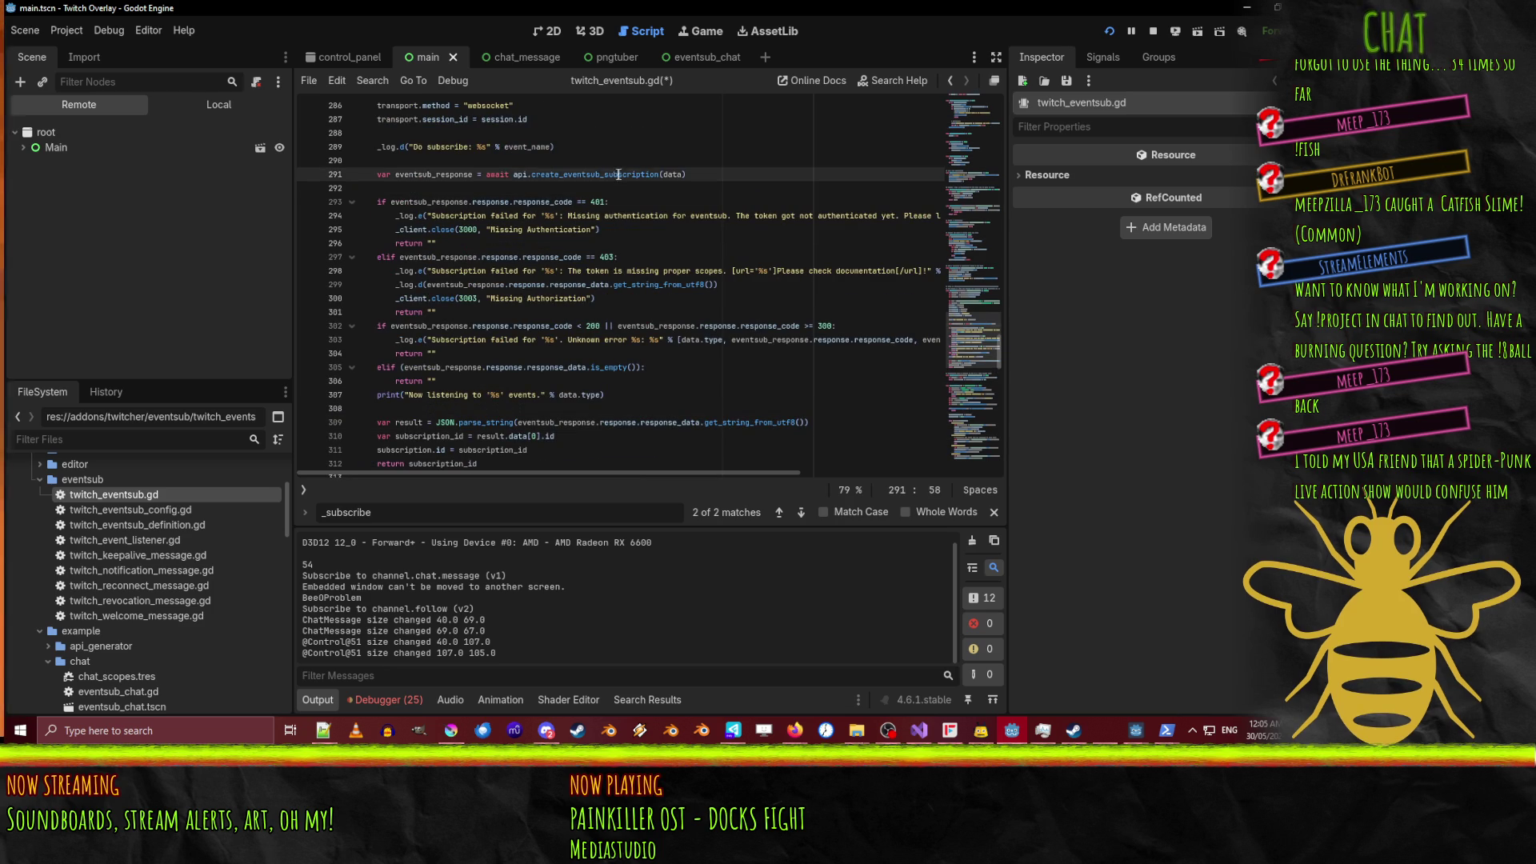
pyautogui.doubleClick(619, 174)
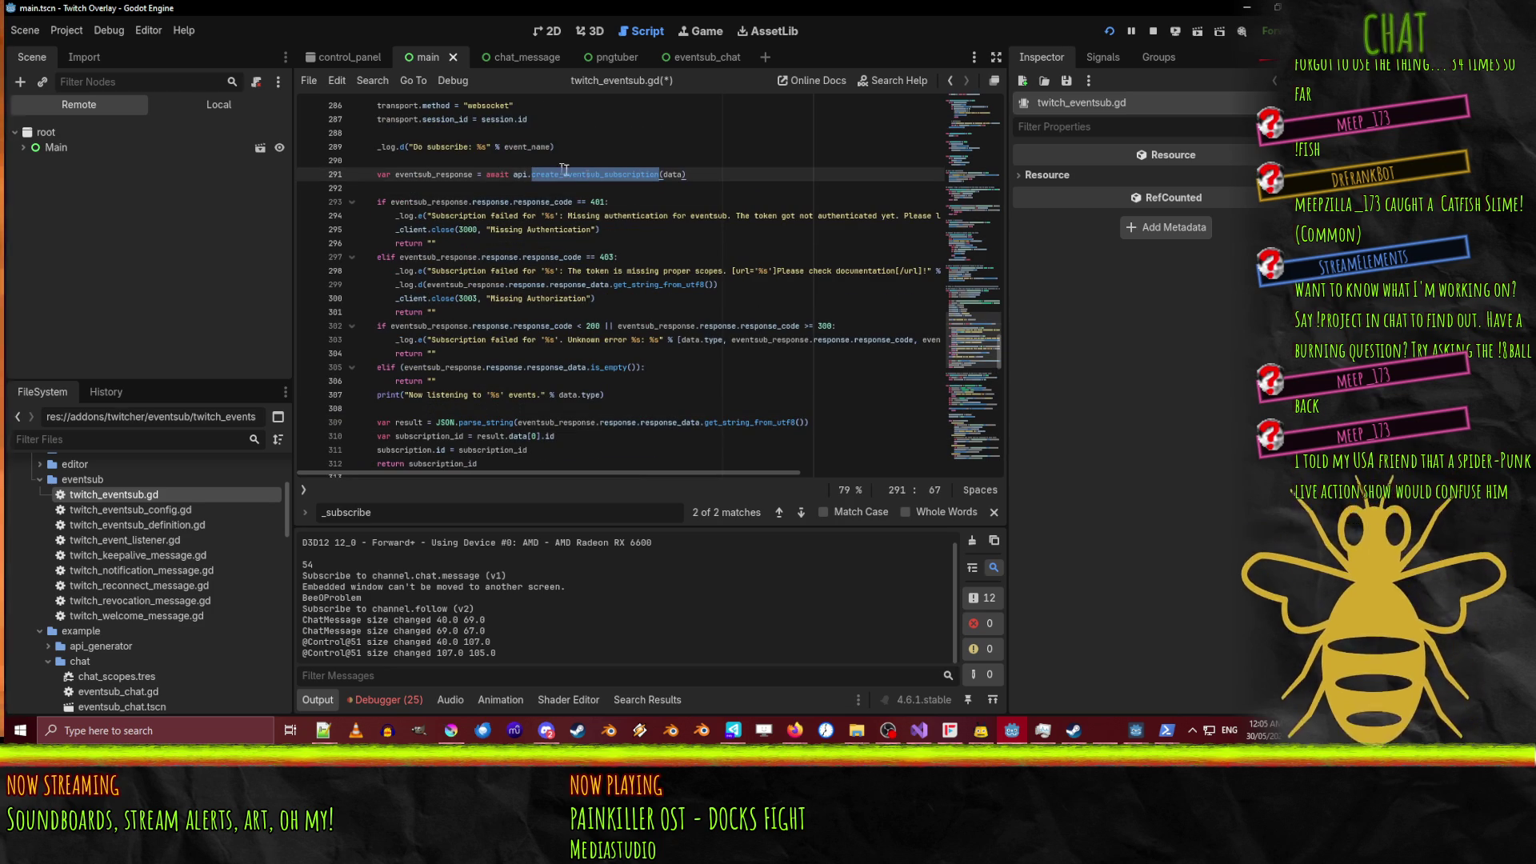
pyautogui.hotkey('ctrl', 'f')
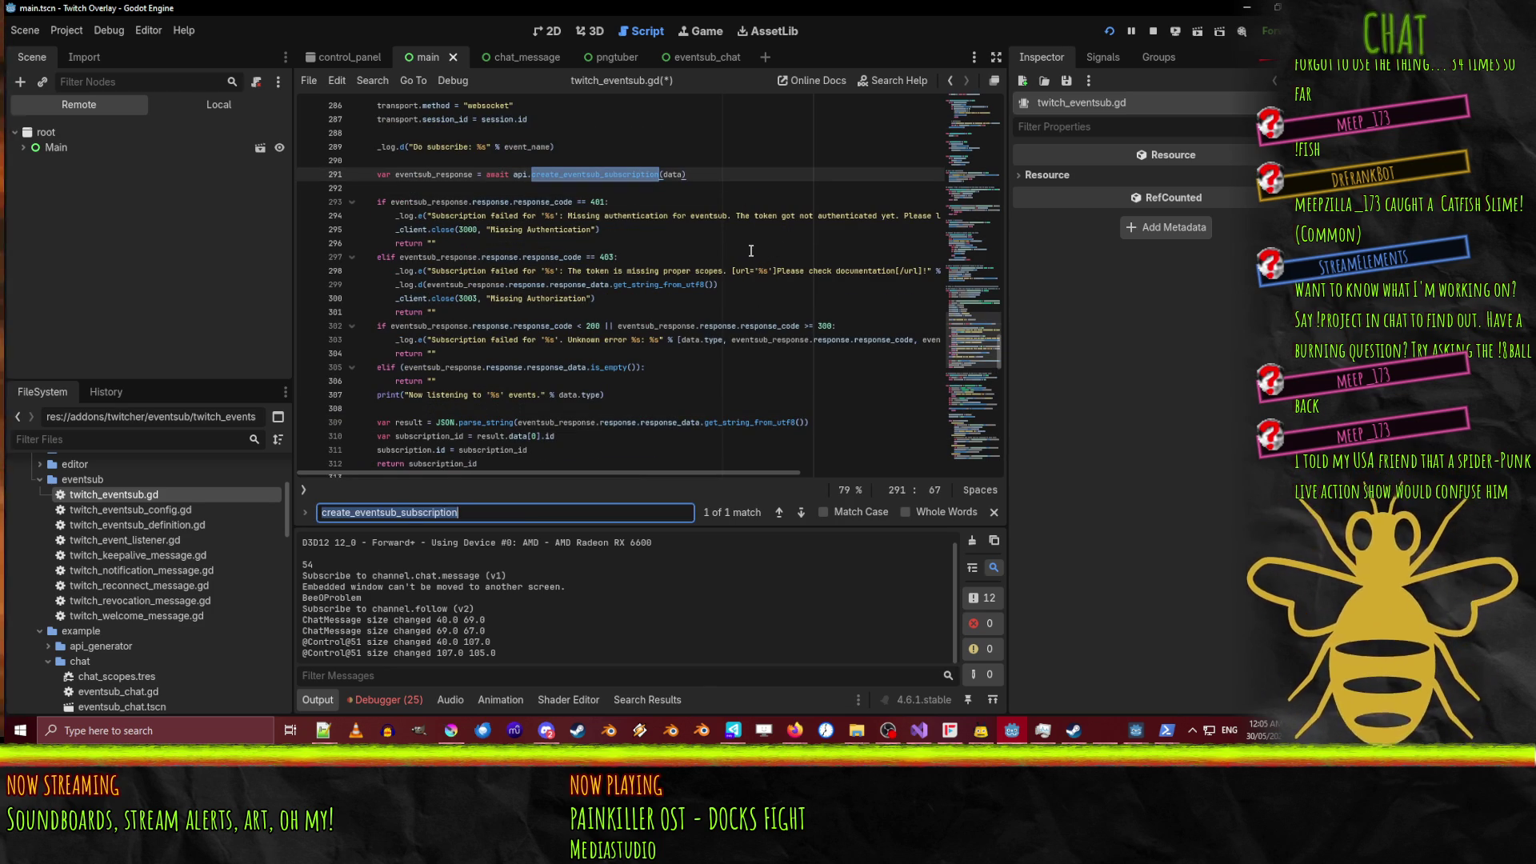
# Search the whole project for create_eventsub_subscription and open its definition in twitch_api.gd.
pyautogui.hotkey('ctrl', 'shift', 'f')
pyautogui.press('Return')
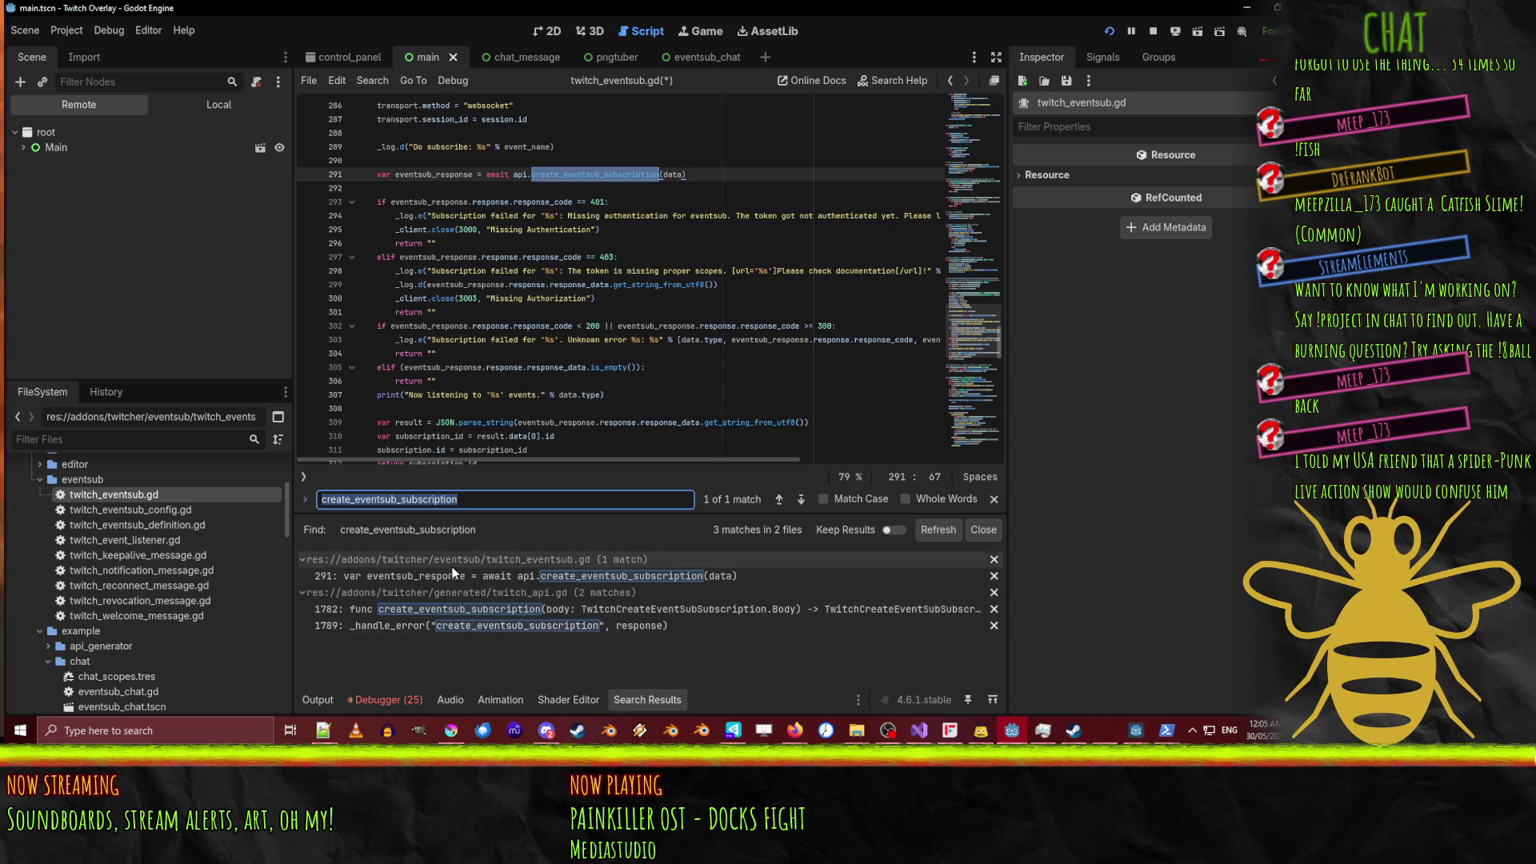
pyautogui.click(464, 577)
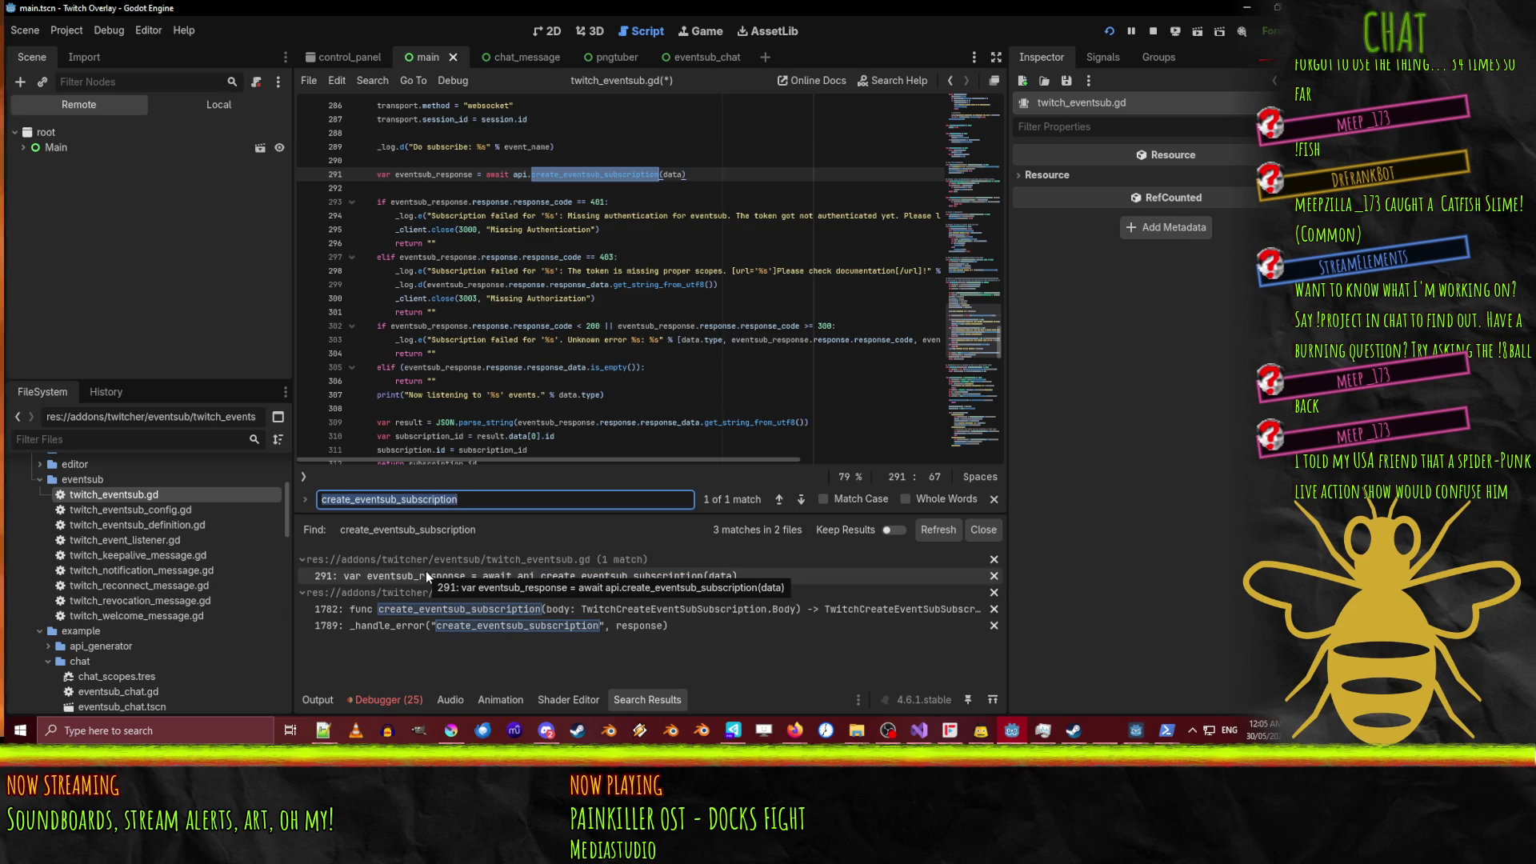
pyautogui.click(526, 614)
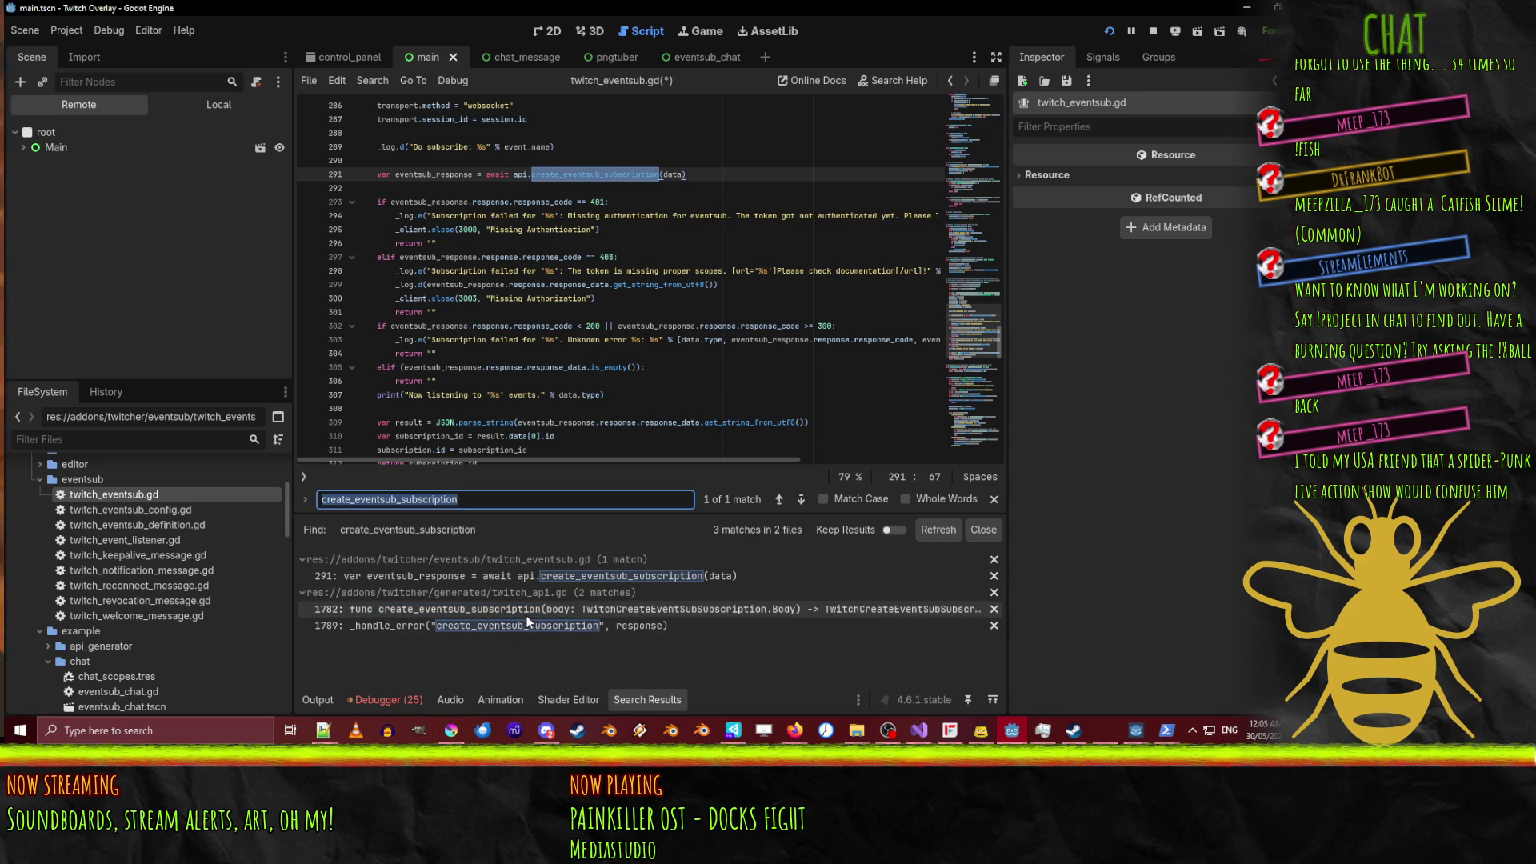
pyautogui.click(517, 616)
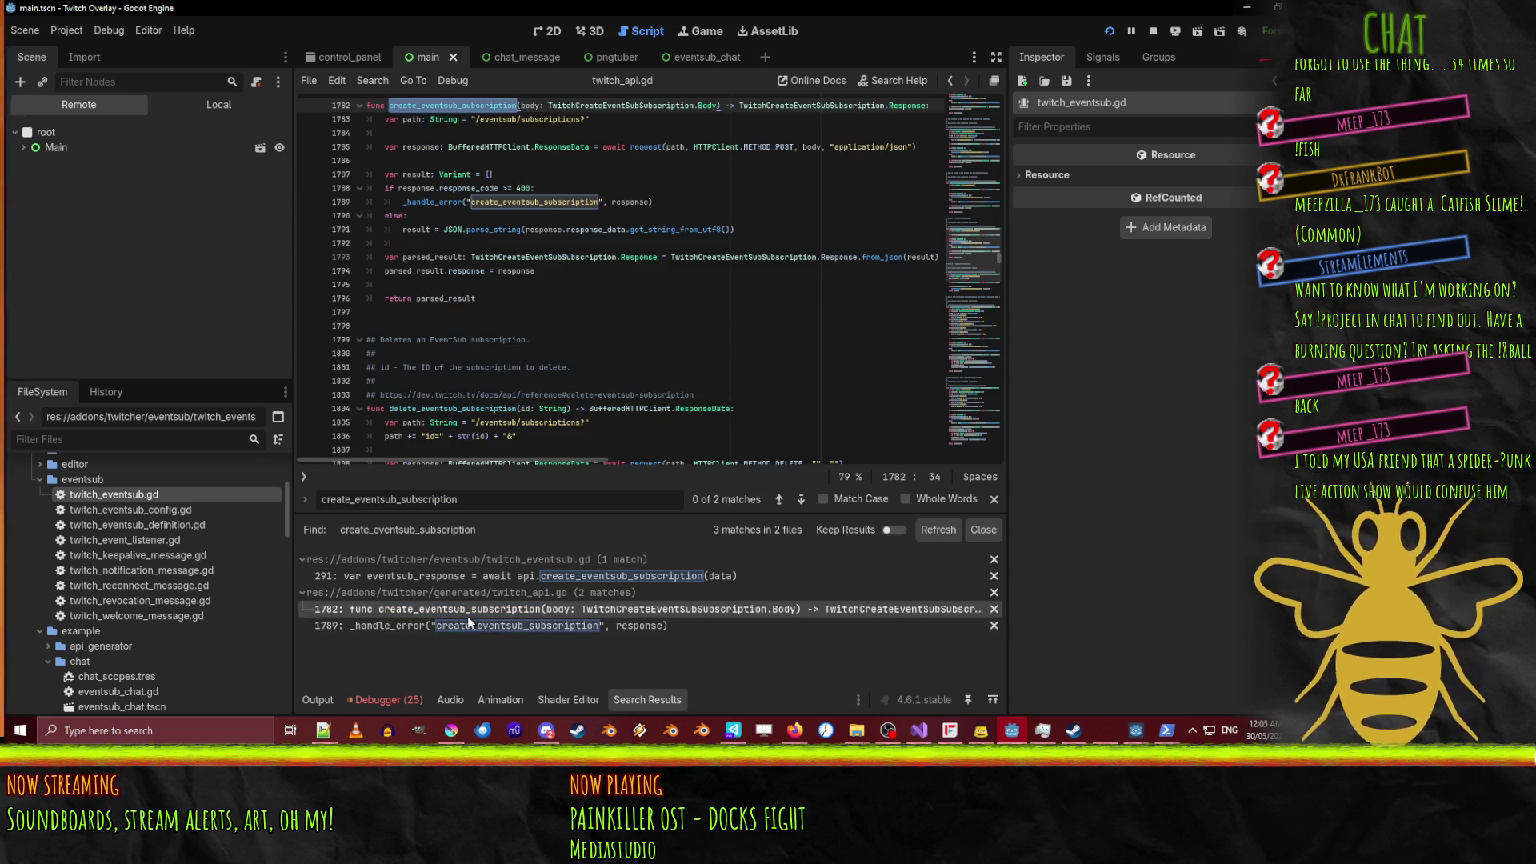
# Return to the line 291 call in twitch_eventsub.gd and highlight the uses of eventsub_response.
pyautogui.scroll(3, 475, 202)
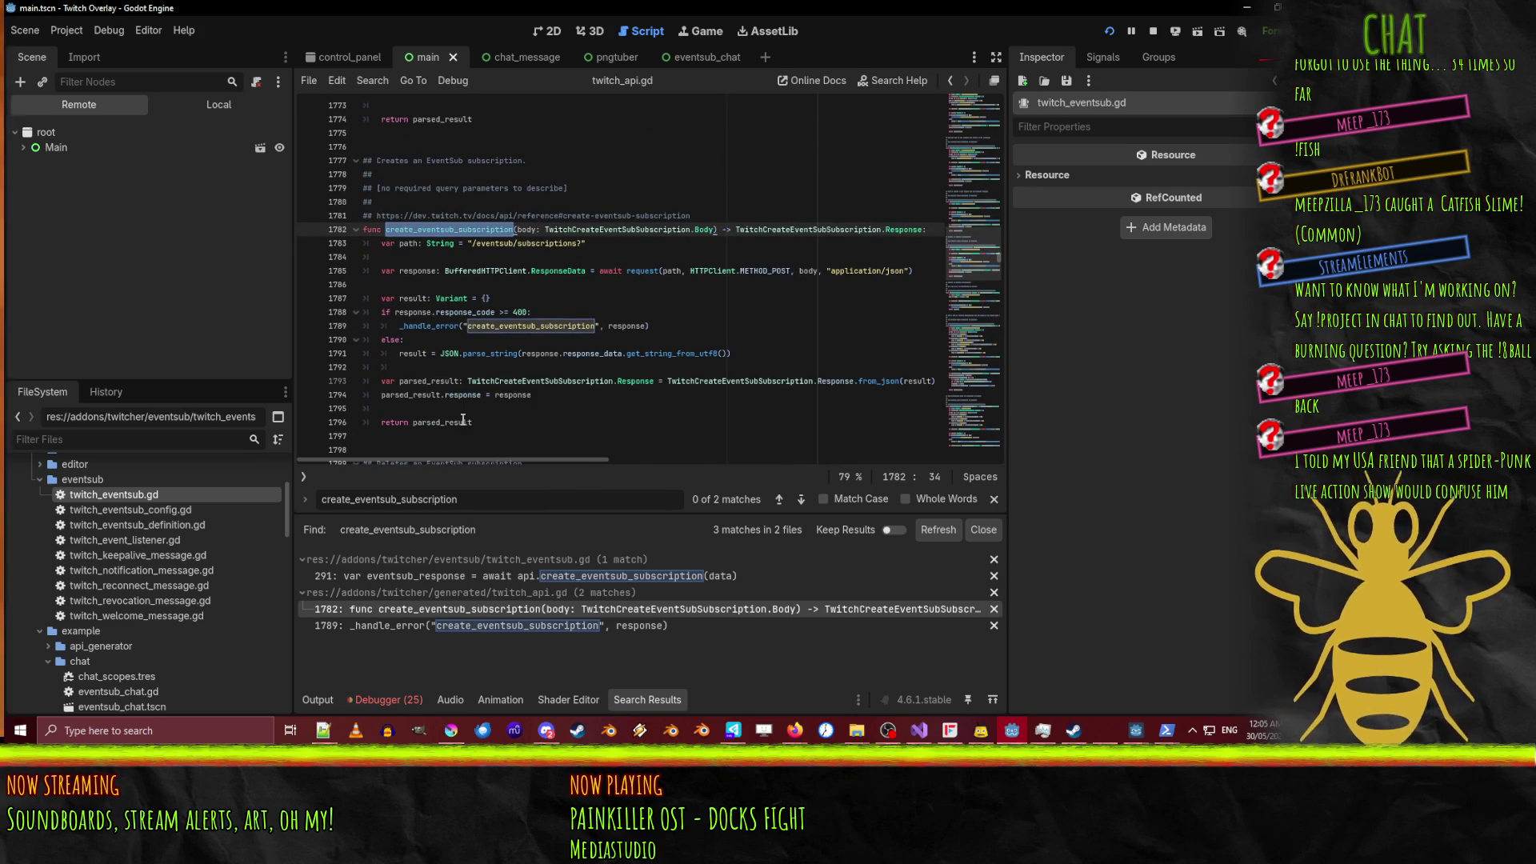
pyautogui.hotkey('alt', 'Left')
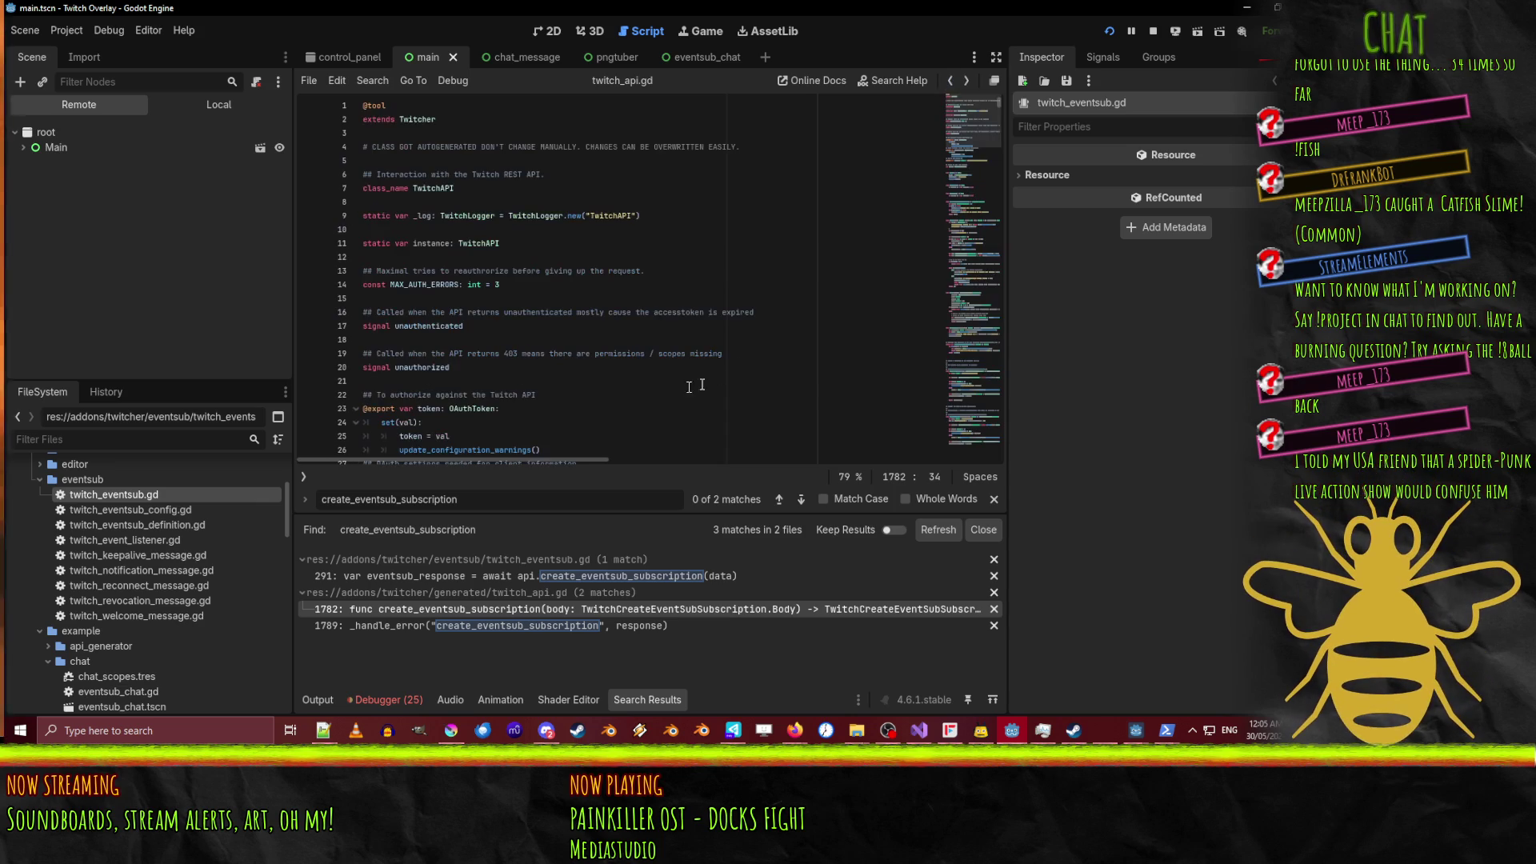
pyautogui.scroll(-9, 712, 362)
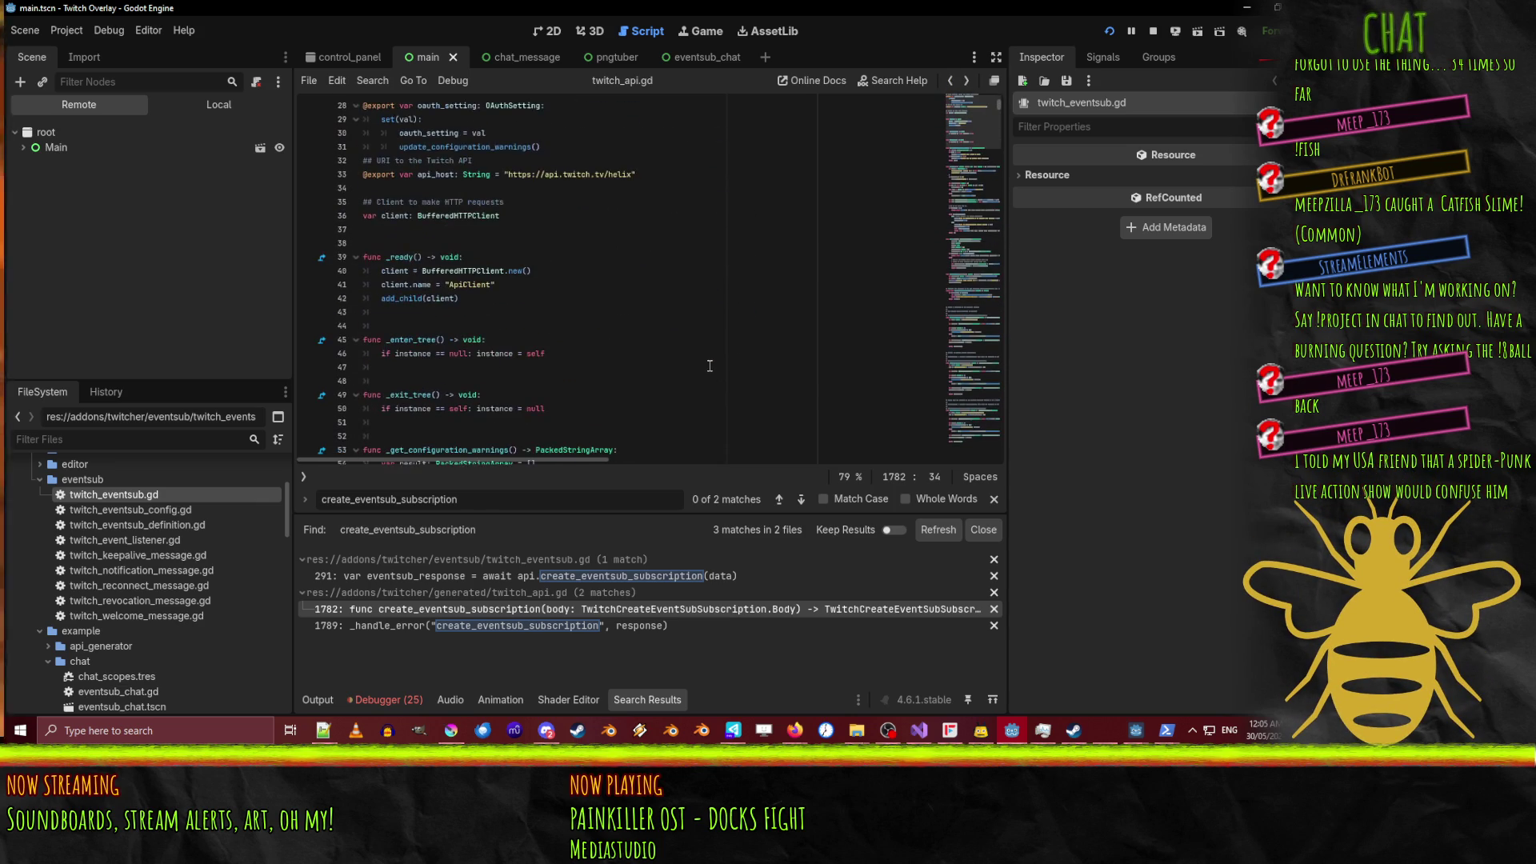
pyautogui.click(560, 608)
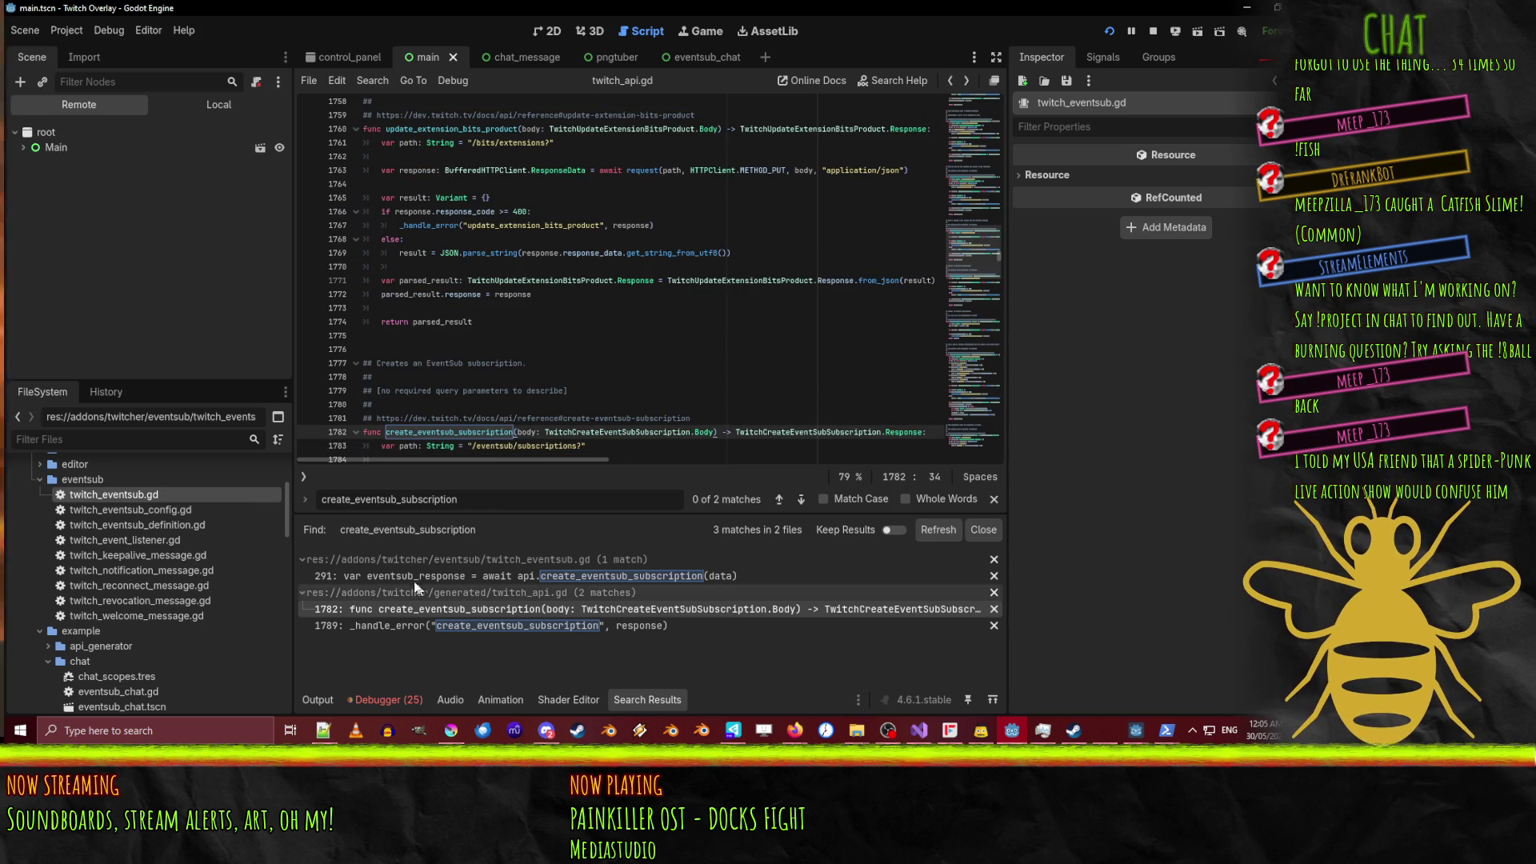
pyautogui.click(451, 575)
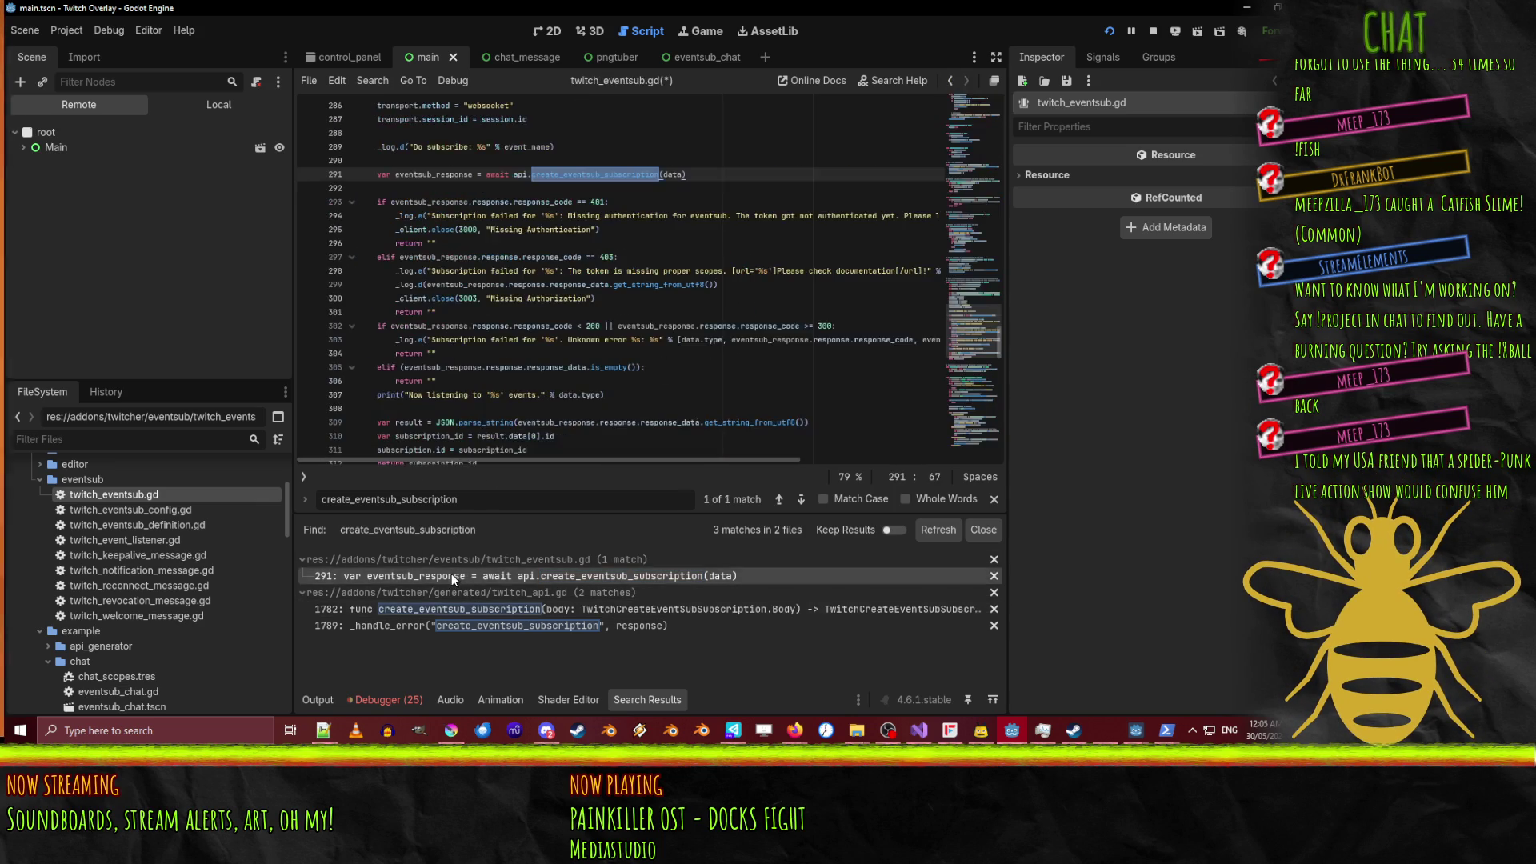
pyautogui.doubleClick(448, 175)
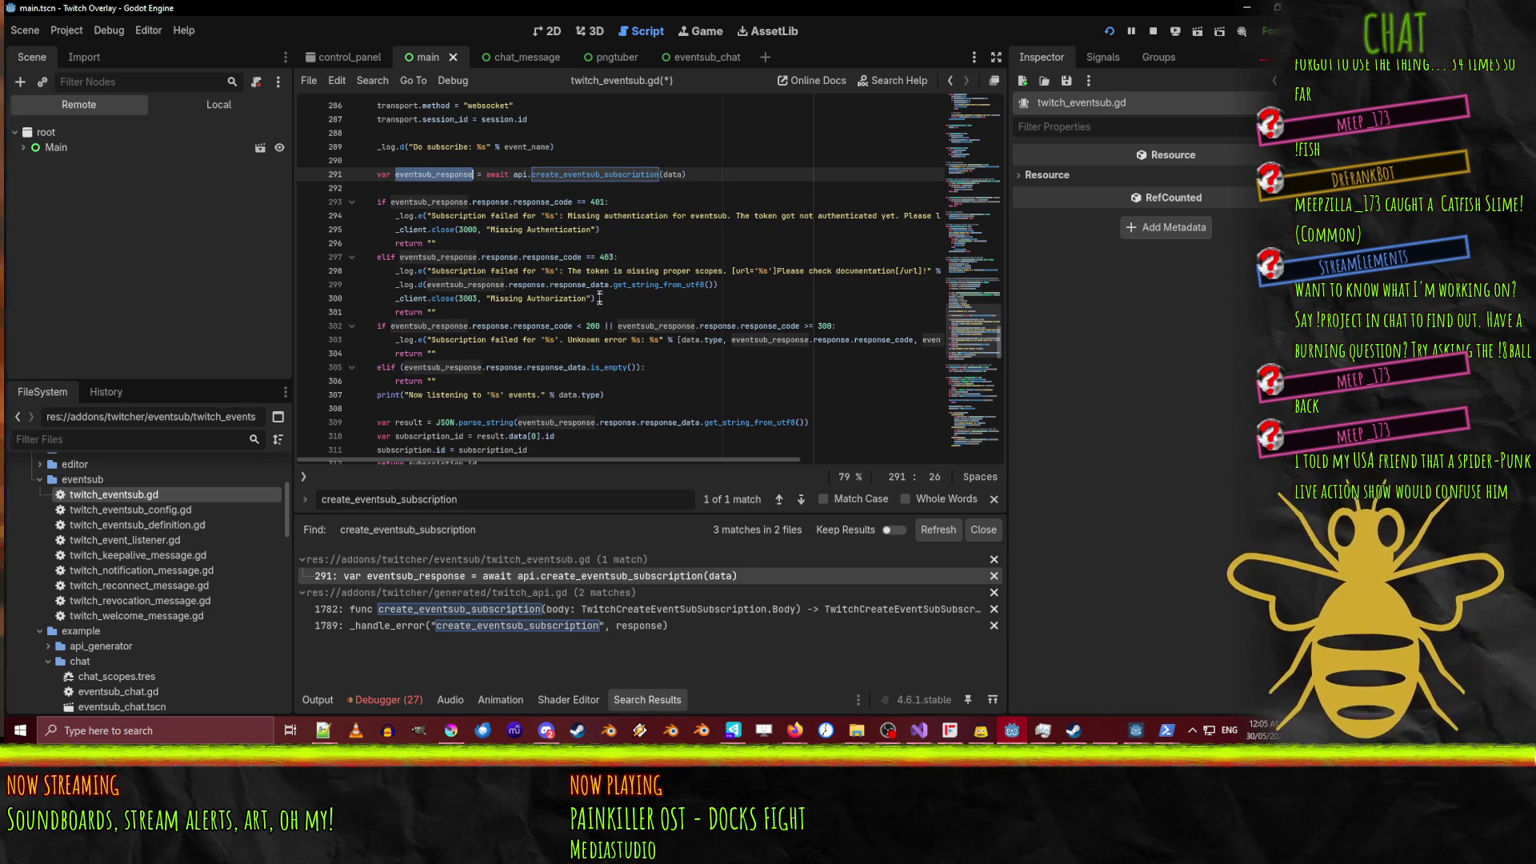
pyautogui.scroll(-2, 447, 324)
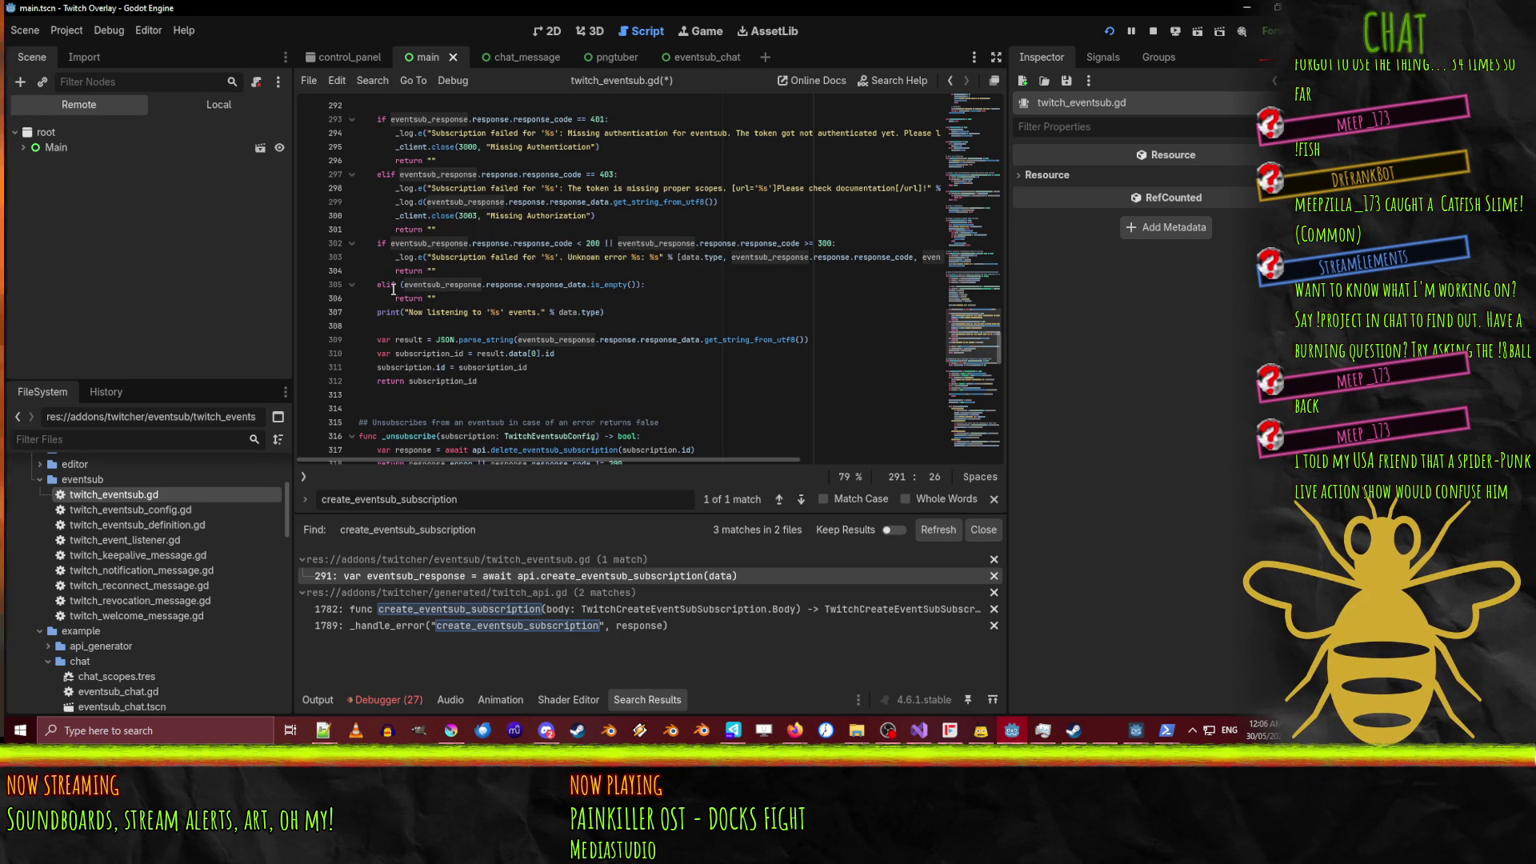
# Set breakpoints on the empty-response return at line 306 and the start of _data_received at line 322.
pyautogui.click(432, 300)
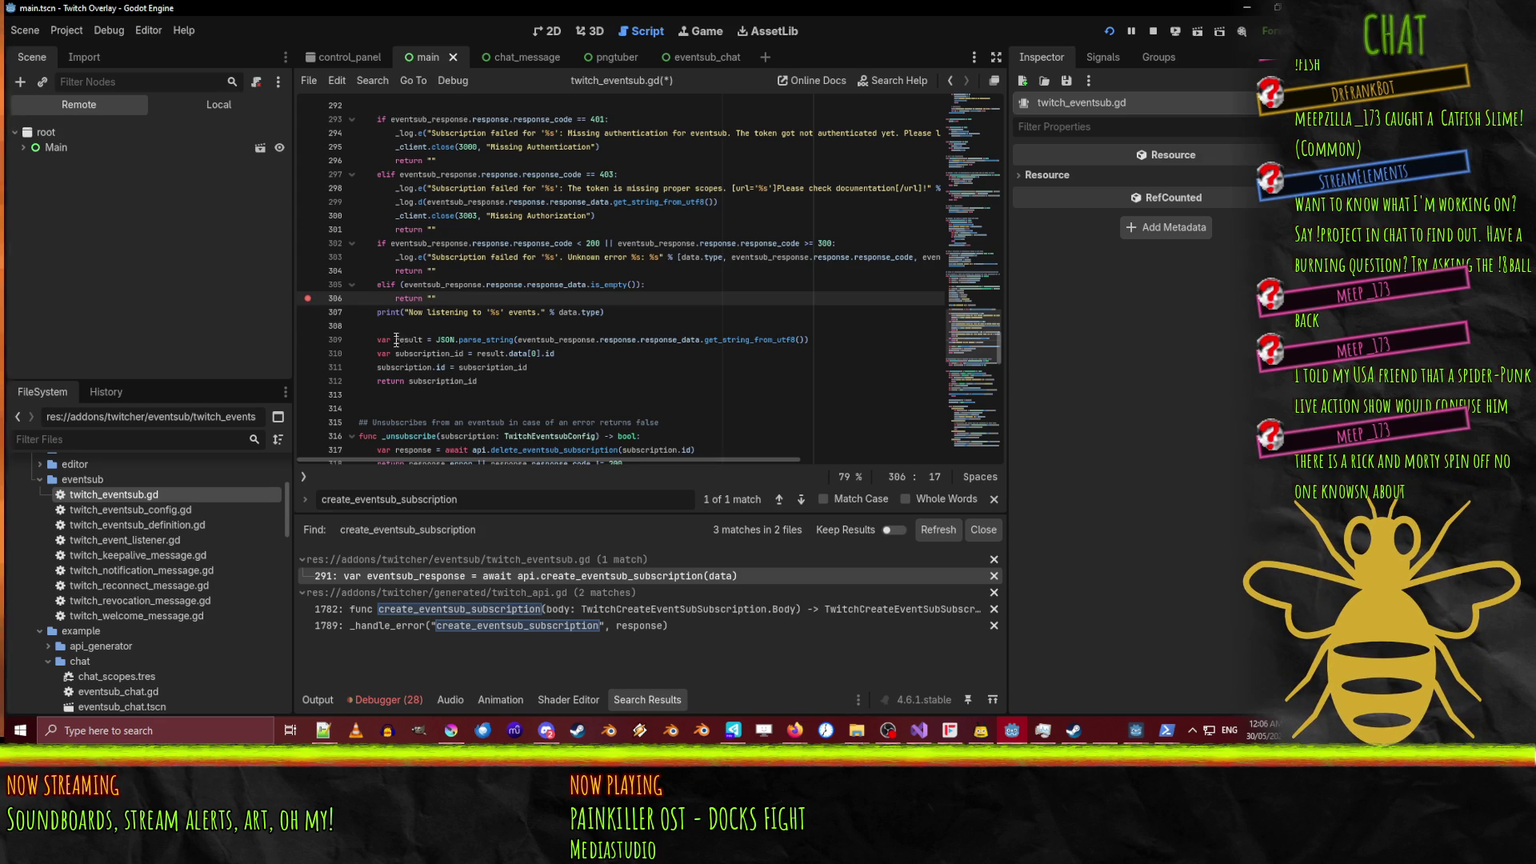
pyautogui.press('Down')
pyautogui.press('Down')
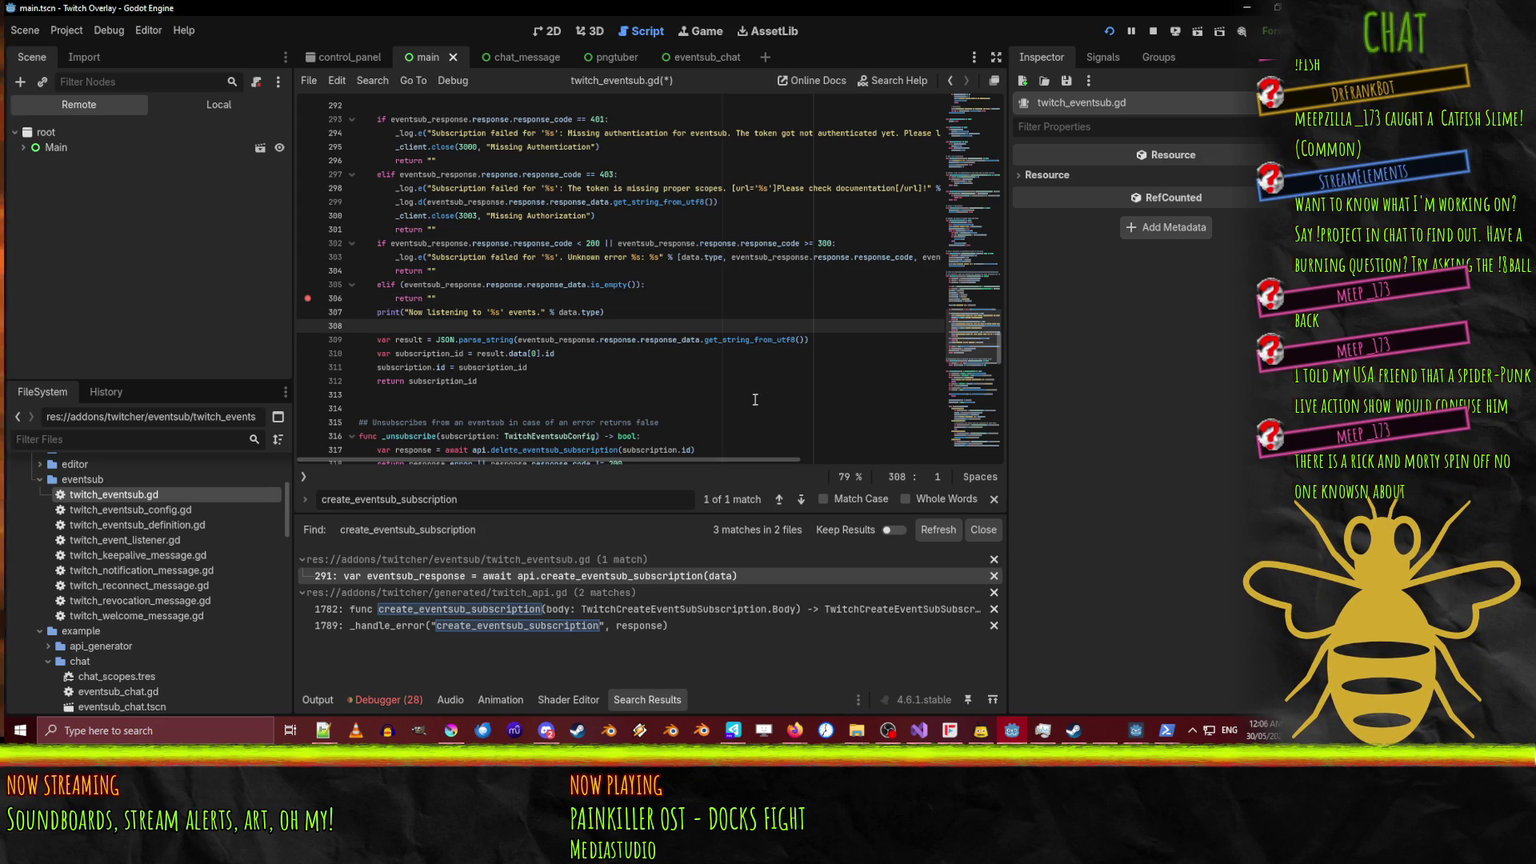
pyautogui.moveTo(372, 340); pyautogui.dragTo(824, 340)
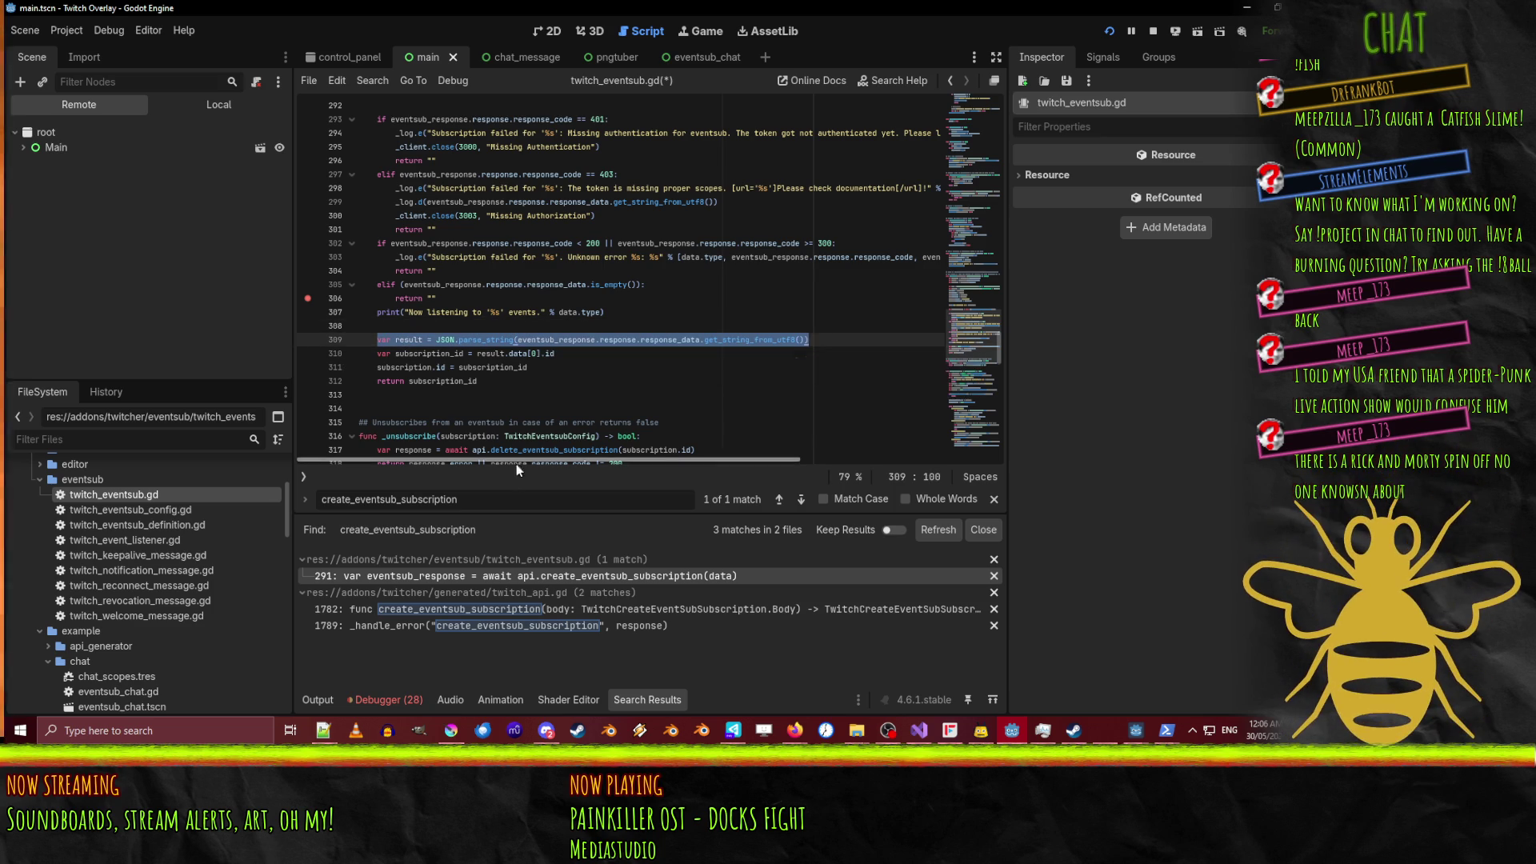
pyautogui.scroll(-1, 586, 357)
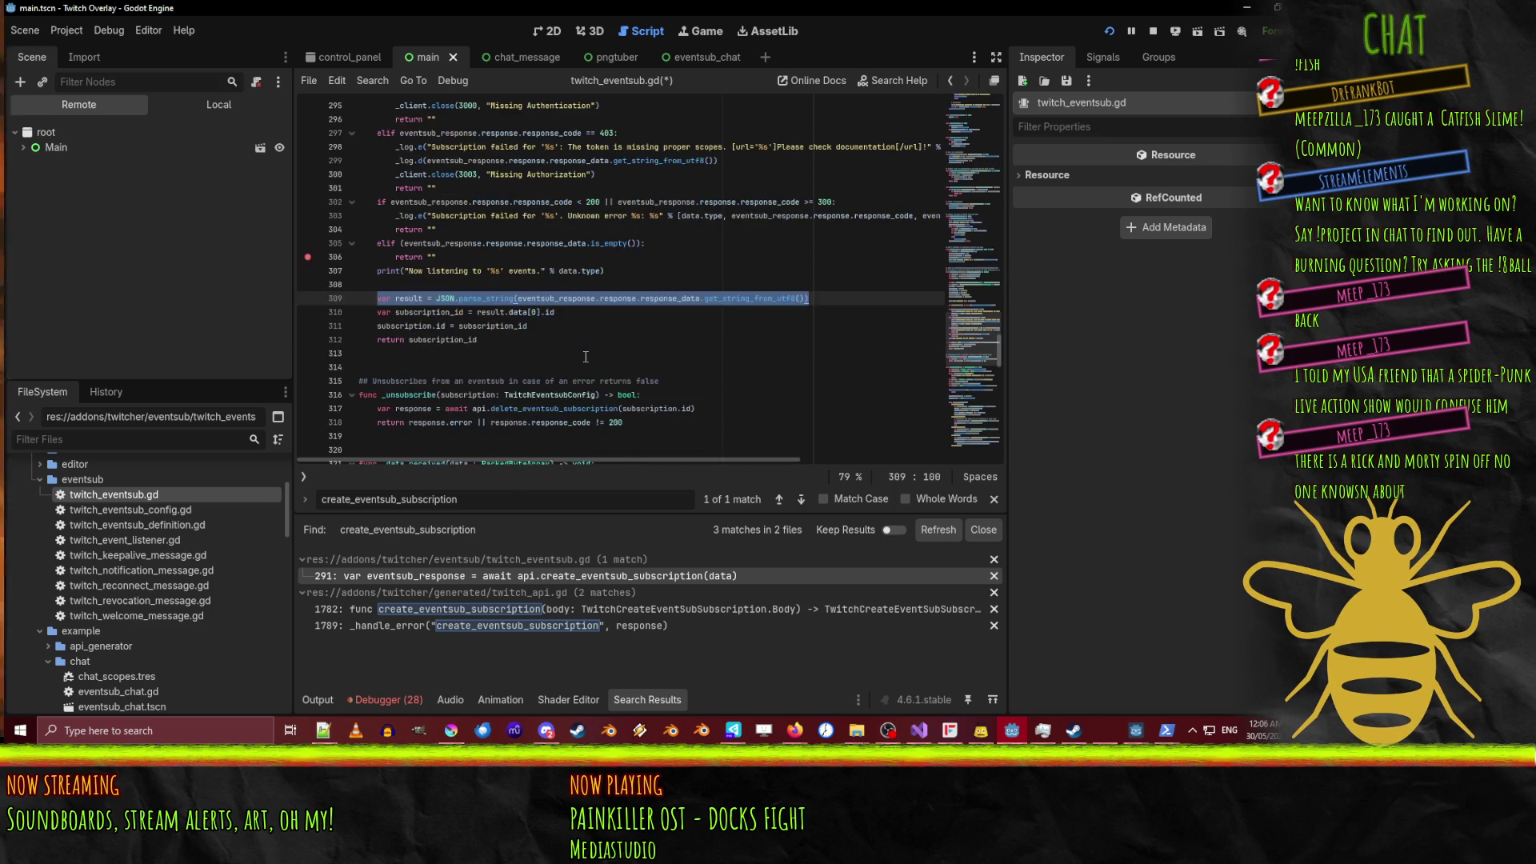
pyautogui.scroll(-5, 590, 315)
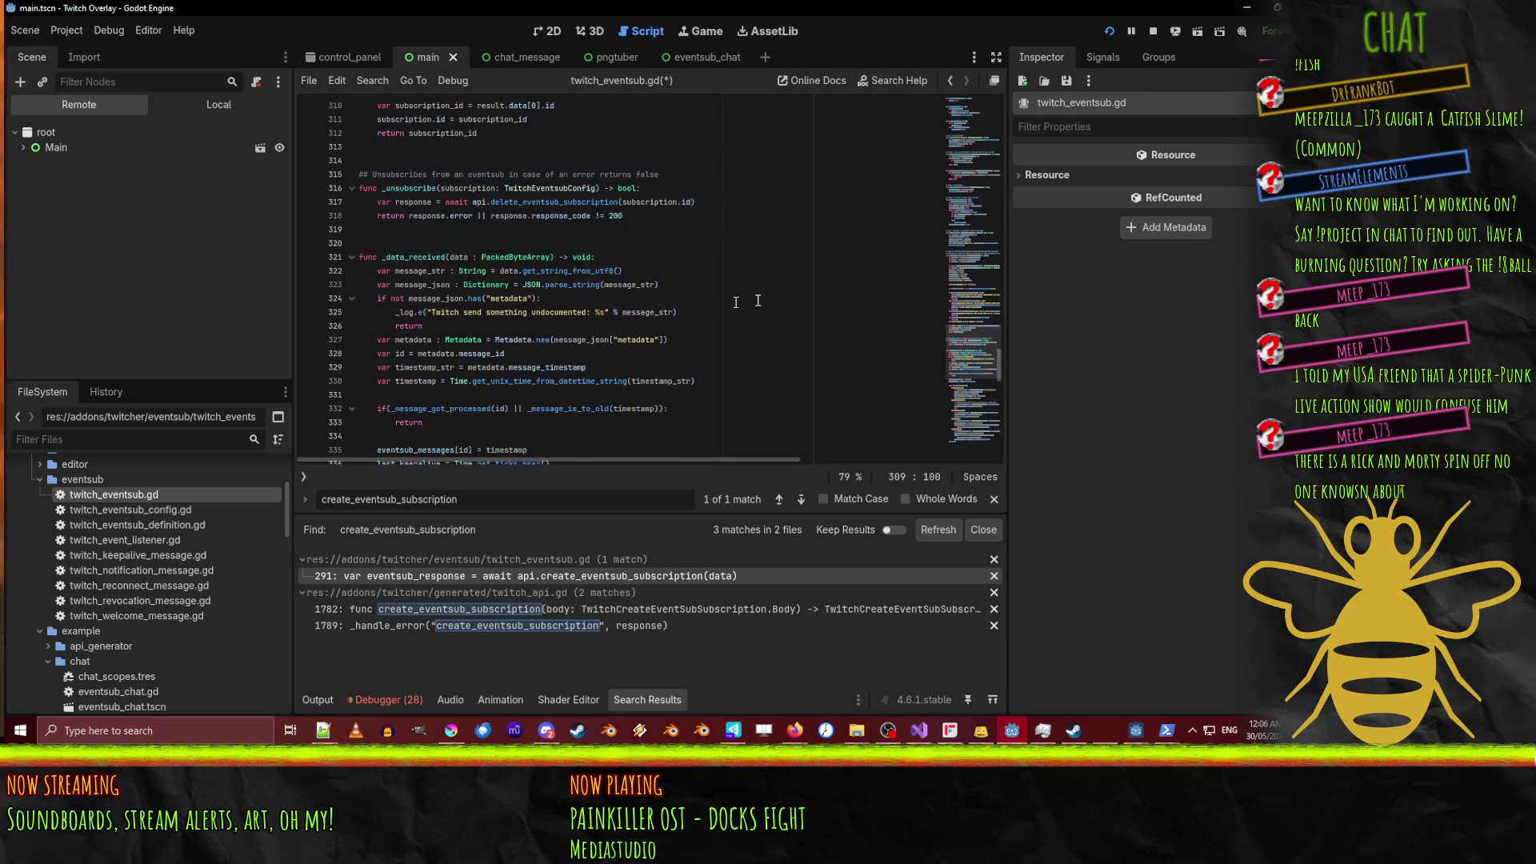
pyautogui.scroll(2, 792, 311)
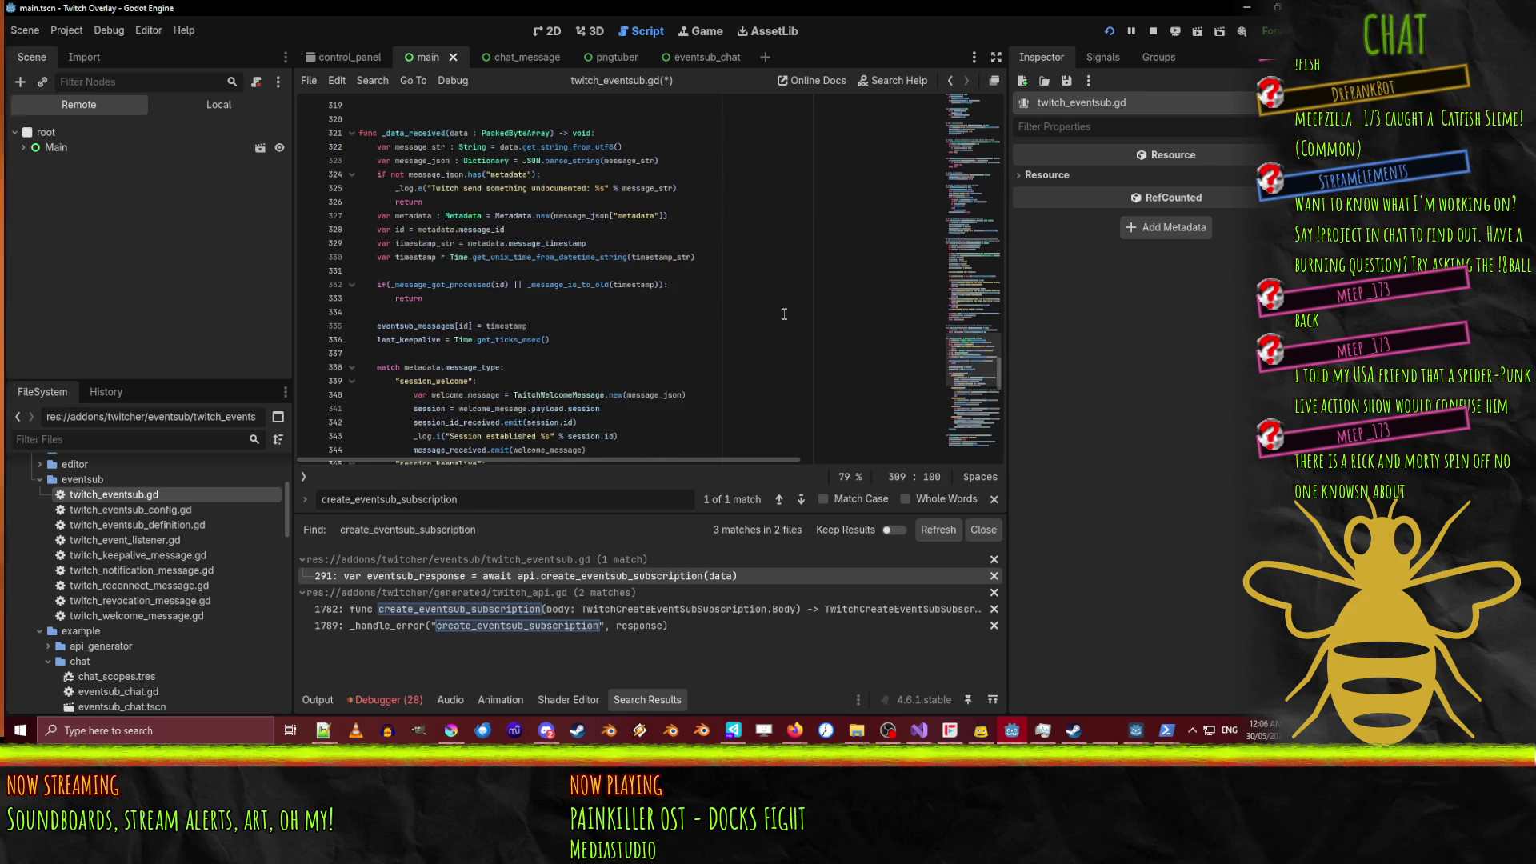
pyautogui.scroll(2, 768, 317)
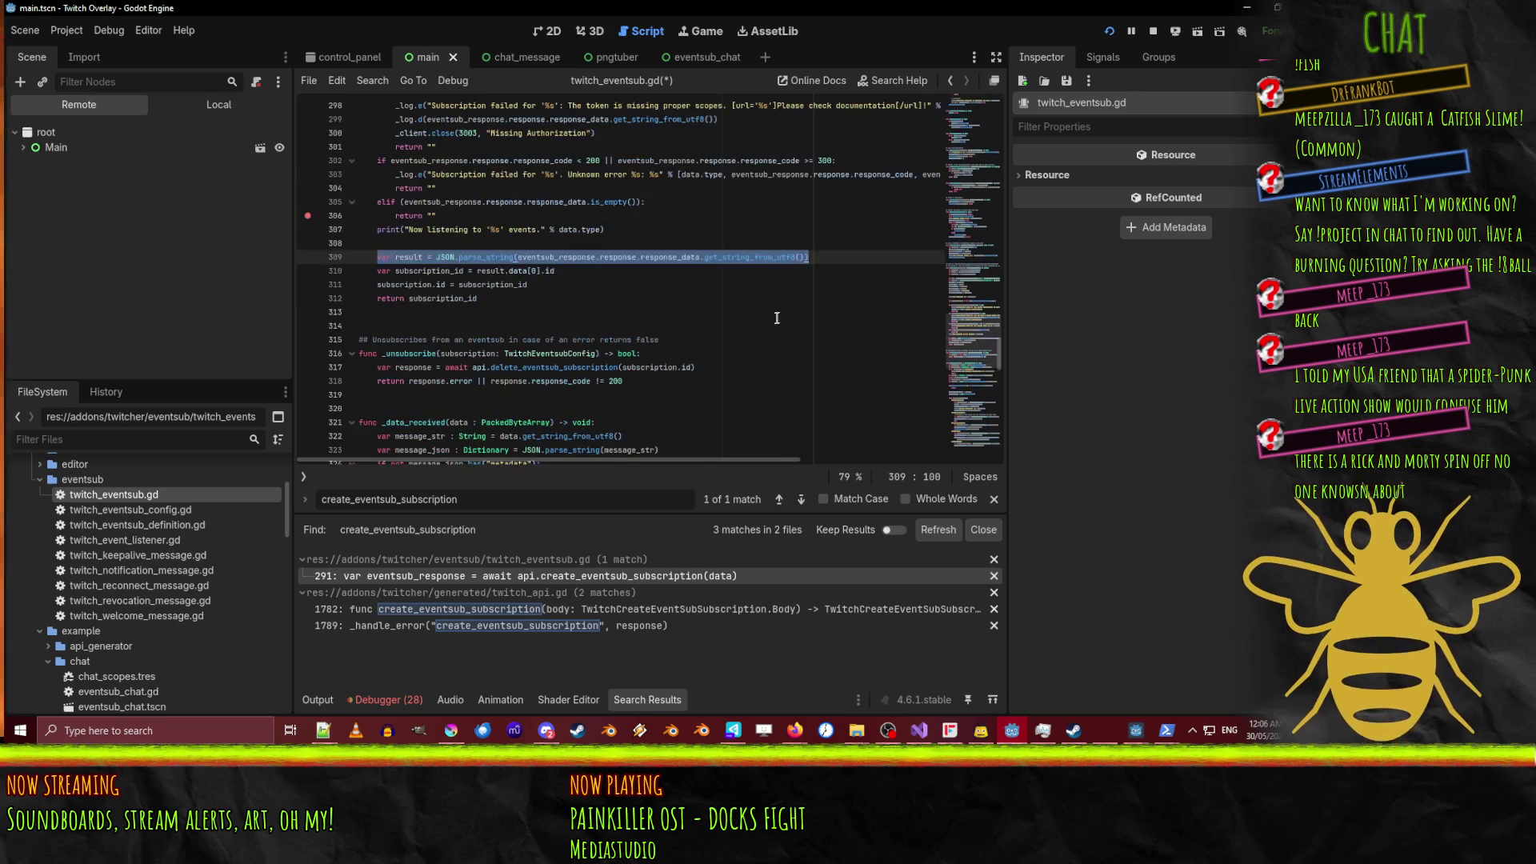
pyautogui.scroll(-5, 608, 264)
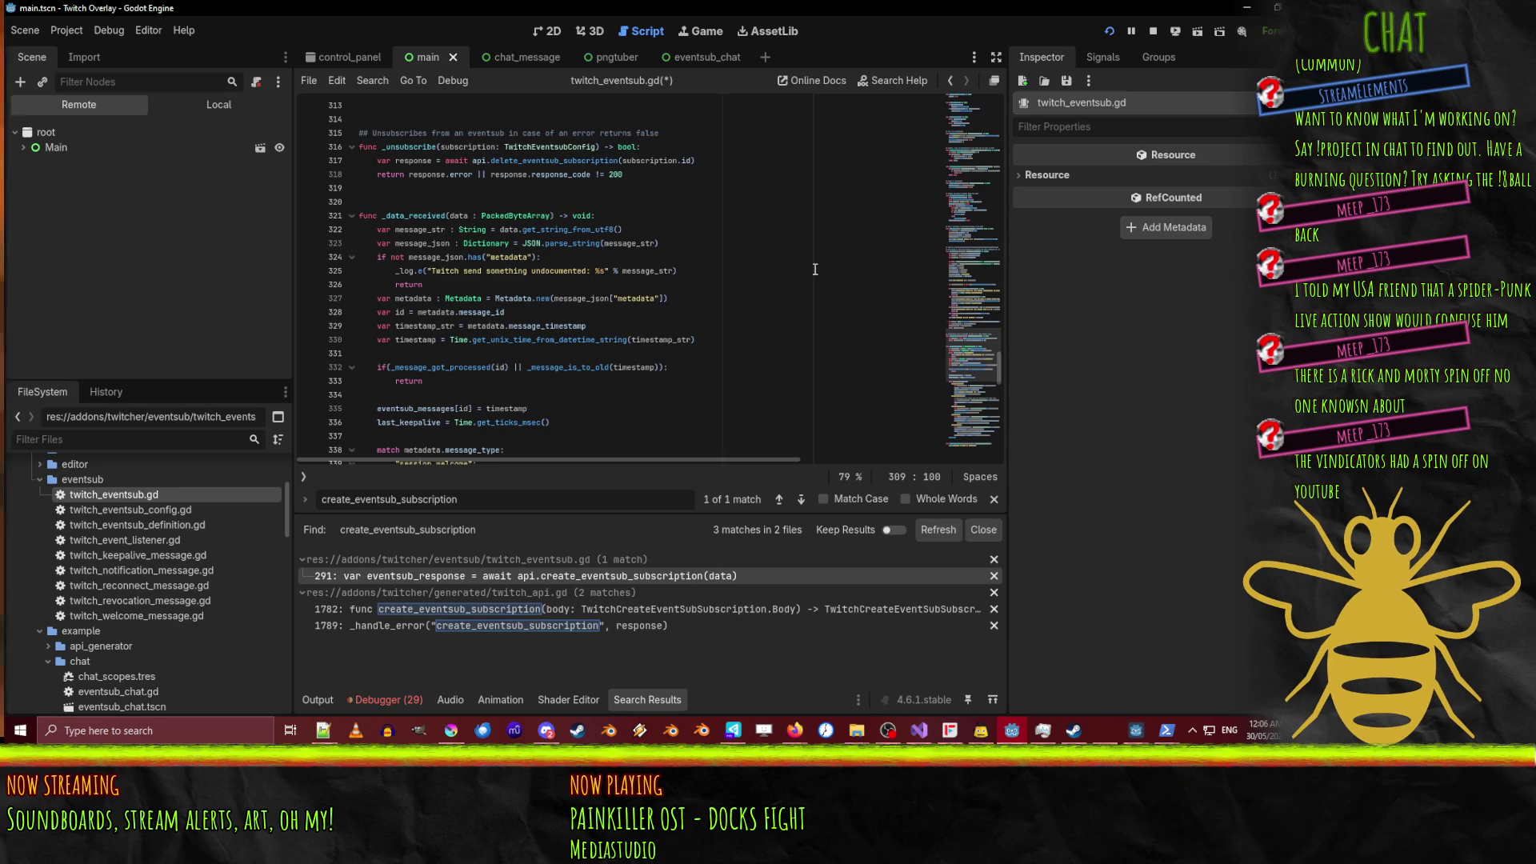
pyautogui.click(309, 231)
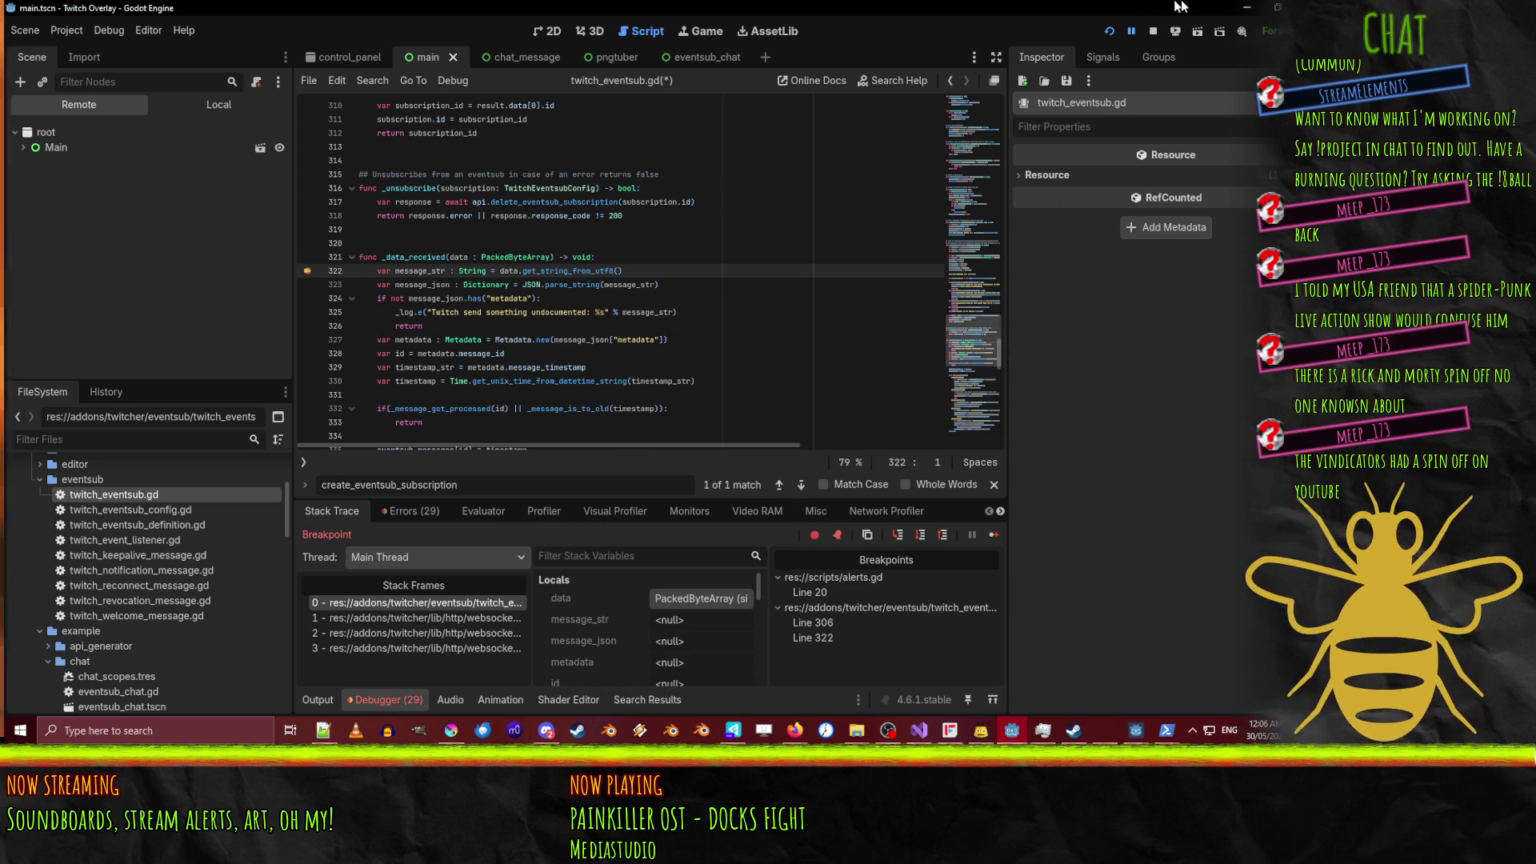
# Move the breakpoint from line 322 to 324 and inspect message_json when execution pauses there.
pyautogui.click(1131, 34)
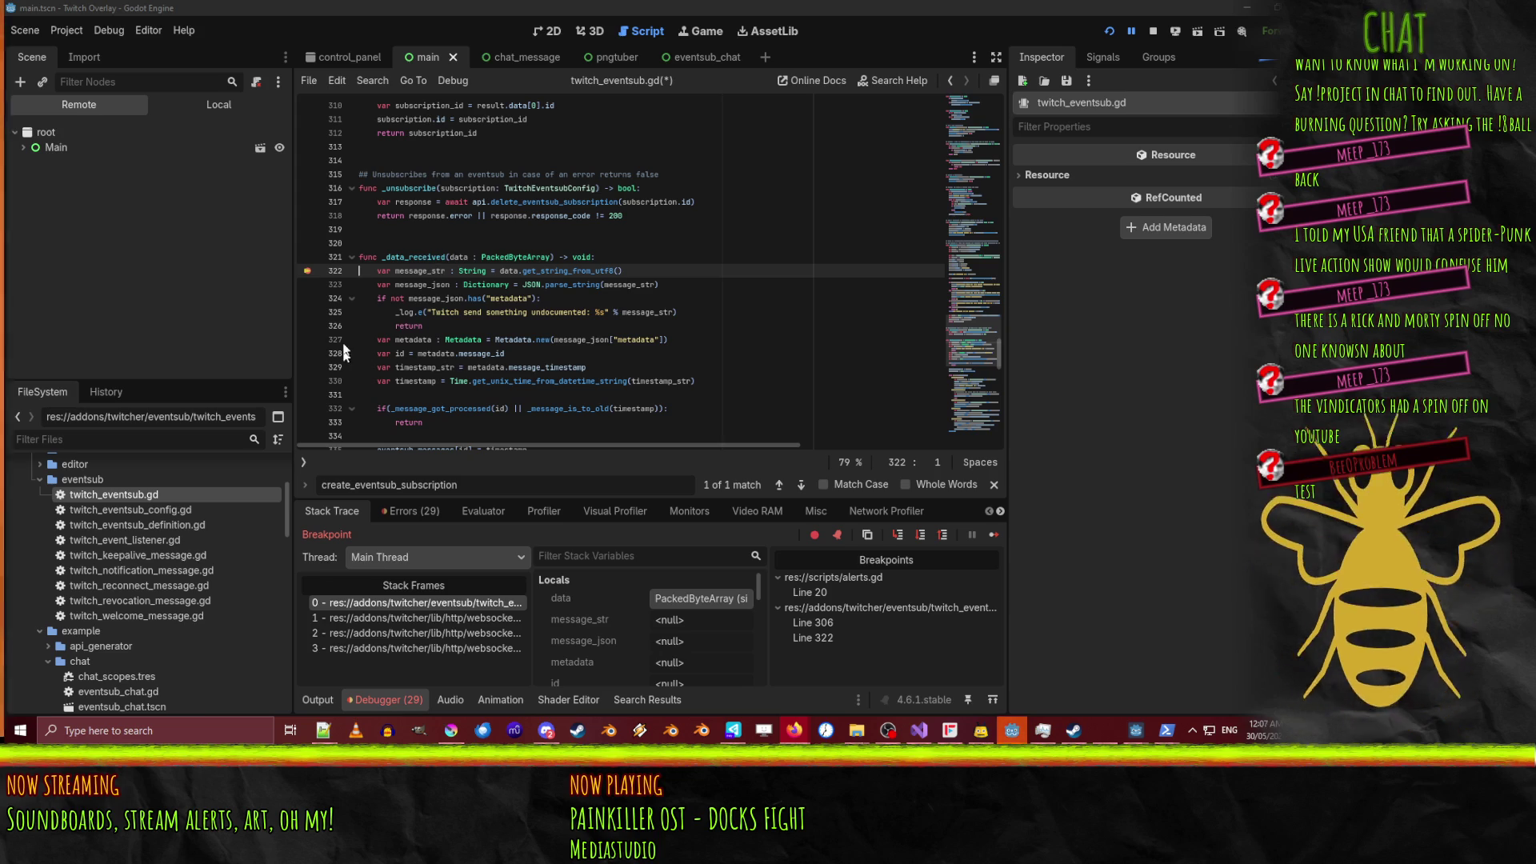
pyautogui.click(307, 298)
pyautogui.click(307, 270)
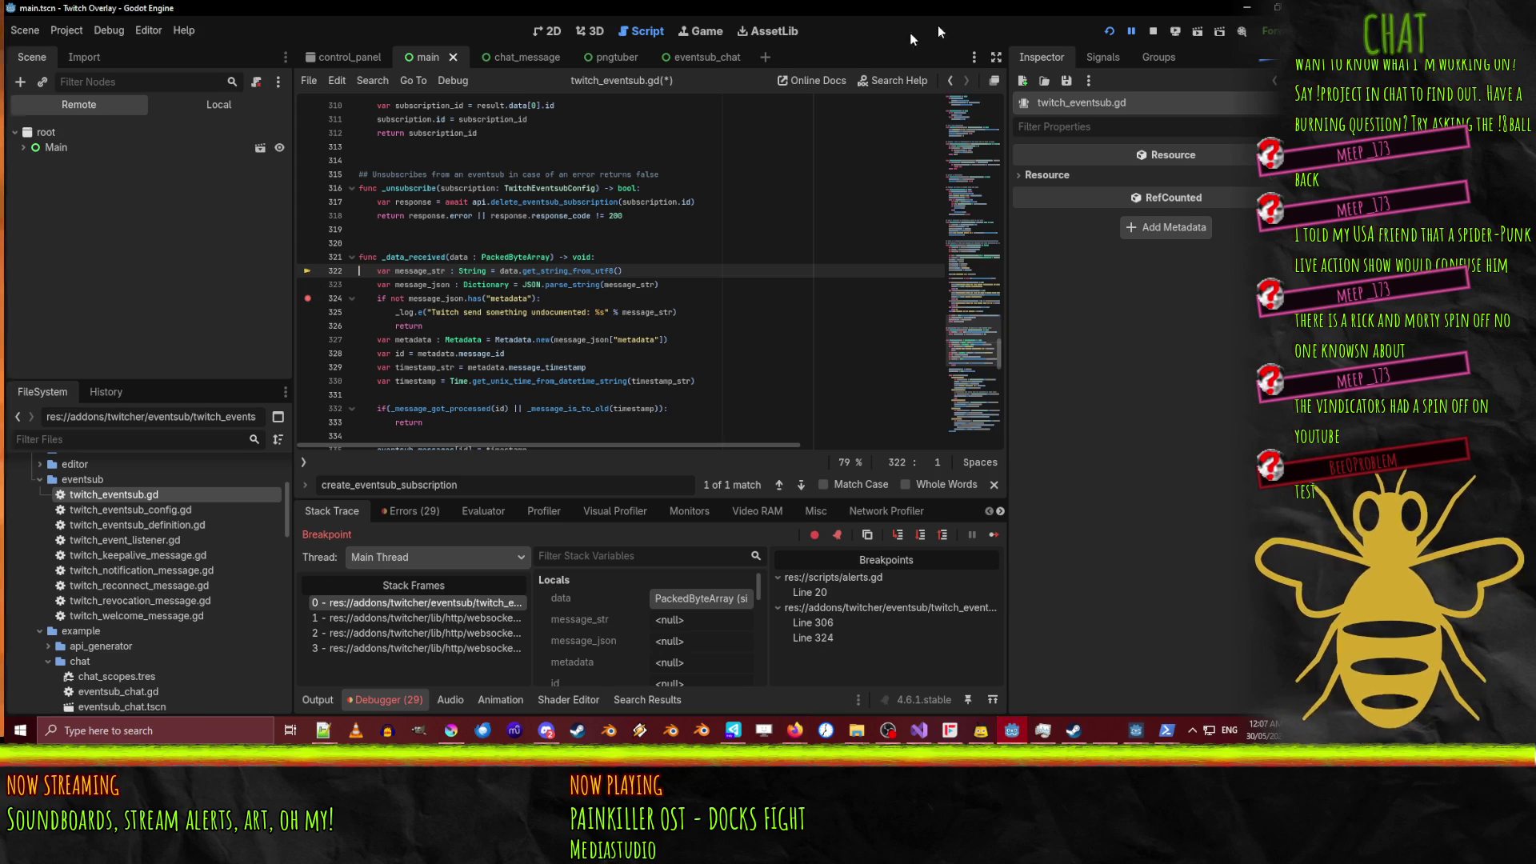
pyautogui.click(1132, 30)
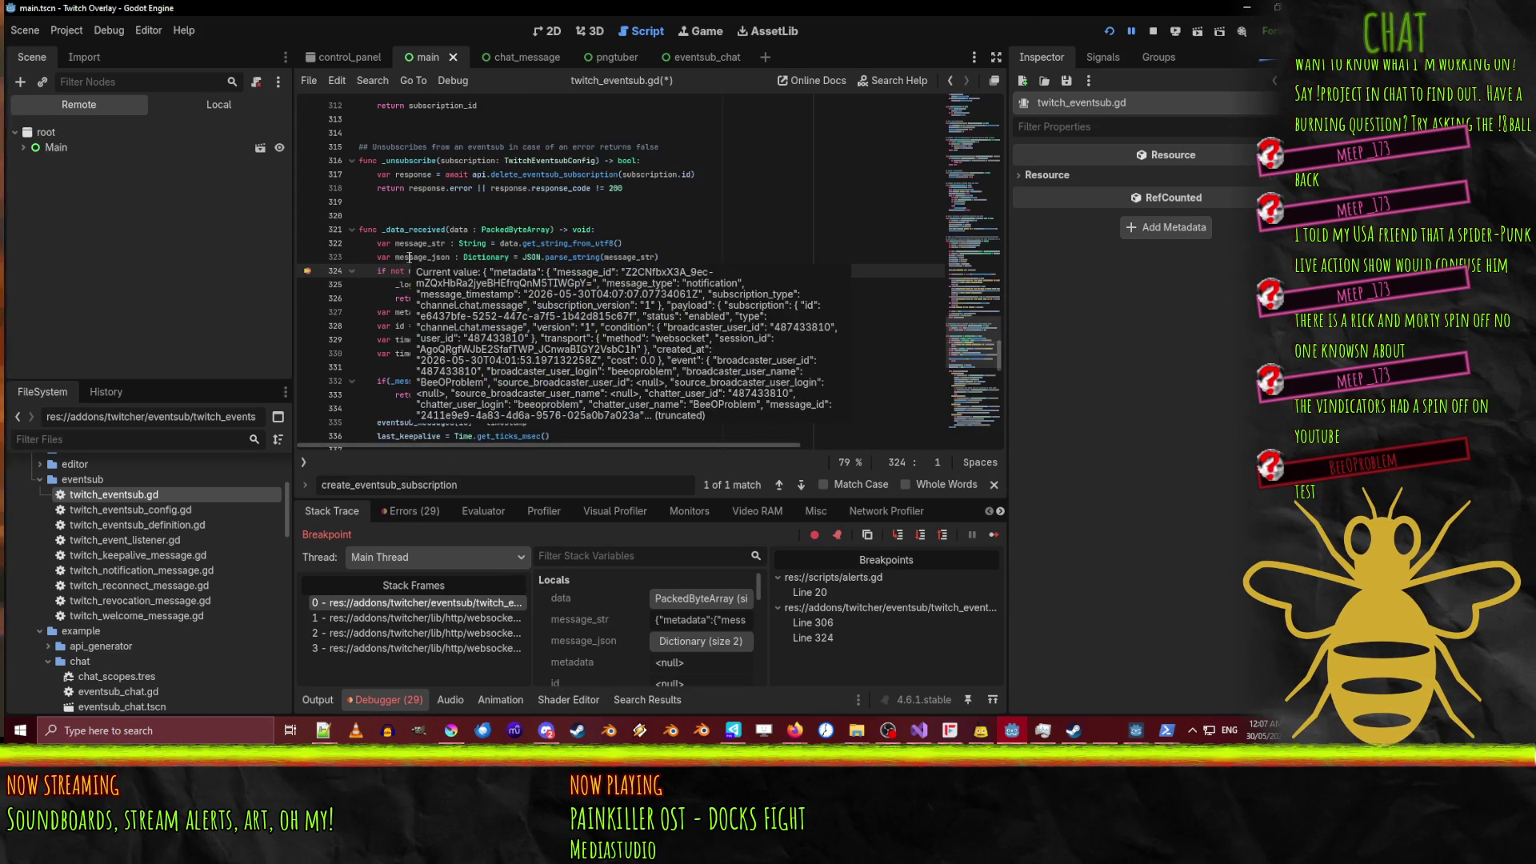
pyautogui.moveTo(409, 254)
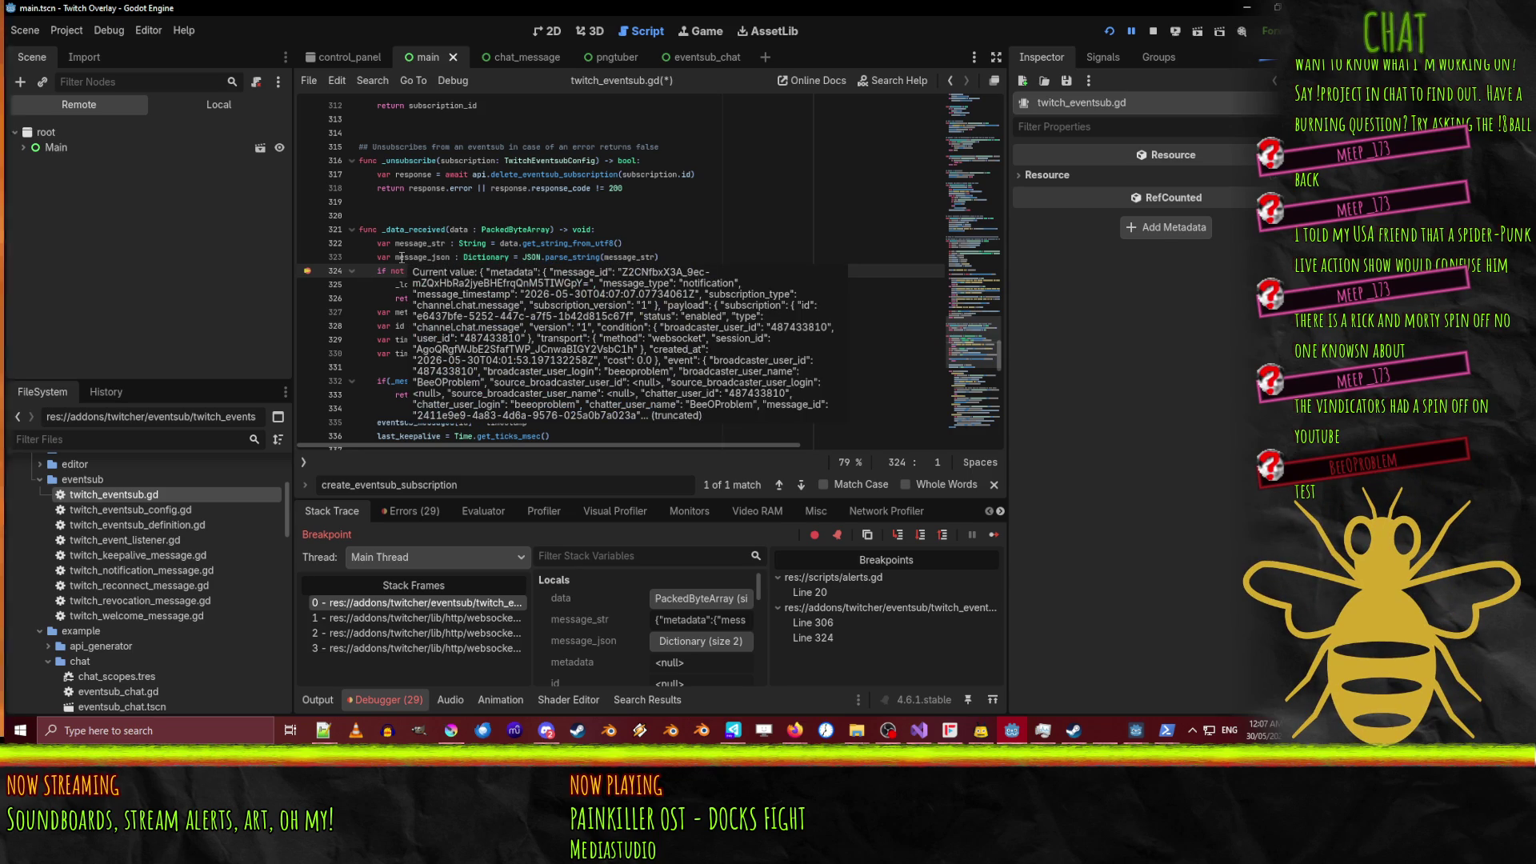
pyautogui.press('F9')
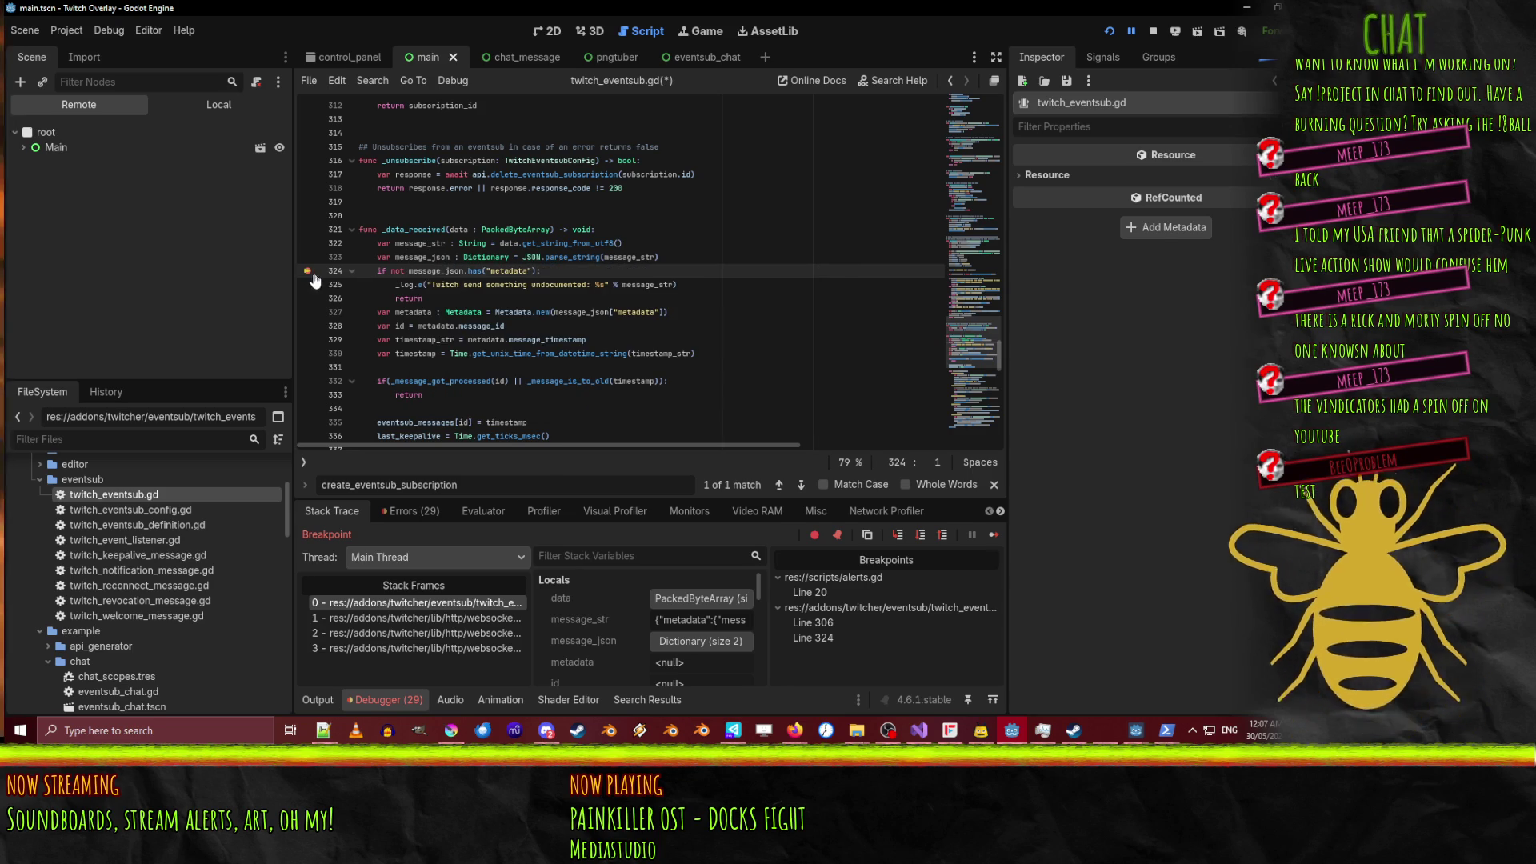
pyautogui.click(1132, 31)
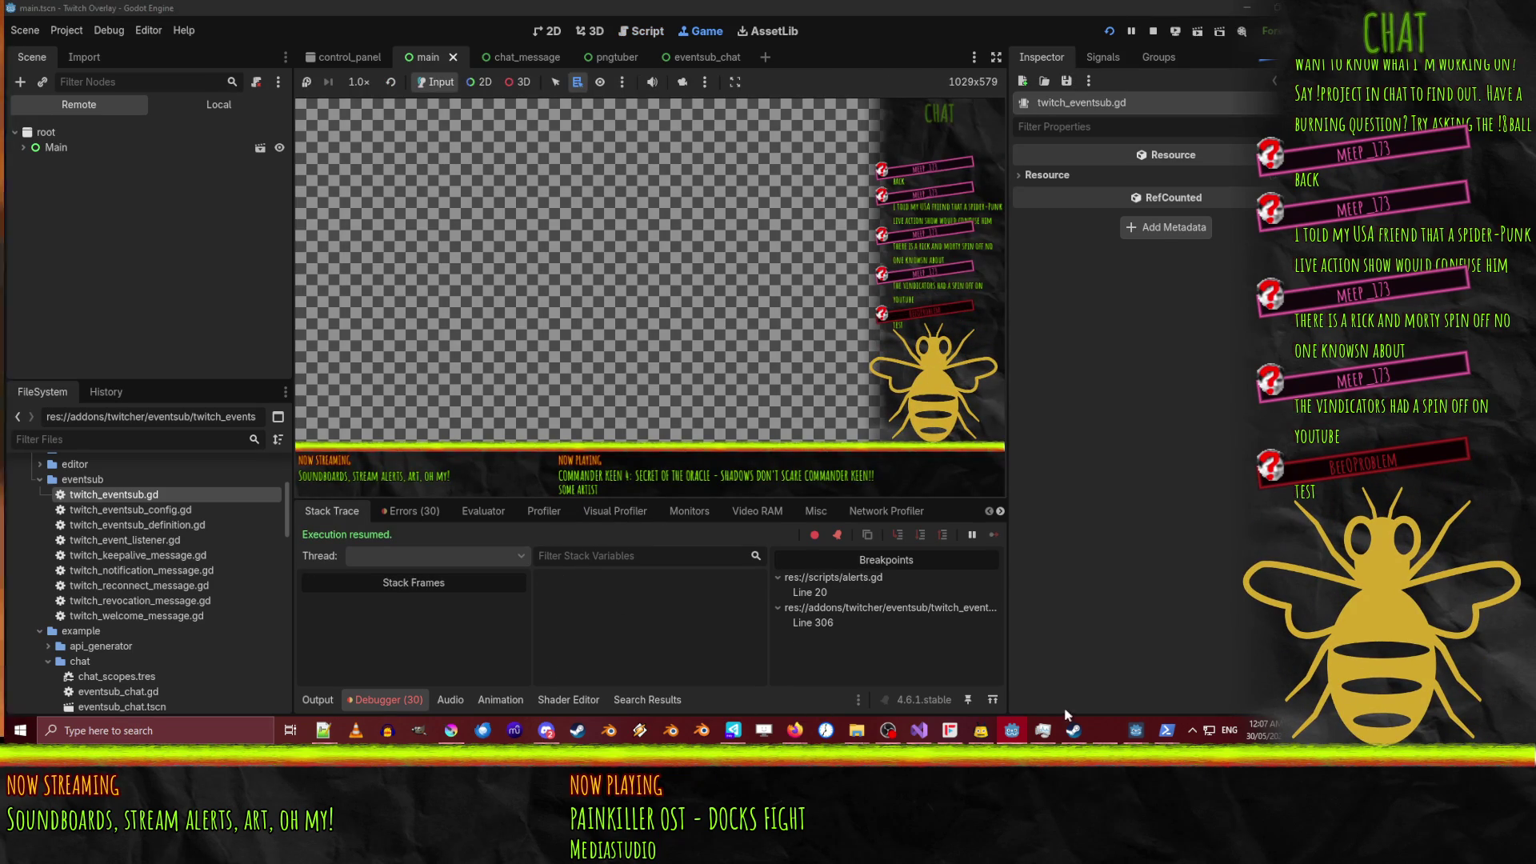
# Fire another follow trigger from PowerShell and resume Godot after it pauses at the breakpoint.
pyautogui.moveTo(1106, 732)
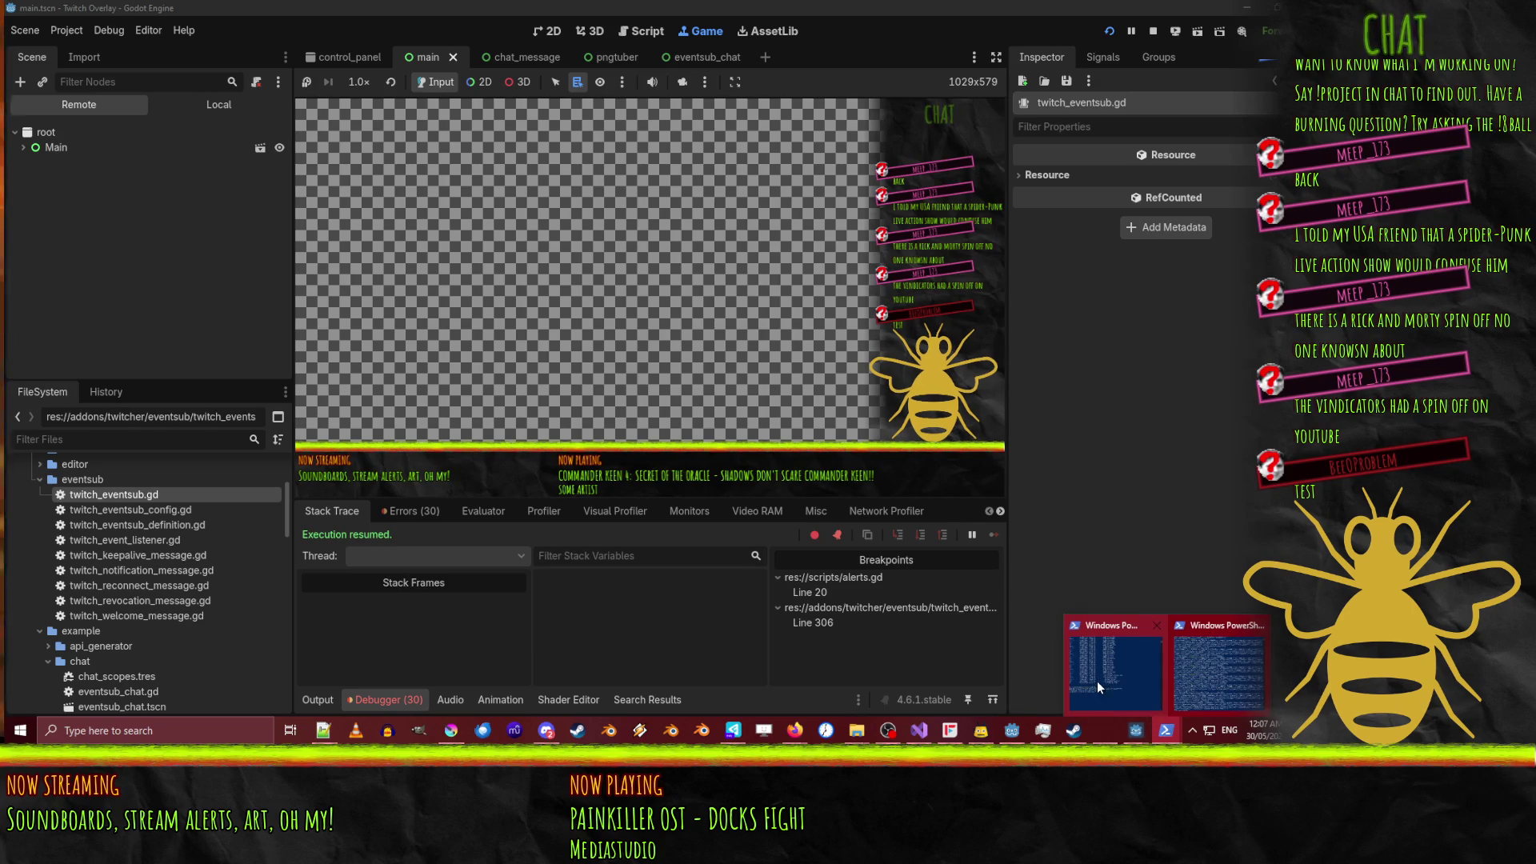
pyautogui.click(642, 30)
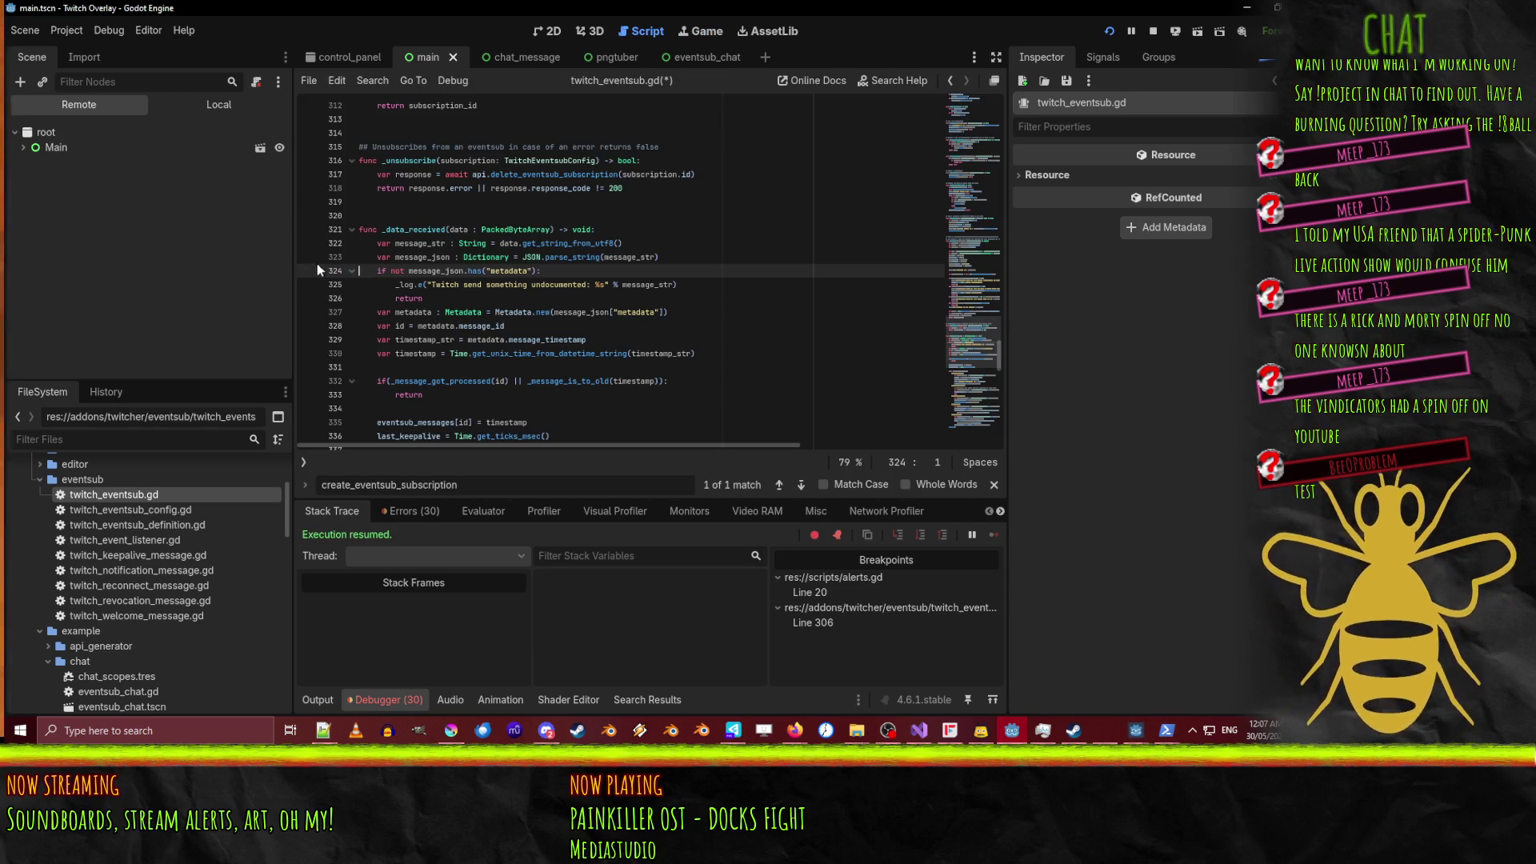
pyautogui.click(1165, 730)
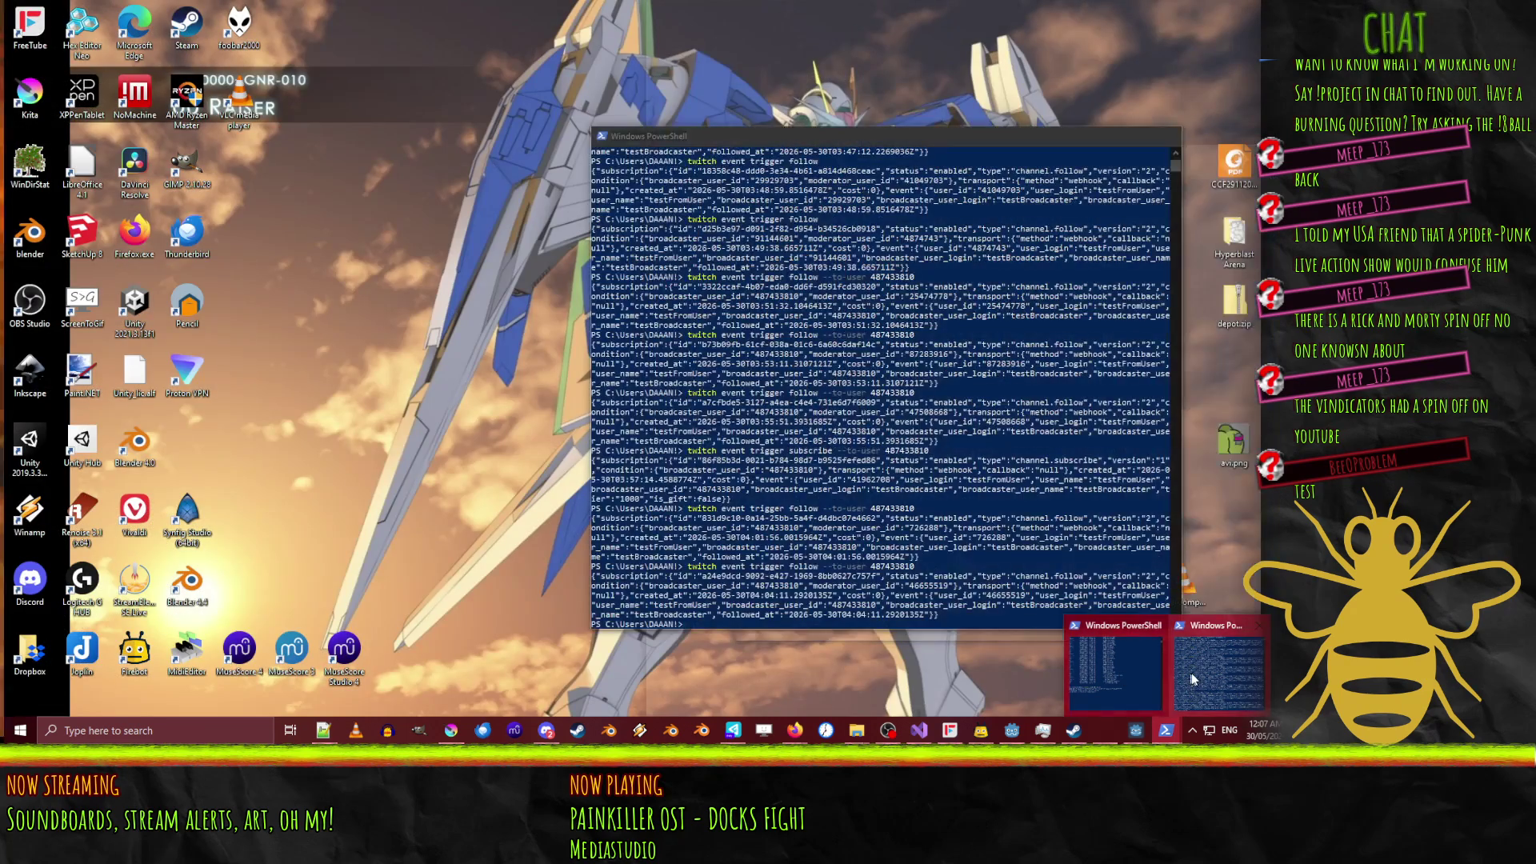
pyautogui.click(1208, 673)
pyautogui.press('Up')
pyautogui.press('Return')
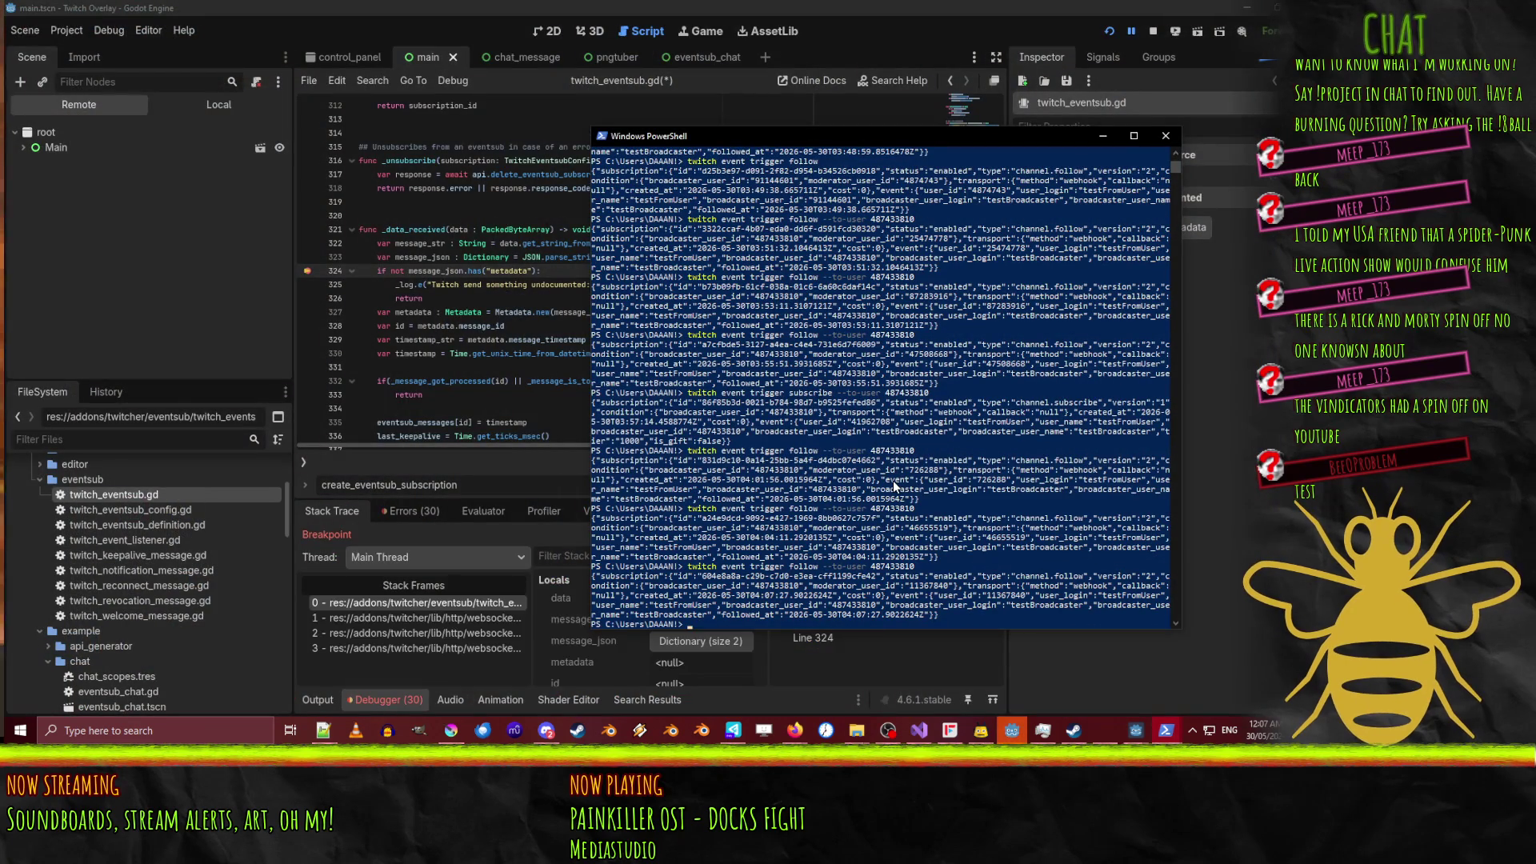
pyautogui.click(471, 271)
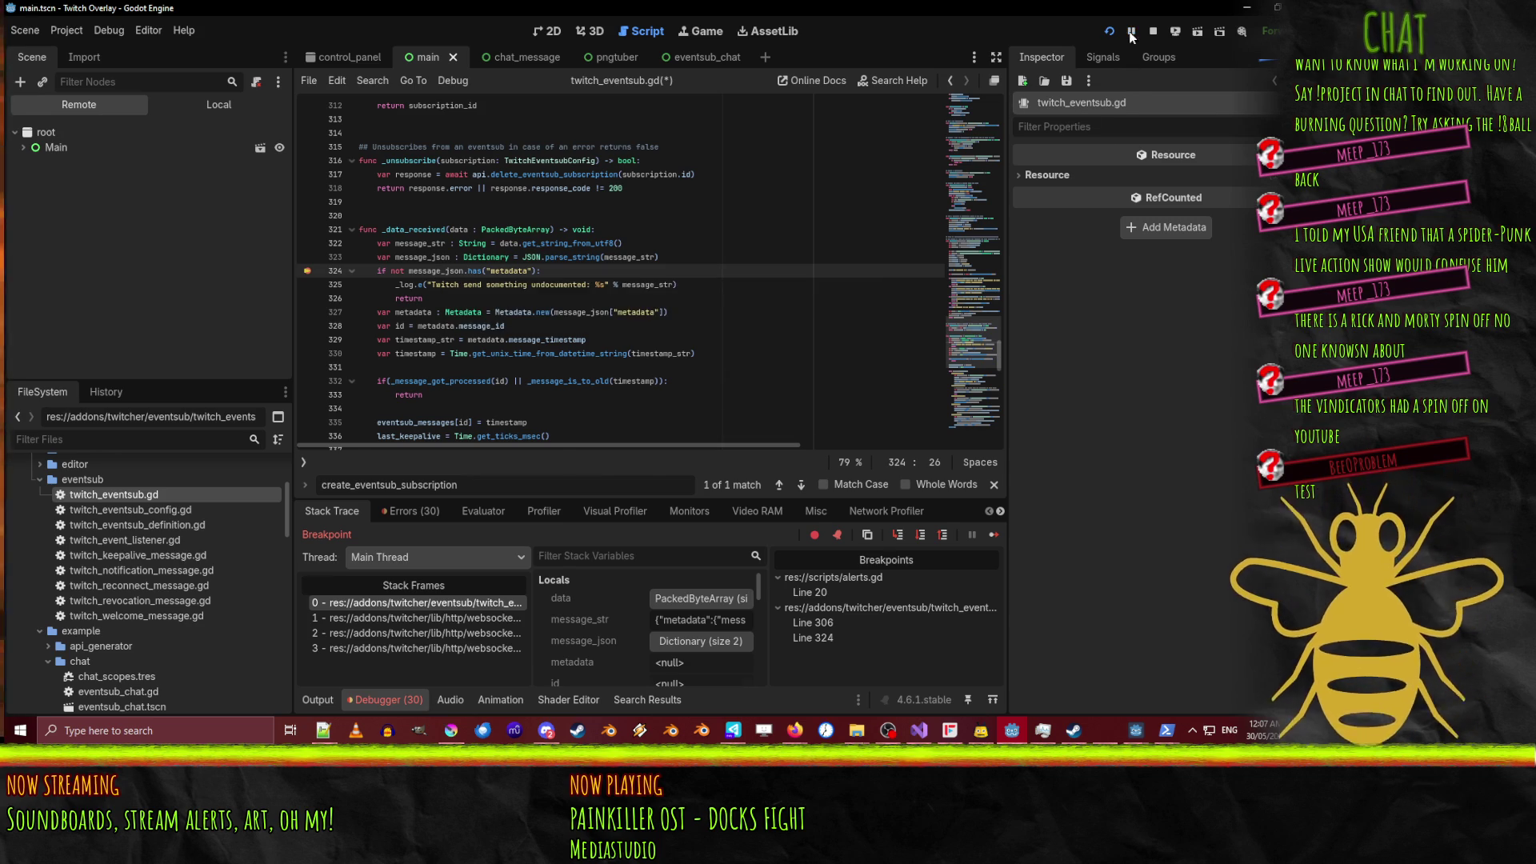
pyautogui.press('F12')
# Switch to PowerShell once more, then stop the running overlay's debug session.
pyautogui.moveTo(1167, 730)
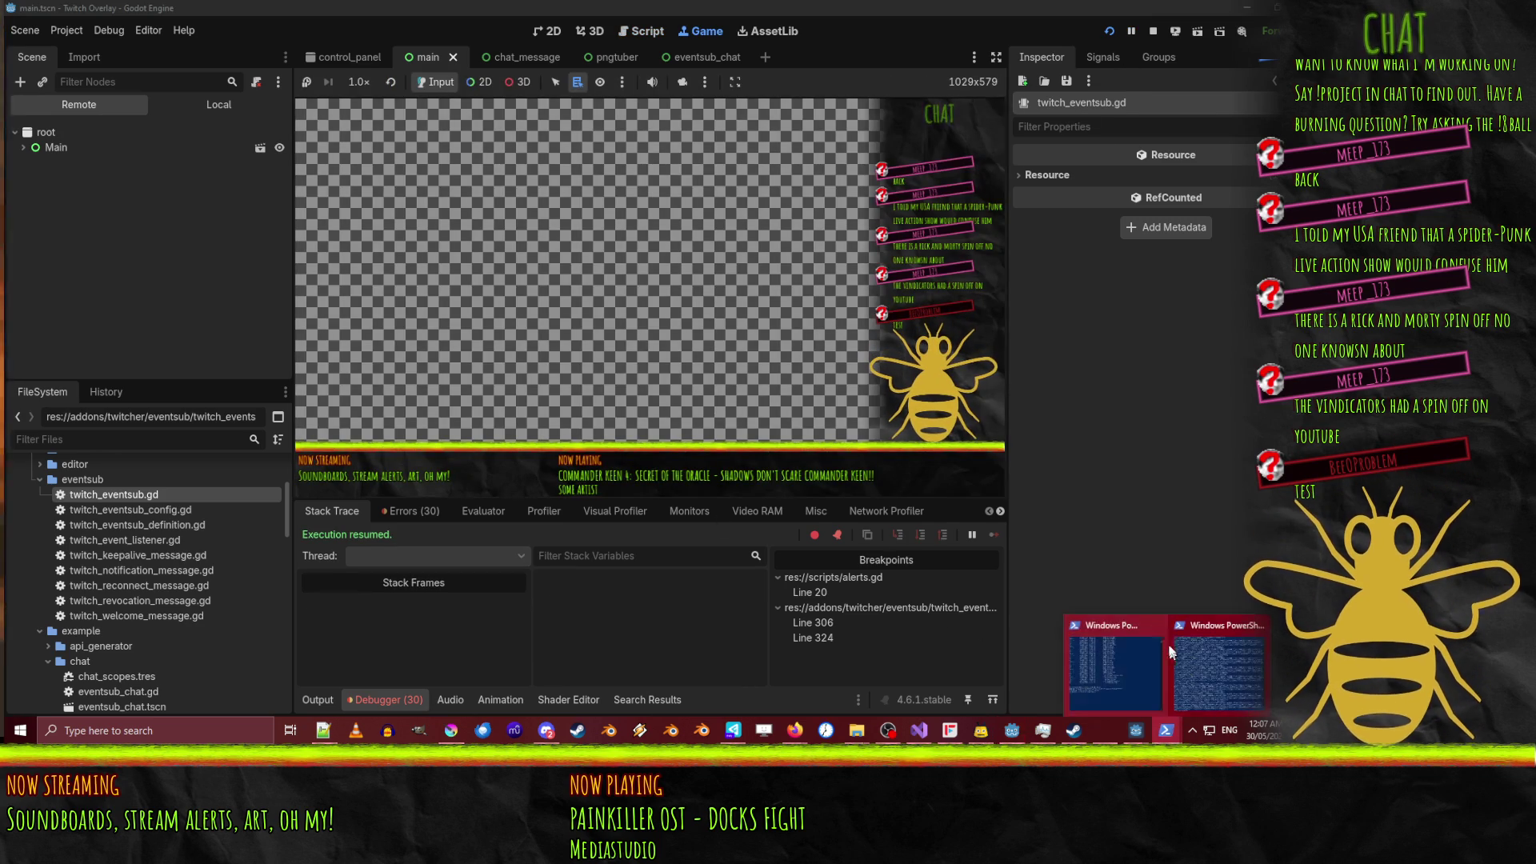
pyautogui.click(1200, 643)
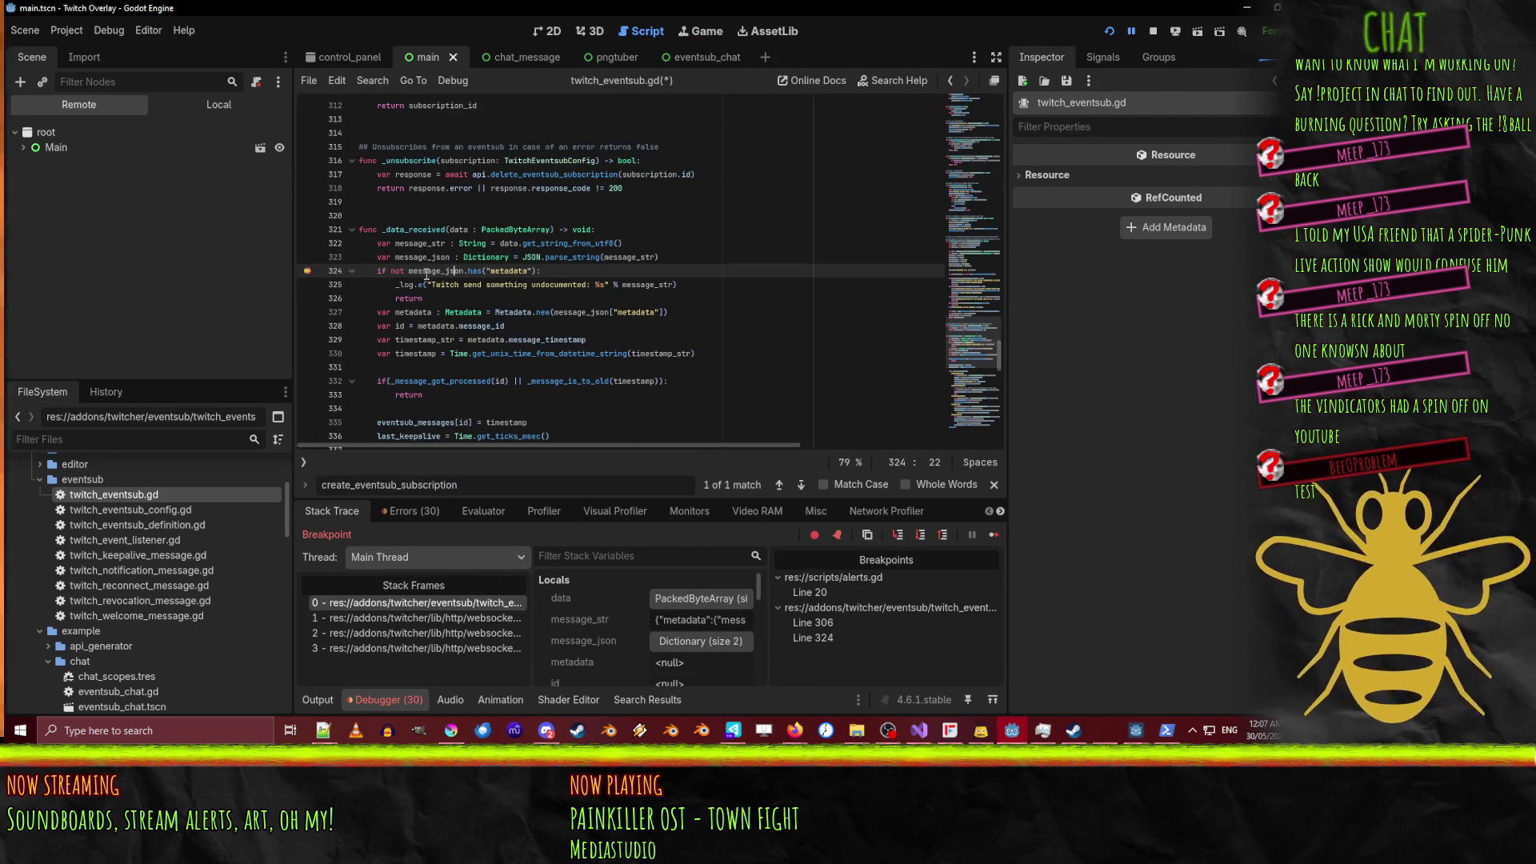
pyautogui.moveTo(425, 275)
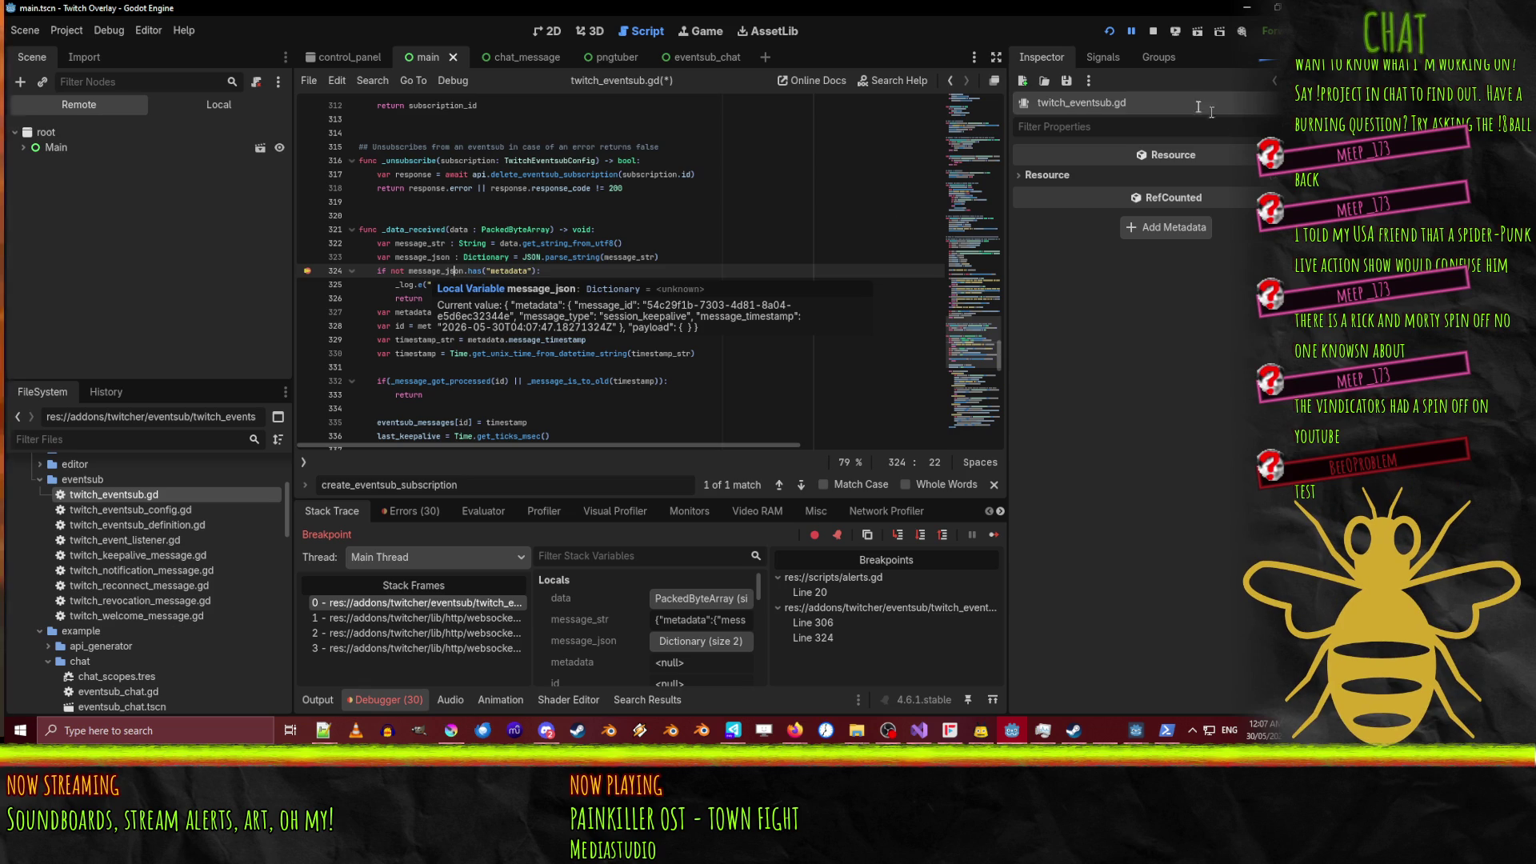
pyautogui.click(1155, 32)
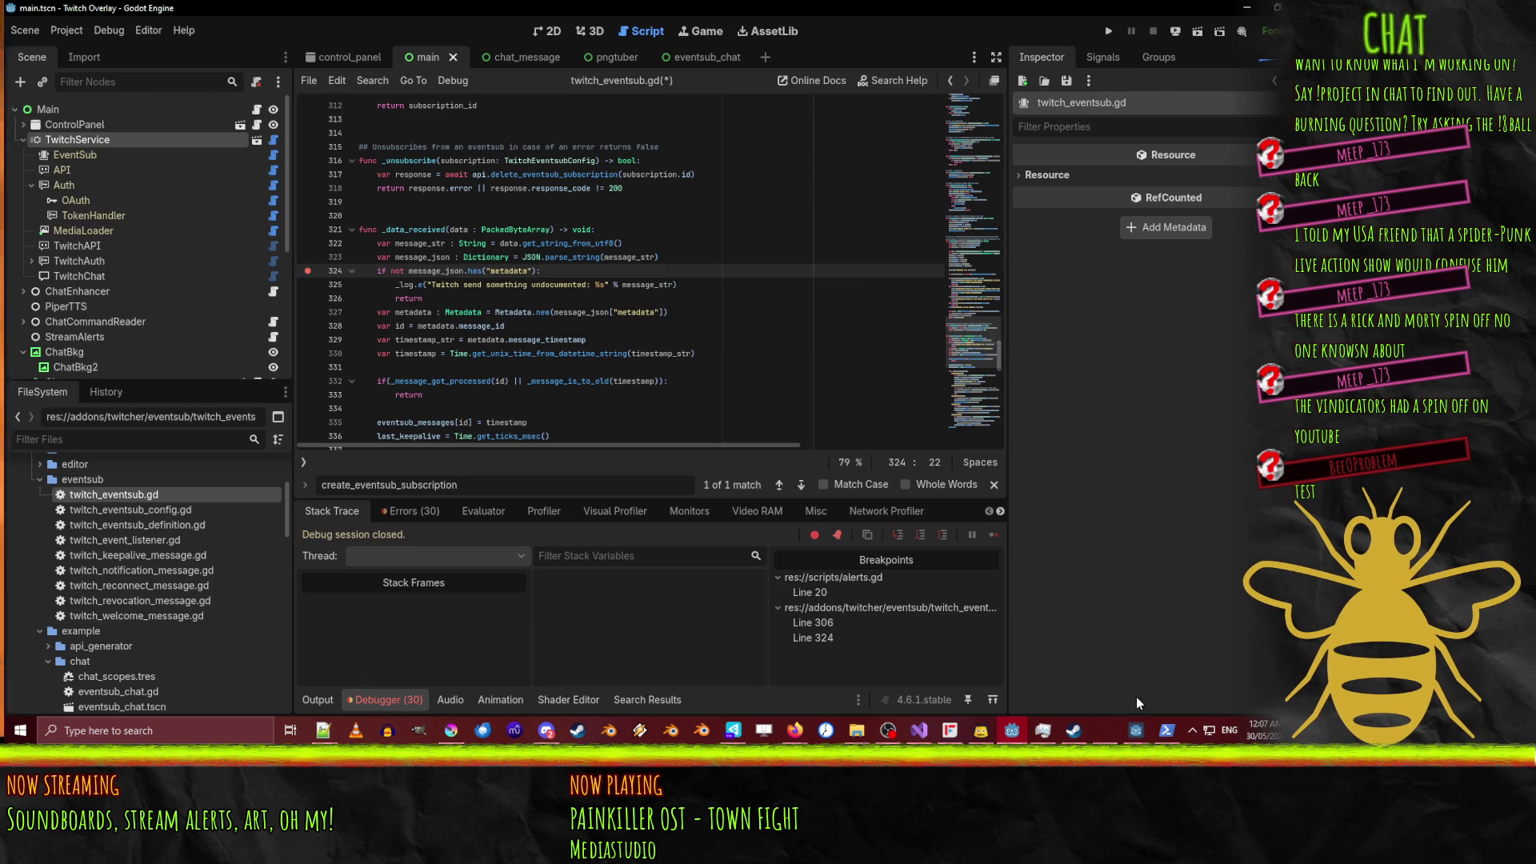
# In a new PowerShell window, rerun 'twitch mock-api start', then return to the Godot editor.
pyautogui.rightClick(1166, 730)
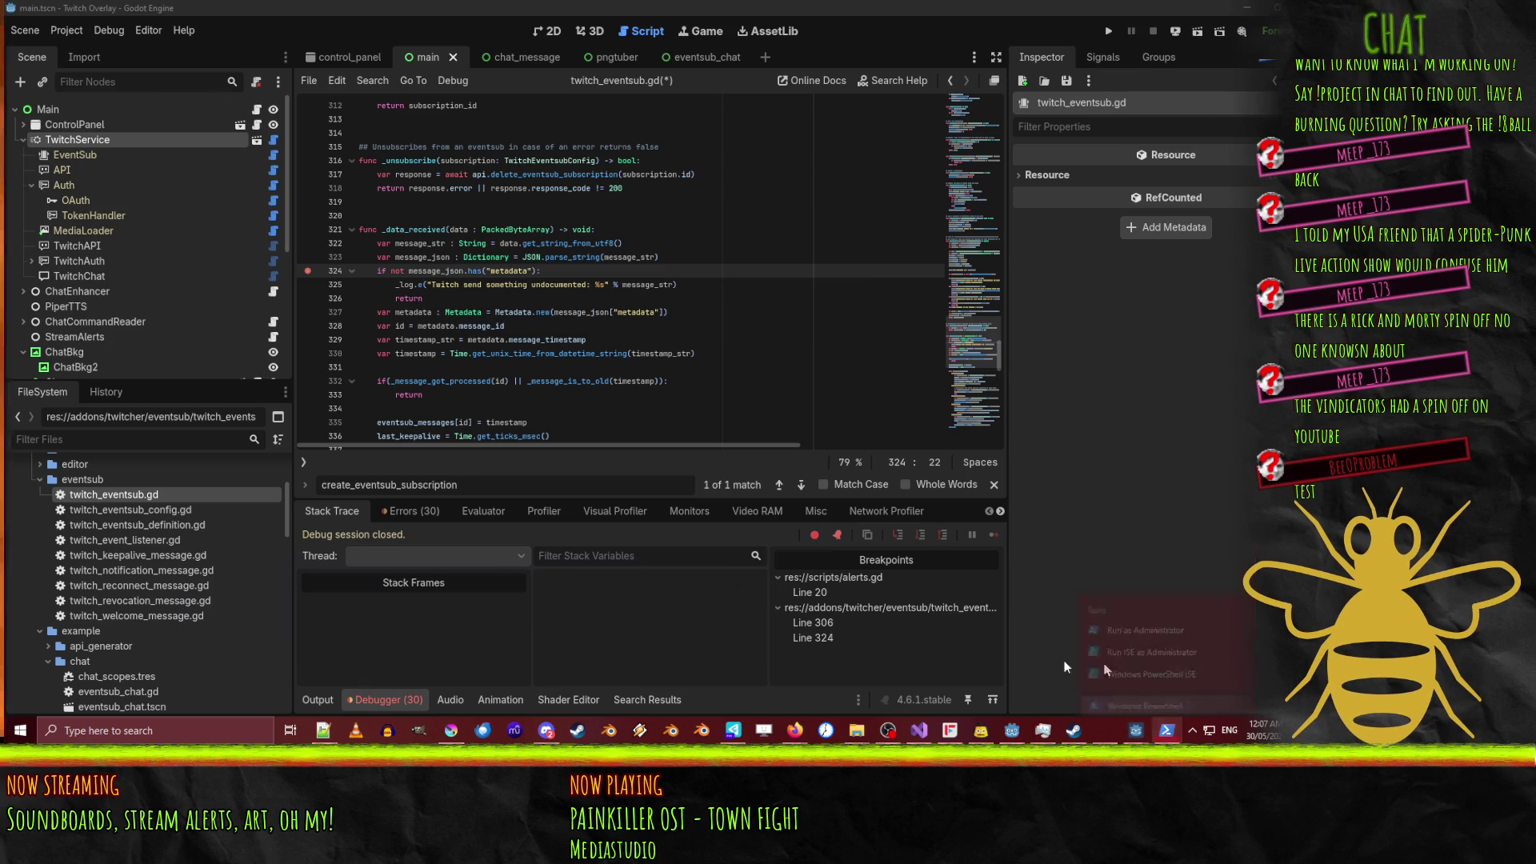
pyautogui.click(1136, 706)
pyautogui.press('Up')
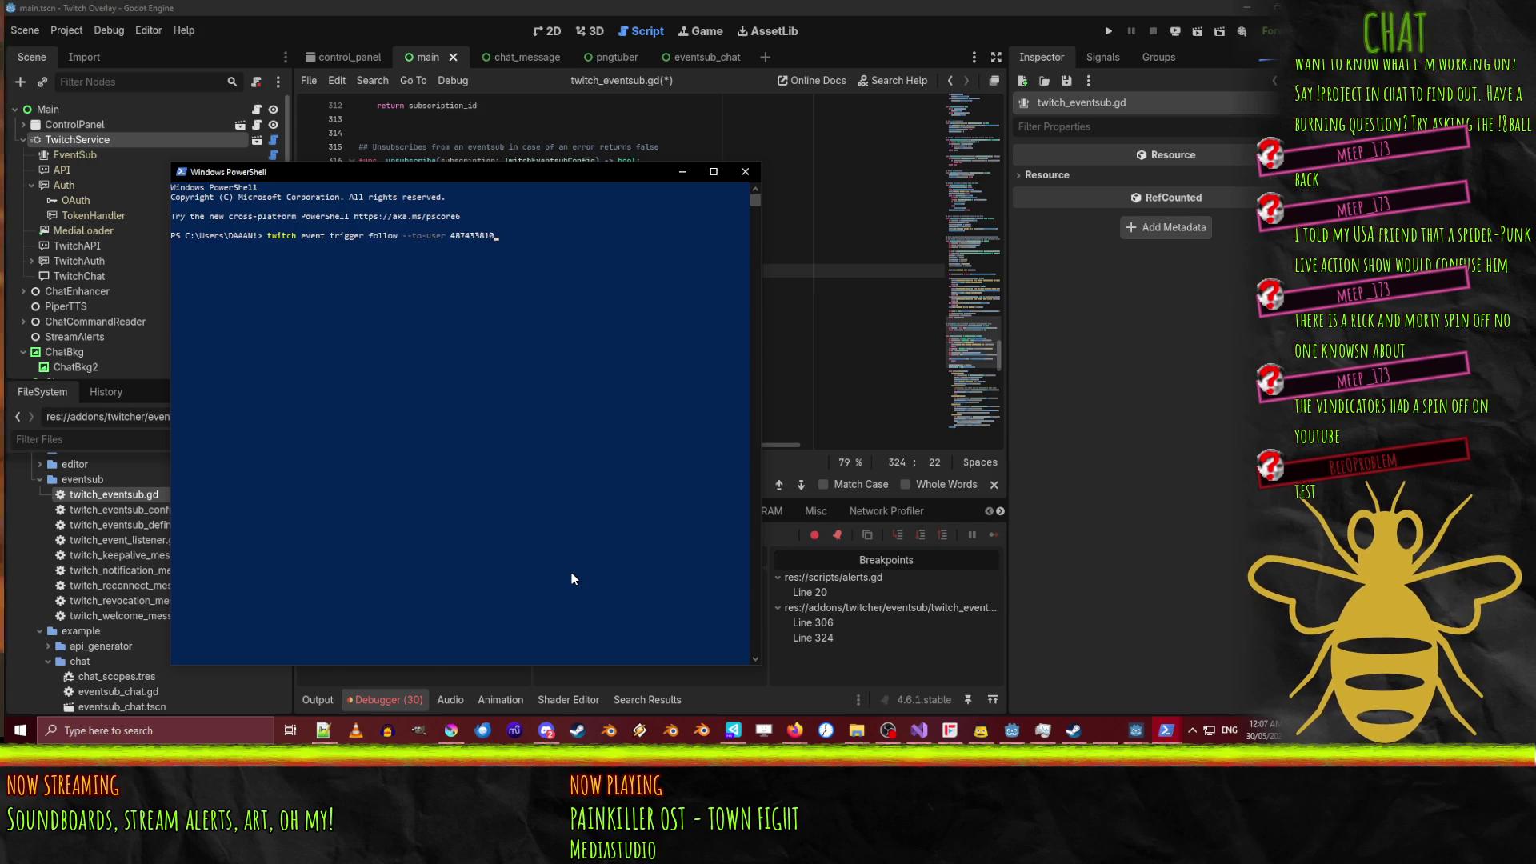
pyautogui.press('Up')
pyautogui.press('Up')
pyautogui.press('Up')
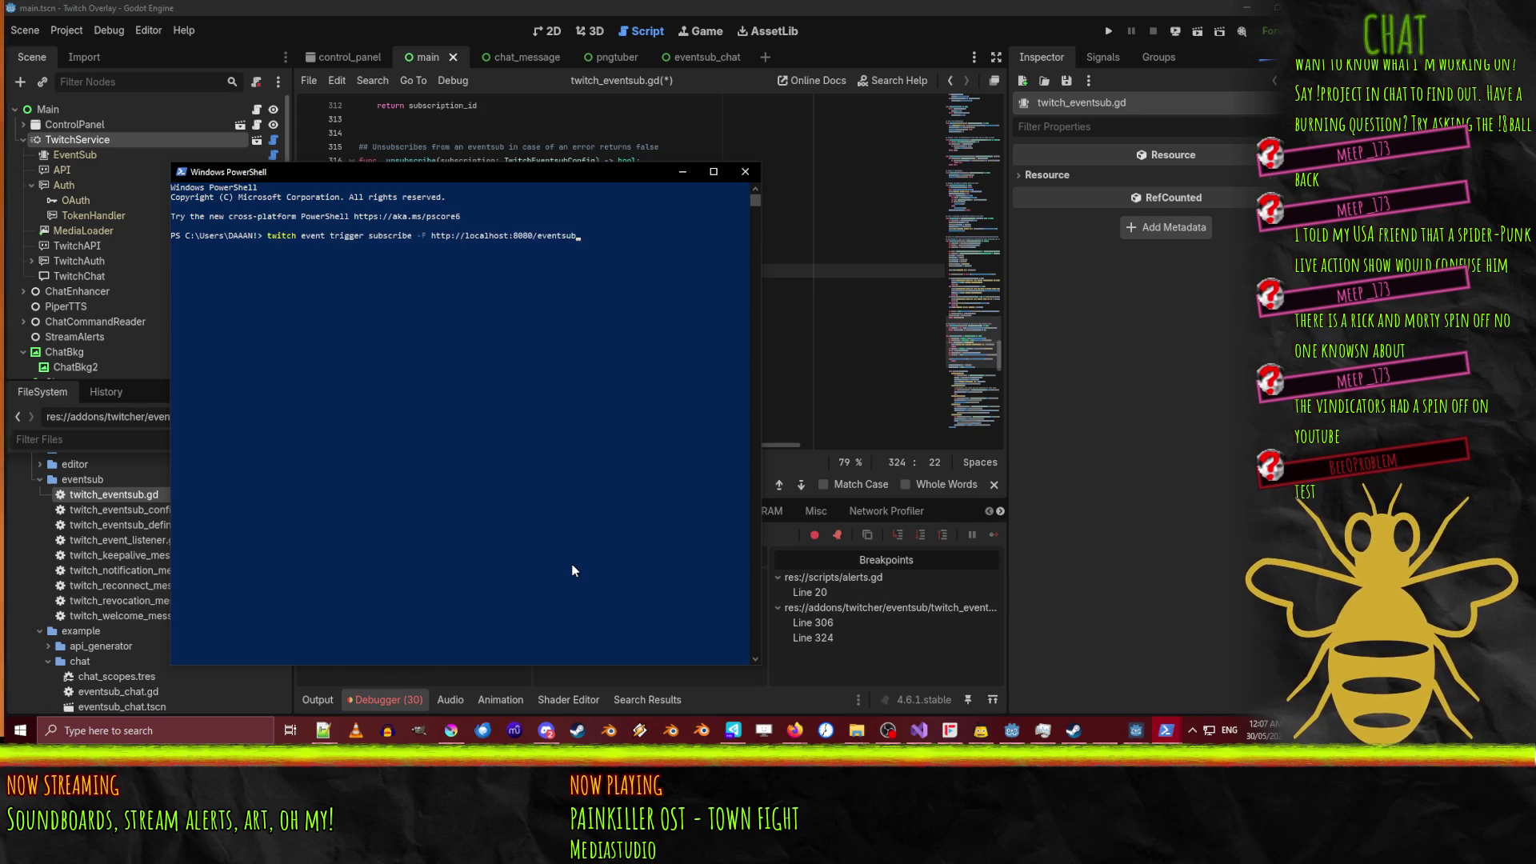
pyautogui.press('Up')
pyautogui.press('Up')
pyautogui.press('Up')
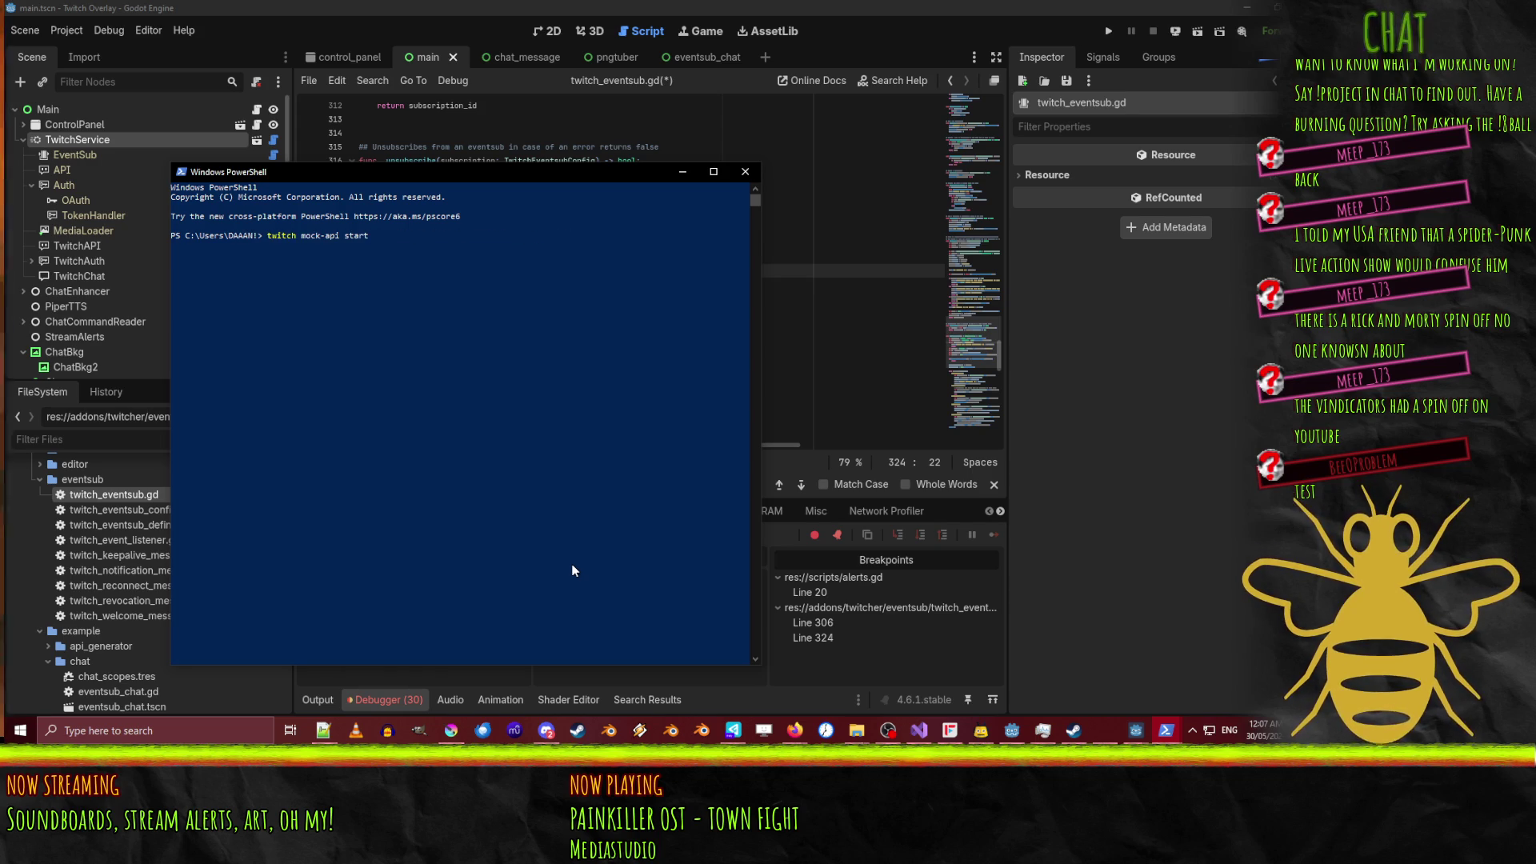
pyautogui.press('Return')
pyautogui.hotkey('alt', 'Tab')
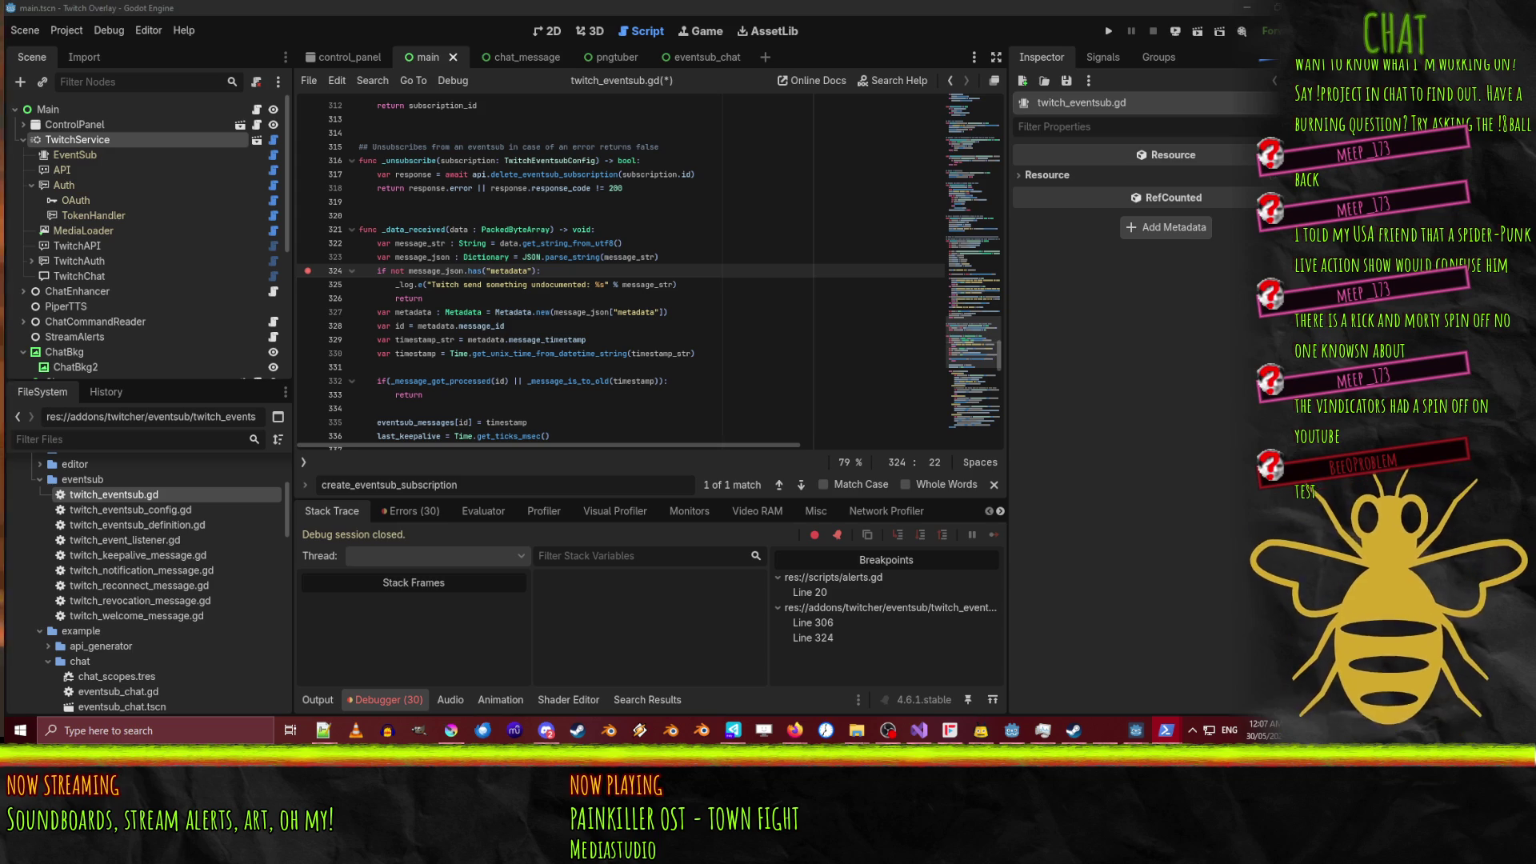
pyautogui.click(1040, 436)
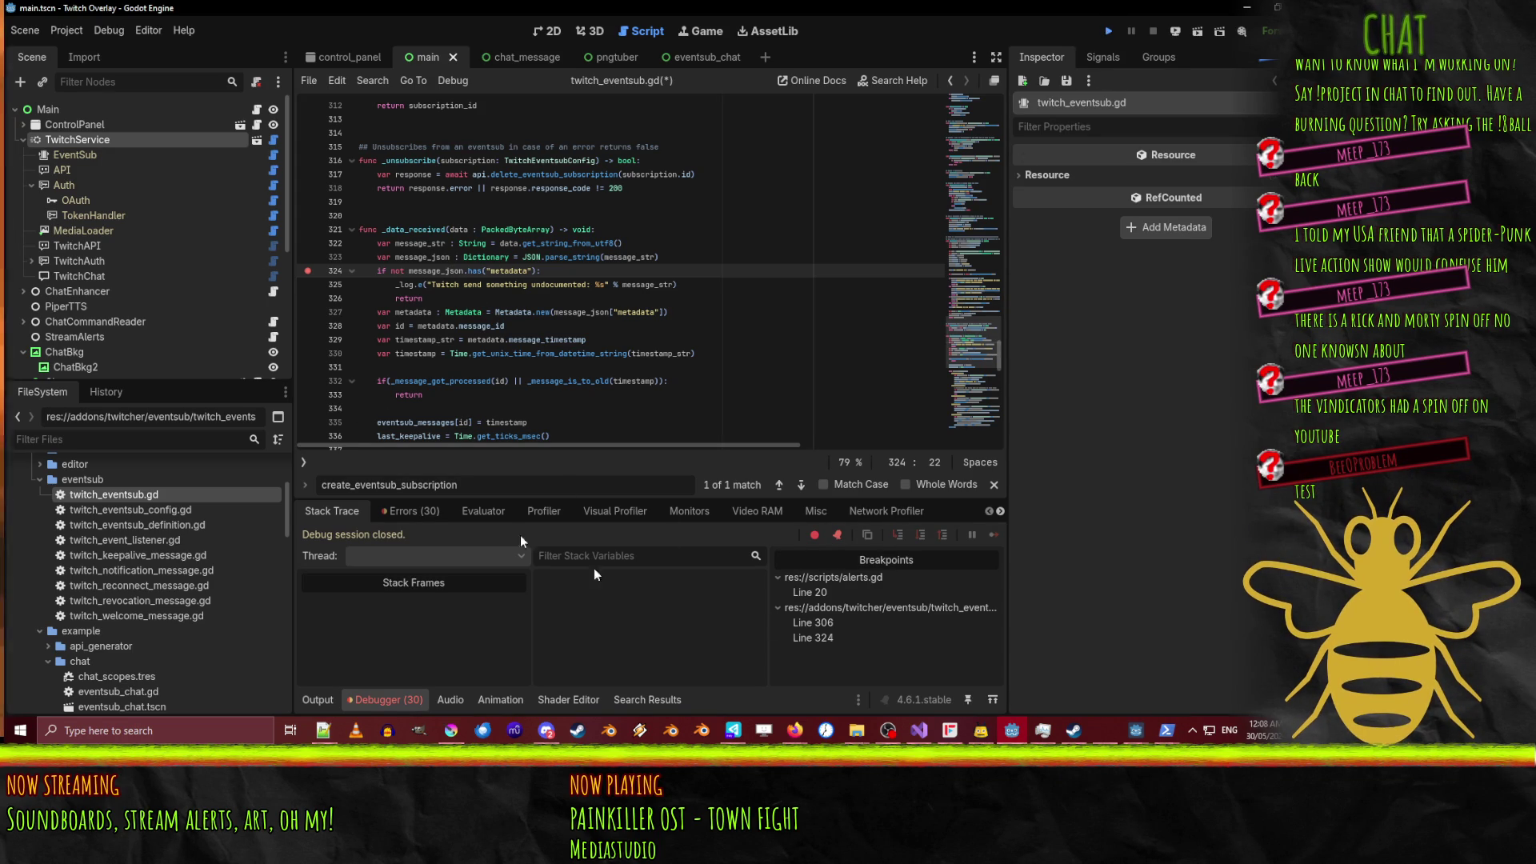
# Run the overlay project, resume past the first breakpoint, and return to twitch_eventsub.gd.
pyautogui.press('F5')
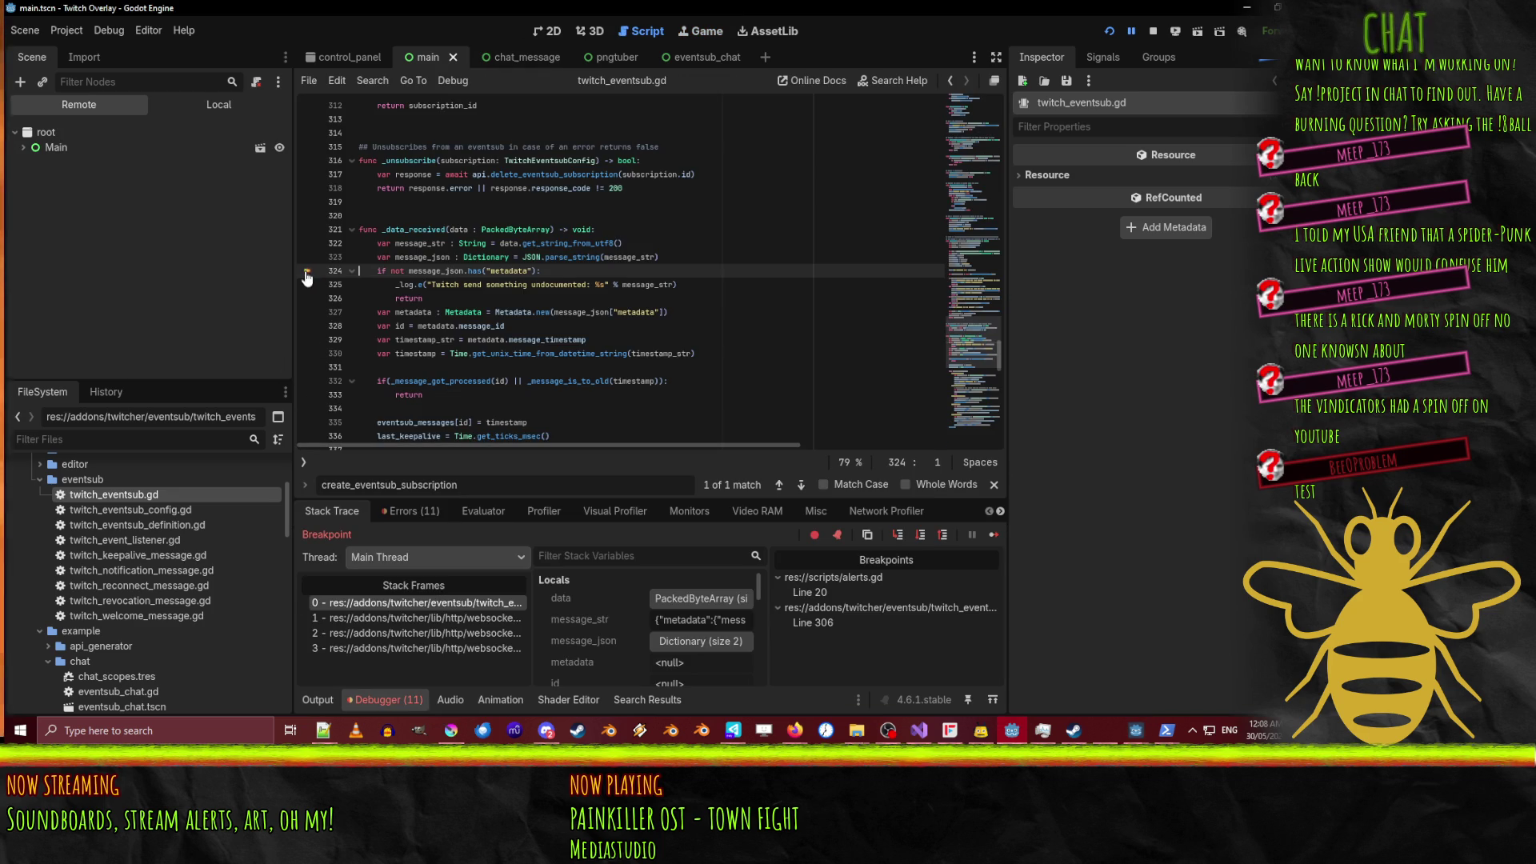
pyautogui.click(1131, 31)
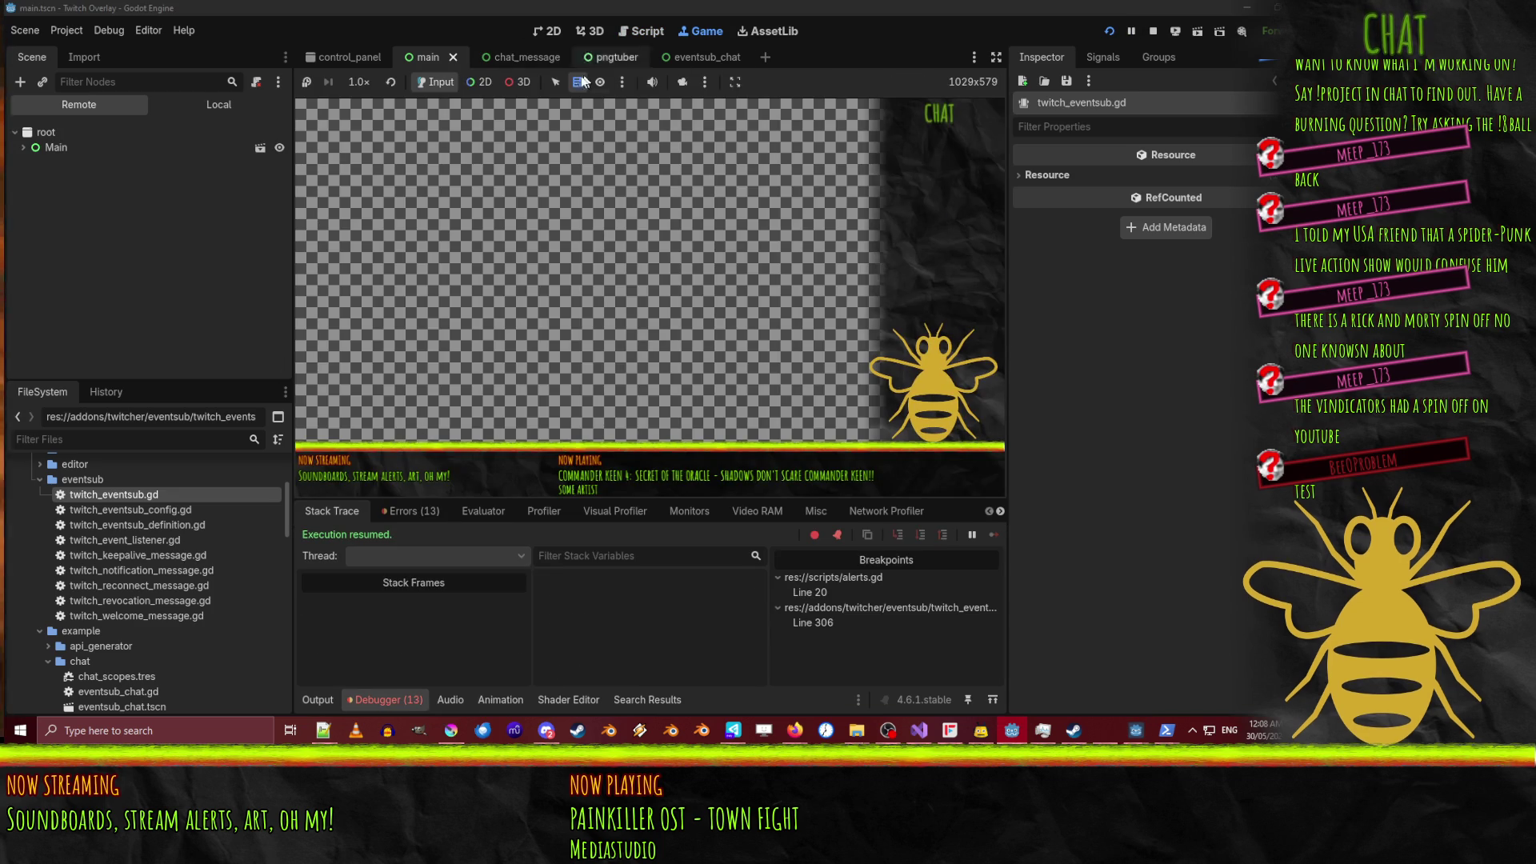
pyautogui.click(640, 30)
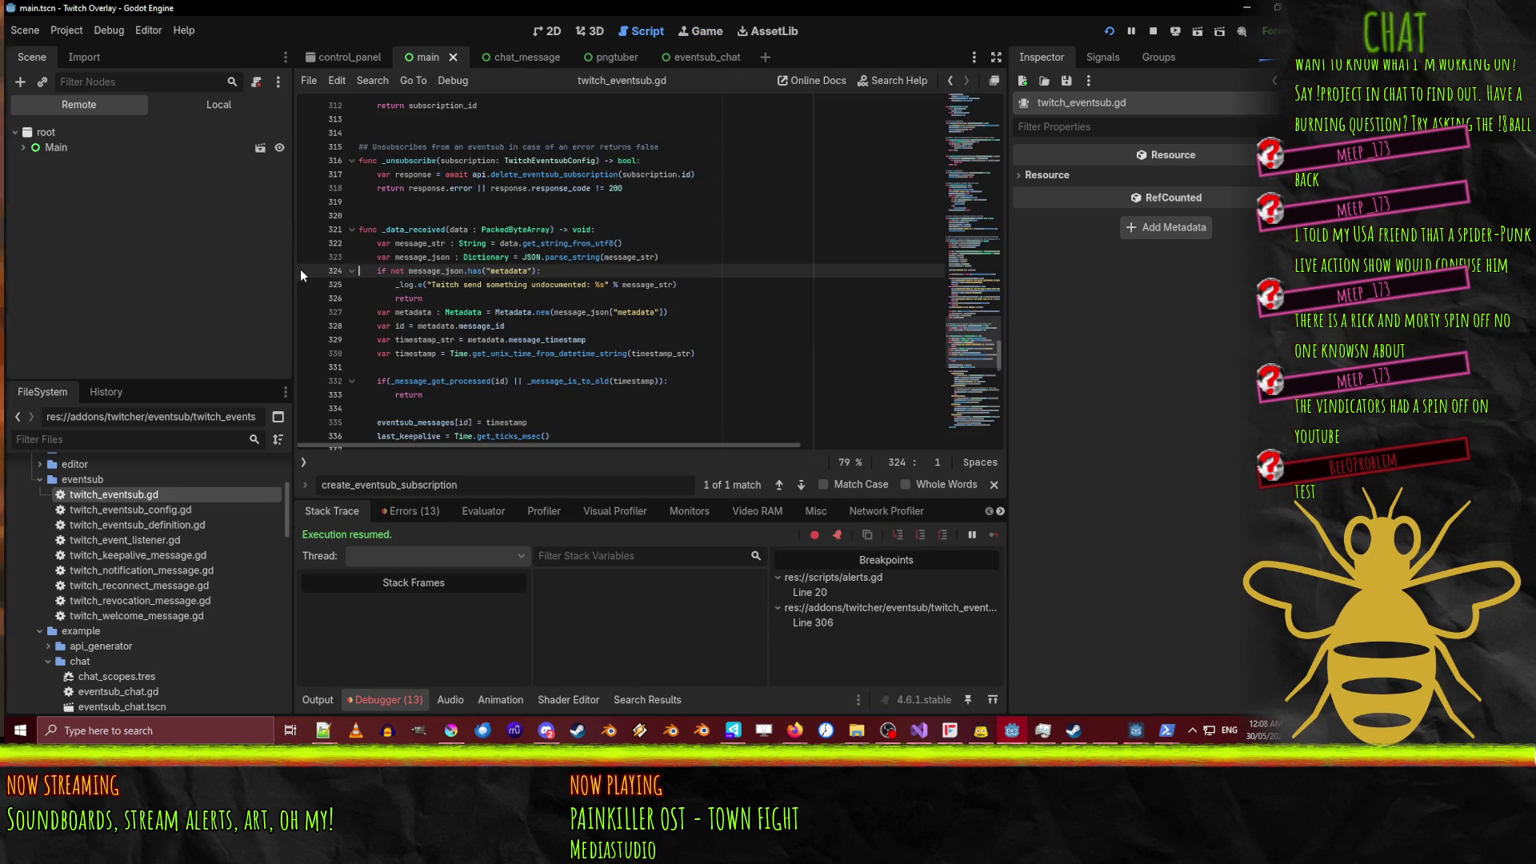
# Inspect the keepalive message_json caught at line 324 and resume the overlay.
pyautogui.click(1167, 731)
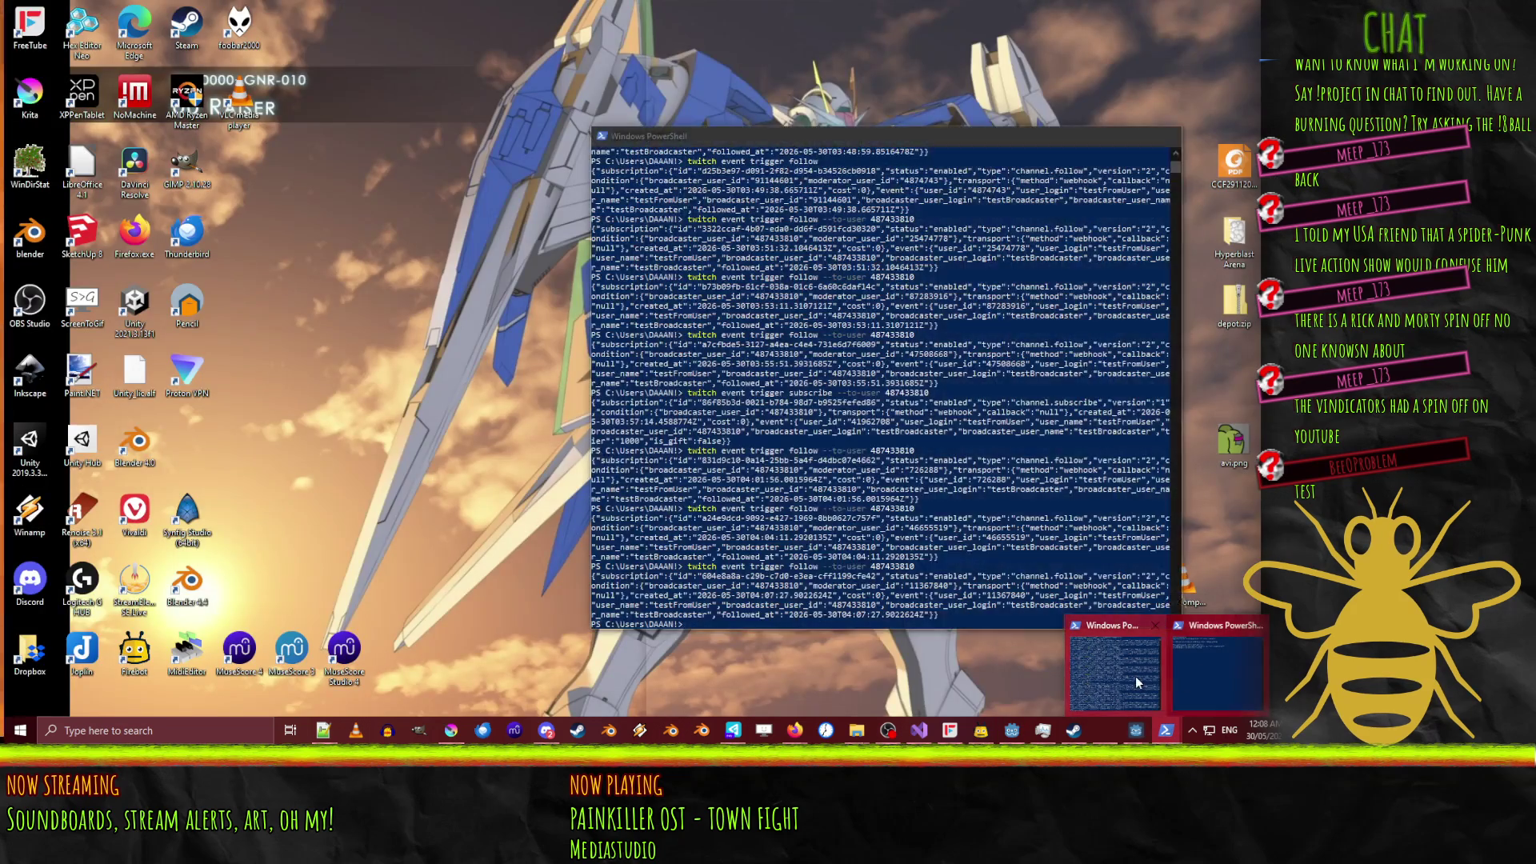
pyautogui.click(1136, 675)
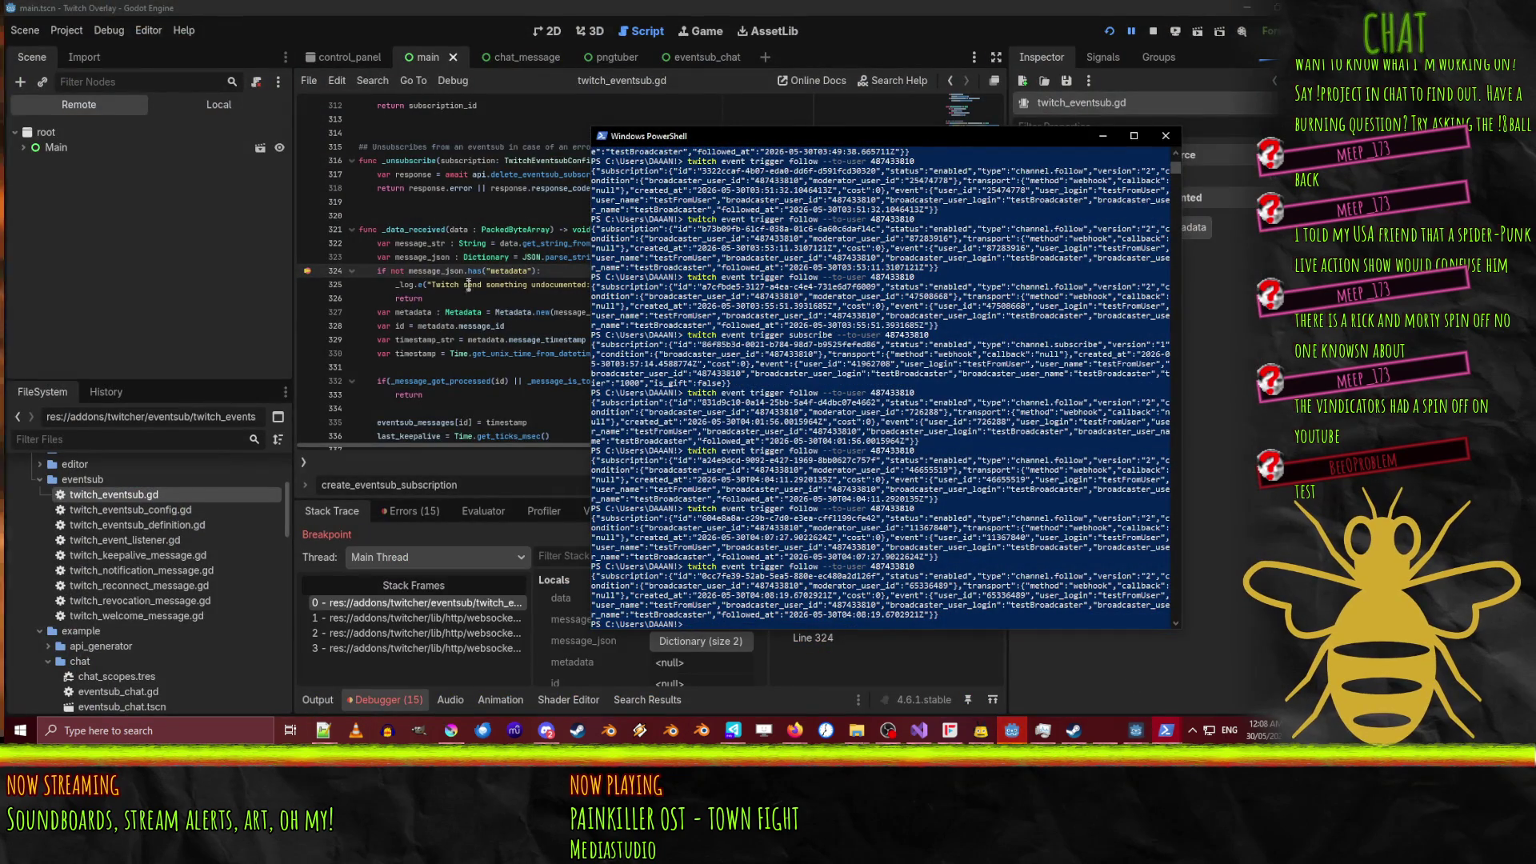
pyautogui.moveTo(430, 272)
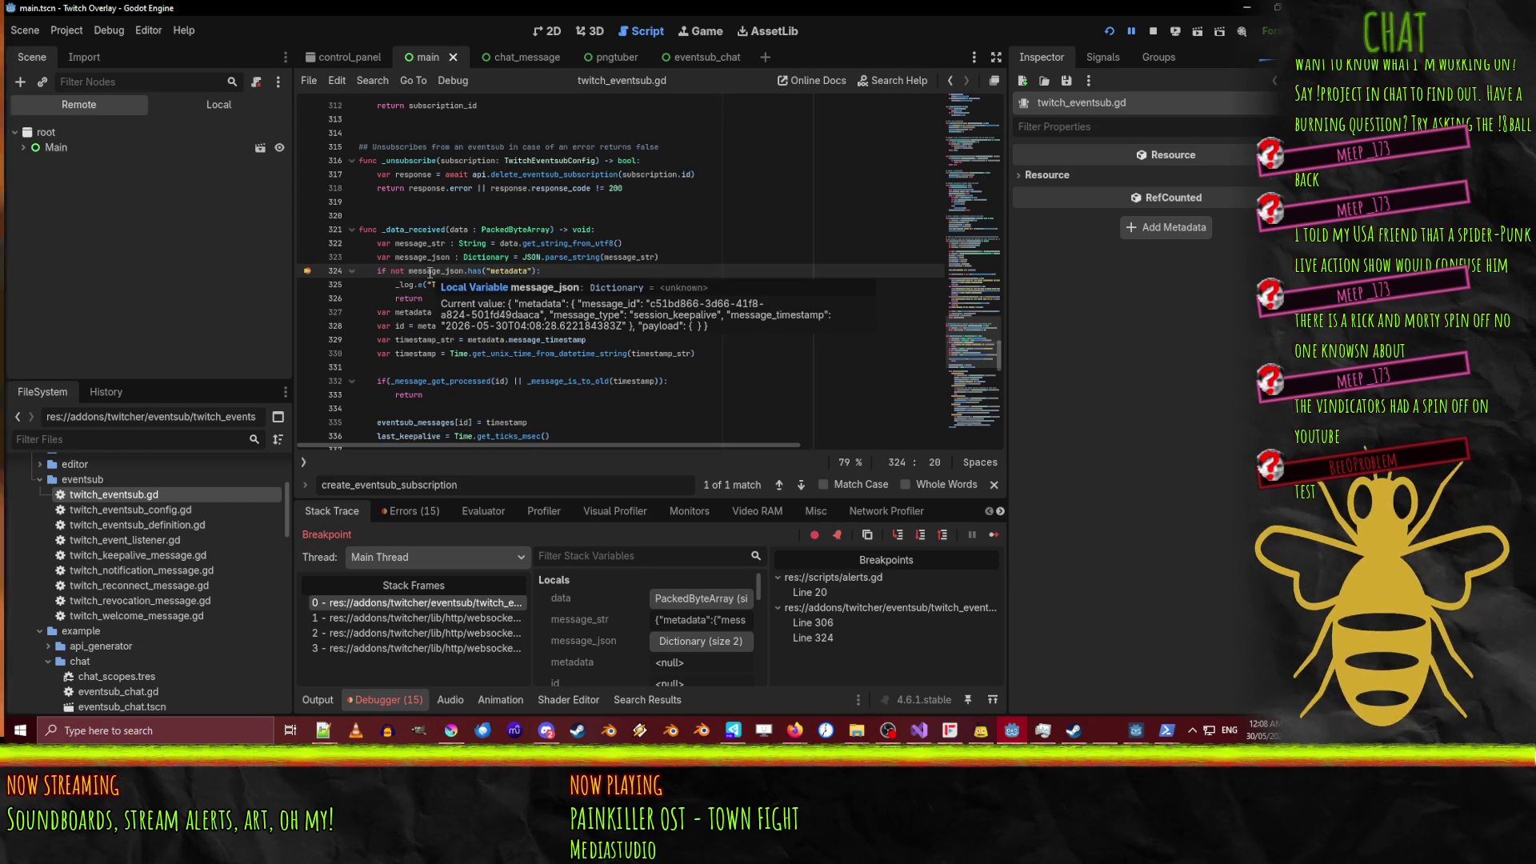
pyautogui.click(1134, 30)
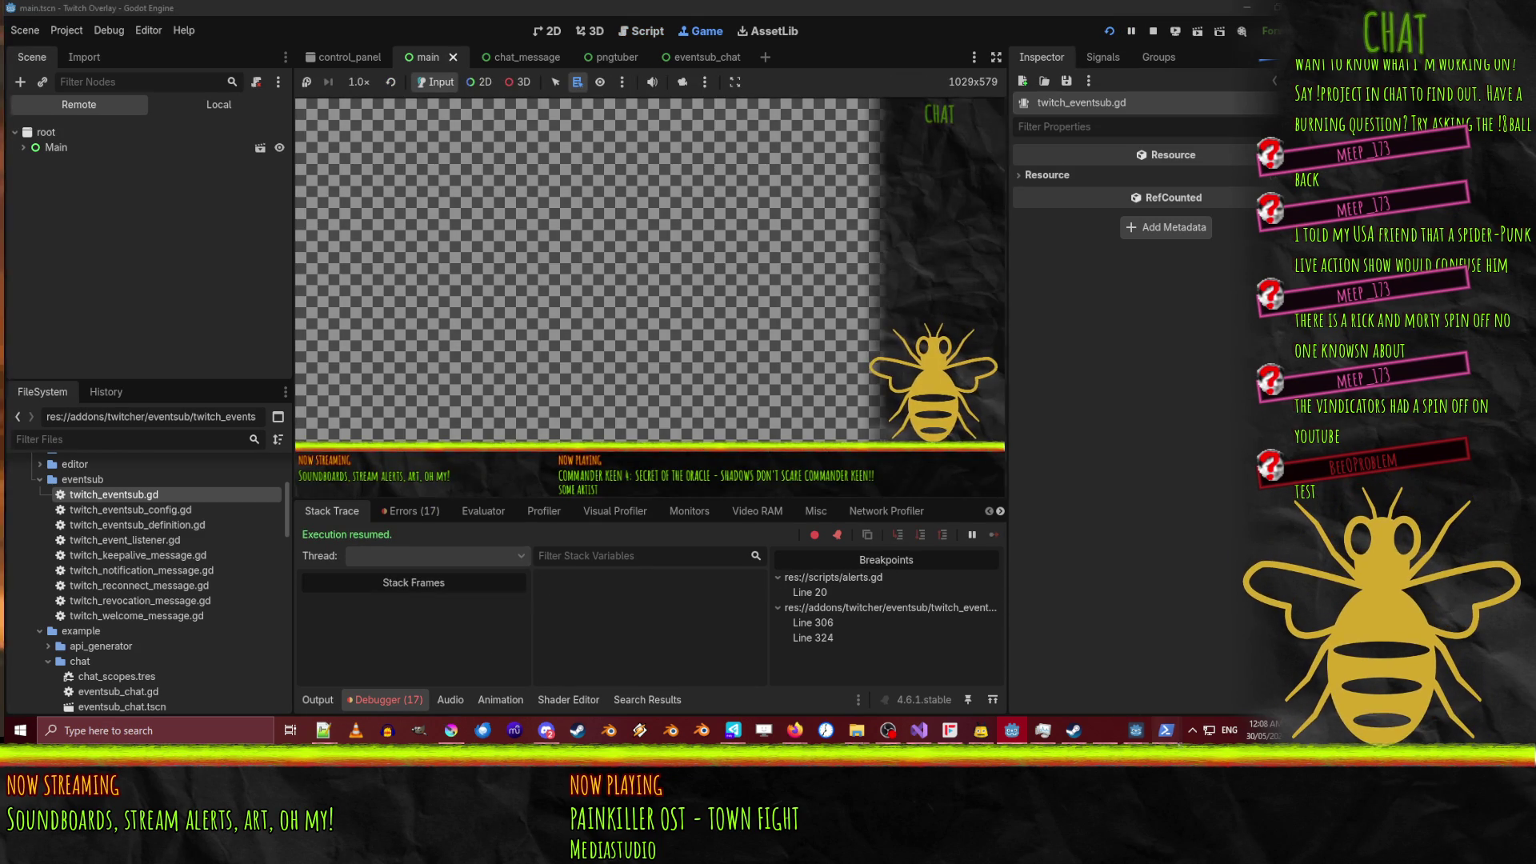
pyautogui.moveTo(1136, 730)
pyautogui.click(1101, 678)
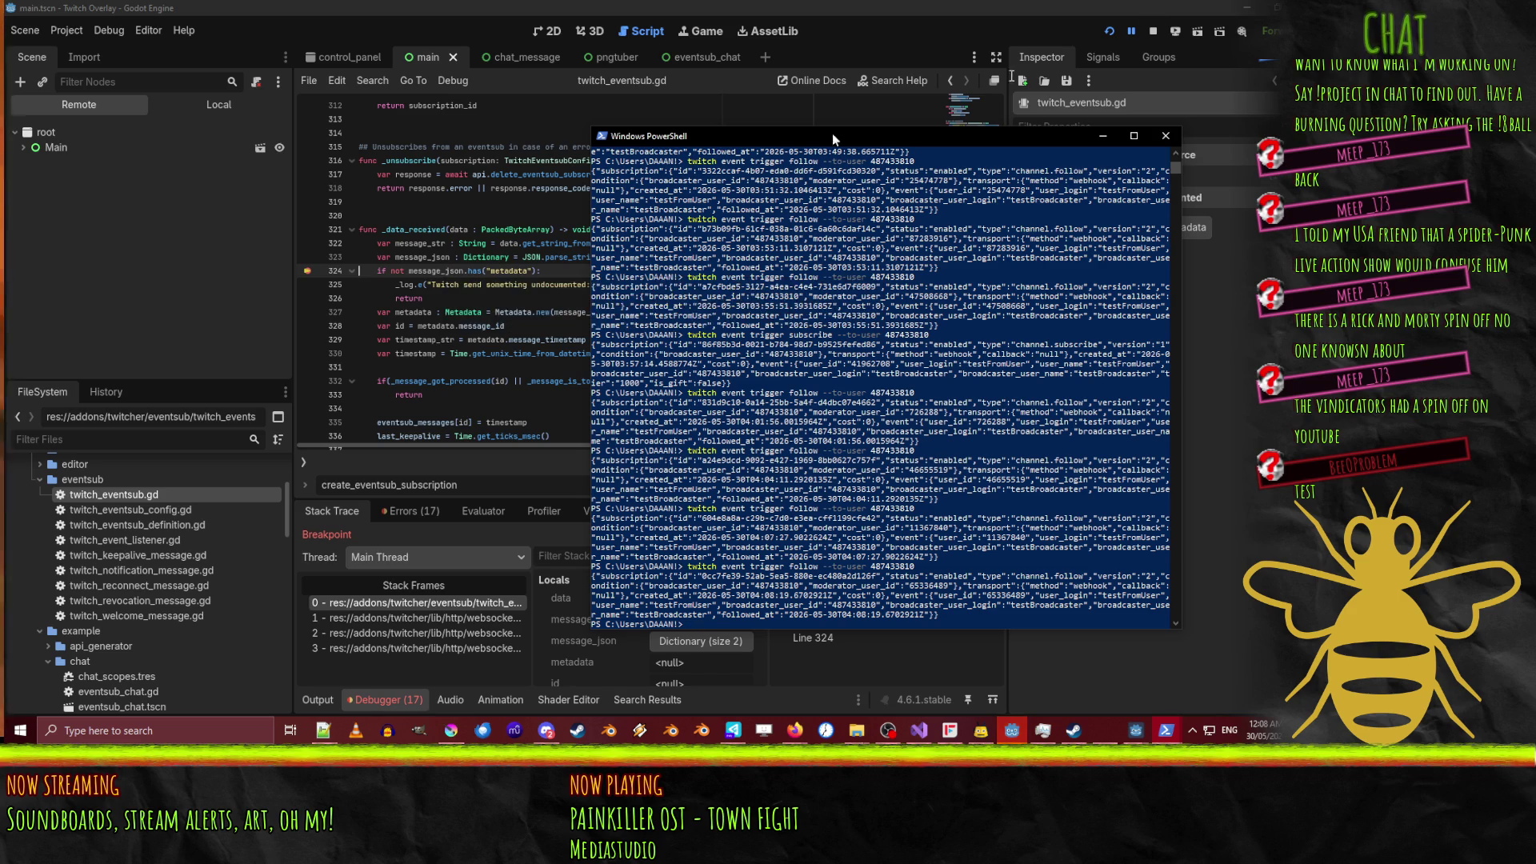
pyautogui.click(1131, 32)
pyautogui.click(1132, 32)
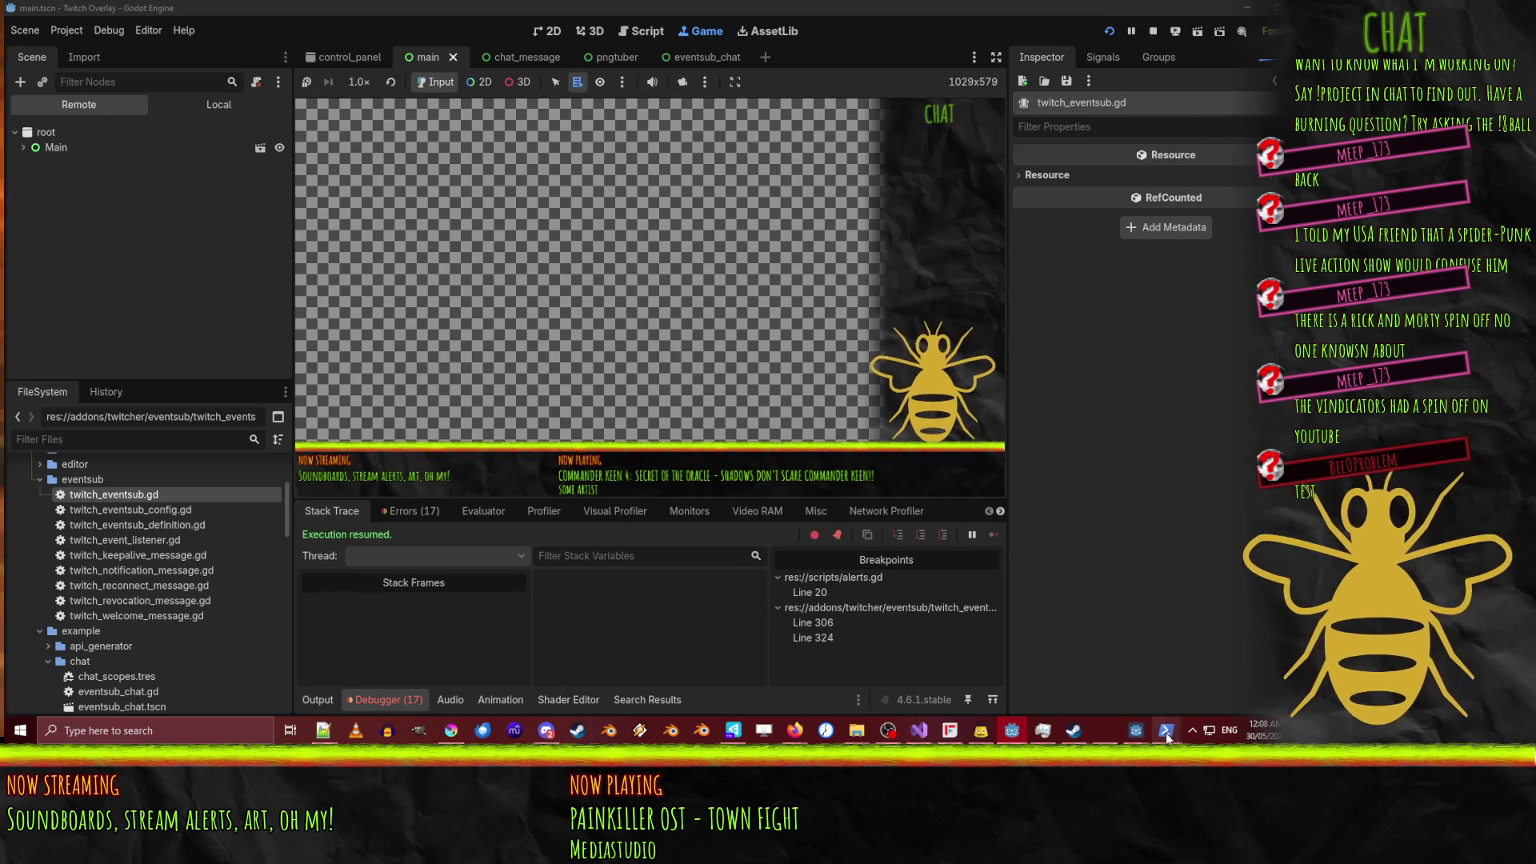
# Rerun the PowerShell follow trigger to send another test follow event.
pyautogui.moveTo(1166, 730)
pyautogui.click(1115, 680)
pyautogui.press('Up')
pyautogui.press('Return')
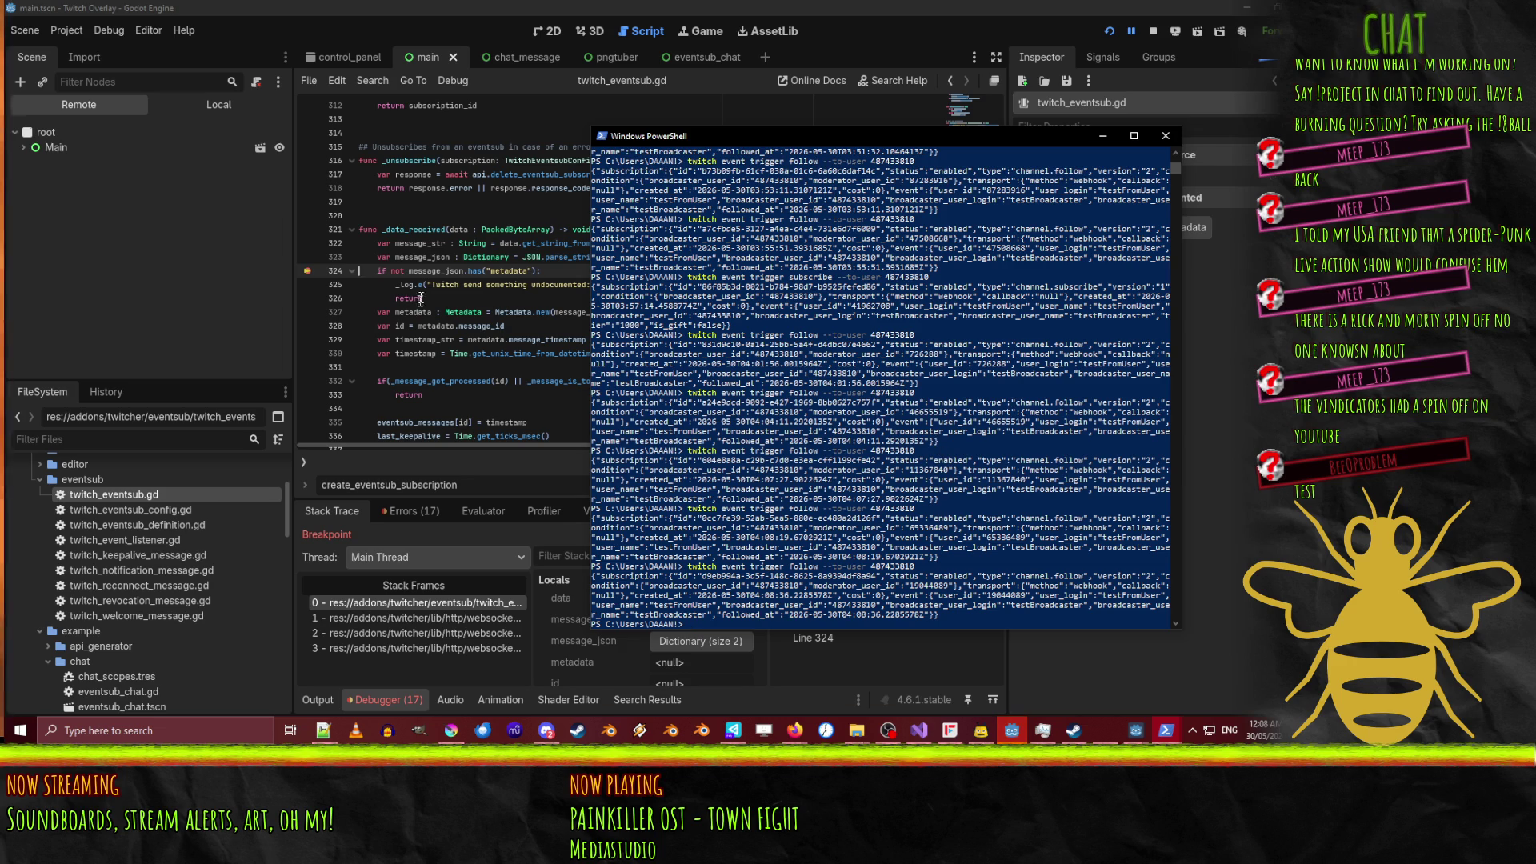
pyautogui.click(478, 310)
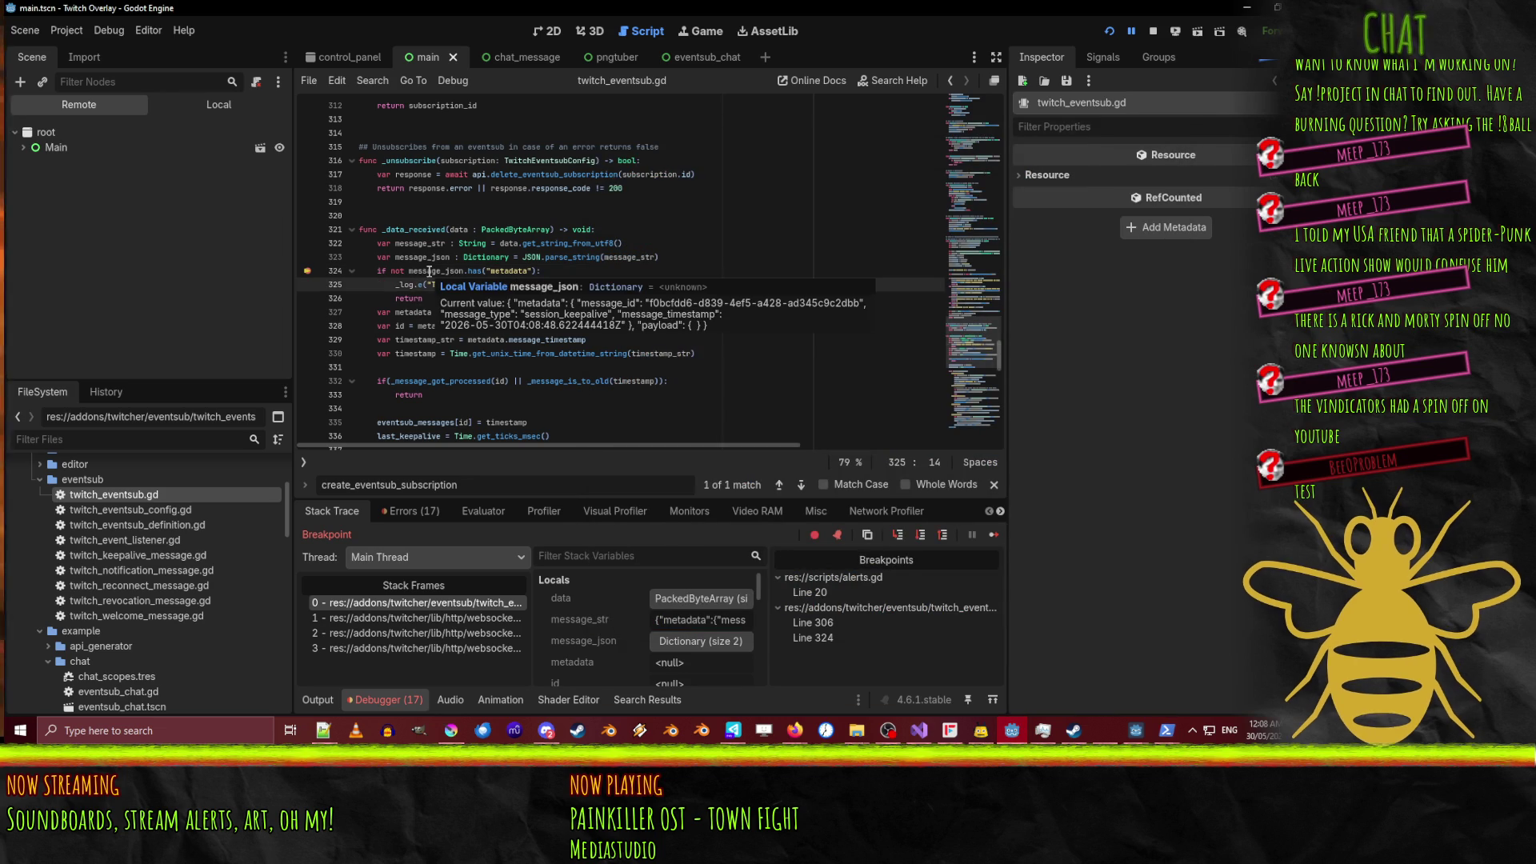
# Check message_json, remove the line-324 breakpoint, and let the overlay continue.
pyautogui.press('Right')
pyautogui.press('Right')
pyautogui.press('Right')
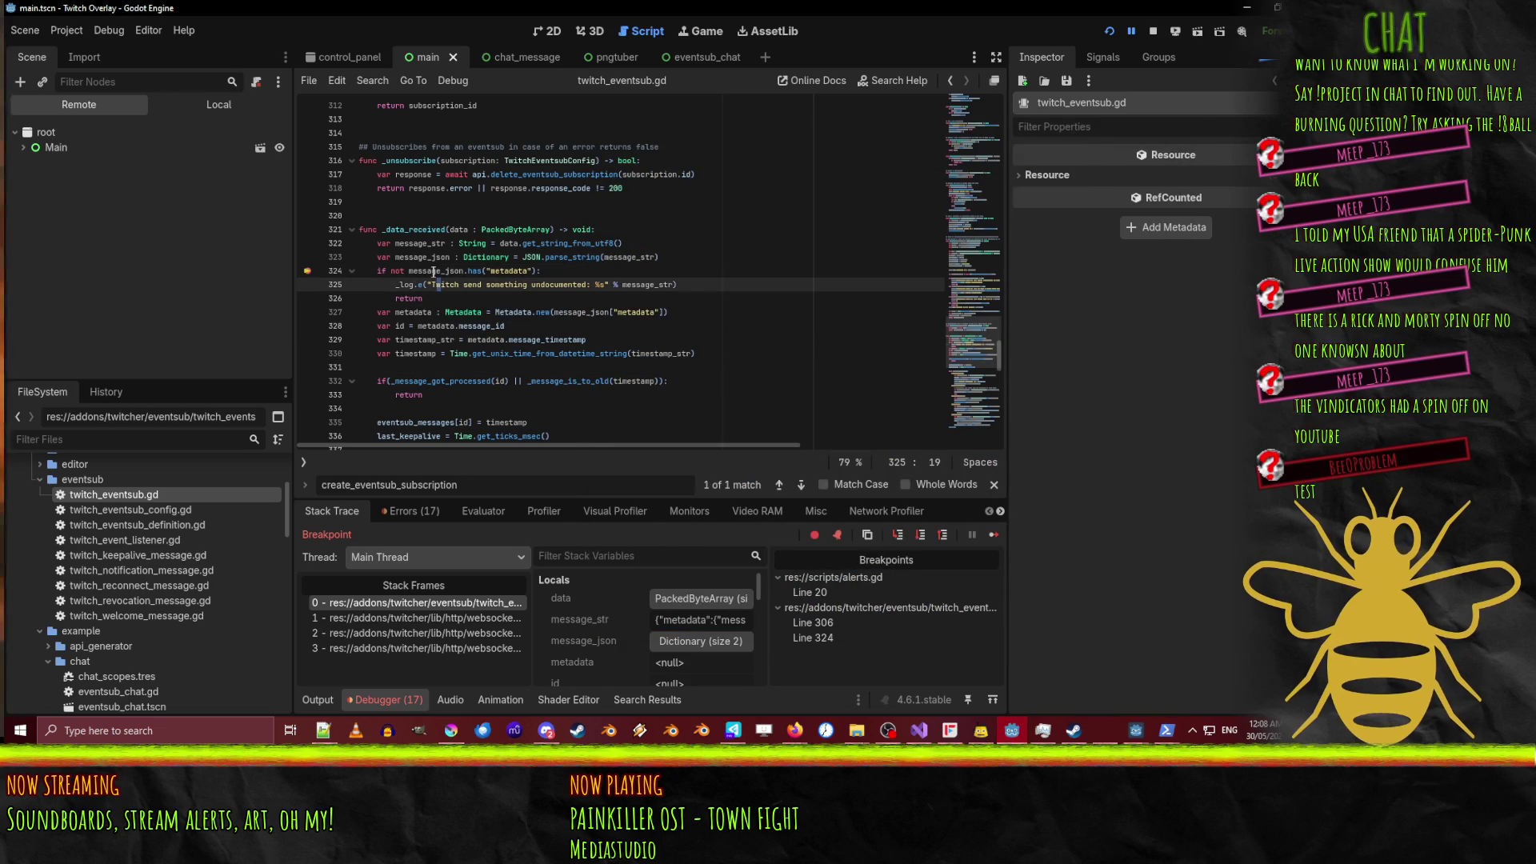
pyautogui.moveTo(433, 272)
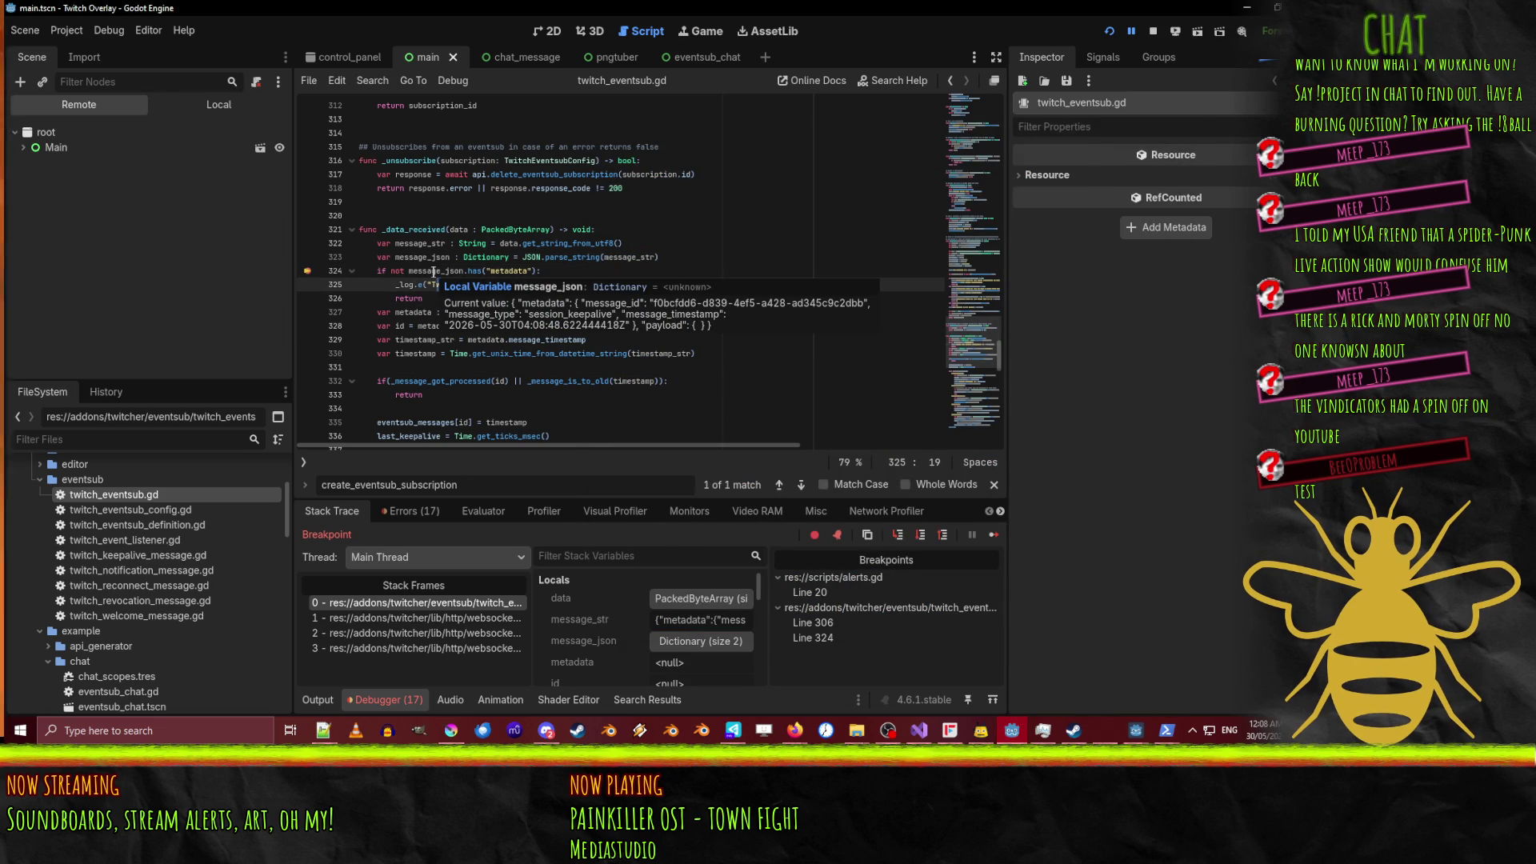
pyautogui.click(307, 270)
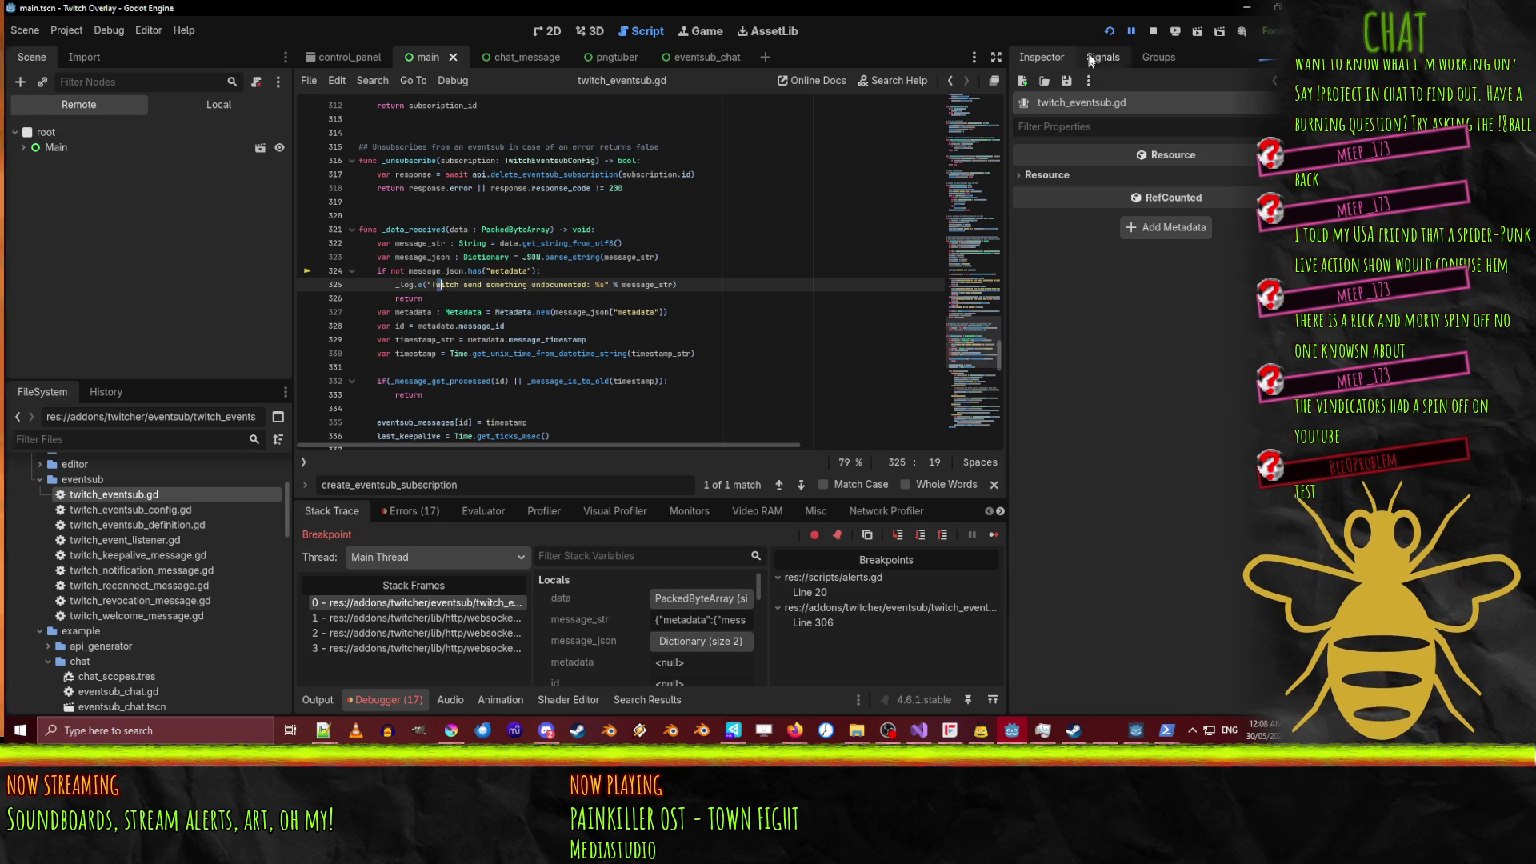
pyautogui.click(1131, 32)
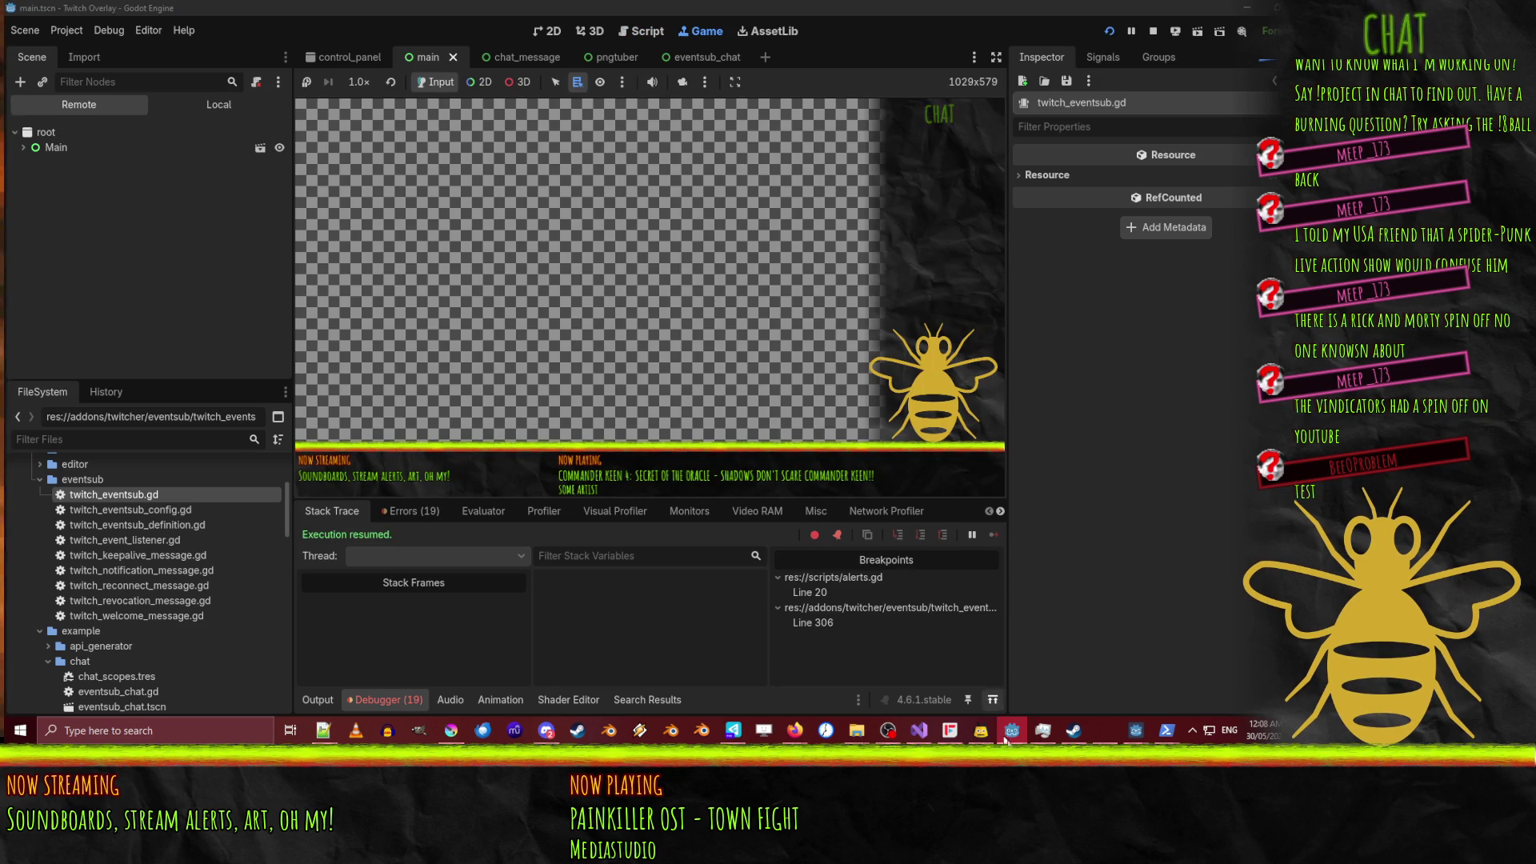
pyautogui.moveTo(1016, 734)
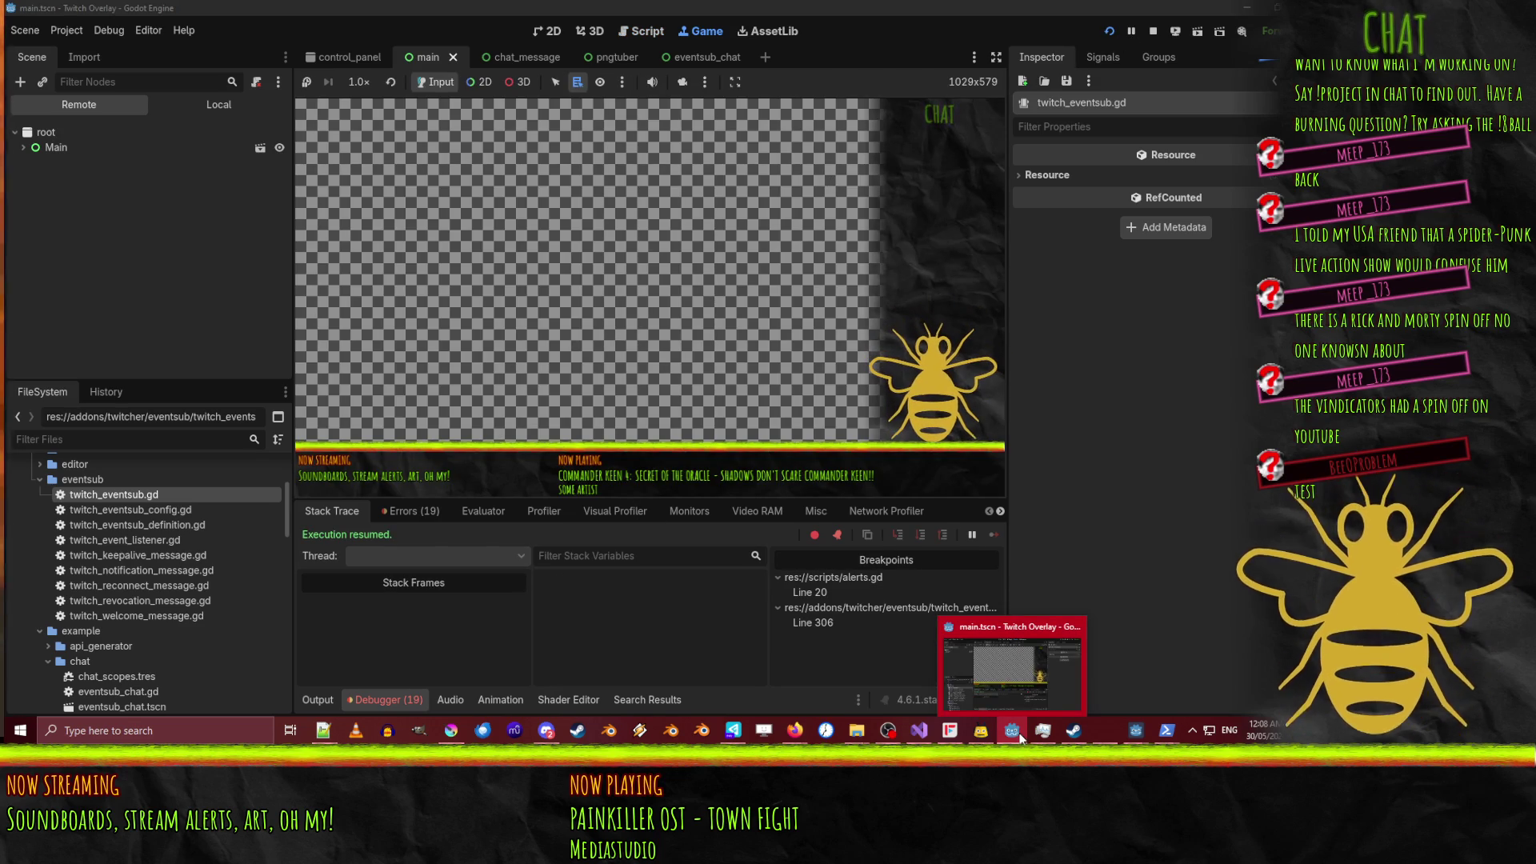
pyautogui.moveTo(1168, 732)
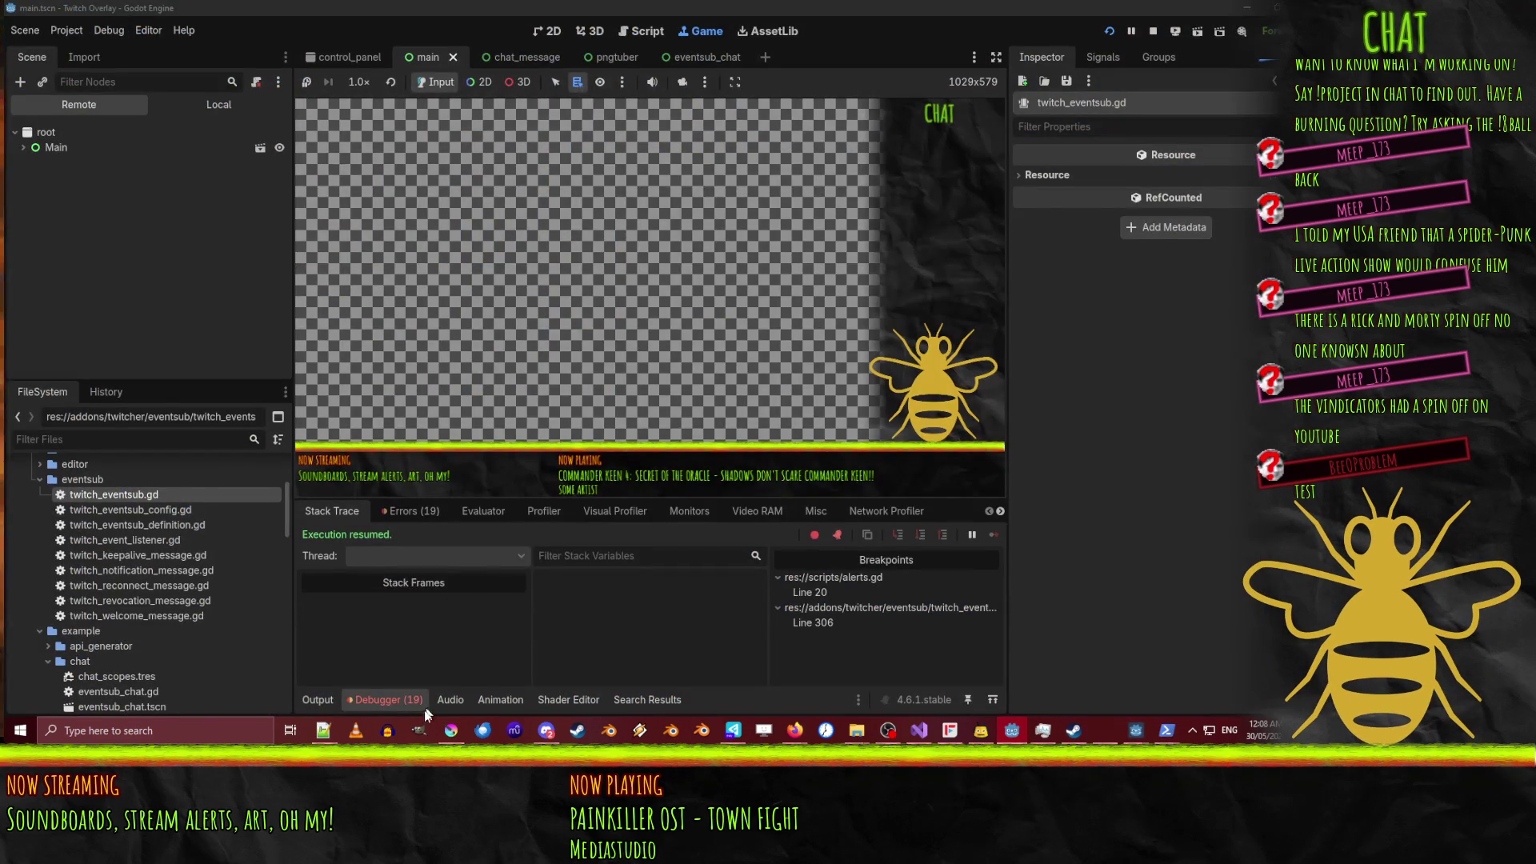
# Check the follow and chat subscriptions in the Output log, then stop the overlay.
pyautogui.click(318, 699)
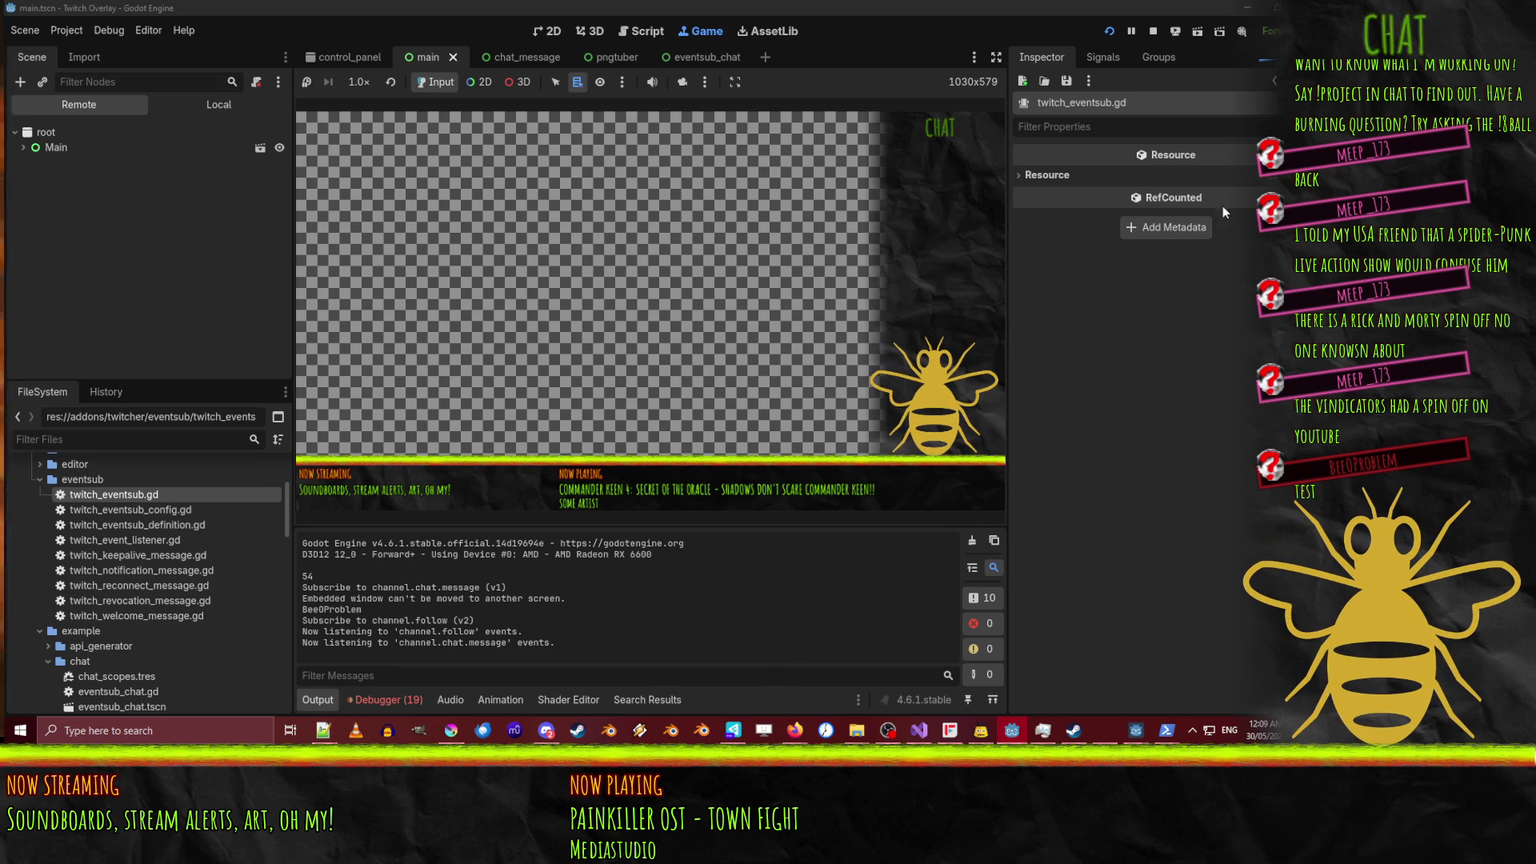
pyautogui.click(1157, 37)
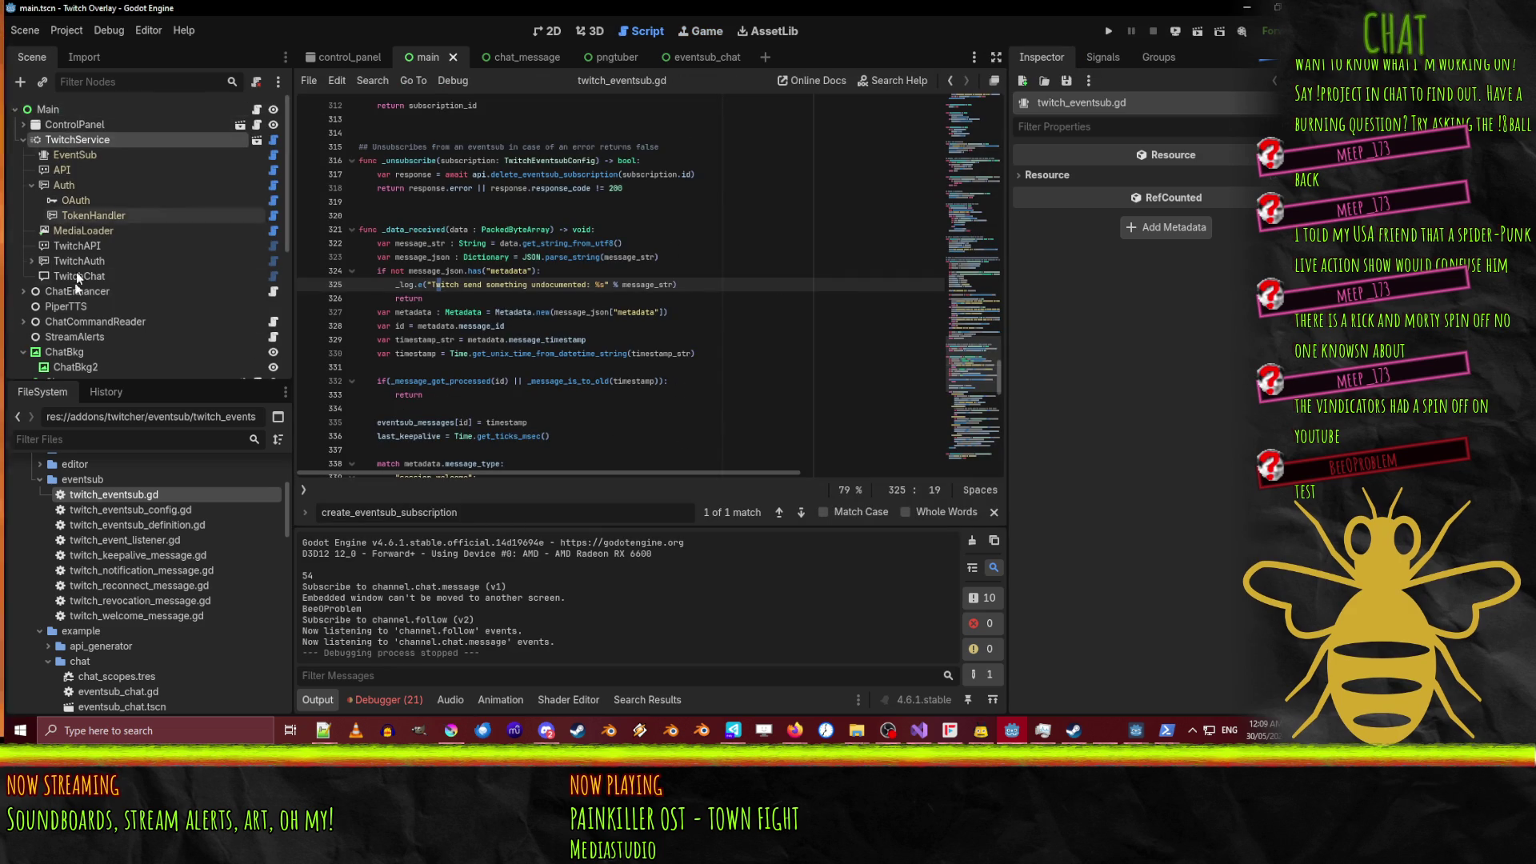
# Set the TwitchChat node's Process Mode to Disabled and turn off Subscribe on Ready.
pyautogui.click(87, 337)
pyautogui.click(88, 321)
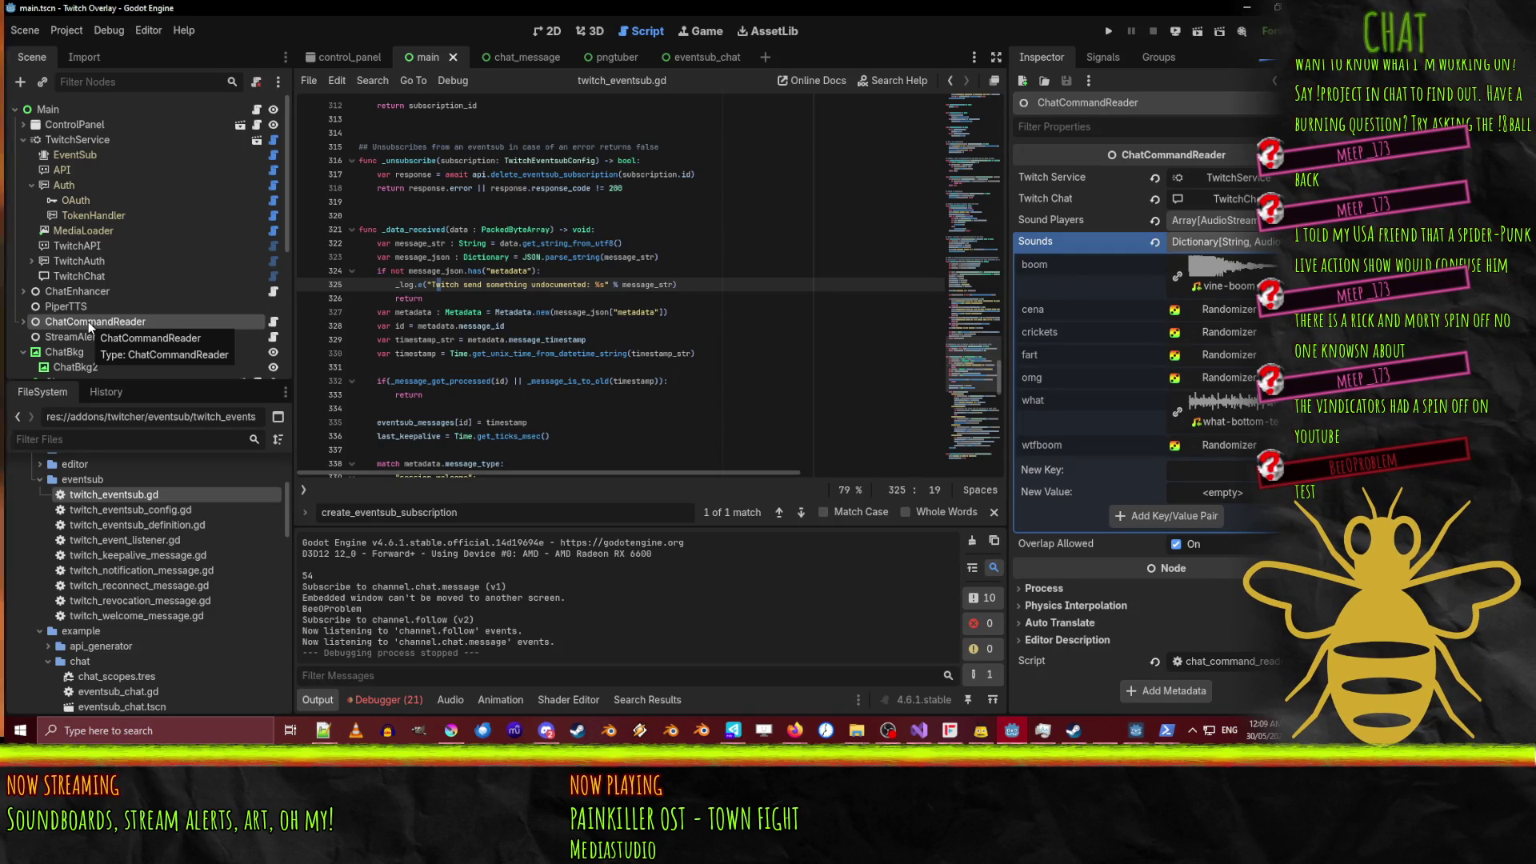
pyautogui.click(90, 276)
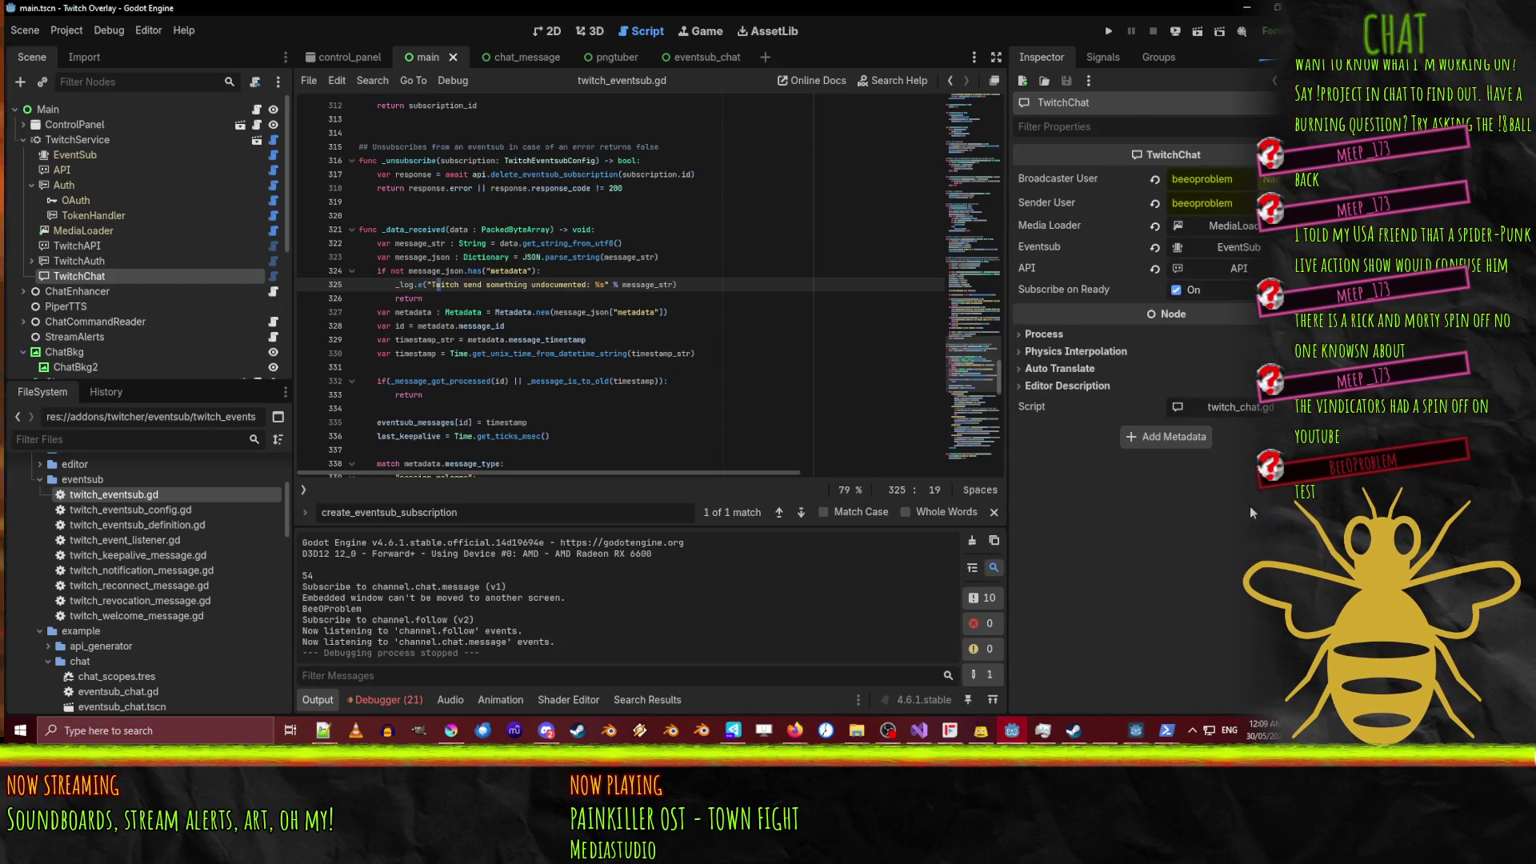
pyautogui.click(1037, 335)
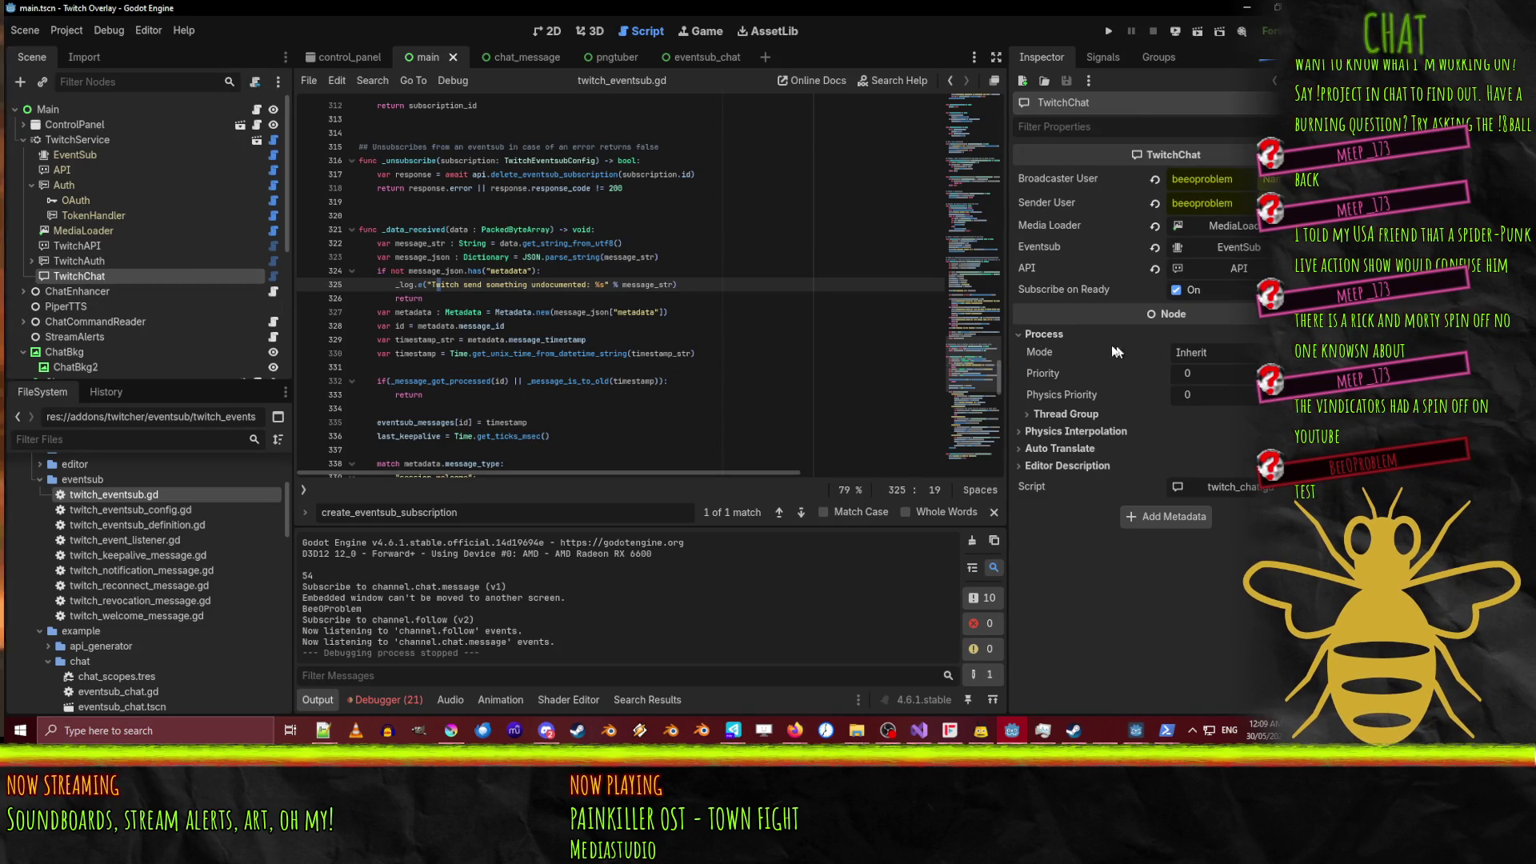
pyautogui.click(1222, 349)
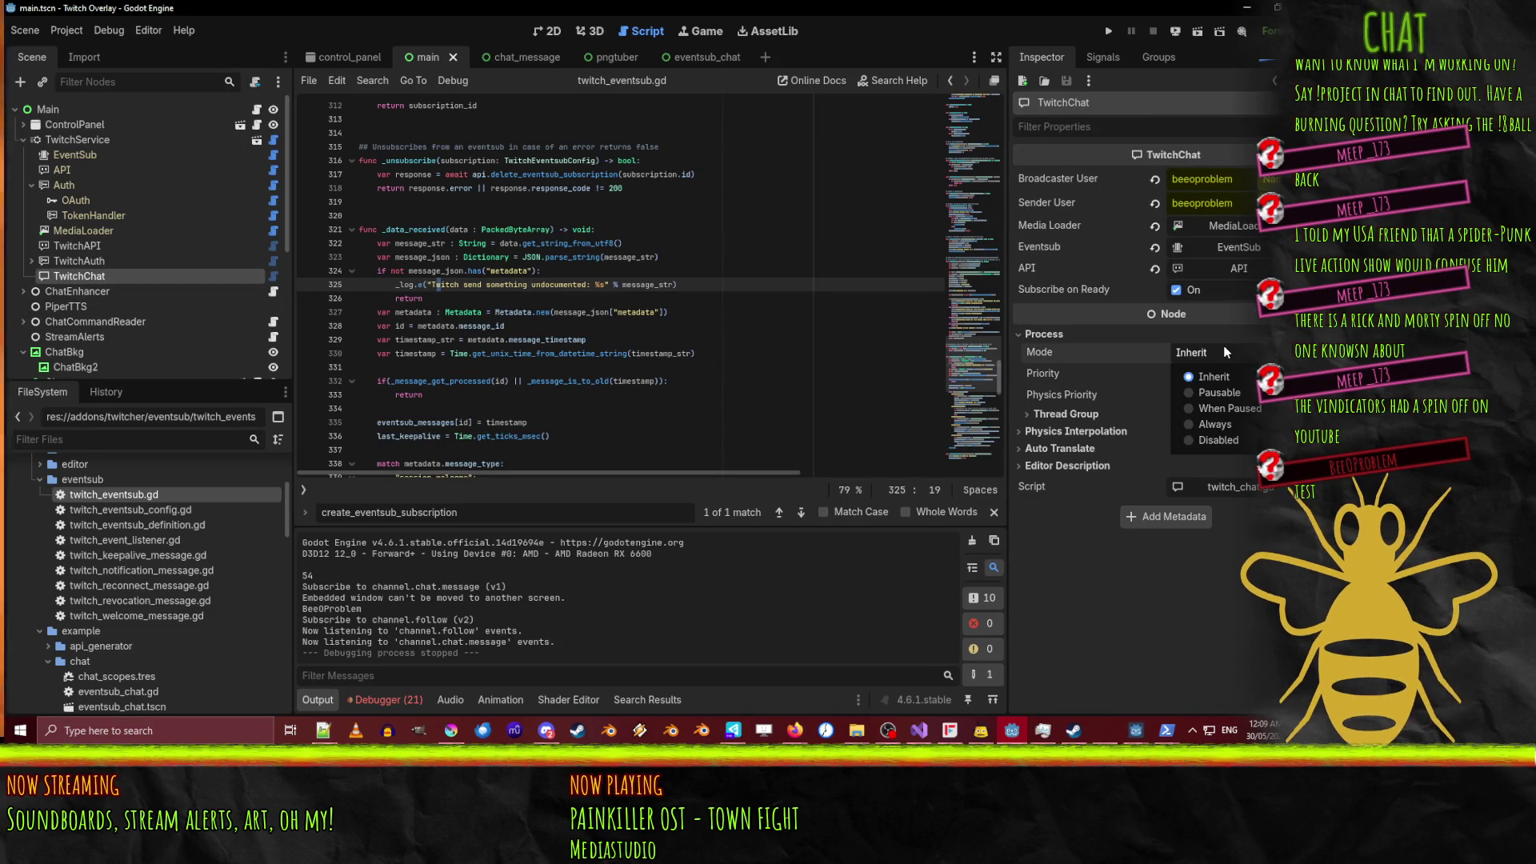
pyautogui.click(1211, 439)
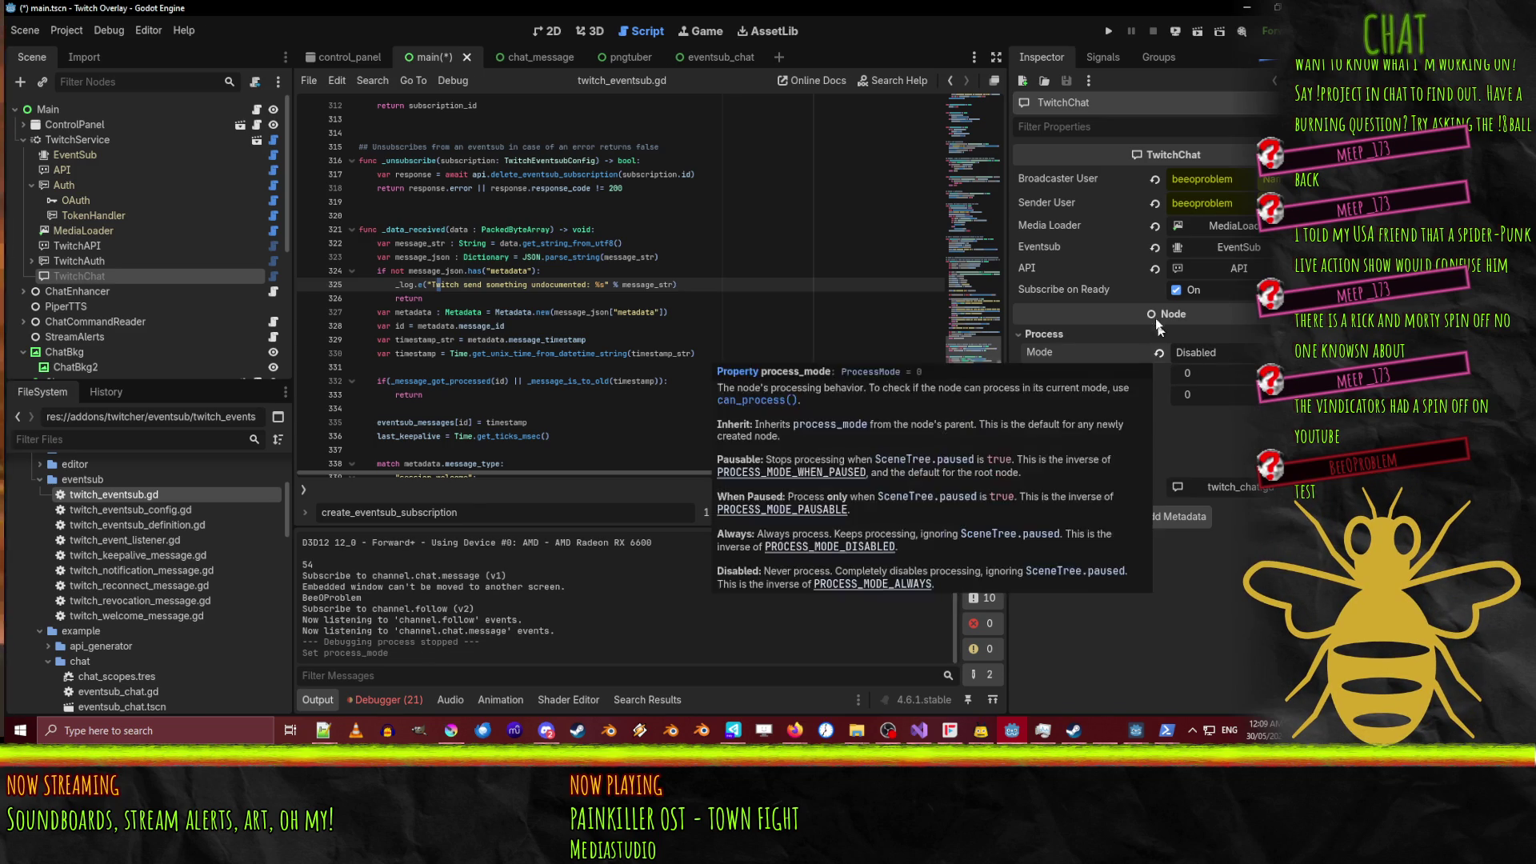
pyautogui.click(1176, 290)
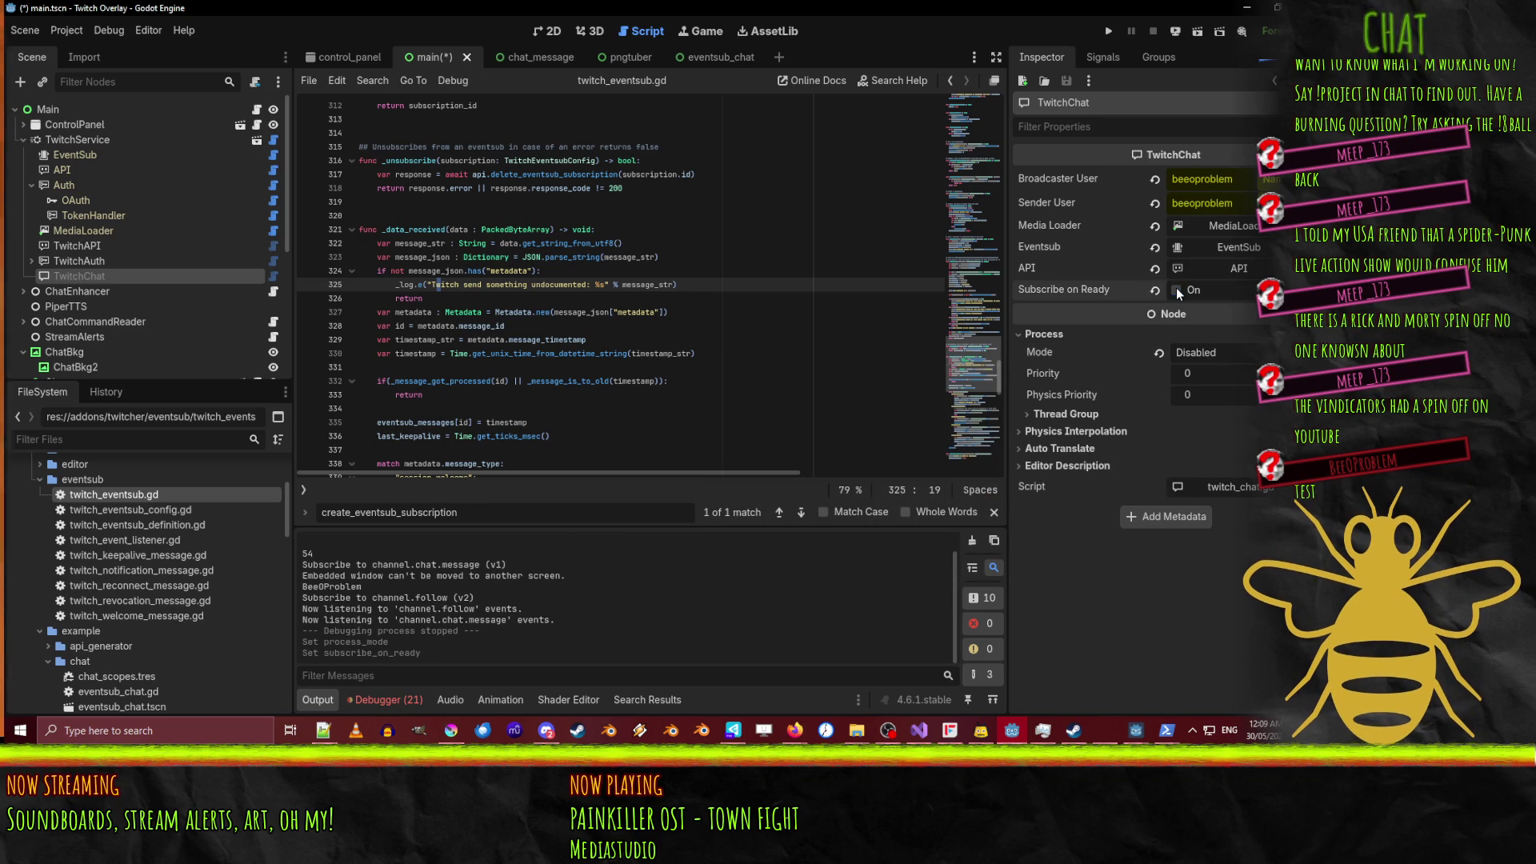
# Rerun the overlay, fire 'twitch event trigger follow' again, and return to twitch_eventsub.gd.
pyautogui.click(1111, 32)
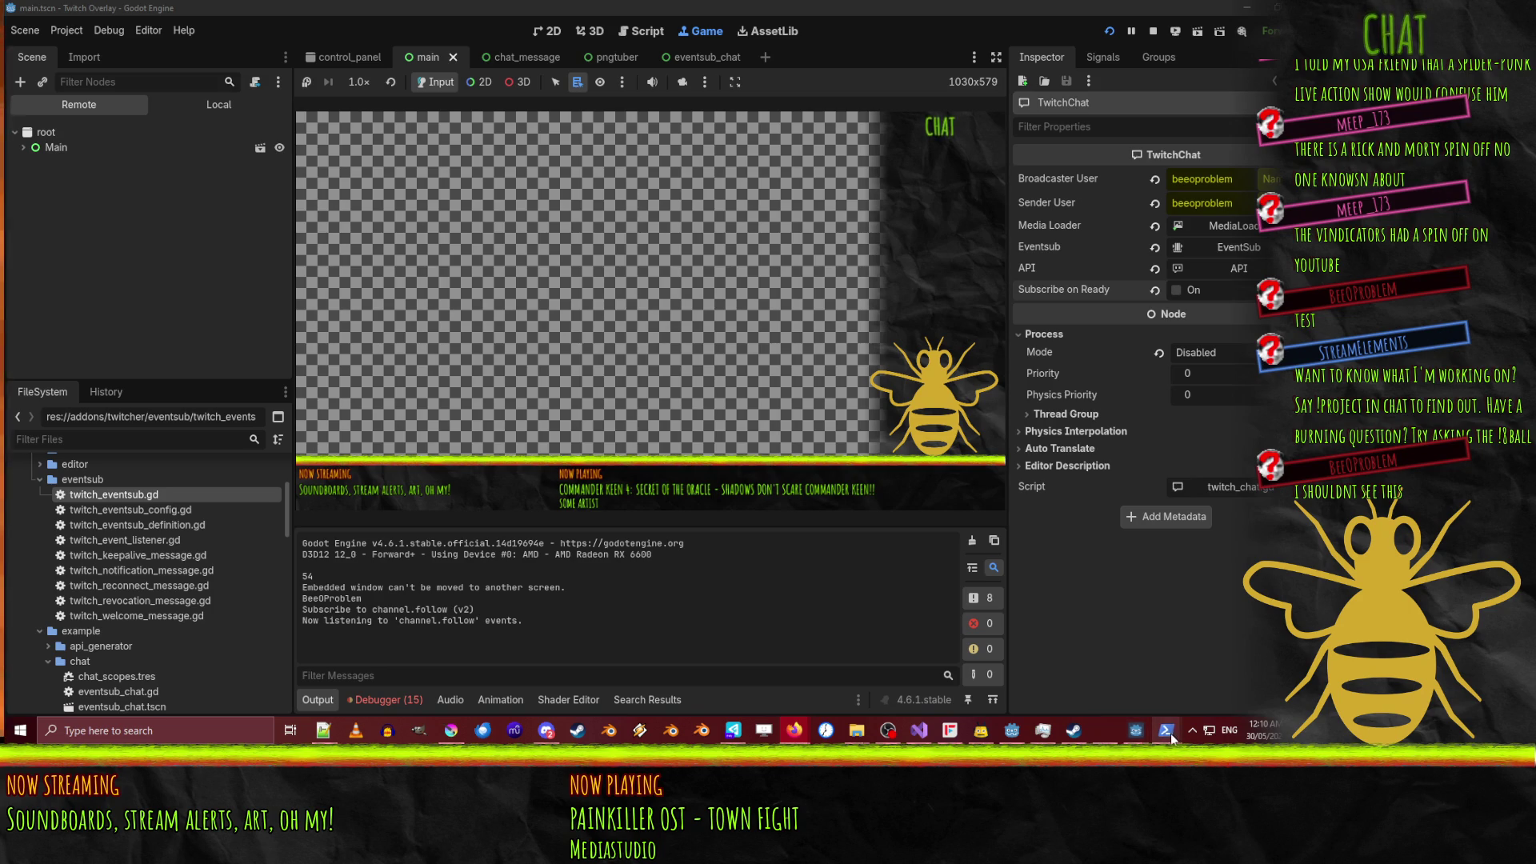
pyautogui.moveTo(1168, 734)
pyautogui.click(1123, 656)
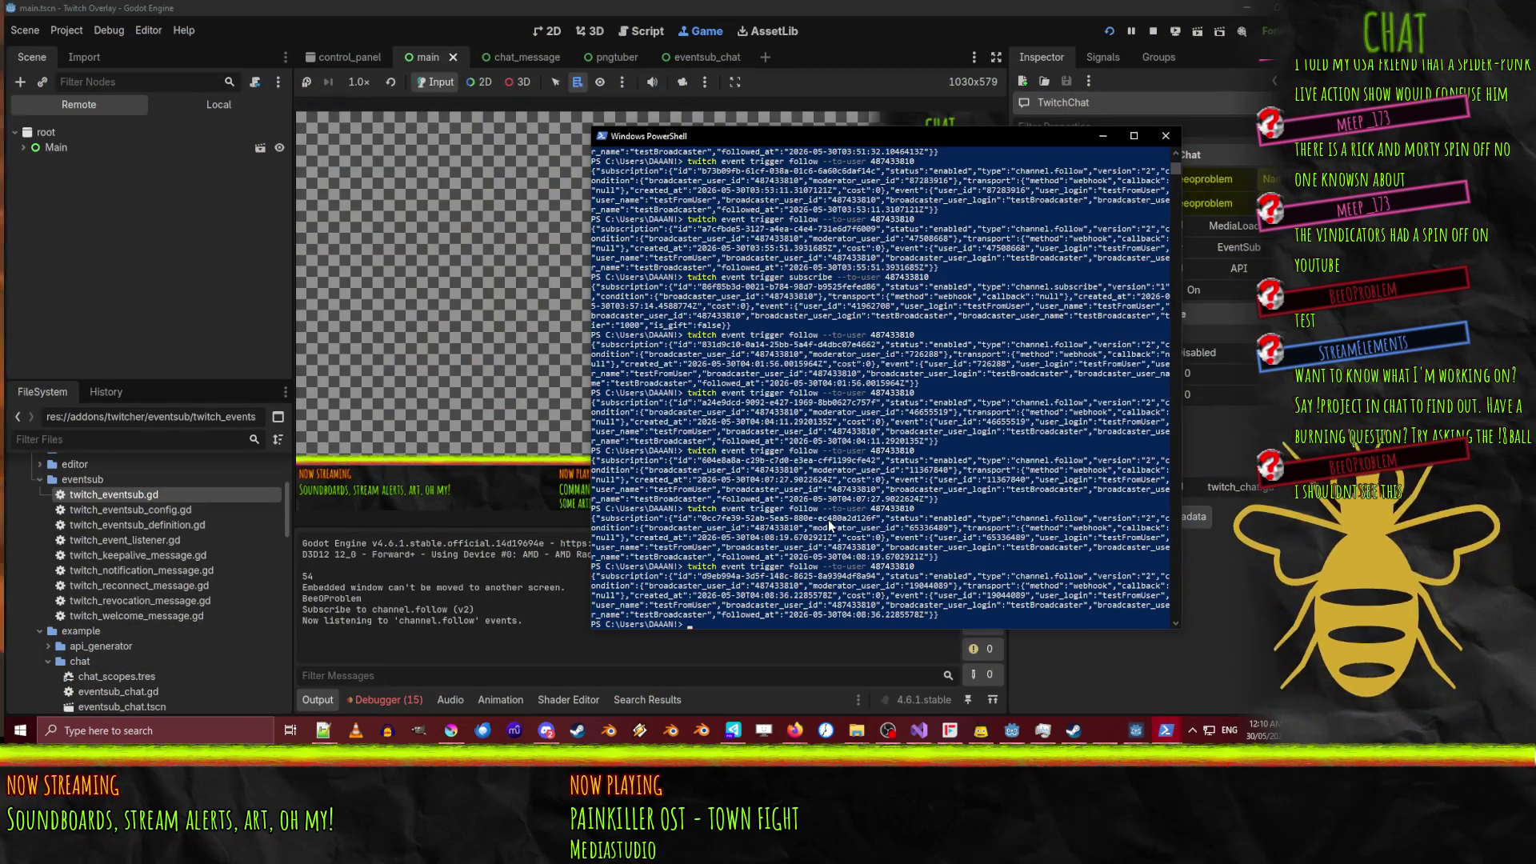
pyautogui.press('Up')
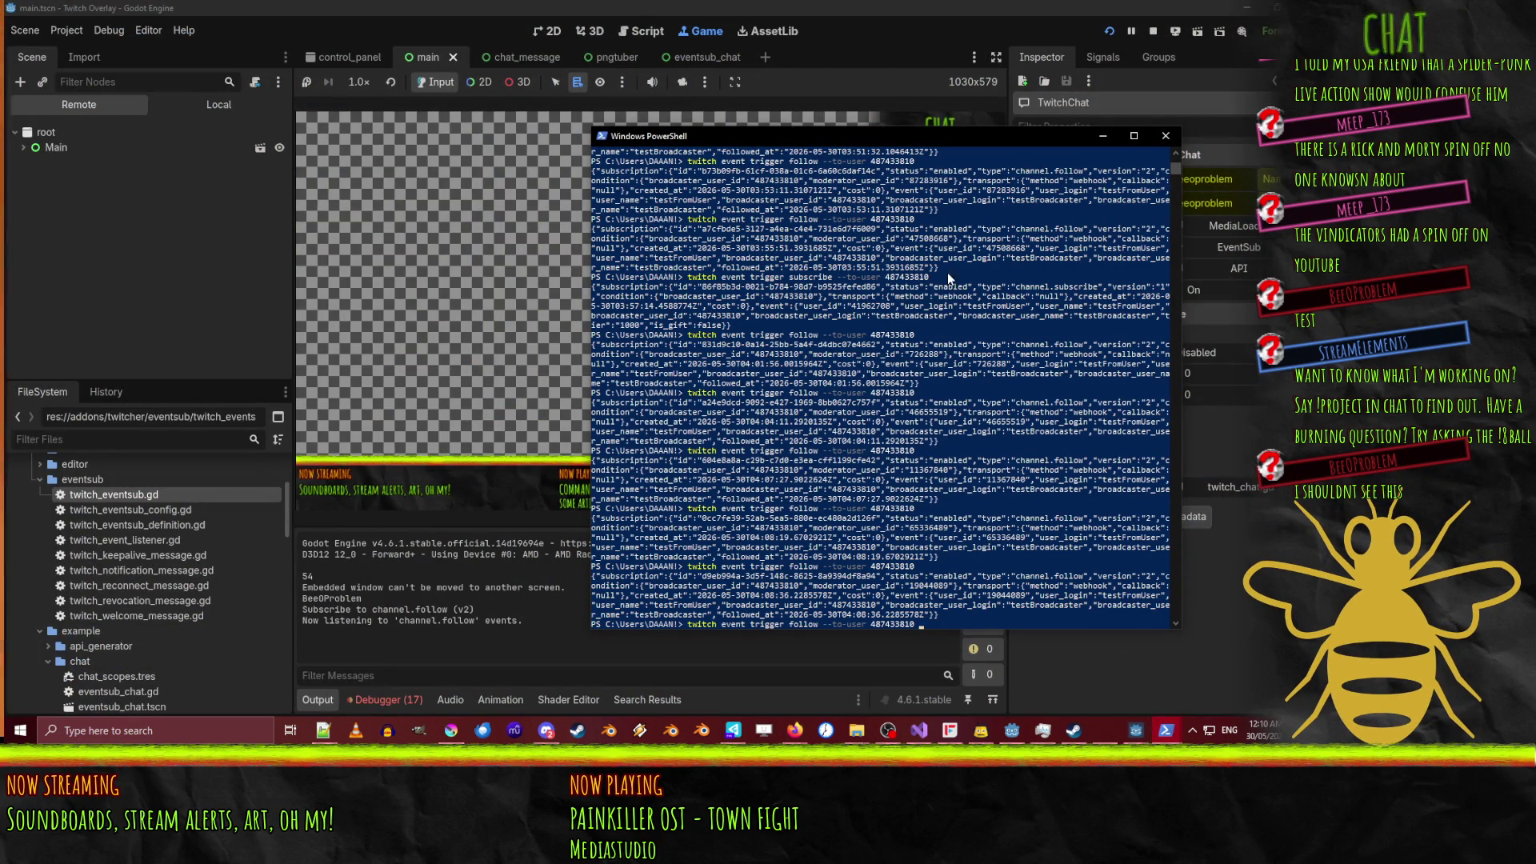
pyautogui.press('Return')
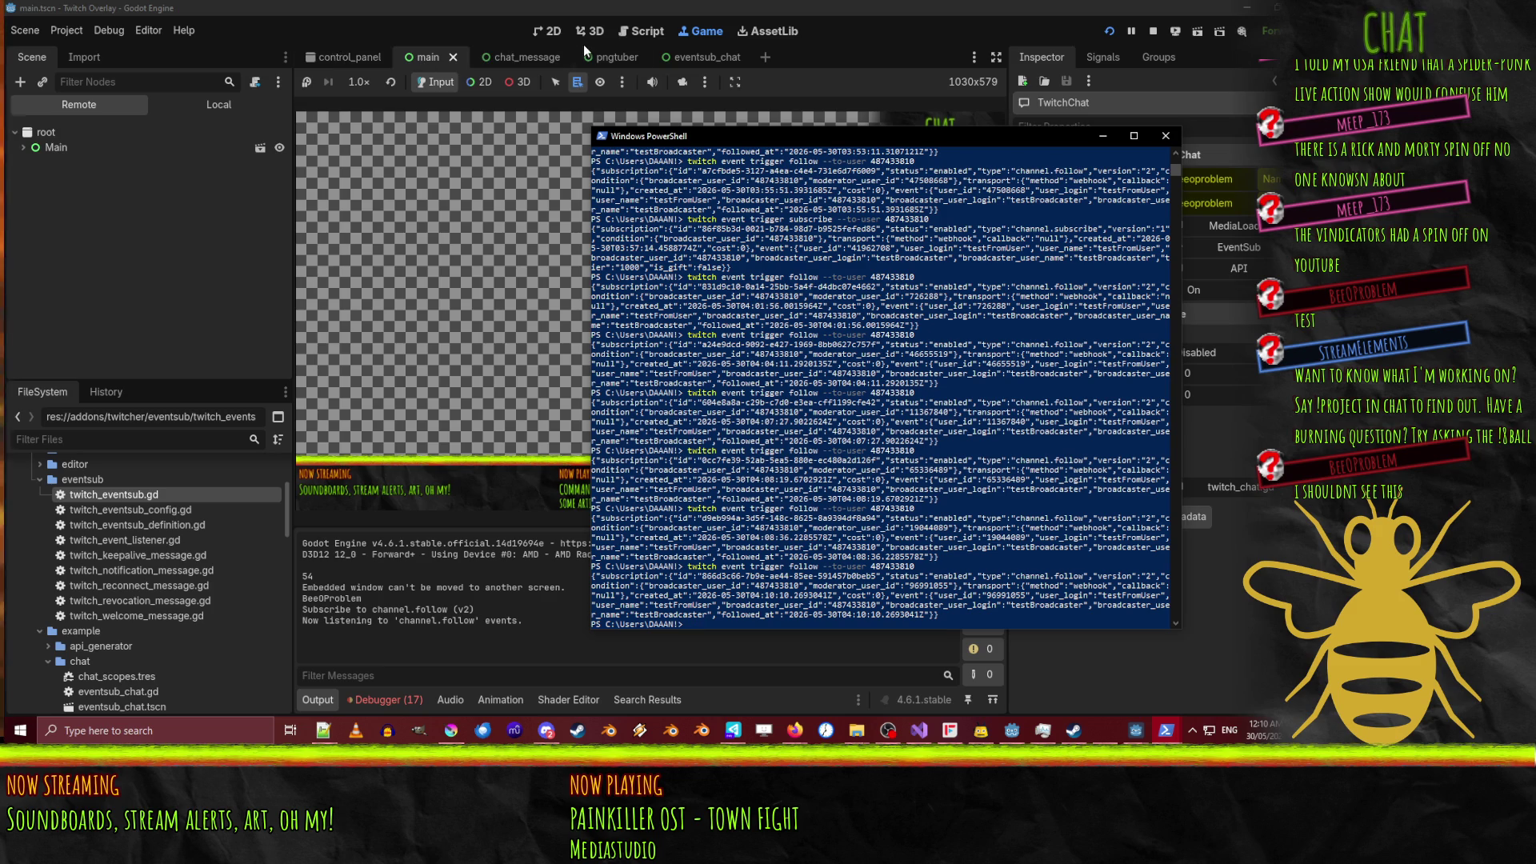
pyautogui.click(649, 34)
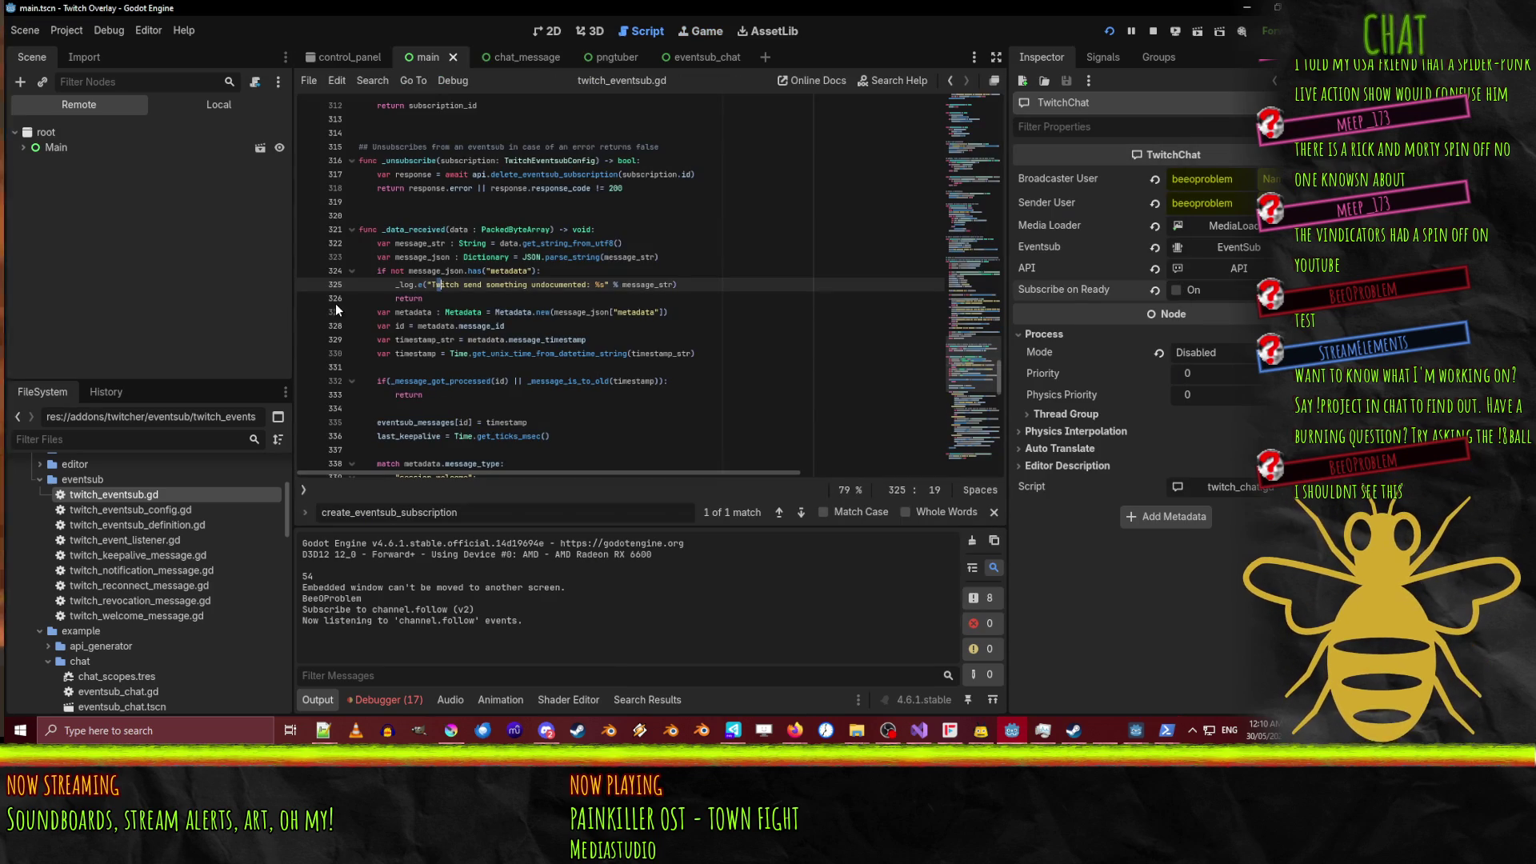
# Breakpoint line 324, resume after it catches a follow message, then remove it.
pyautogui.click(309, 271)
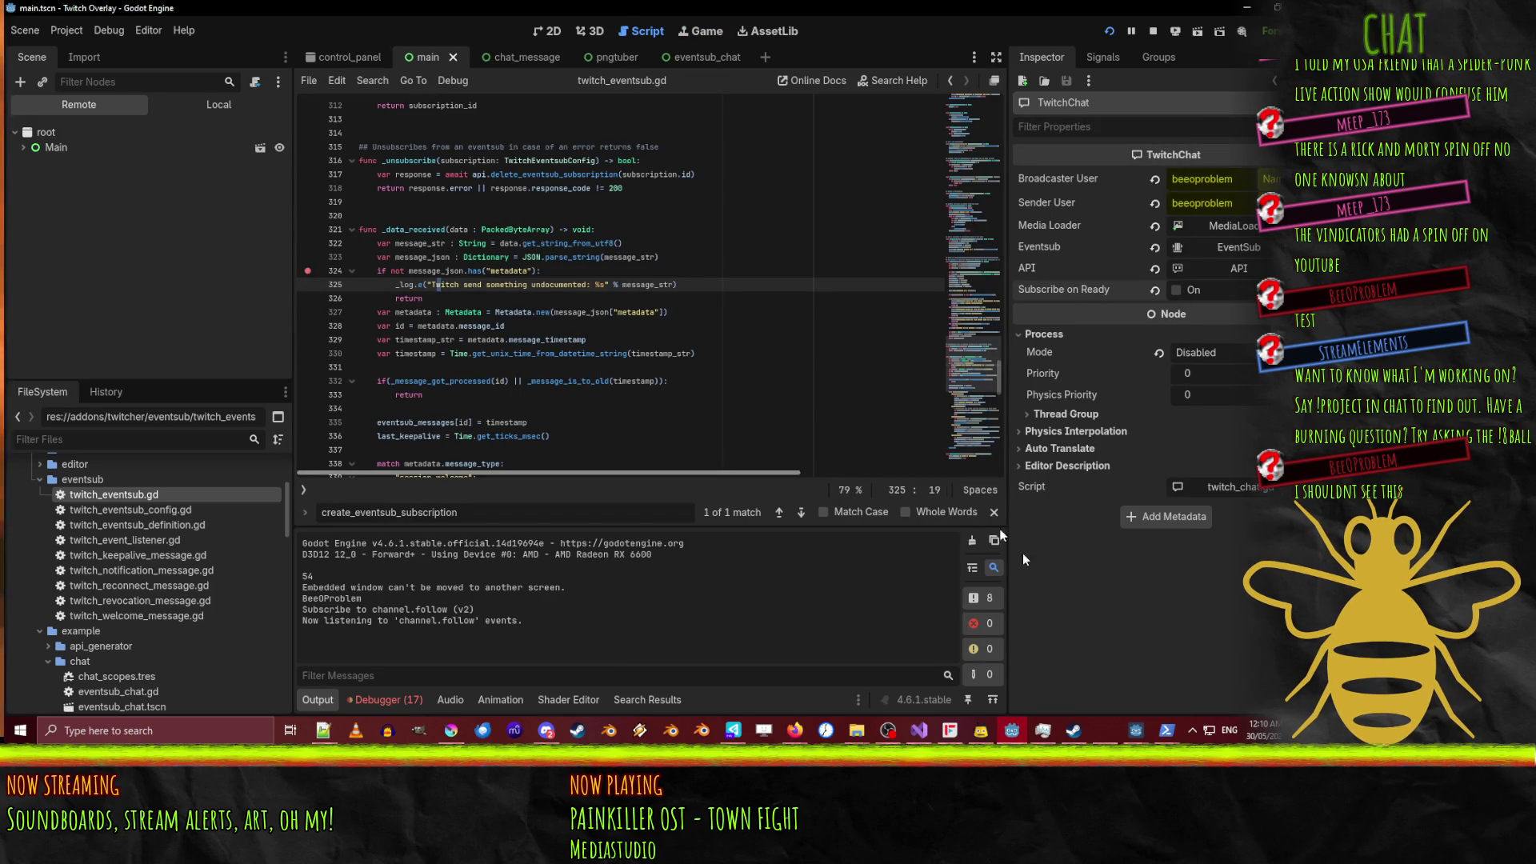
pyautogui.click(1166, 730)
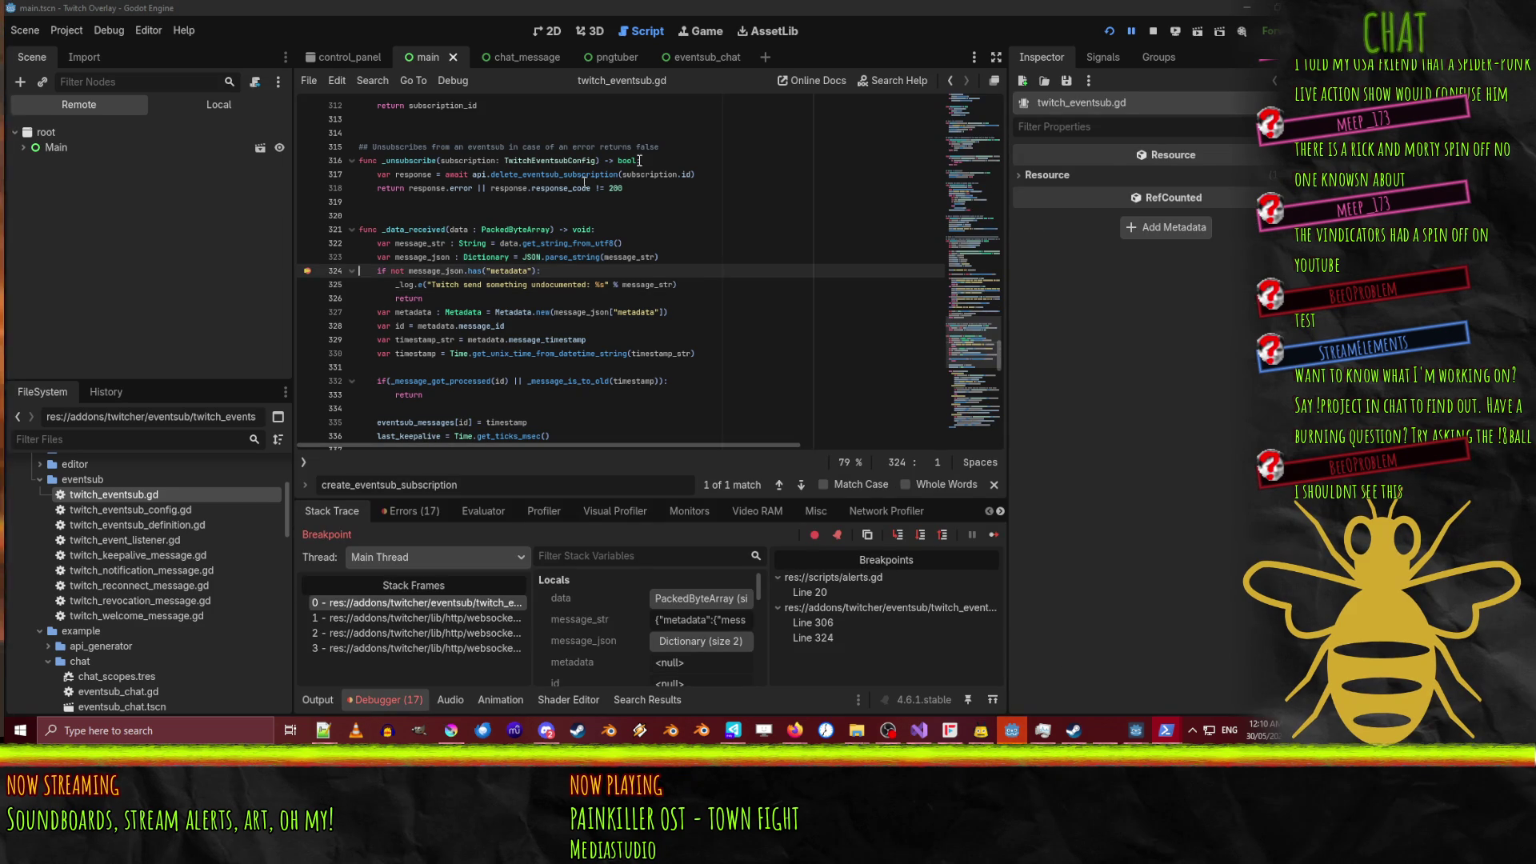
pyautogui.click(1132, 32)
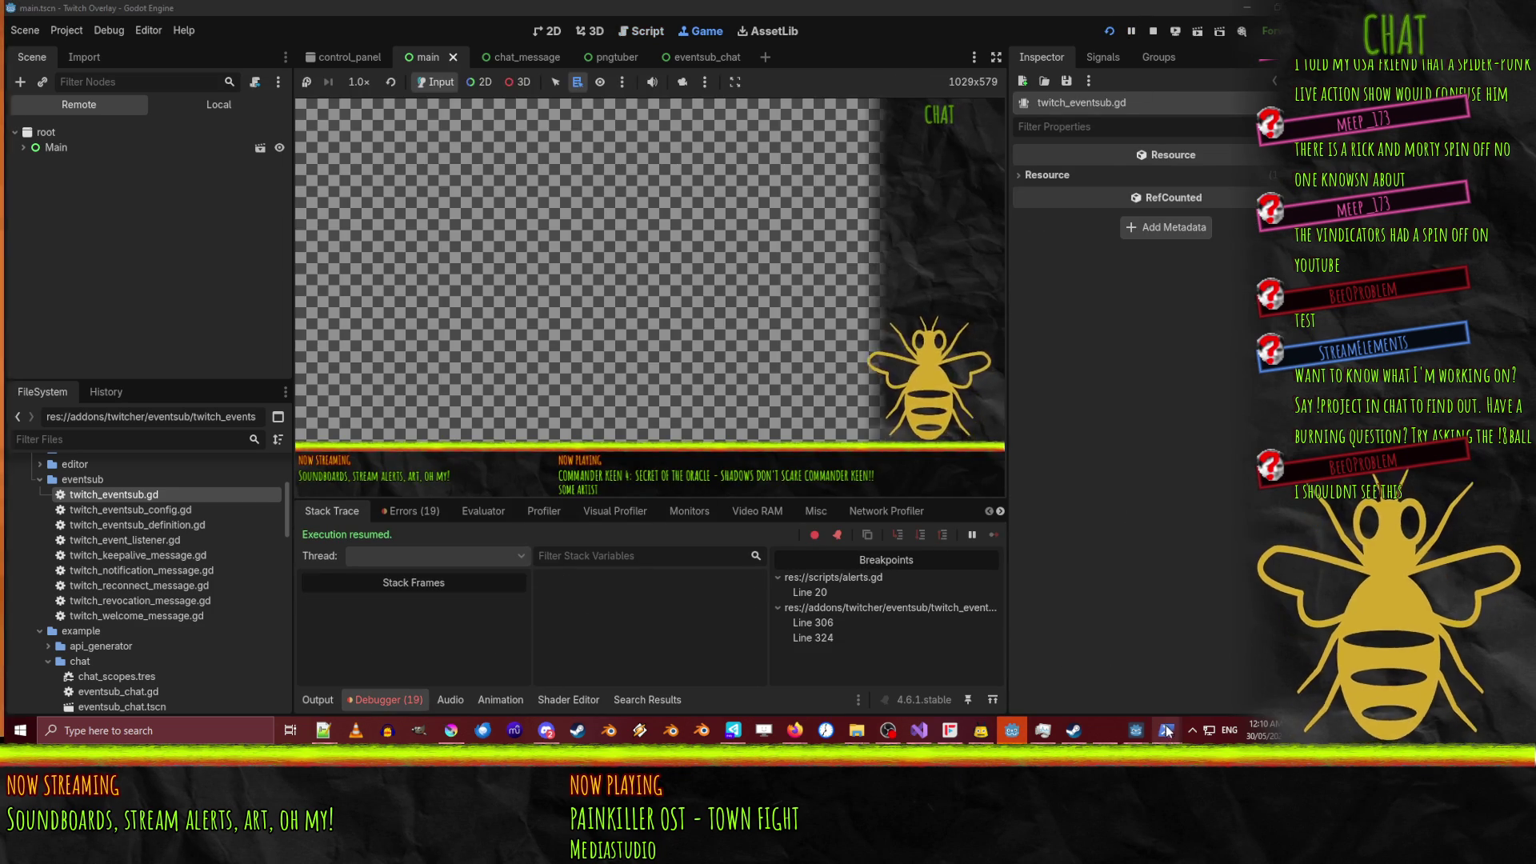
pyautogui.click(1166, 731)
pyautogui.click(1125, 669)
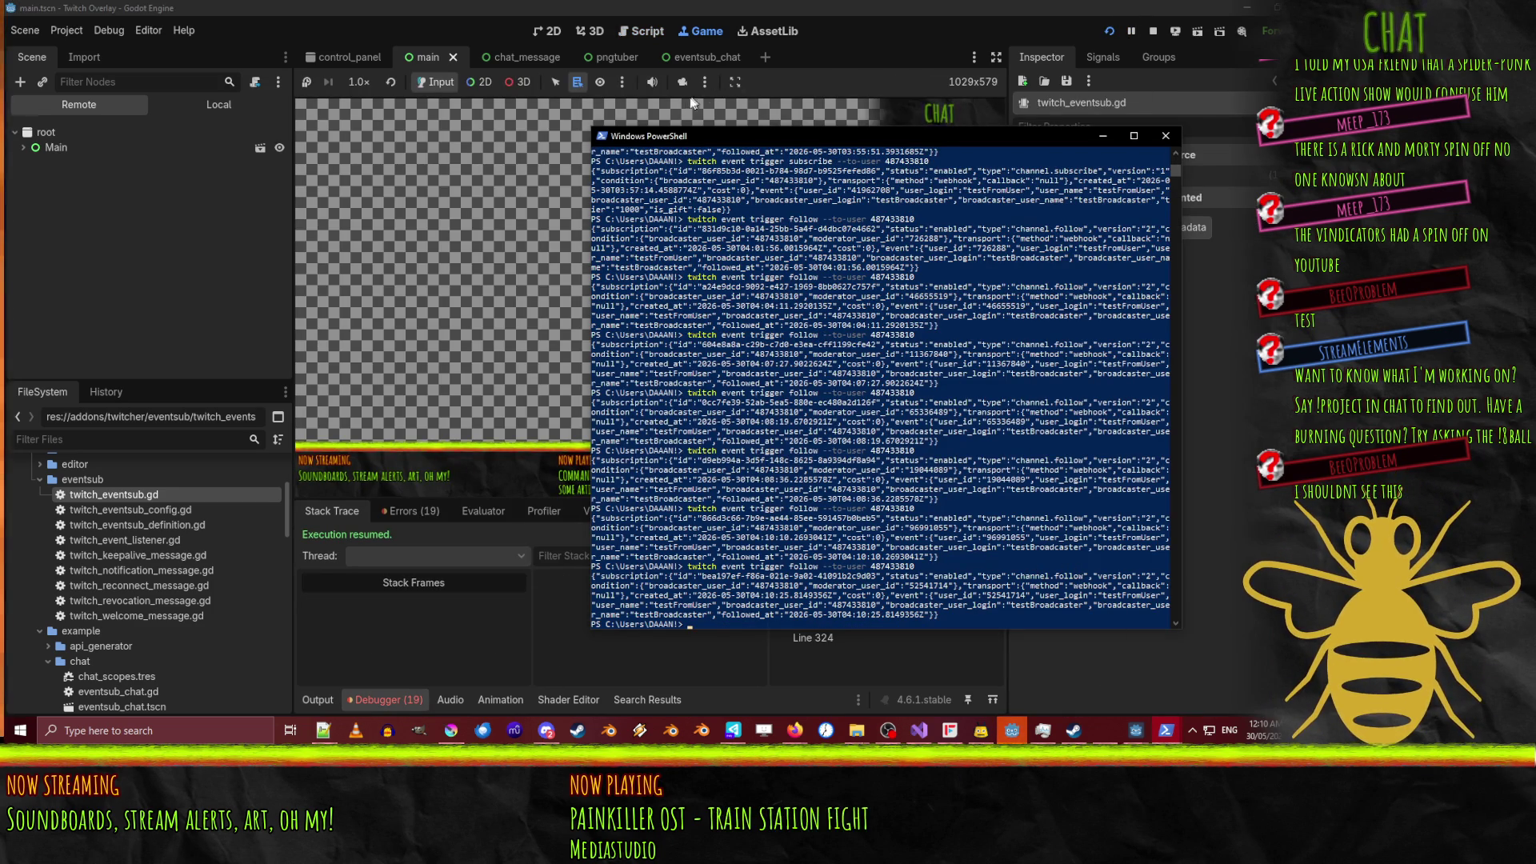
pyautogui.click(648, 31)
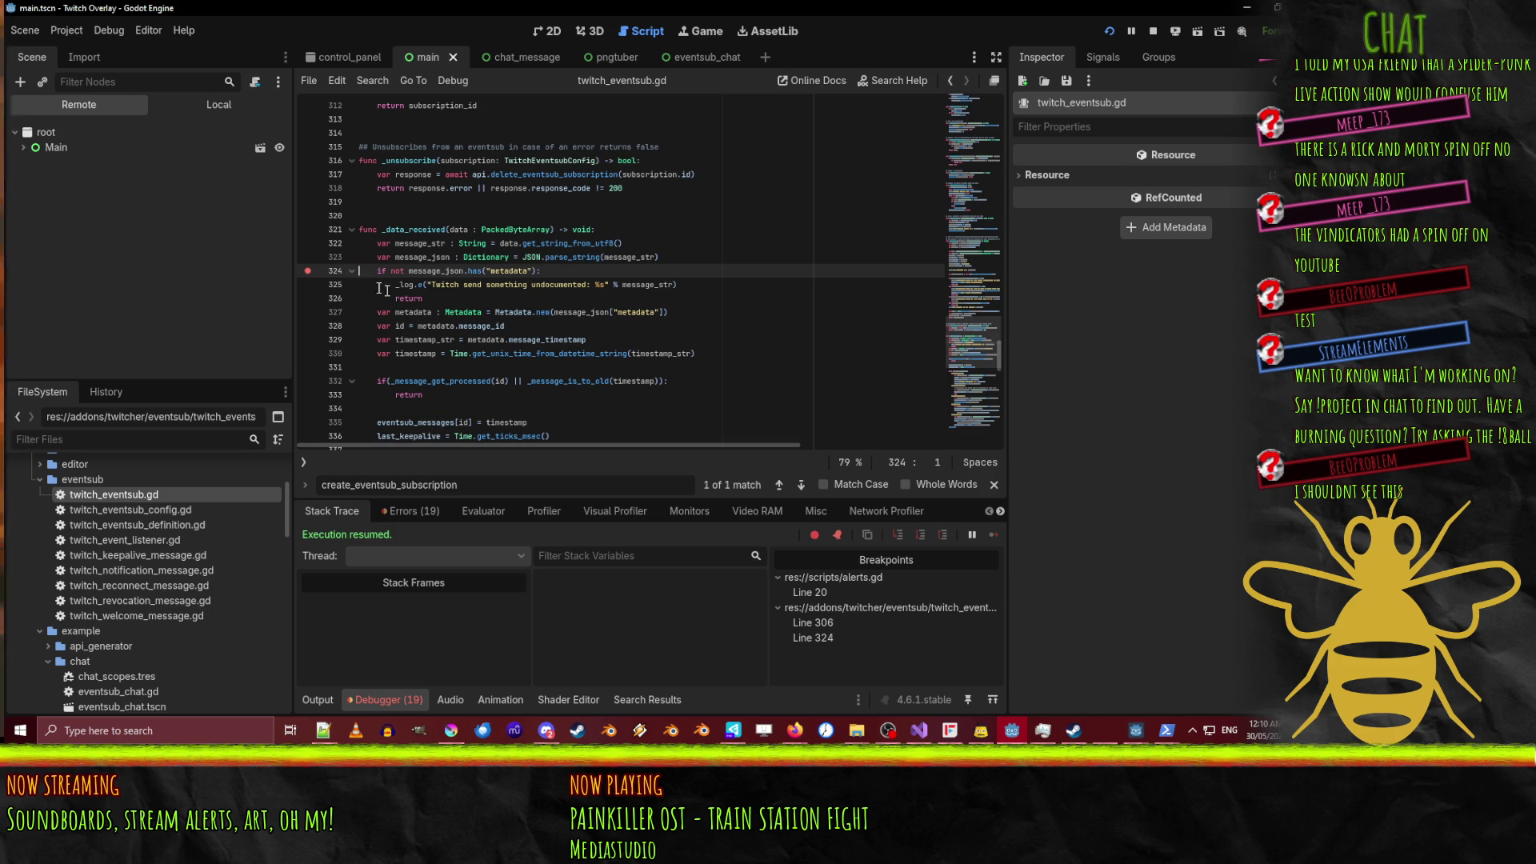
pyautogui.click(308, 270)
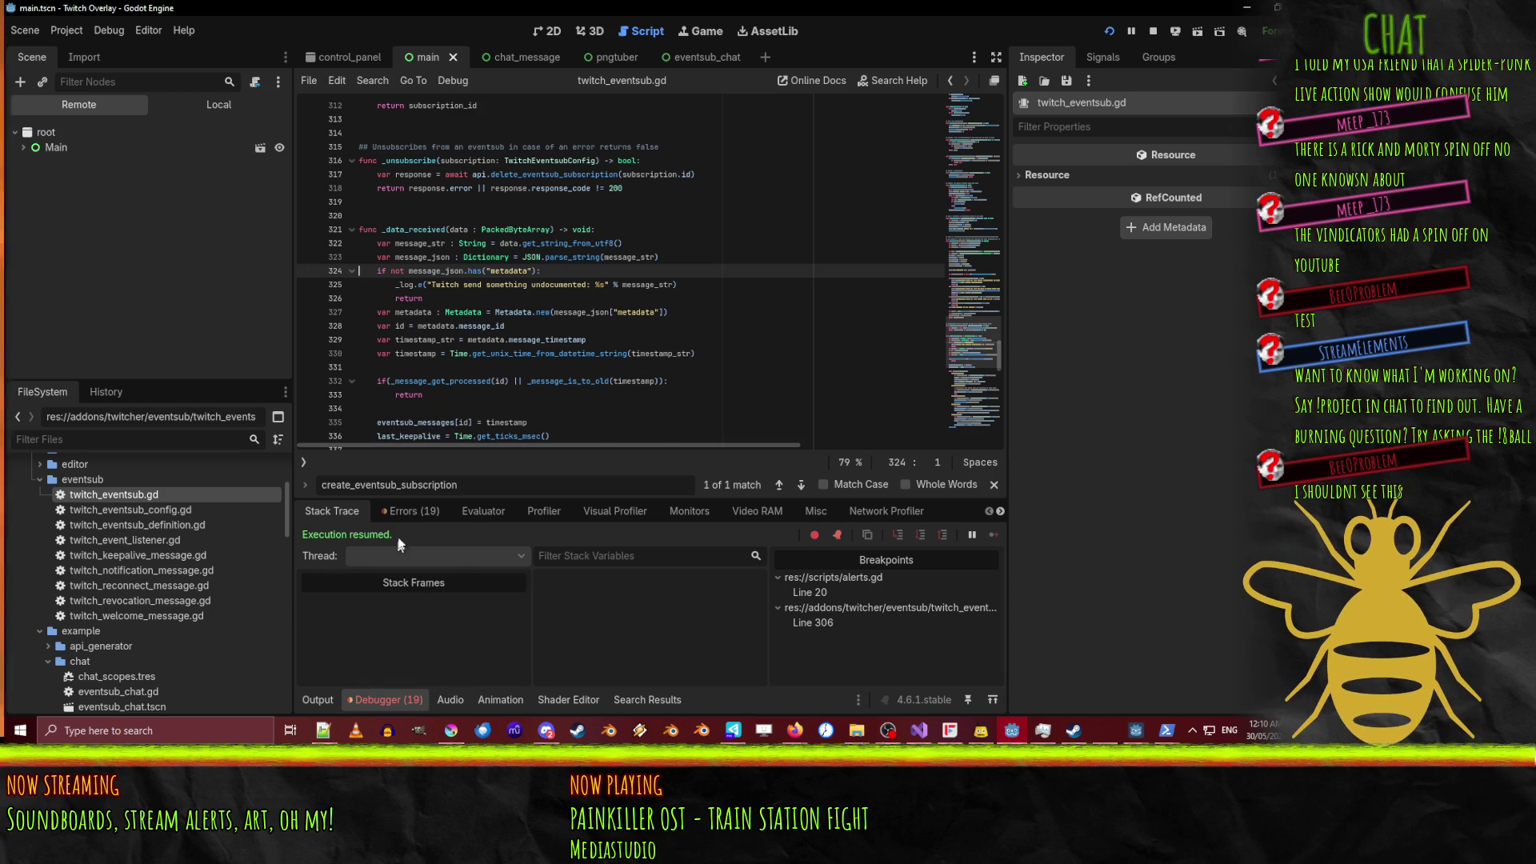
# Show the Debugger's Errors list and scroll down to the match statement.
pyautogui.click(410, 511)
pyautogui.scroll(-3, 584, 646)
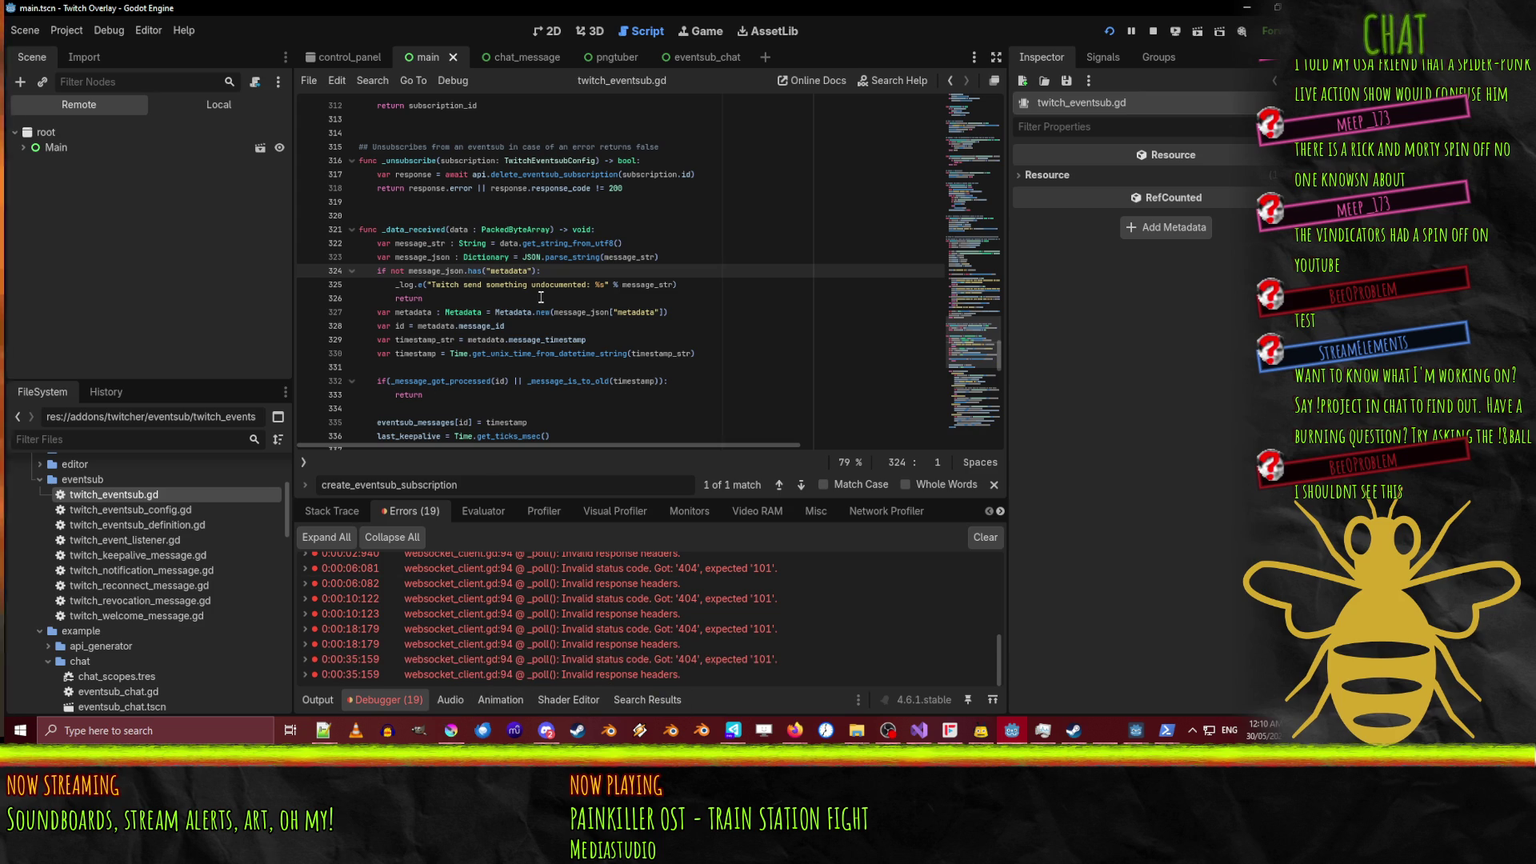
pyautogui.scroll(-4, 539, 240)
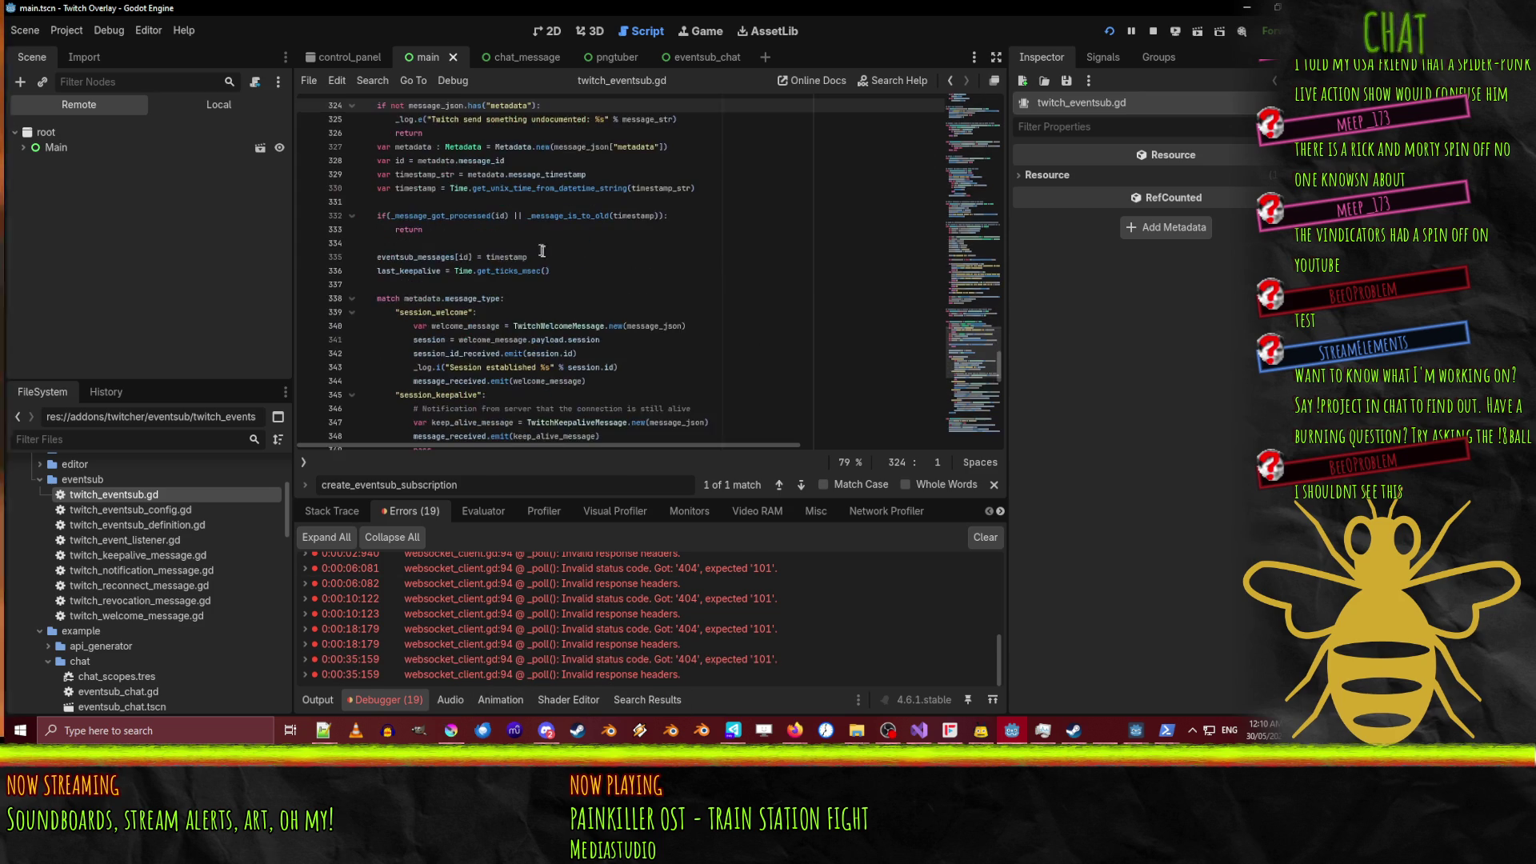
pyautogui.scroll(-2, 616, 252)
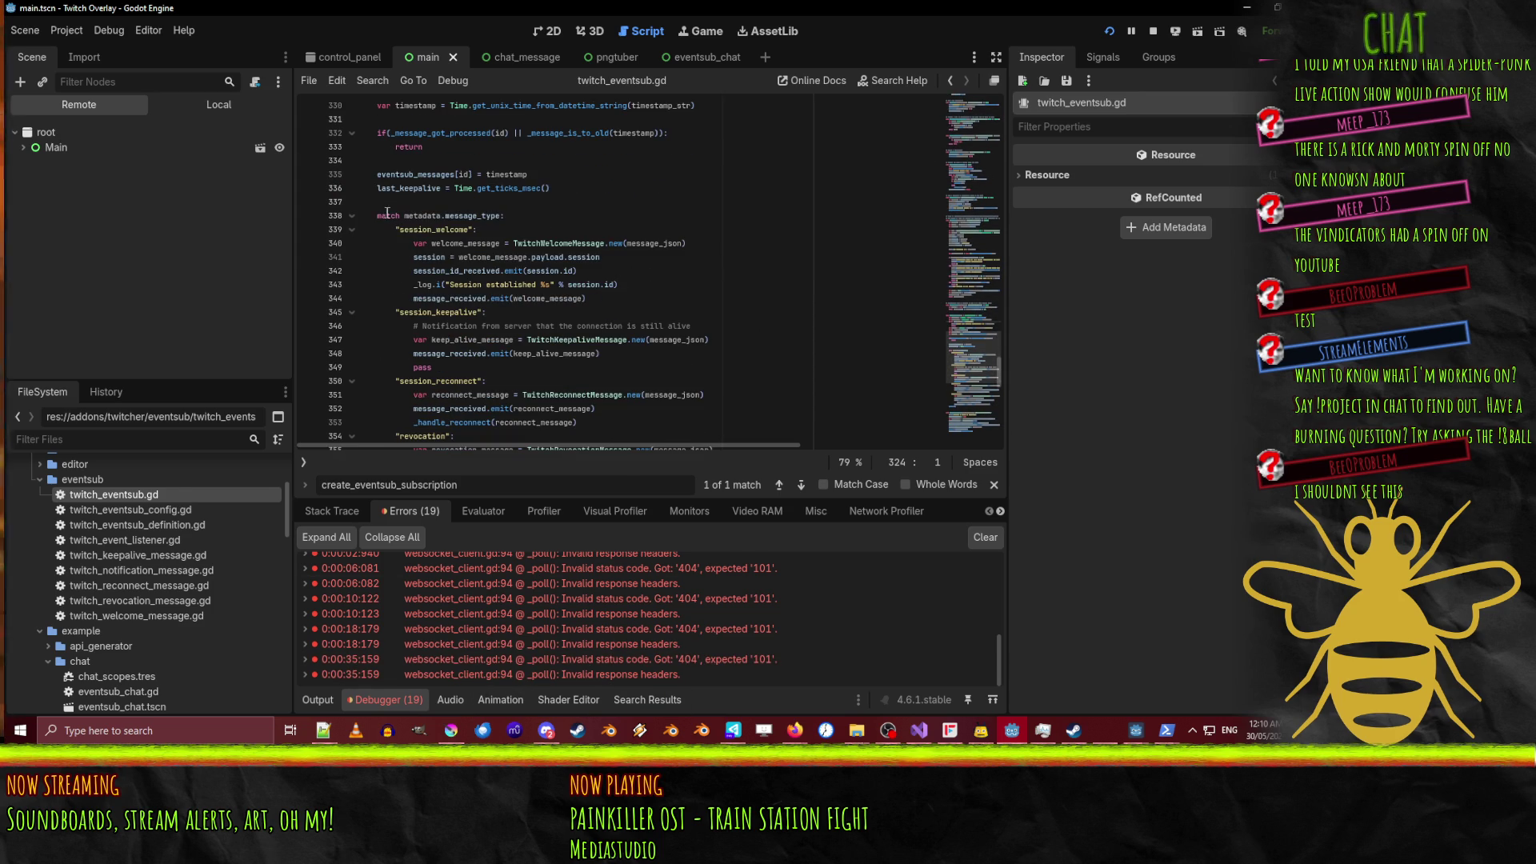
pyautogui.scroll(-1, 388, 213)
# Fold the session_welcome, session_keepalive, session_reconnect, revocation and notification branches.
pyautogui.click(351, 188)
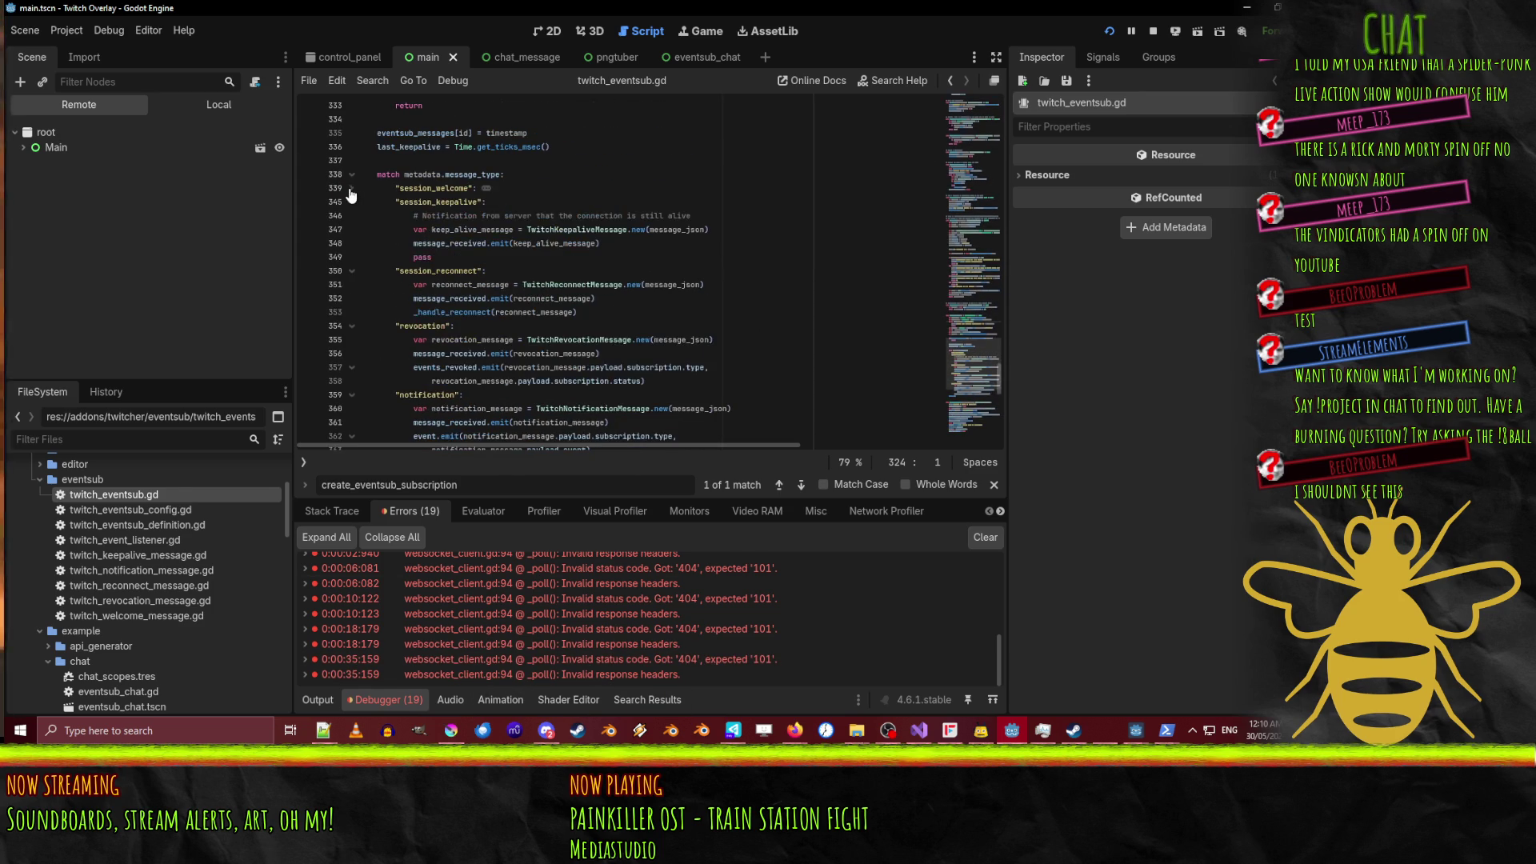
pyautogui.click(351, 202)
pyautogui.click(351, 215)
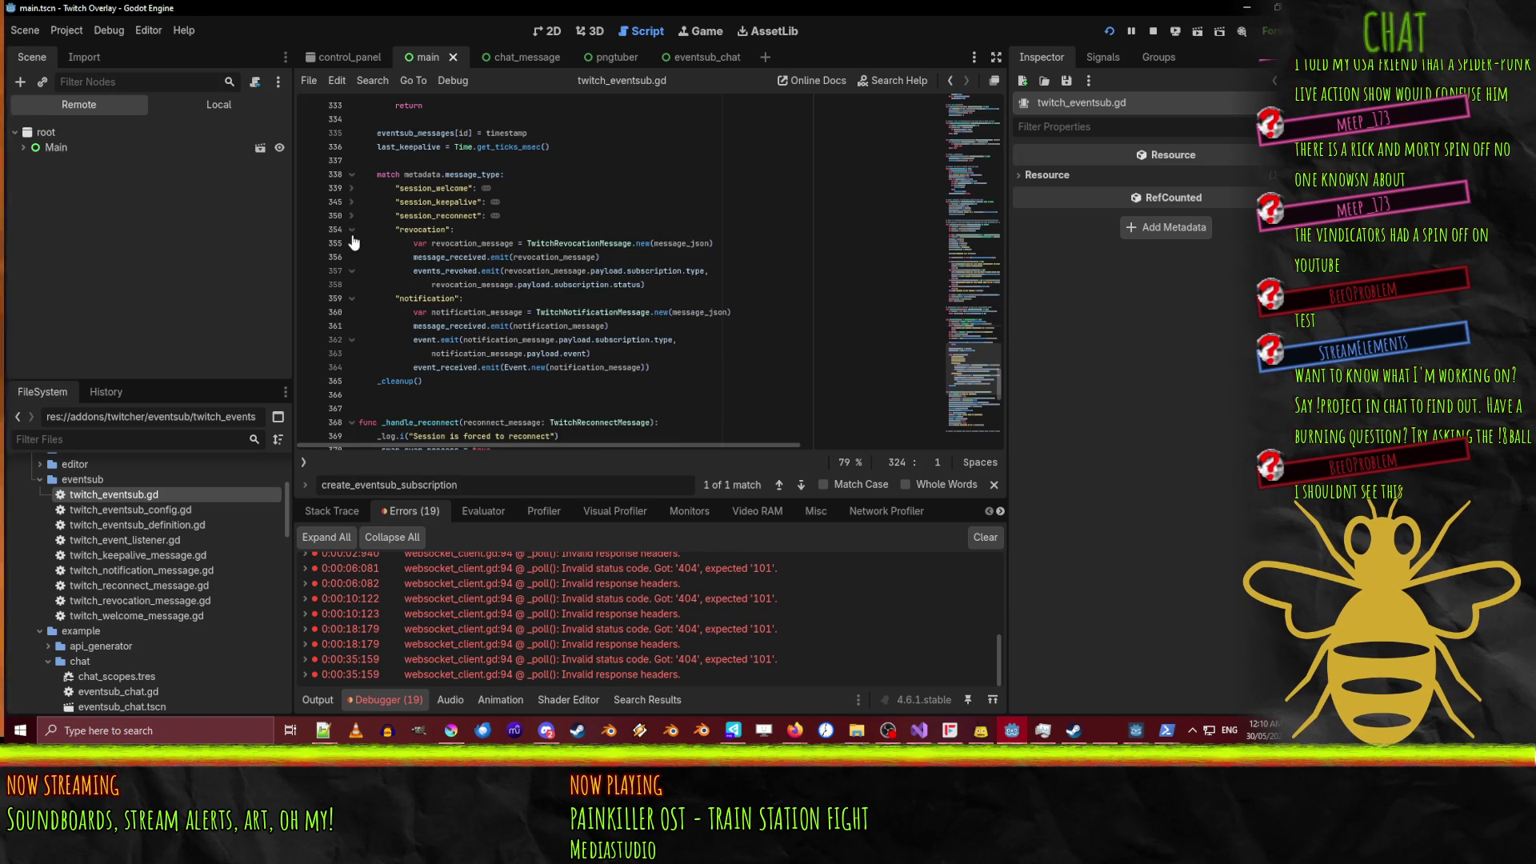
pyautogui.click(351, 229)
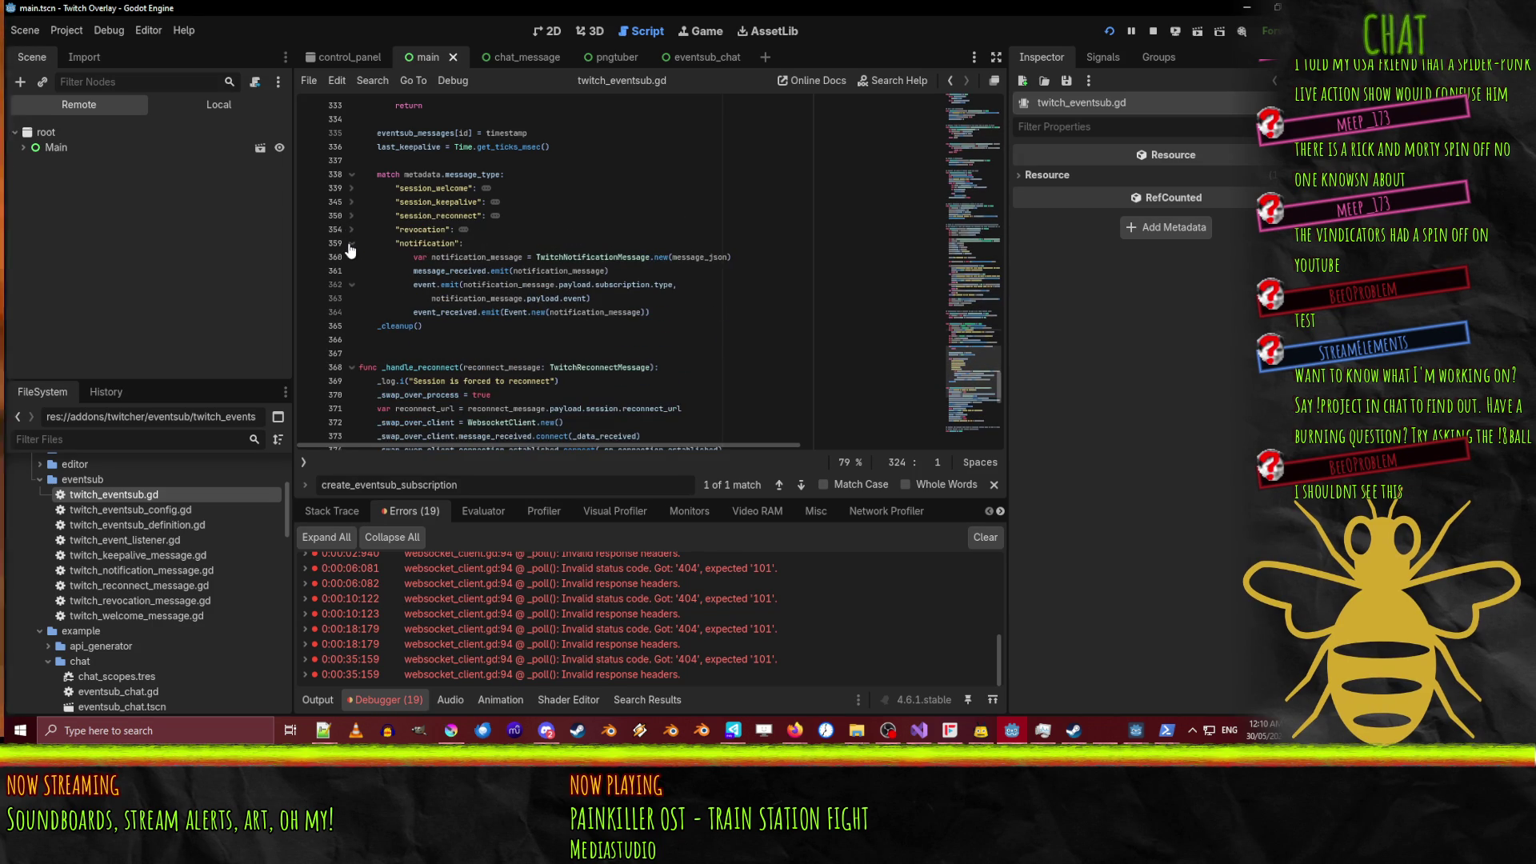
pyautogui.click(350, 244)
pyautogui.scroll(3, 600, 269)
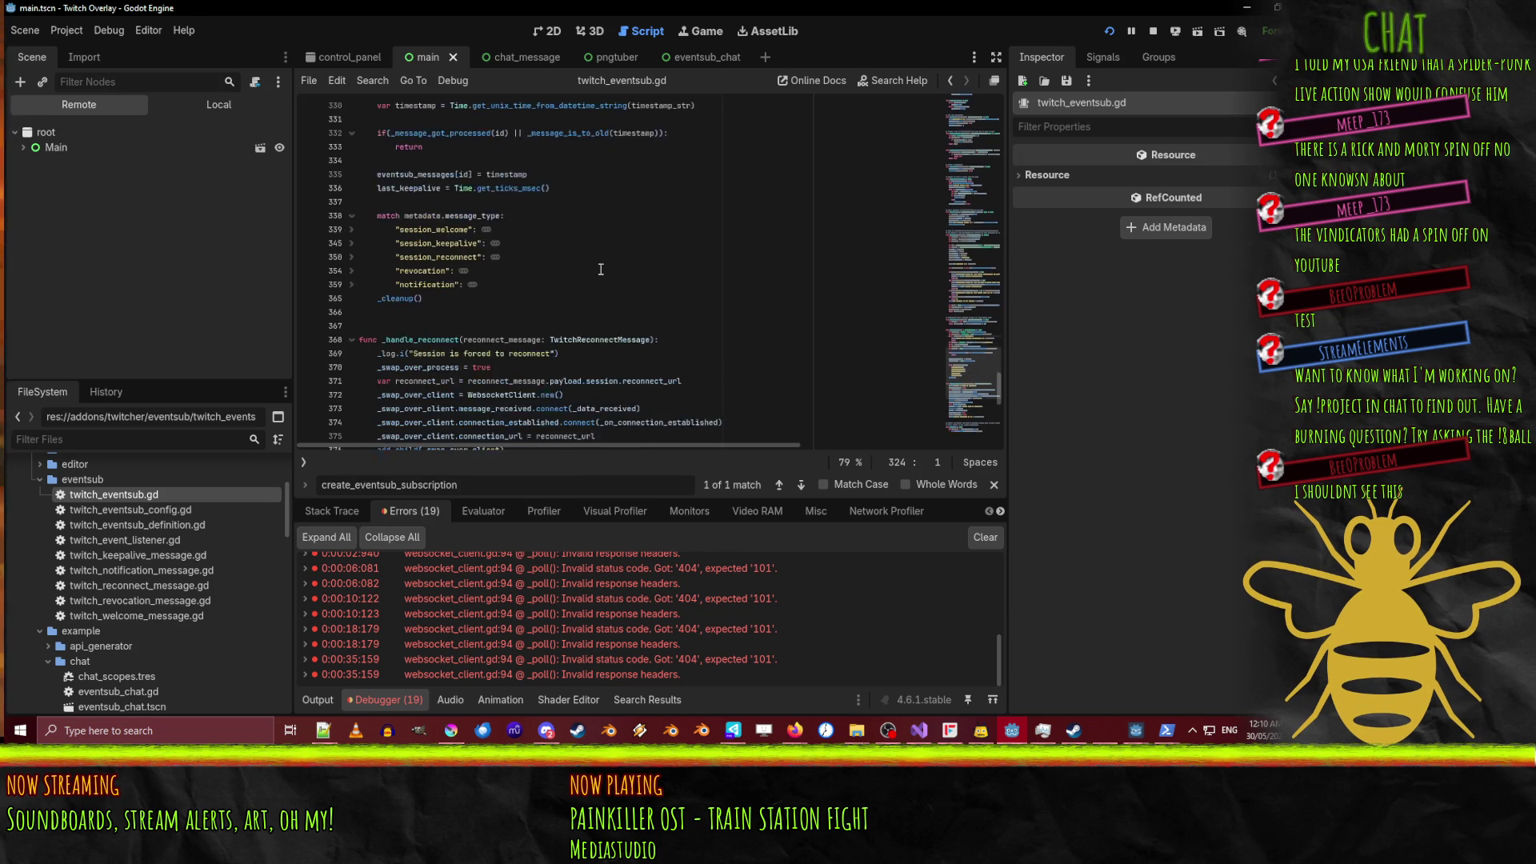
pyautogui.scroll(2, 601, 270)
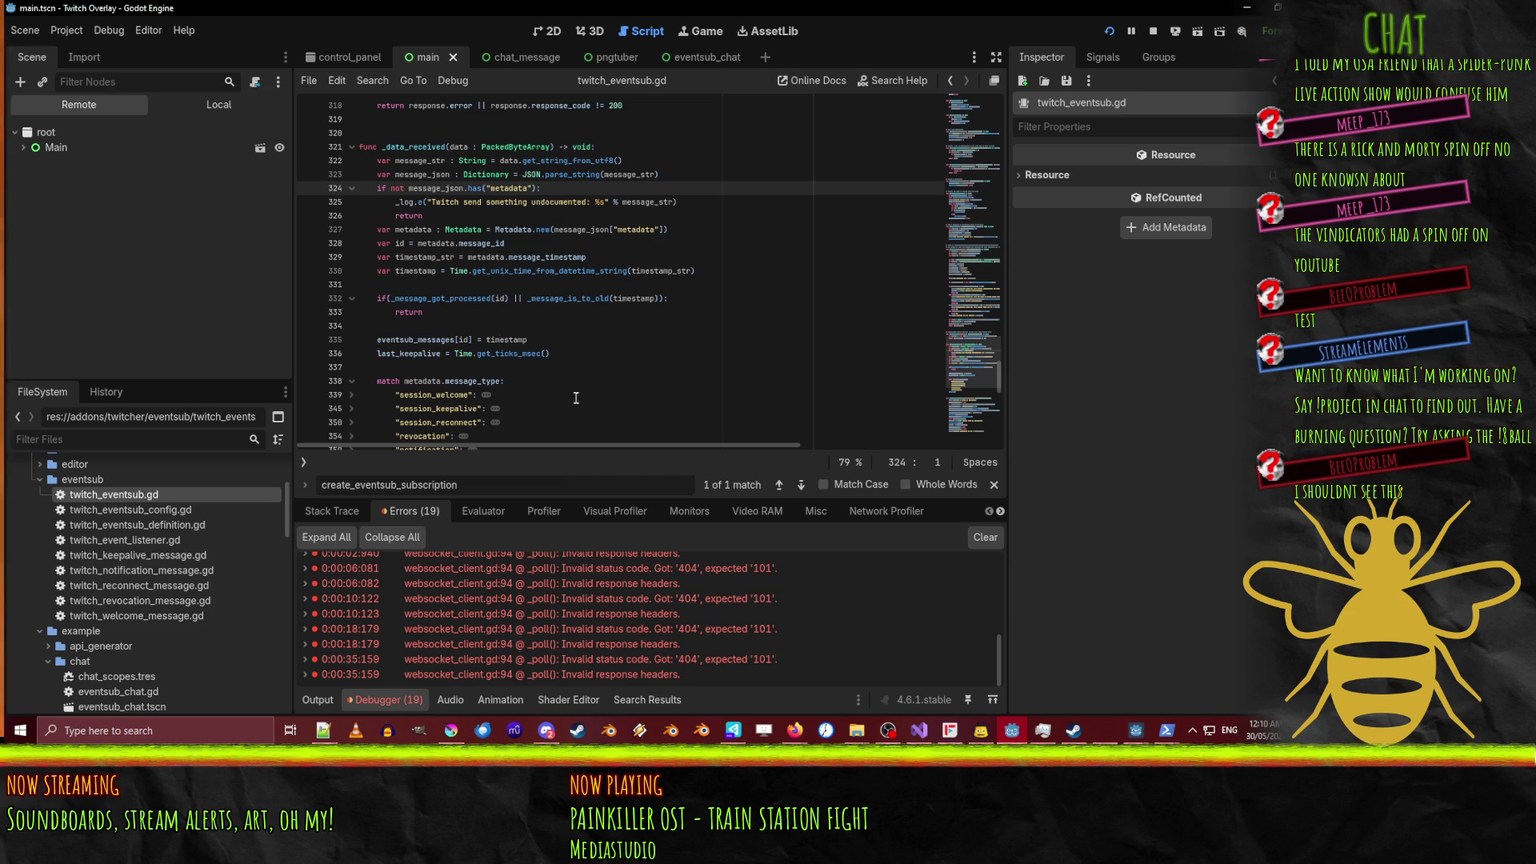
pyautogui.scroll(-1, 576, 397)
# Search the script for every _data_received match, stepping through lines 373 and 321.
pyautogui.scroll(2, 480, 280)
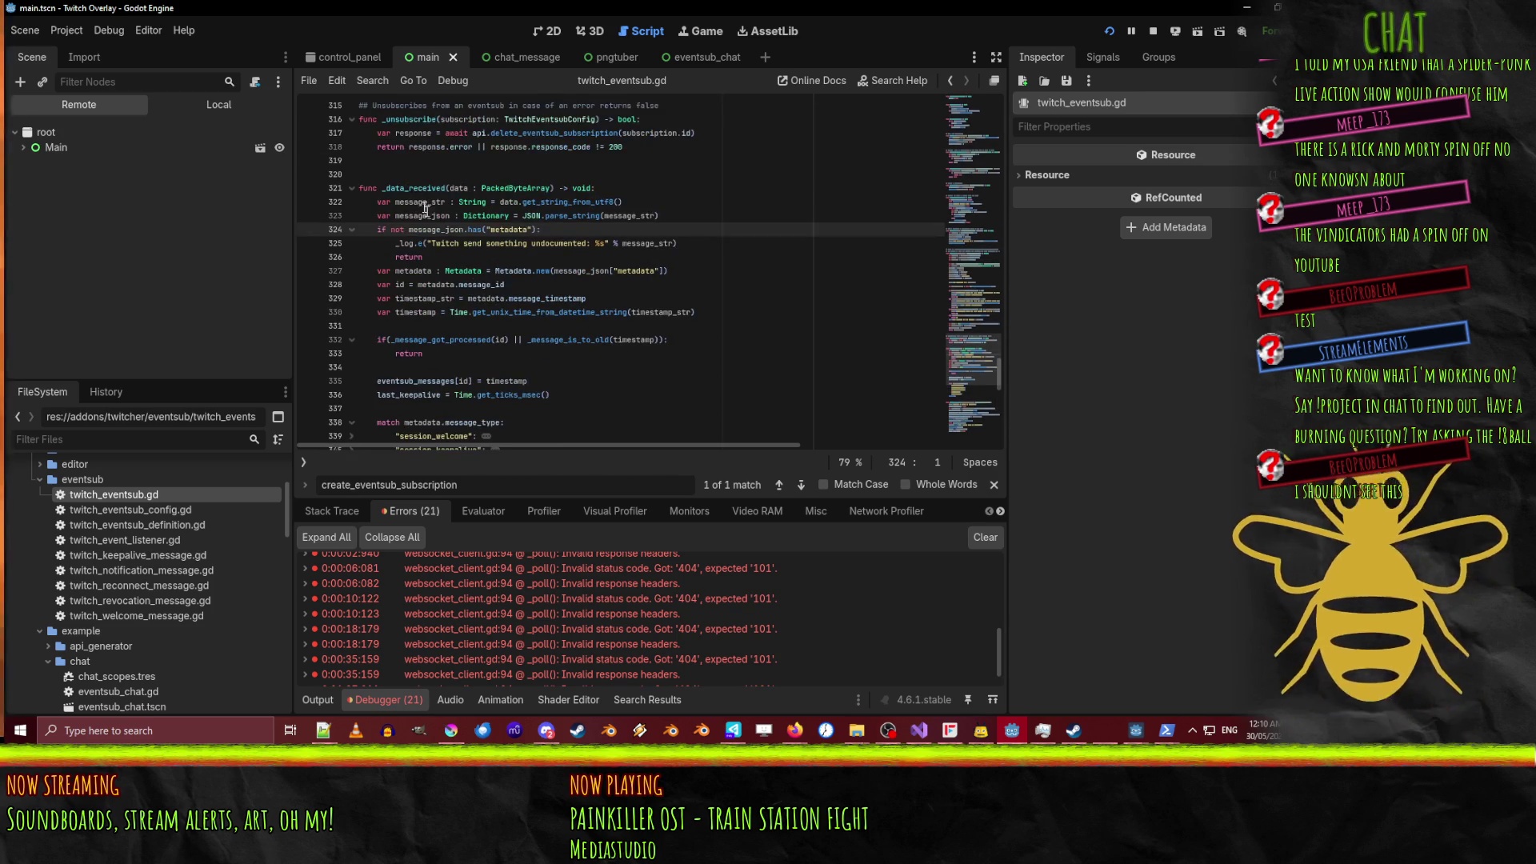
pyautogui.doubleClick(414, 188)
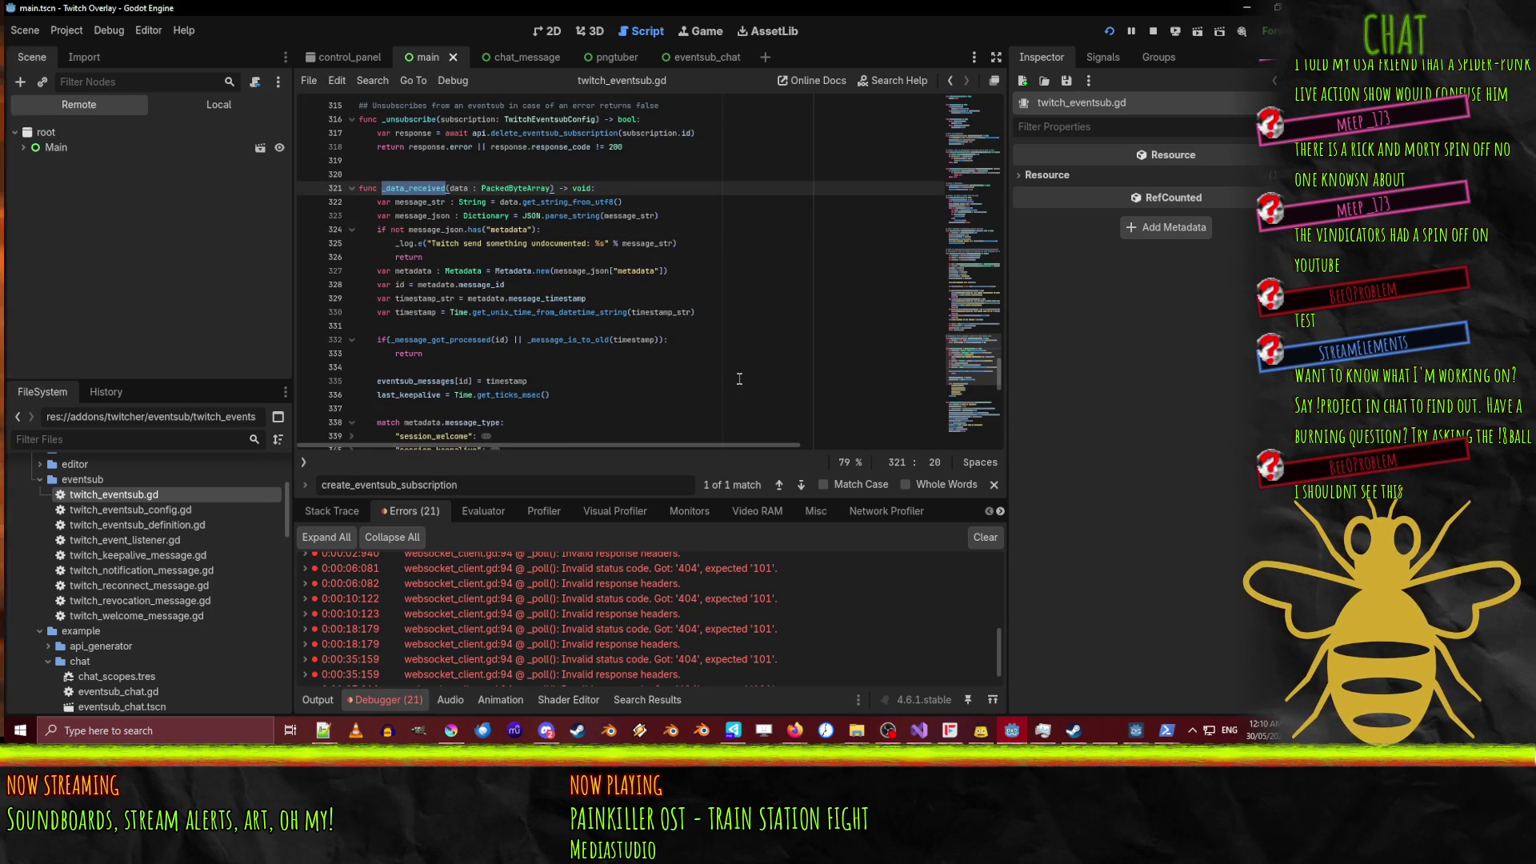
pyautogui.hotkey('ctrl', 'f')
pyautogui.press('Return')
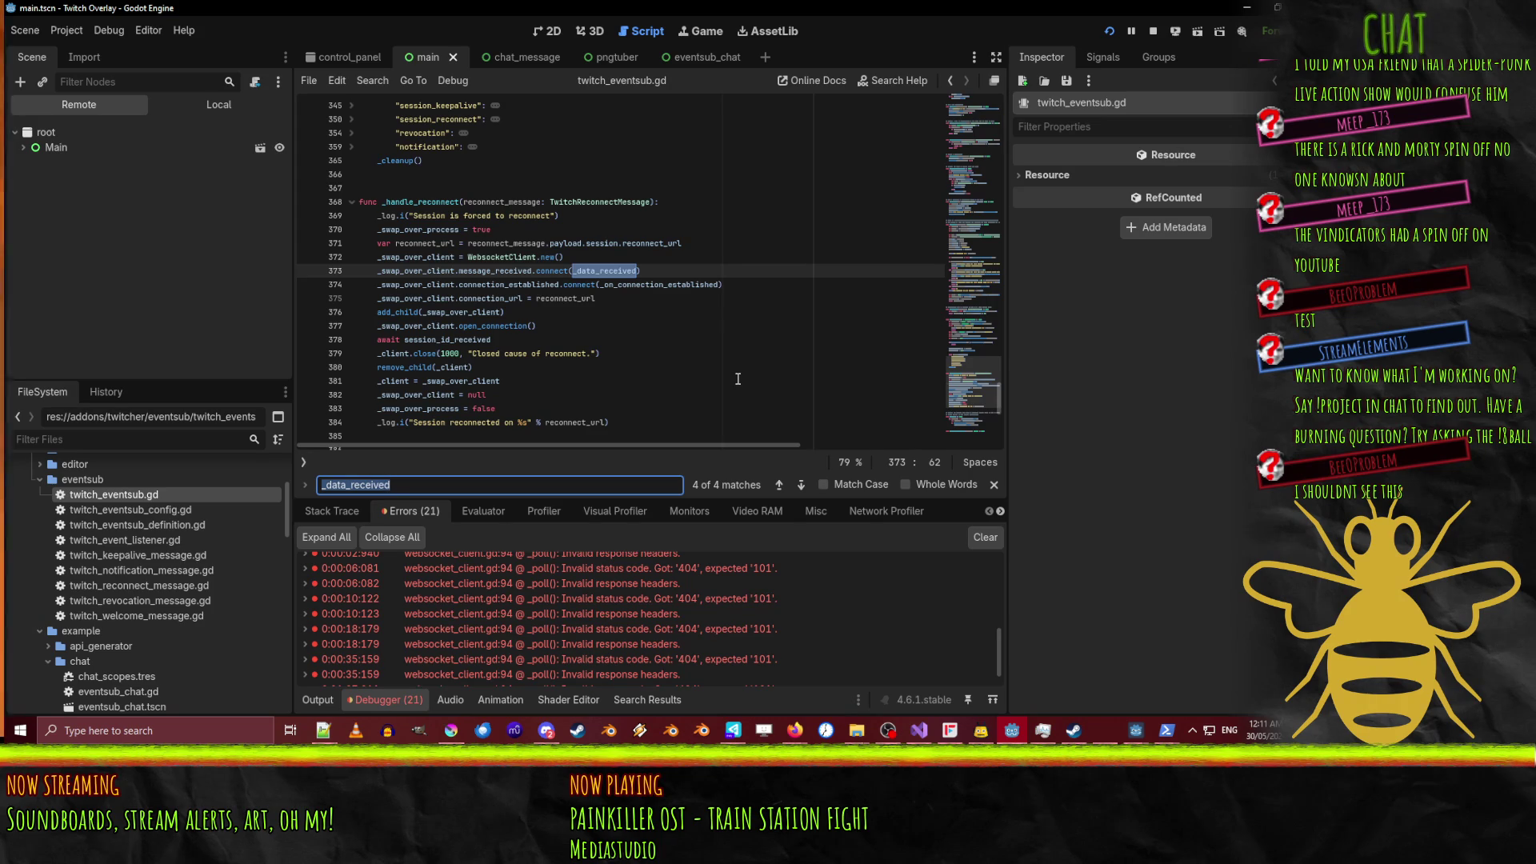
pyautogui.press('Return')
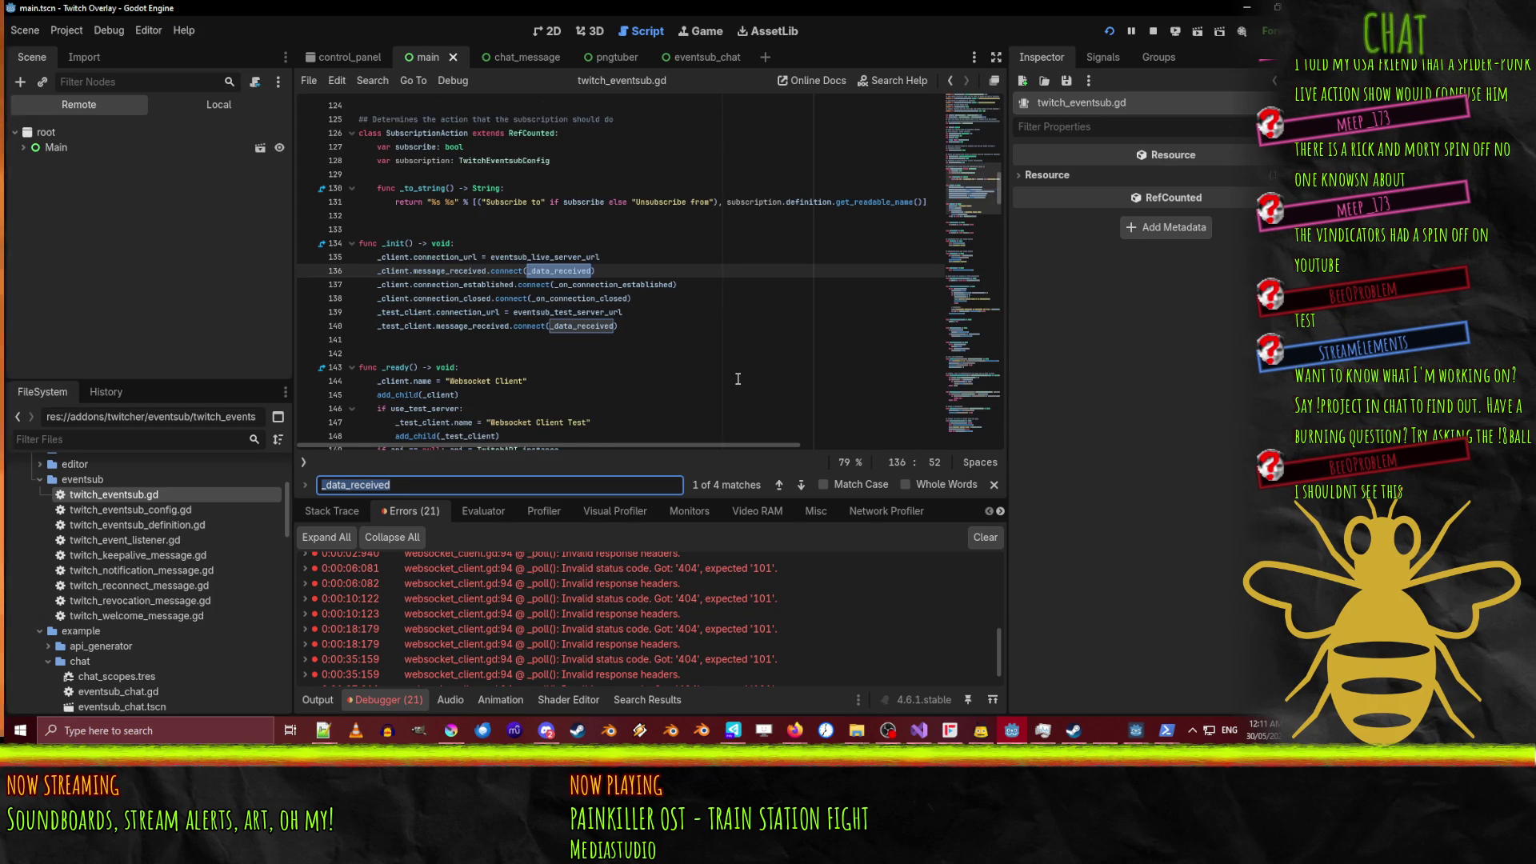
pyautogui.press('Return')
pyautogui.press('Return')
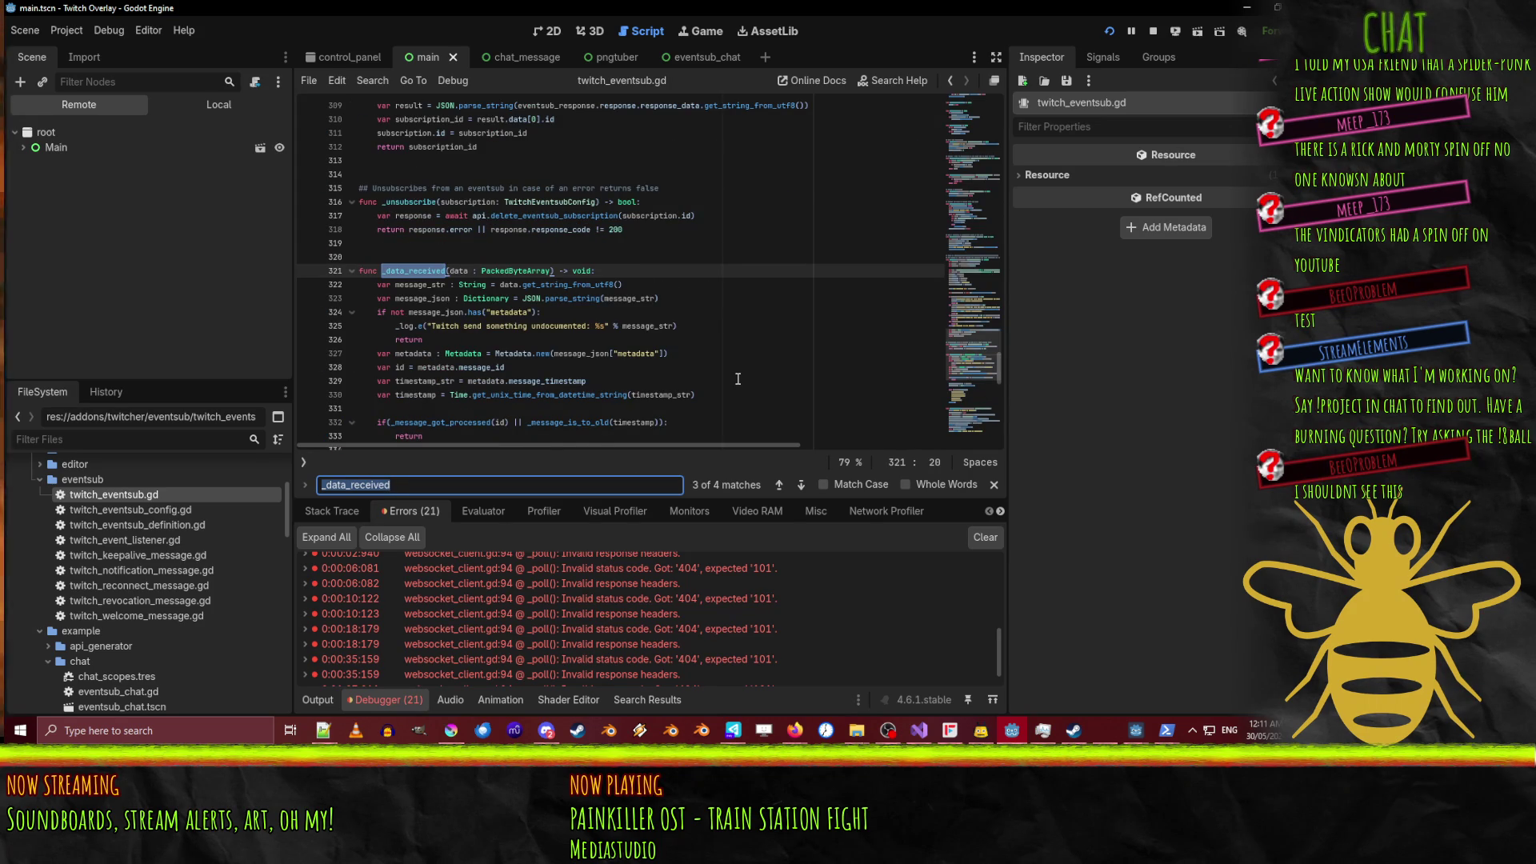
pyautogui.scroll(-3, 670, 382)
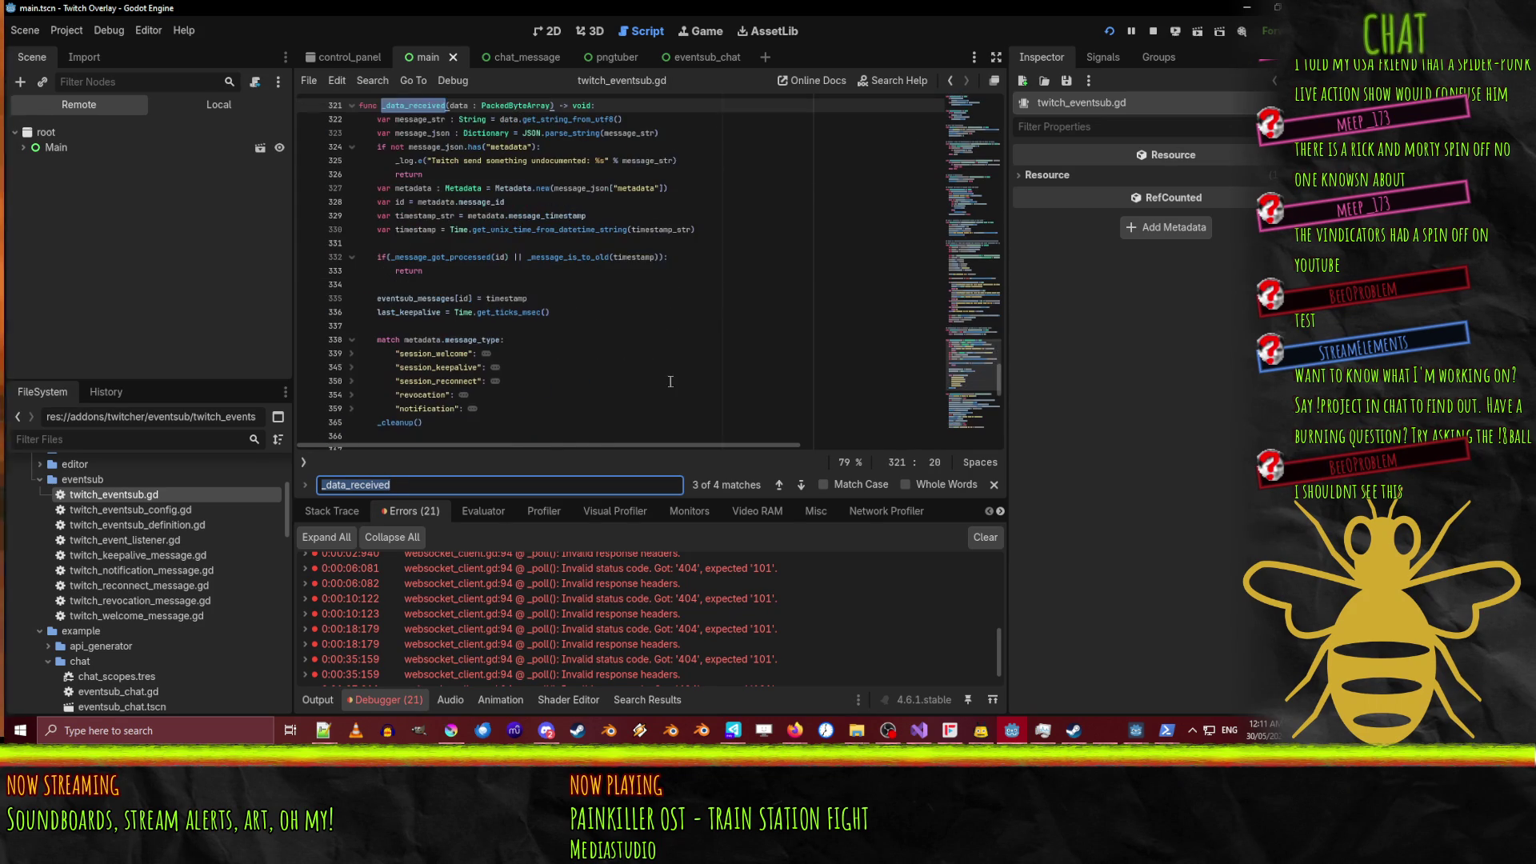
# Jump to the _message_got_processed definition at line 396, caret at the signature's end.
pyautogui.doubleClick(431, 257)
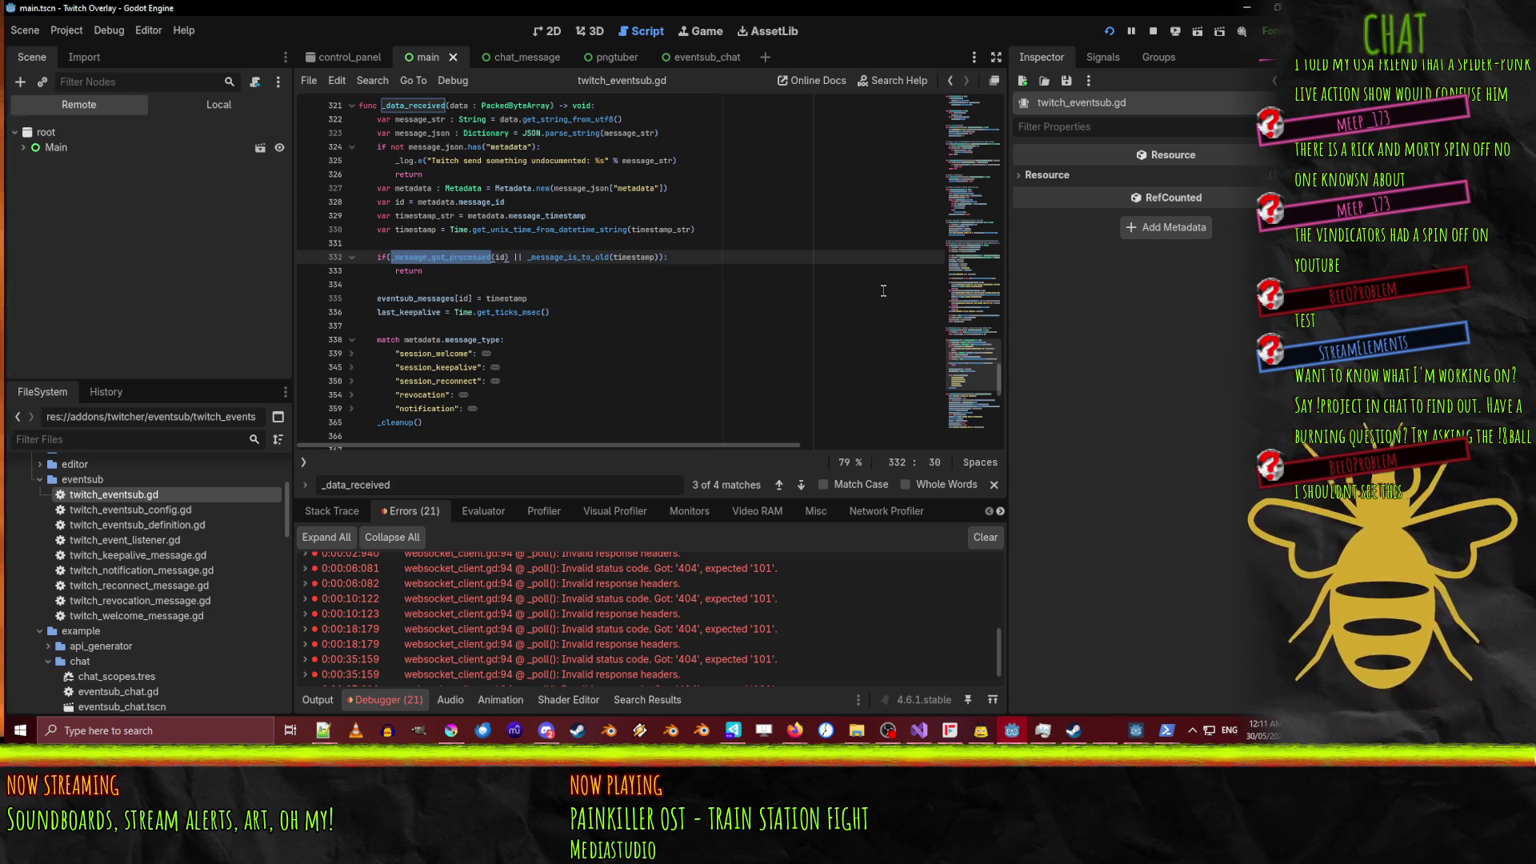
pyautogui.hotkey('ctrl', 'f')
pyautogui.press('Return')
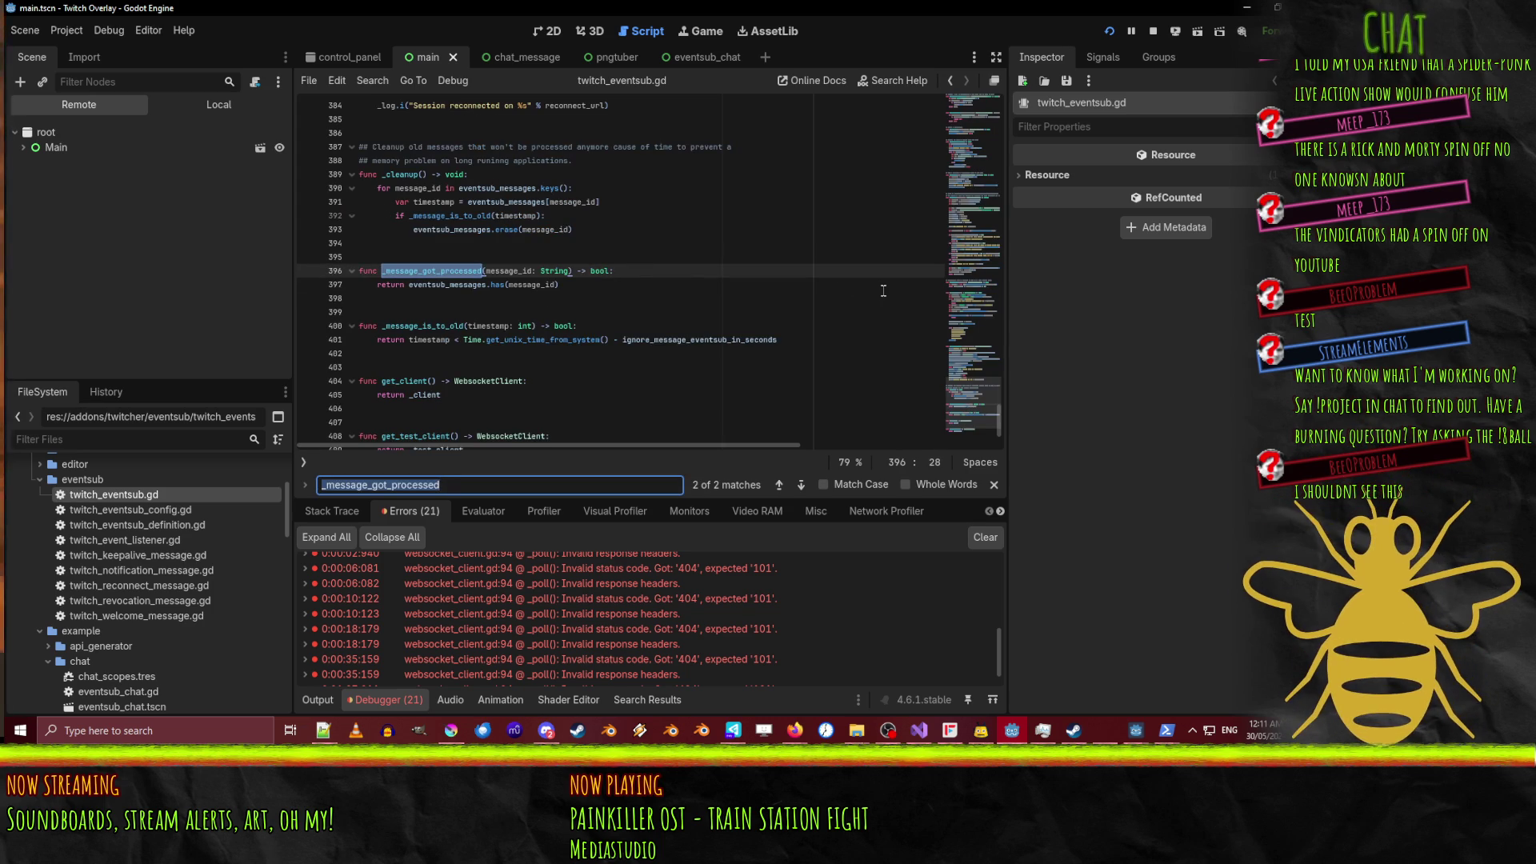
pyautogui.click(433, 284)
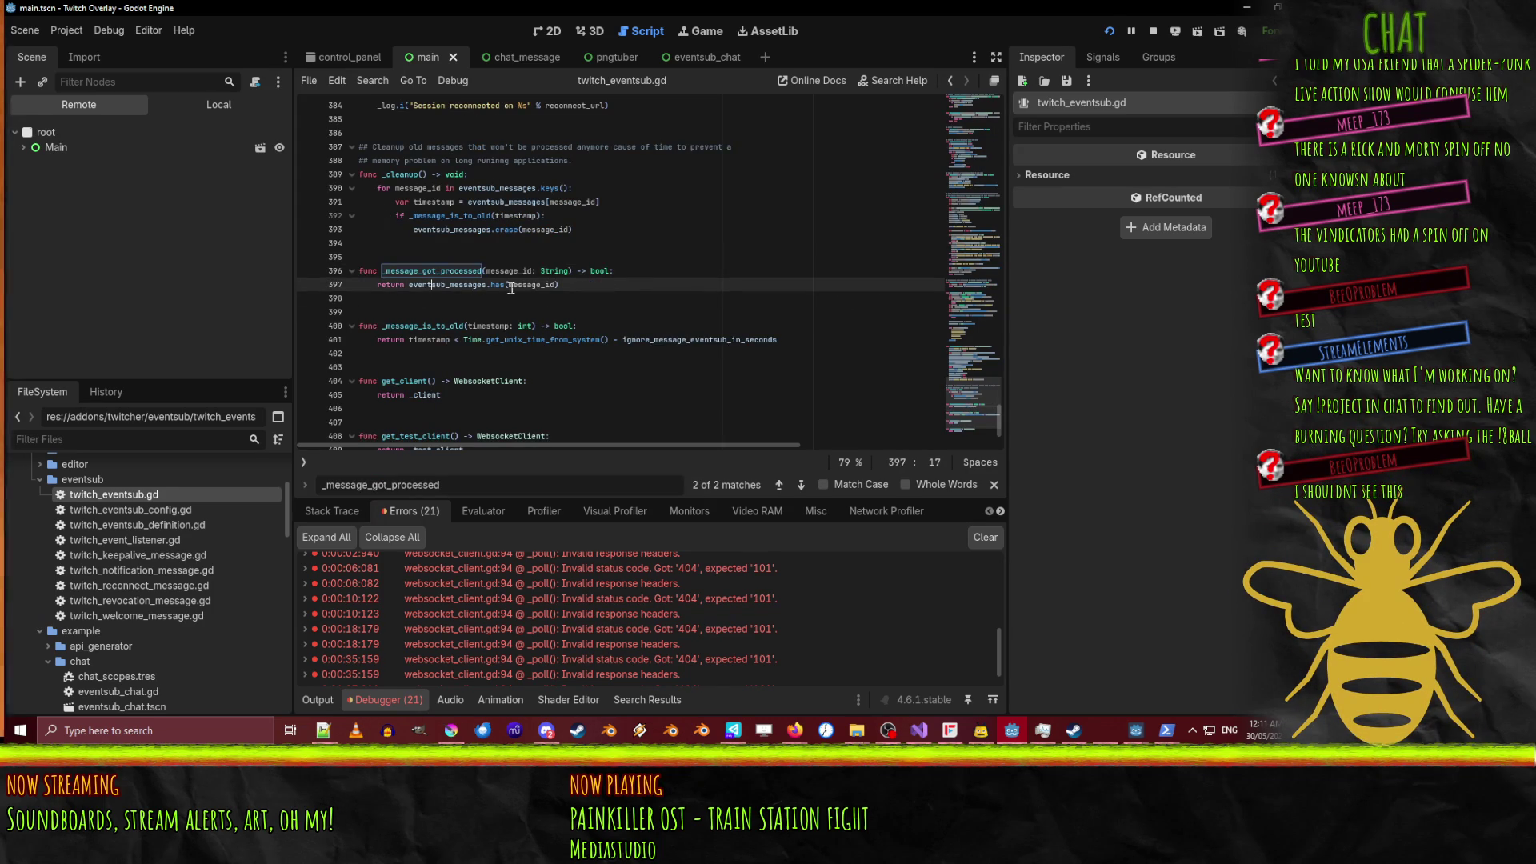
pyautogui.doubleClick(433, 285)
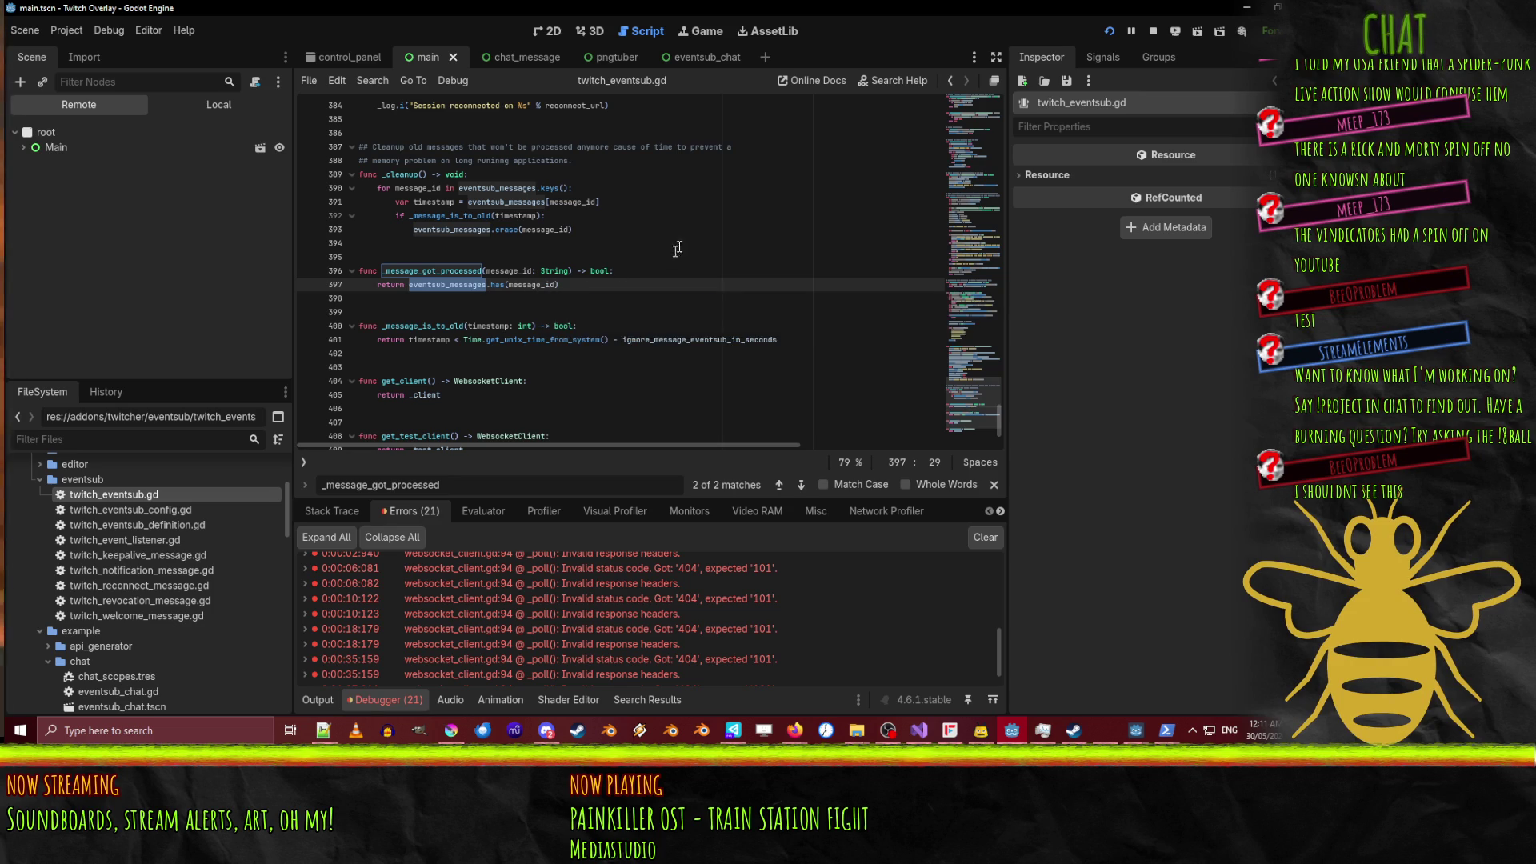
pyautogui.click(624, 272)
pyautogui.scroll(1, 632, 276)
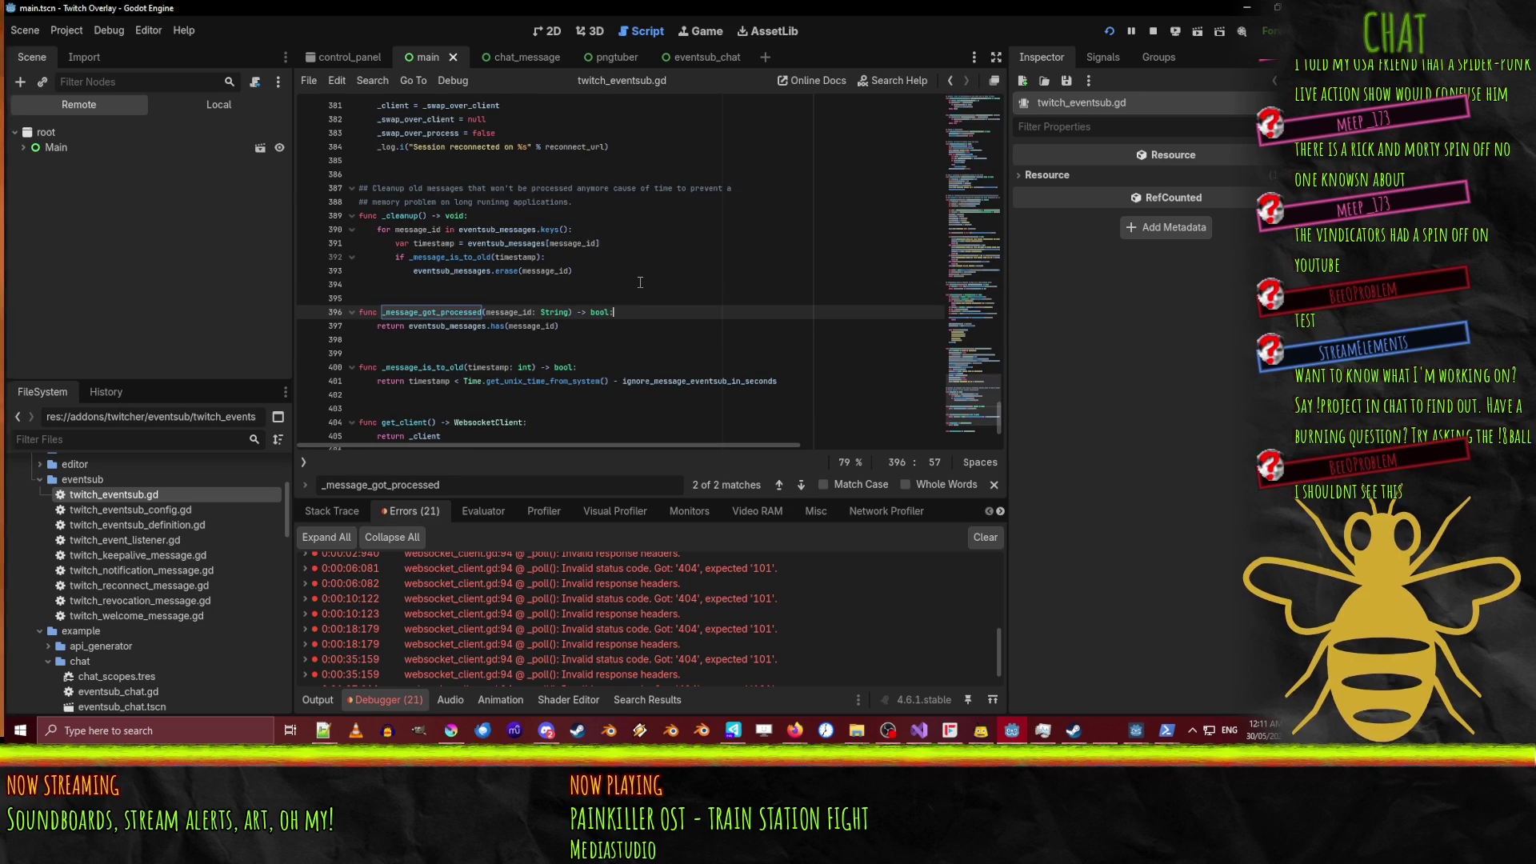
# Add a print(message_id) line at the top of _message_got_processed and save.
pyautogui.press('Return')
pyautogui.write('(message_')
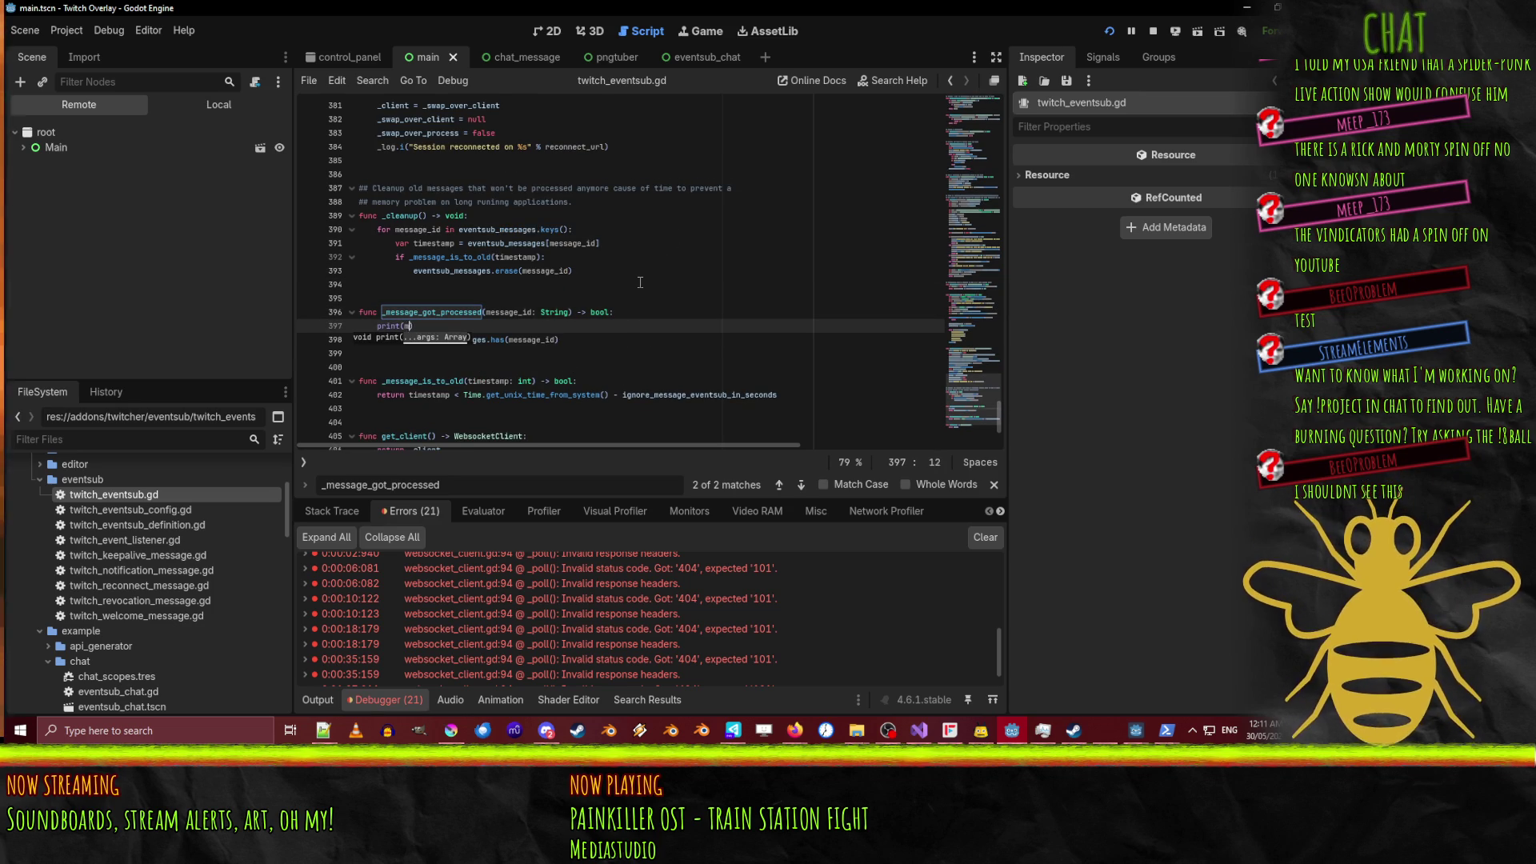
pyautogui.write('id)')
pyautogui.hotkey('ctrl', 's')
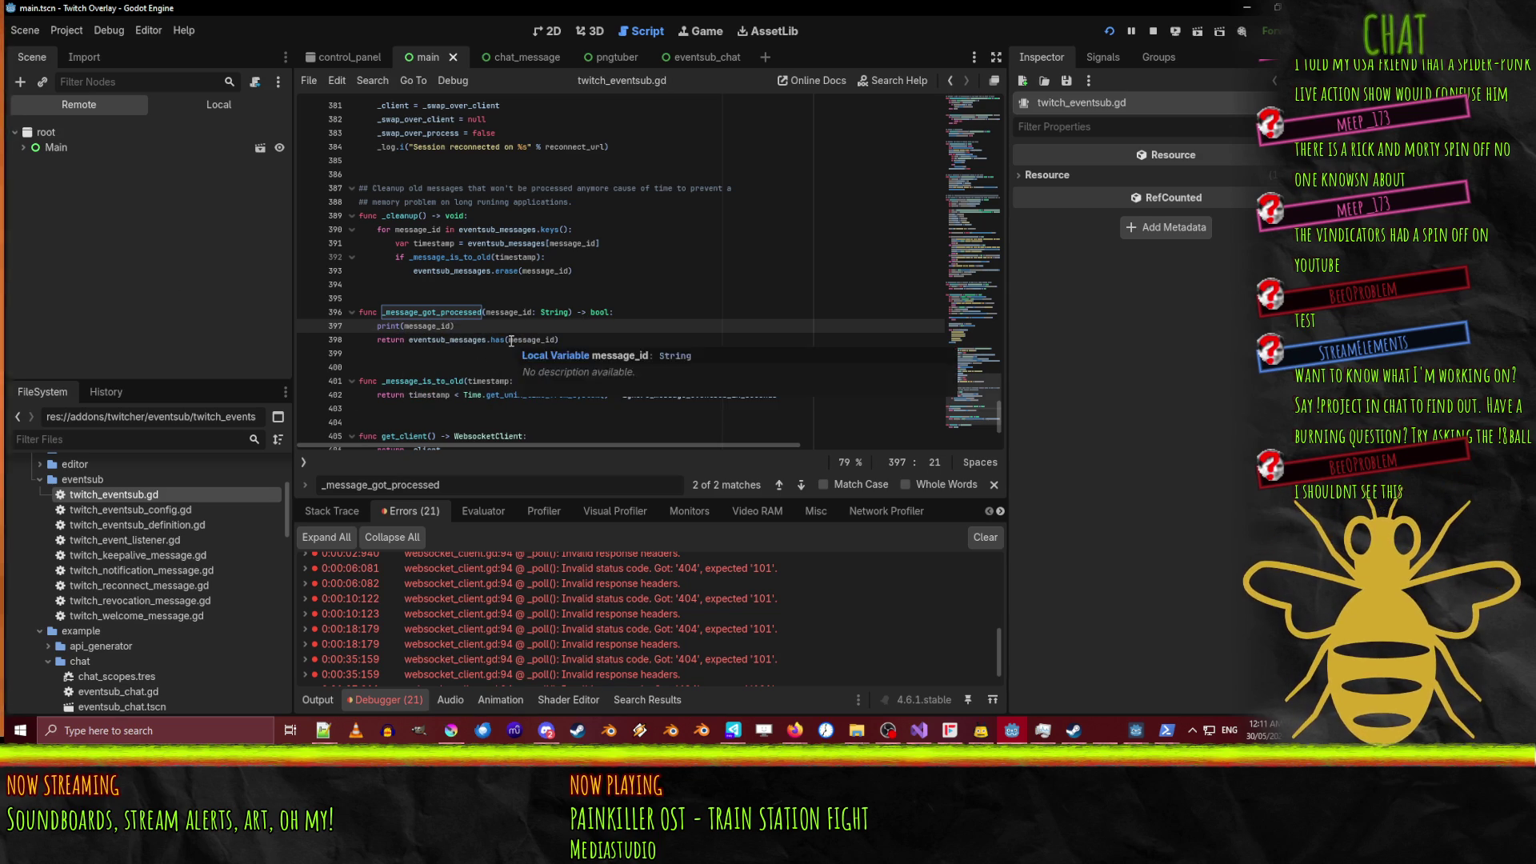
pyautogui.write(',')
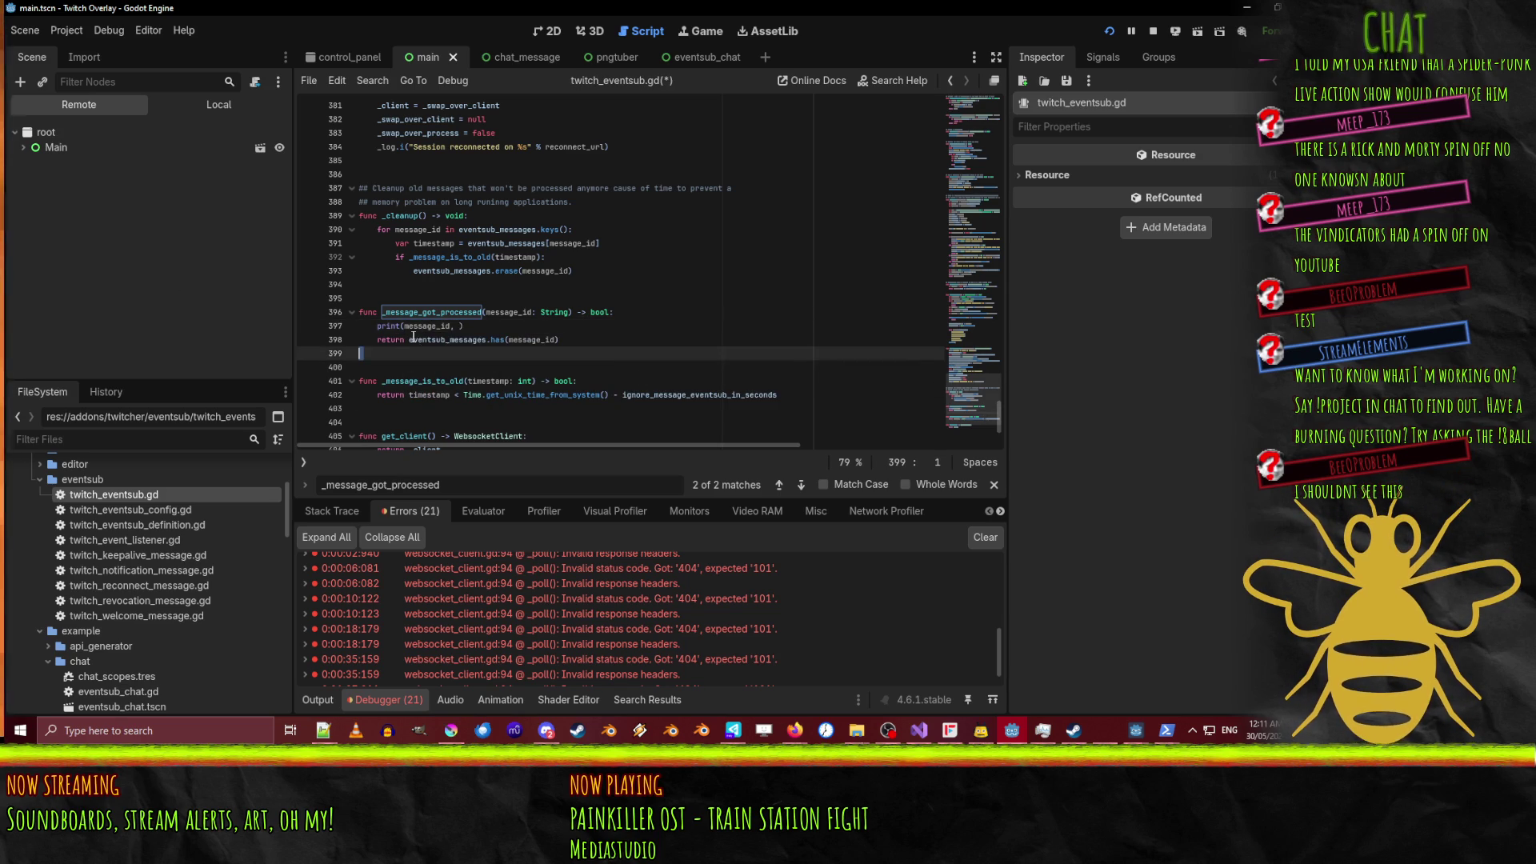
# Paste eventsub_messages.has(message_id) into the print, save, and restart the overlay.
pyautogui.click(410, 339)
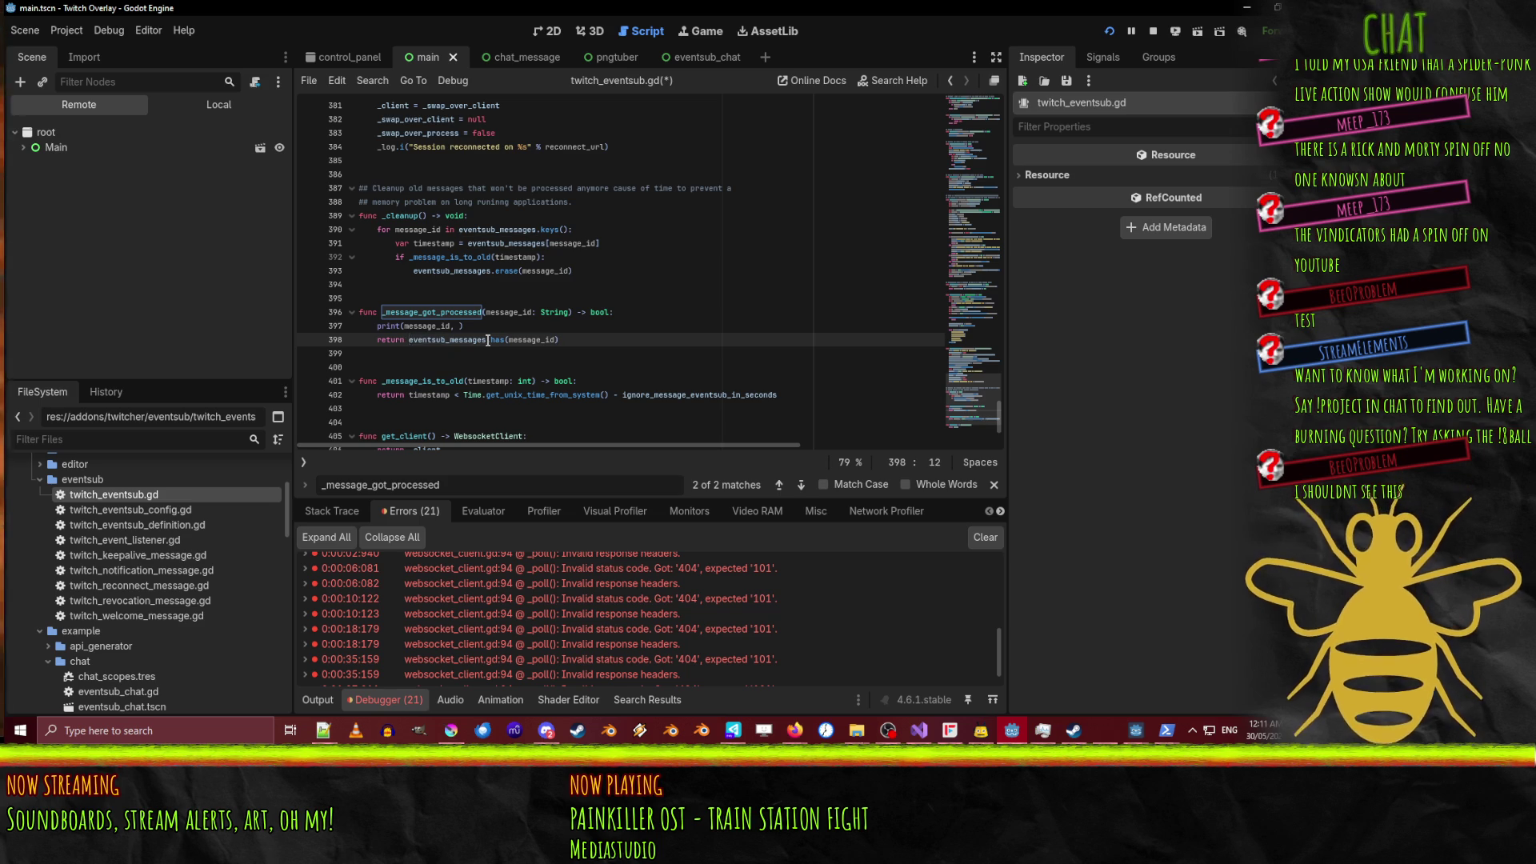
pyautogui.press('Up')
pyautogui.press('End')
pyautogui.press('Left')
pyautogui.press('Left')
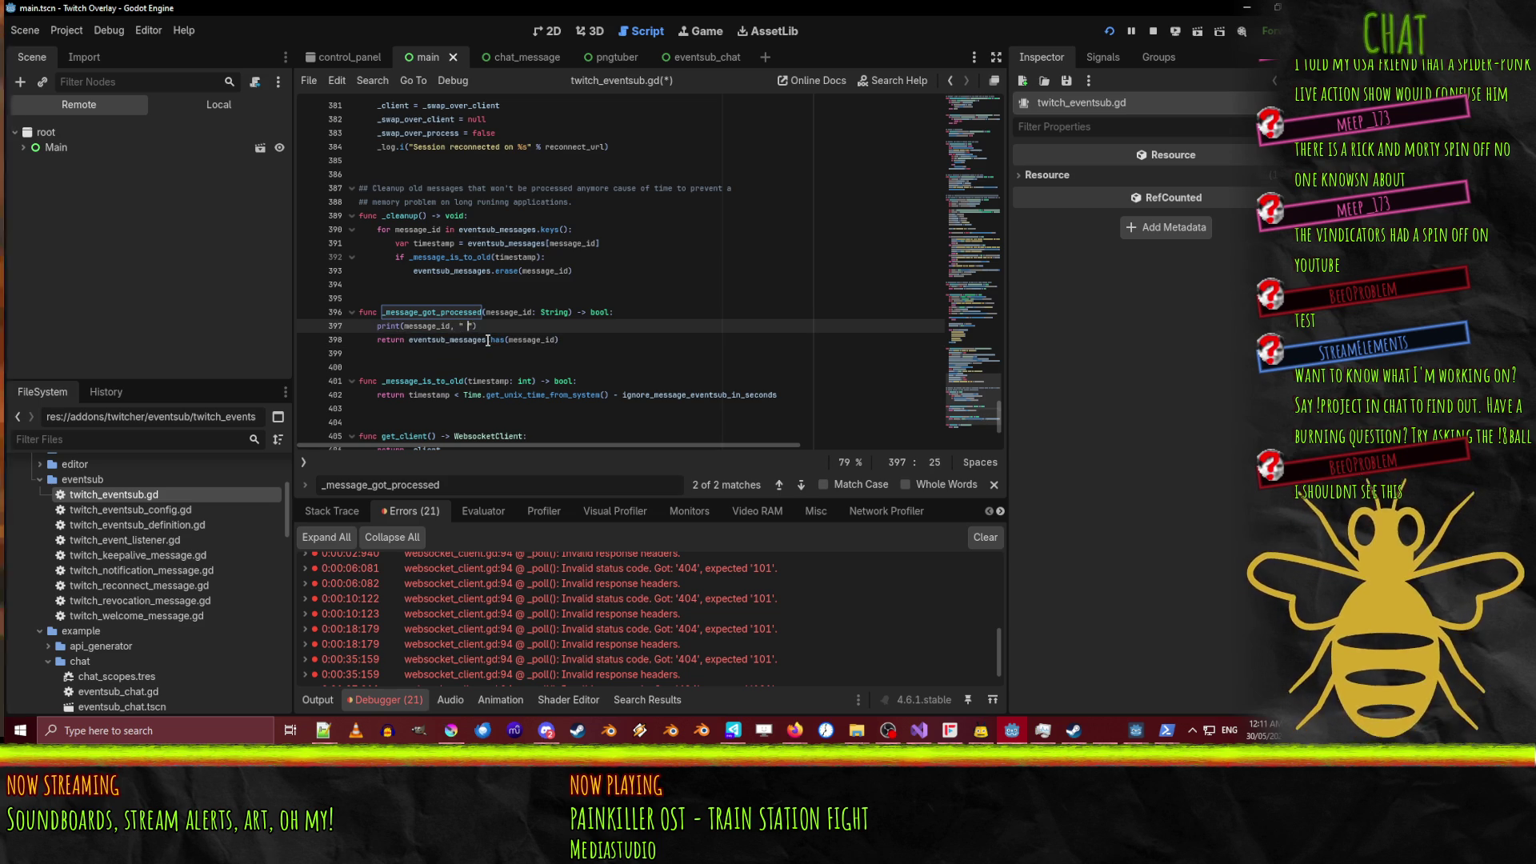
pyautogui.write('eventsub_messages.has(message_id)')
pyautogui.hotkey('ctrl', 's')
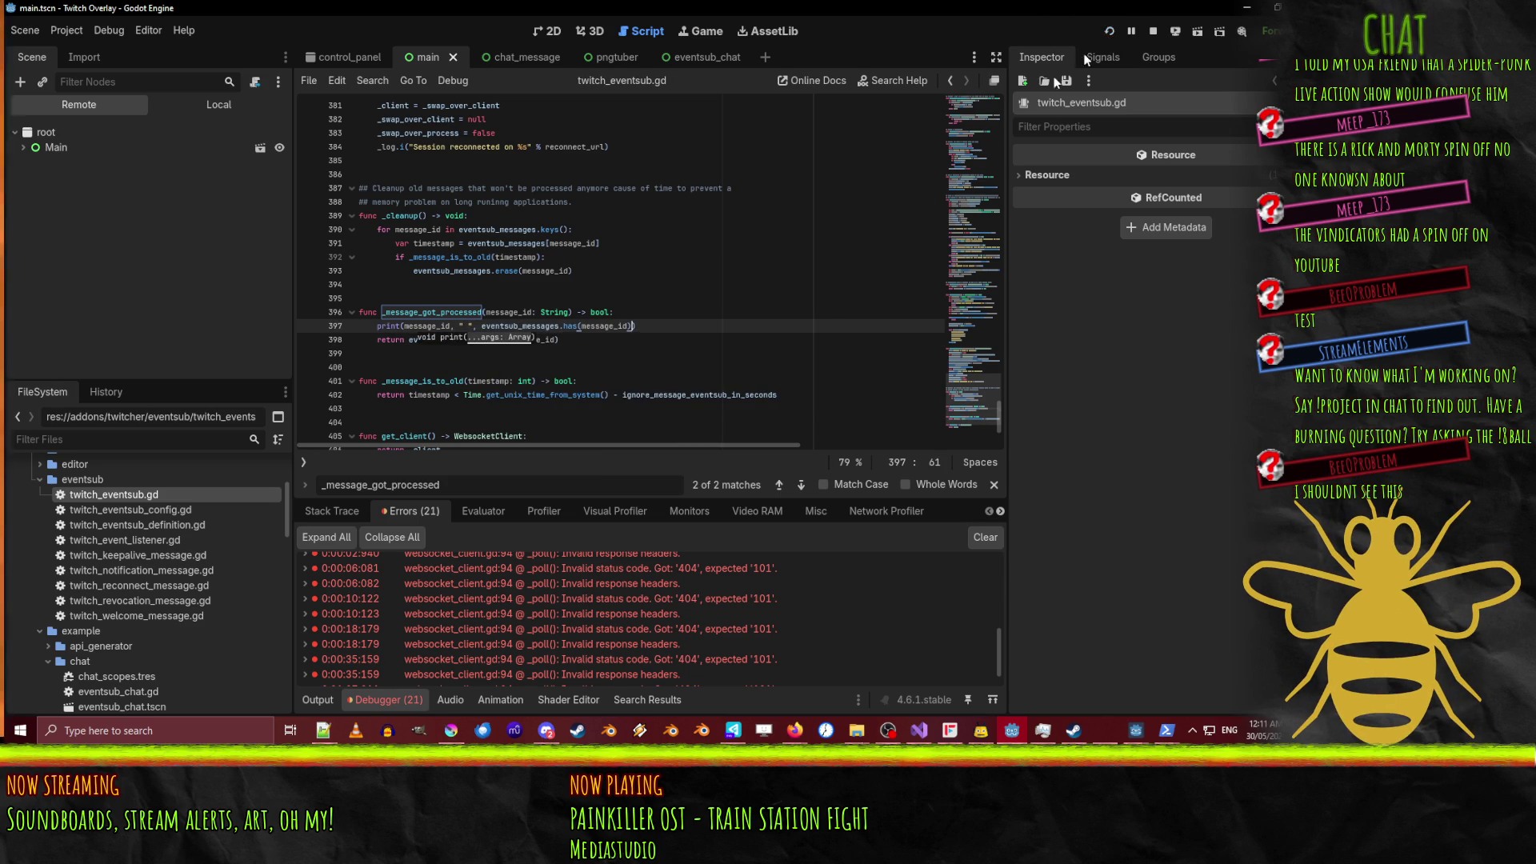
pyautogui.click(1110, 30)
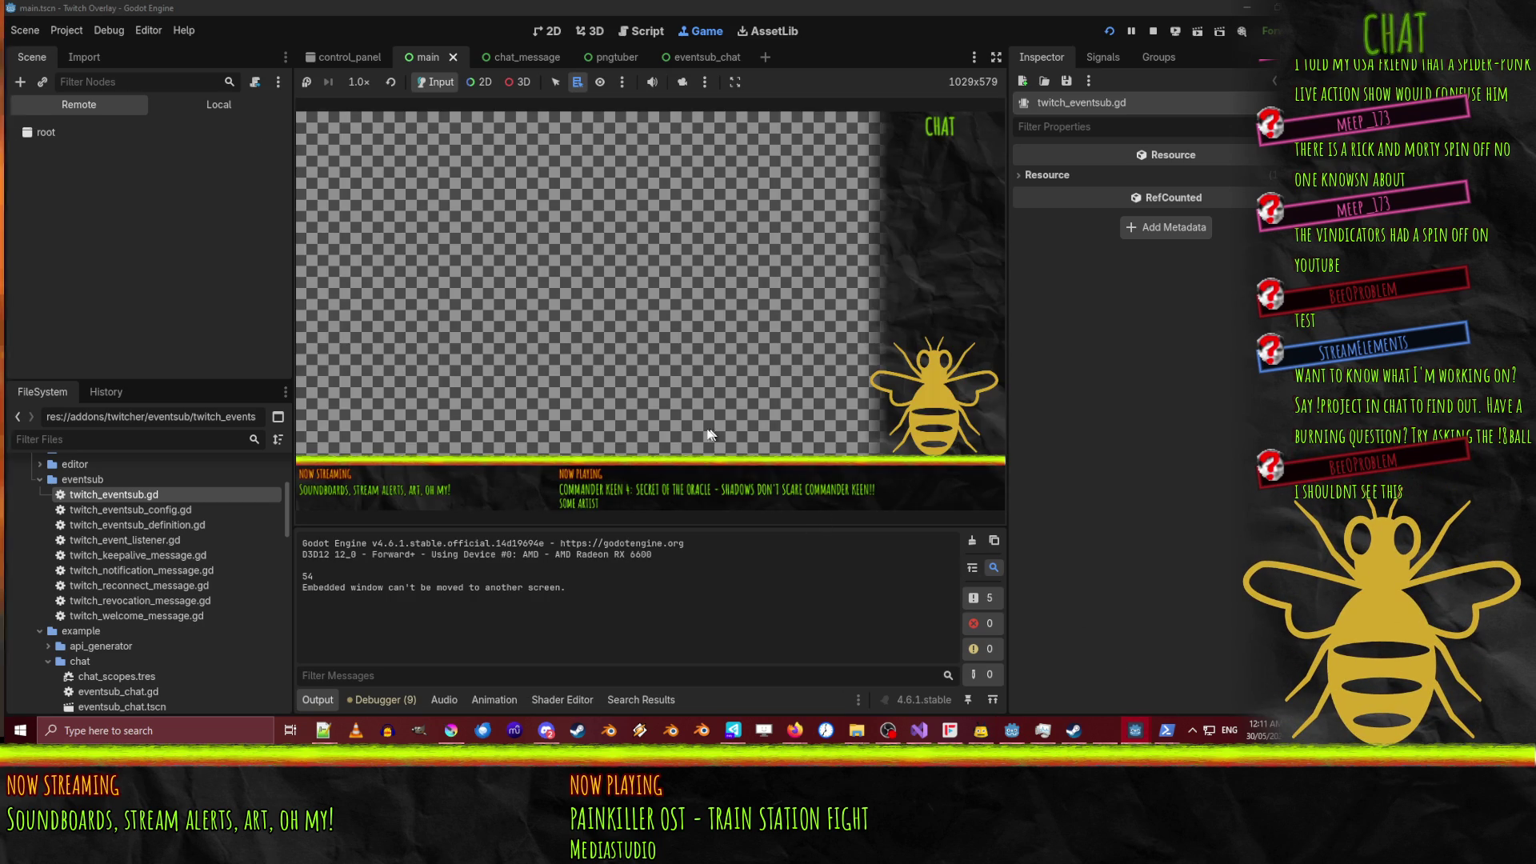
# Rerun 'twitch event trigger follow' from PowerShell, confirm both message ids print false, then stop the overlay.
pyautogui.moveTo(1167, 730)
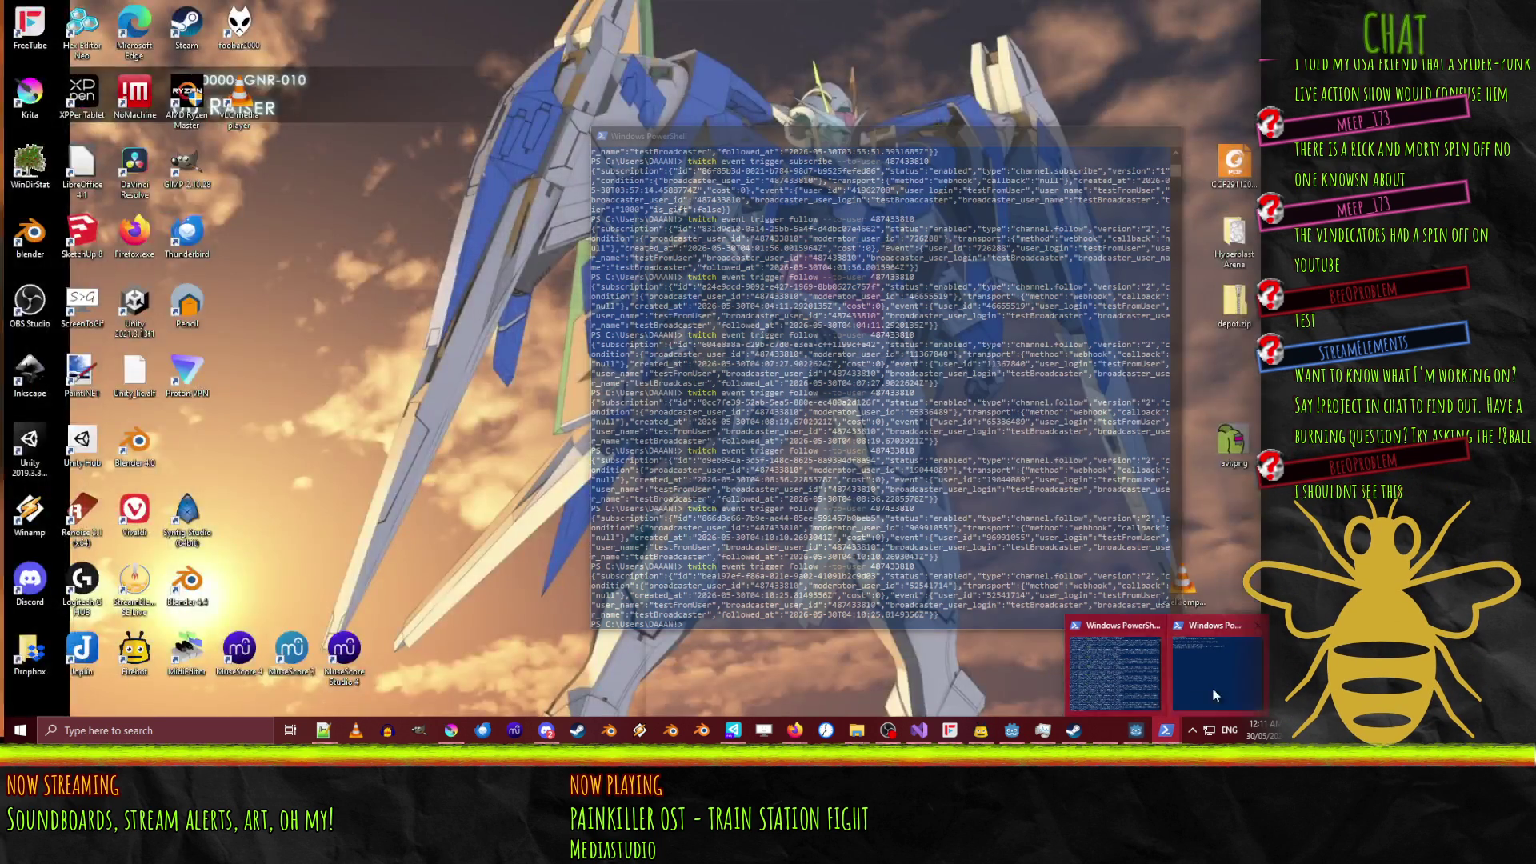
pyautogui.click(1119, 683)
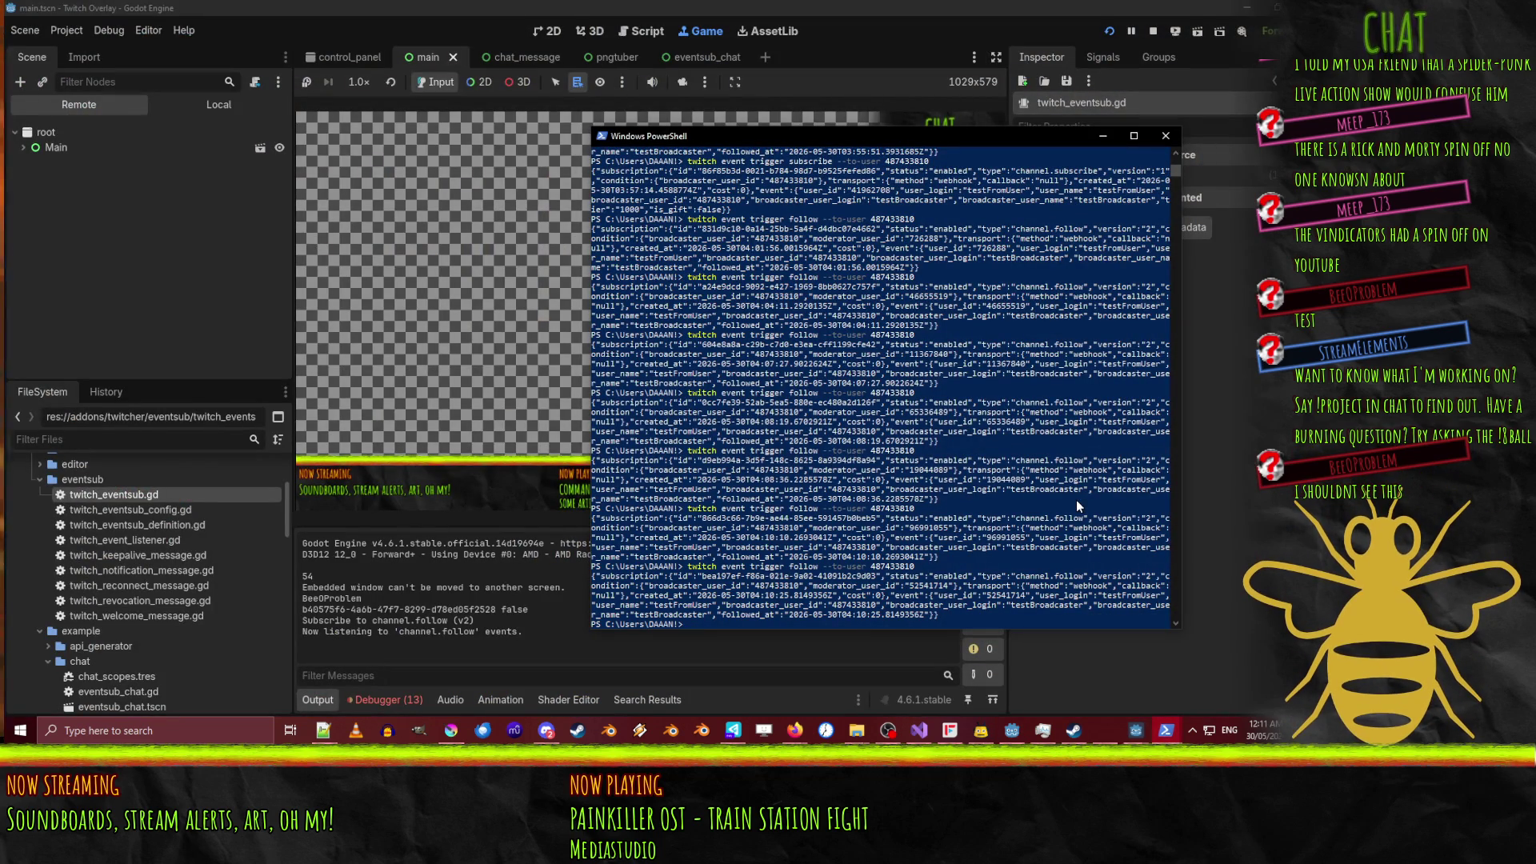
pyautogui.press('Up')
pyautogui.press('Return')
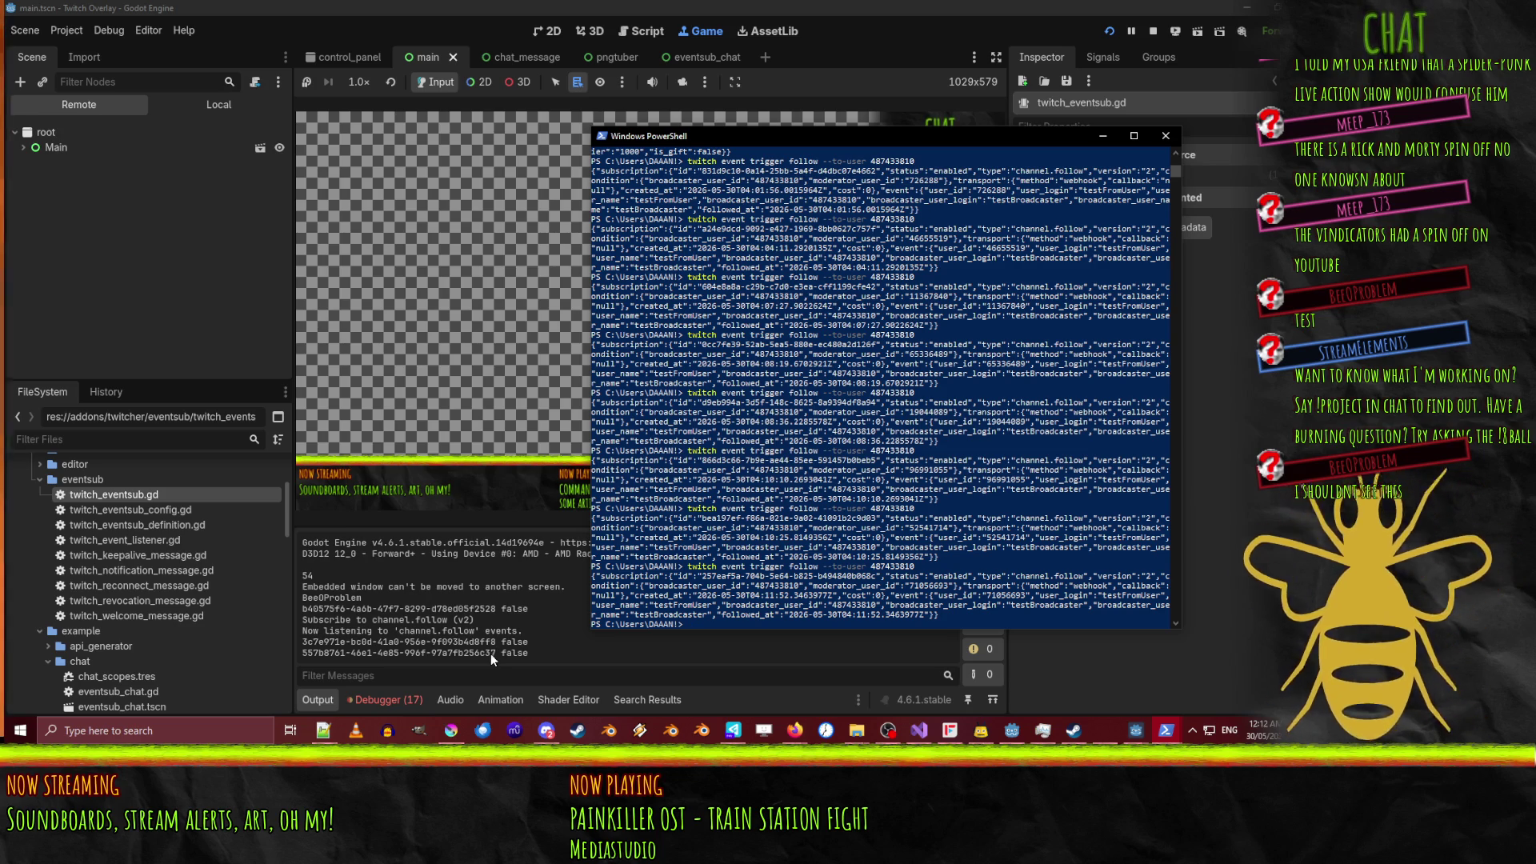
pyautogui.click(1157, 31)
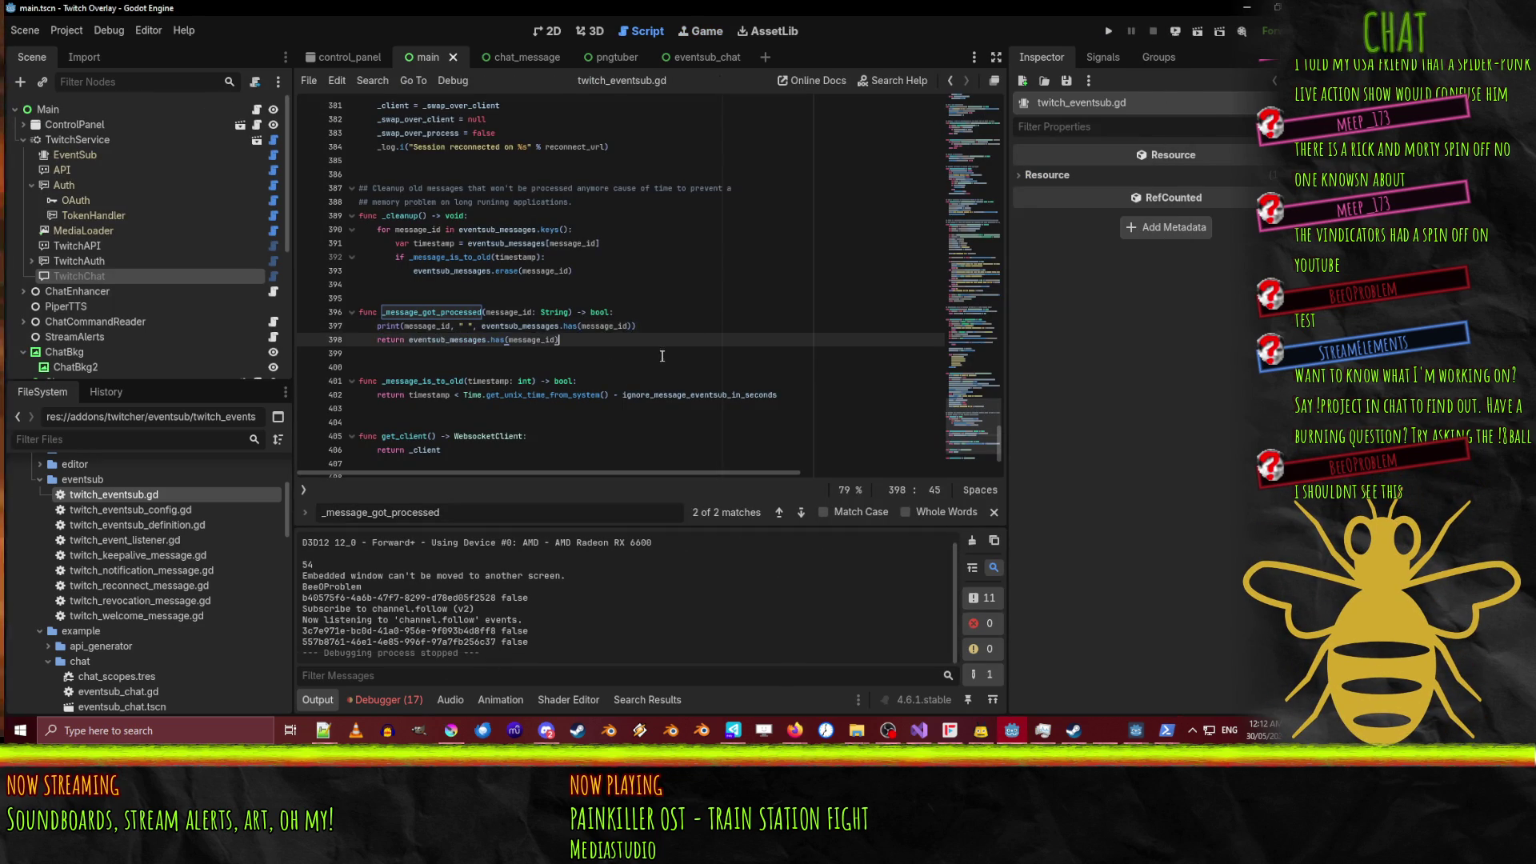
# Delete the debug print on line 397 of _message_got_processed.
pyautogui.click(654, 326)
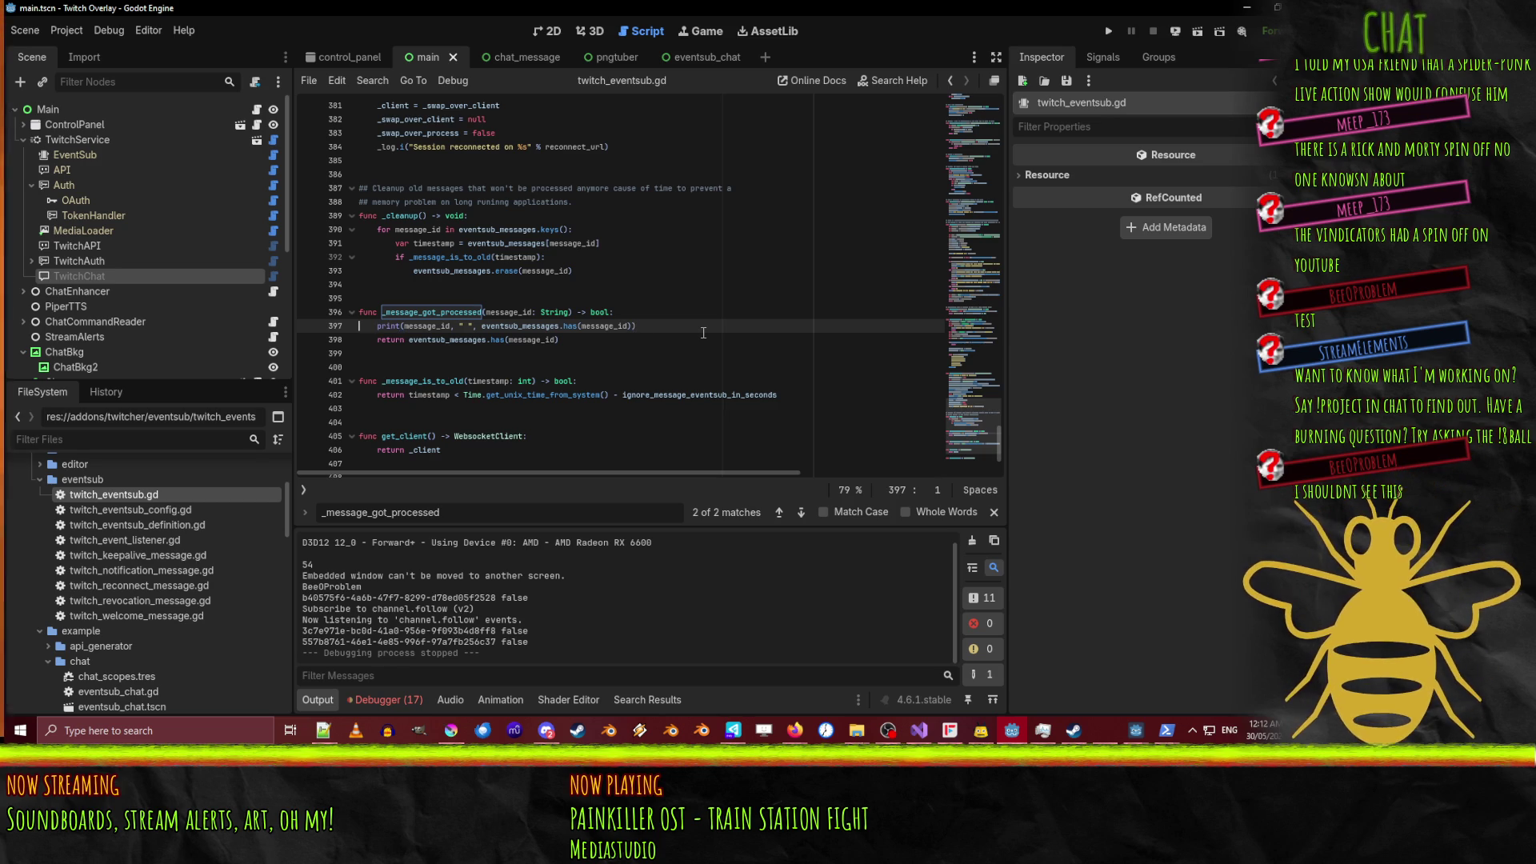
pyautogui.hotkey('shift', 'Down')
pyautogui.press('Delete')
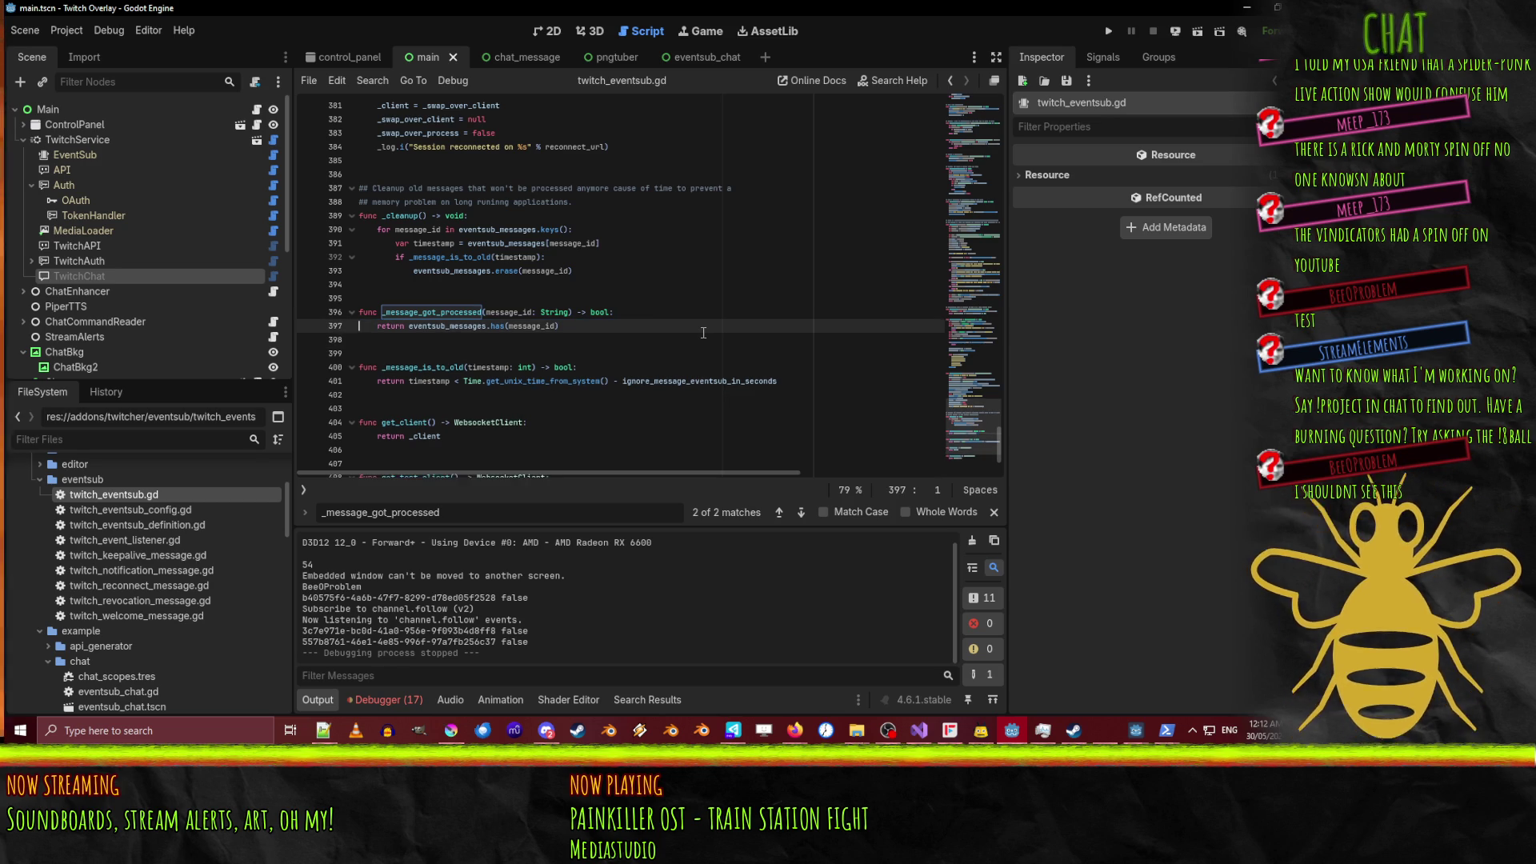
# Go back to _data_received and review its processed-or-too-old check and message_type match.
pyautogui.scroll(1, 473, 317)
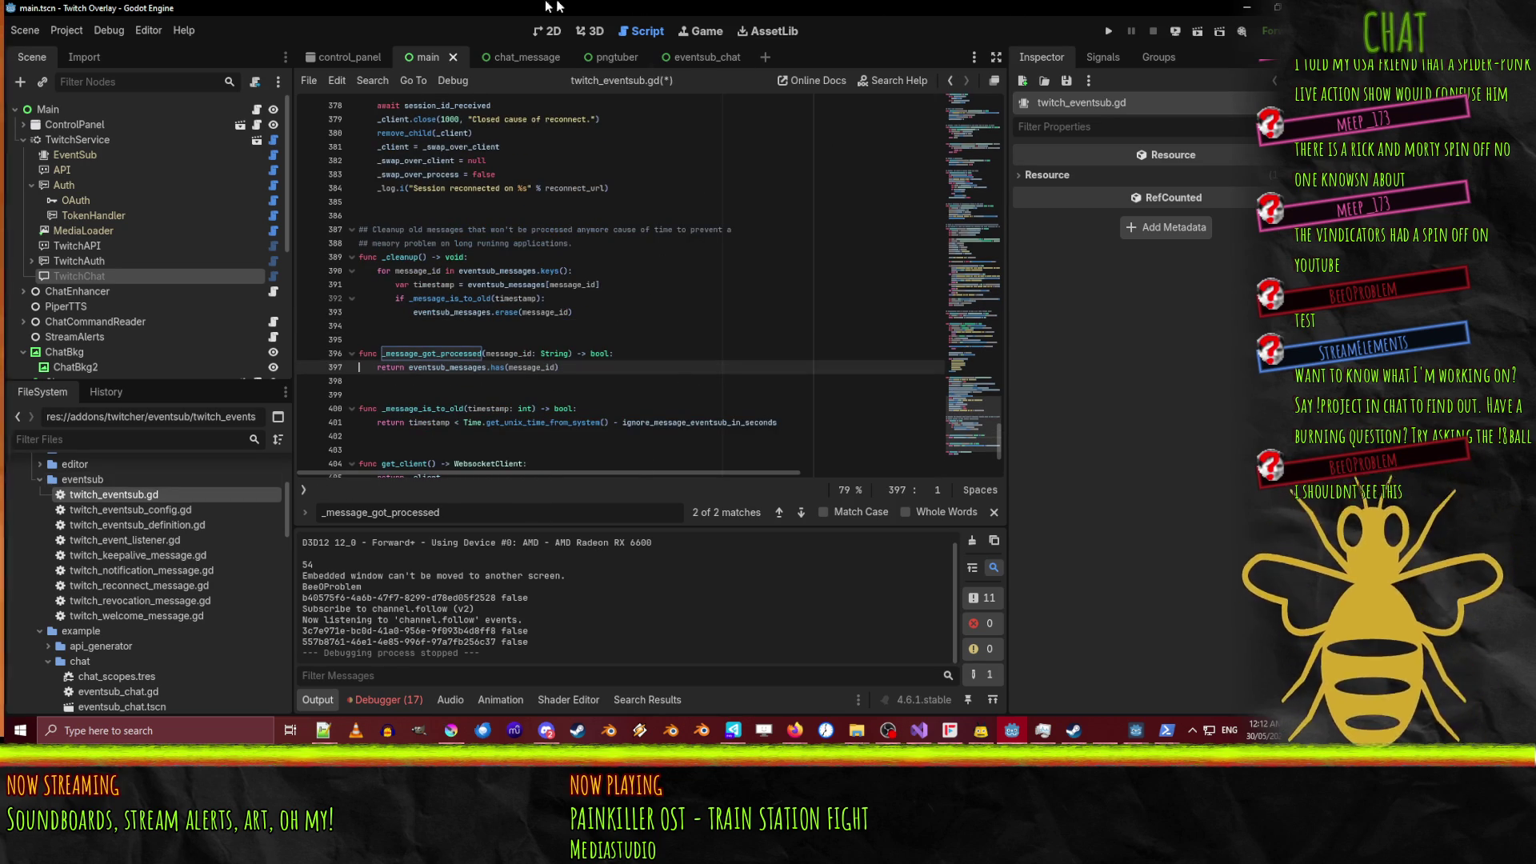
pyautogui.click(951, 77)
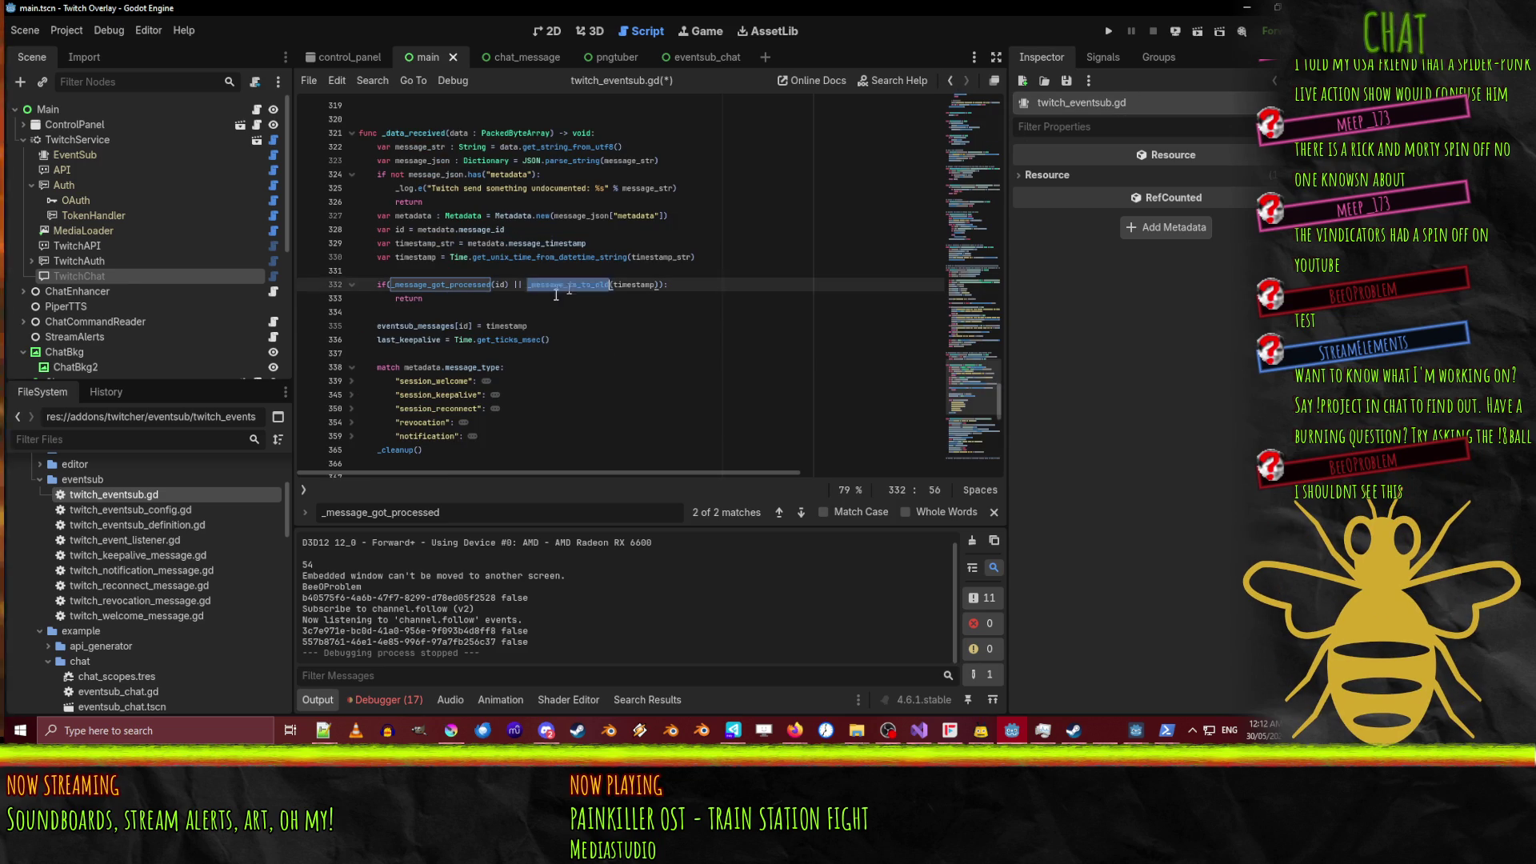
pyautogui.click(440, 303)
pyautogui.tripleClick(434, 284)
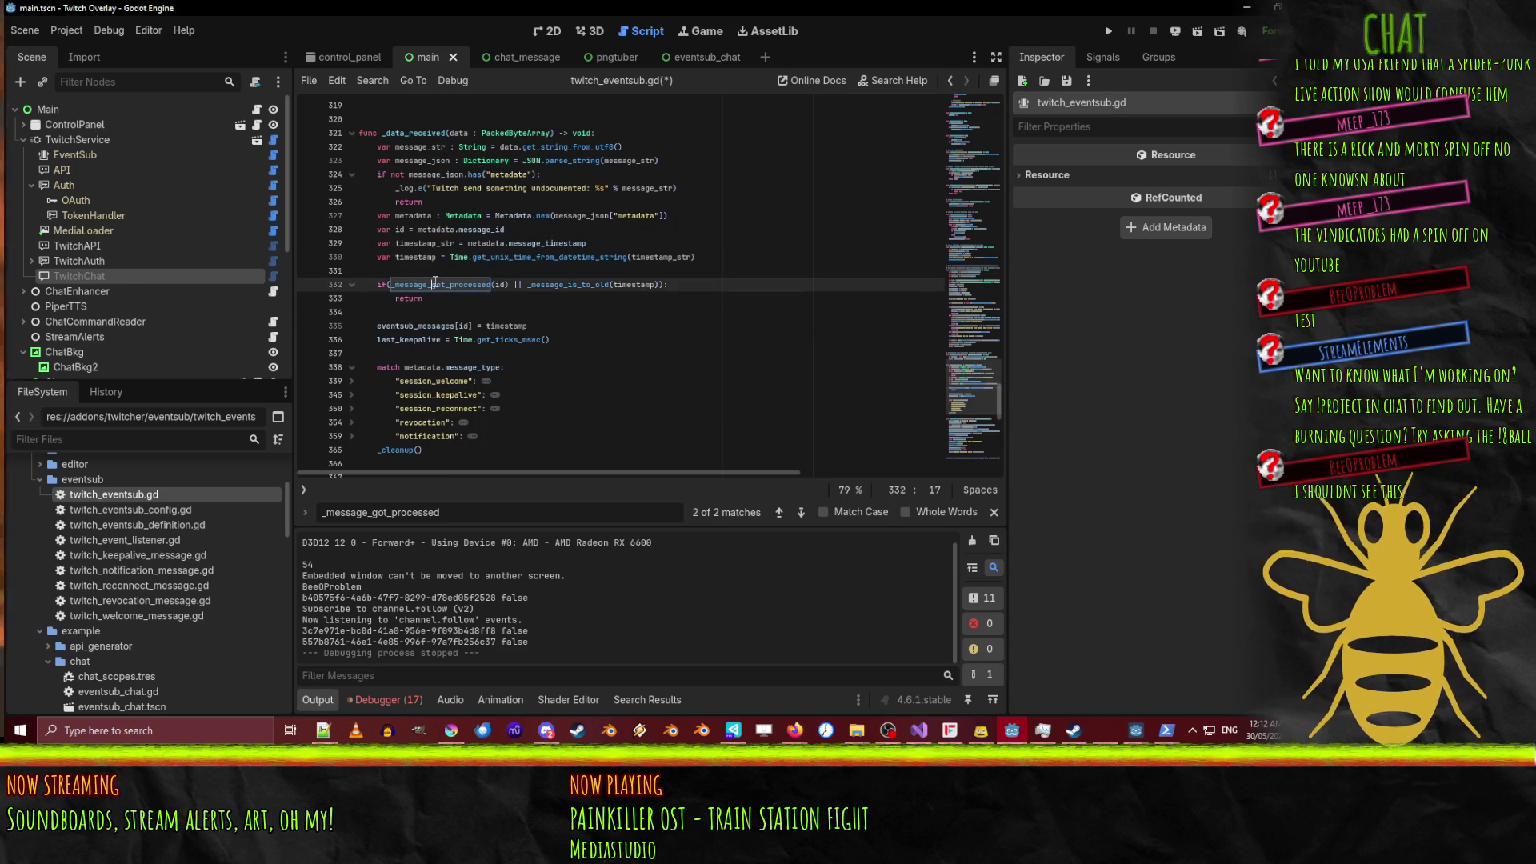
pyautogui.doubleClick(569, 284)
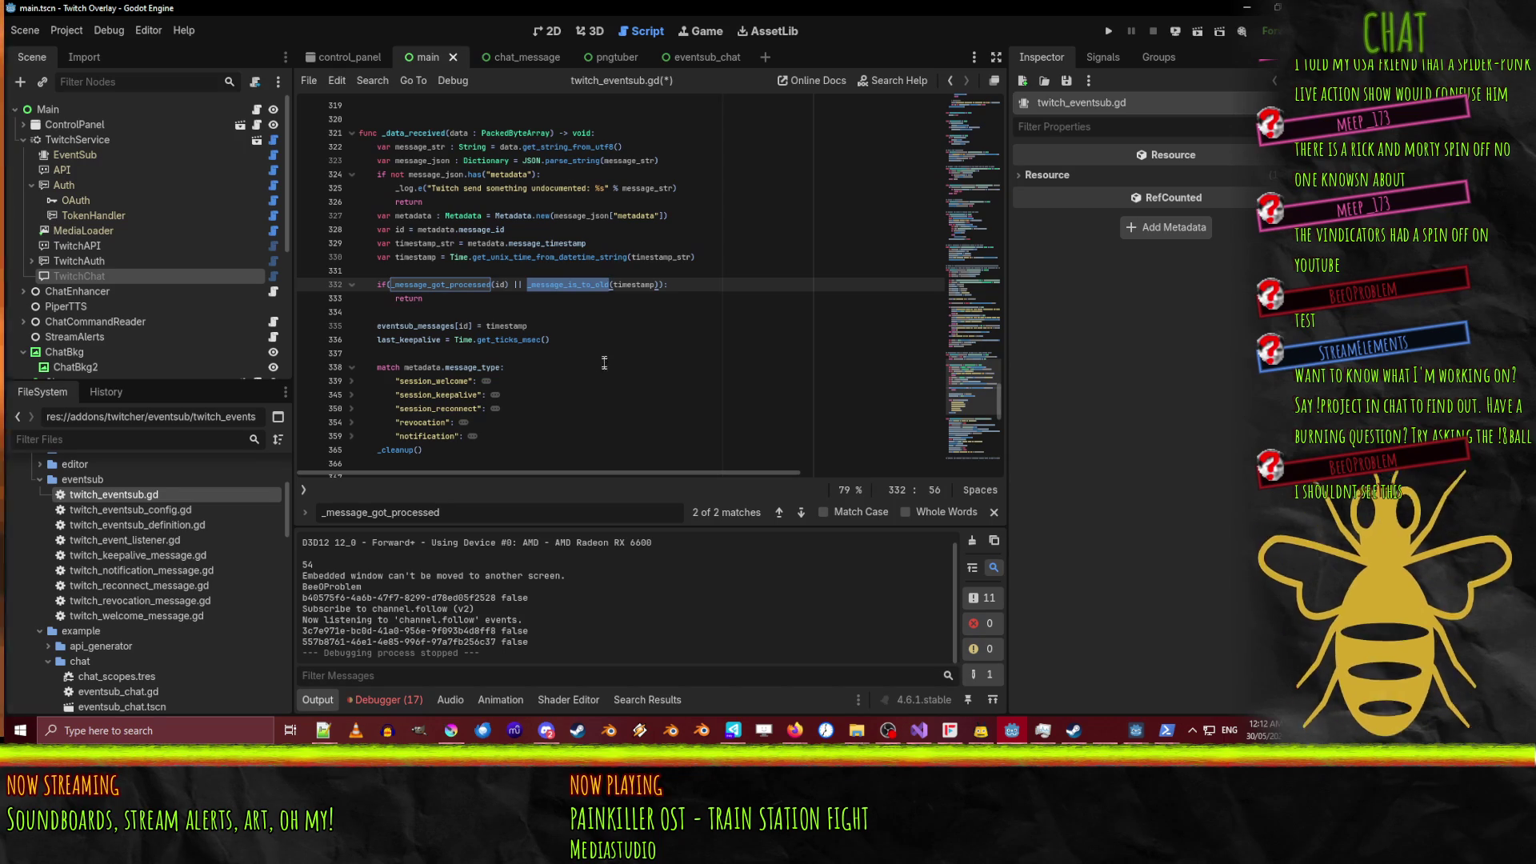
pyautogui.doubleClick(435, 368)
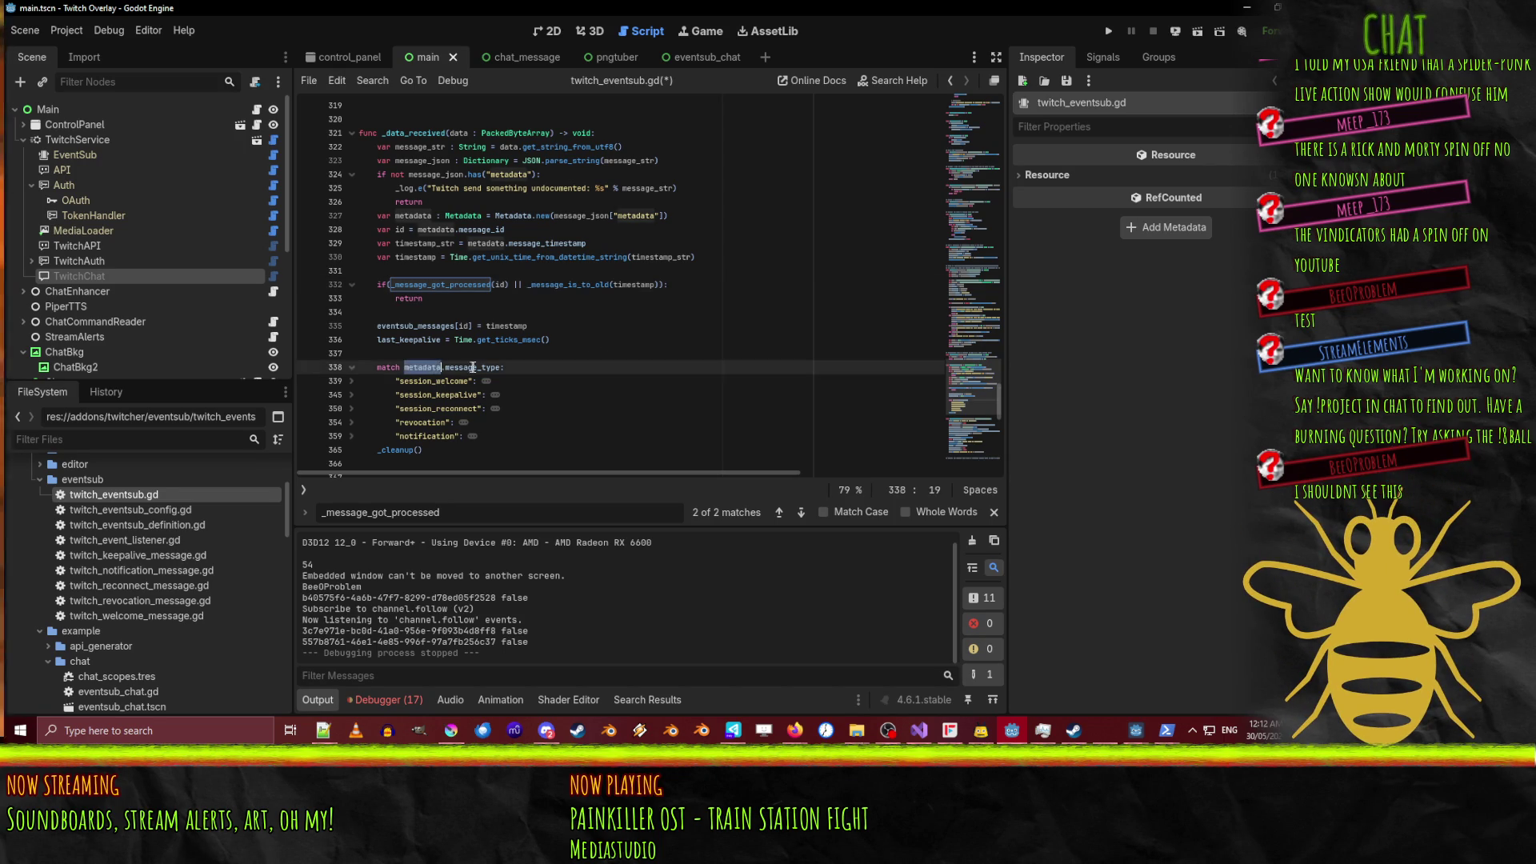
pyautogui.doubleClick(472, 367)
# Unfold the match's notification branch to show the TwitchNotificationMessage creation and event_received emit.
pyautogui.scroll(-3, 644, 373)
pyautogui.scroll(3, 644, 374)
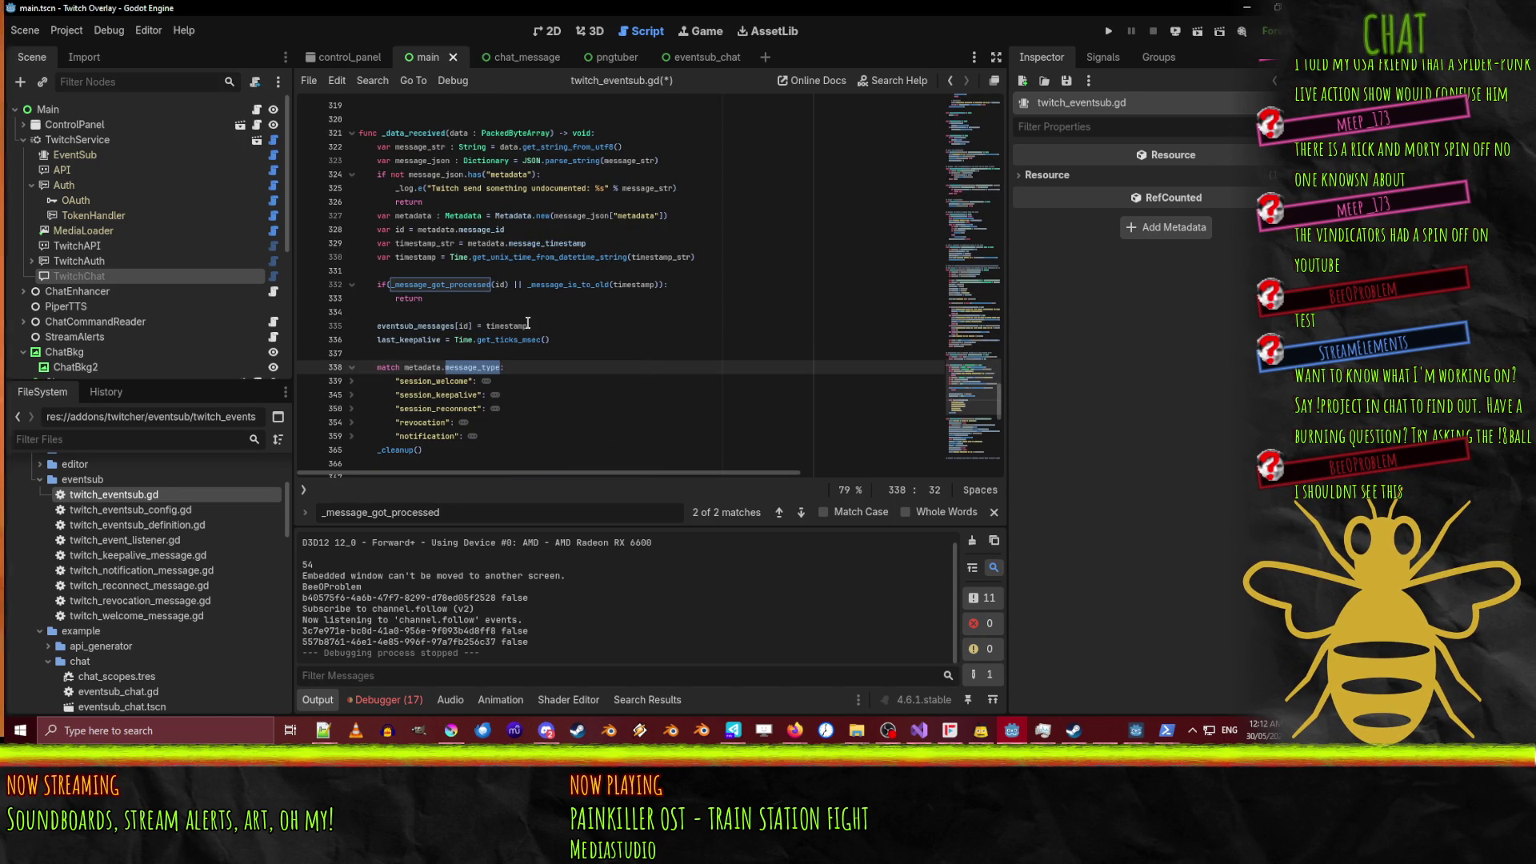
pyautogui.scroll(-1, 640, 379)
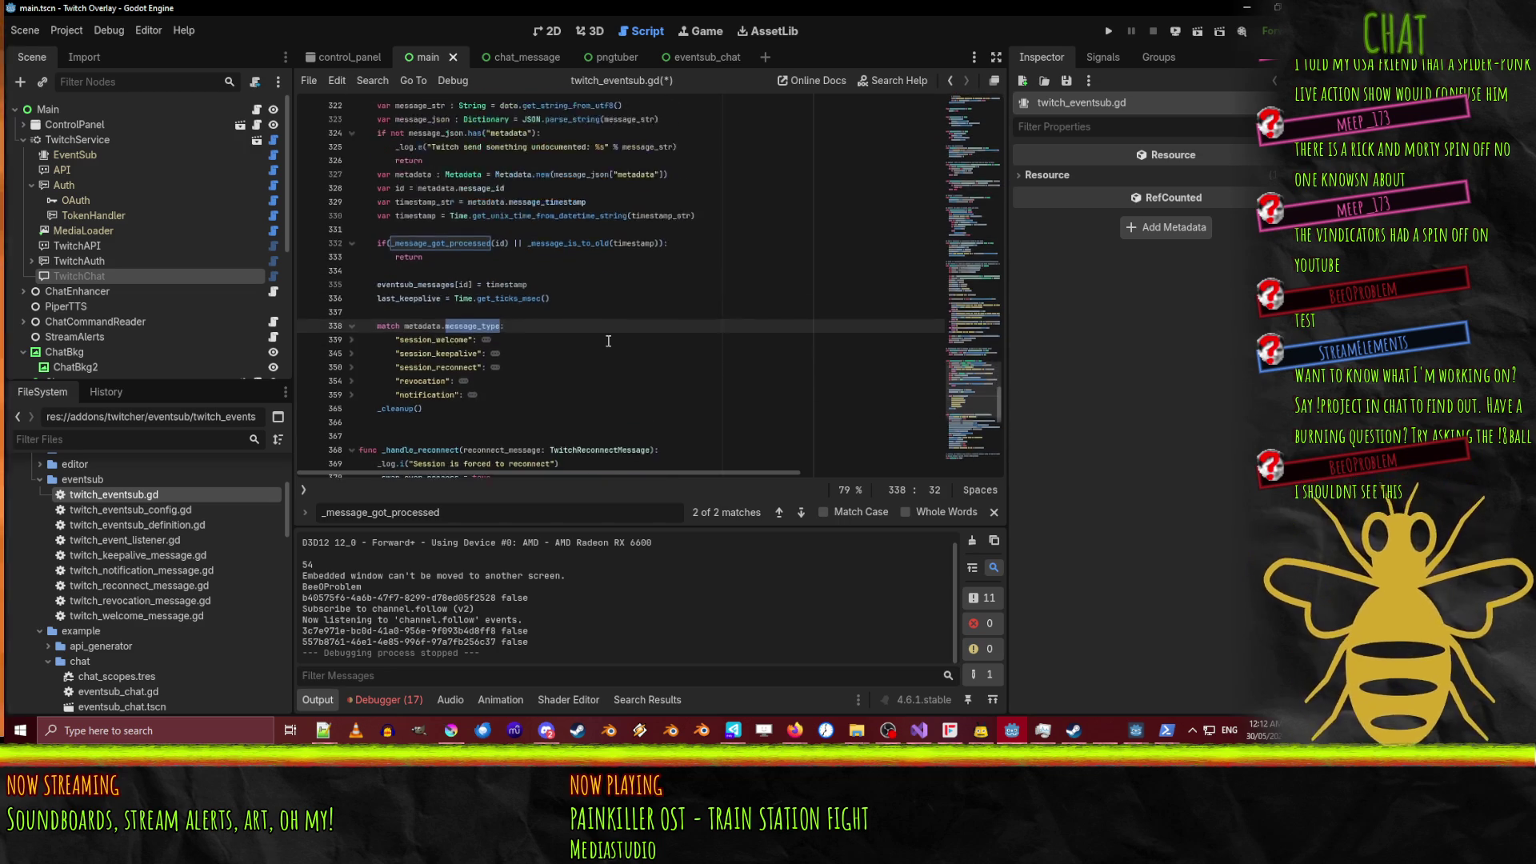
pyautogui.scroll(1, 640, 379)
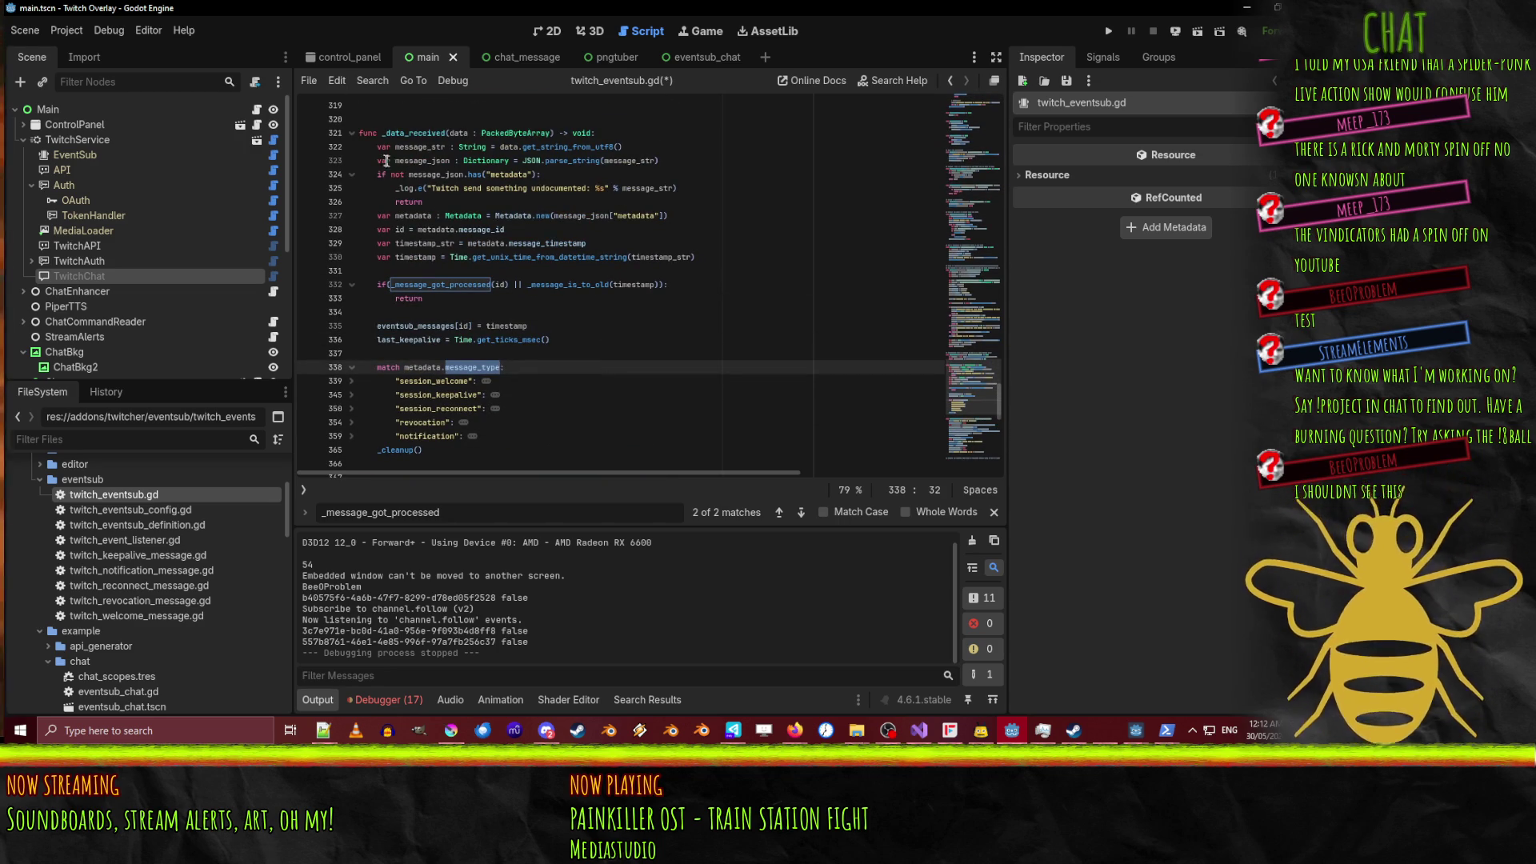
pyautogui.moveTo(360, 133)
pyautogui.mouseDown()
pyautogui.moveTo(388, 160)
pyautogui.moveTo(414, 271)
pyautogui.mouseUp()
pyautogui.click(414, 270)
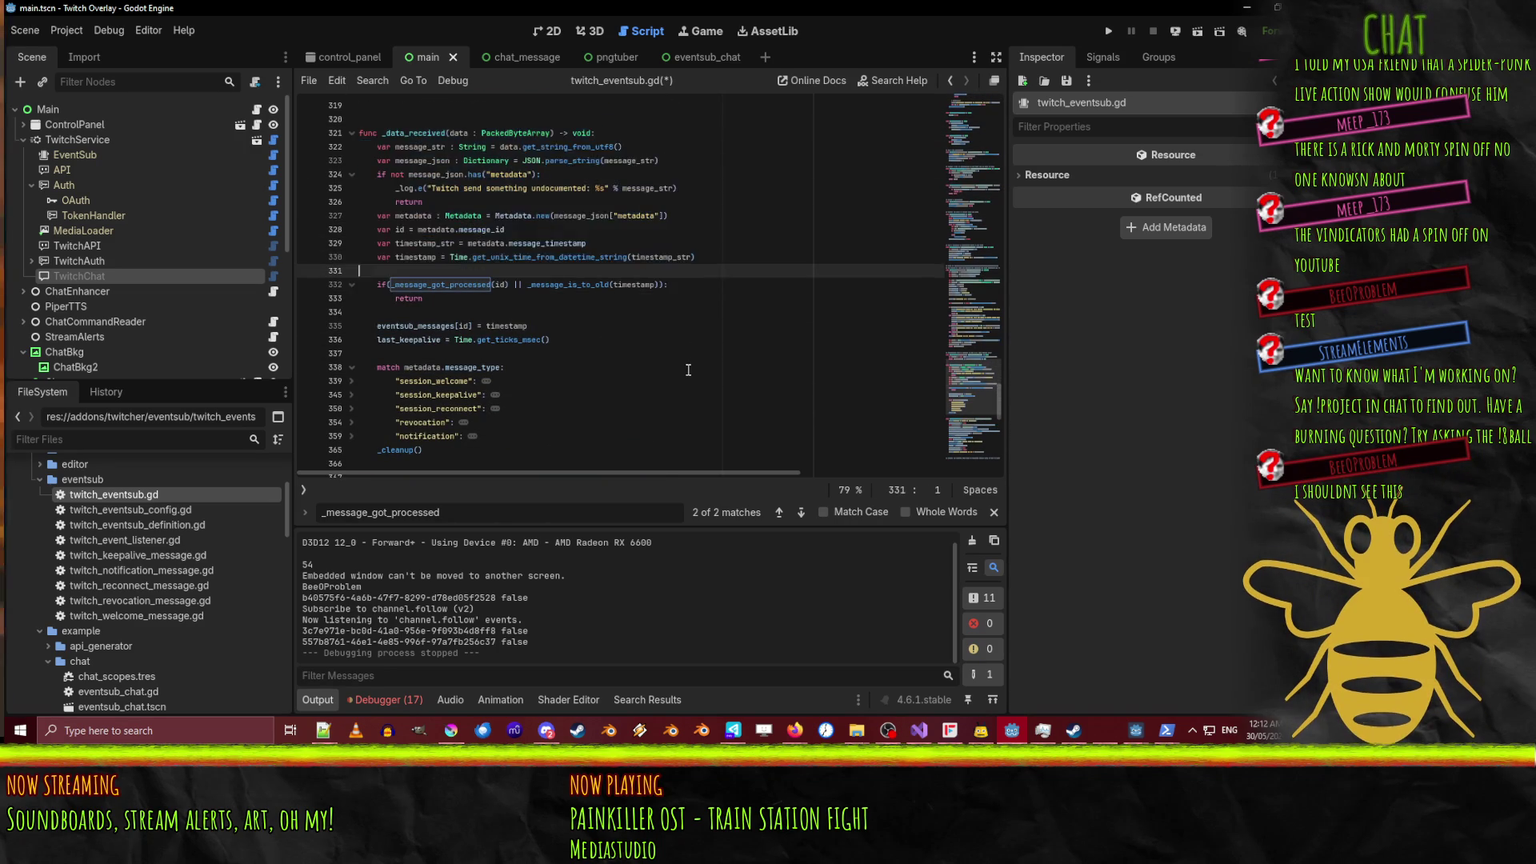
pyautogui.scroll(-2, 420, 328)
pyautogui.click(352, 354)
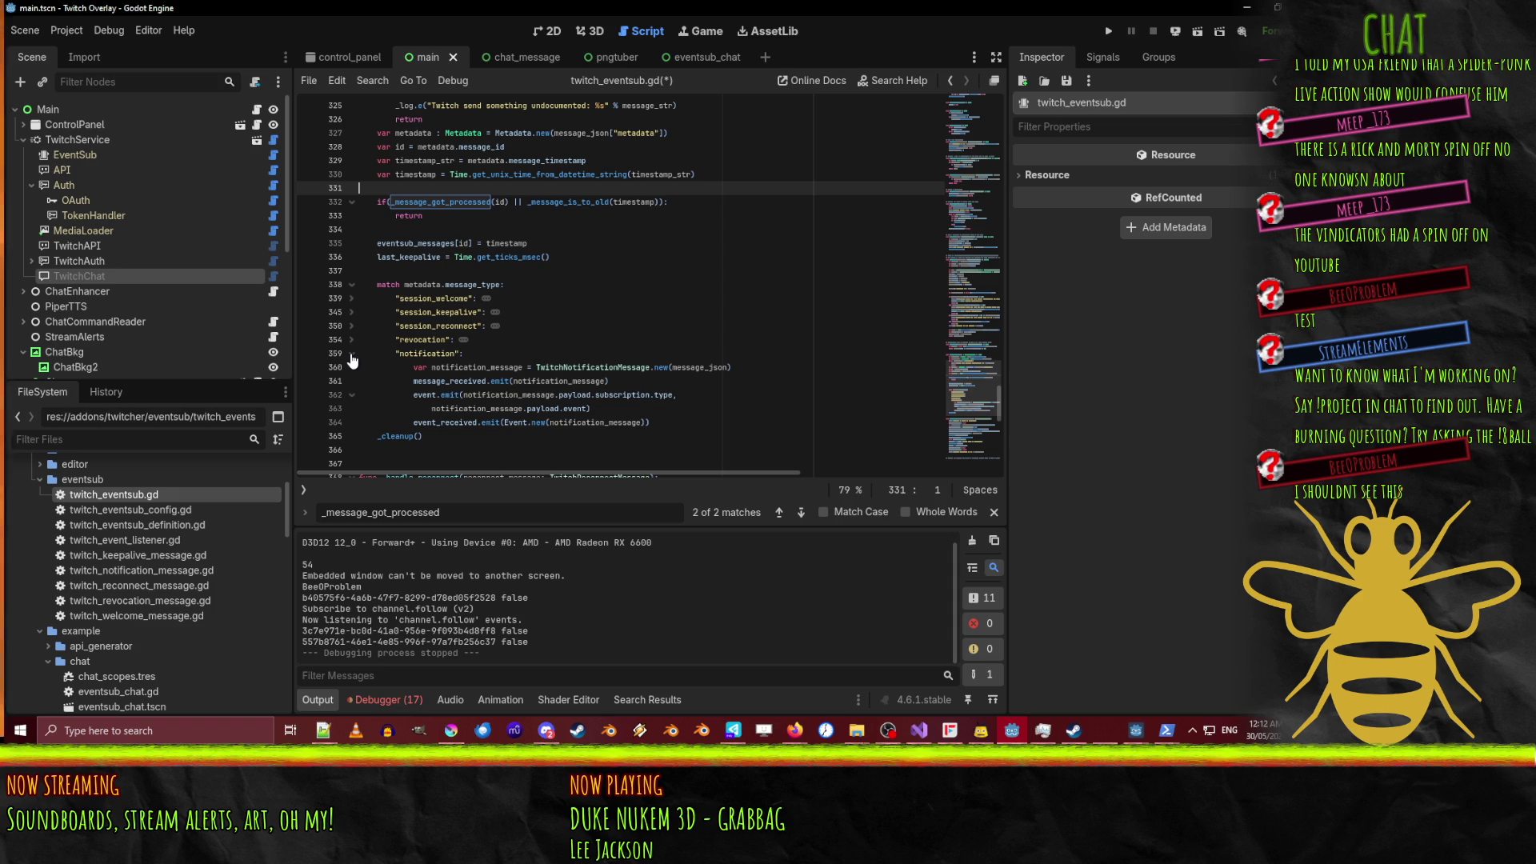
# Add a breakpoint on the message_received emit at line 361 and briefly run the overlay.
pyautogui.click(306, 384)
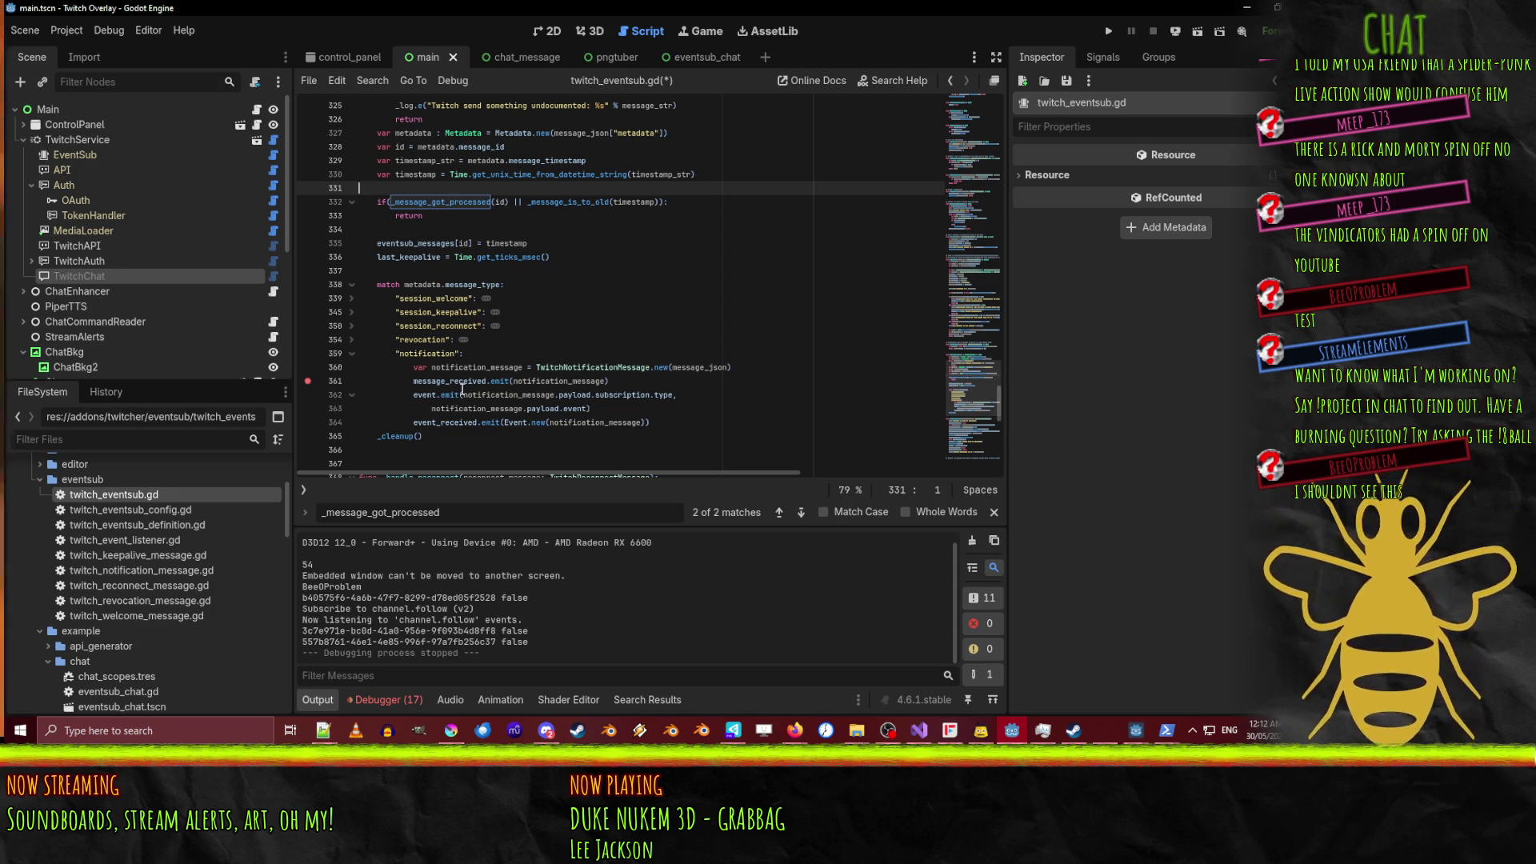
pyautogui.click(1108, 29)
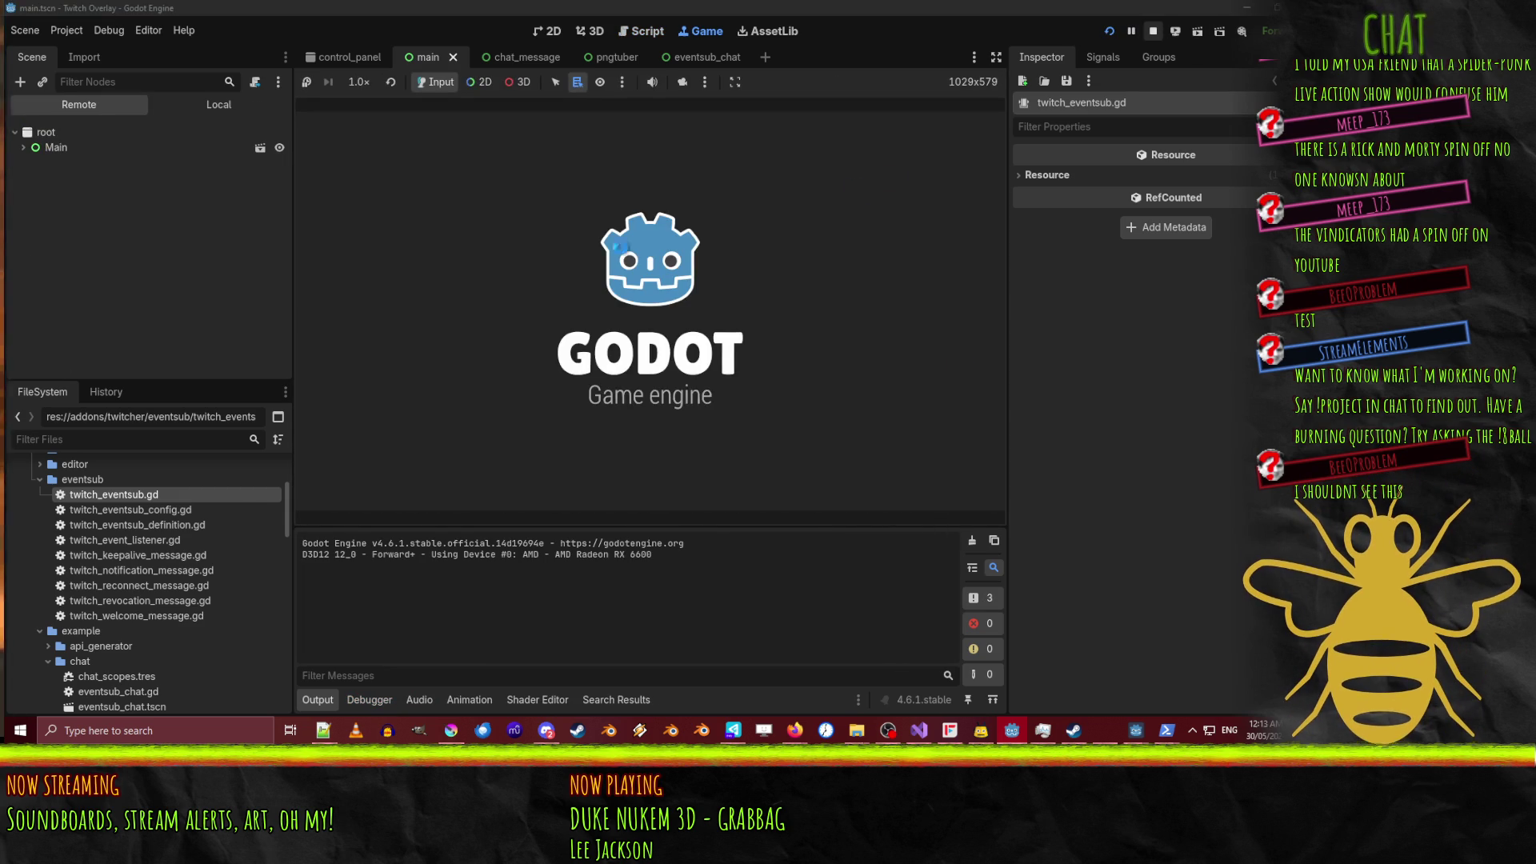
pyautogui.click(1153, 30)
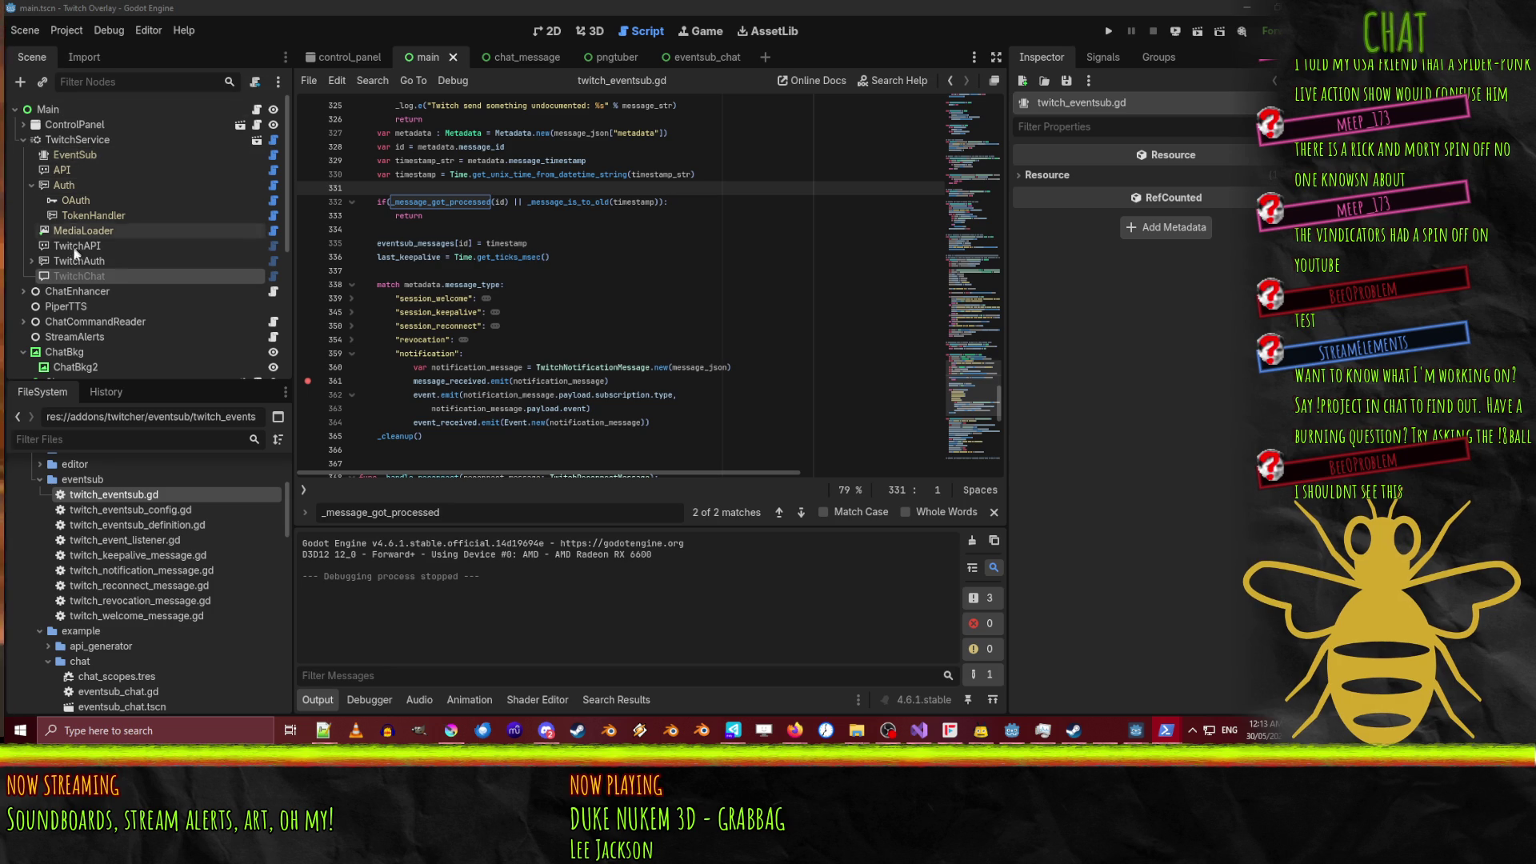
# Re-enable processing for the TwitchChat node and turn on its Subscribe on Ready option.
pyautogui.click(83, 271)
pyautogui.click(1156, 359)
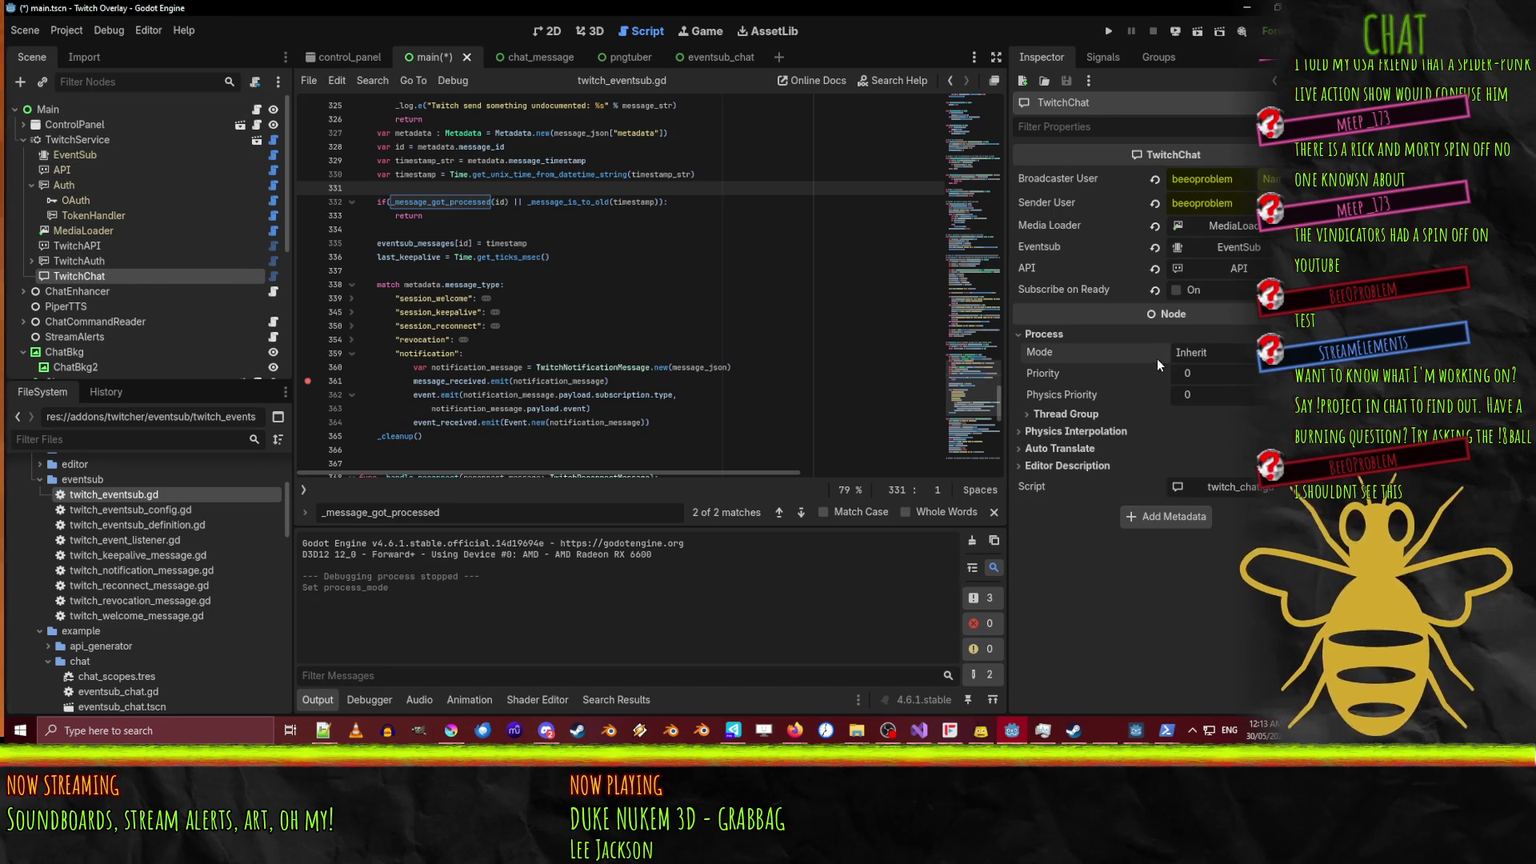
pyautogui.click(1176, 291)
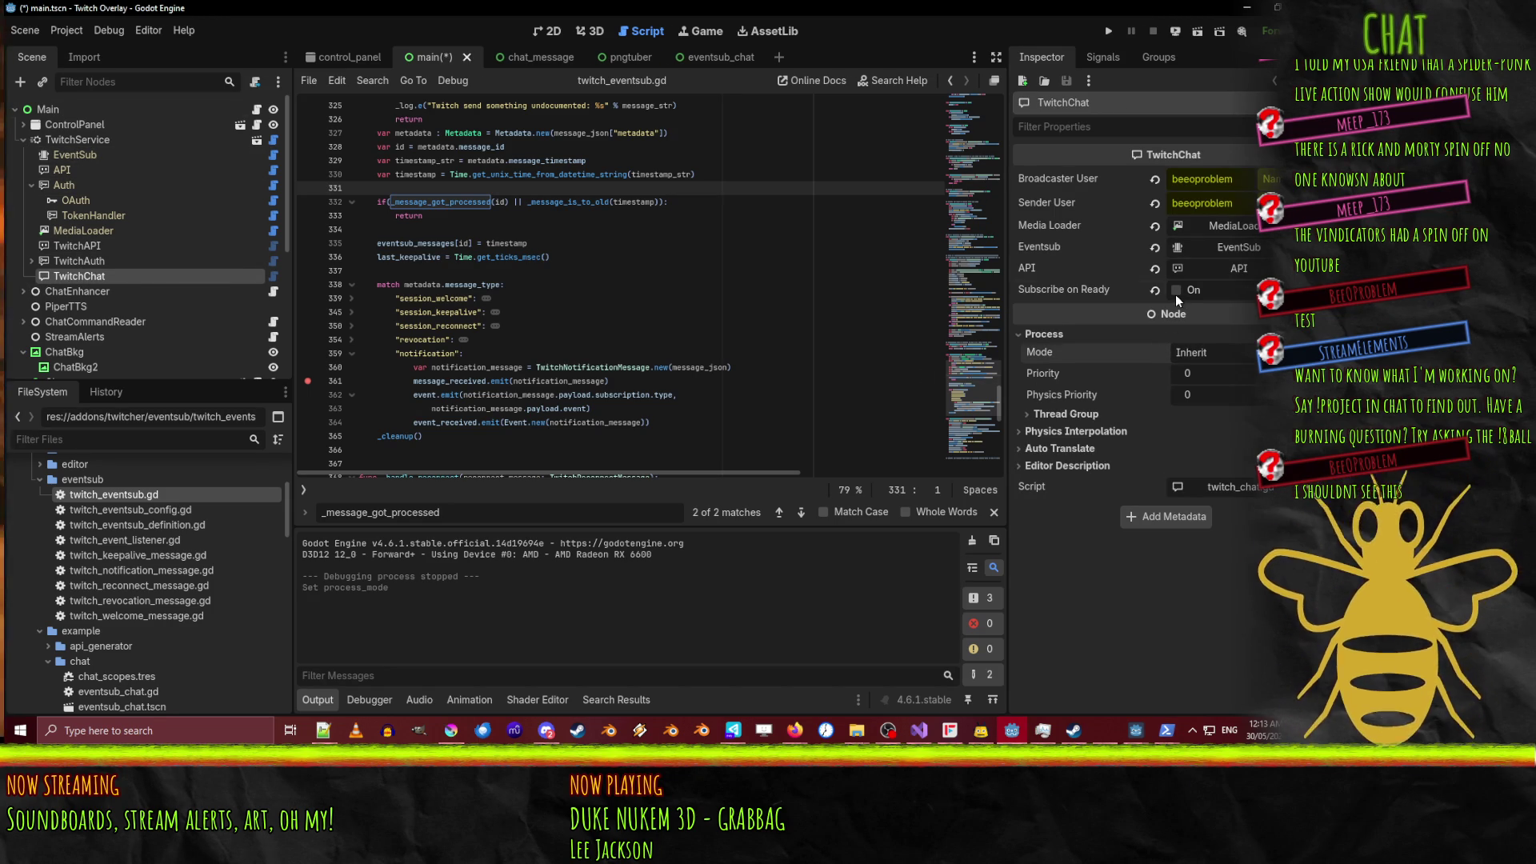
# Relaunch the overlay and inspect the channel.chat.message payload in message_json at line 361.
pyautogui.click(1113, 29)
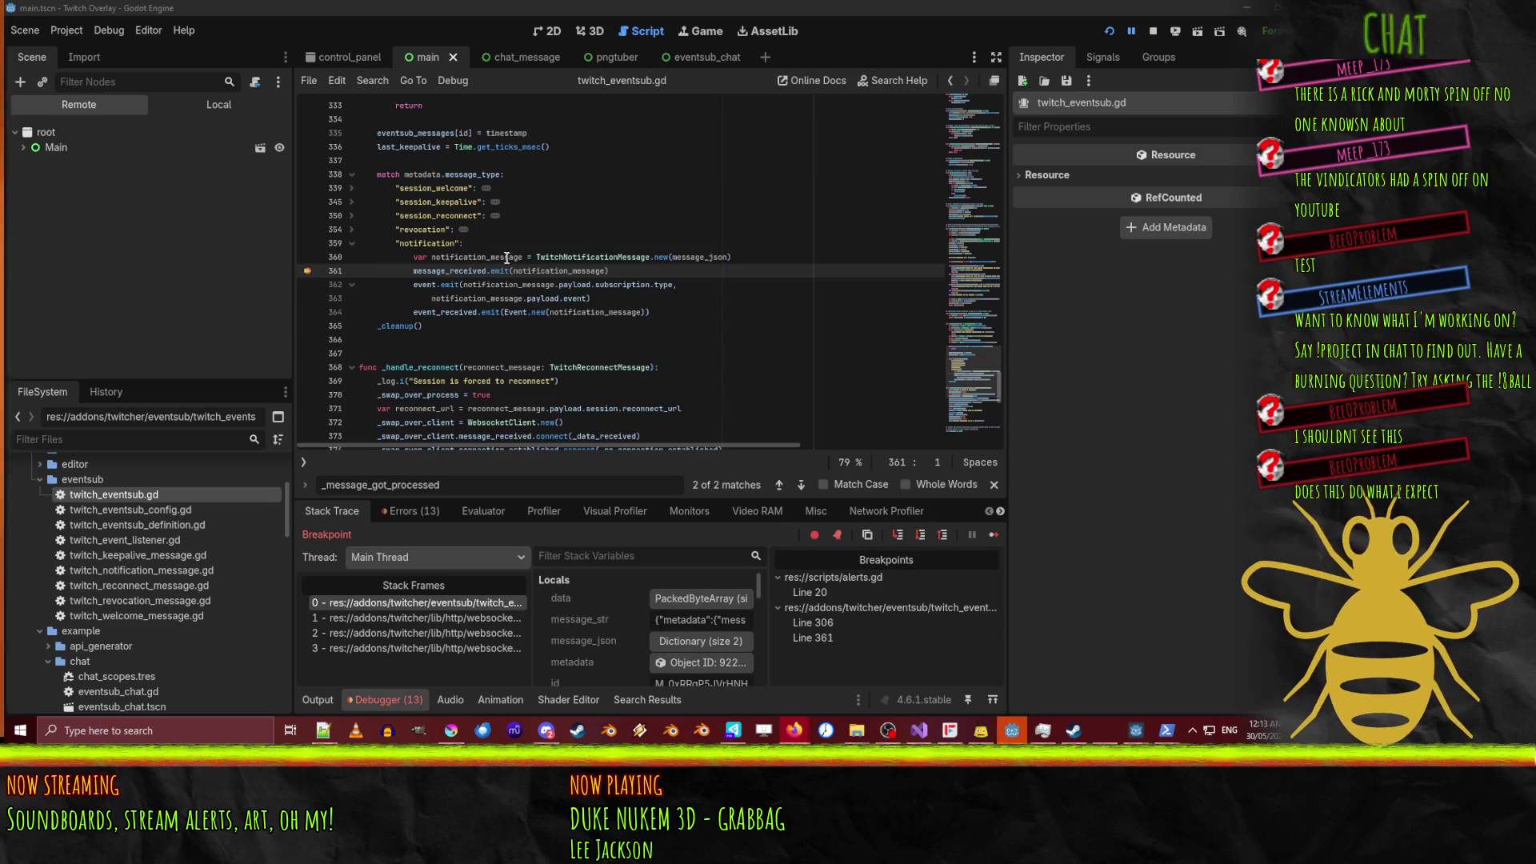
pyautogui.moveTo(546, 271)
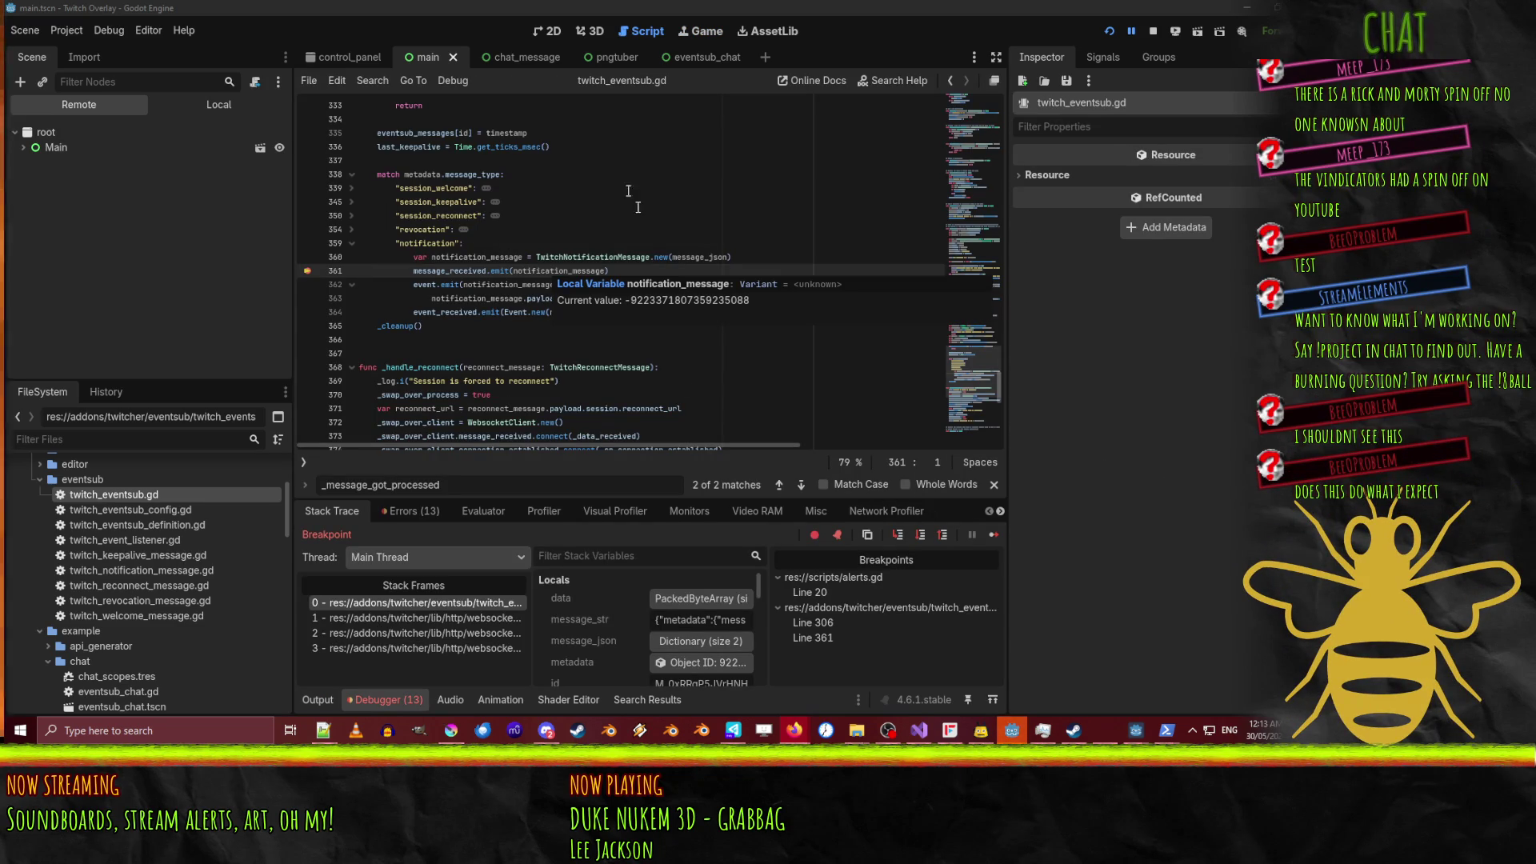
pyautogui.moveTo(693, 256)
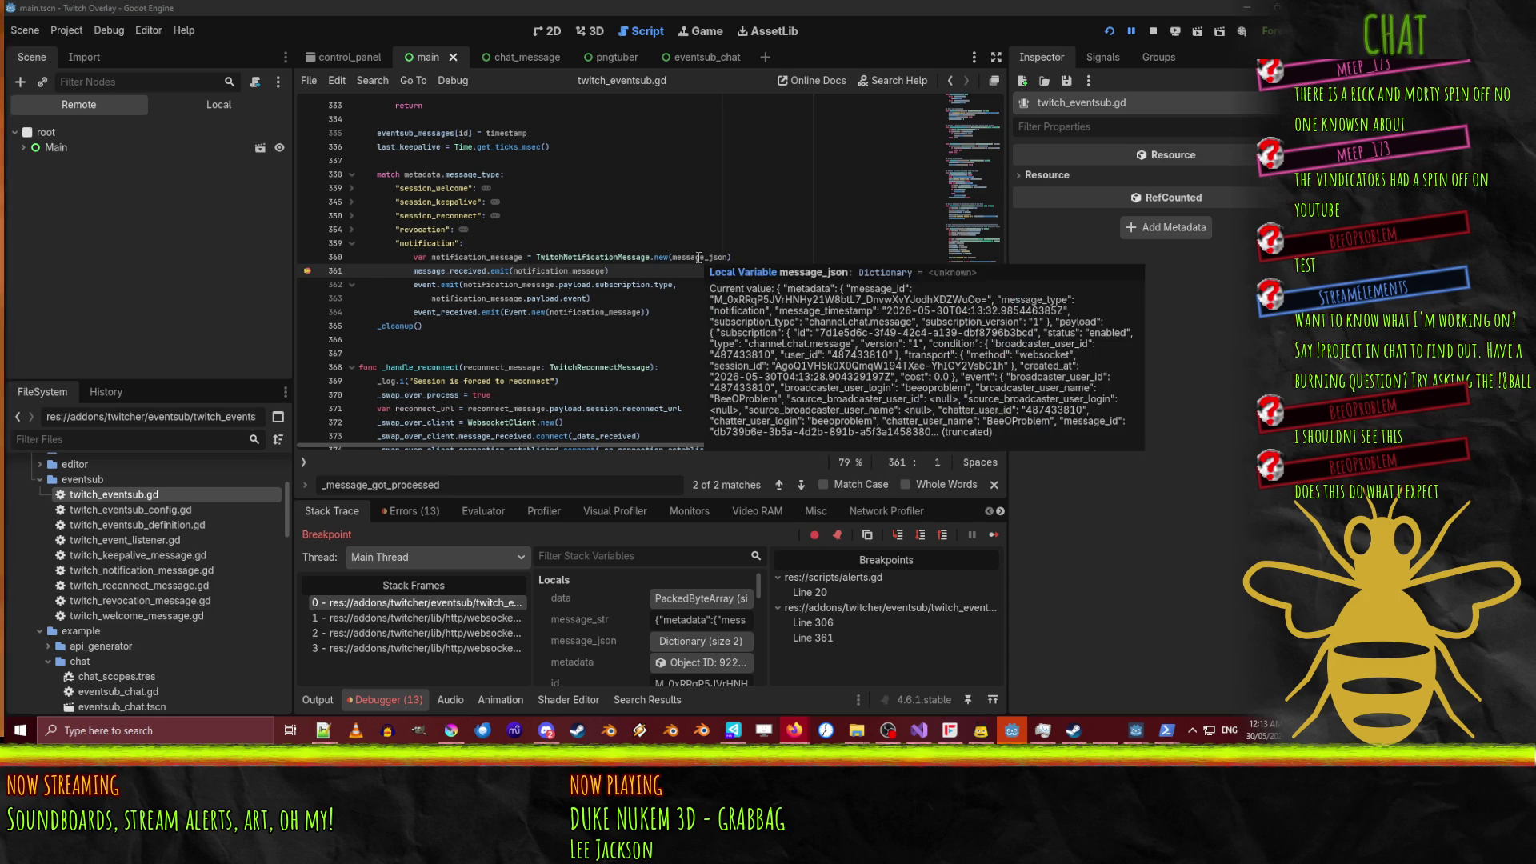
# Add breakpoints on the missing-authentication, missing-scopes and unknown-error logs at lines 294, 298 and 303.
pyautogui.scroll(12, 665, 304)
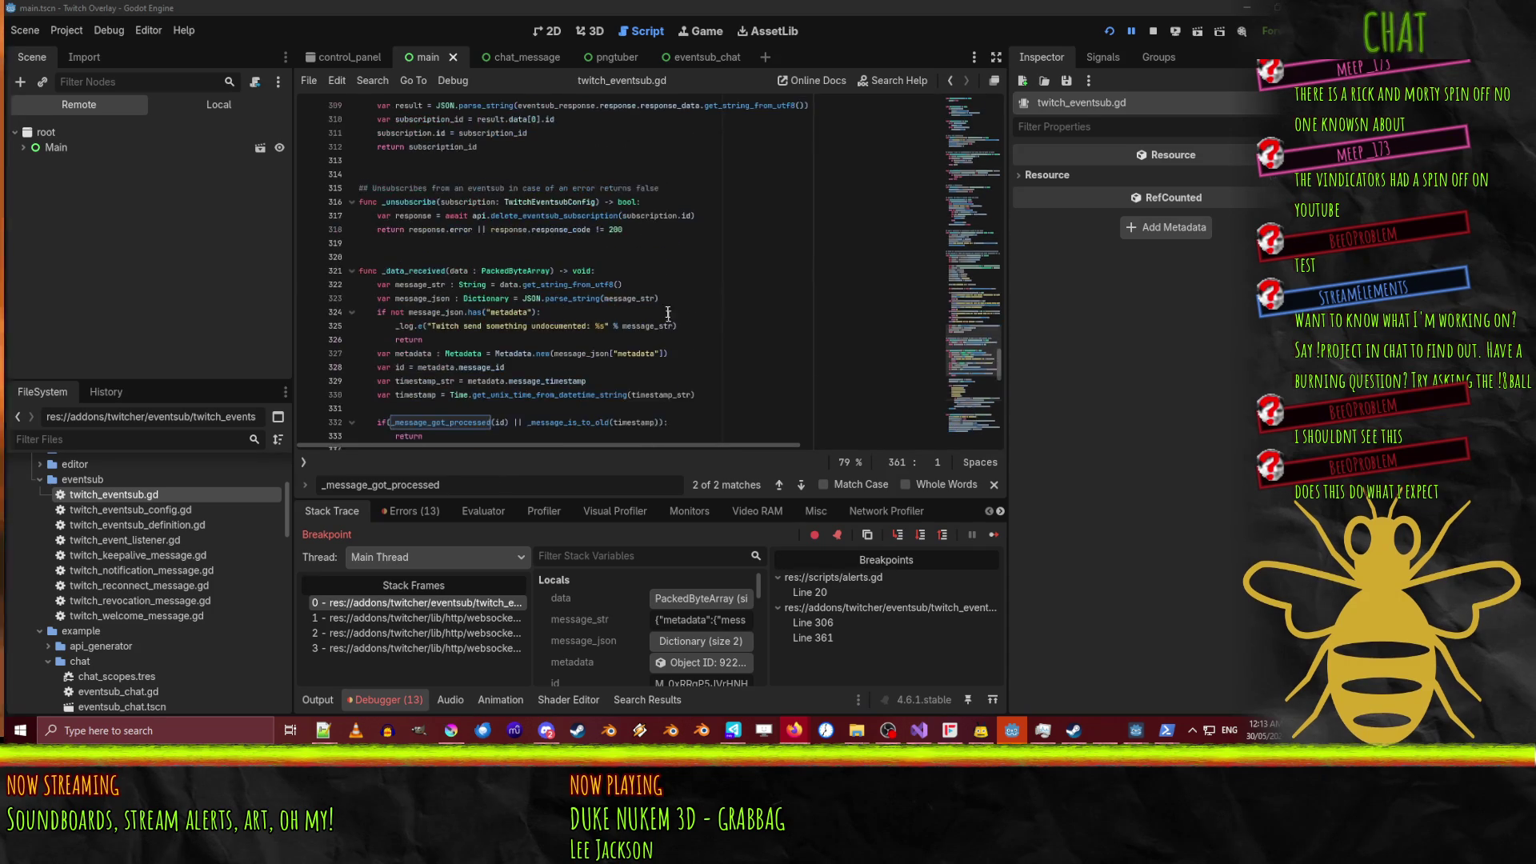
pyautogui.scroll(2, 665, 304)
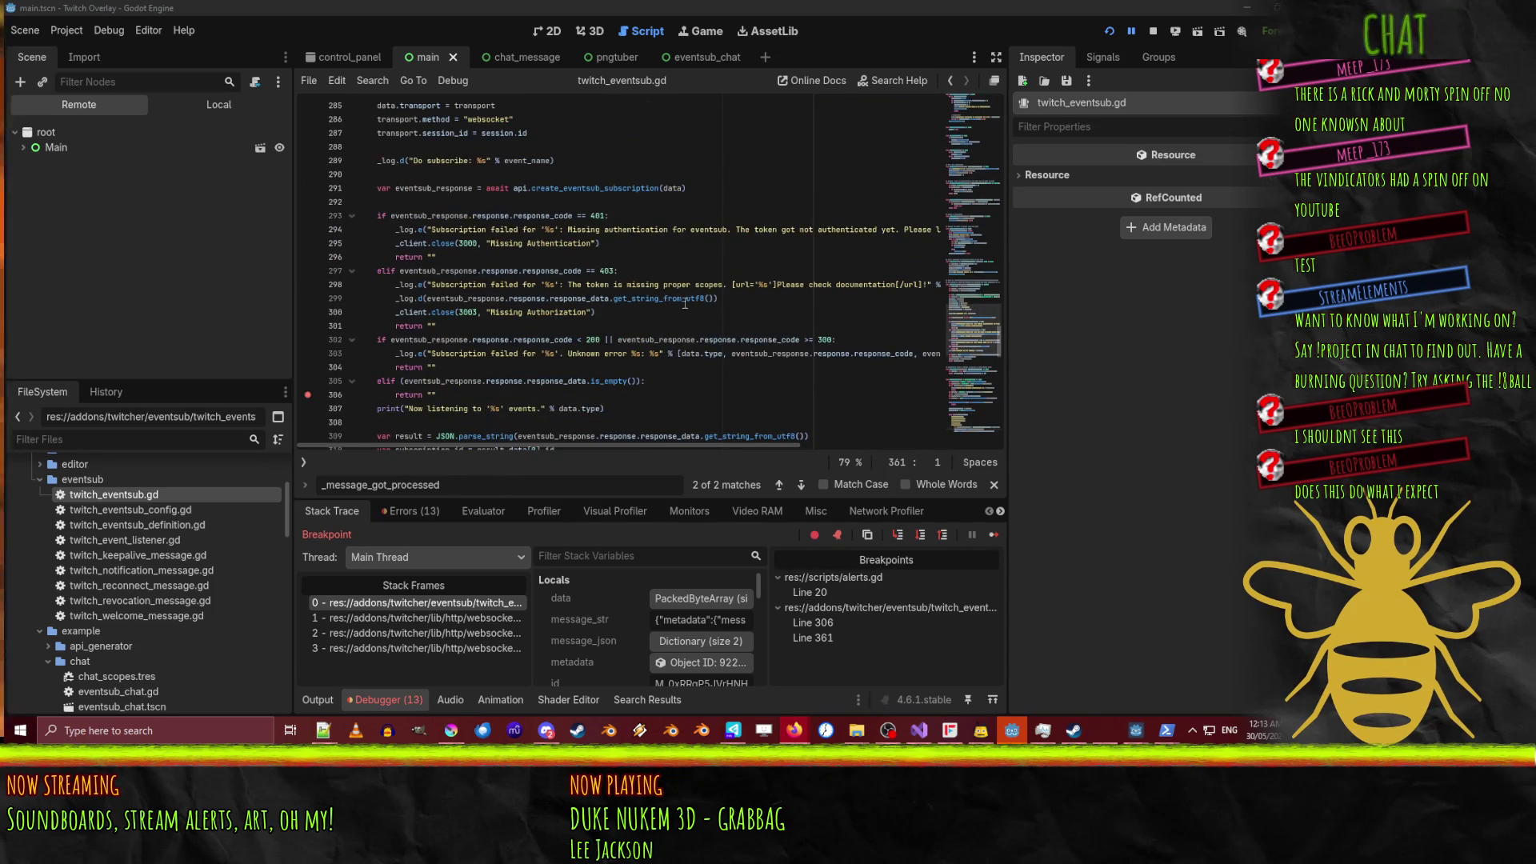
pyautogui.click(307, 230)
pyautogui.click(307, 285)
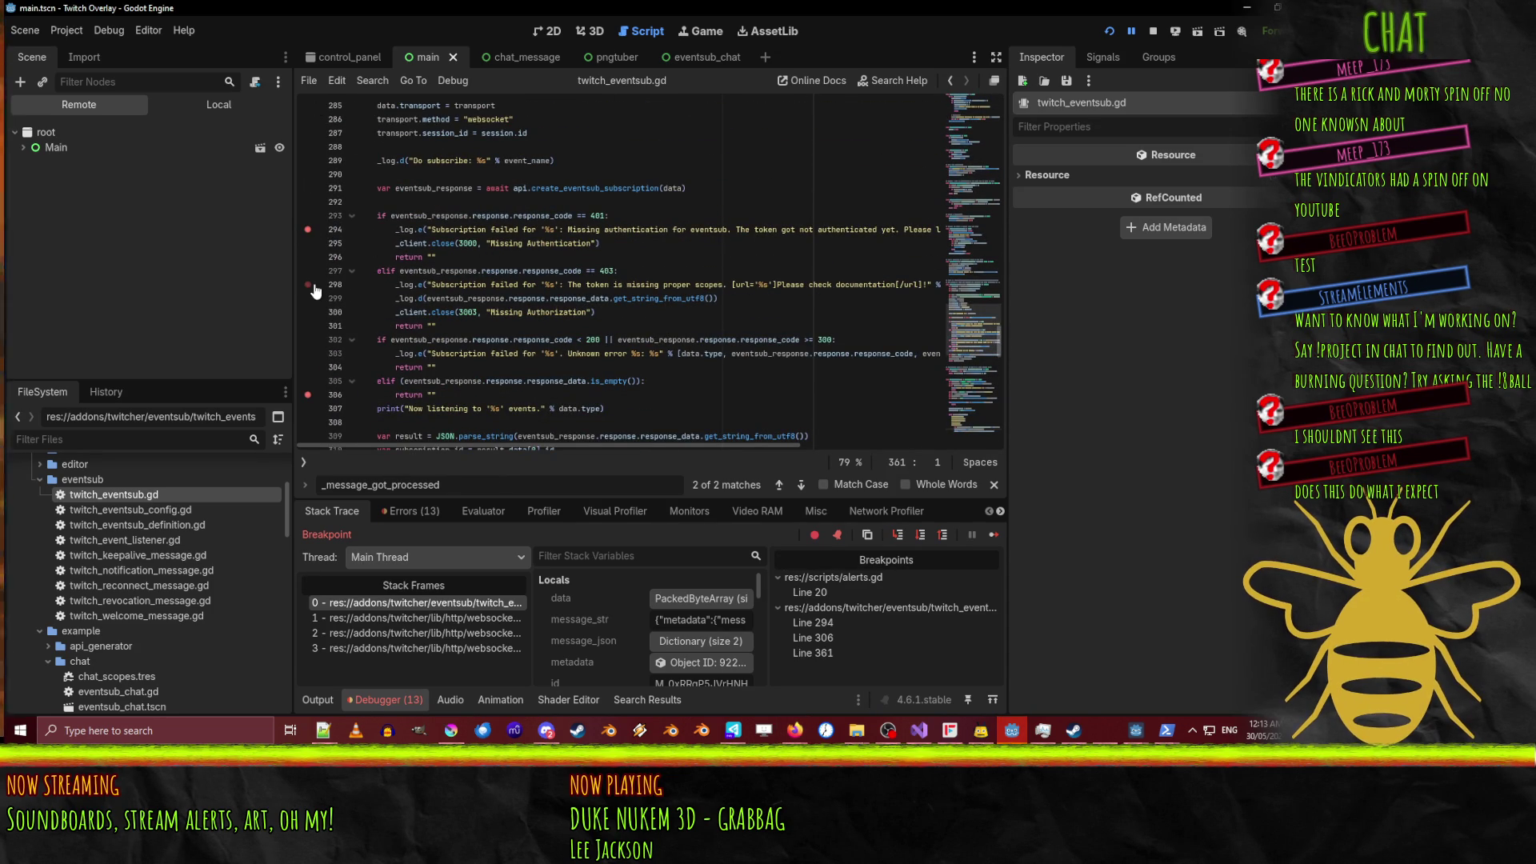
pyautogui.click(307, 353)
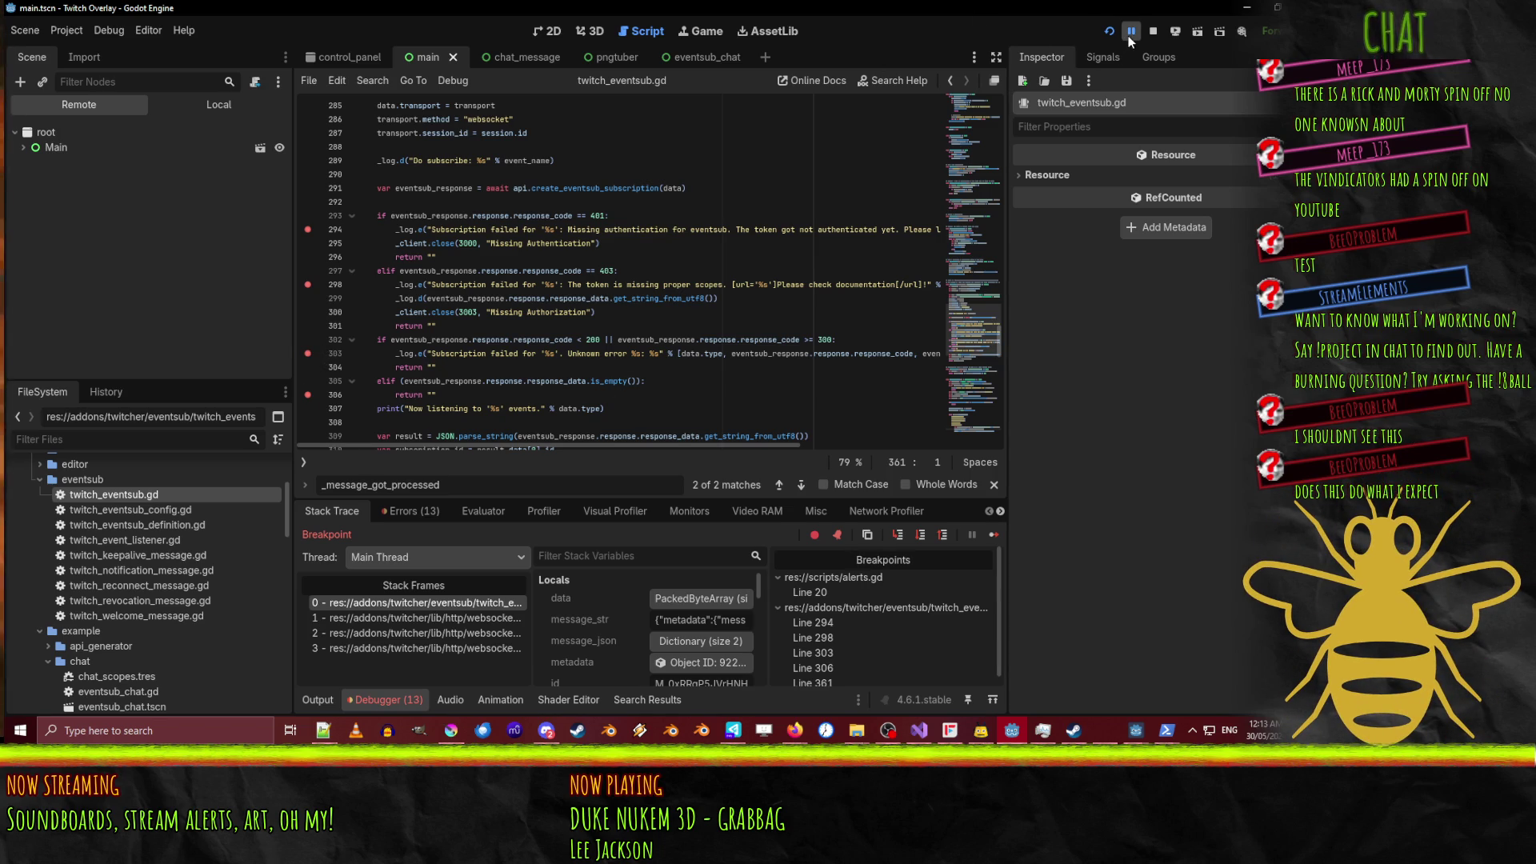
# Resume the paused project, then stop the running overlay.
pyautogui.scroll(5, 494, 345)
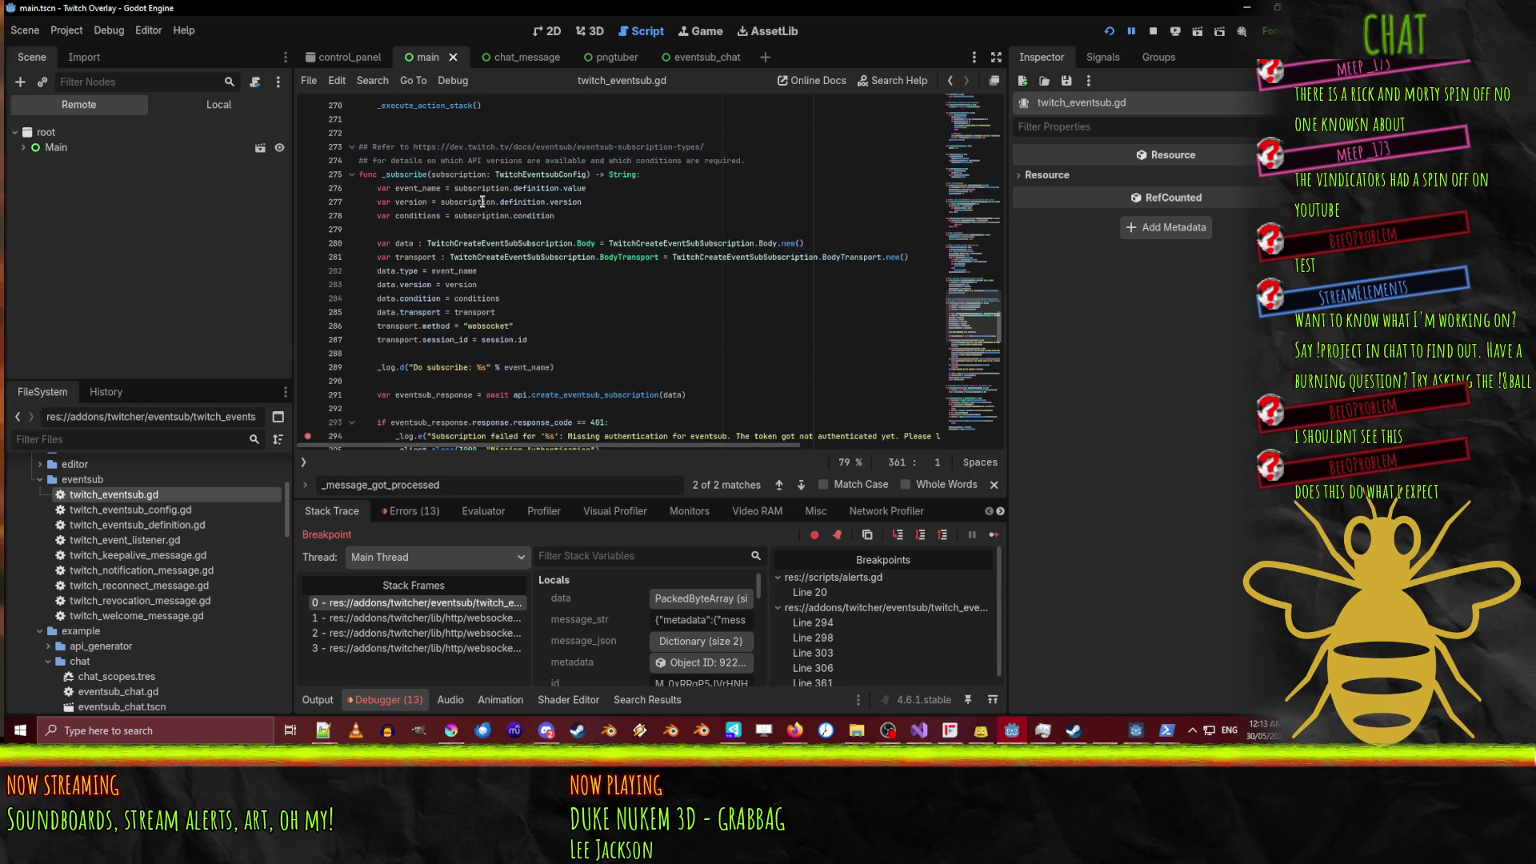
pyautogui.scroll(-7, 568, 375)
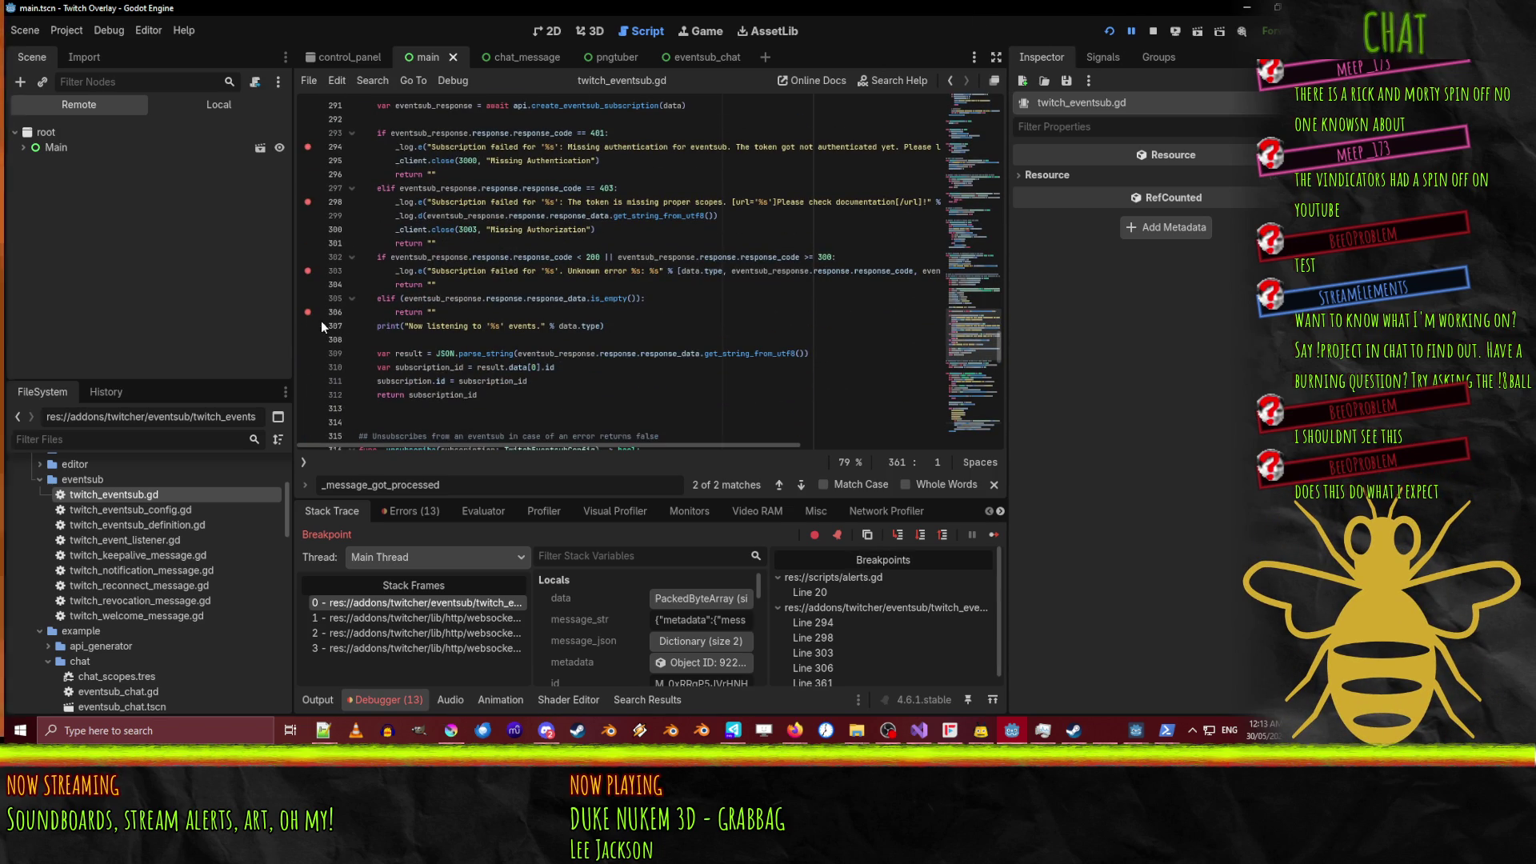
pyautogui.click(1132, 32)
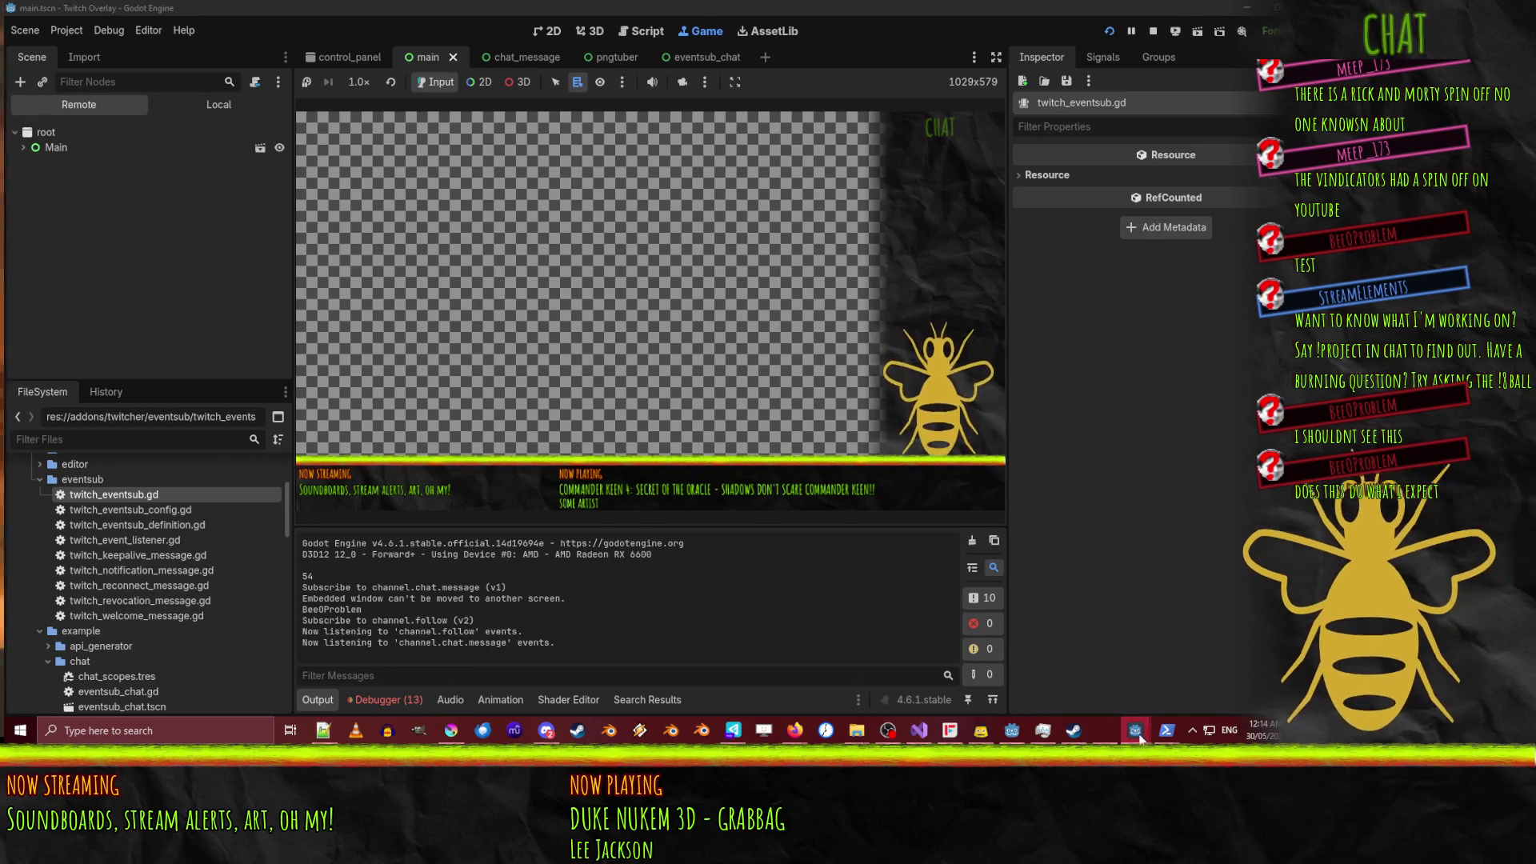
pyautogui.click(1153, 31)
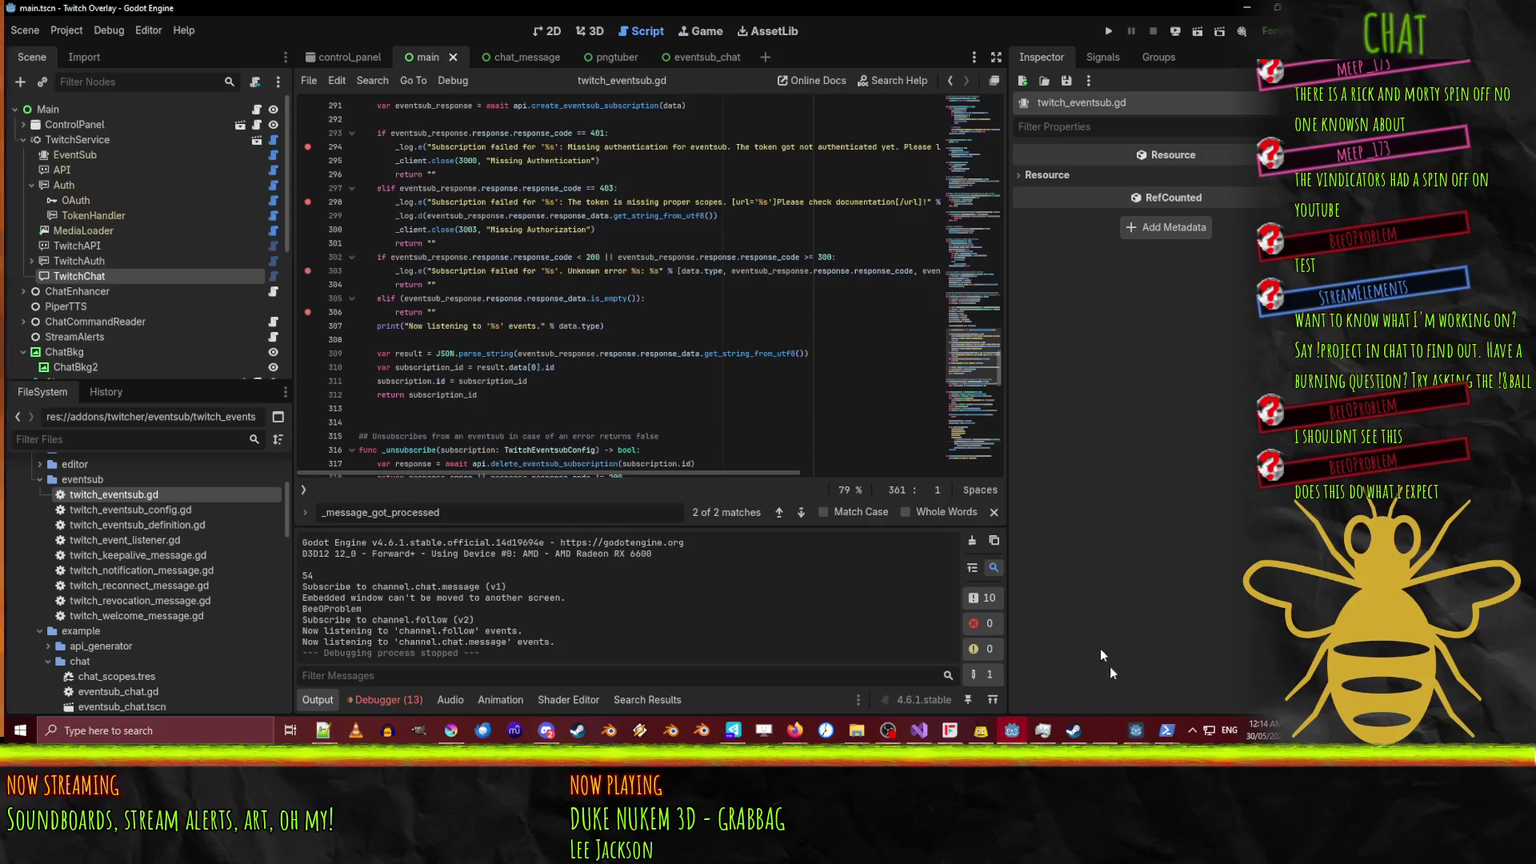
# Return to twitch_eventsub.gd and add a breakpoint on the response-code check at line 293.
pyautogui.moveTo(1165, 730)
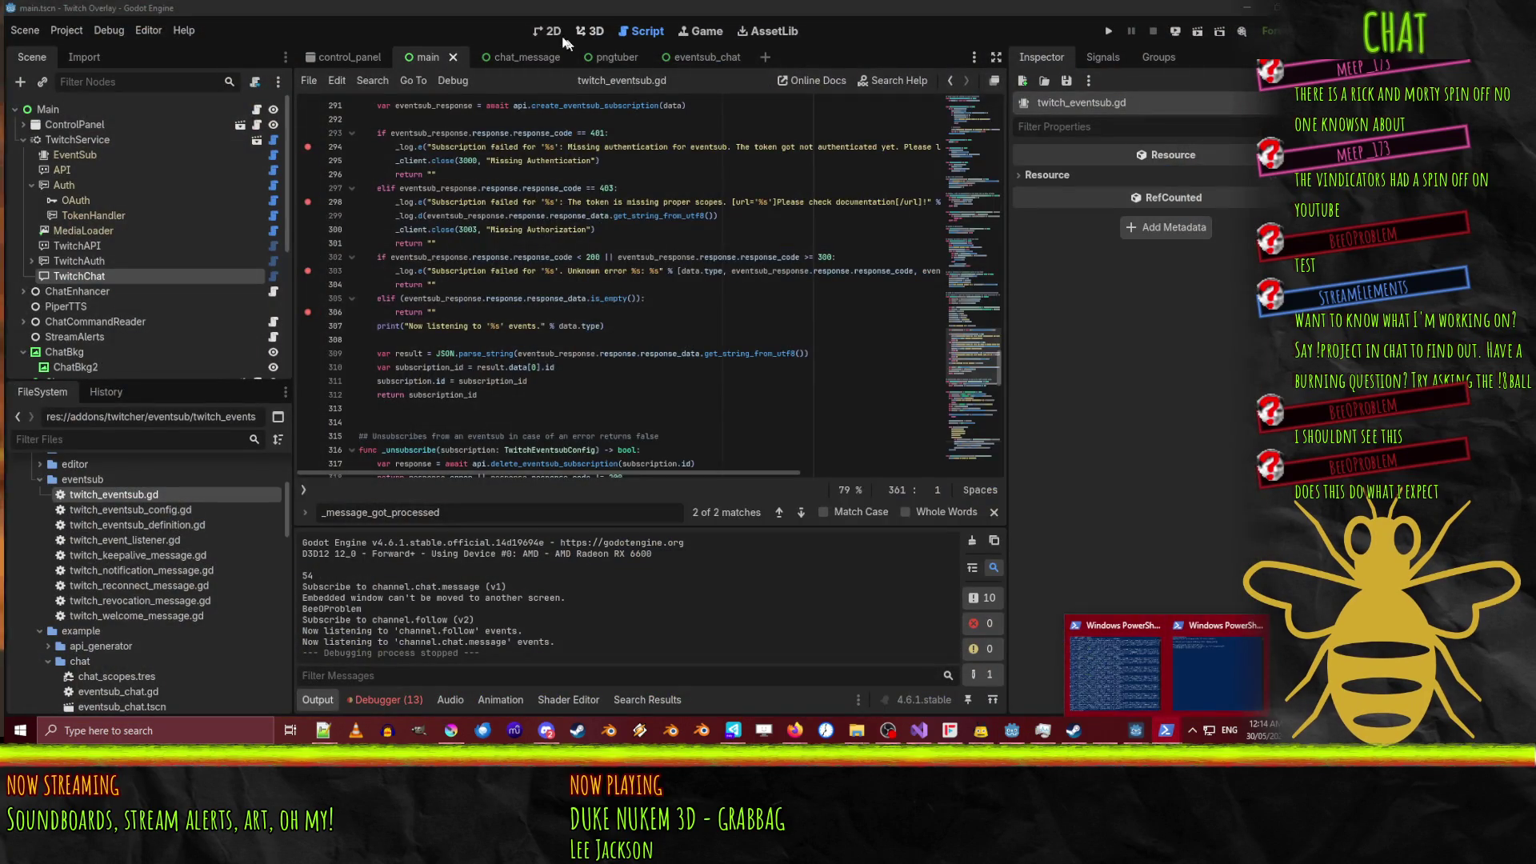
pyautogui.click(549, 30)
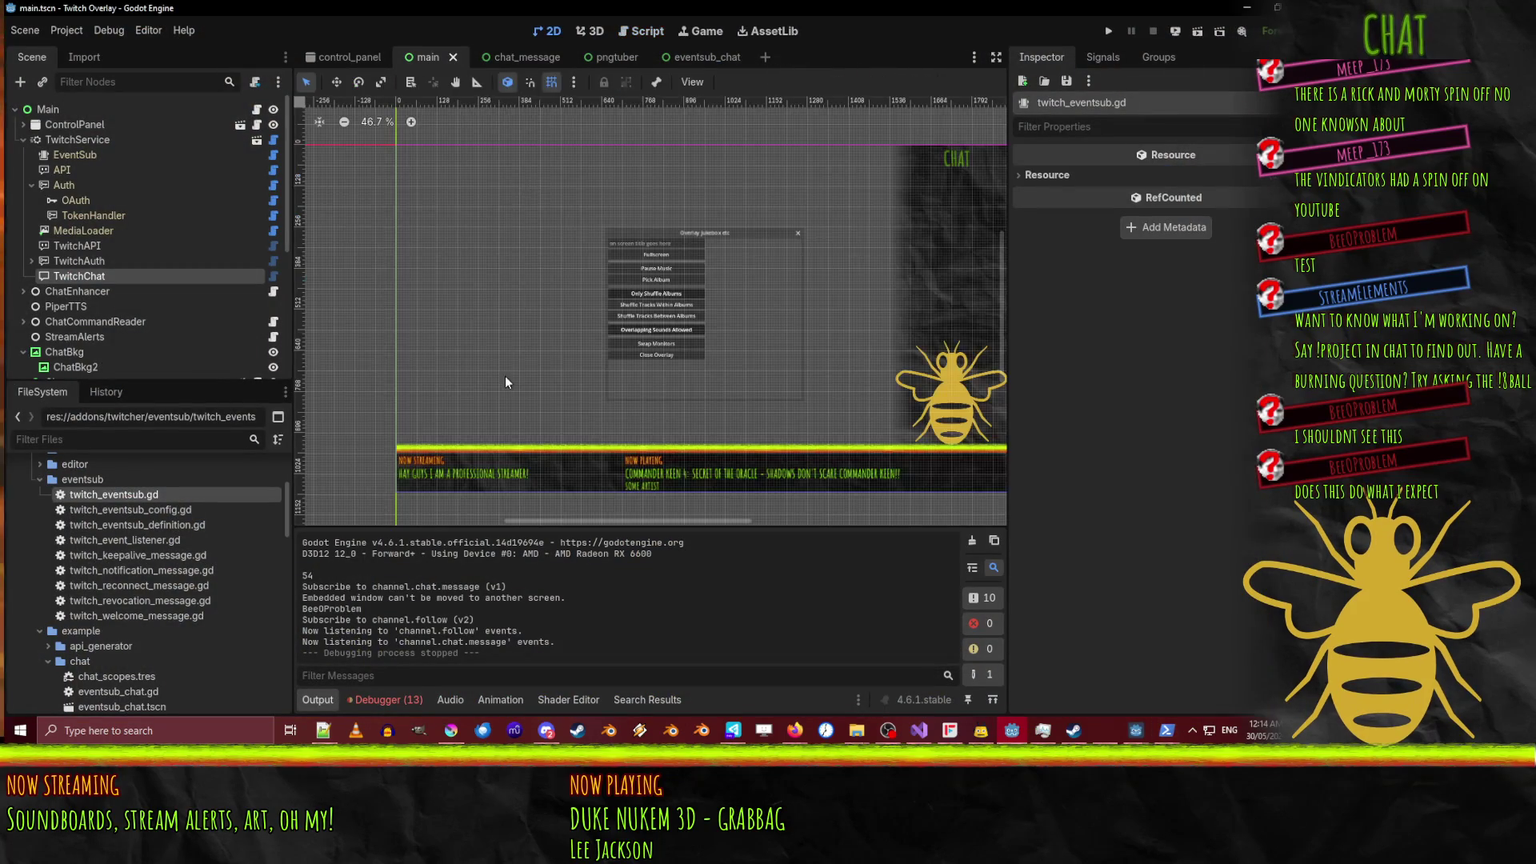
pyautogui.click(642, 31)
pyautogui.scroll(5, 503, 375)
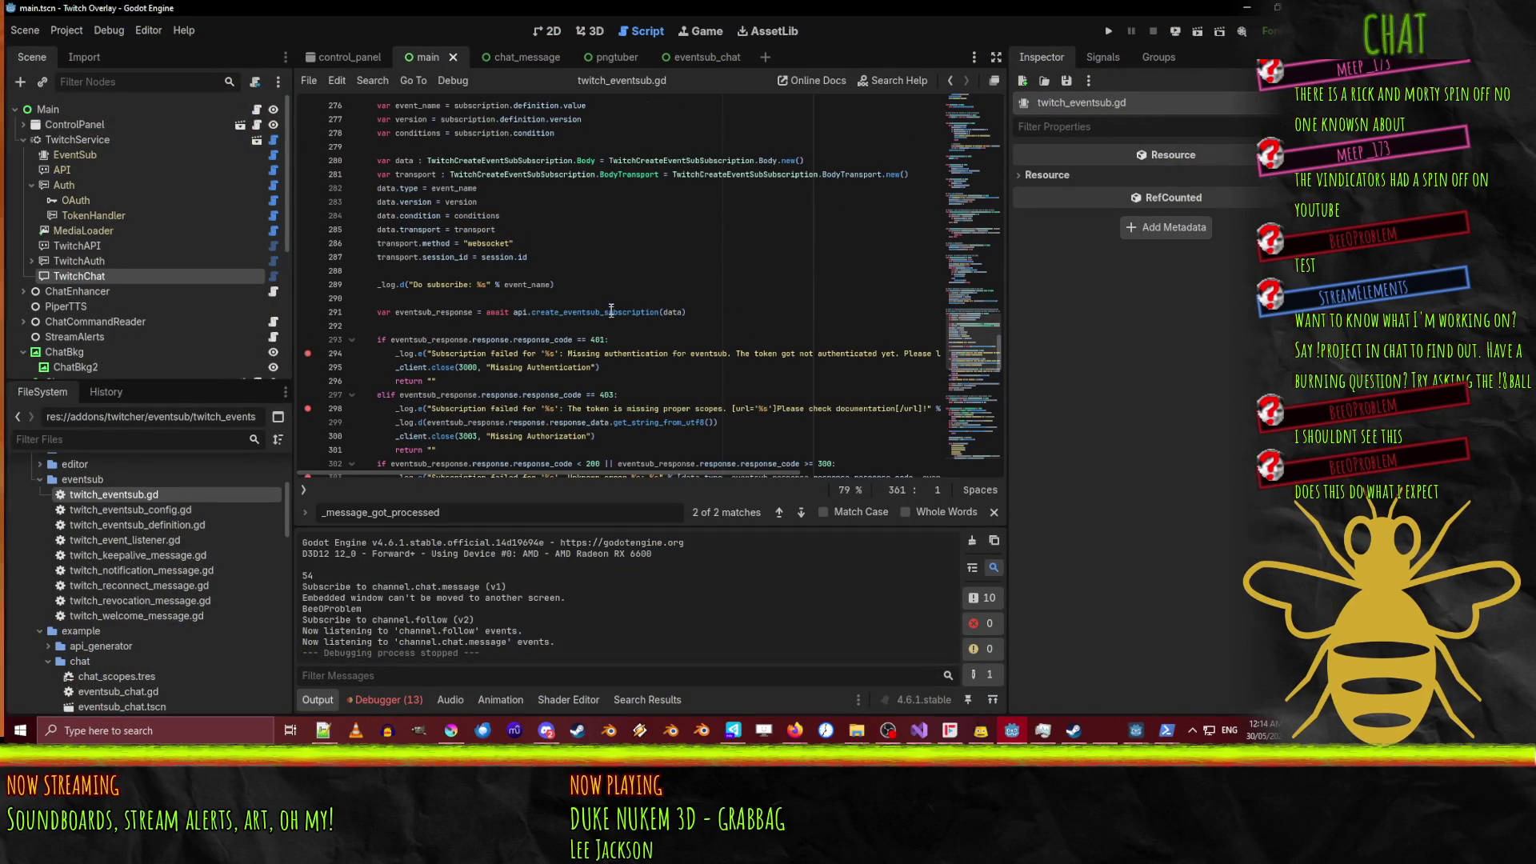
pyautogui.doubleClick(612, 311)
pyautogui.click(360, 325)
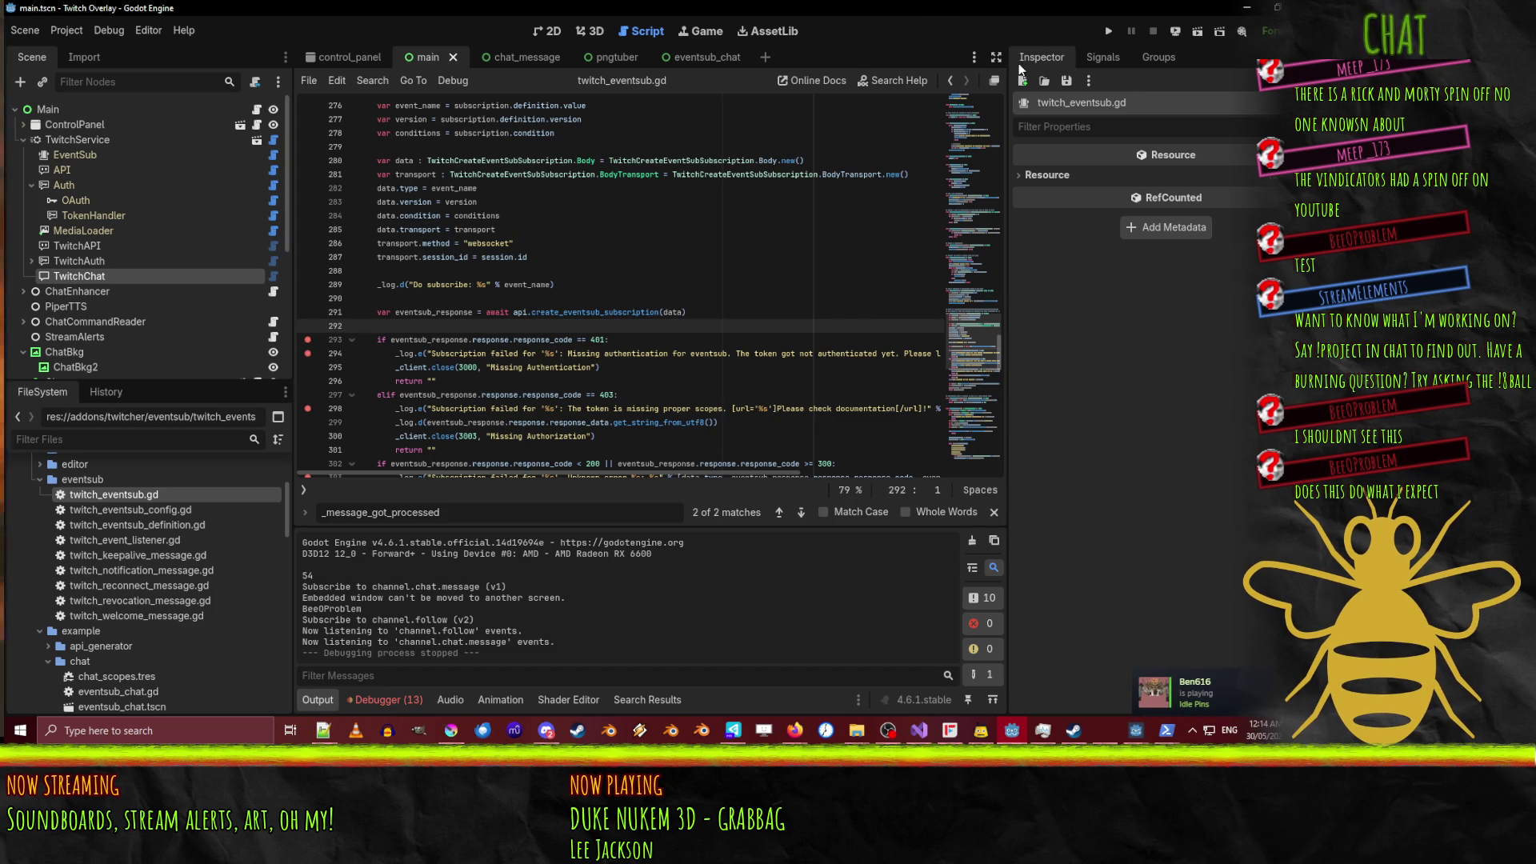
# Rerun the overlay and continue to the channel.follow subscription breakpoint at line 293.
pyautogui.click(1109, 32)
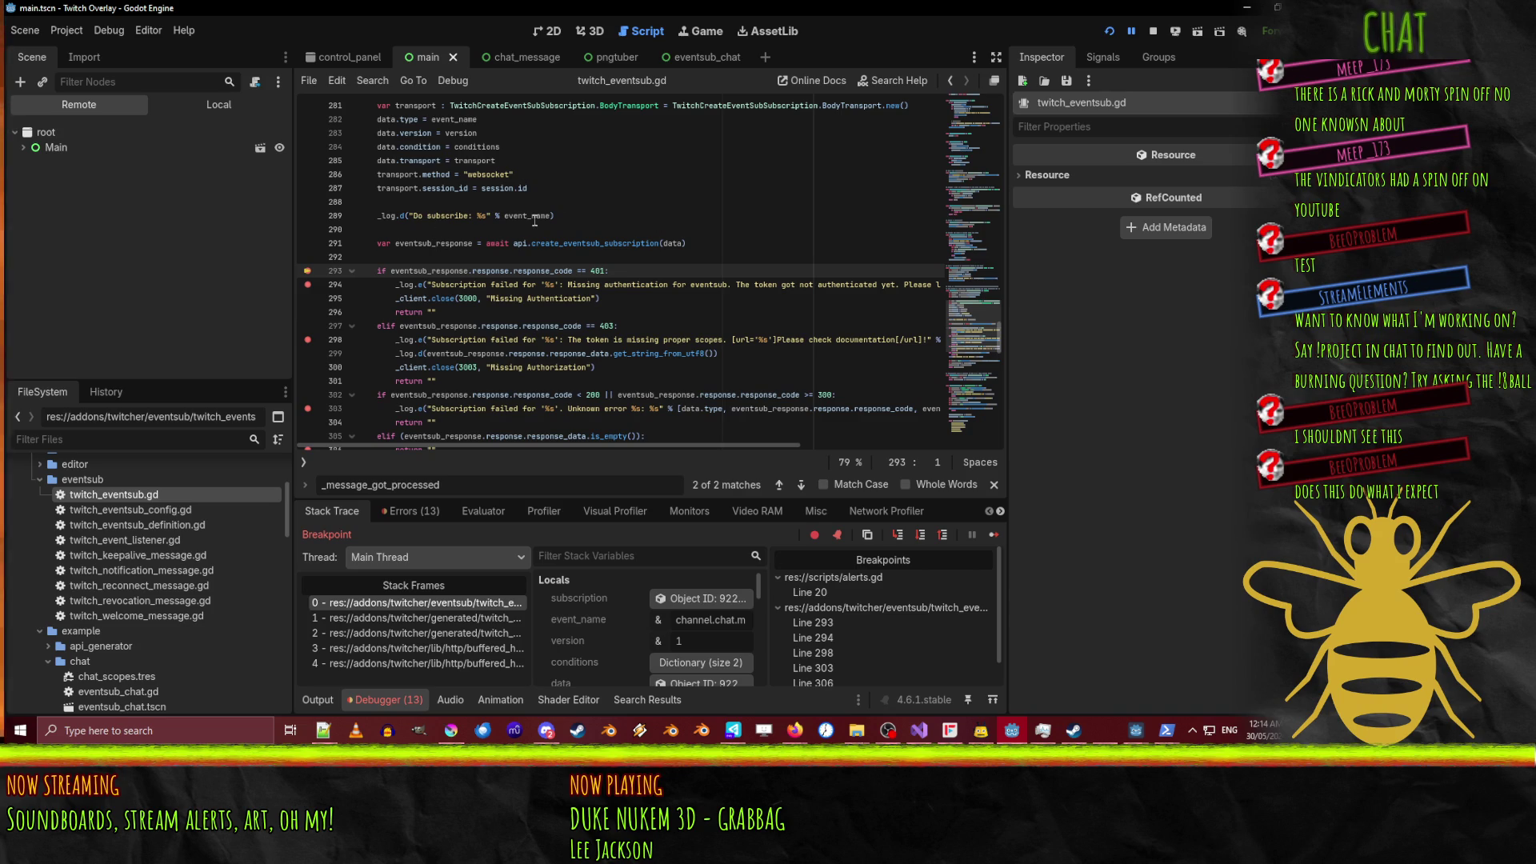
pyautogui.moveTo(535, 218)
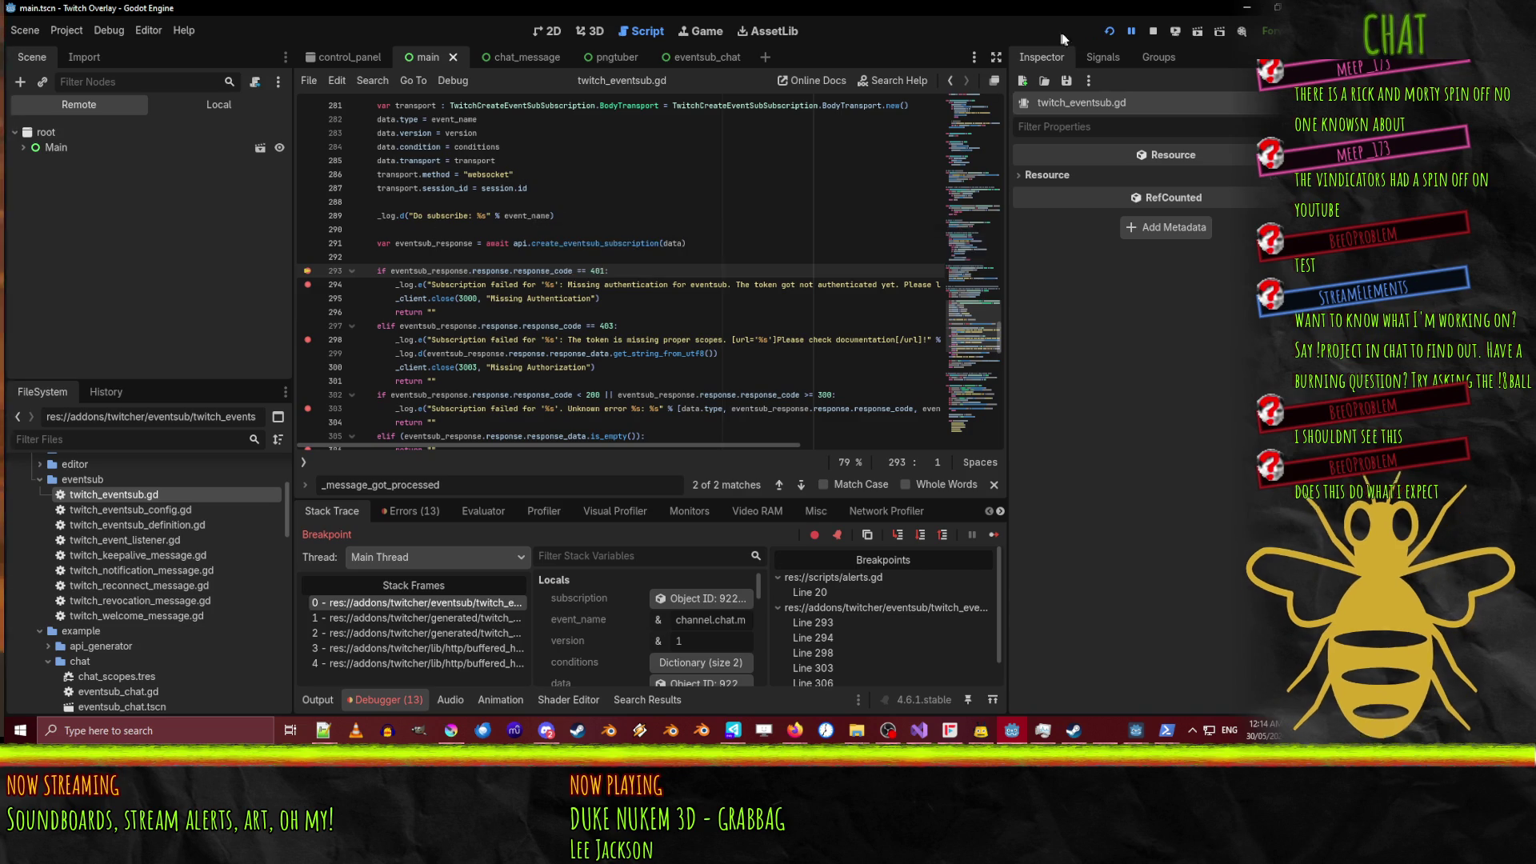
pyautogui.press('F12')
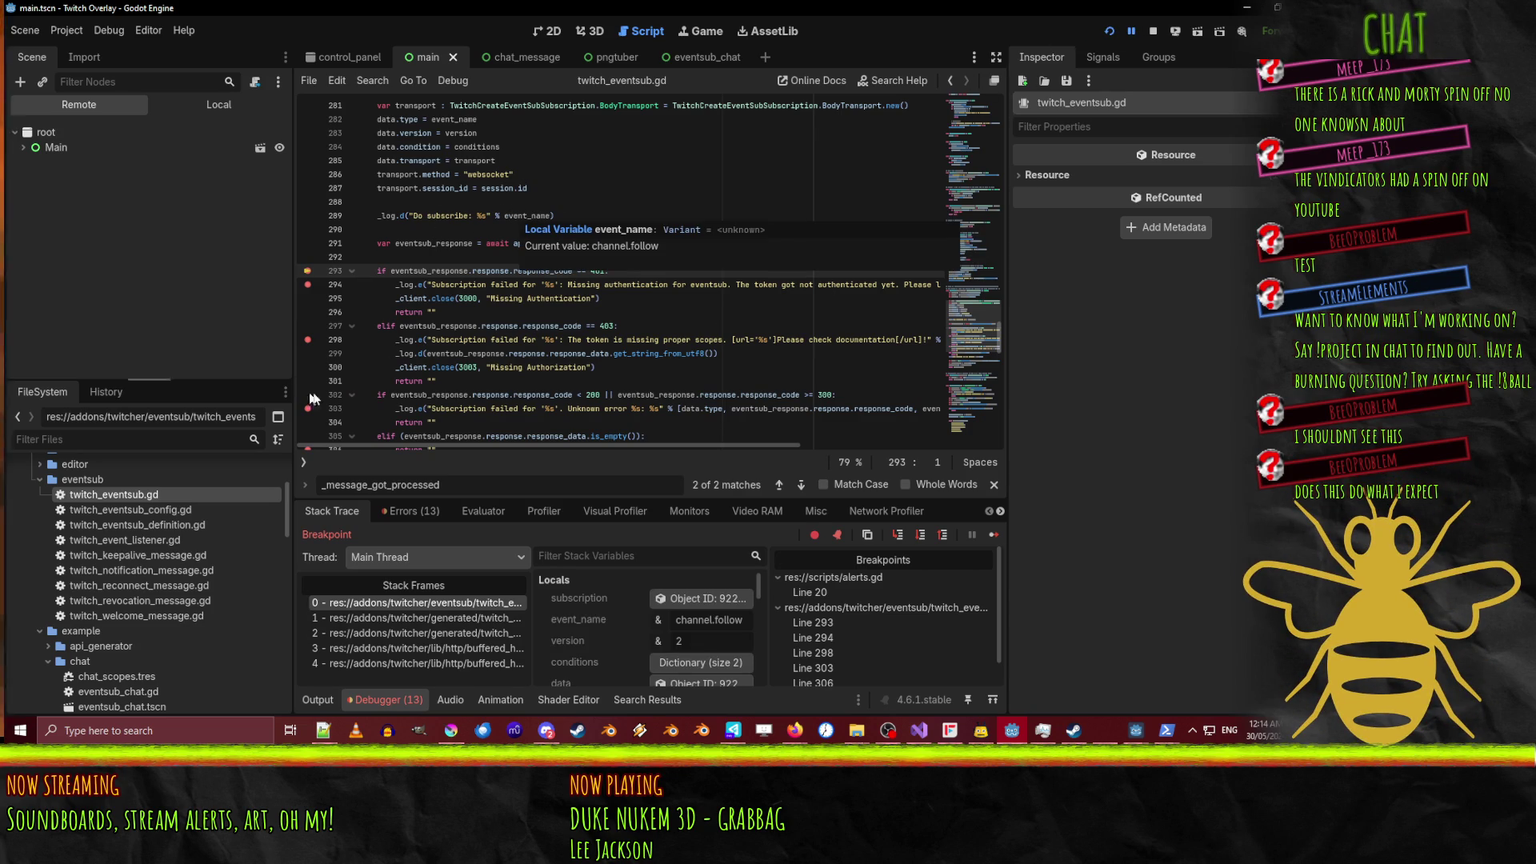
pyautogui.moveTo(456, 243)
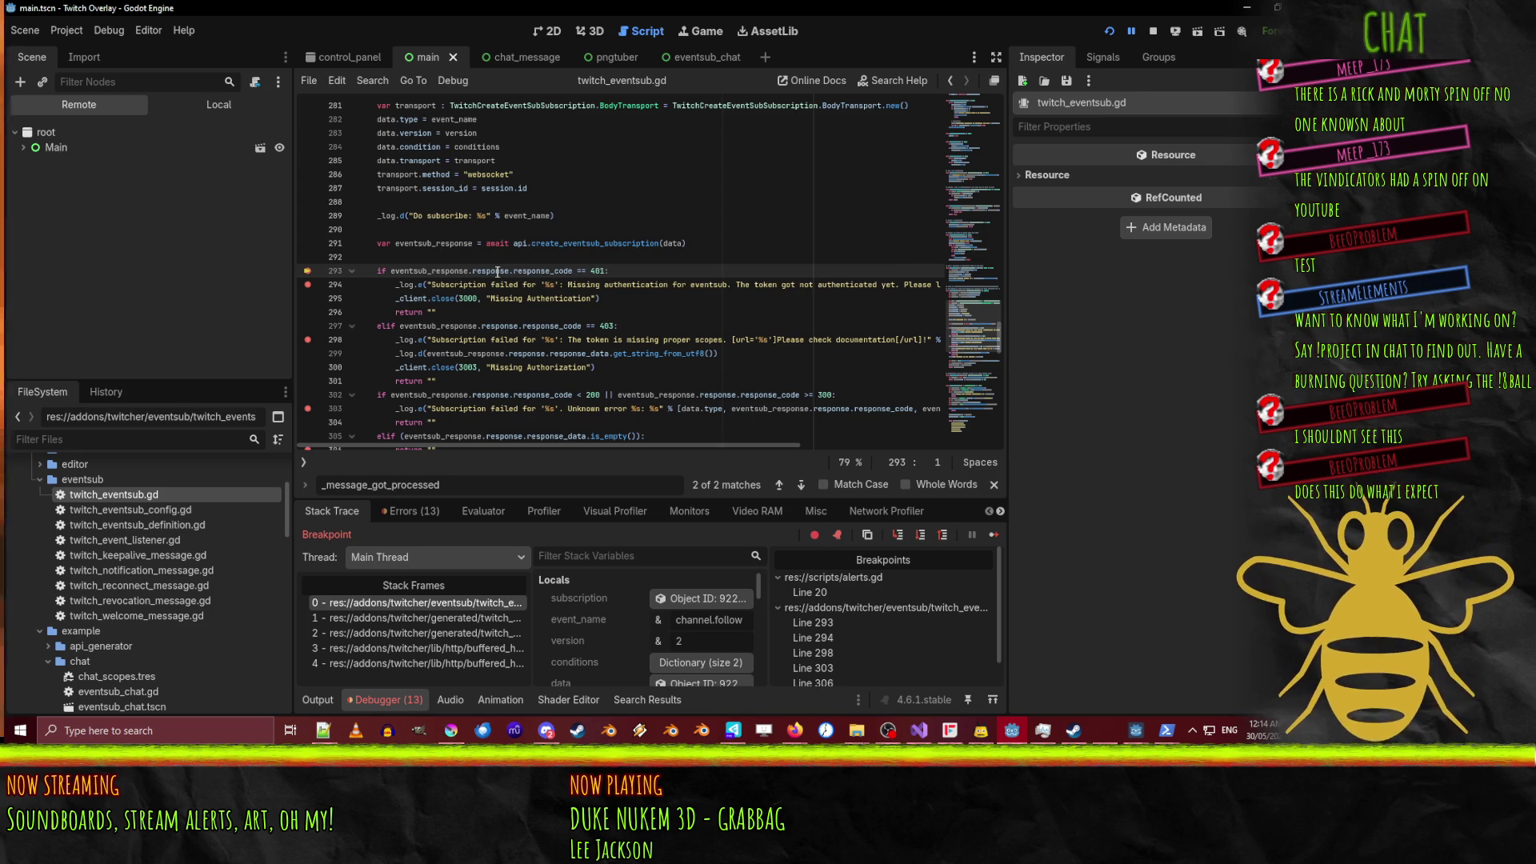
pyautogui.click(497, 271)
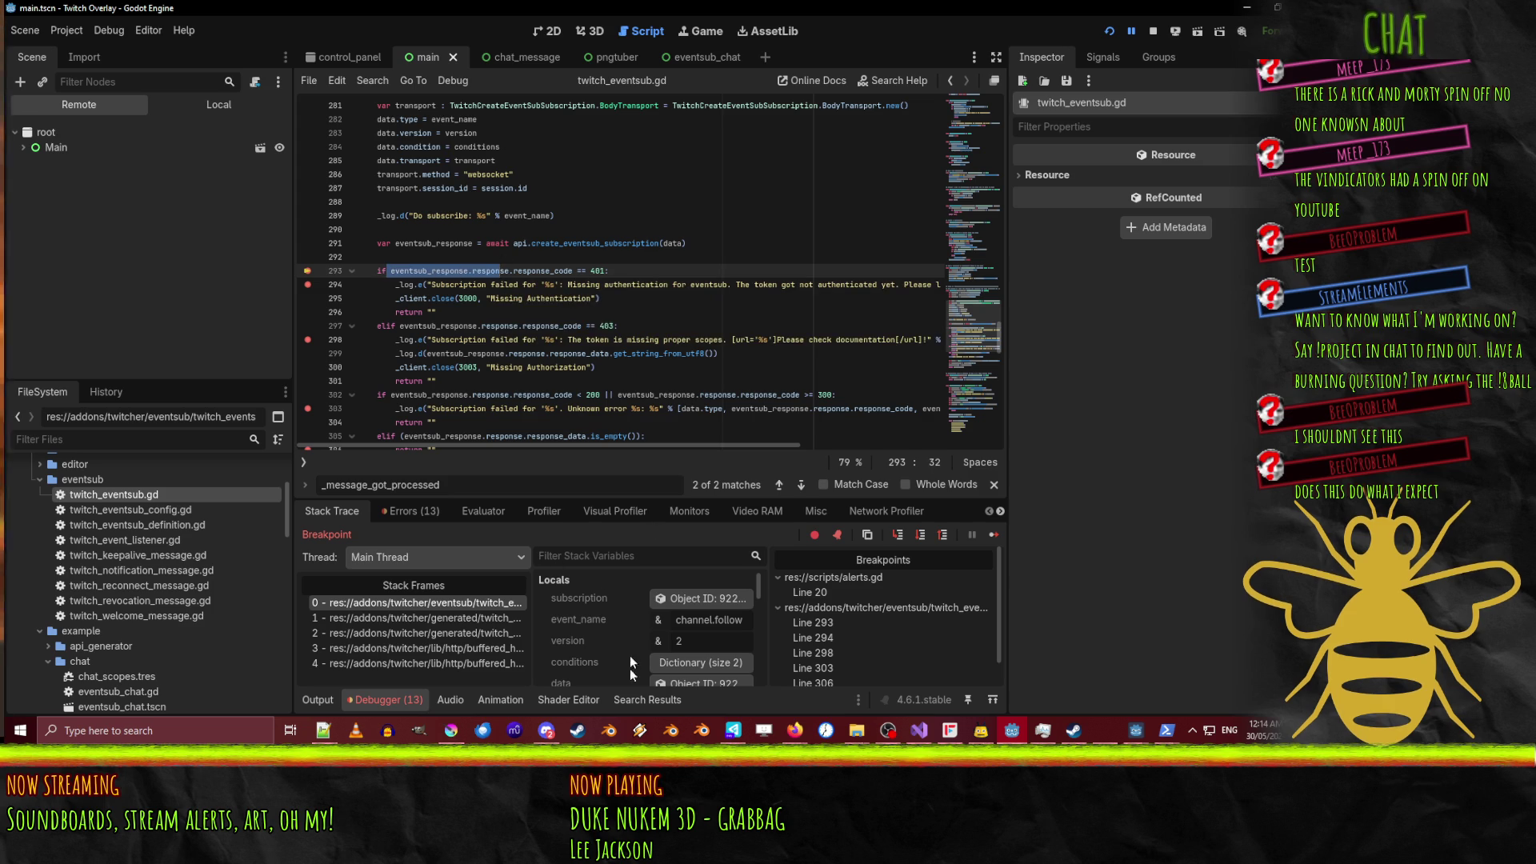
# Inspect eventsub_response's HTTP response showing code 202, then resume to line 310 and check the enabled result.
pyautogui.scroll(-3, 578, 629)
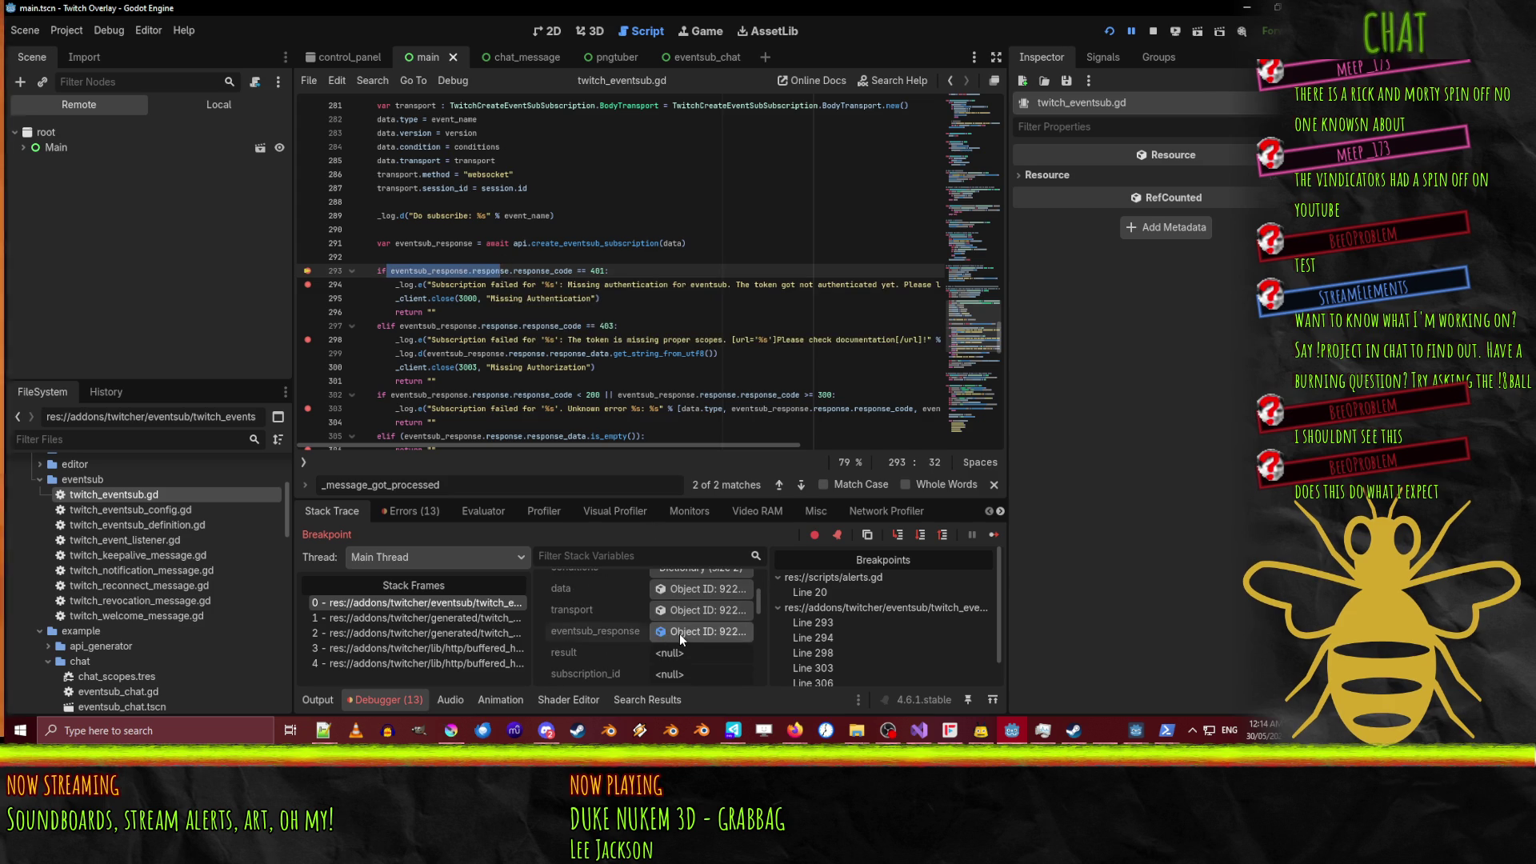
pyautogui.click(680, 635)
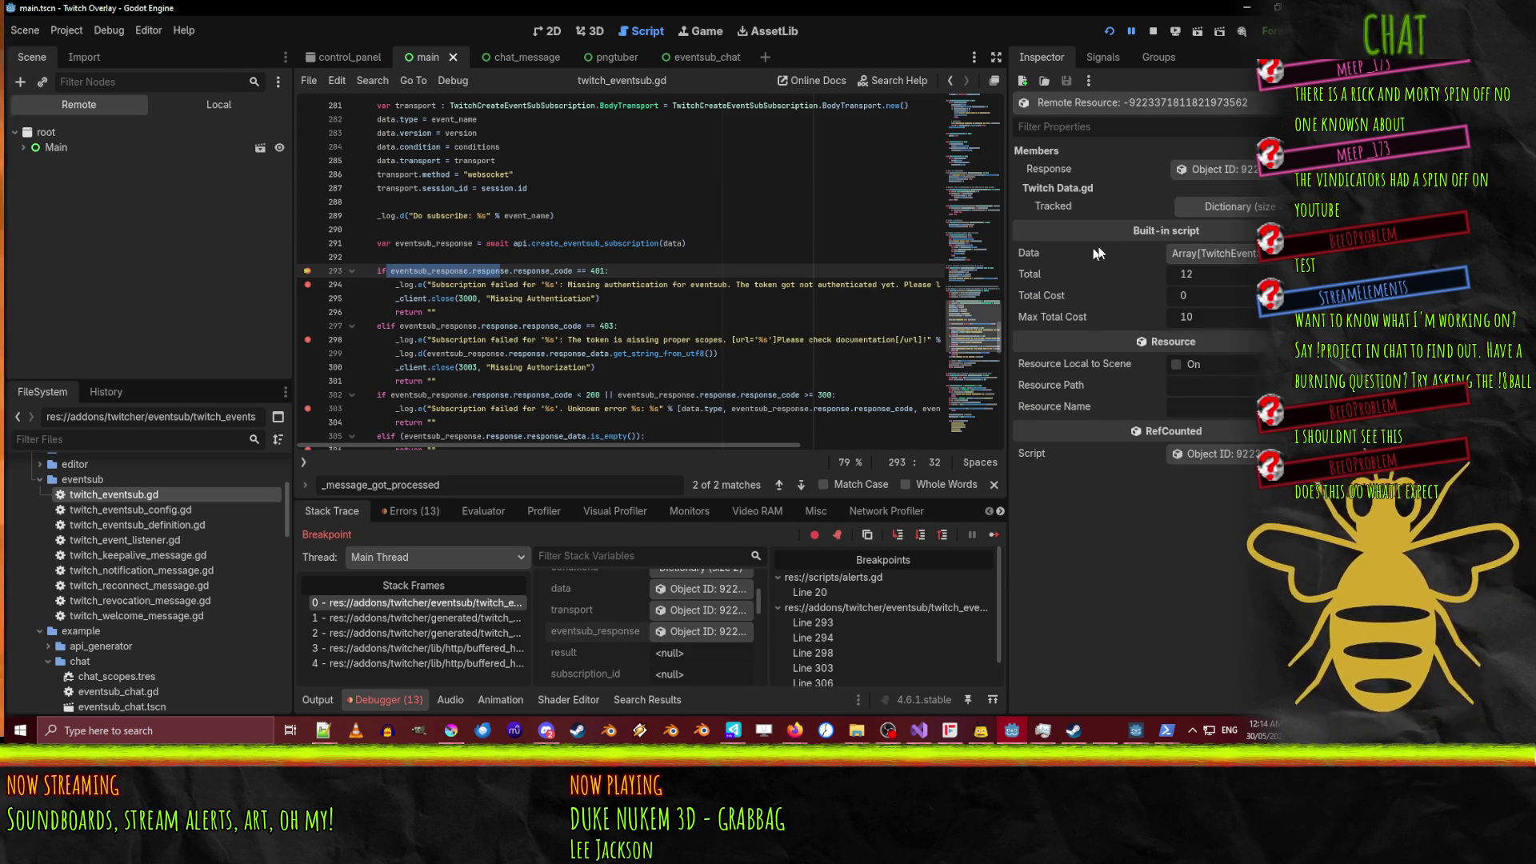
pyautogui.click(1224, 169)
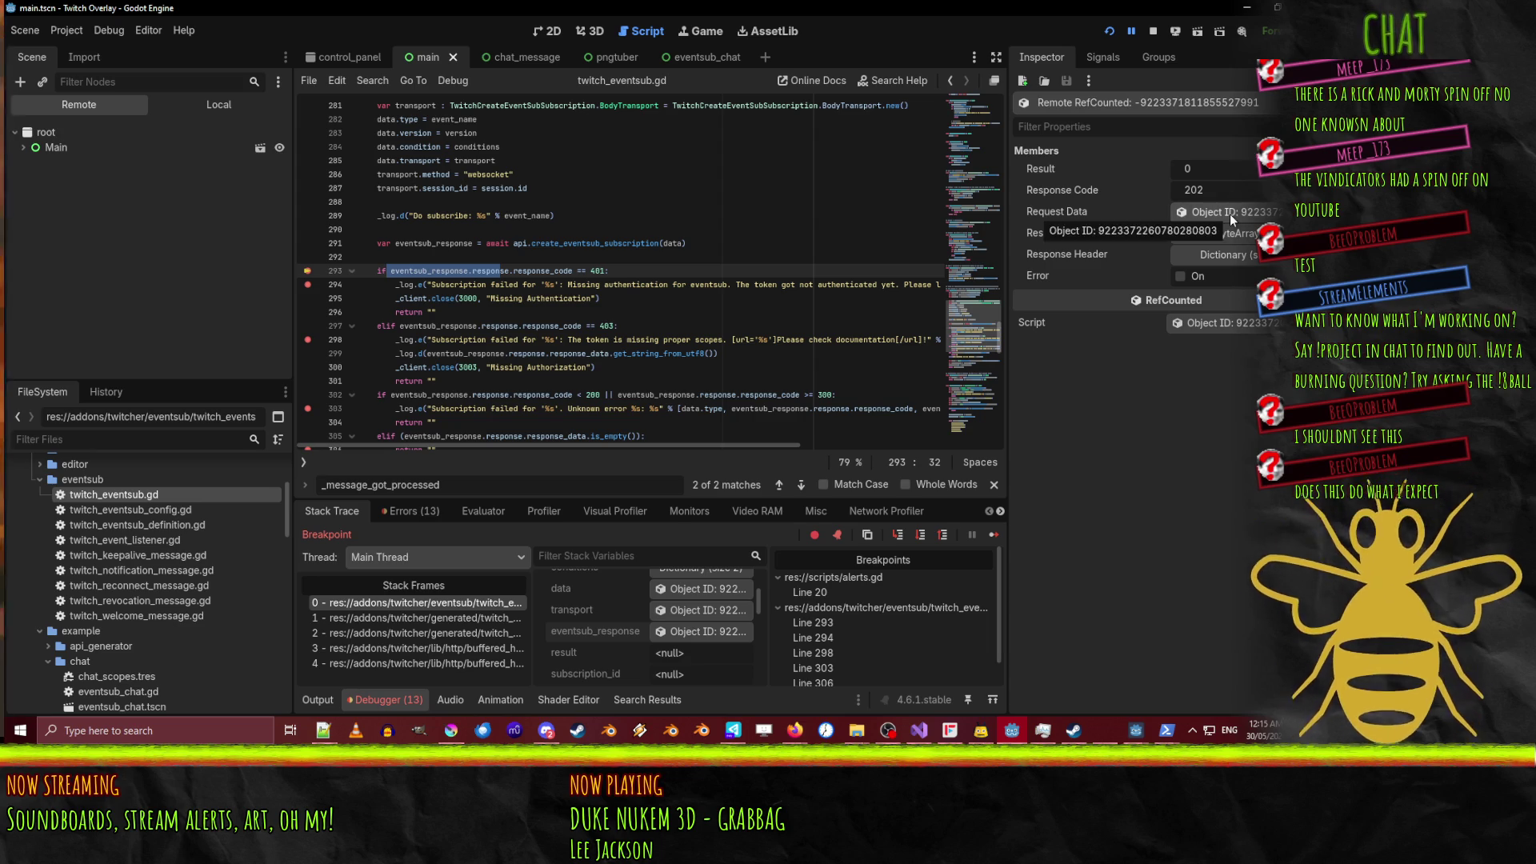
pyautogui.click(1245, 234)
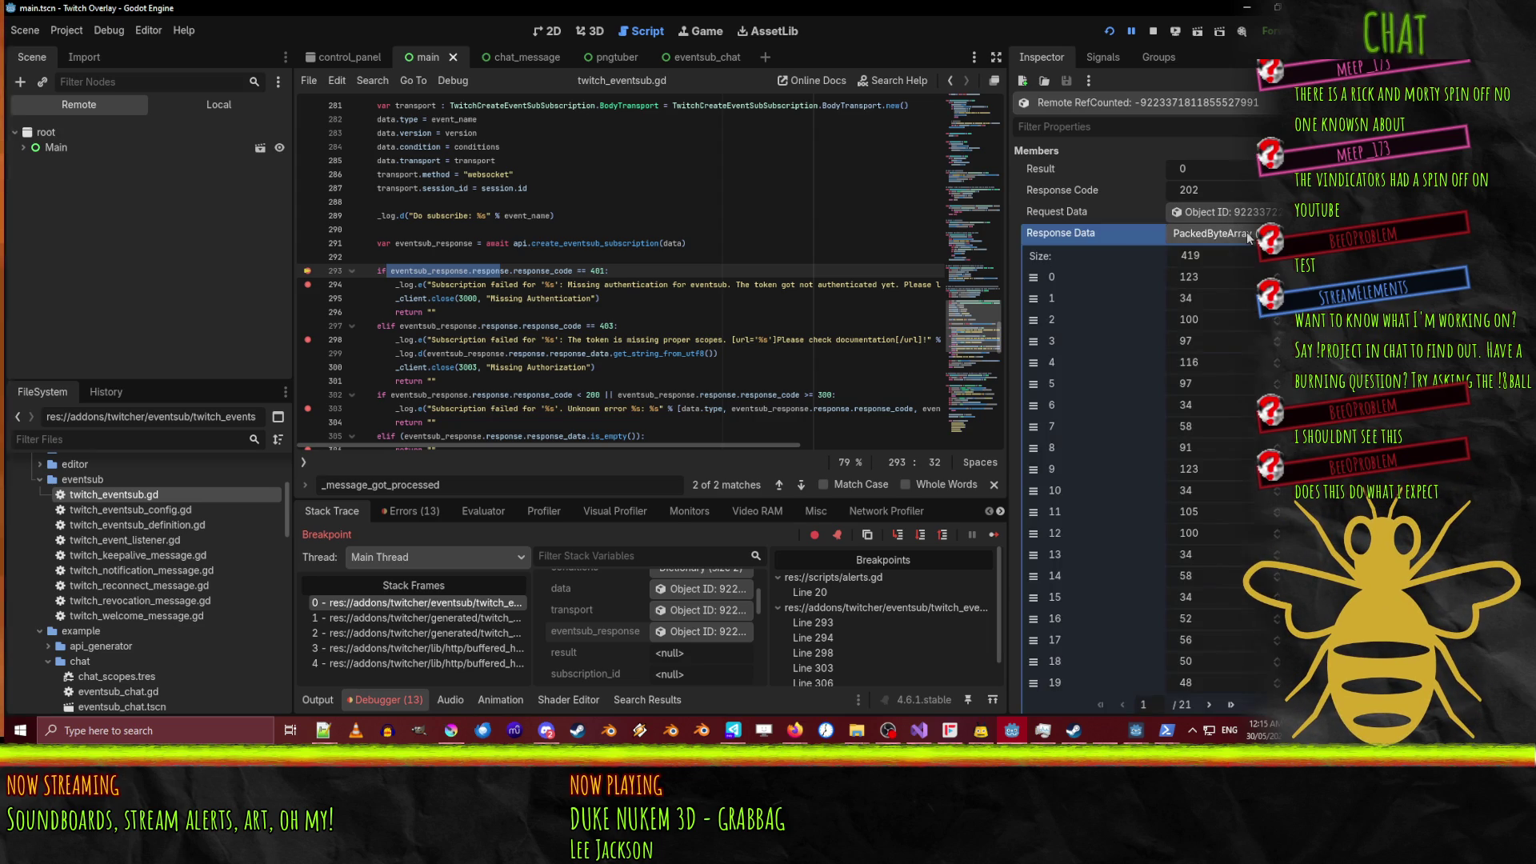
pyautogui.click(1231, 225)
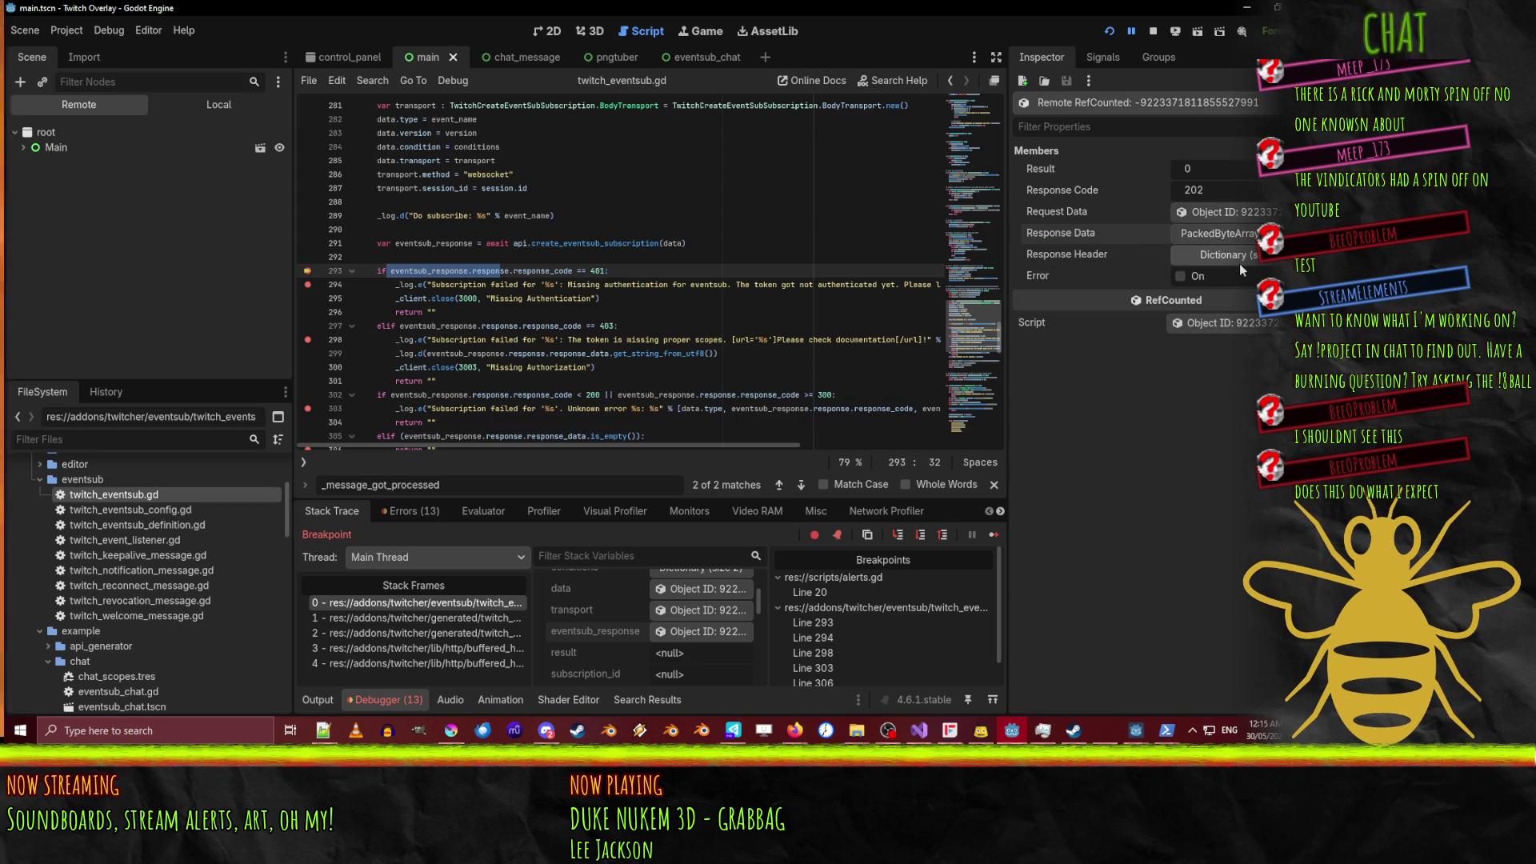
pyautogui.click(1241, 256)
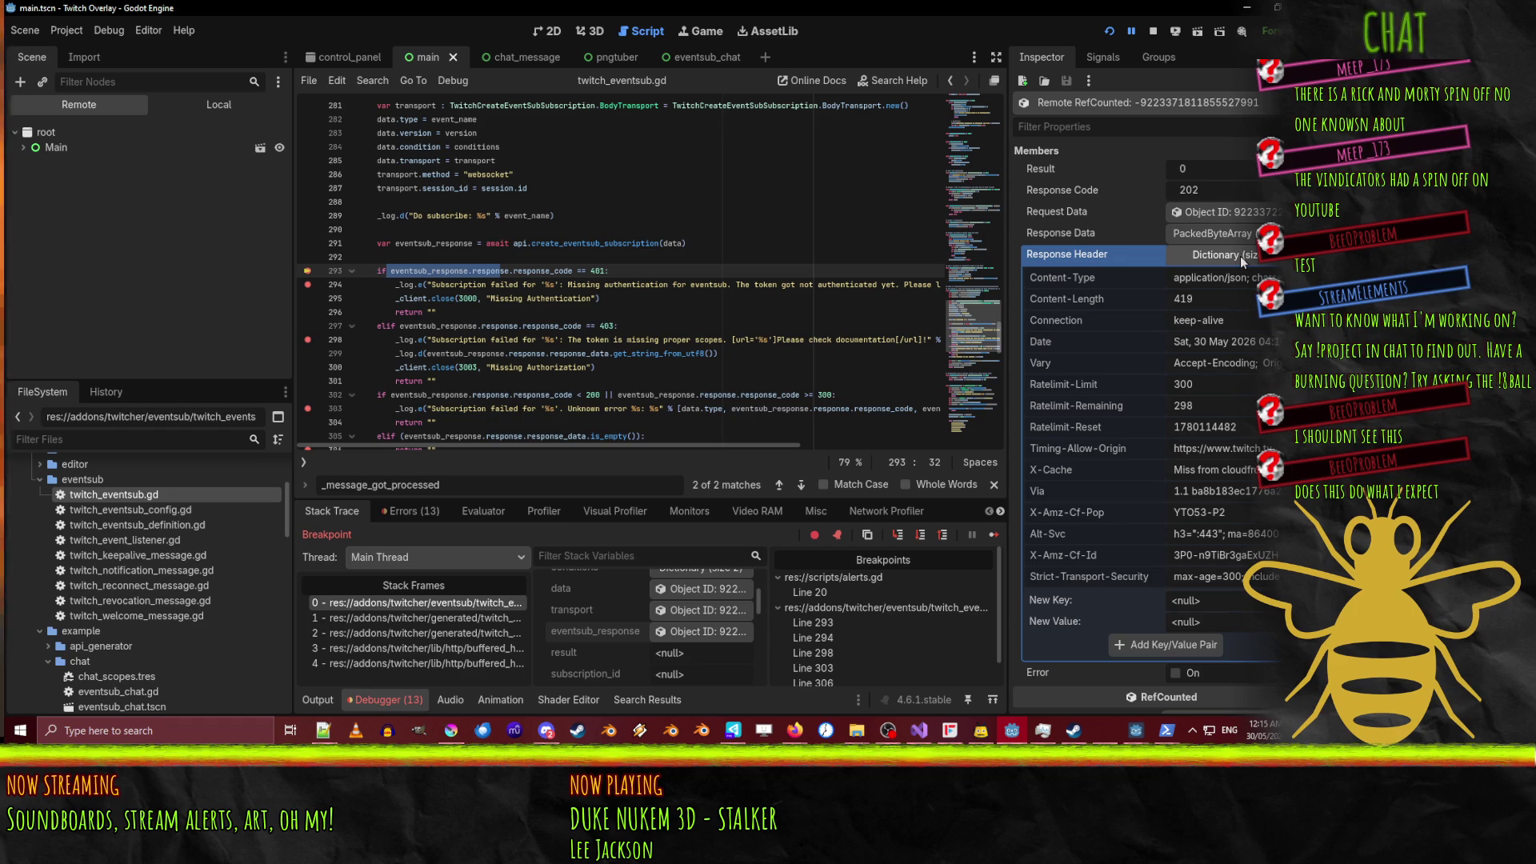
pyautogui.click(1240, 256)
pyautogui.scroll(-7, 524, 236)
pyautogui.scroll(3, 523, 235)
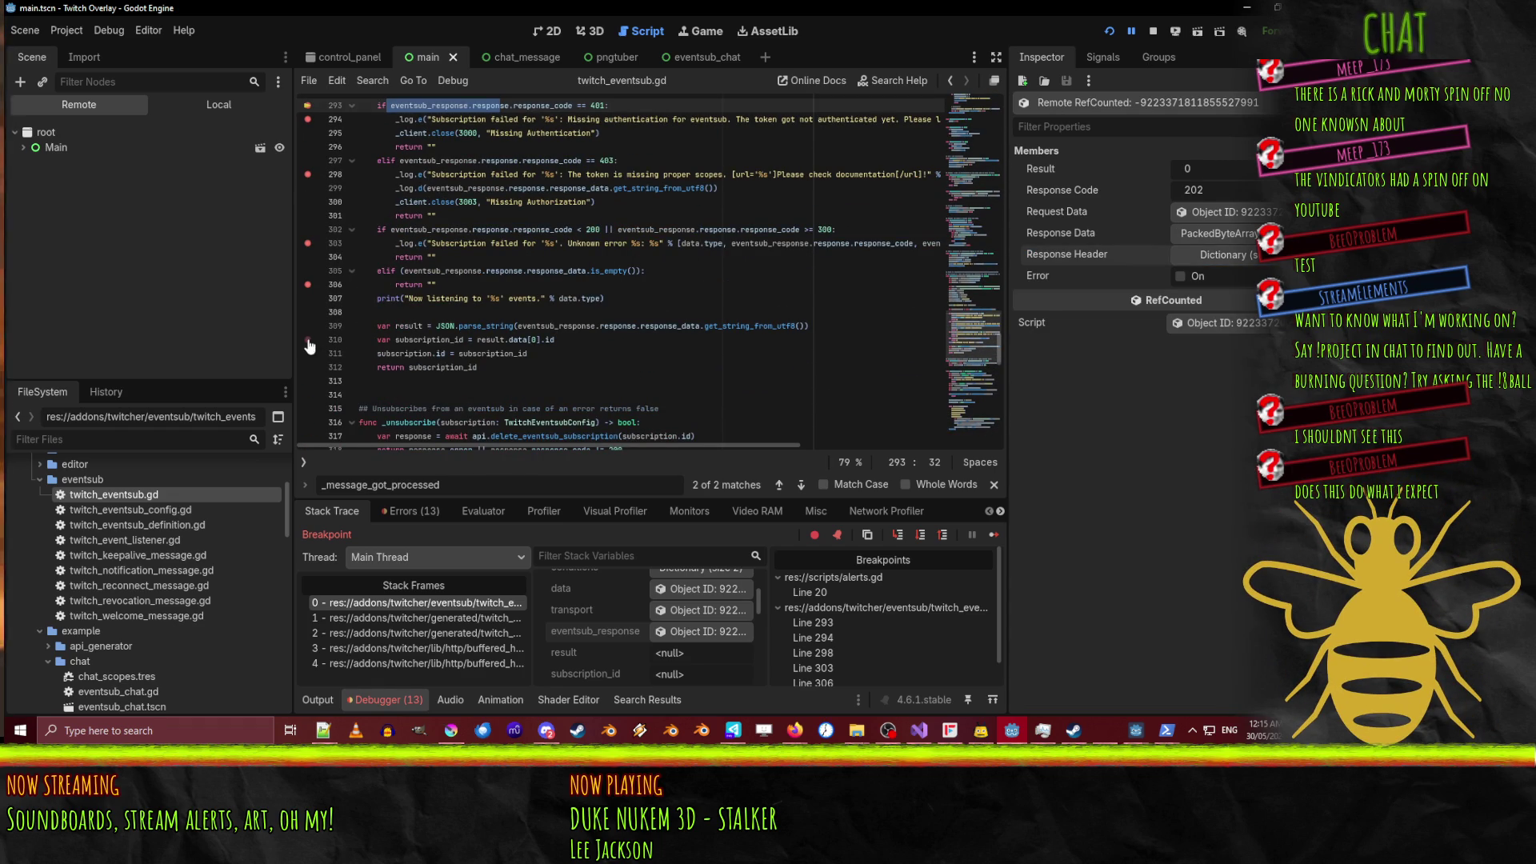
pyautogui.click(1132, 32)
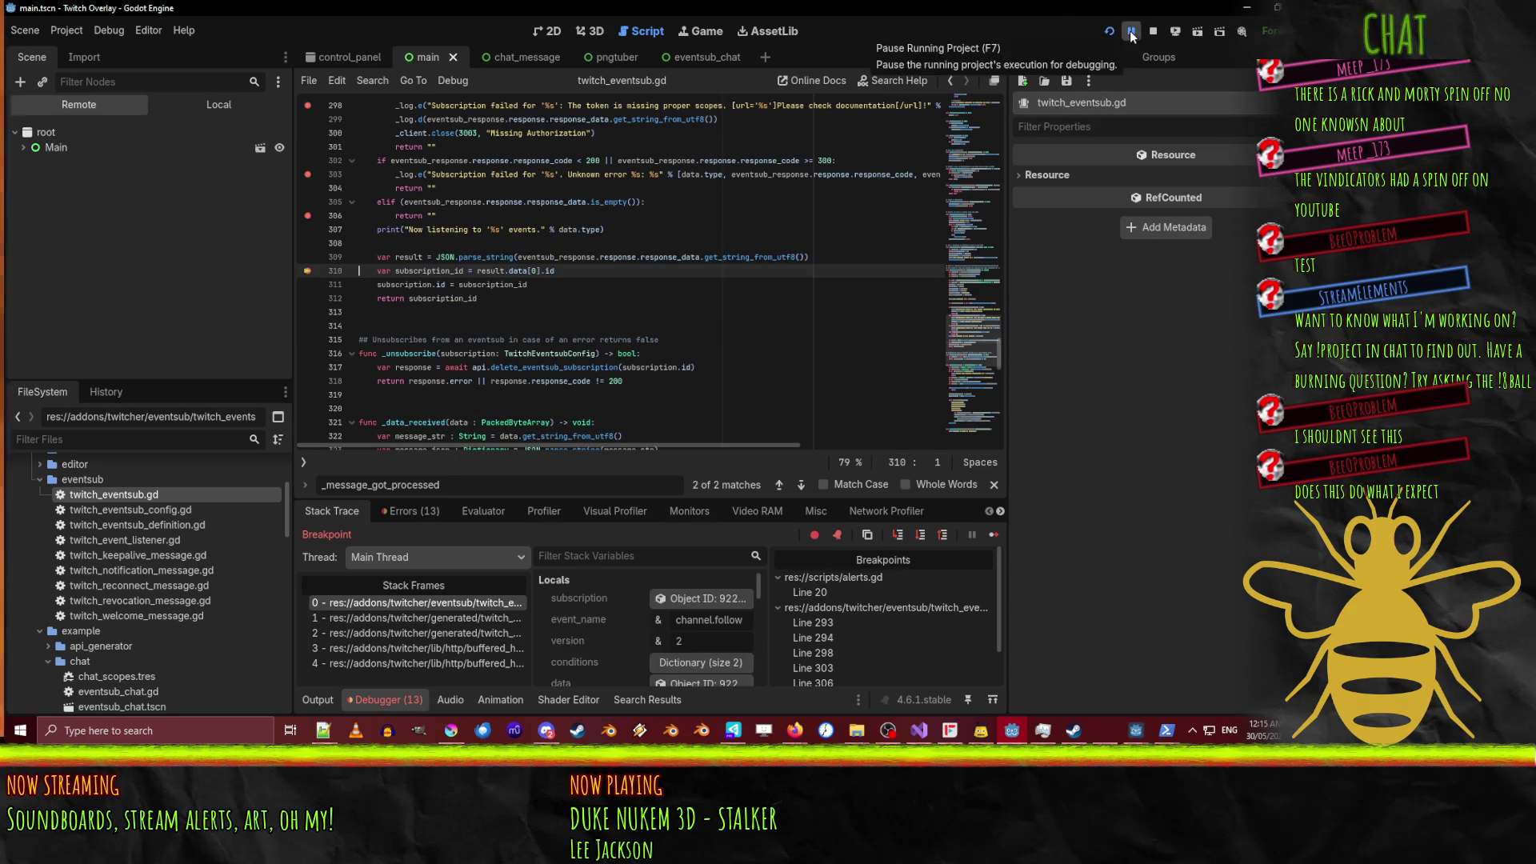
pyautogui.moveTo(405, 256)
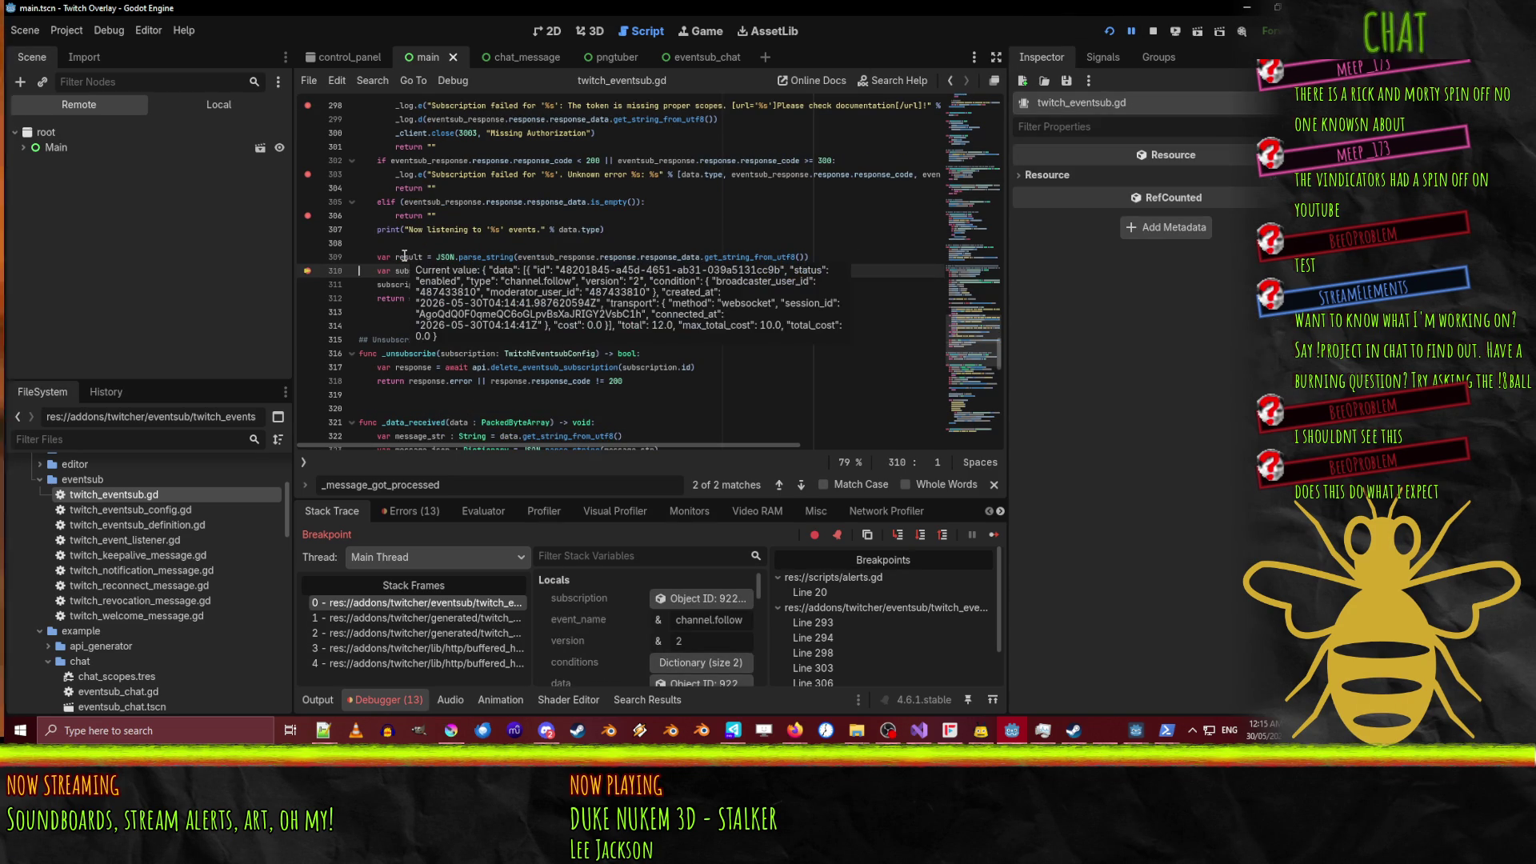
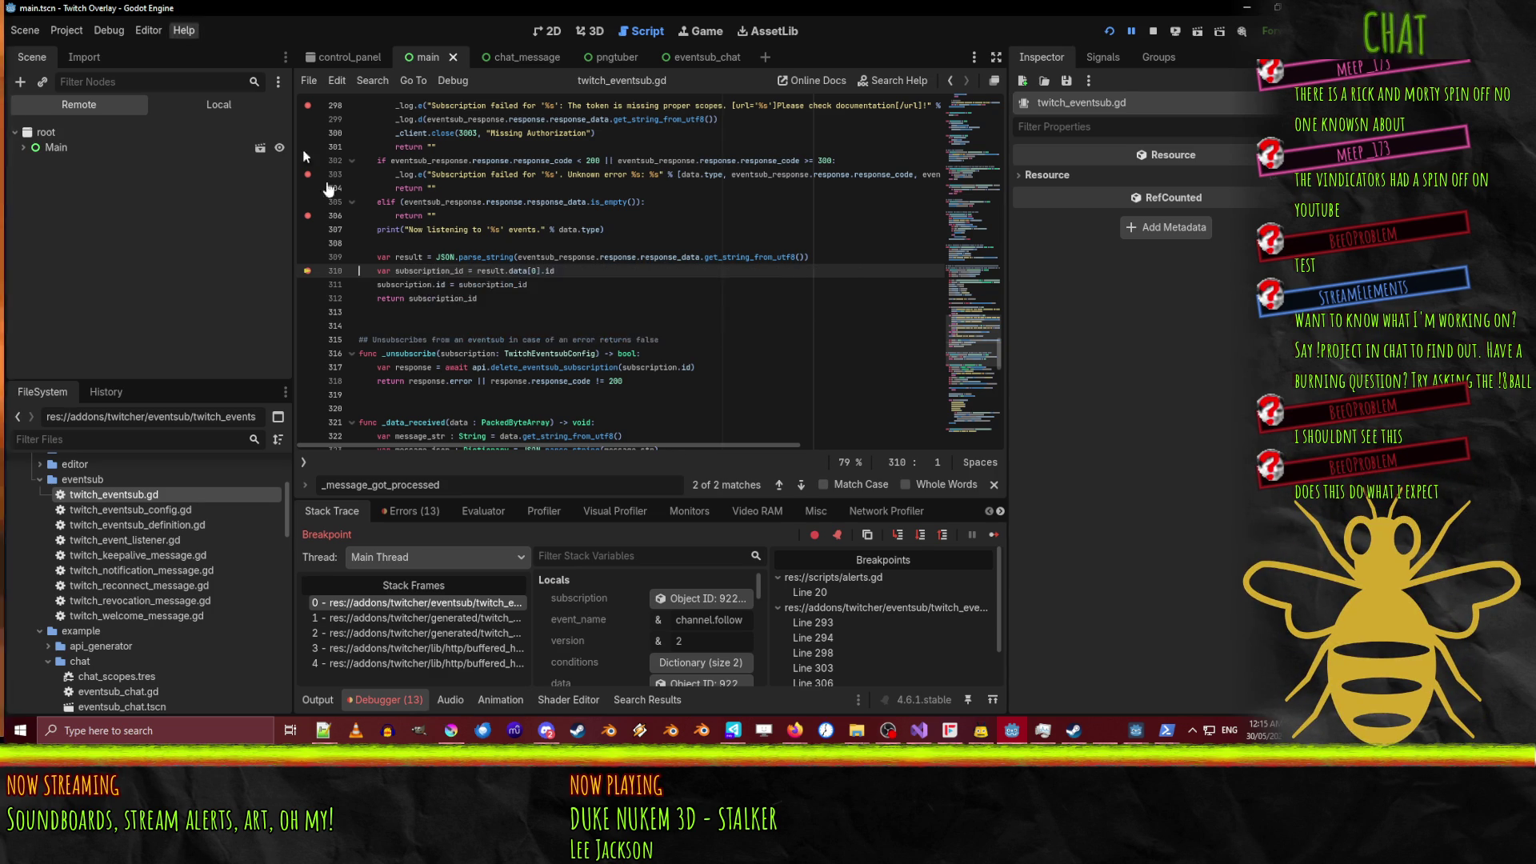
# Bring the PowerShell console with the channel.follow trigger results forward and move it aside.
pyautogui.scroll(-3, 603, 617)
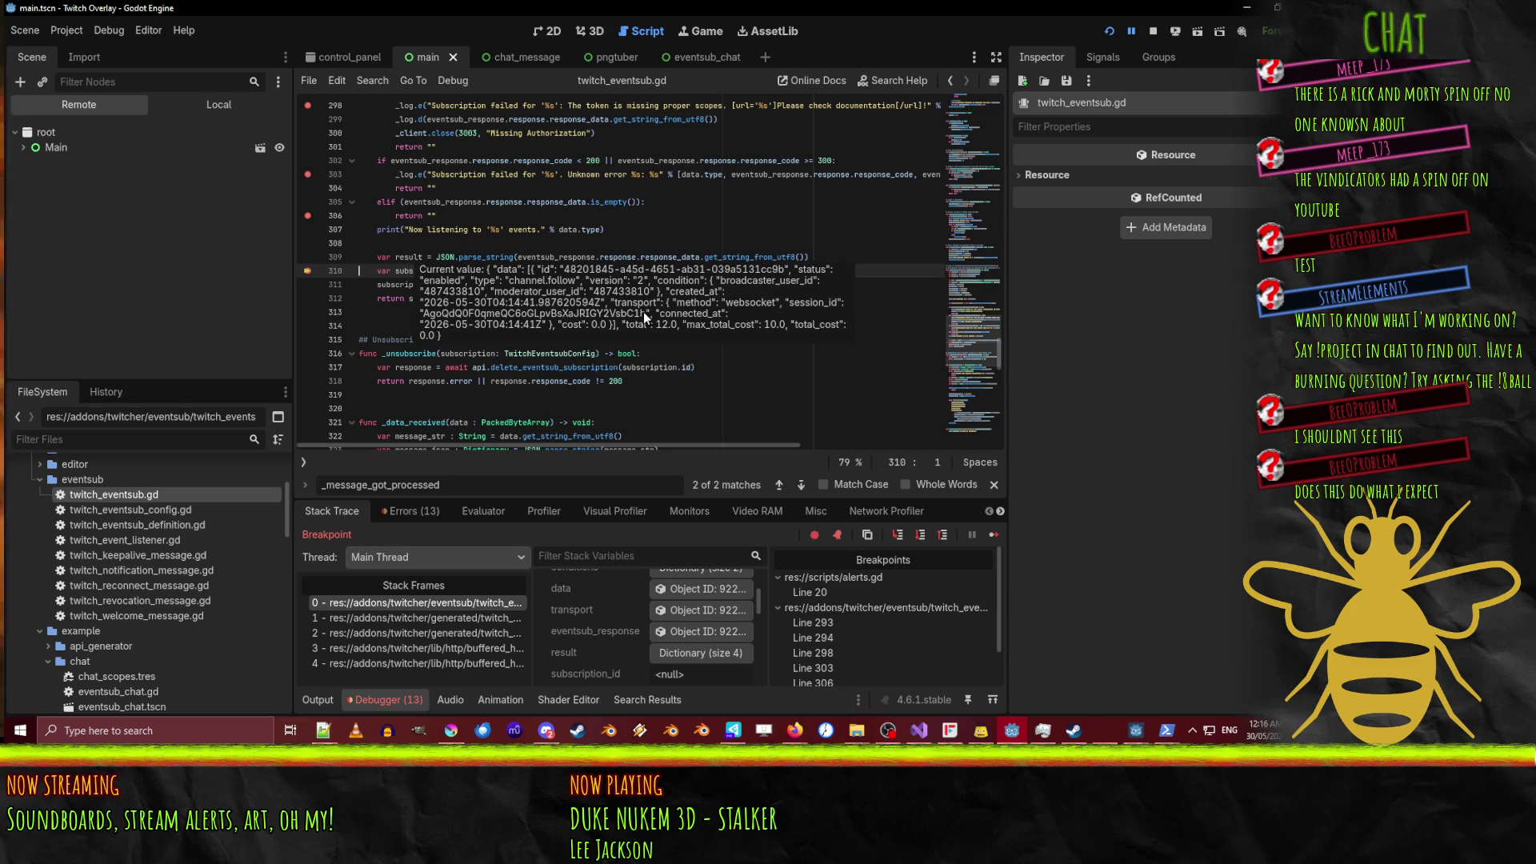
pyautogui.moveTo(1164, 729)
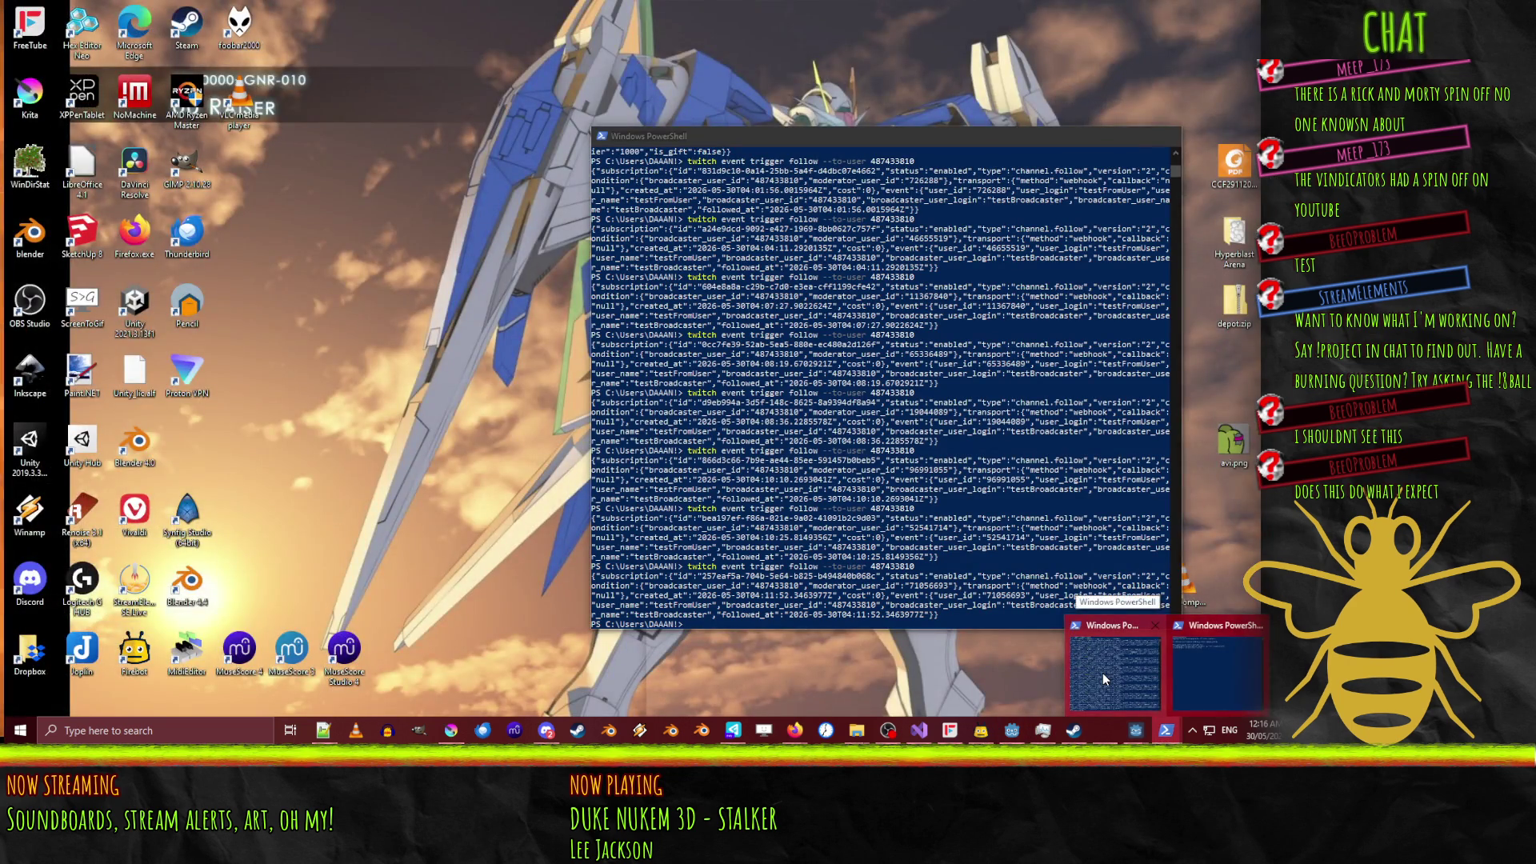
pyautogui.click(1102, 673)
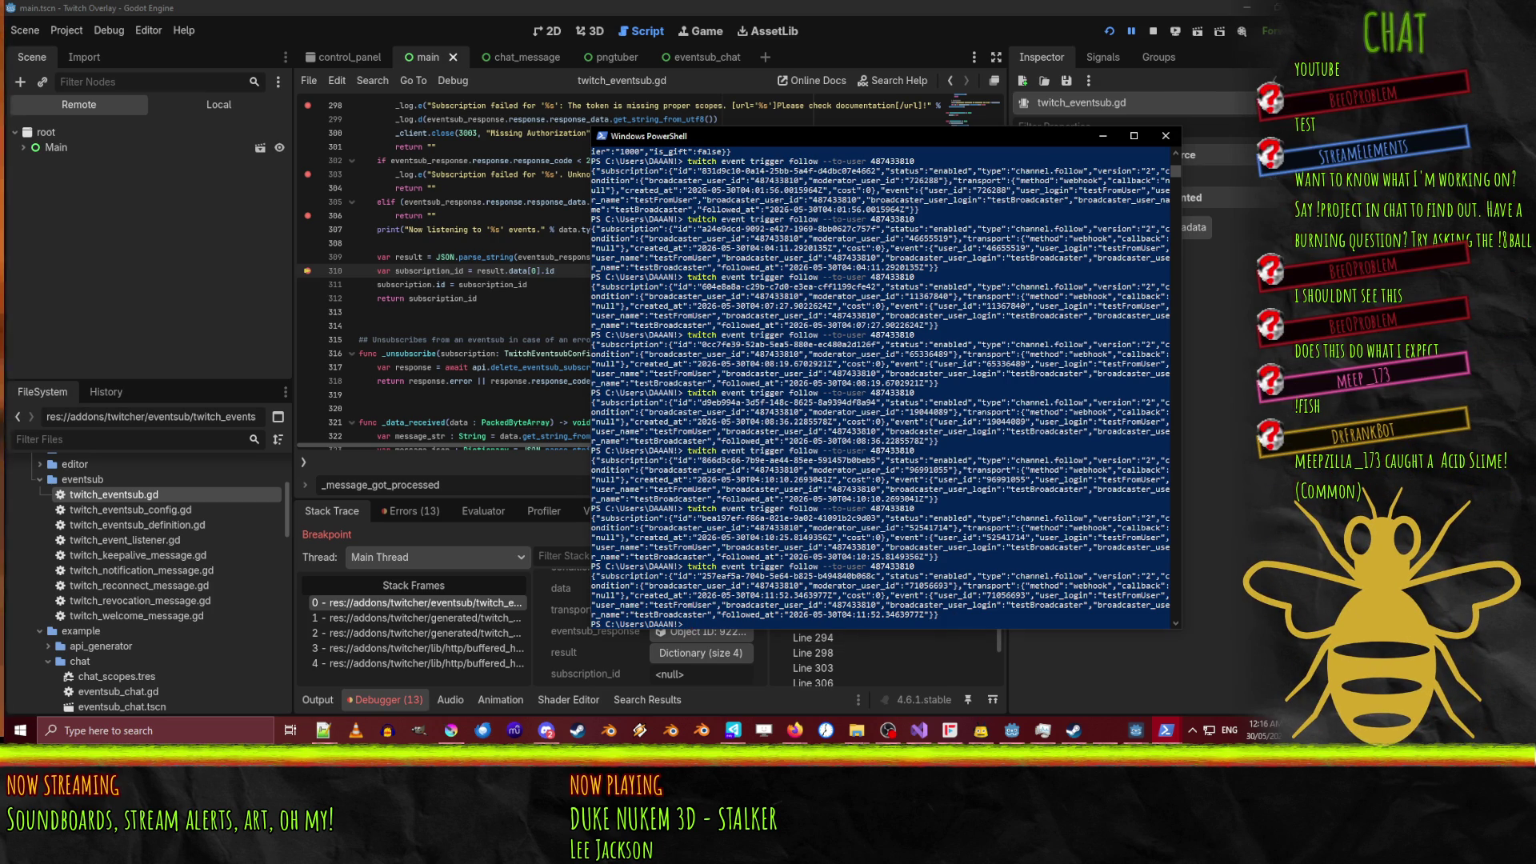
pyautogui.hotkey('alt', 'Tab')
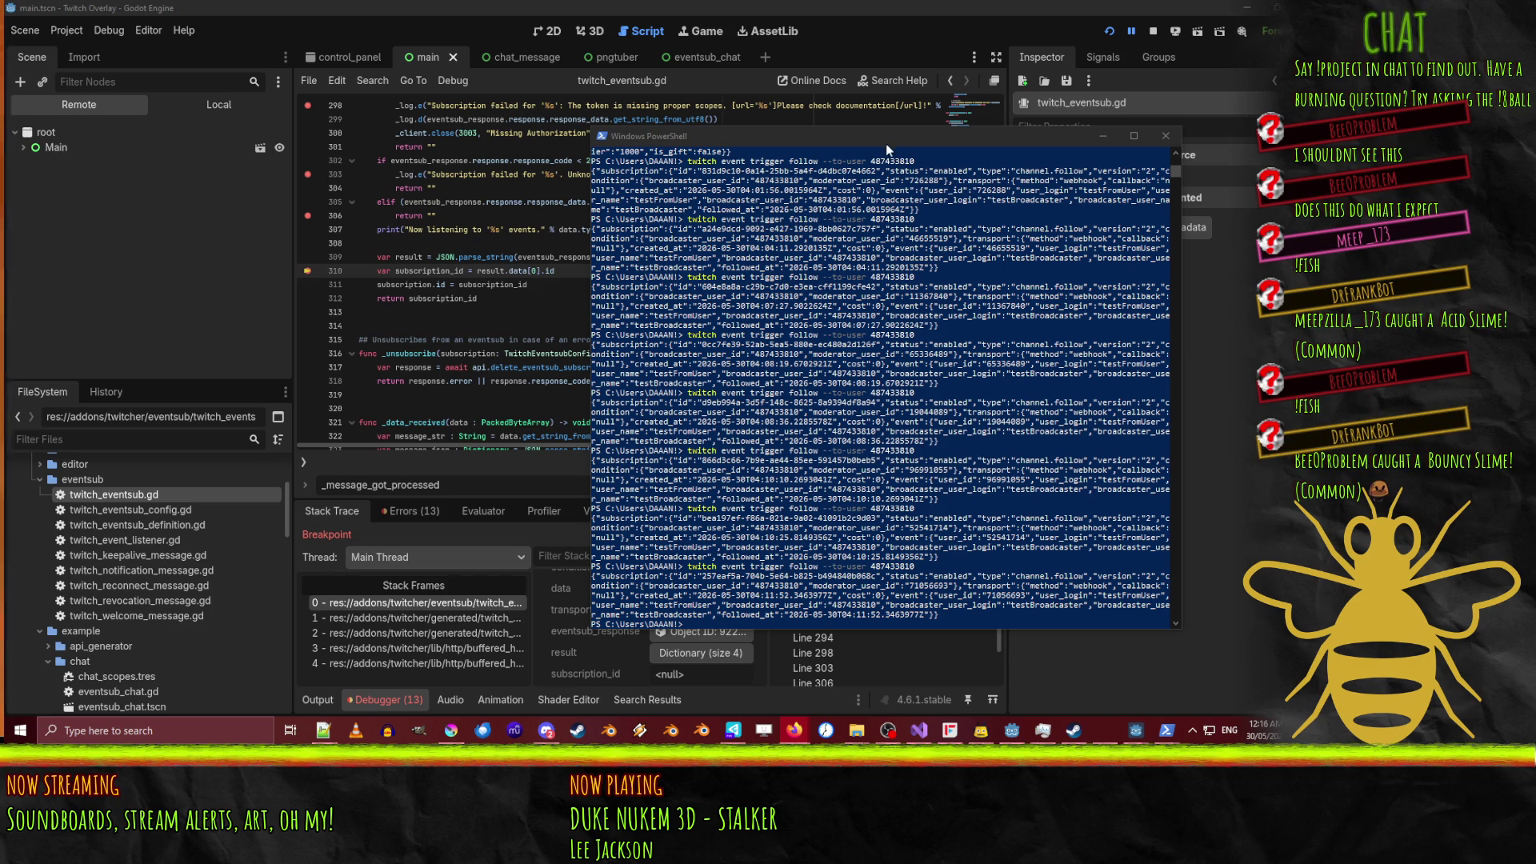
pyautogui.moveTo(886, 150); pyautogui.dragTo(911, 184)
# In twitch_eventsub.gd, remove the breakpoints on lines 298, 303, 306 and 311.
pyautogui.click(1133, 31)
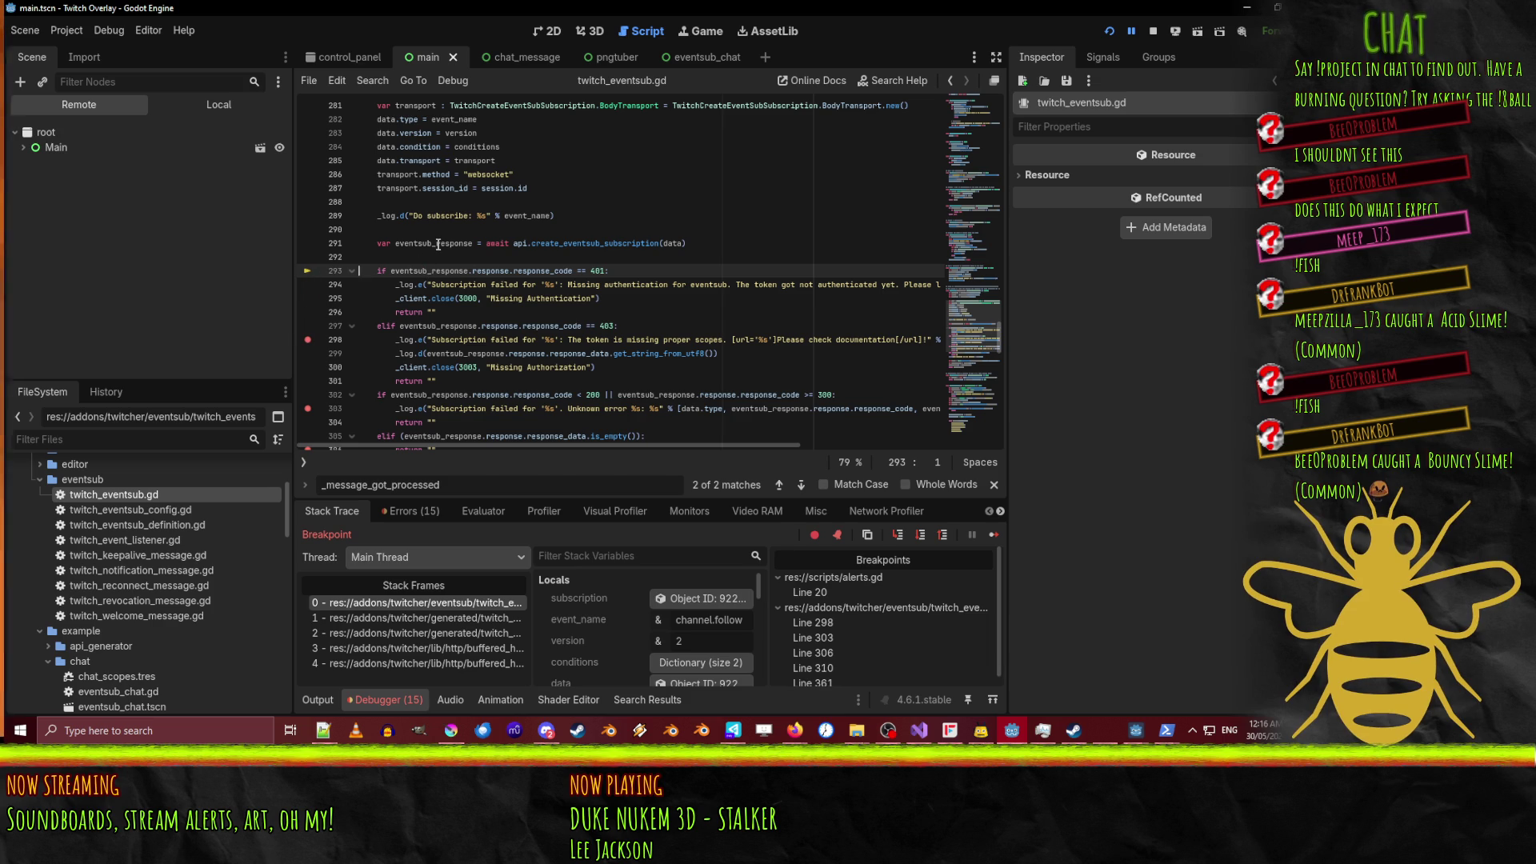
pyautogui.moveTo(439, 244)
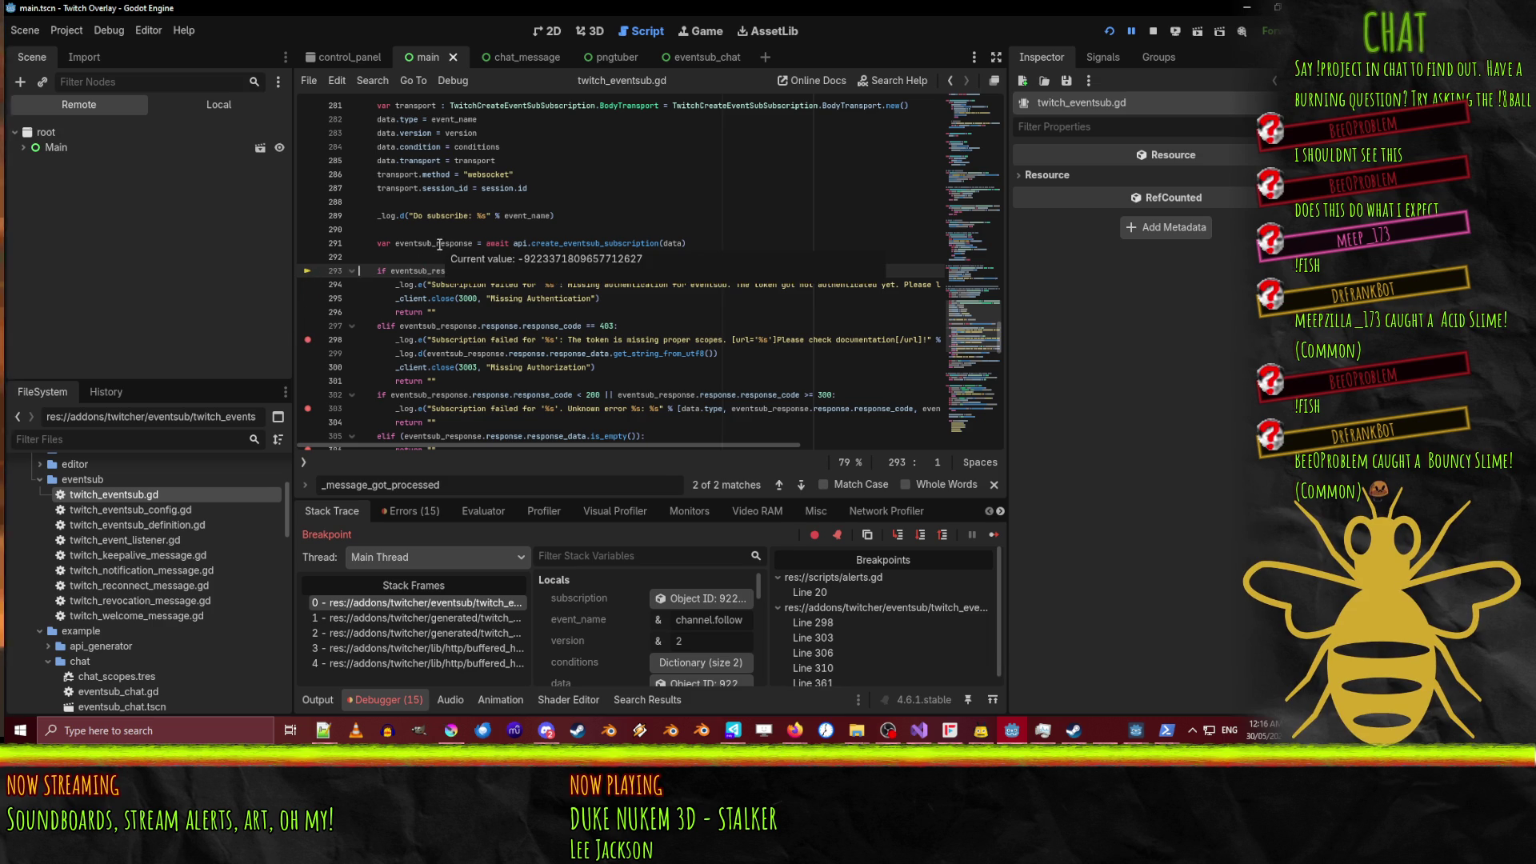
pyautogui.click(308, 339)
pyautogui.click(308, 409)
pyautogui.scroll(-2, 310, 392)
pyautogui.click(308, 367)
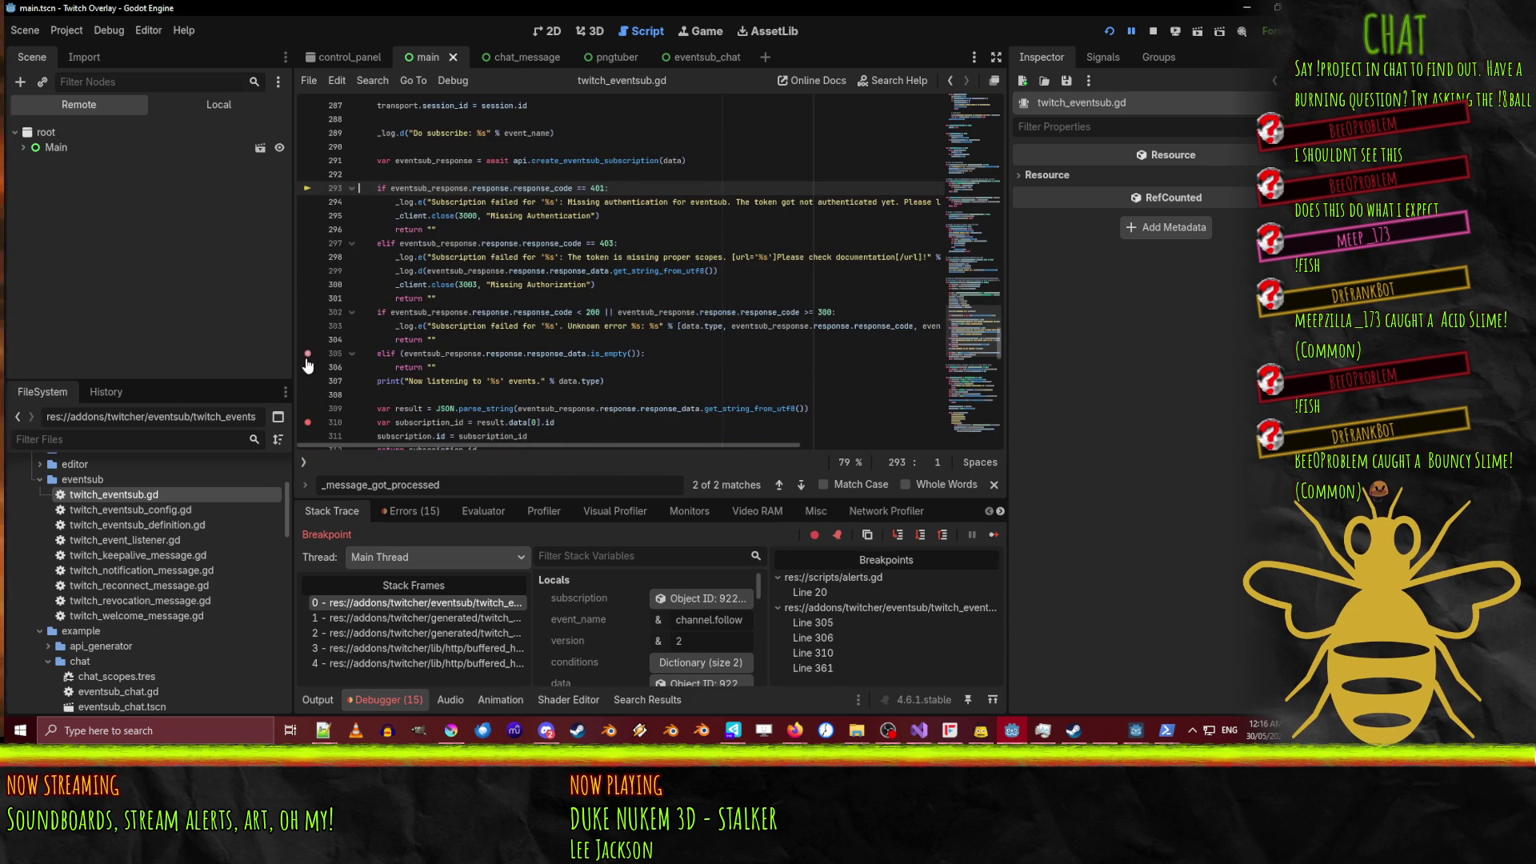
pyautogui.click(308, 436)
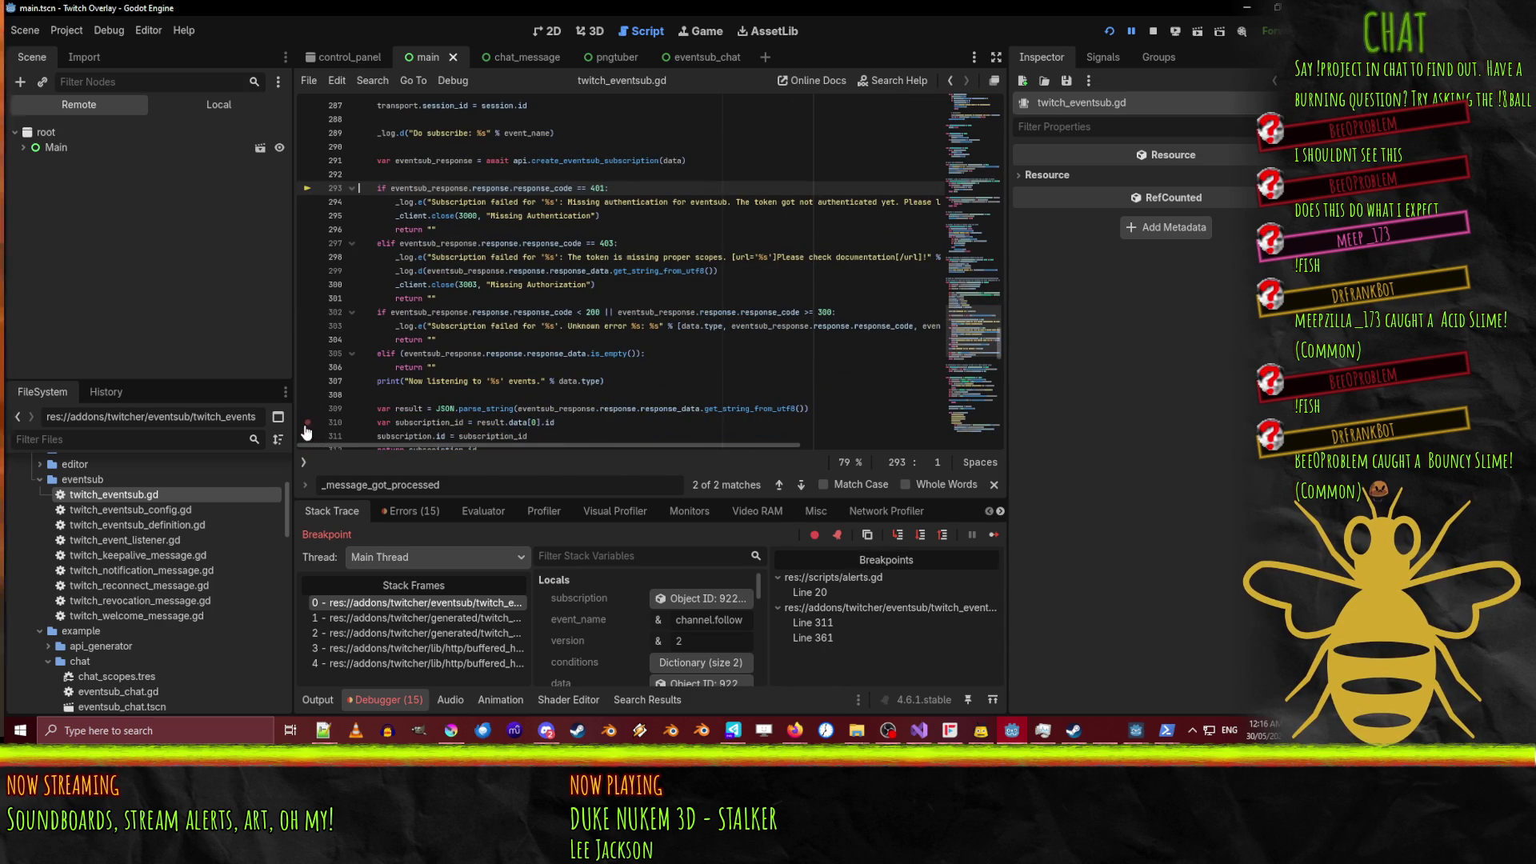
pyautogui.click(307, 424)
# Continue to a temporary line 311 breakpoint, clear it, and resume the overlay.
pyautogui.scroll(-5, 332, 205)
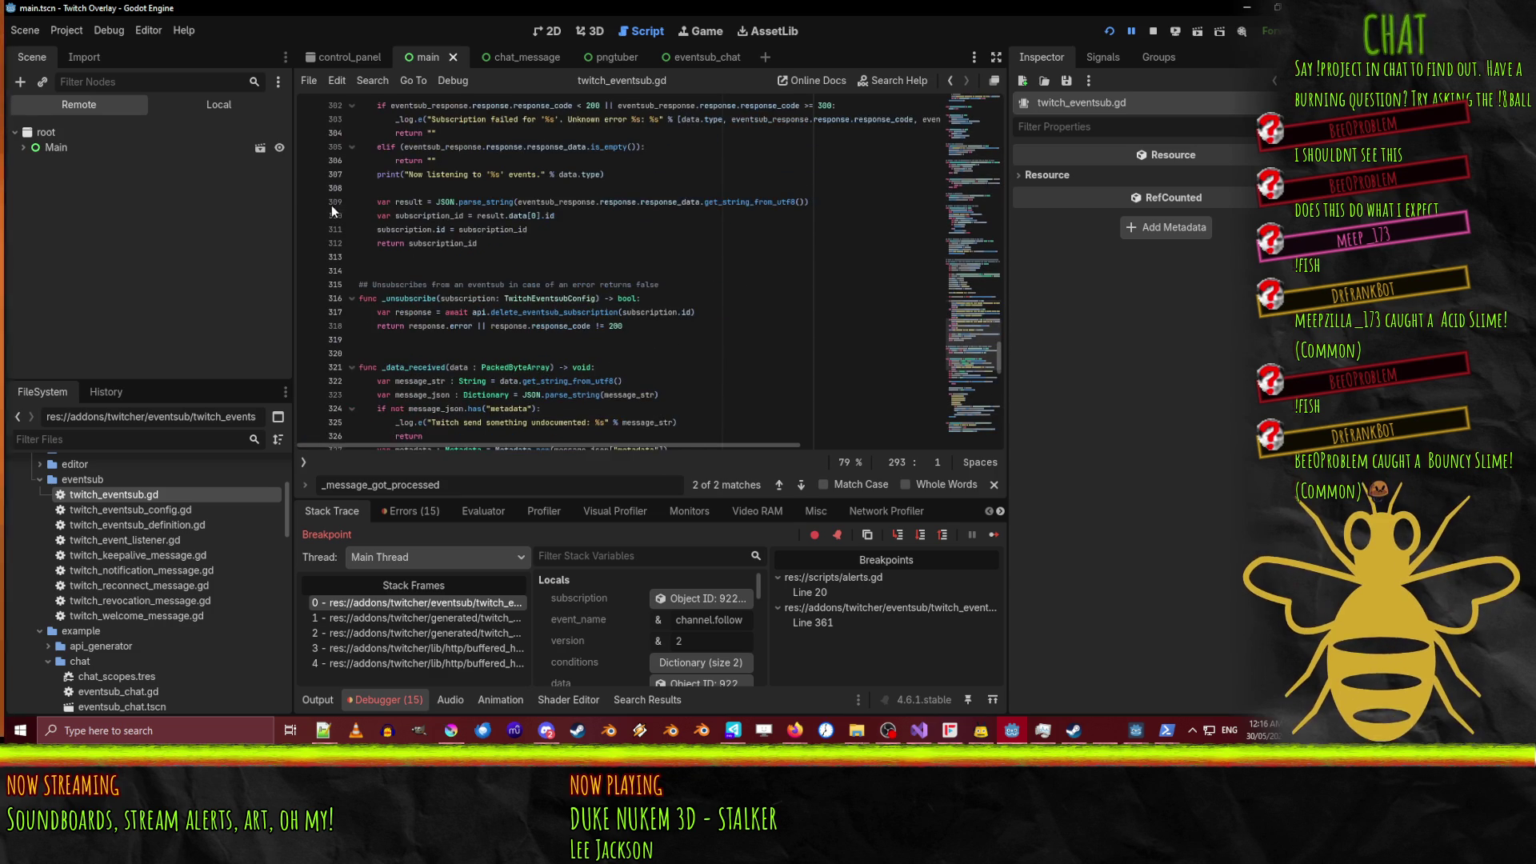
pyautogui.click(308, 230)
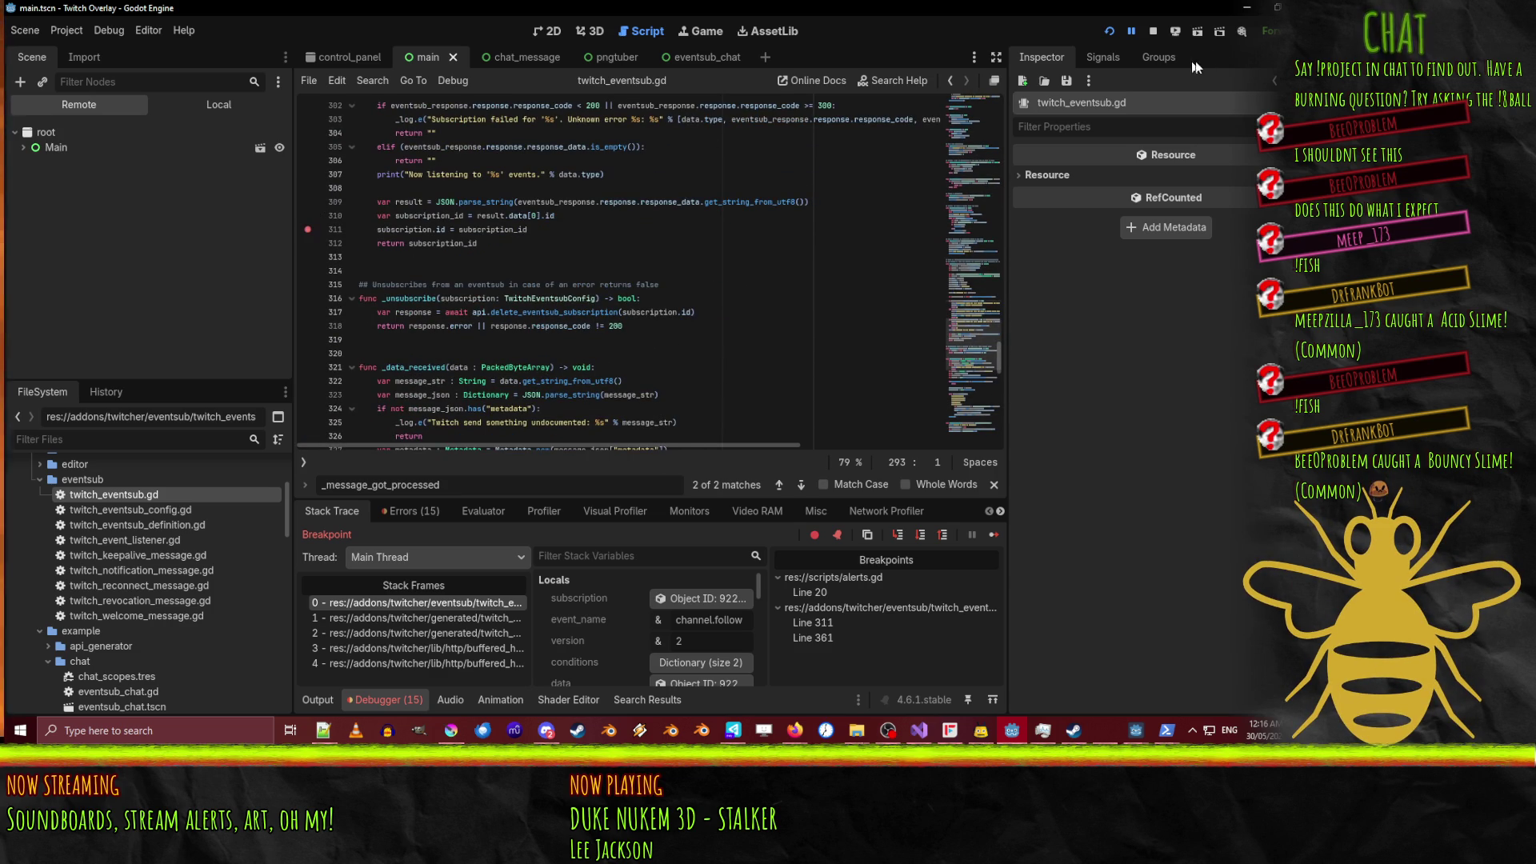
pyautogui.press('F12')
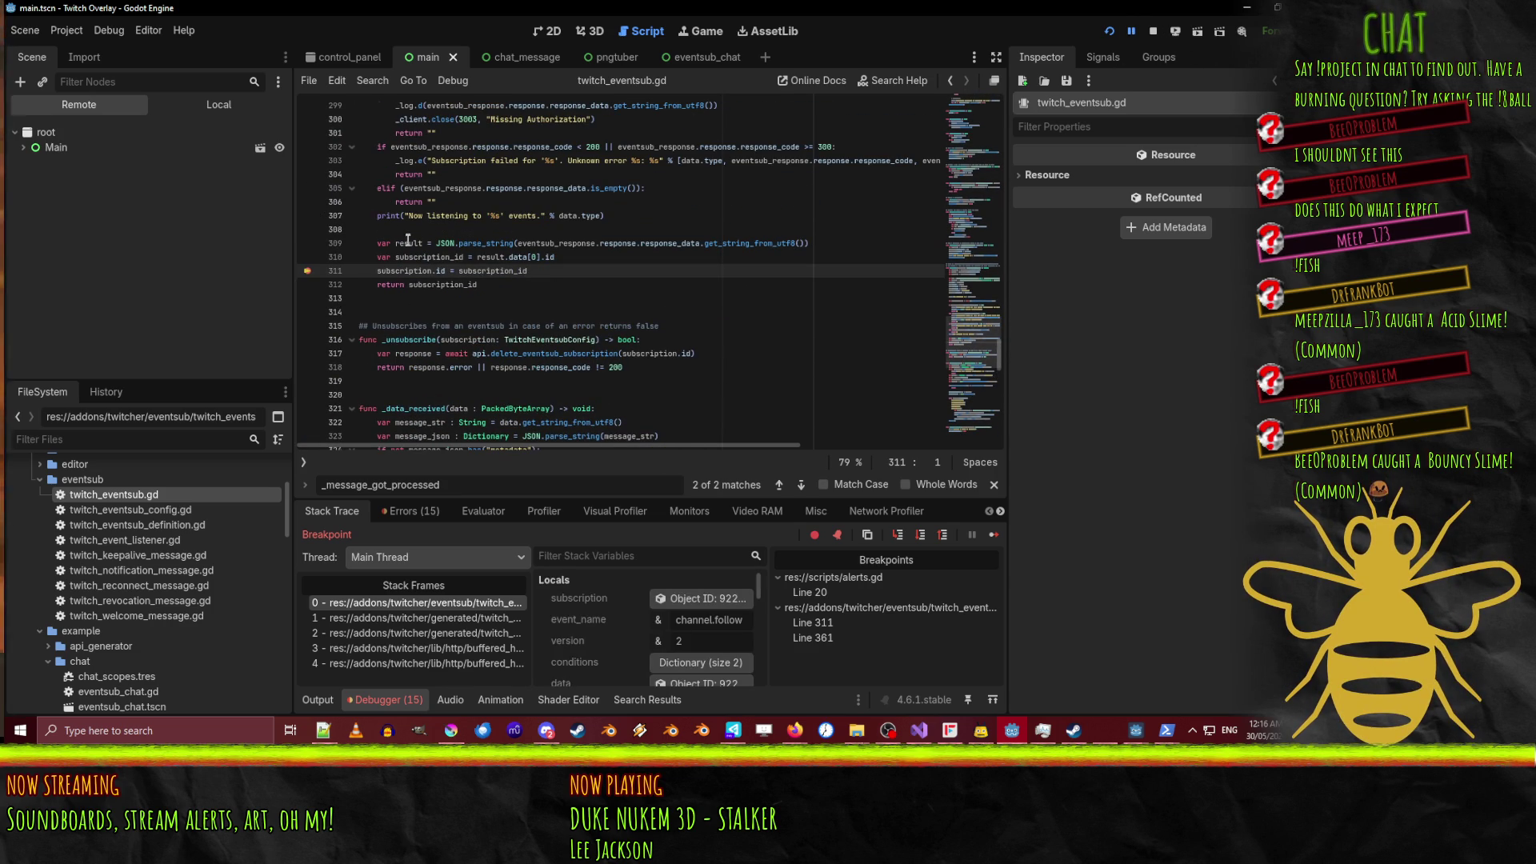
pyautogui.moveTo(410, 243)
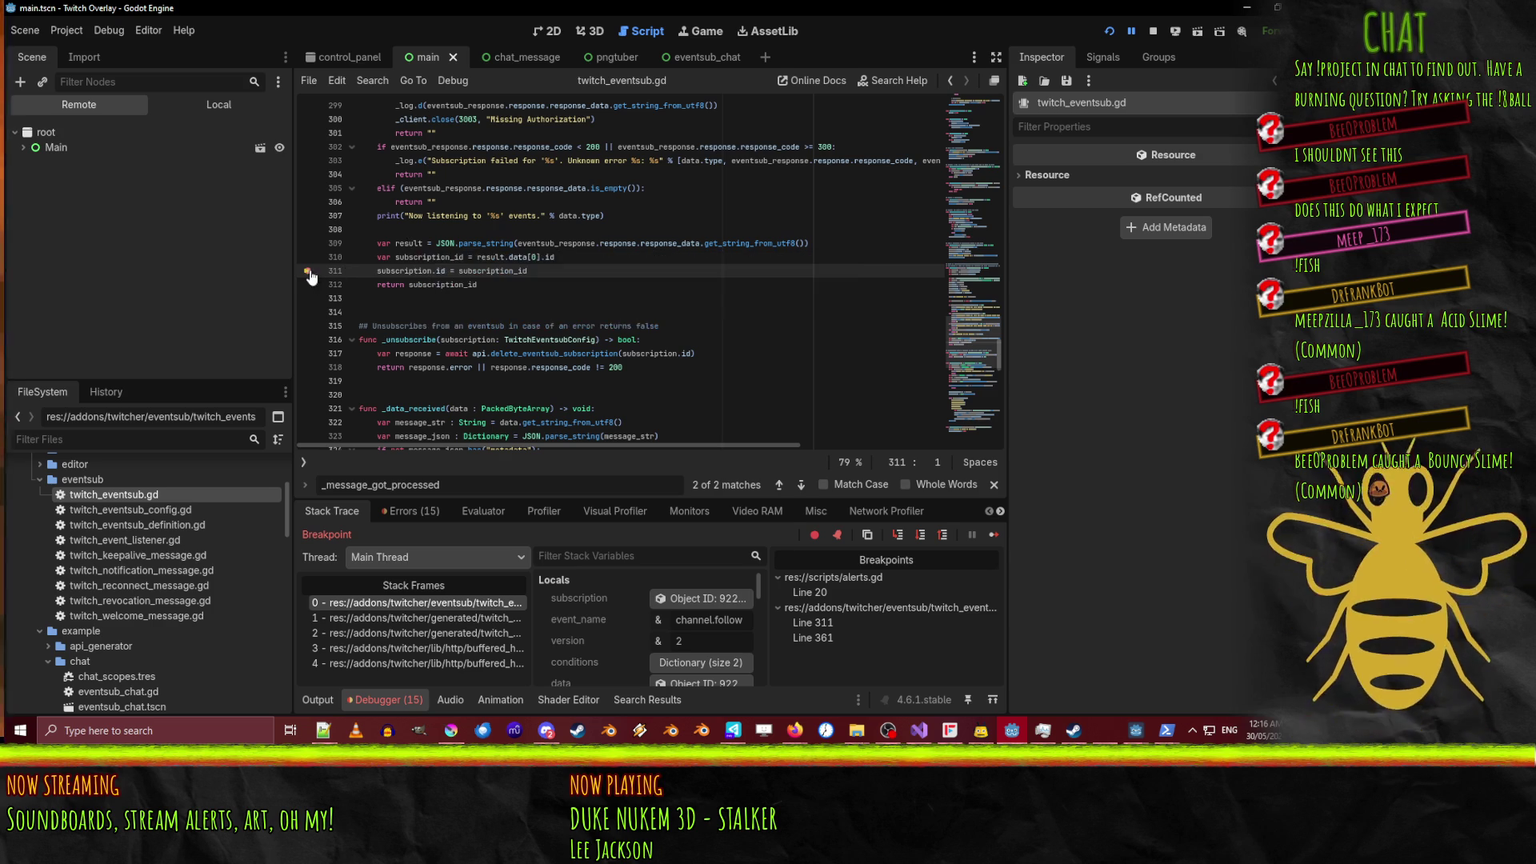
pyautogui.press('F9')
pyautogui.click(1131, 32)
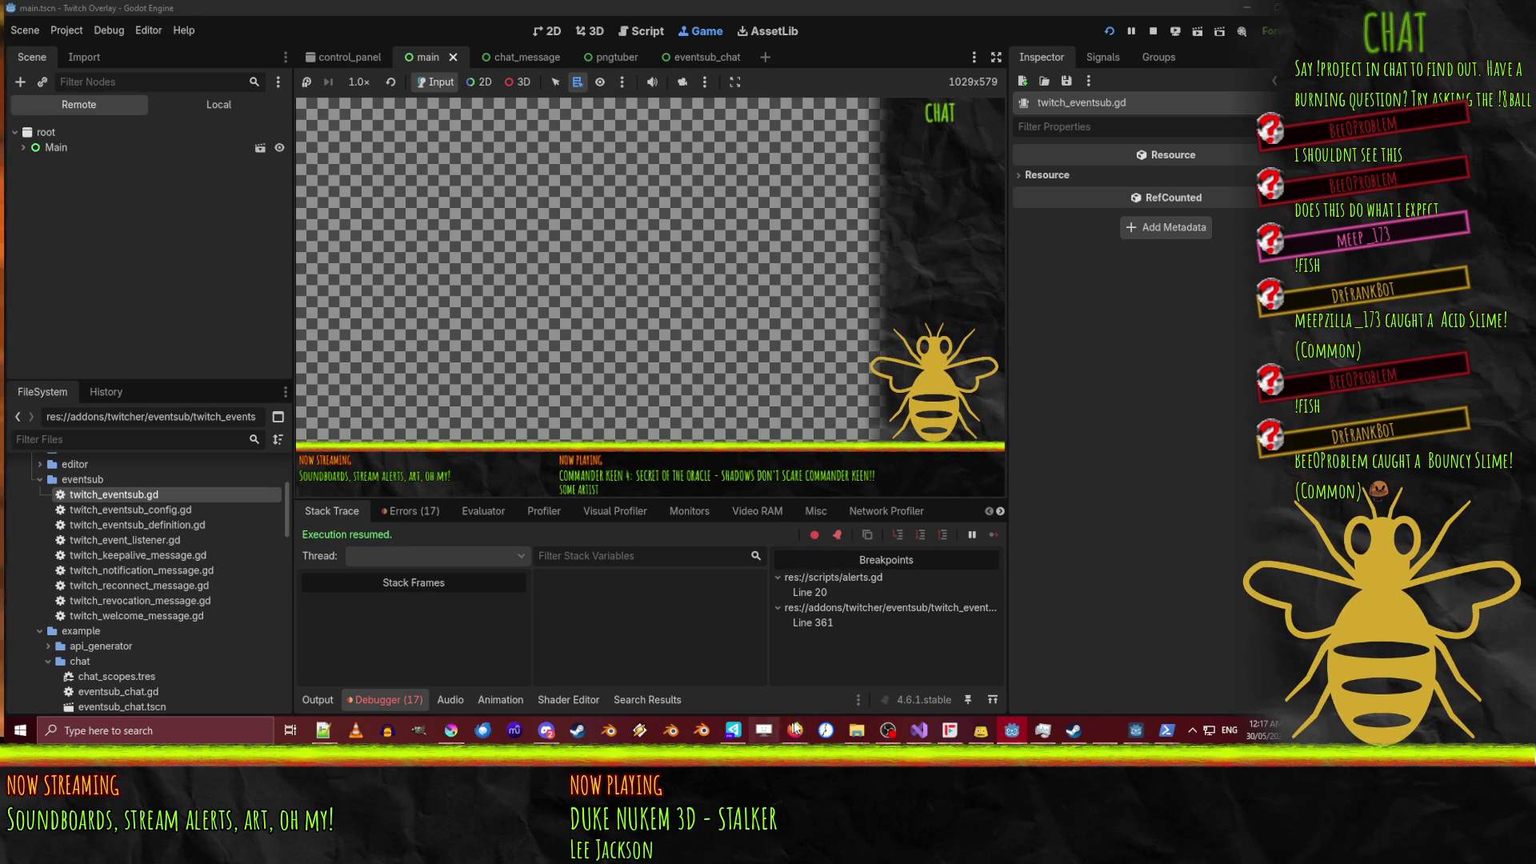
# Search the Testing webhook events page for moderator matches, then refine the search term.
pyautogui.moveTo(794, 730)
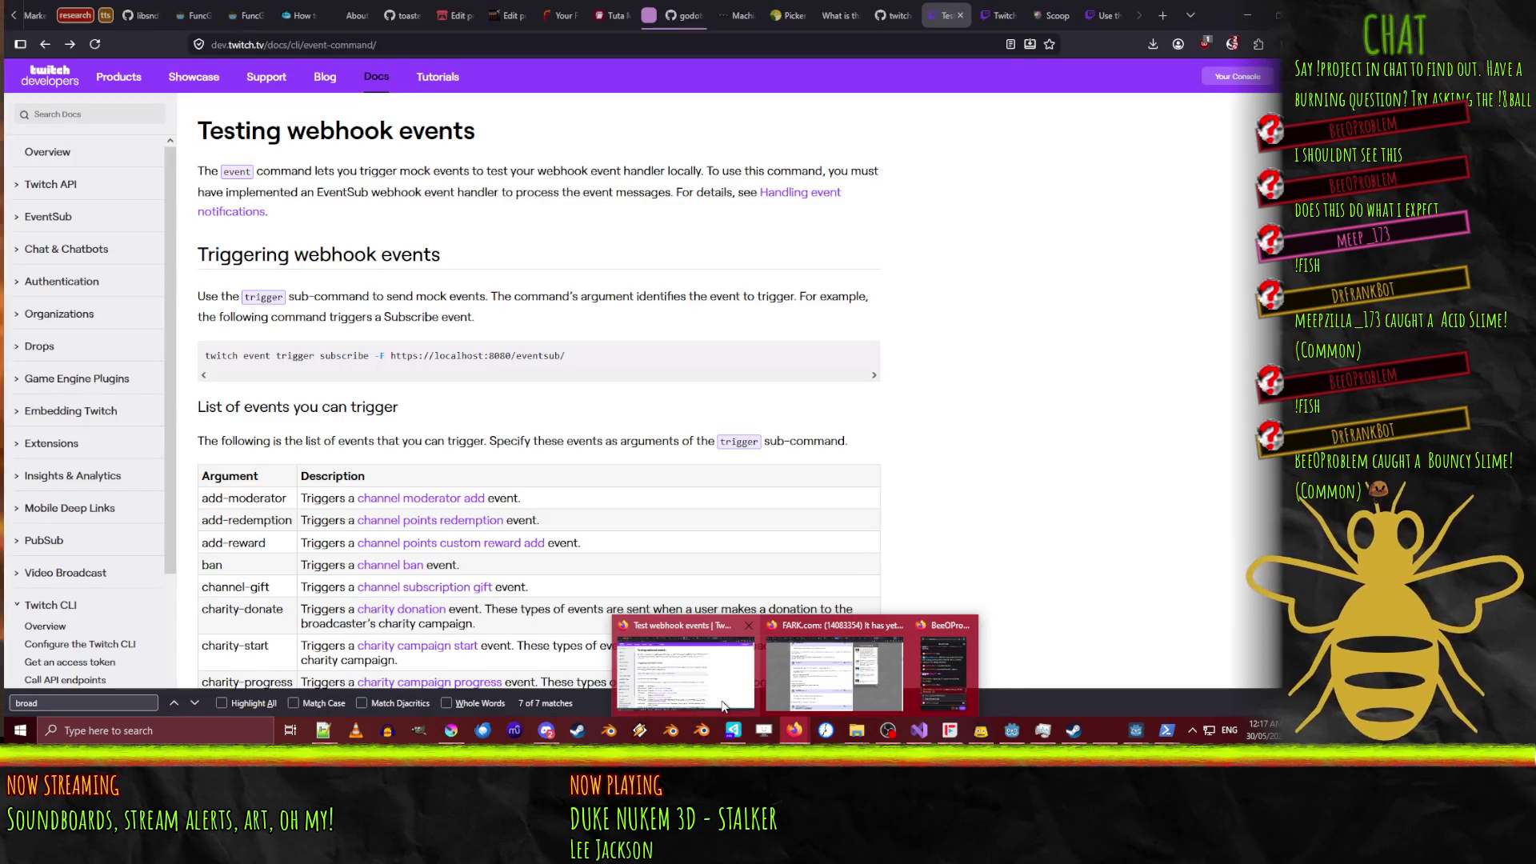
pyautogui.click(722, 704)
pyautogui.write('modera')
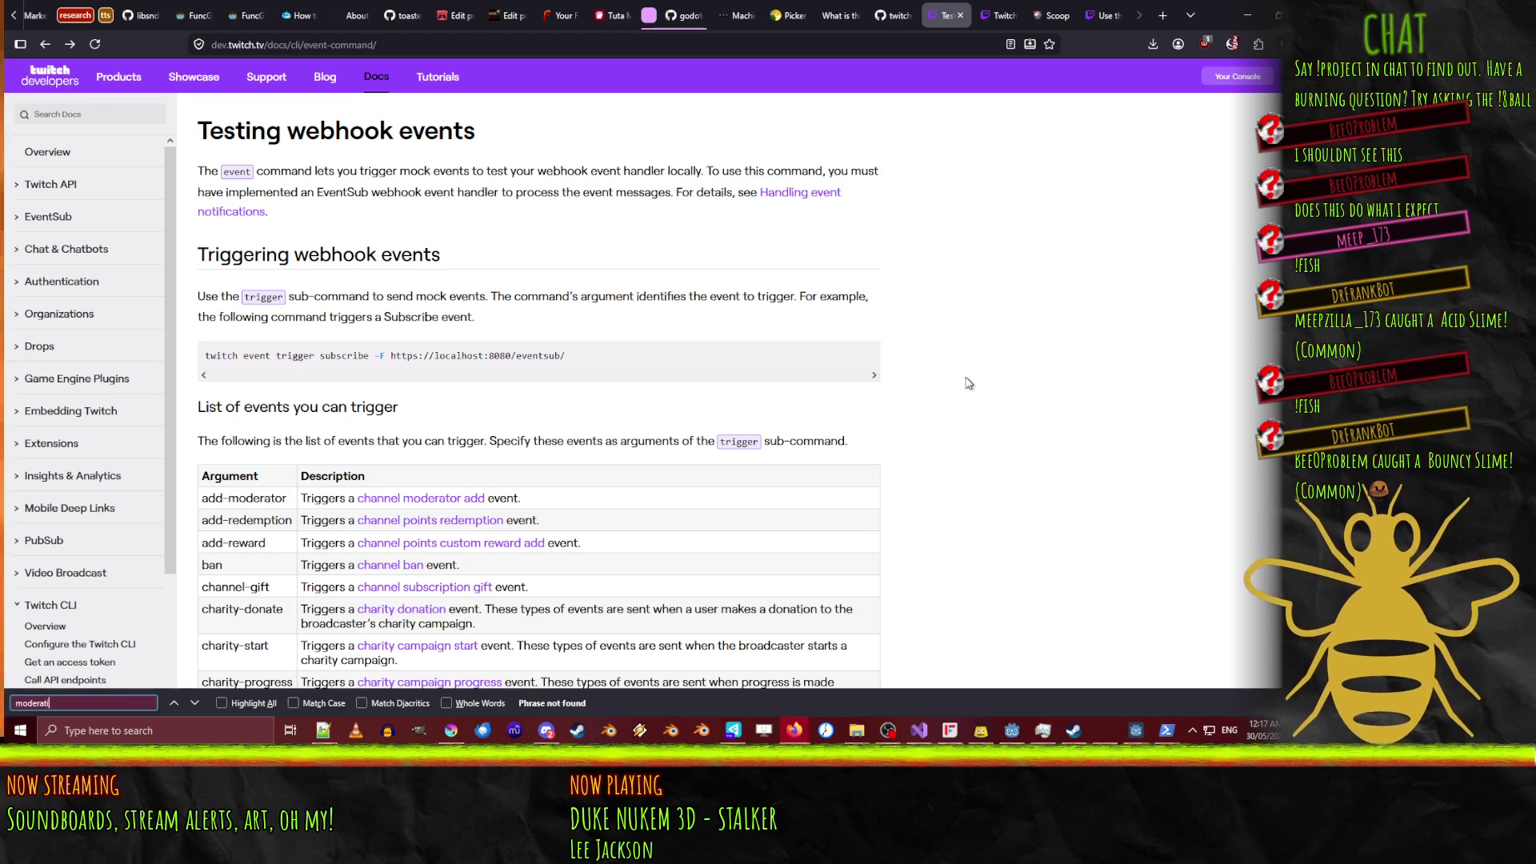
pyautogui.write('tor')
pyautogui.press('Return')
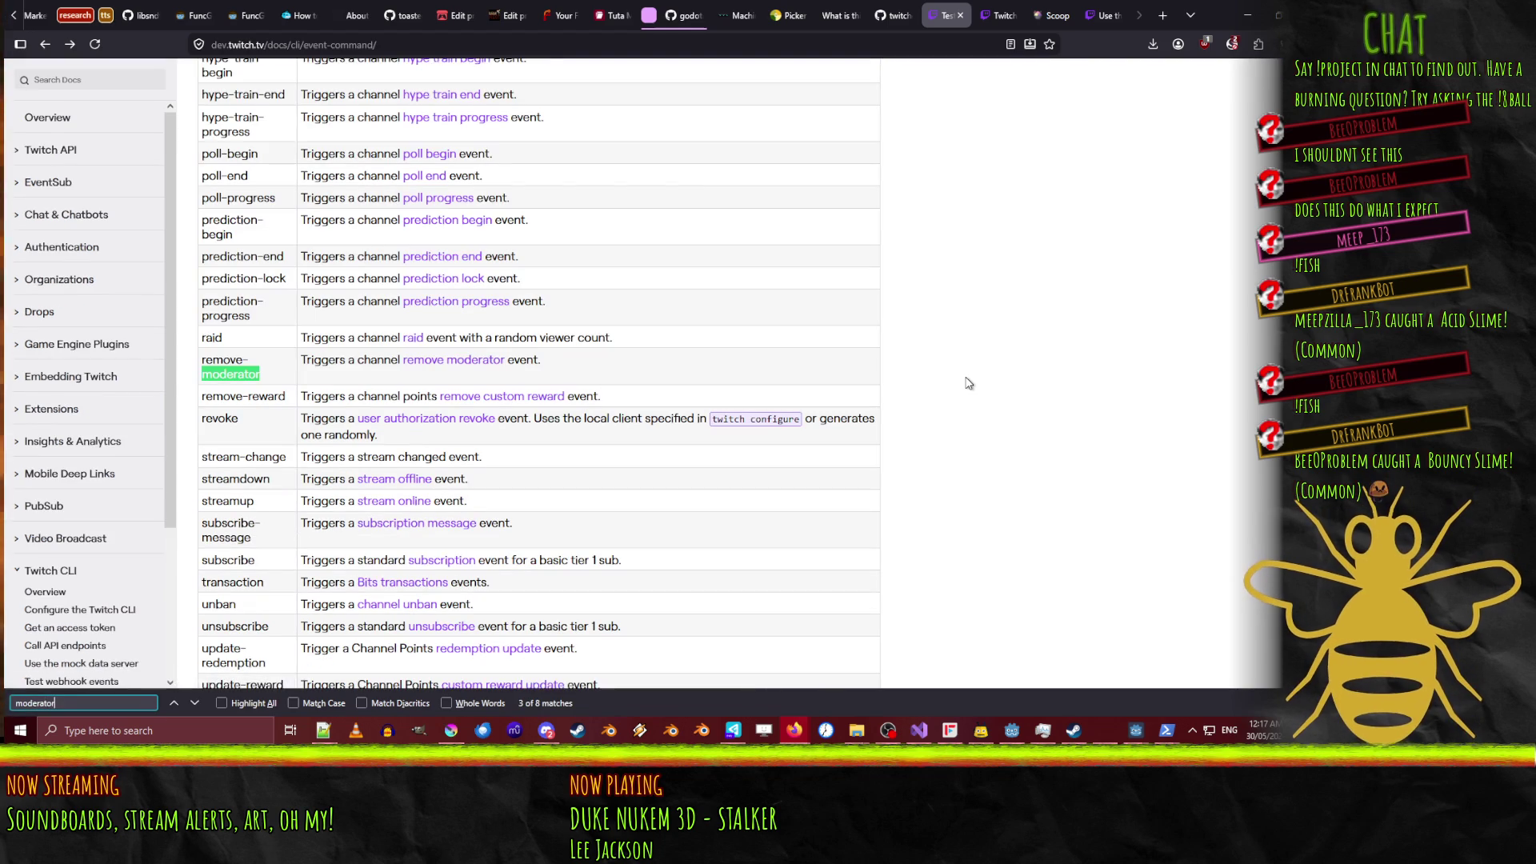
pyautogui.press('Return')
pyautogui.press('Return')
pyautogui.press('Return')
pyautogui.press('Return')
pyautogui.press('Return')
pyautogui.press('Return')
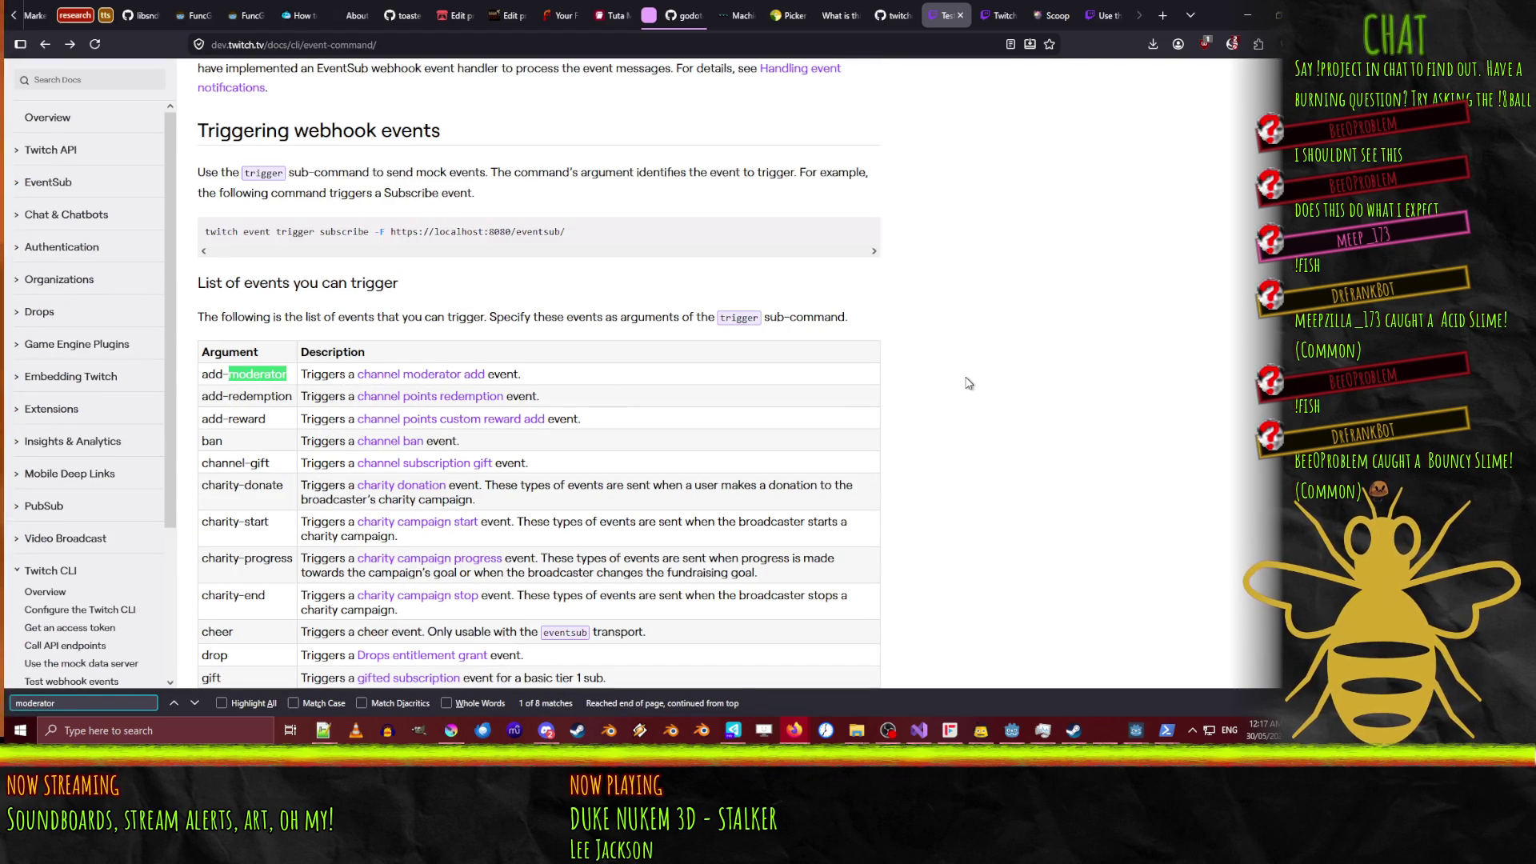
pyautogui.press('BackSpace')
pyautogui.press('BackSpace')
pyautogui.press('BackSpace')
pyautogui.press('BackSpace')
pyautogui.press('BackSpace')
pyautogui.press('BackSpace')
pyautogui.write('id')
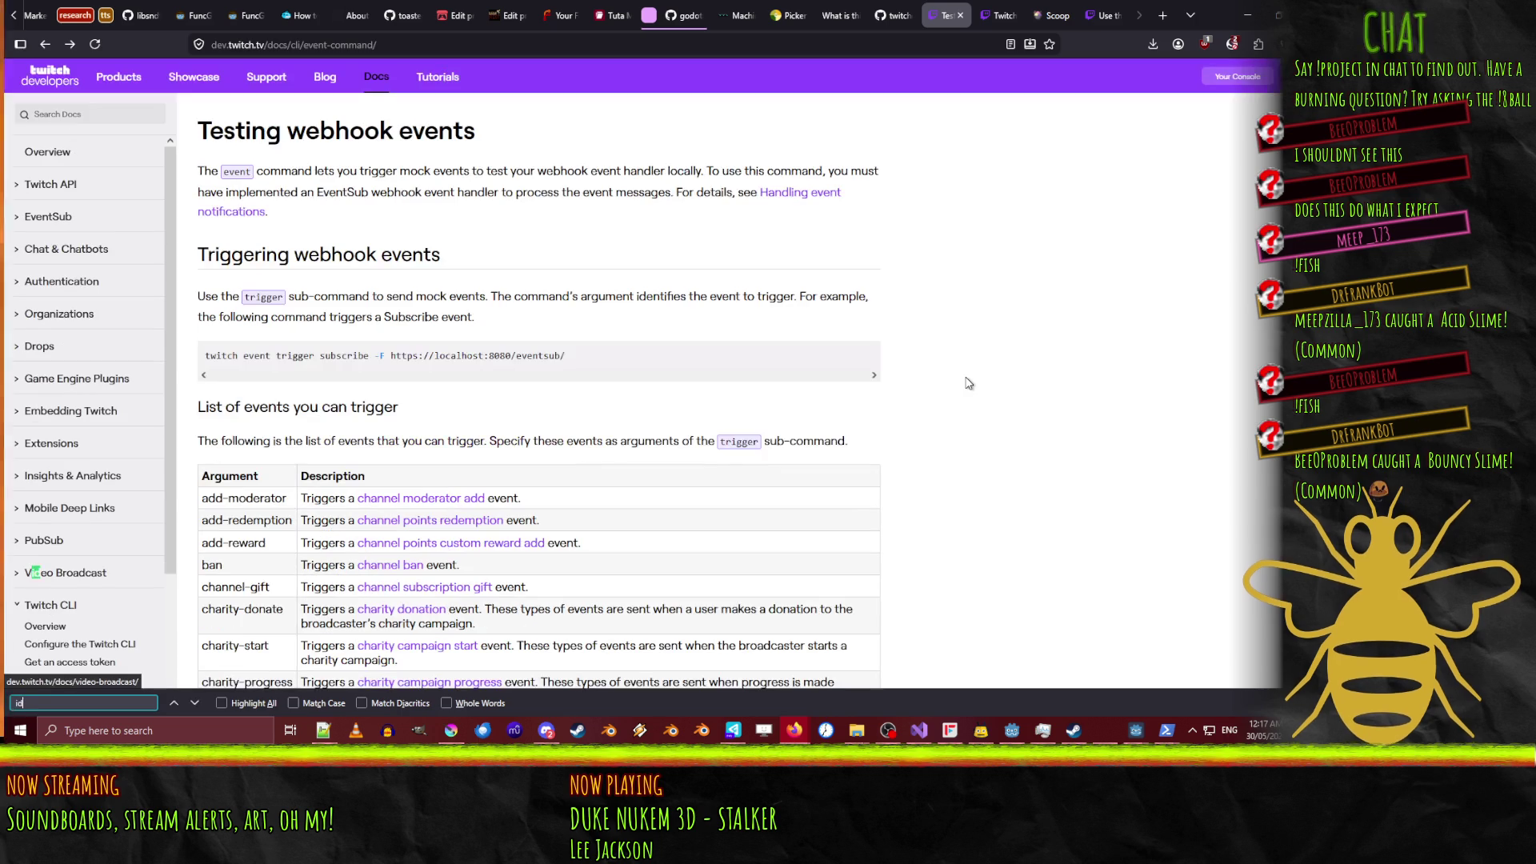
# Scroll through the Flags to use table to review flags like --from-user and --to-user.
pyautogui.scroll(-15, 968, 383)
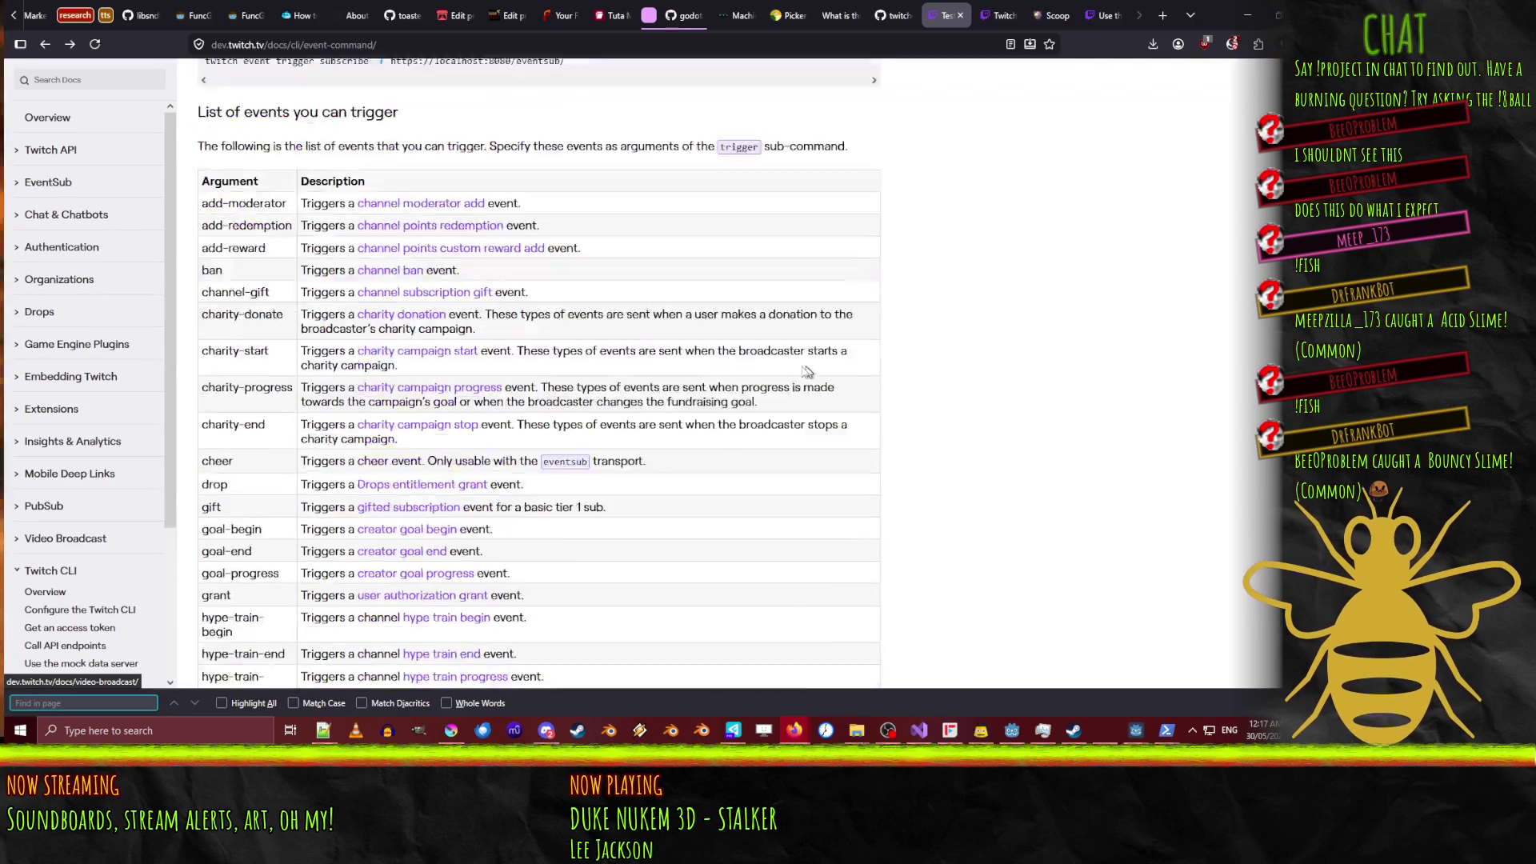
pyautogui.scroll(-7, 718, 404)
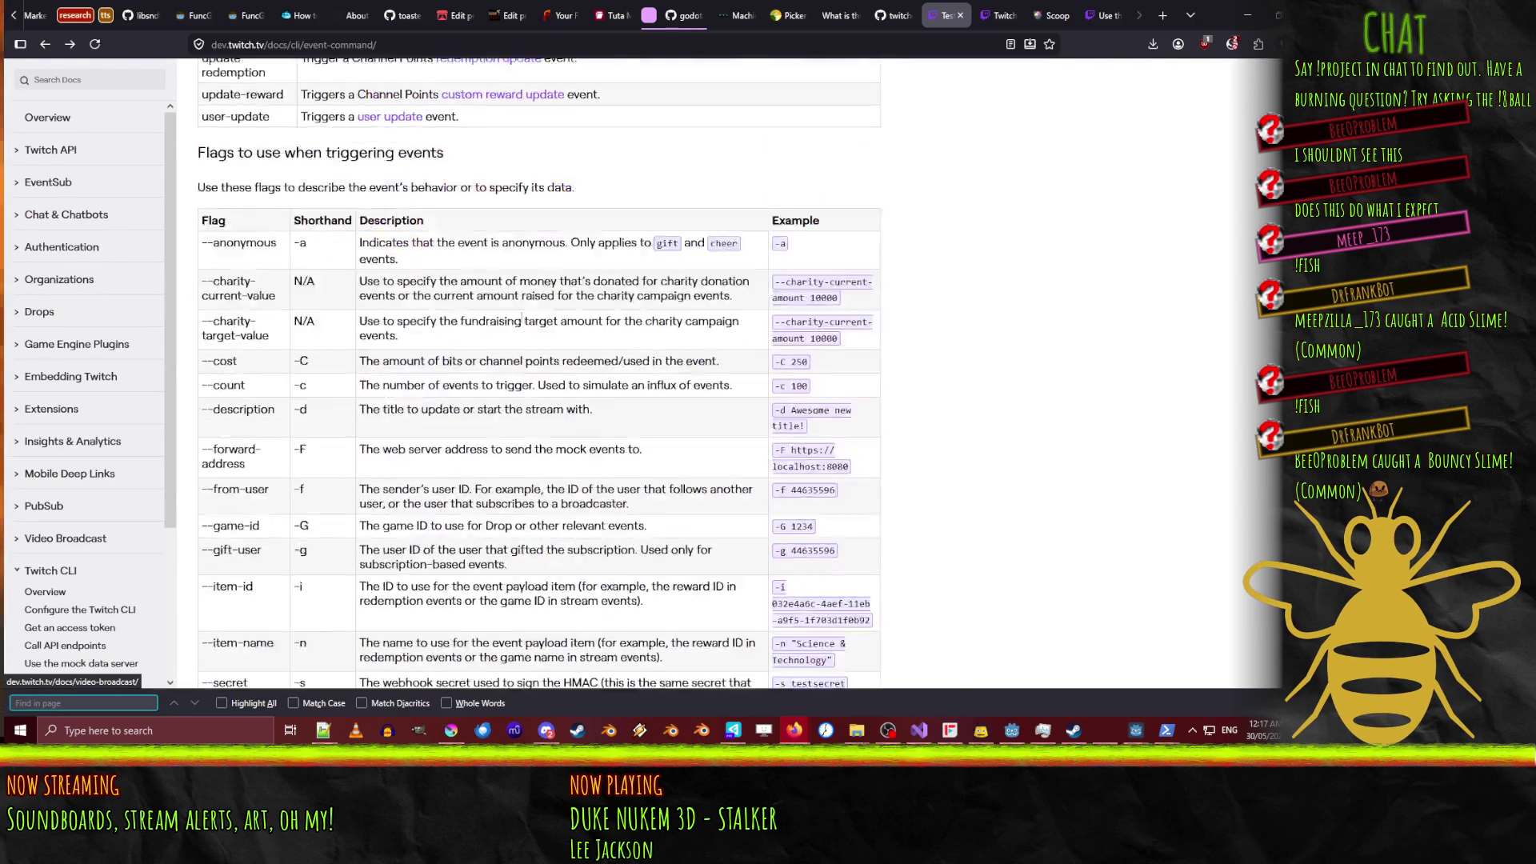
pyautogui.scroll(4, 656, 357)
pyautogui.scroll(-5, 581, 323)
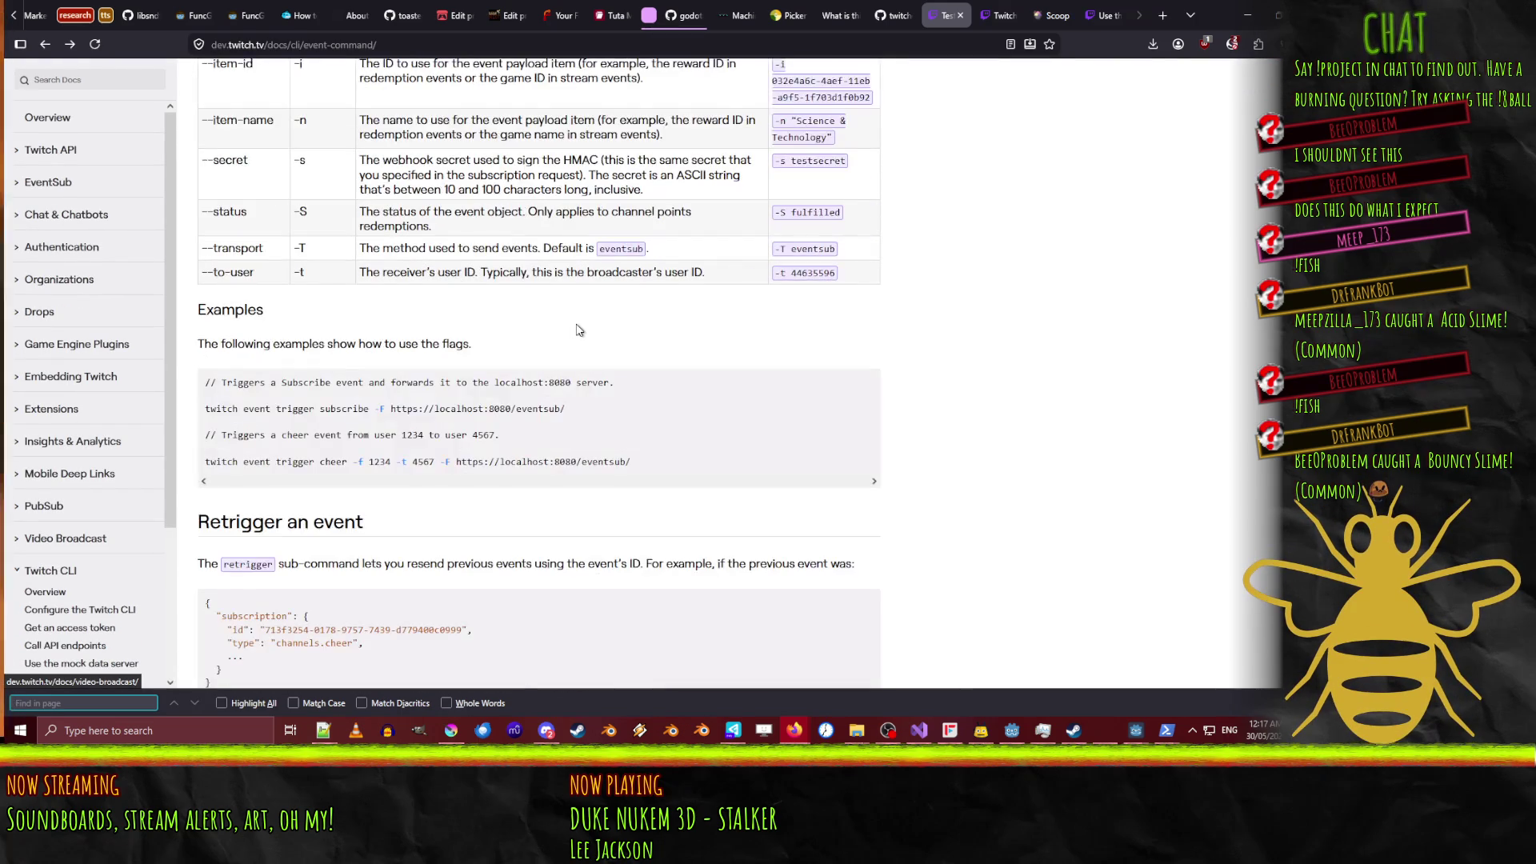
pyautogui.scroll(4, 672, 364)
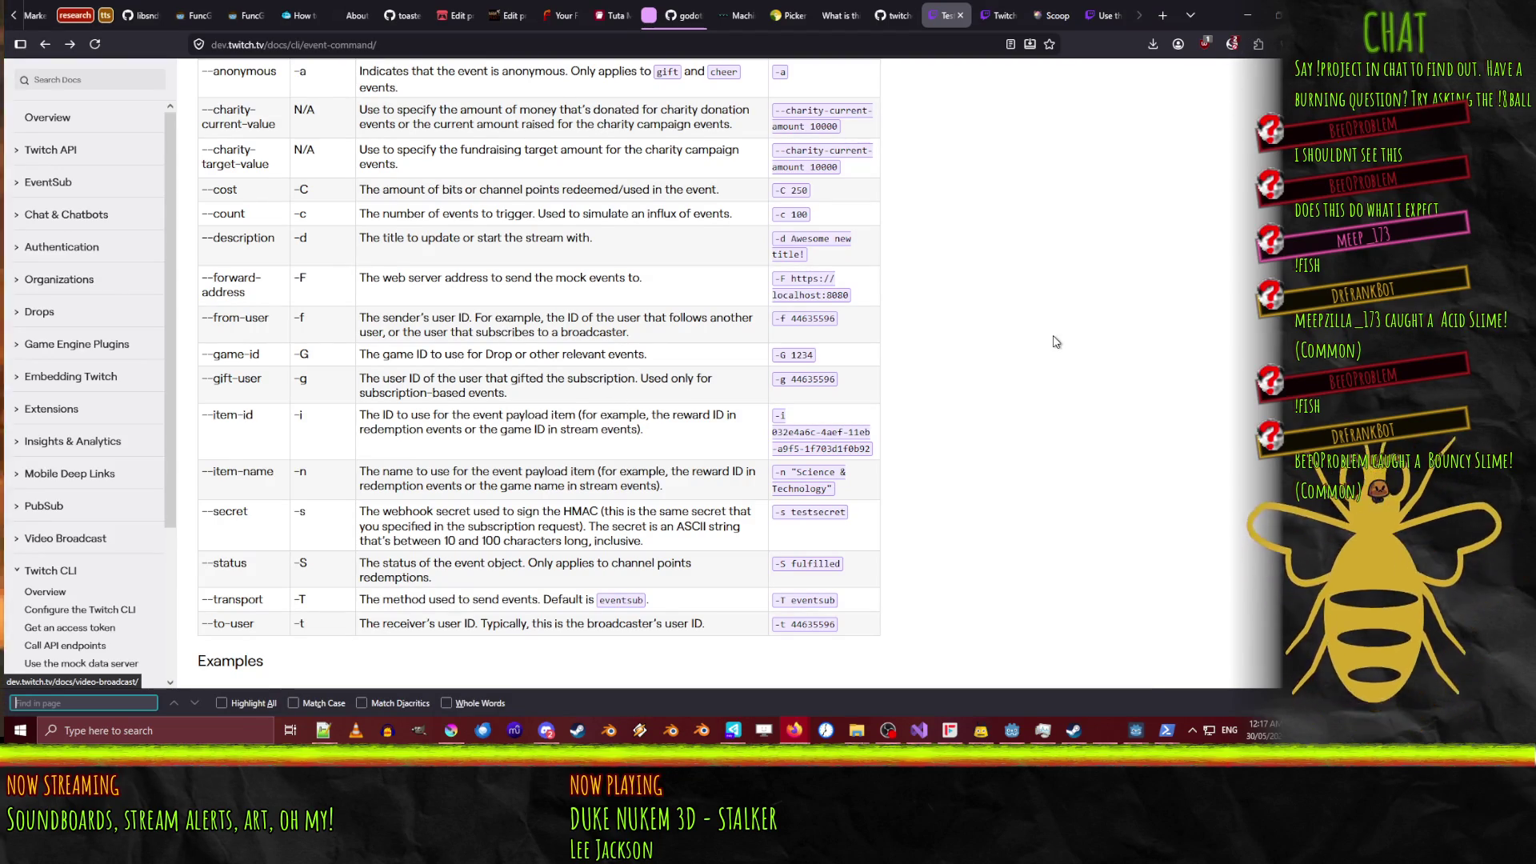
pyautogui.scroll(2, 1059, 346)
pyautogui.scroll(-4, 1173, 409)
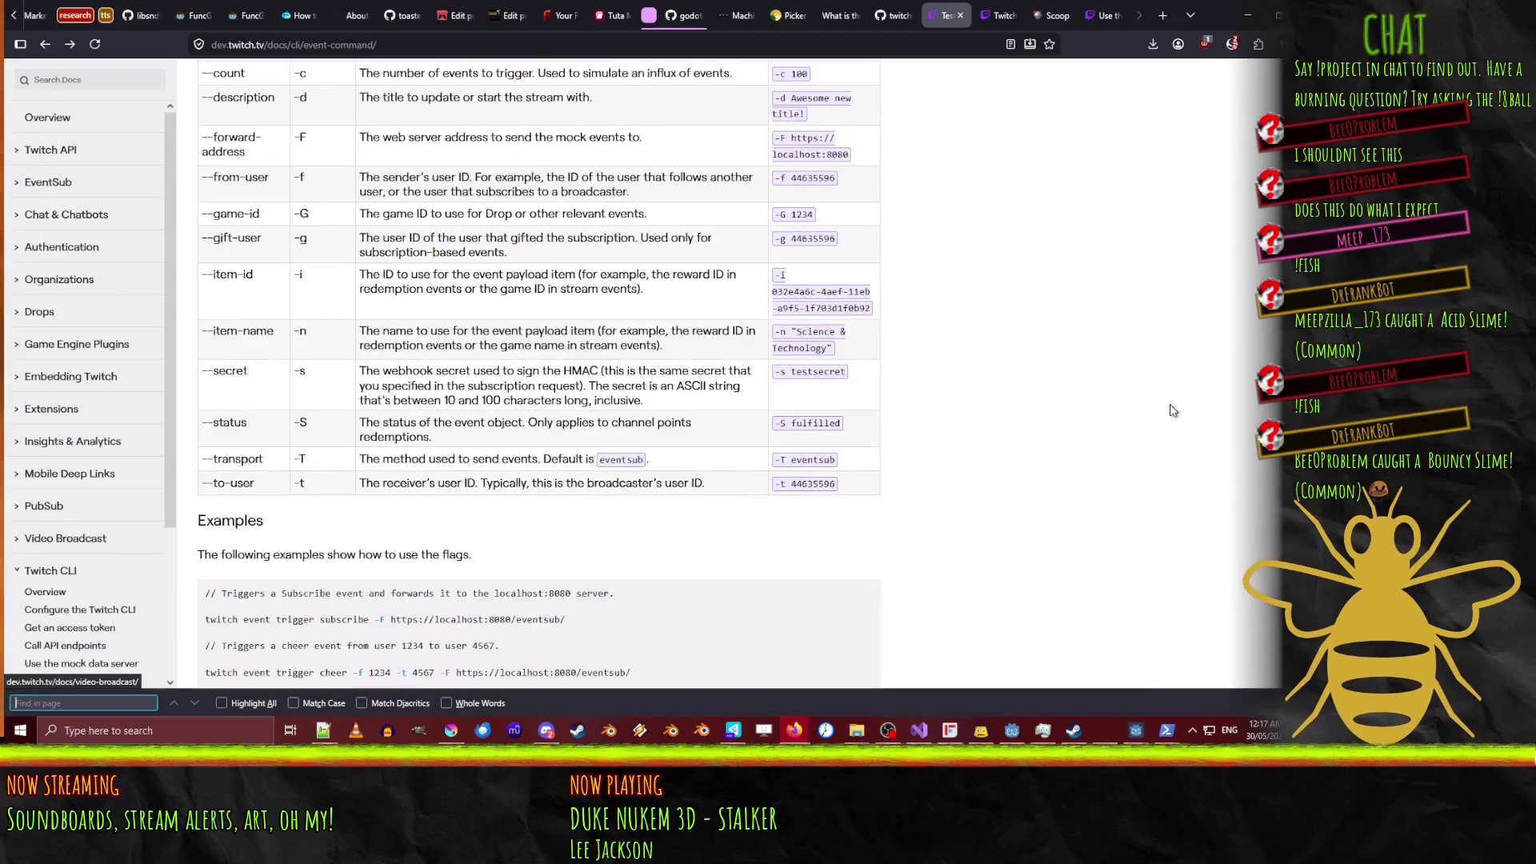
pyautogui.scroll(3, 1172, 400)
pyautogui.scroll(-5, 1170, 397)
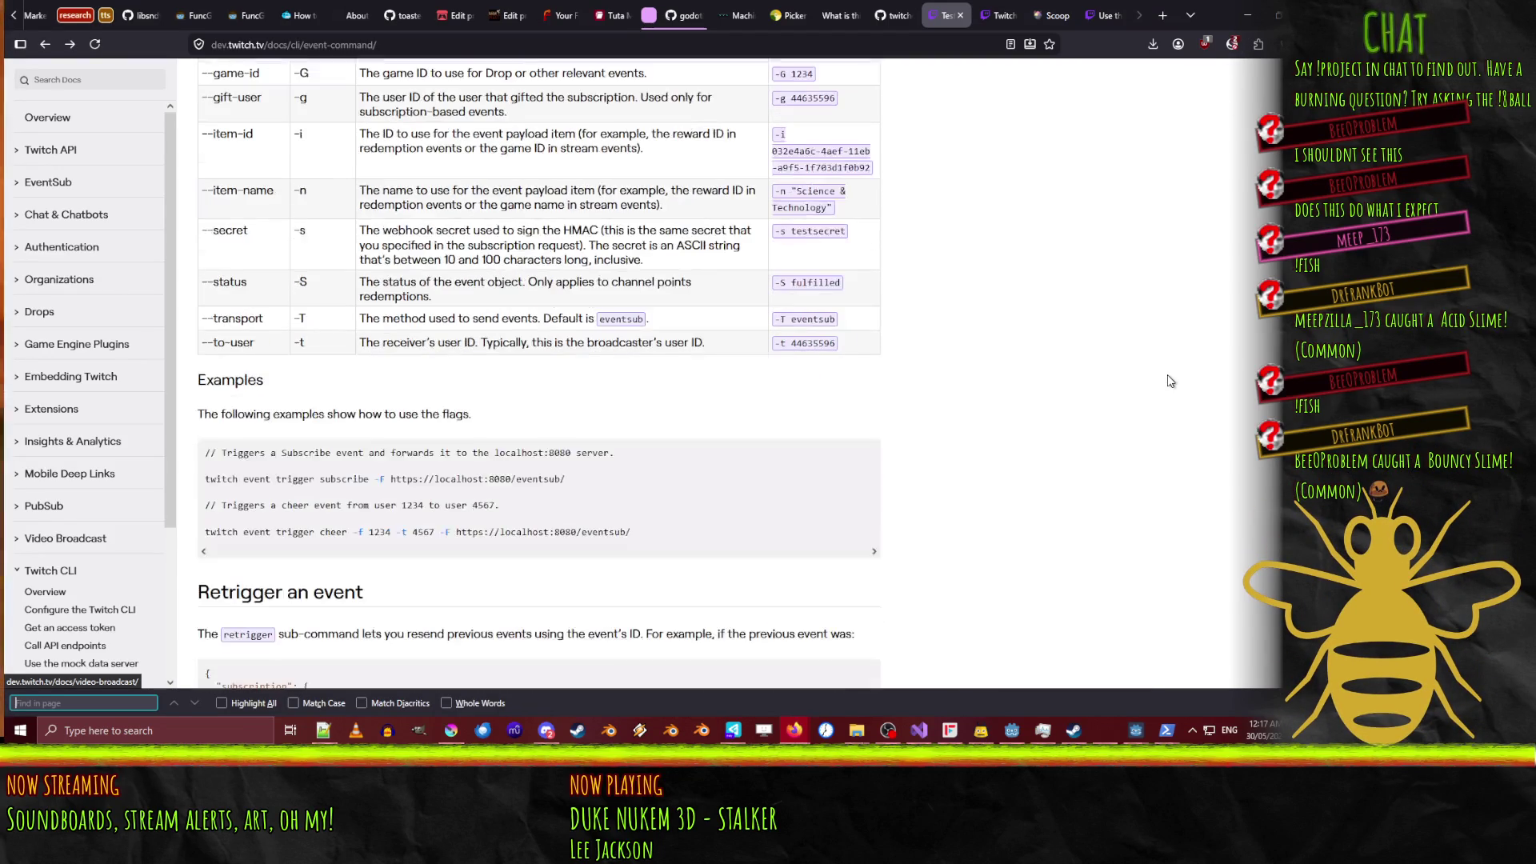
pyautogui.scroll(3, 1171, 381)
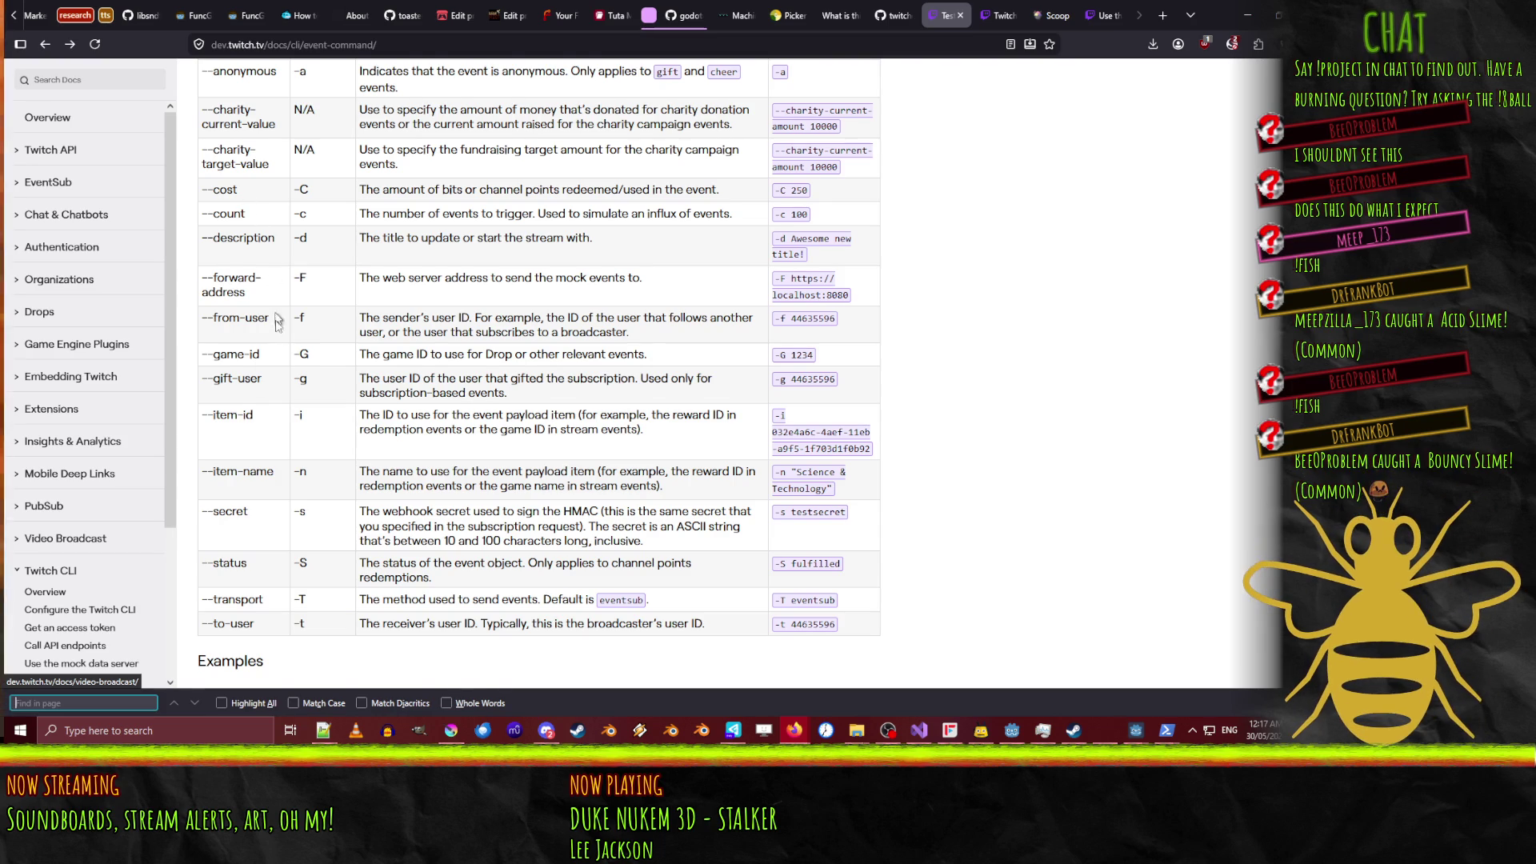
pyautogui.scroll(3, 272, 280)
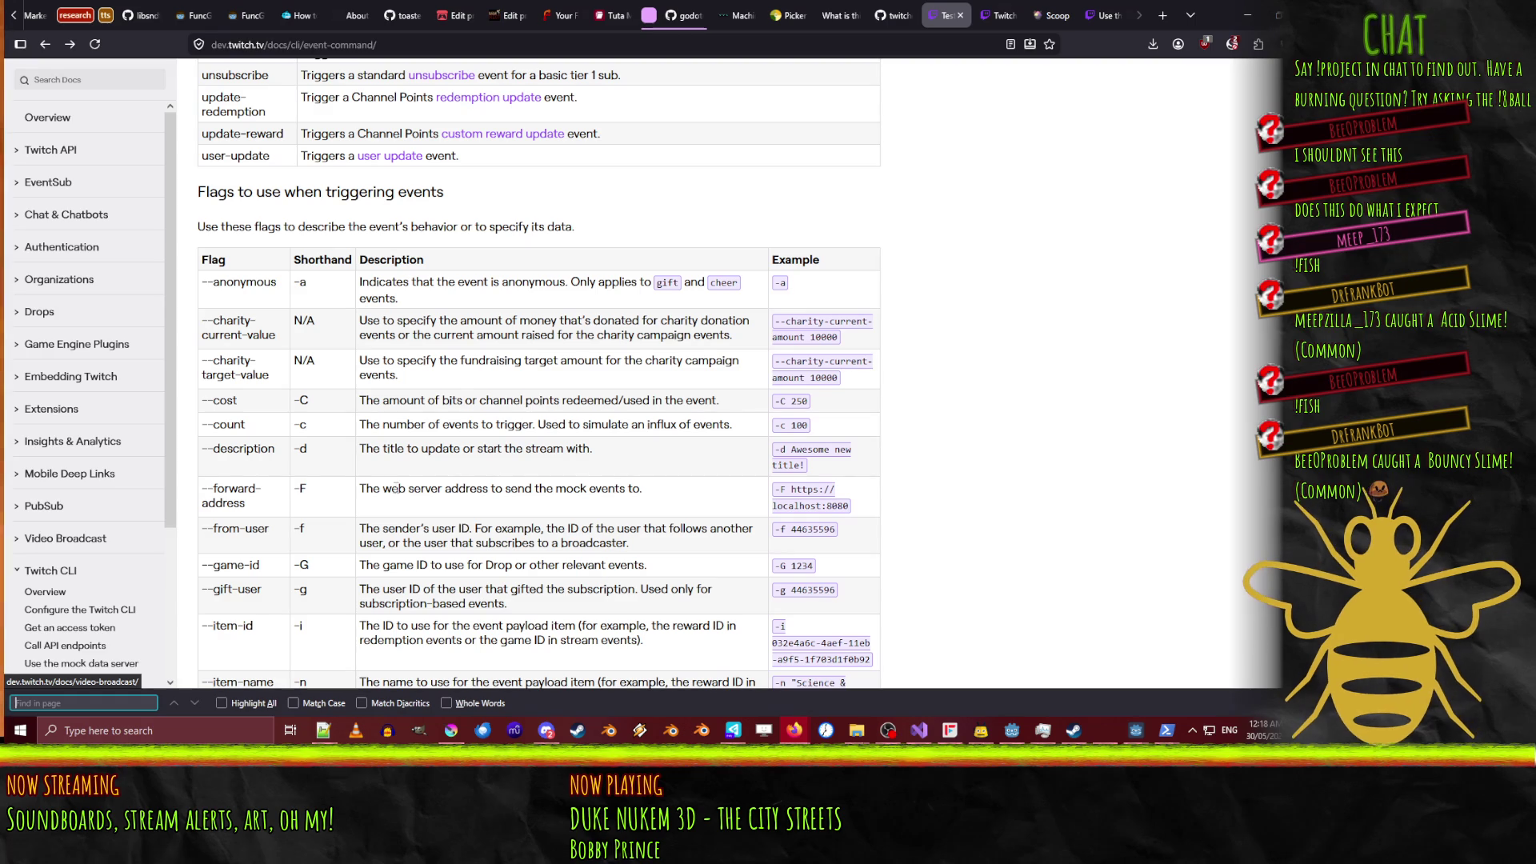
pyautogui.scroll(-4, 560, 406)
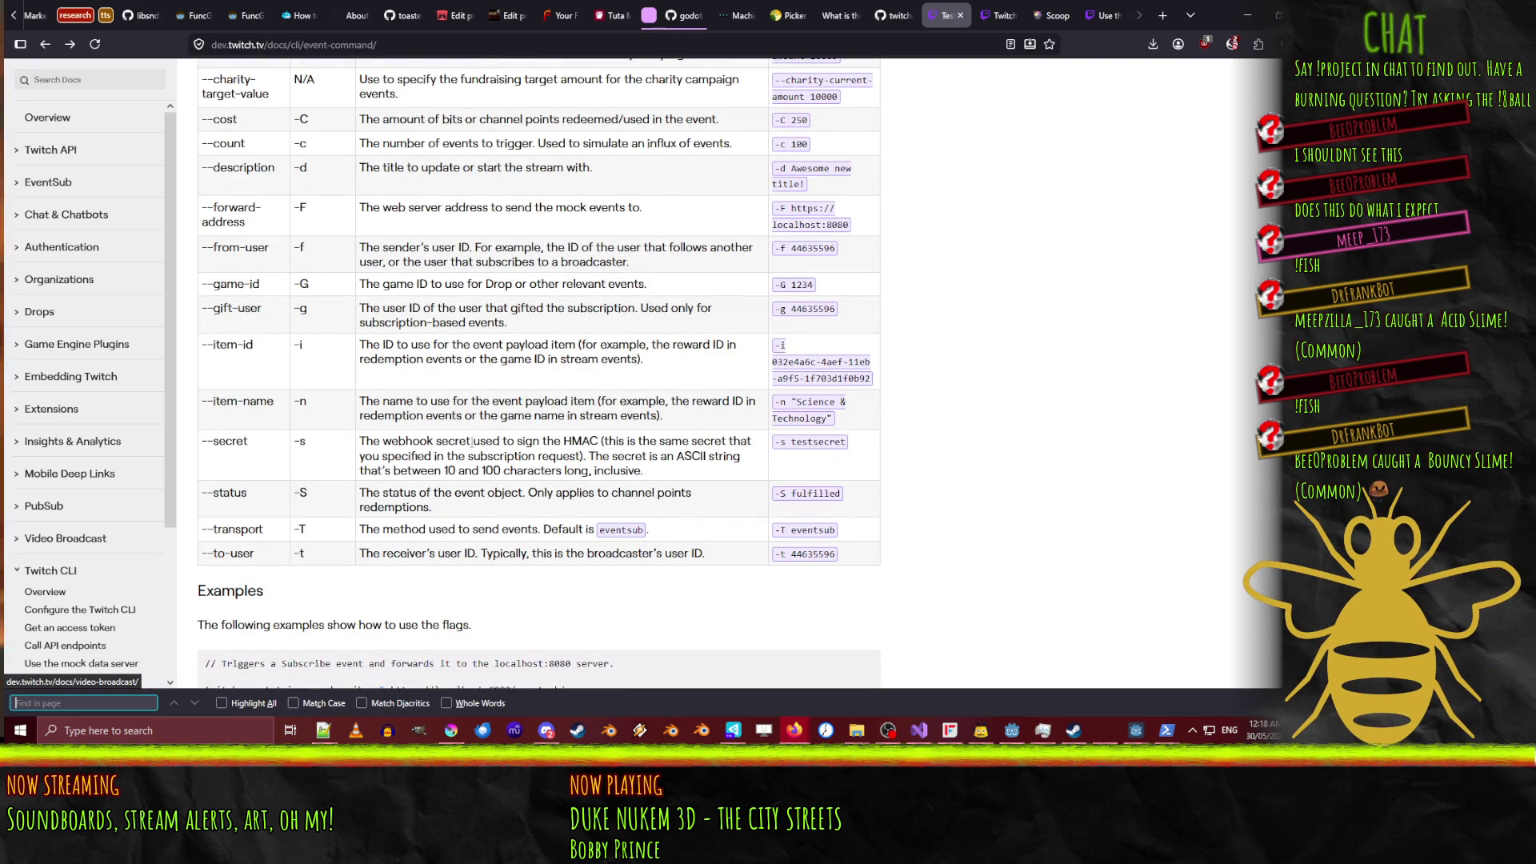
# Return to twitch_eventsub.gd and locate the create_eventsub_subscription call on line 291.
pyautogui.click(1248, 15)
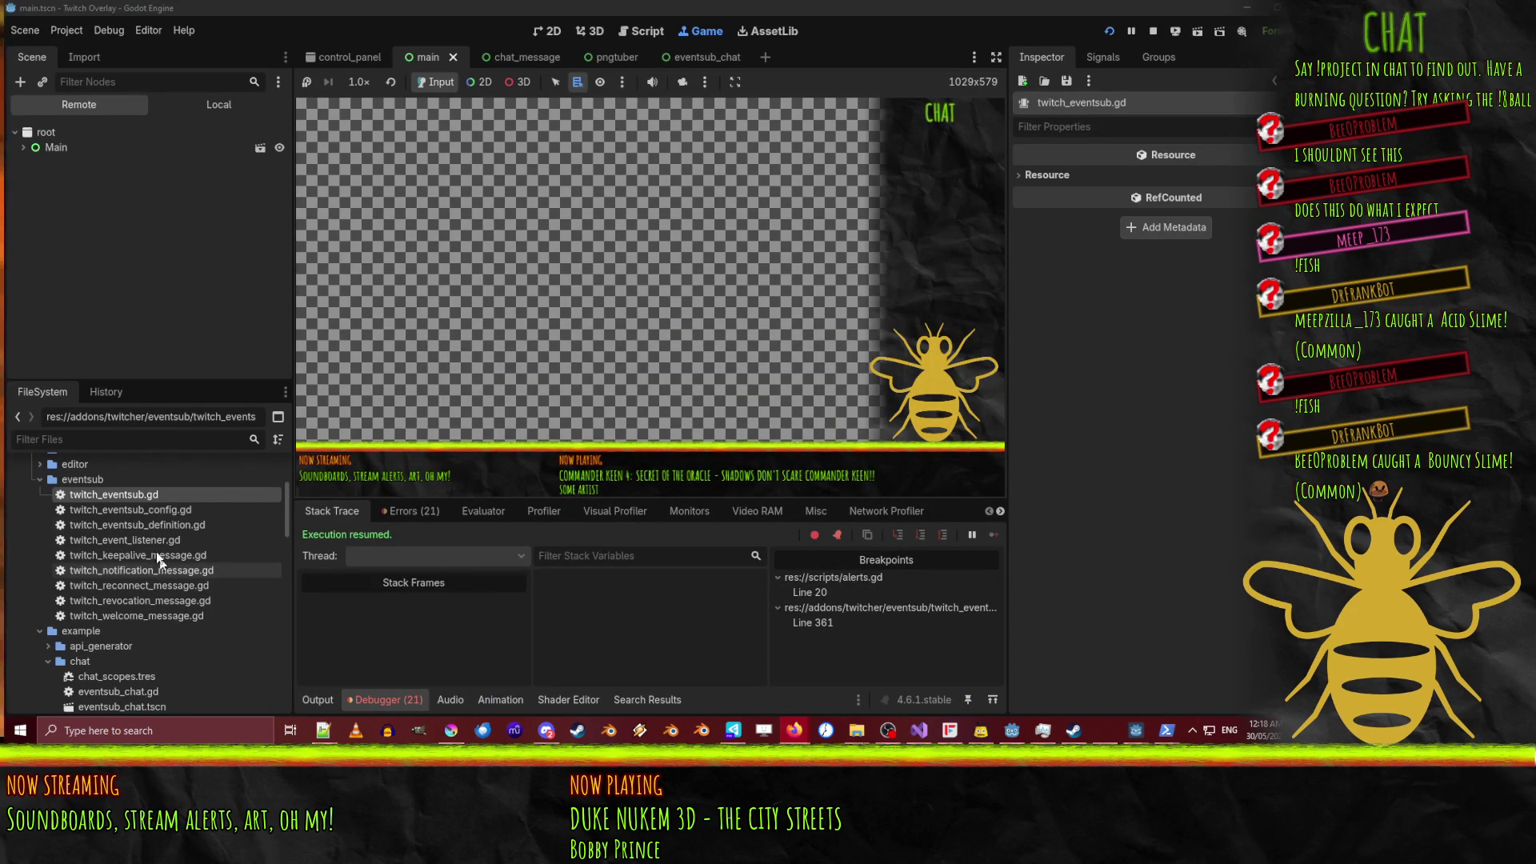
pyautogui.click(645, 27)
pyautogui.scroll(6, 640, 320)
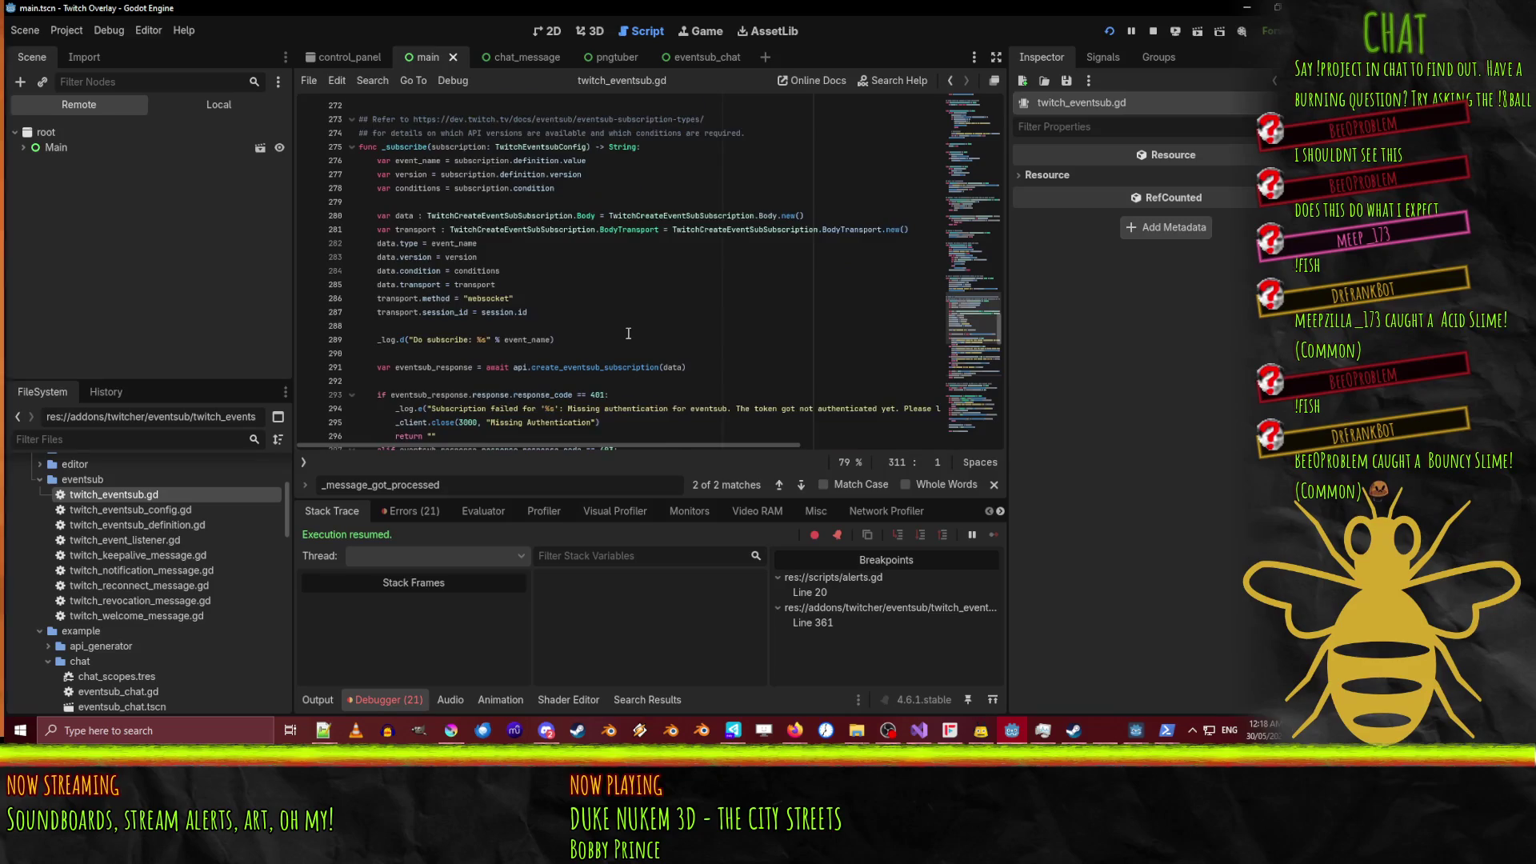
pyautogui.click(696, 253)
pyautogui.scroll(-6, 656, 240)
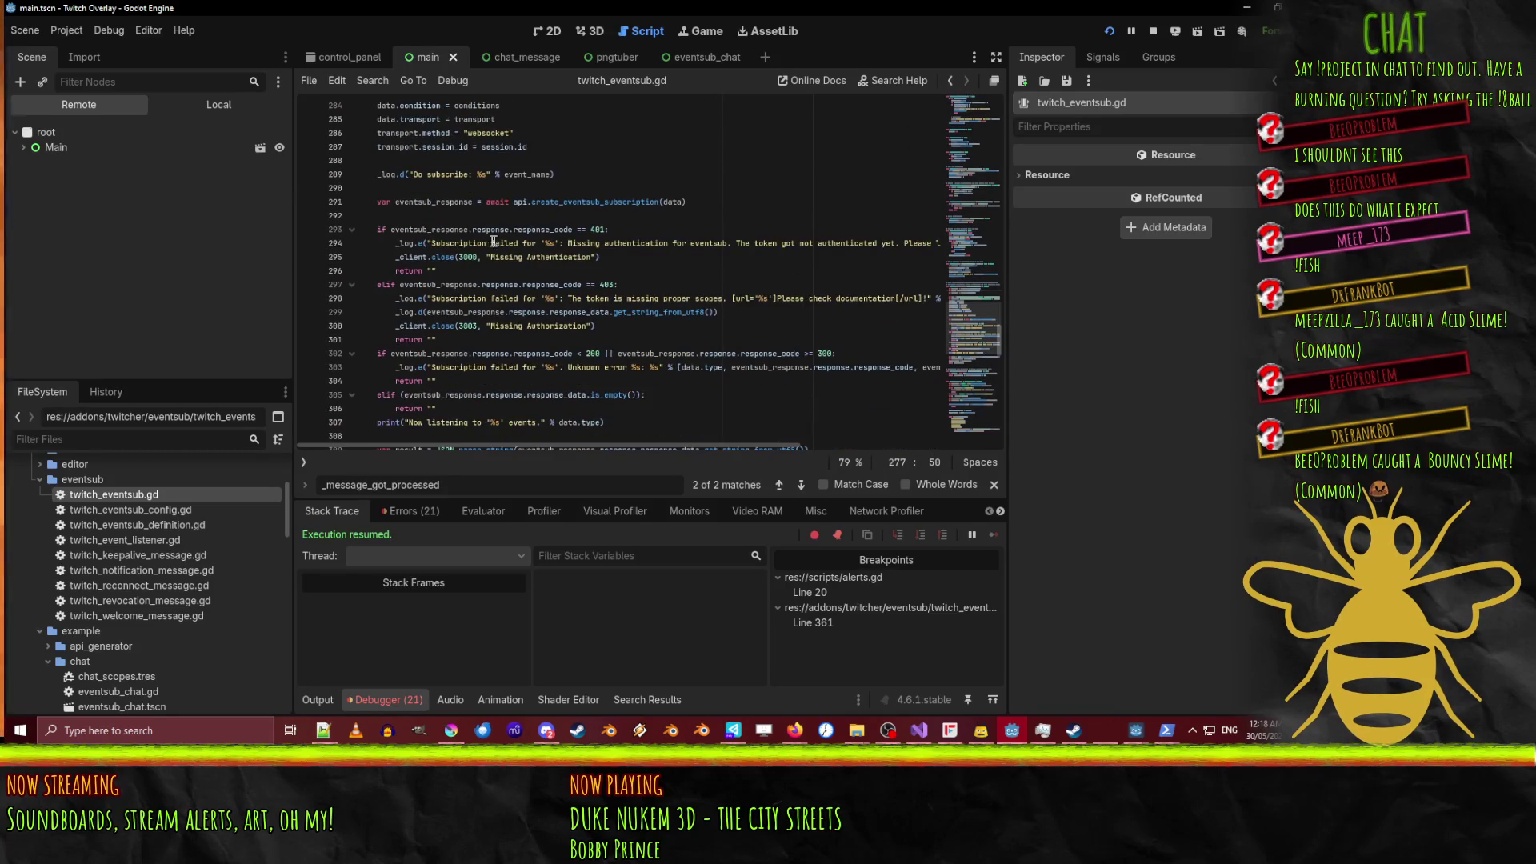
pyautogui.click(585, 202)
pyautogui.rightClick(587, 201)
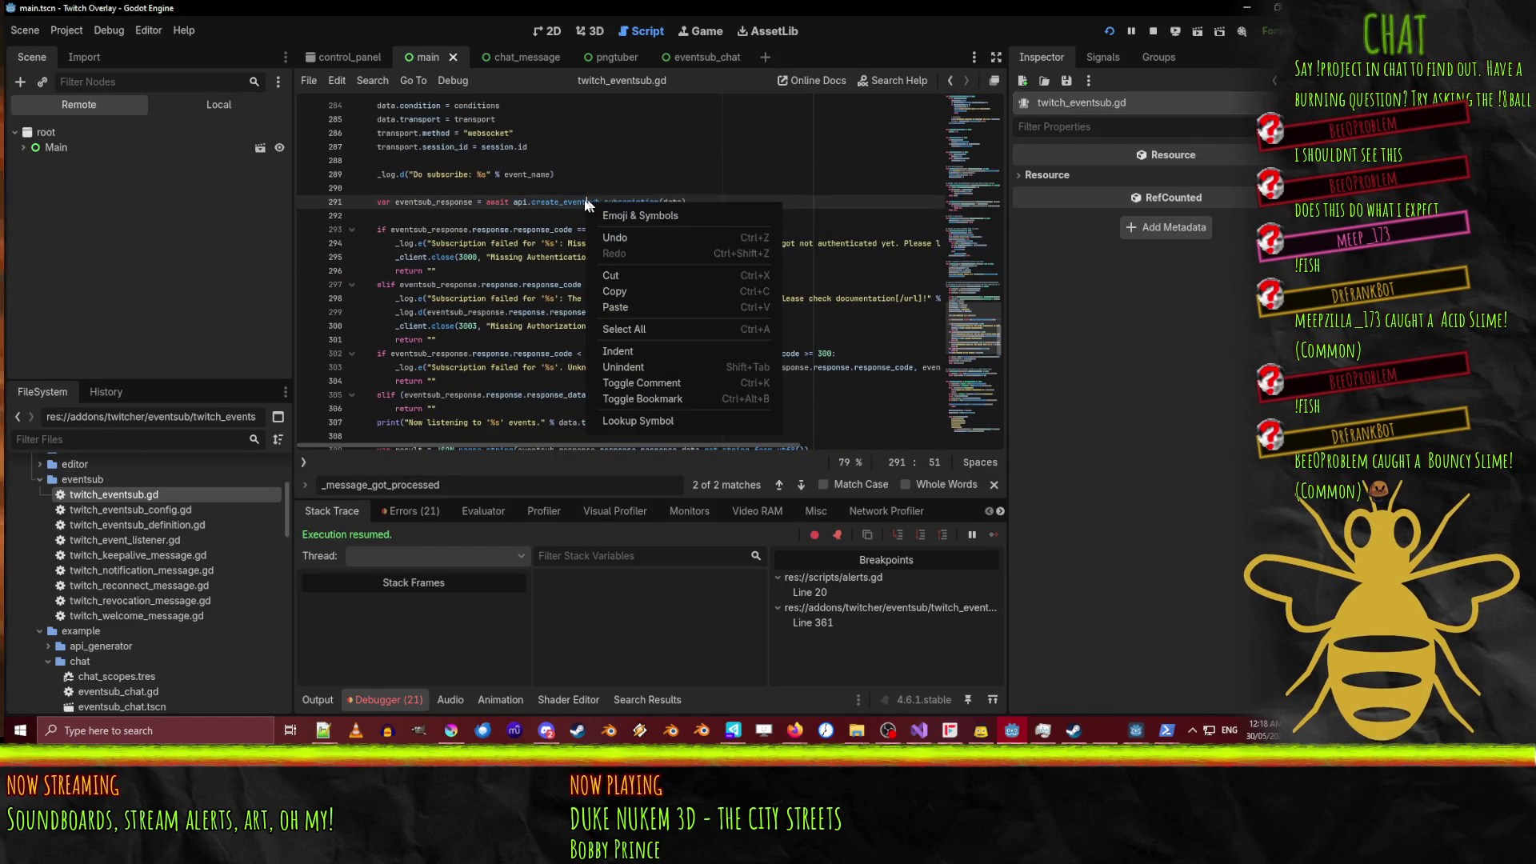
pyautogui.press('Escape')
# Search the project for create_eventsub_subscription and inspect its definition in twitch_api.gd.
pyautogui.doubleClick(583, 202)
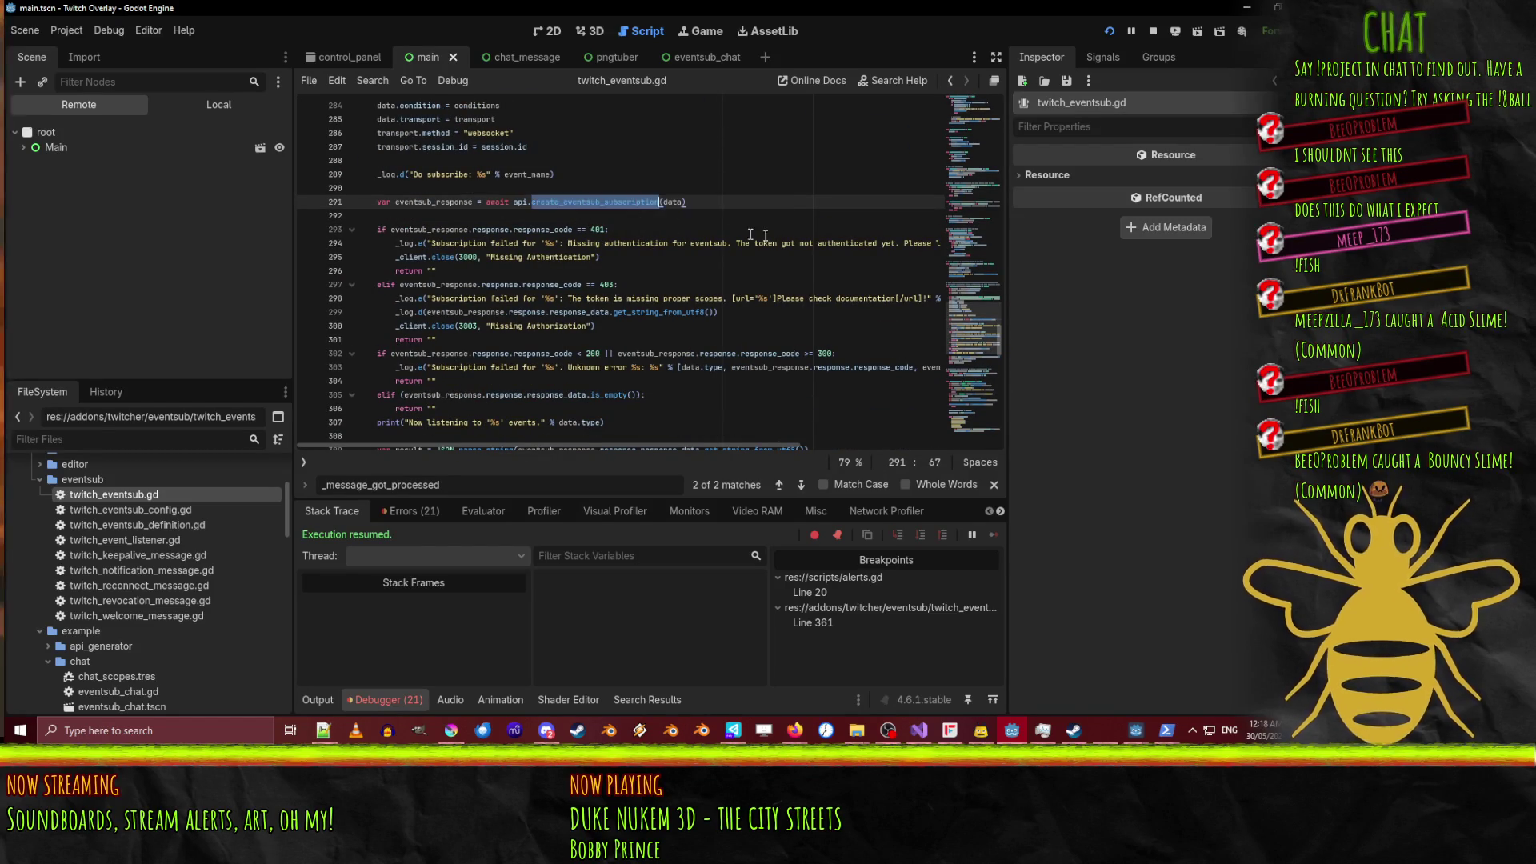
pyautogui.hotkey('ctrl', 'shift', 'f')
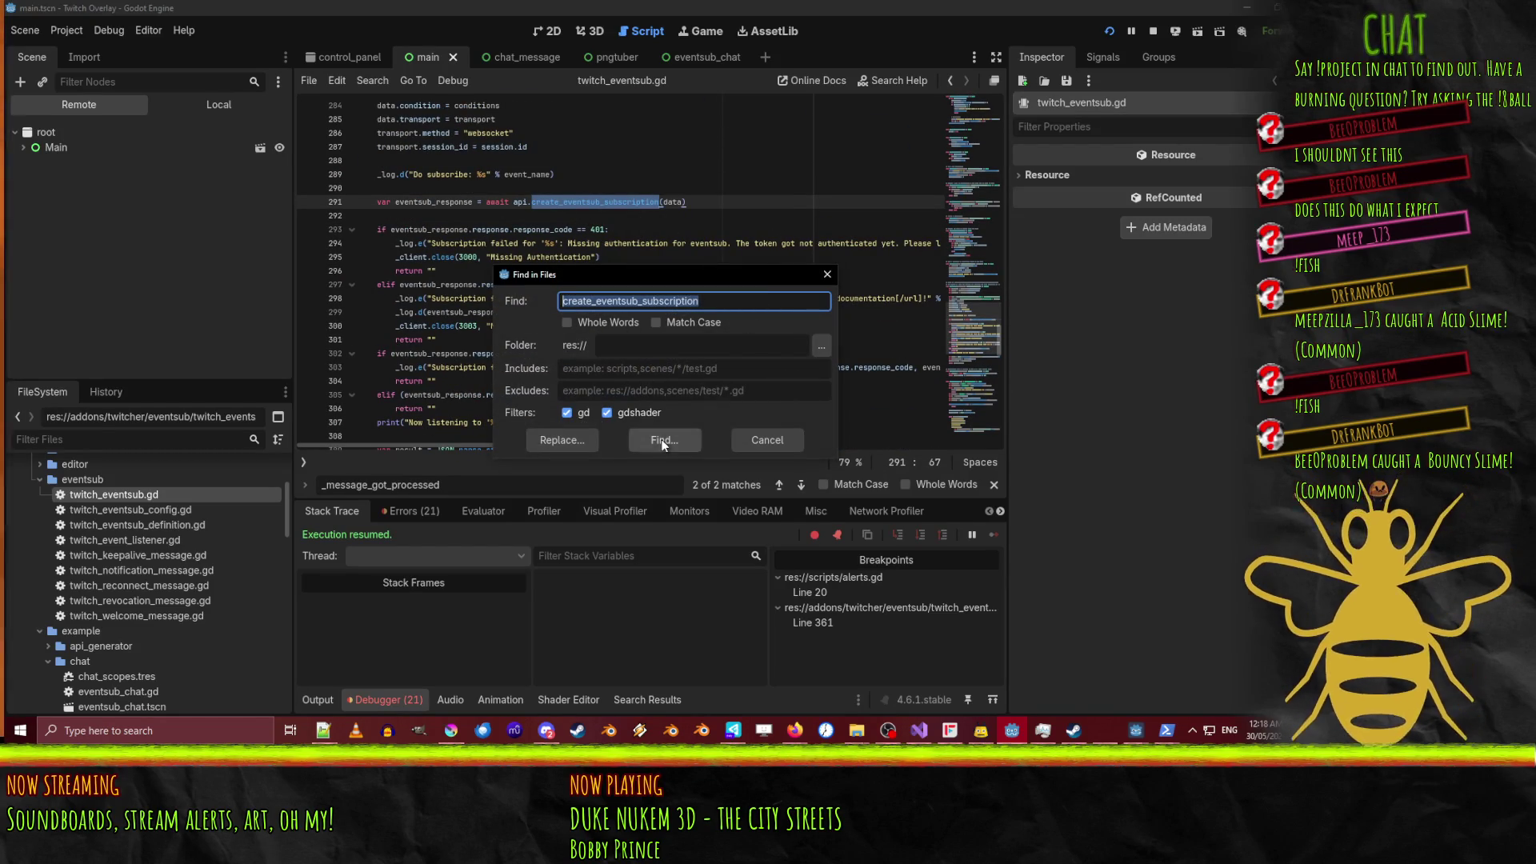
pyautogui.click(664, 440)
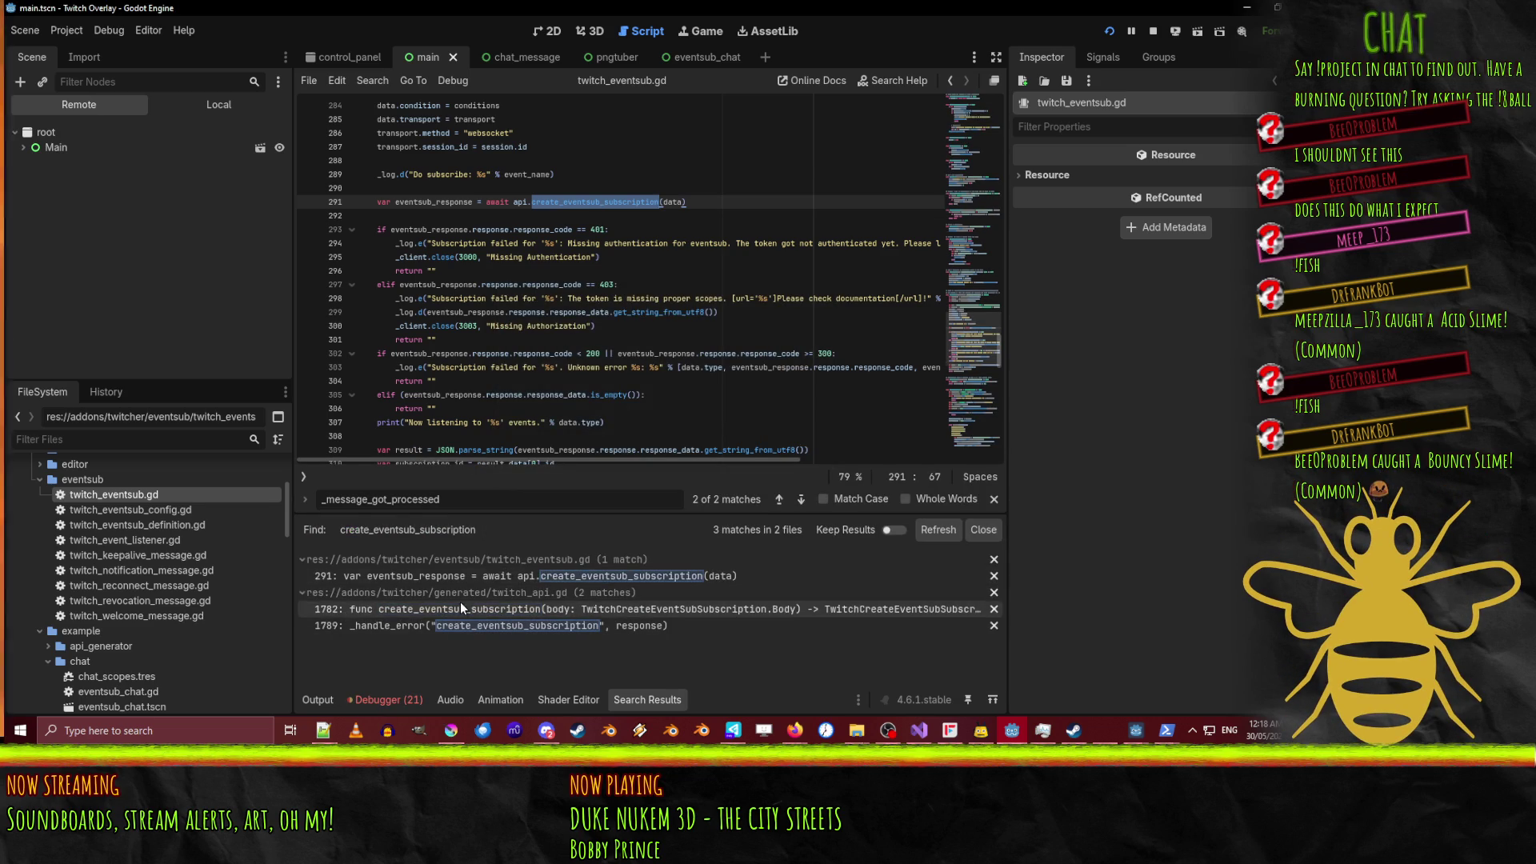
pyautogui.click(460, 607)
pyautogui.scroll(-3, 501, 312)
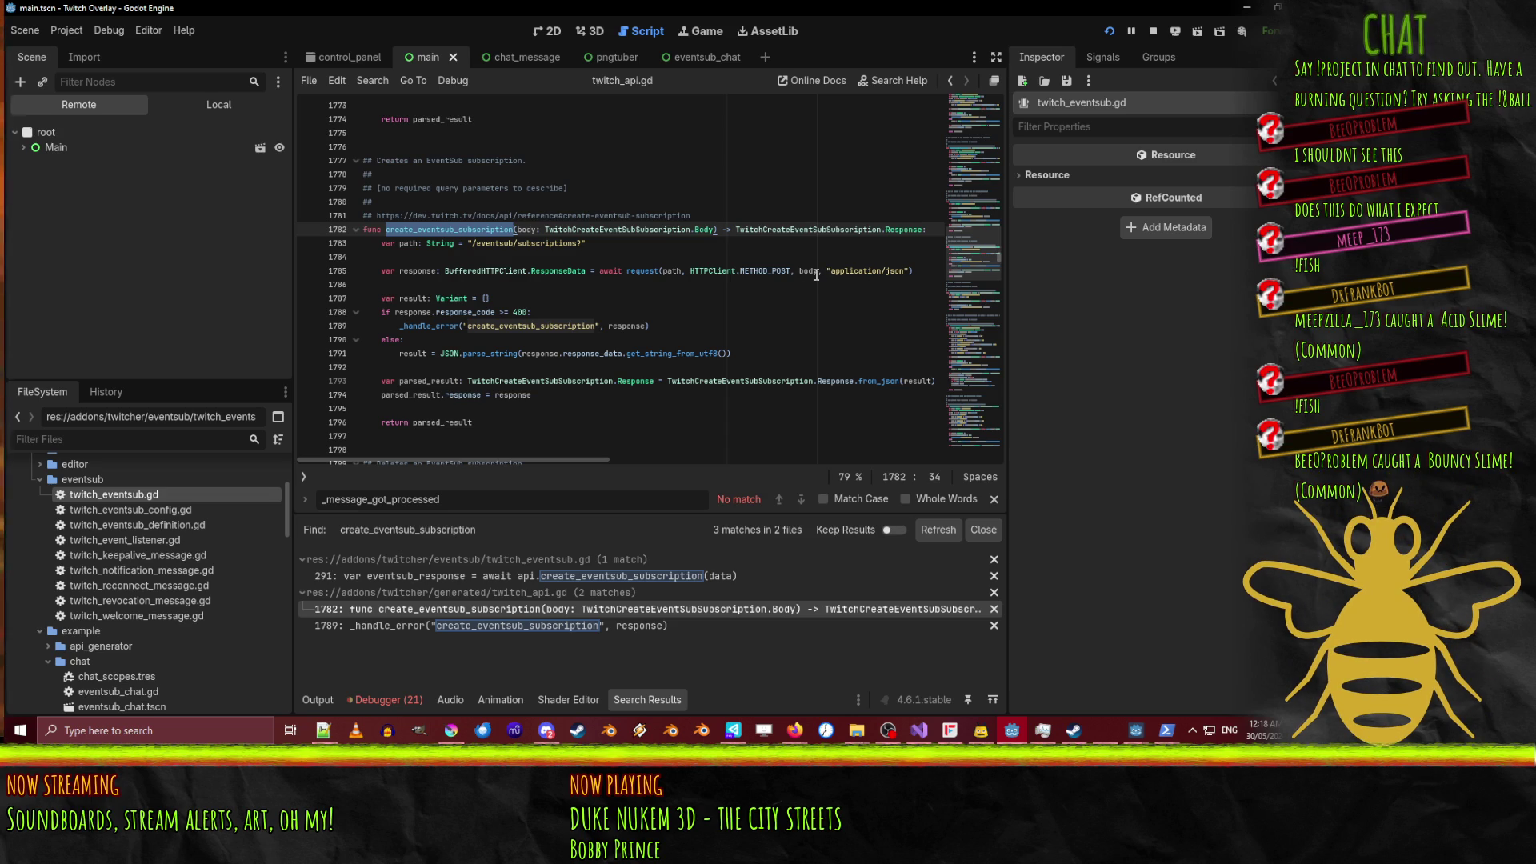
pyautogui.doubleClick(805, 272)
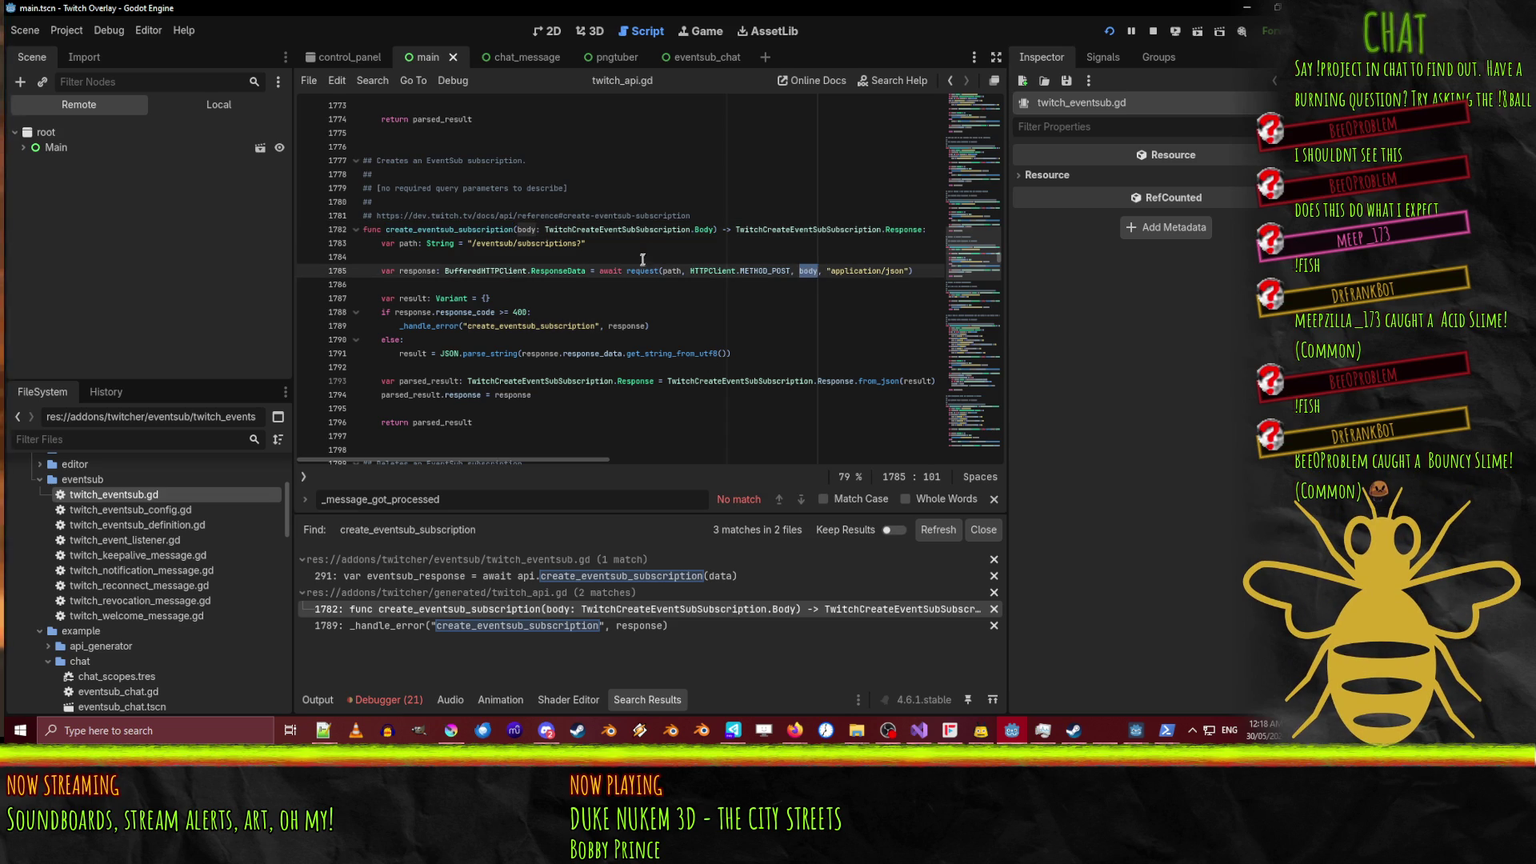
pyautogui.scroll(1, 643, 259)
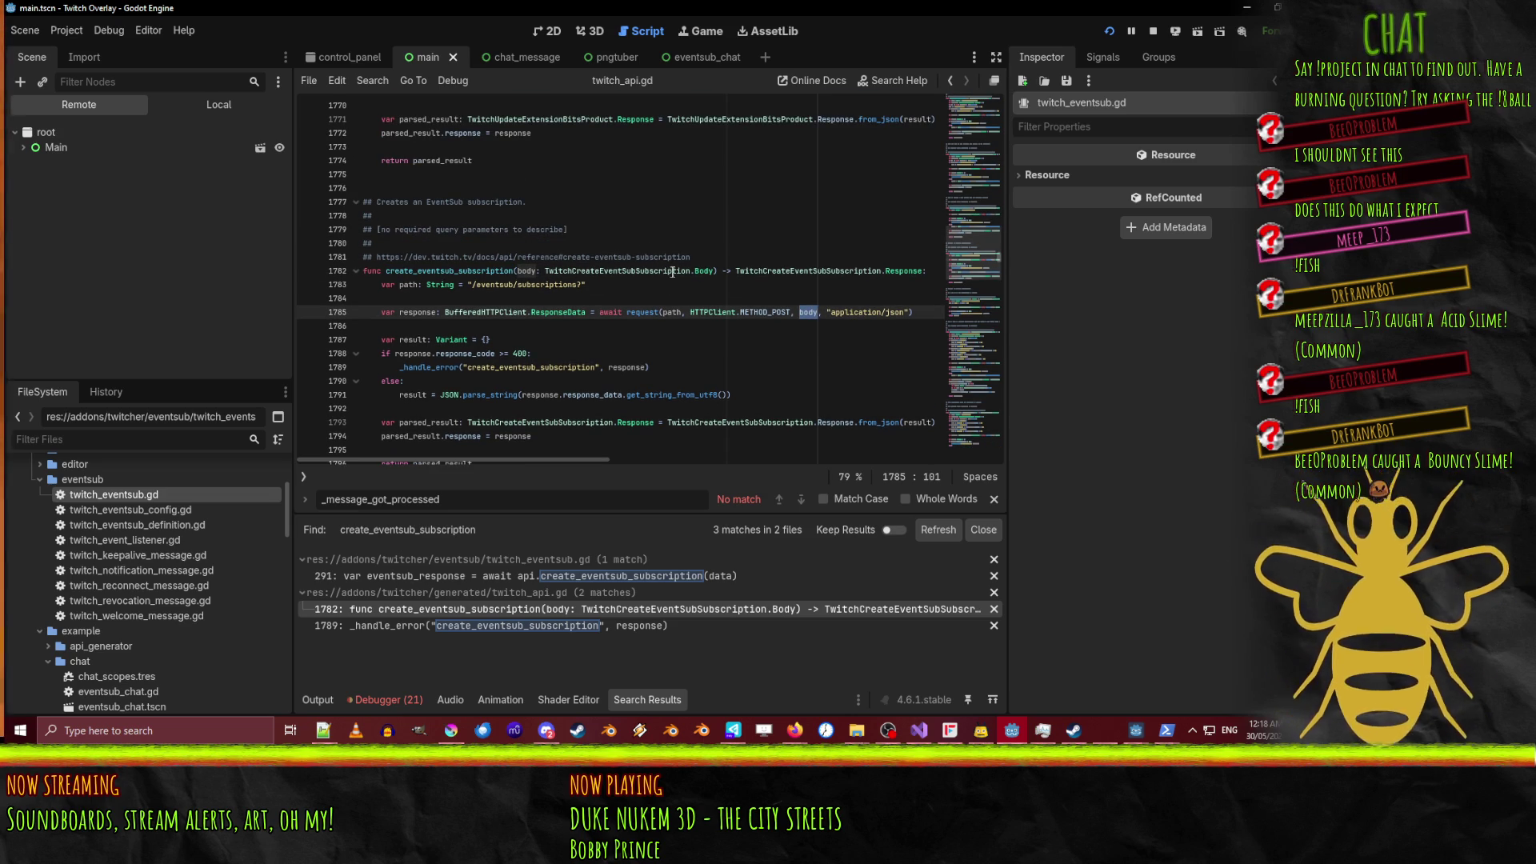
pyautogui.doubleClick(690, 271)
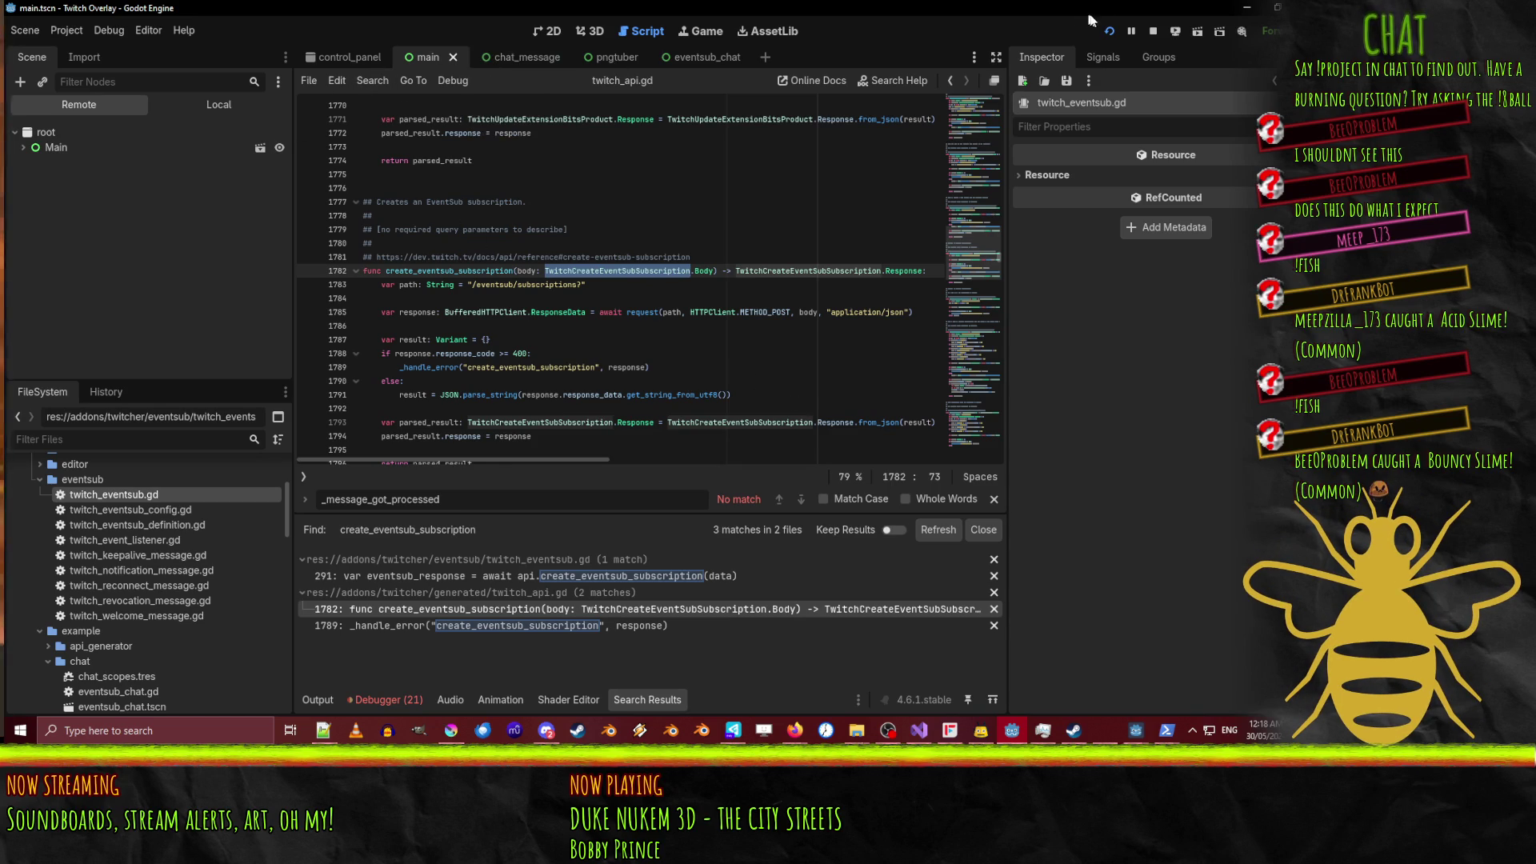
# Back in twitch_eventsub.gd, inspect the data.type, data.version, conditions and condition lines of _subscribe.
pyautogui.click(949, 81)
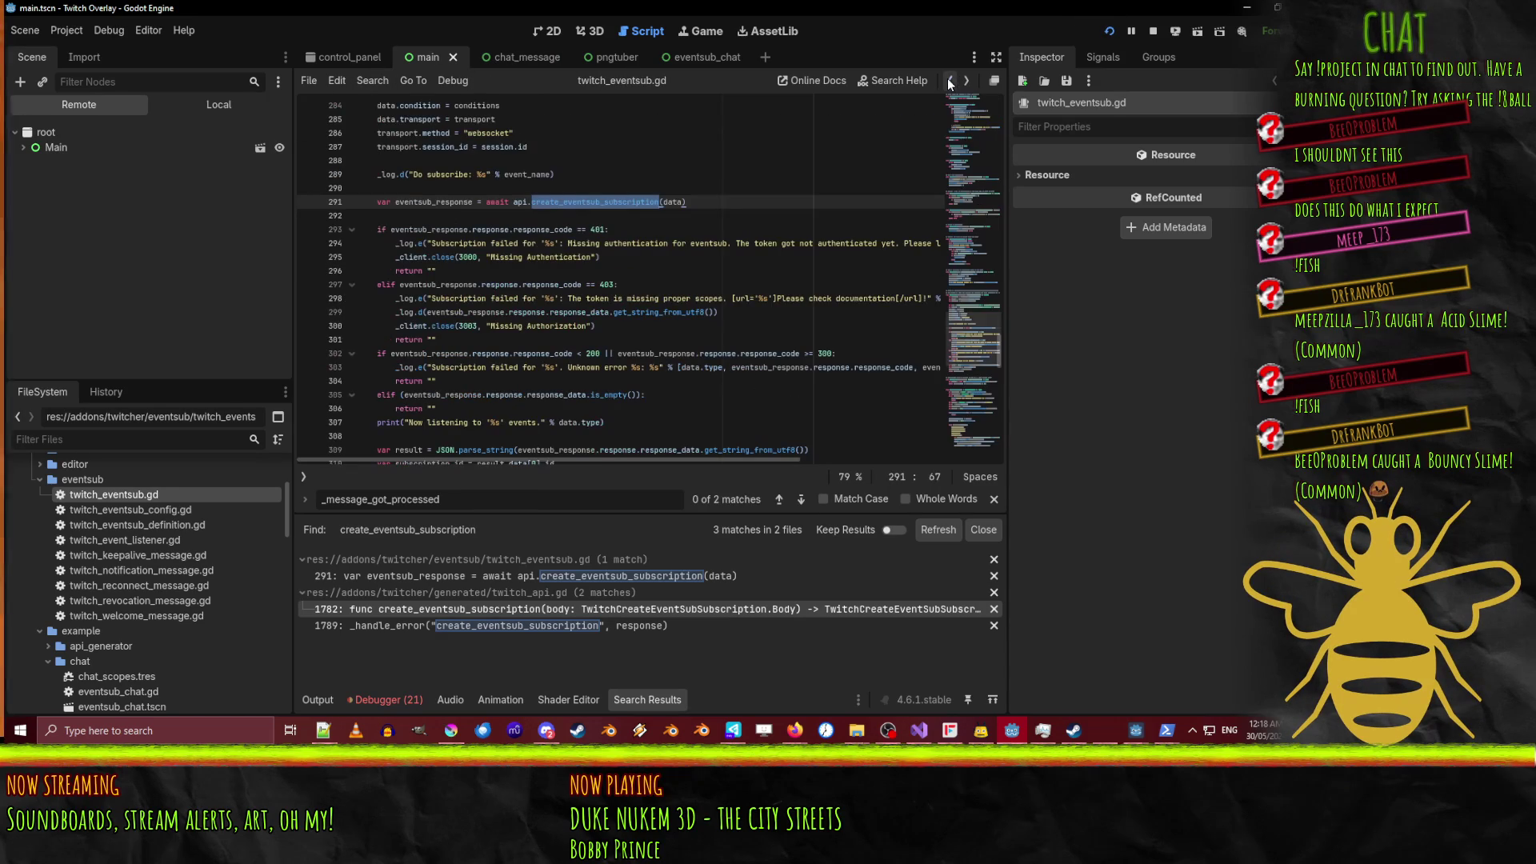
pyautogui.click(684, 213)
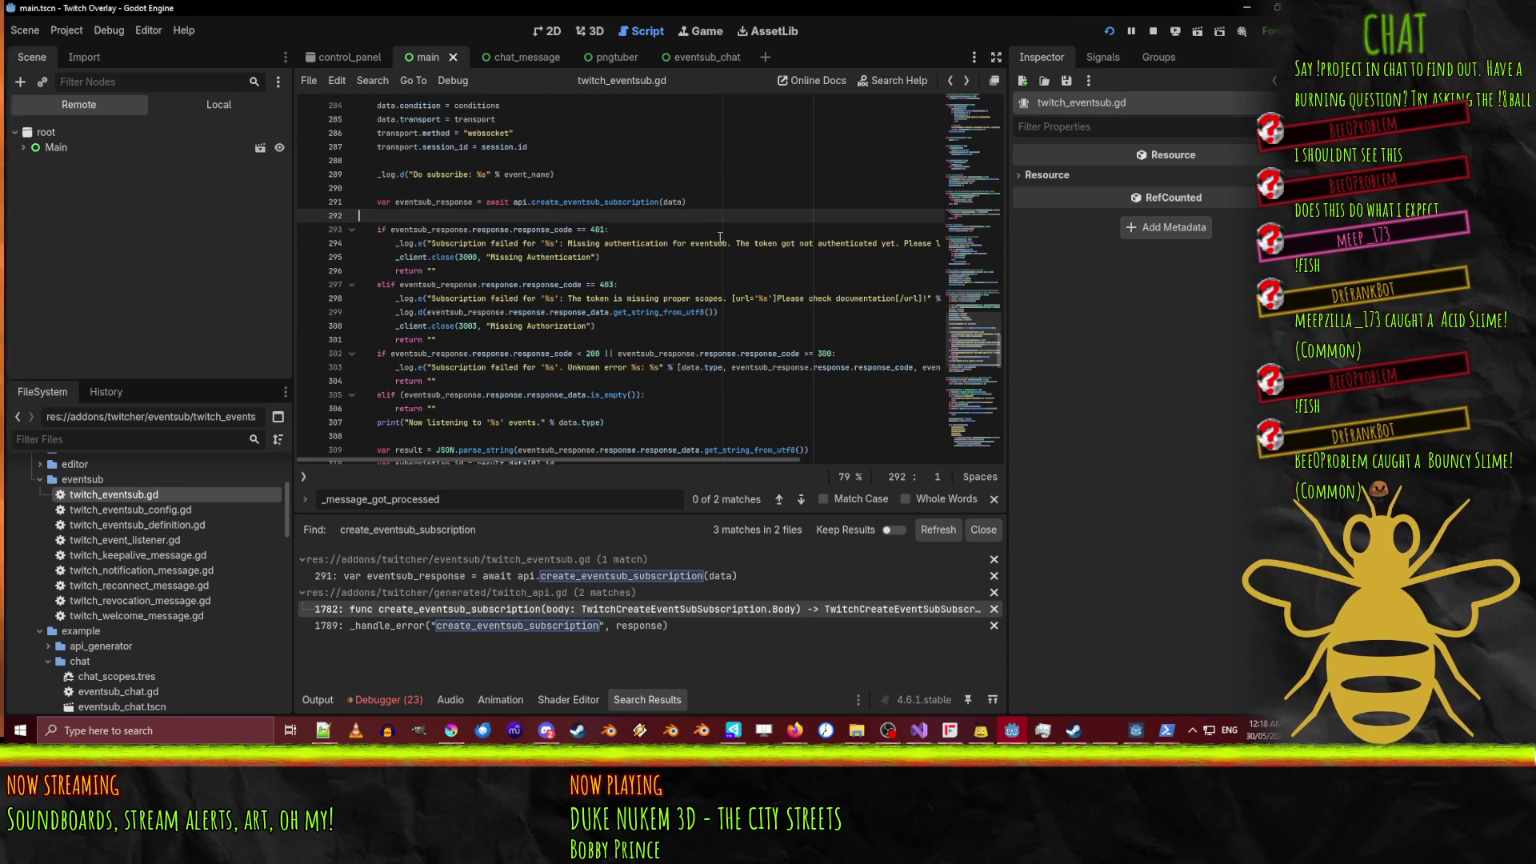
pyautogui.scroll(3, 684, 213)
pyautogui.click(541, 218)
pyautogui.scroll(1, 541, 232)
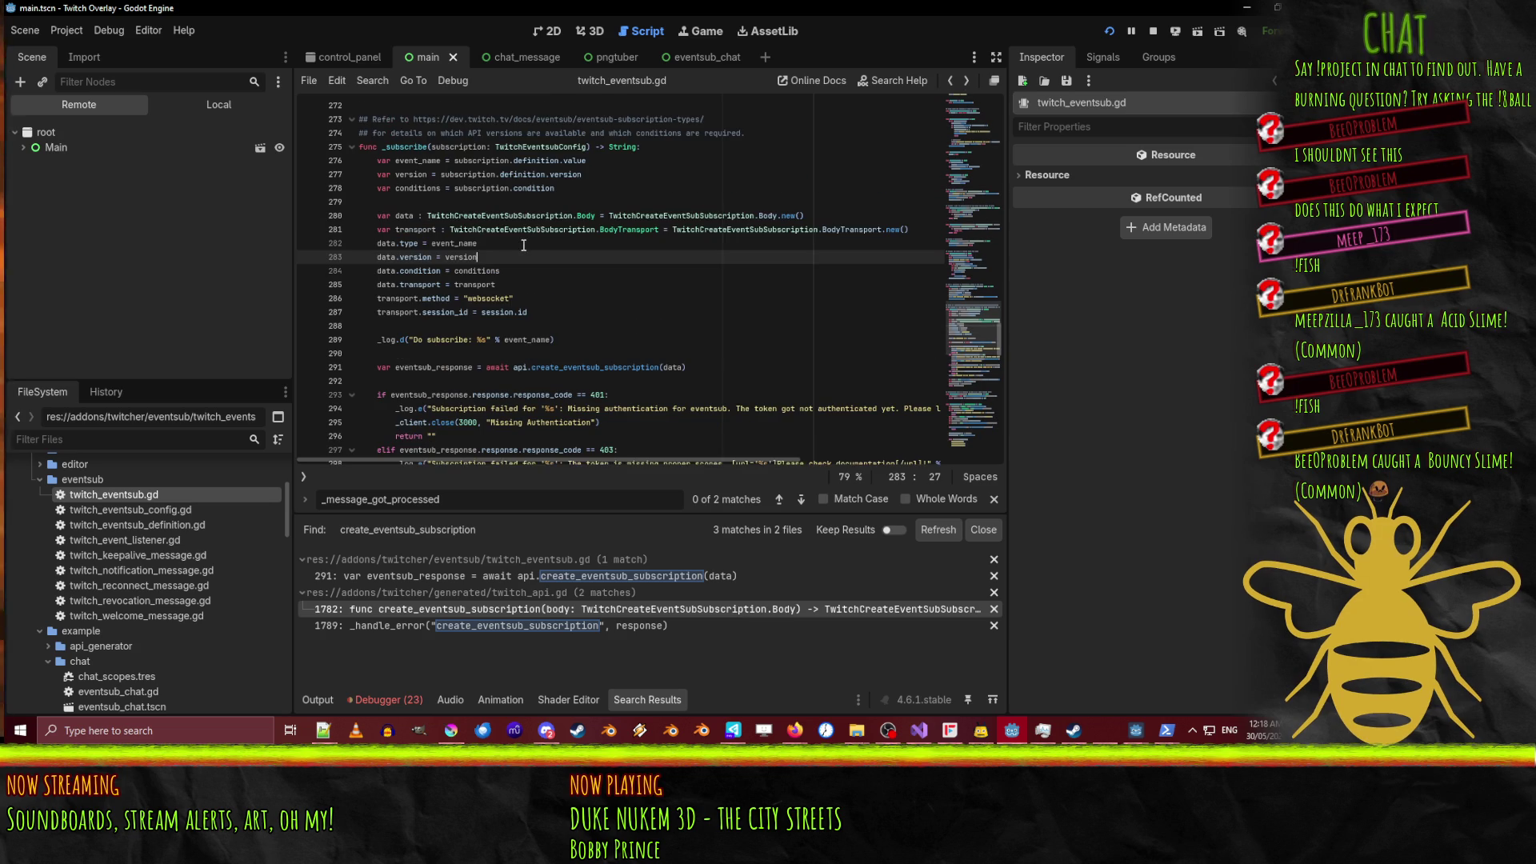
pyautogui.click(796, 237)
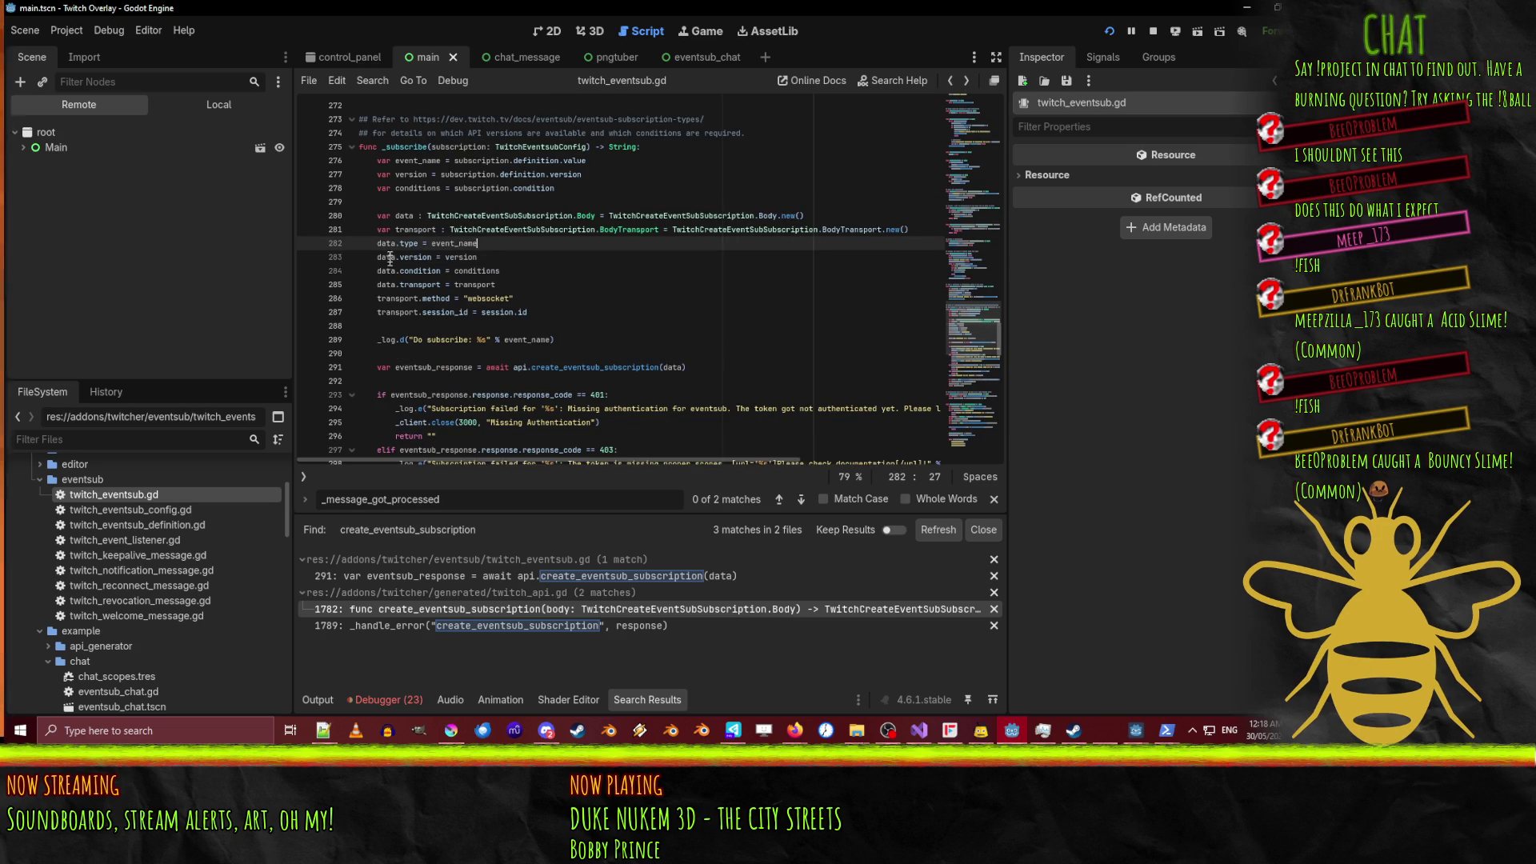
pyautogui.doubleClick(494, 271)
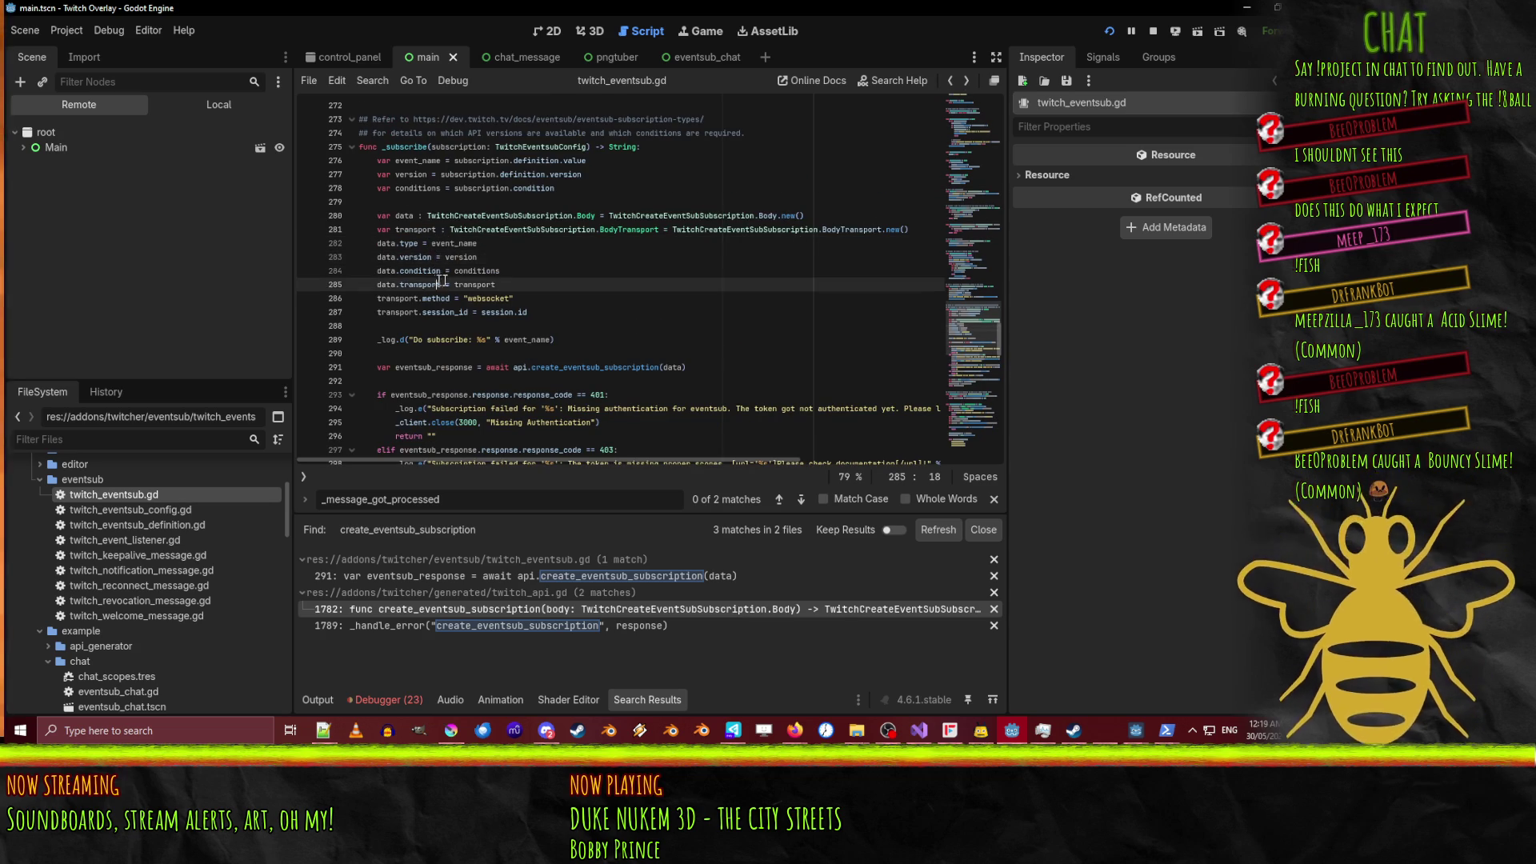
pyautogui.scroll(1, 494, 271)
pyautogui.doubleClick(547, 230)
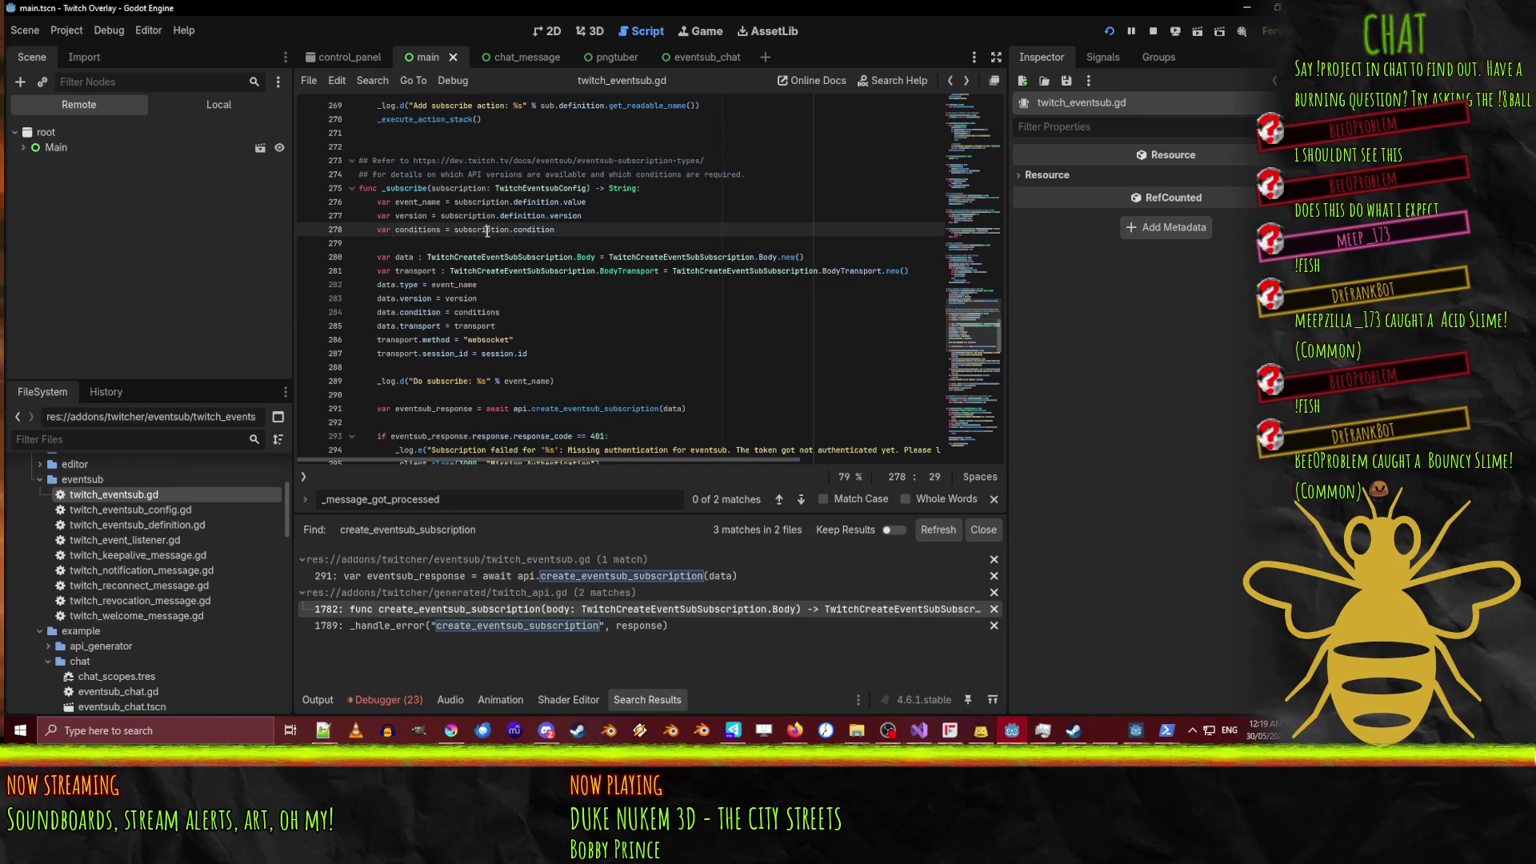
pyautogui.scroll(1, 634, 251)
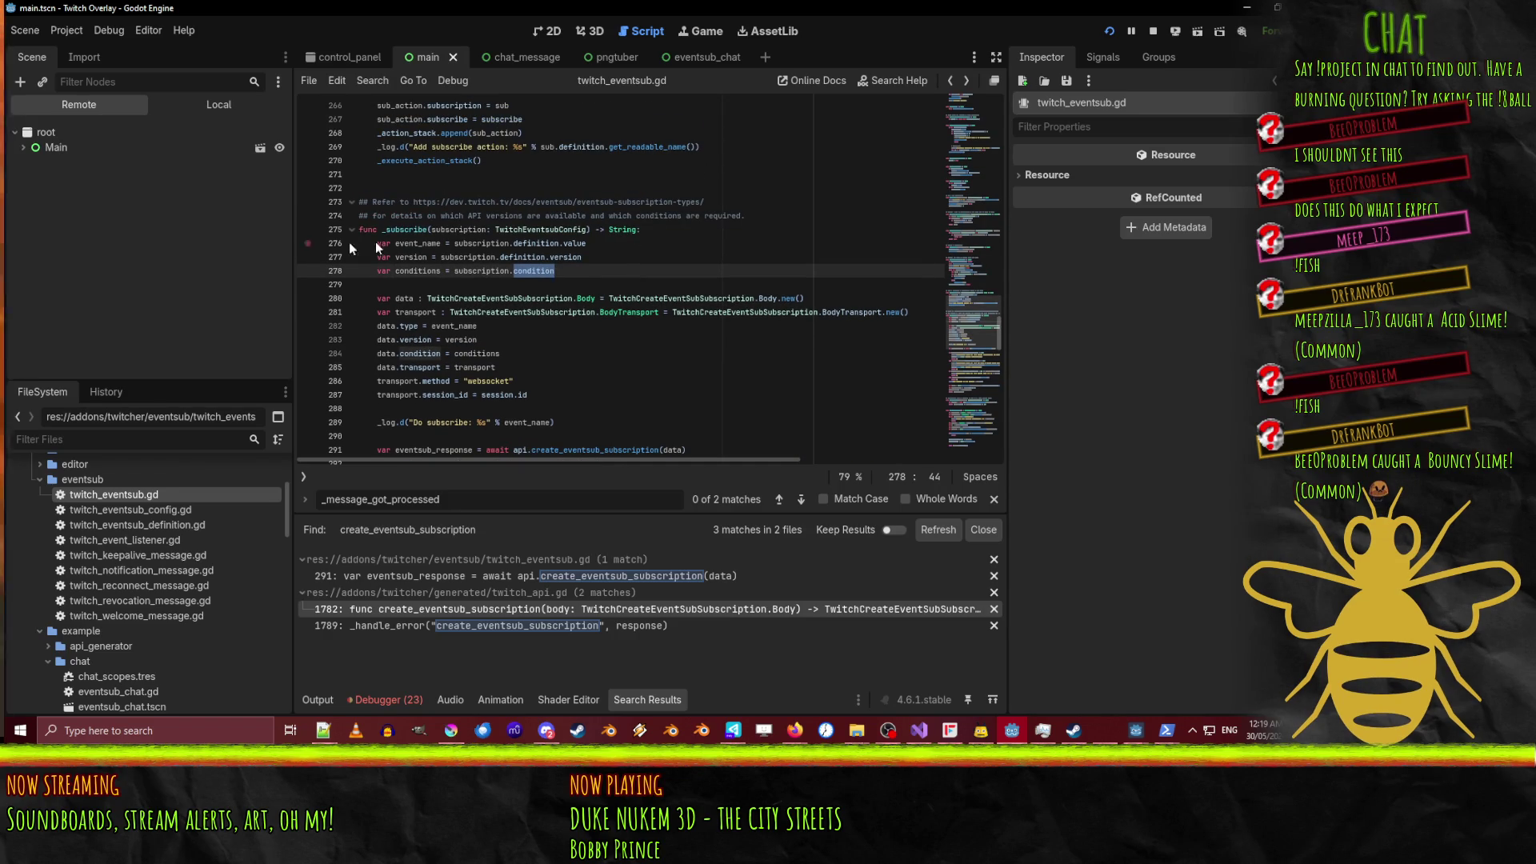
pyautogui.moveTo(632, 61)
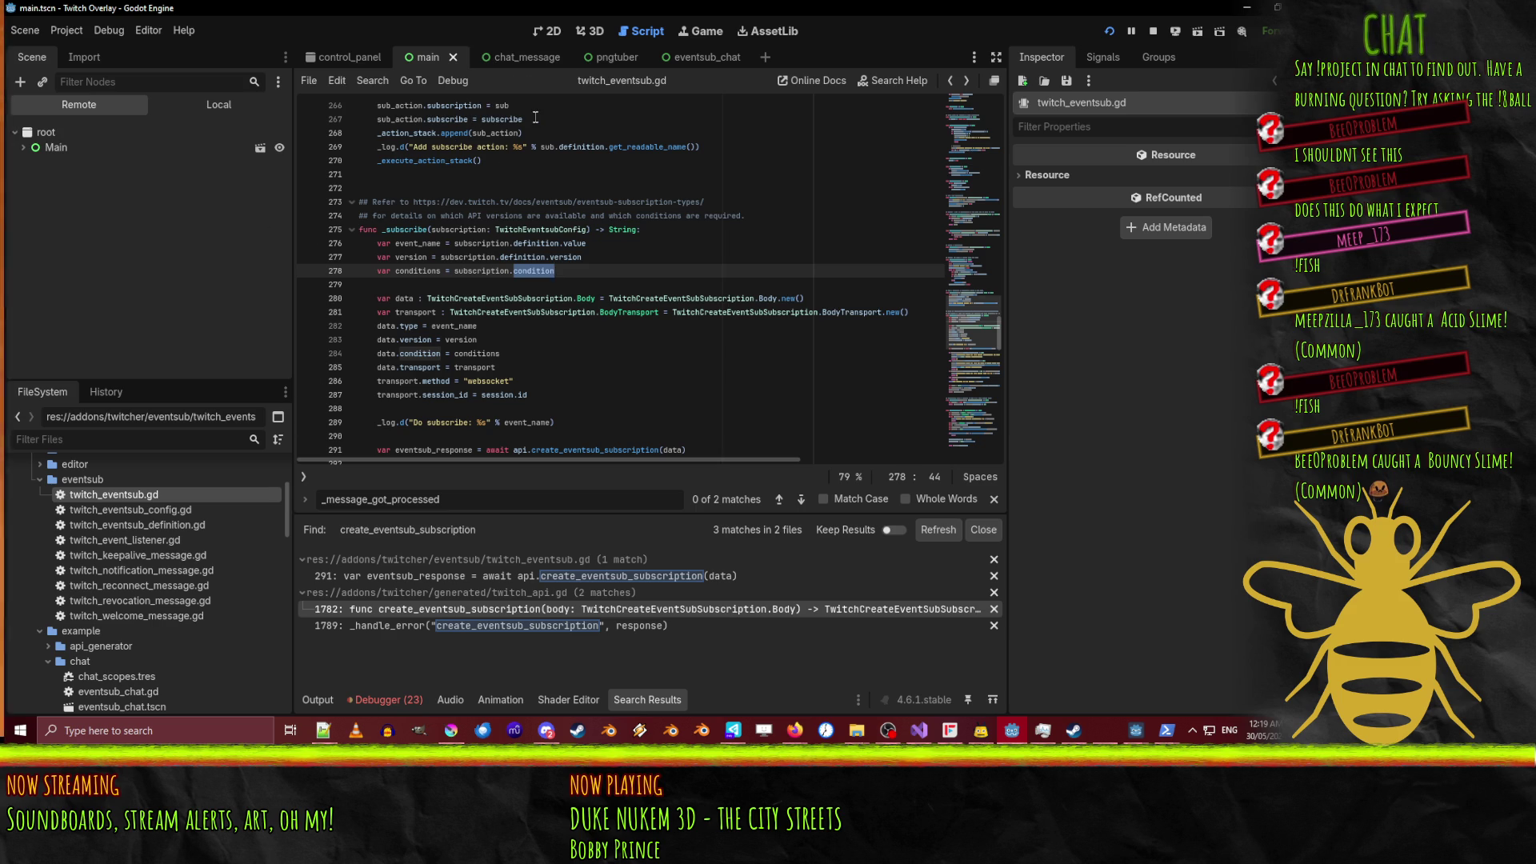
# Delete the moderator_user_id line from alerts.gd's channel.follow subscription and run the overlay.
pyautogui.click(302, 477)
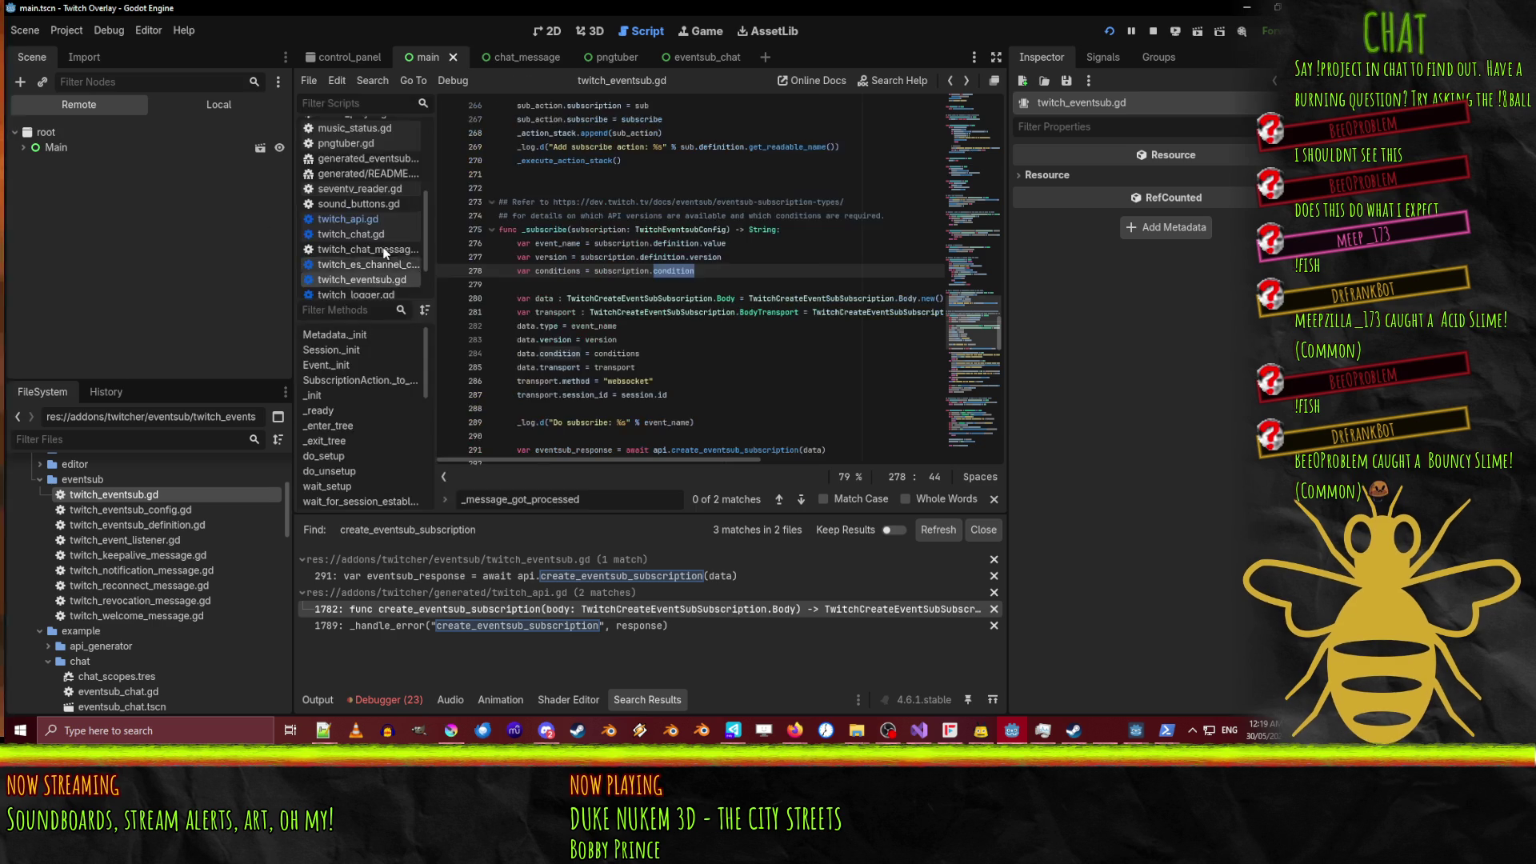
pyautogui.scroll(5, 376, 240)
pyautogui.click(352, 128)
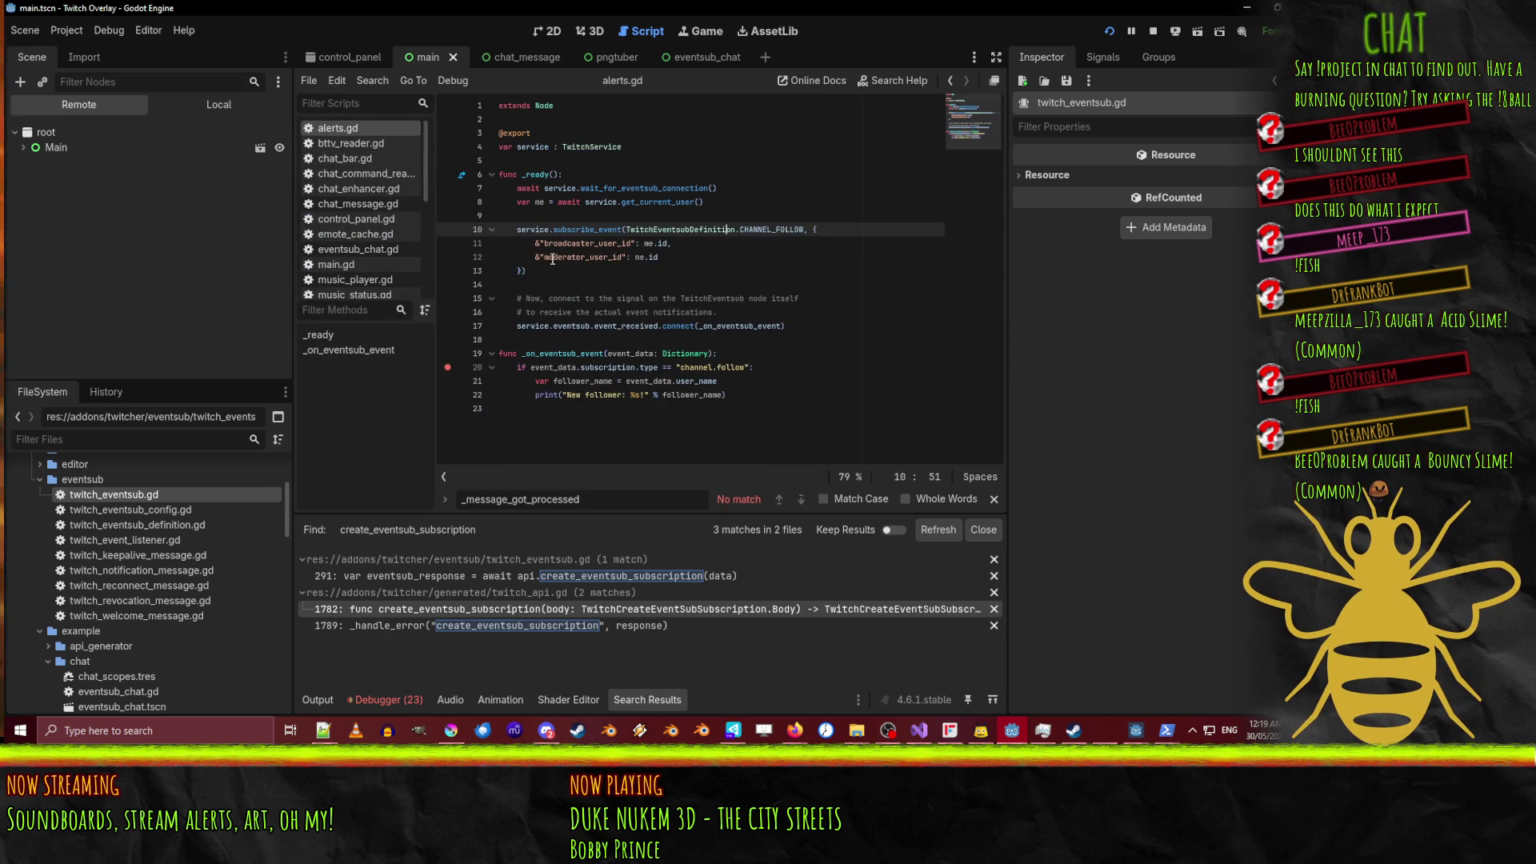
pyautogui.moveTo(669, 256); pyautogui.dragTo(682, 244)
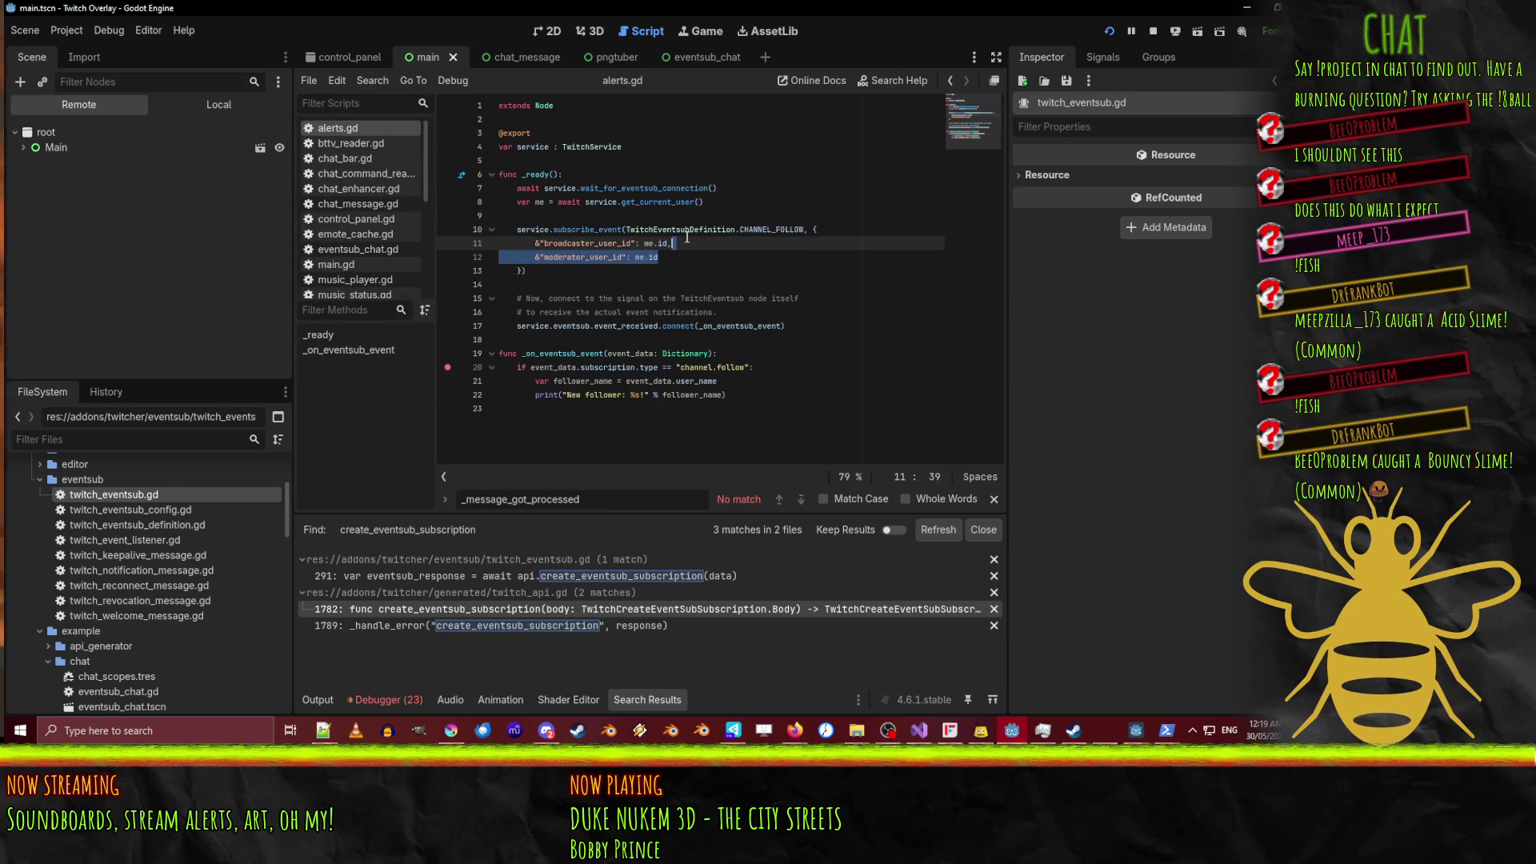
pyautogui.press('BackSpace')
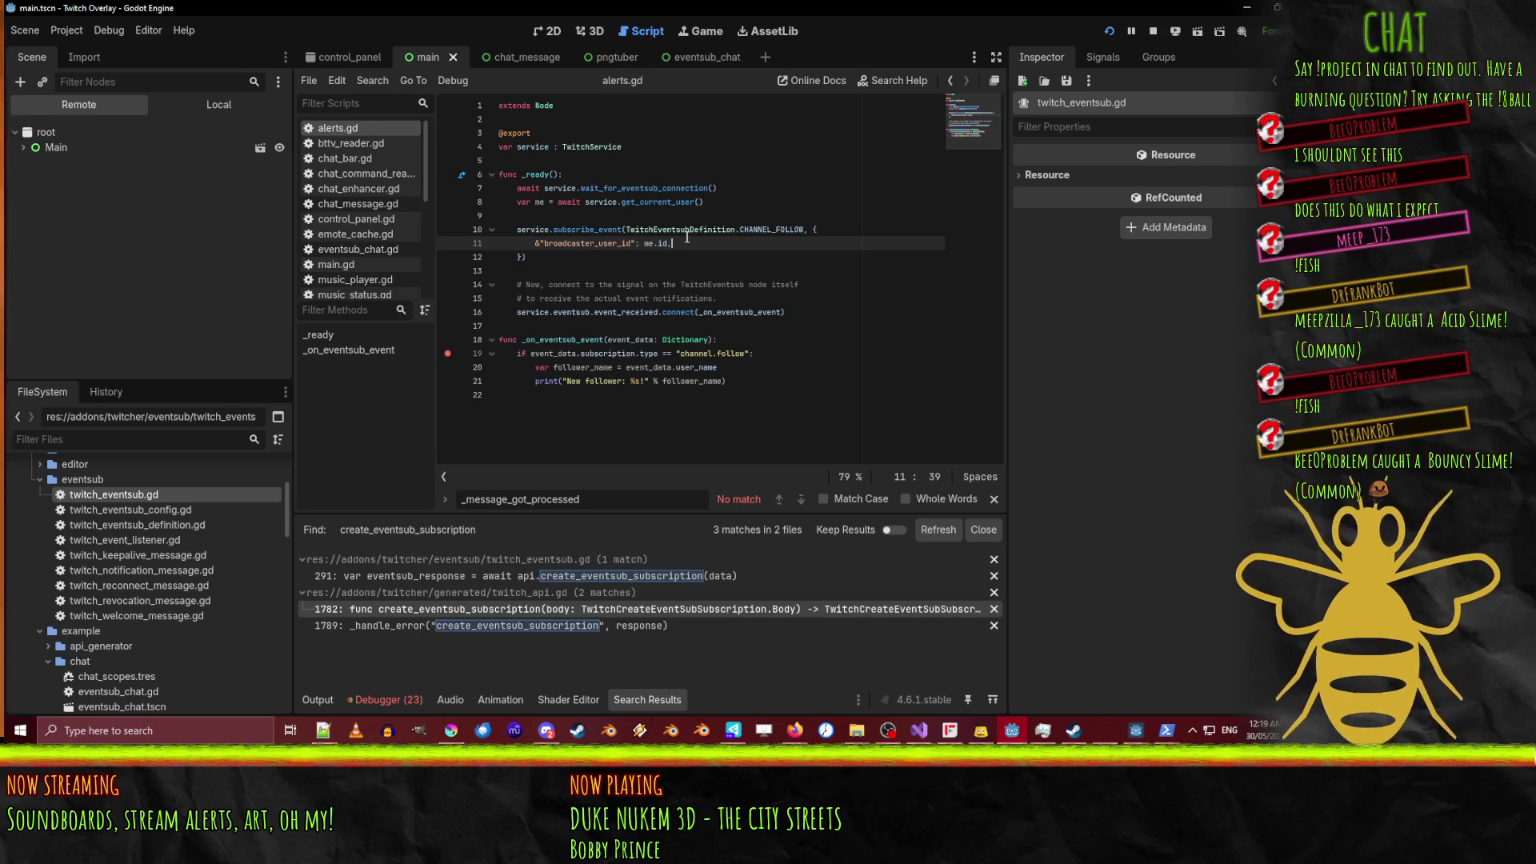
pyautogui.click(1107, 33)
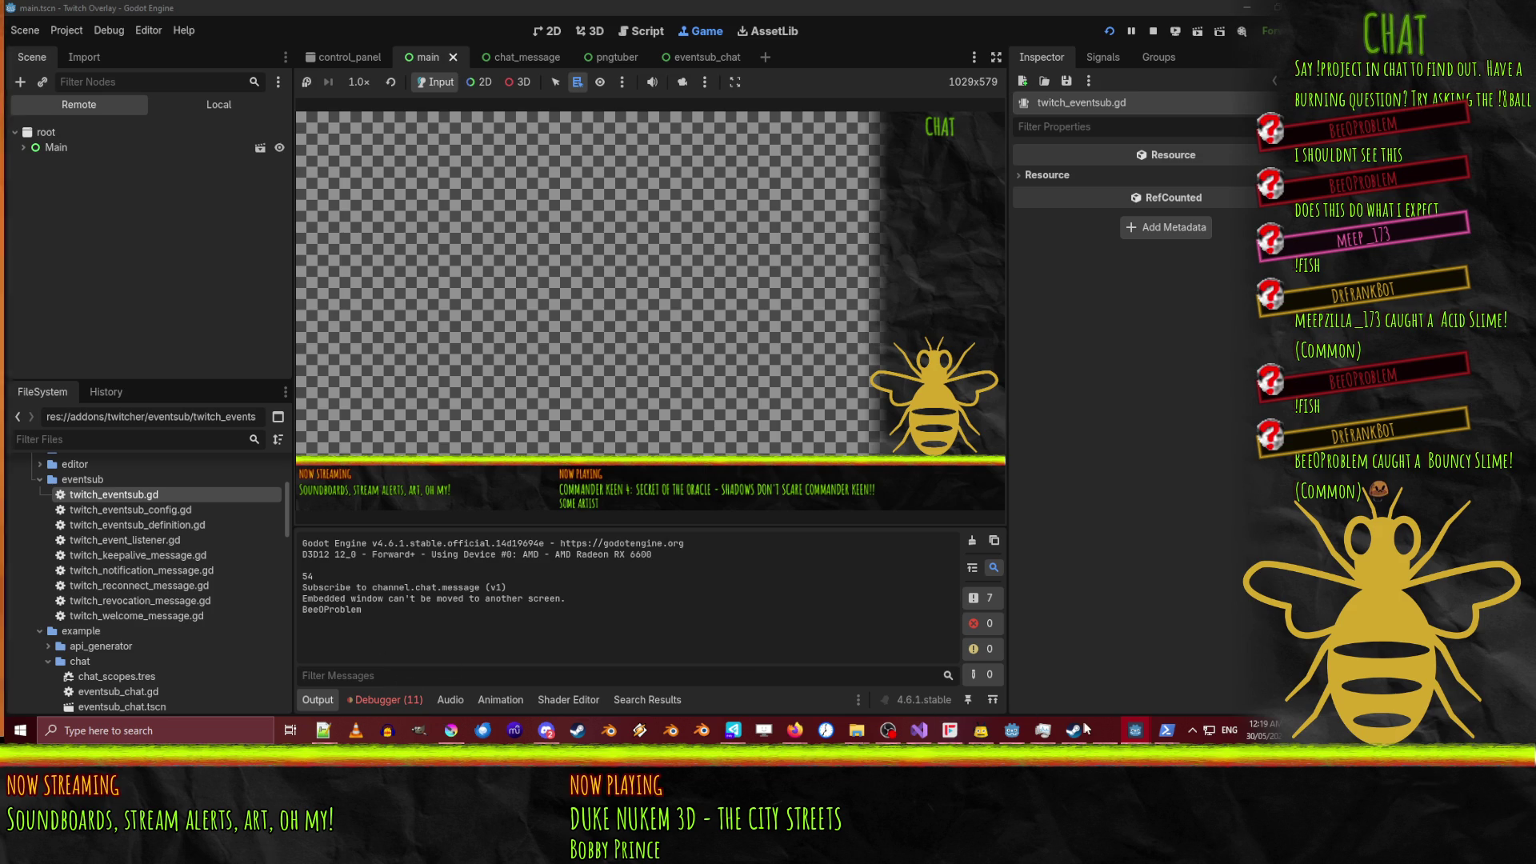
# Rerun the previous follow trigger command in PowerShell to send another test event.
pyautogui.moveTo(1155, 737)
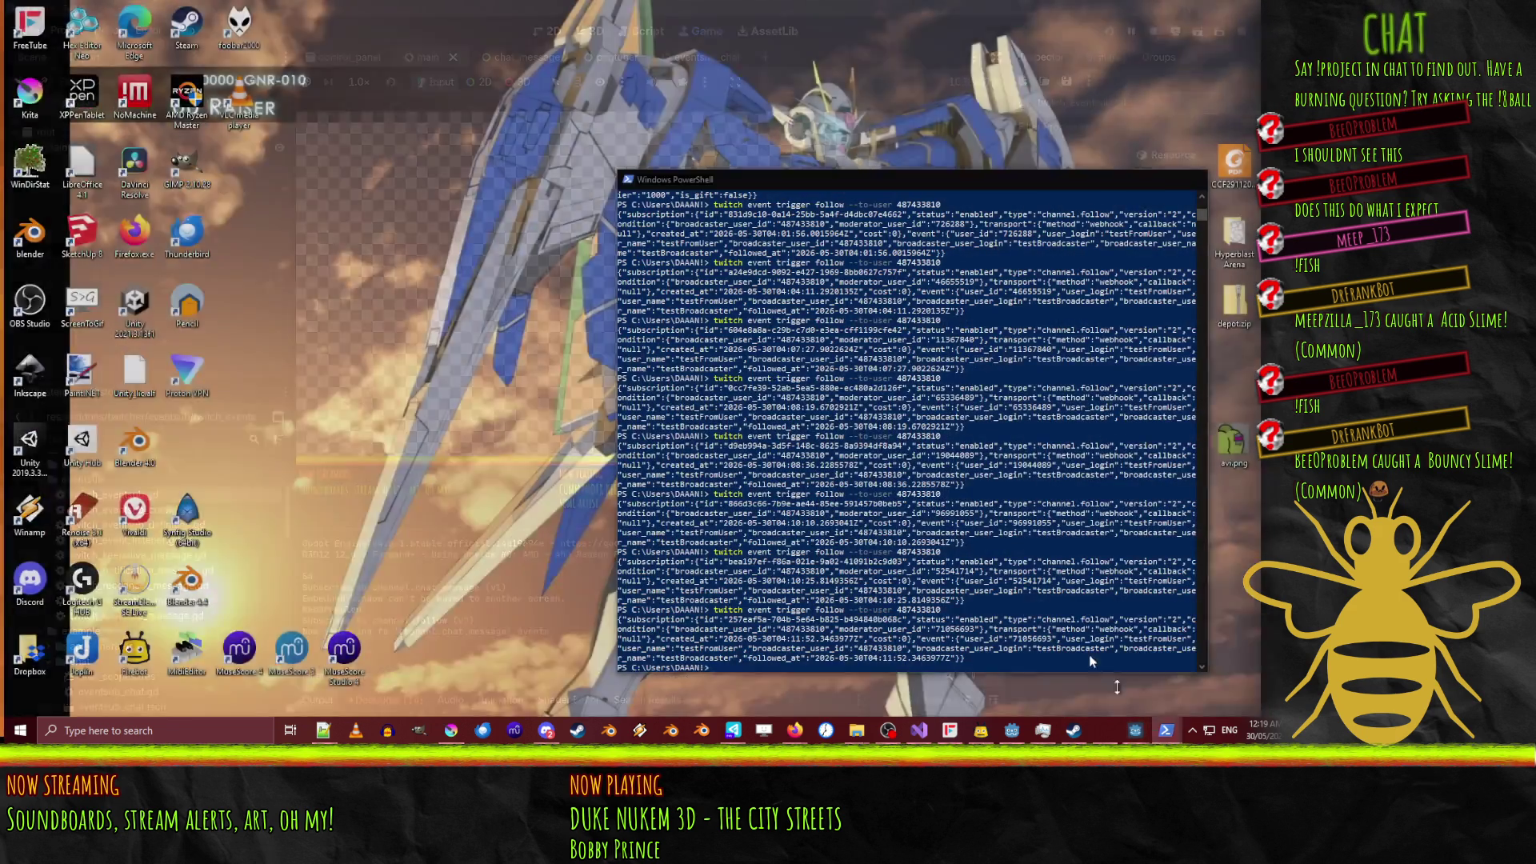
pyautogui.click(1201, 674)
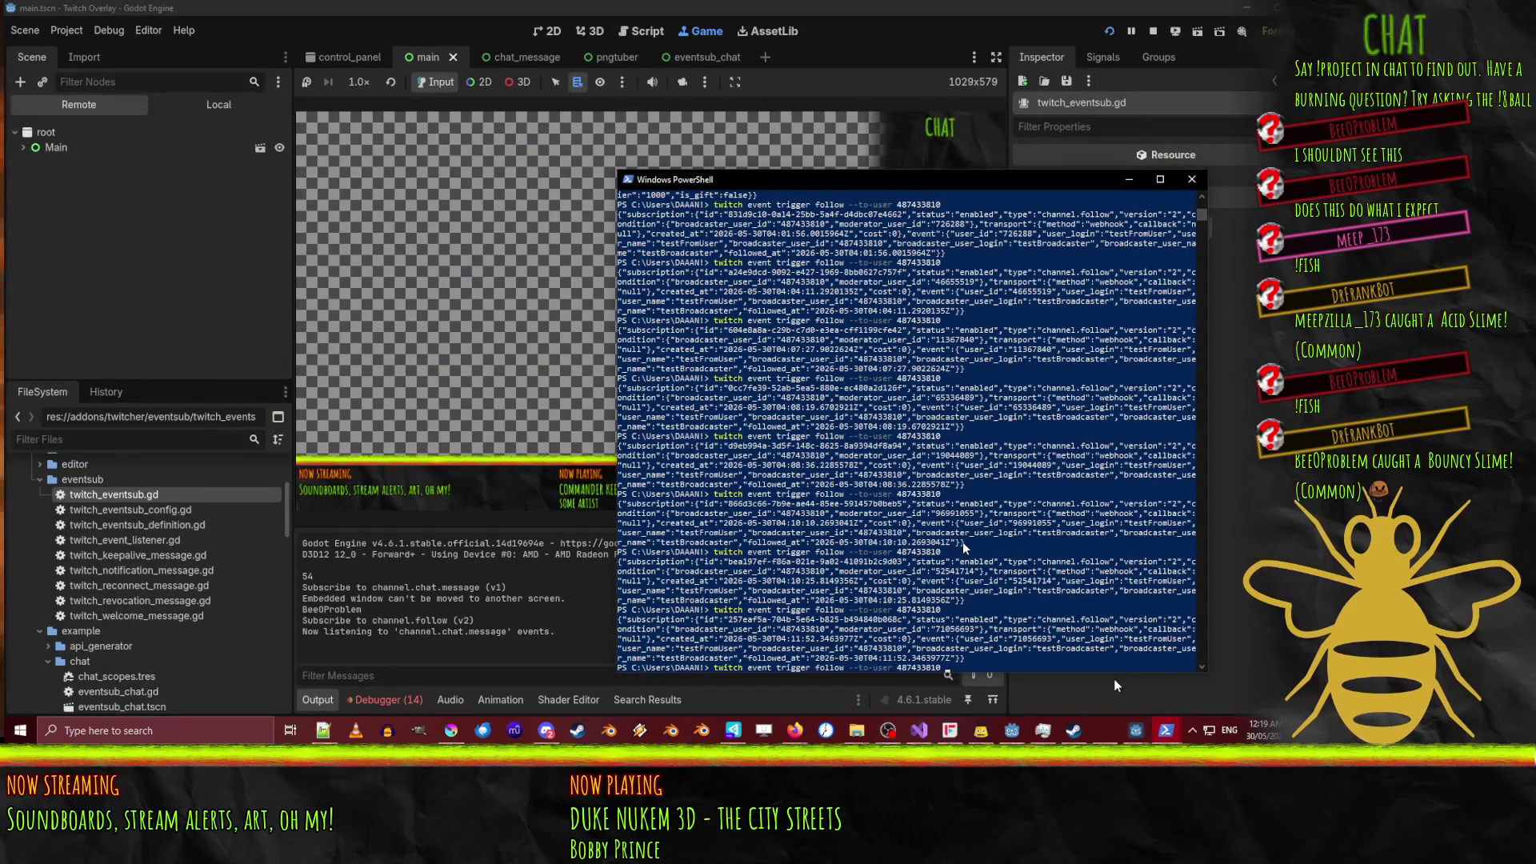
pyautogui.press('Up')
pyautogui.press('Return')
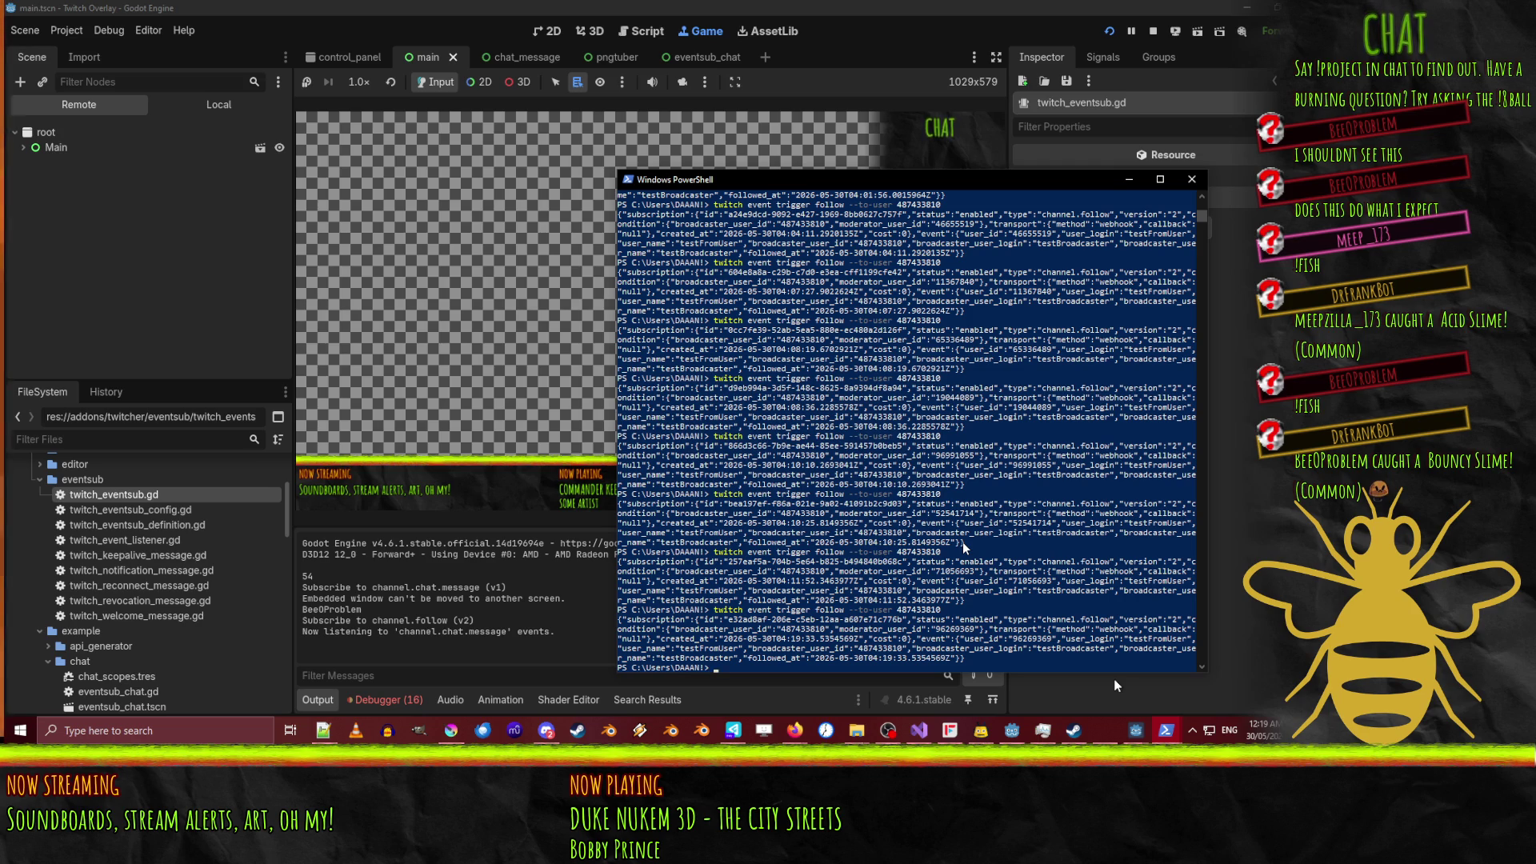
# Return to alerts.gd in Godot with the Debugger panel open.
pyautogui.click(1012, 730)
pyautogui.click(642, 30)
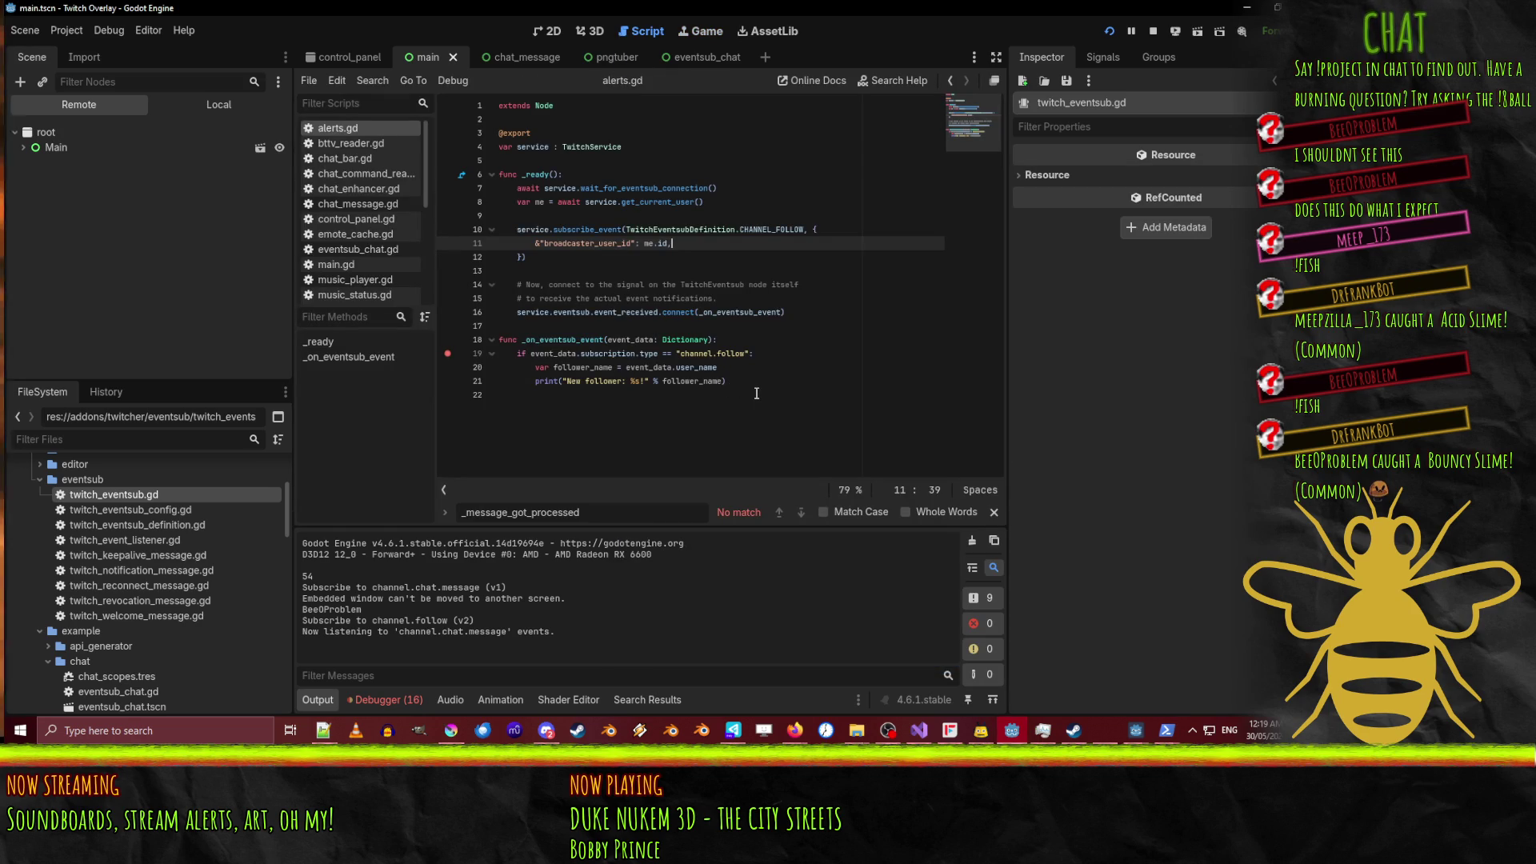
pyautogui.click(424, 698)
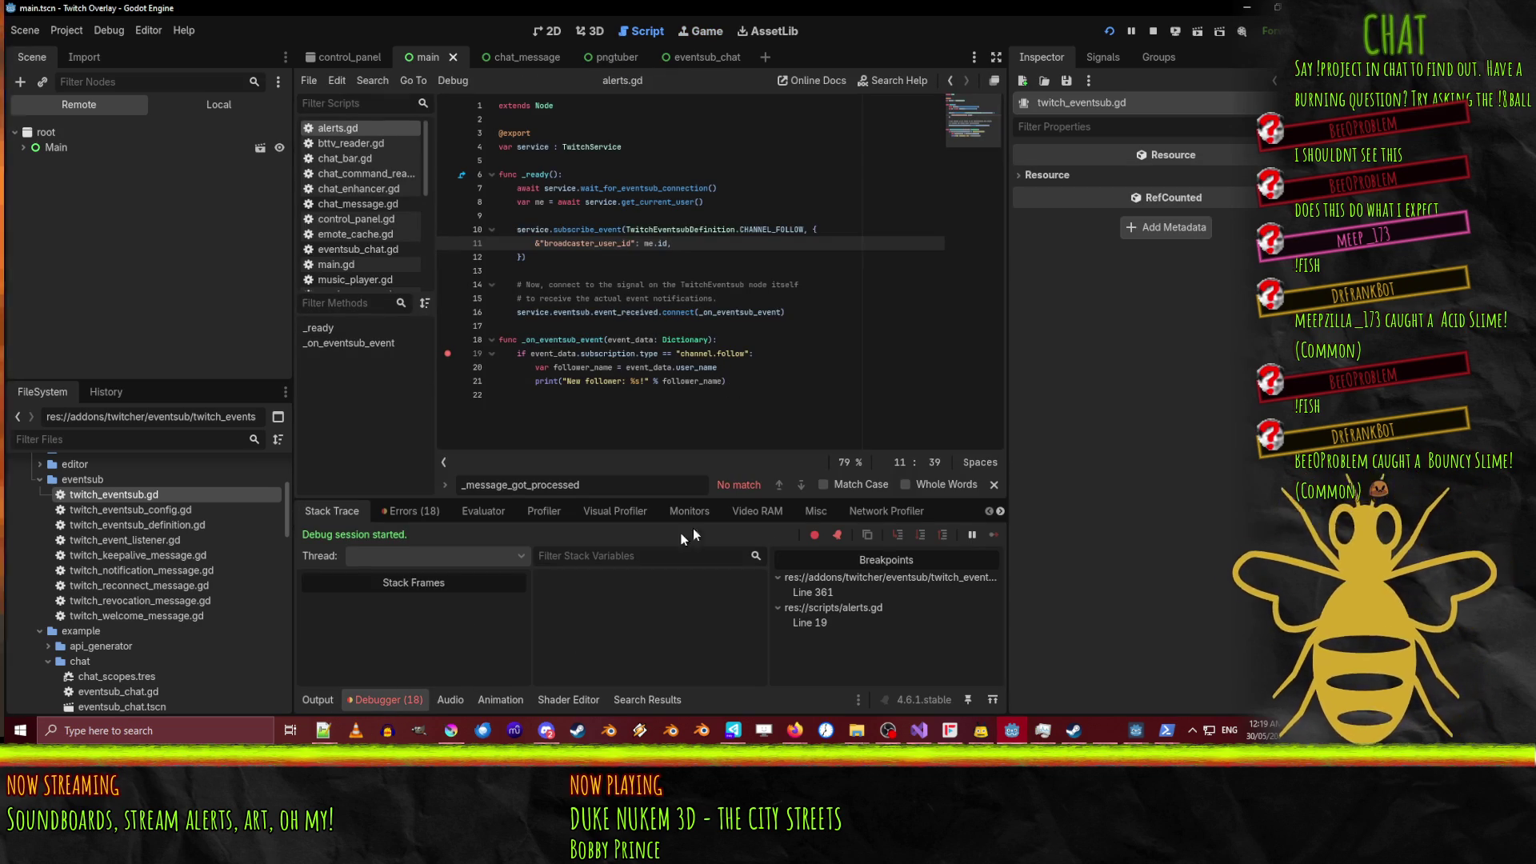
# Continue past the notification breakpoint and read the error saying moderator_user_id is required.
pyautogui.click(414, 510)
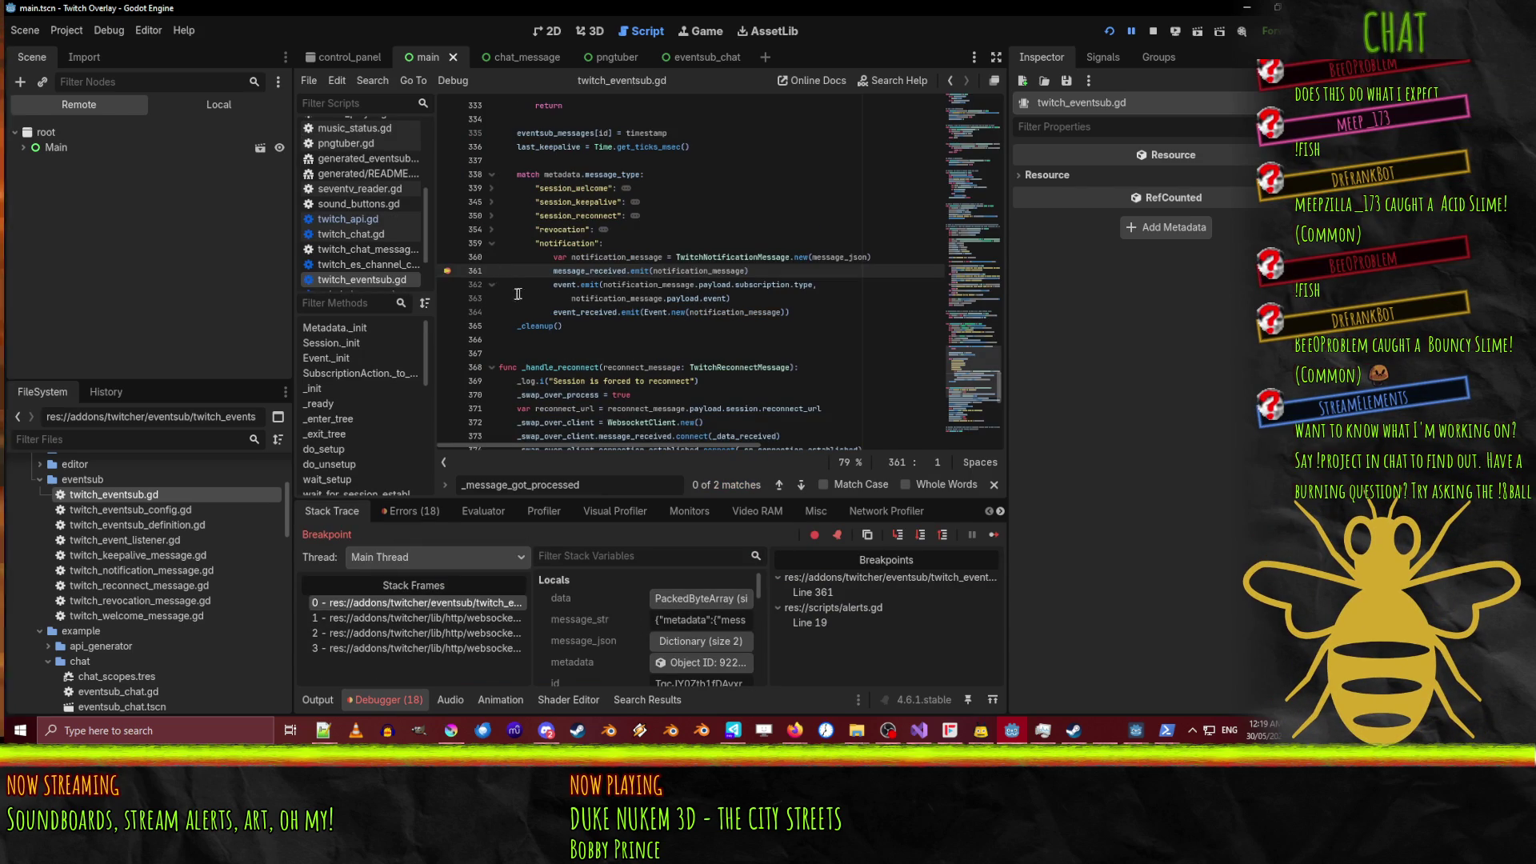
pyautogui.moveTo(747, 312)
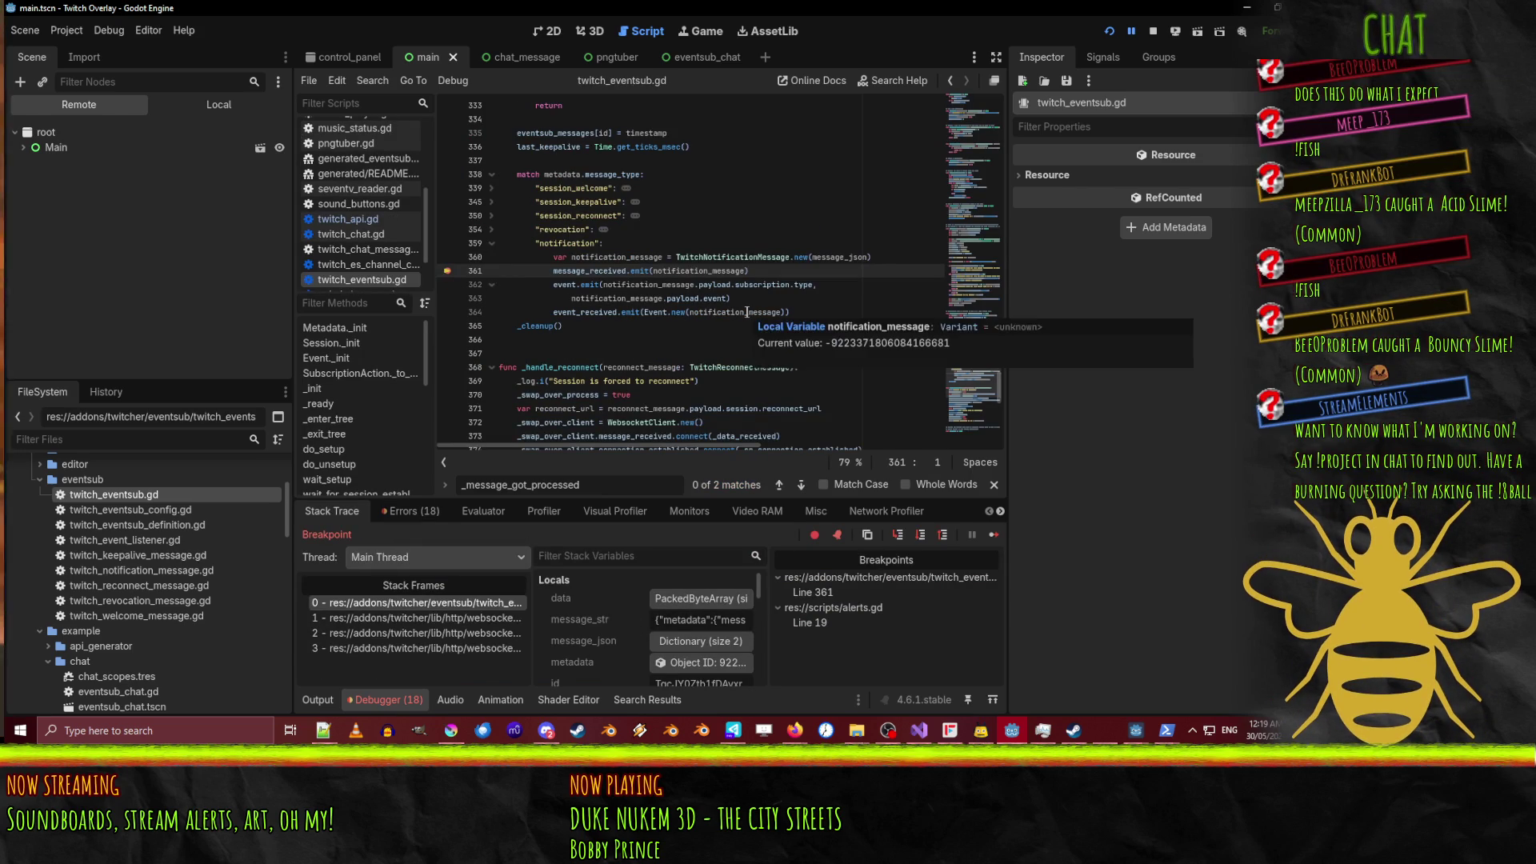
pyautogui.click(1131, 32)
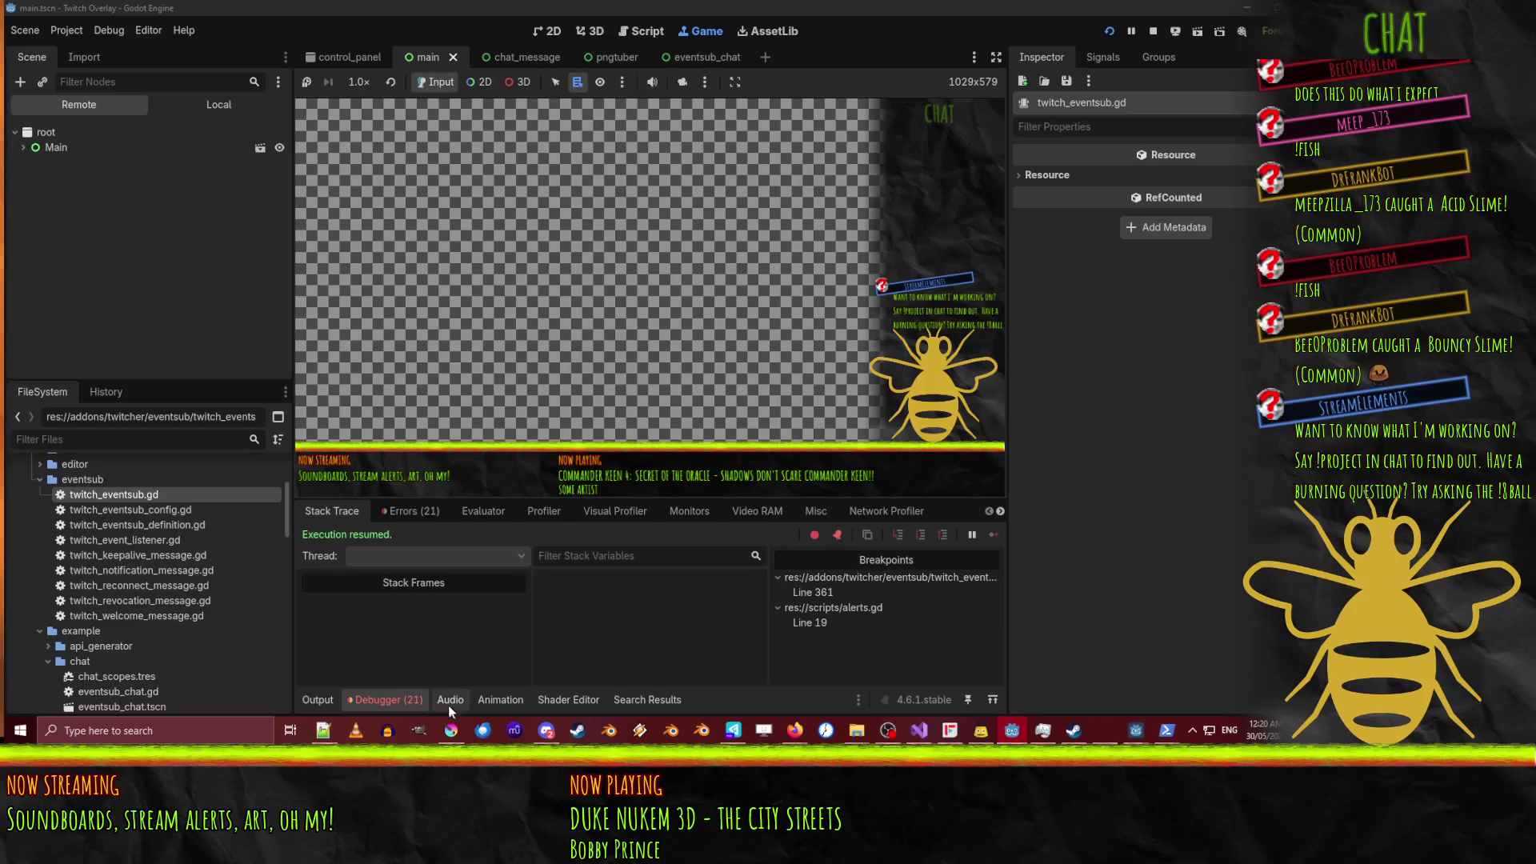
pyautogui.click(407, 514)
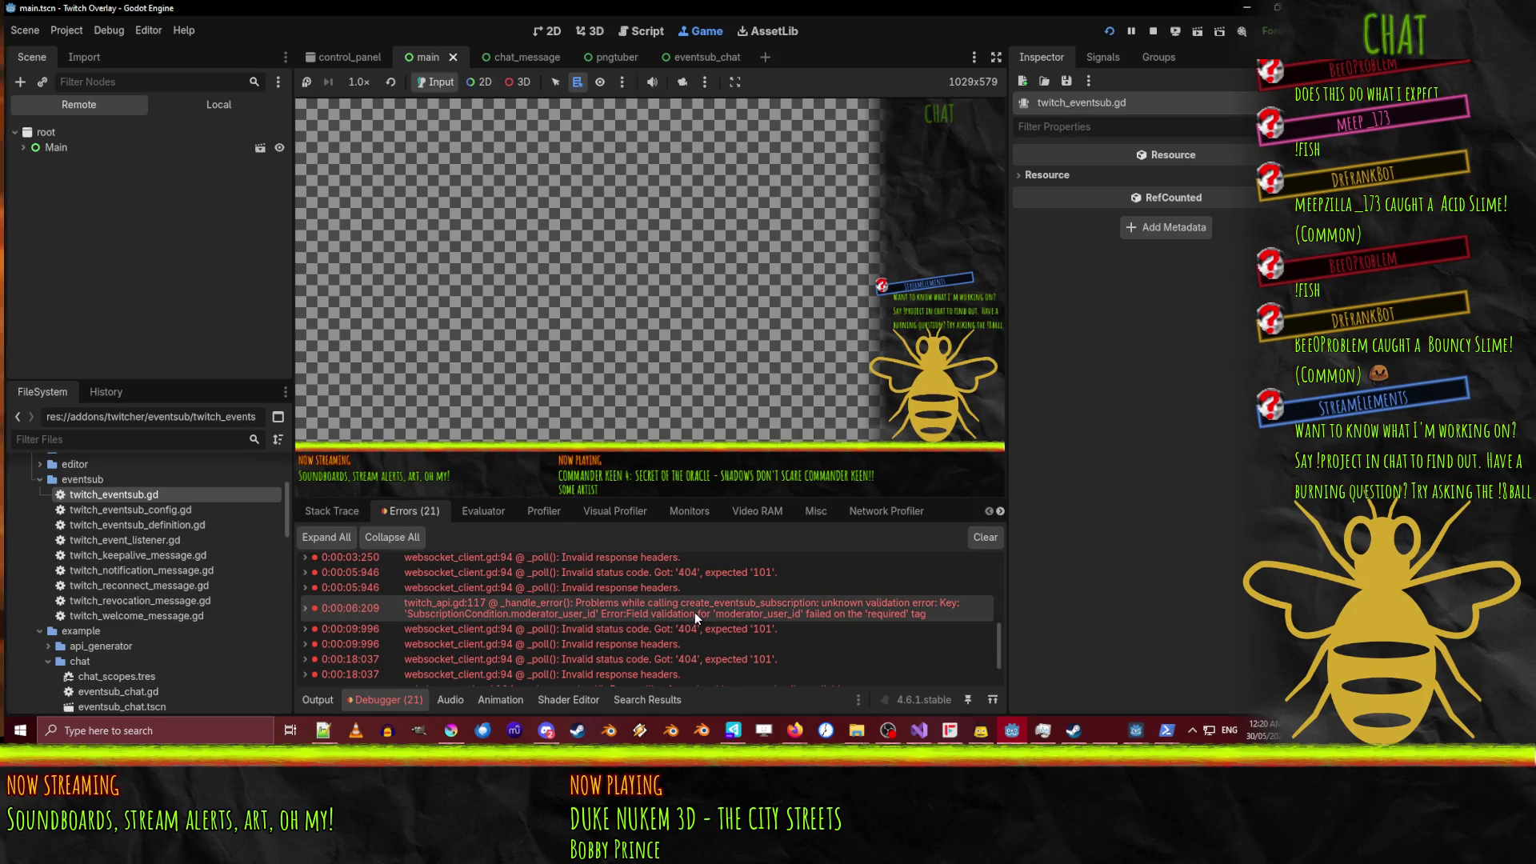
# Switch to the Twitch CLI event command docs in the browser.
pyautogui.moveTo(688, 613)
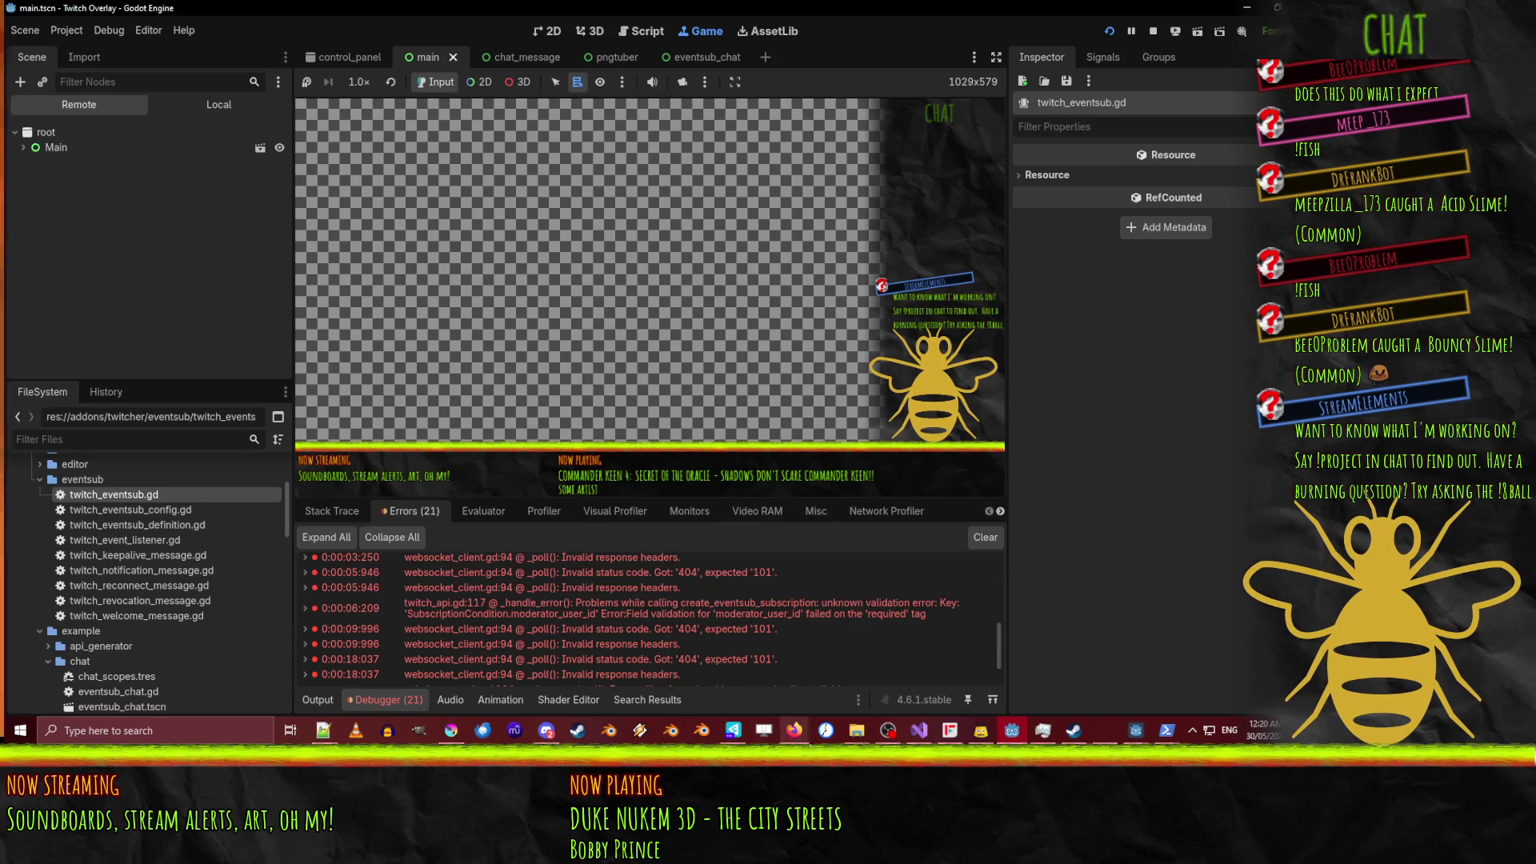
pyautogui.moveTo(809, 730)
pyautogui.click(686, 672)
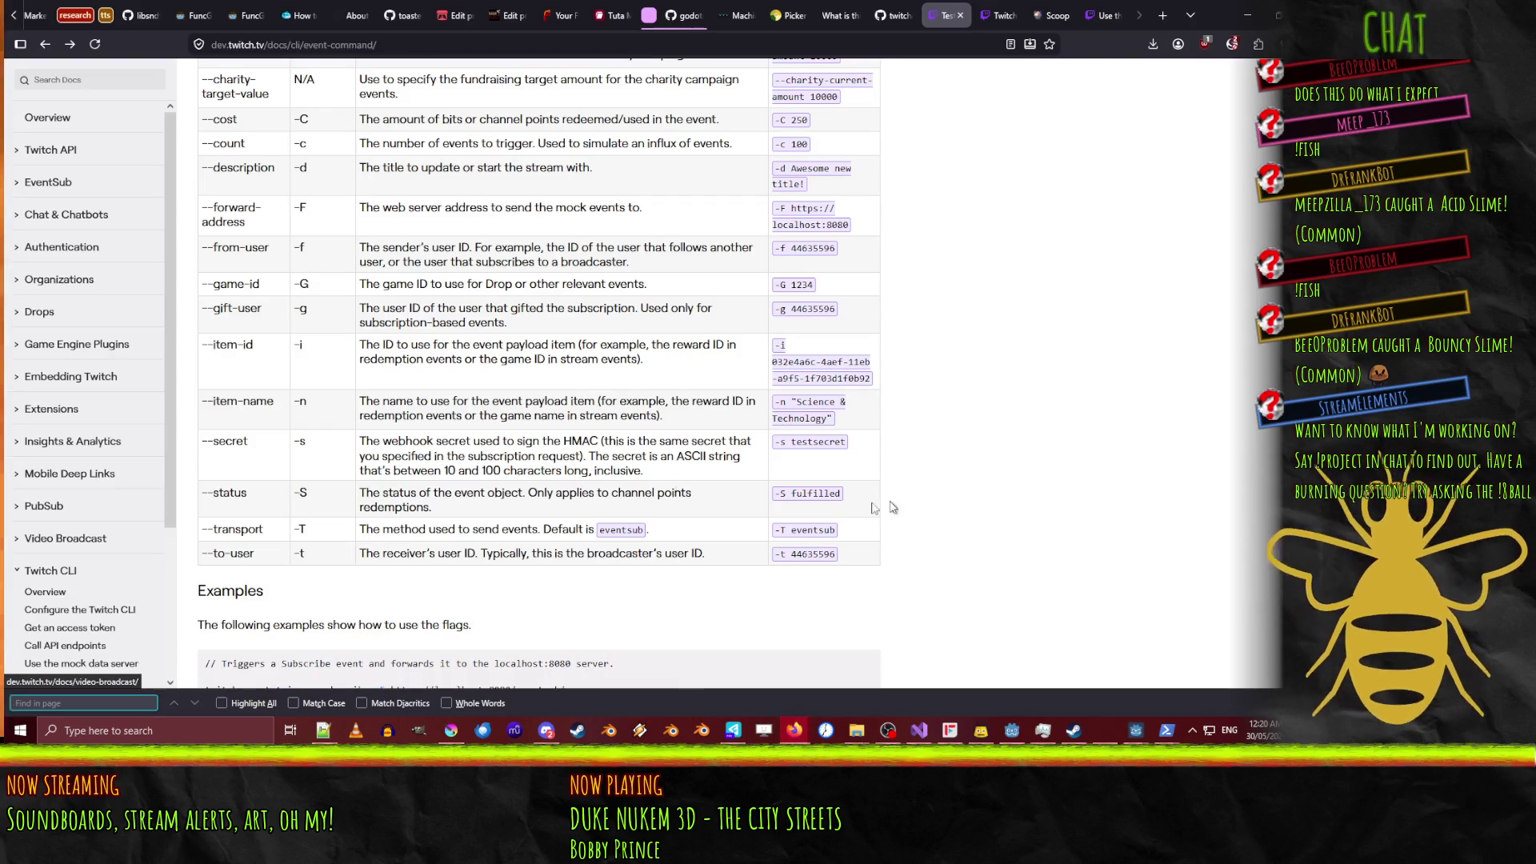
# Web-search 'twitch eventsub' and open the official EventSub documentation page.
pyautogui.click(1001, 15)
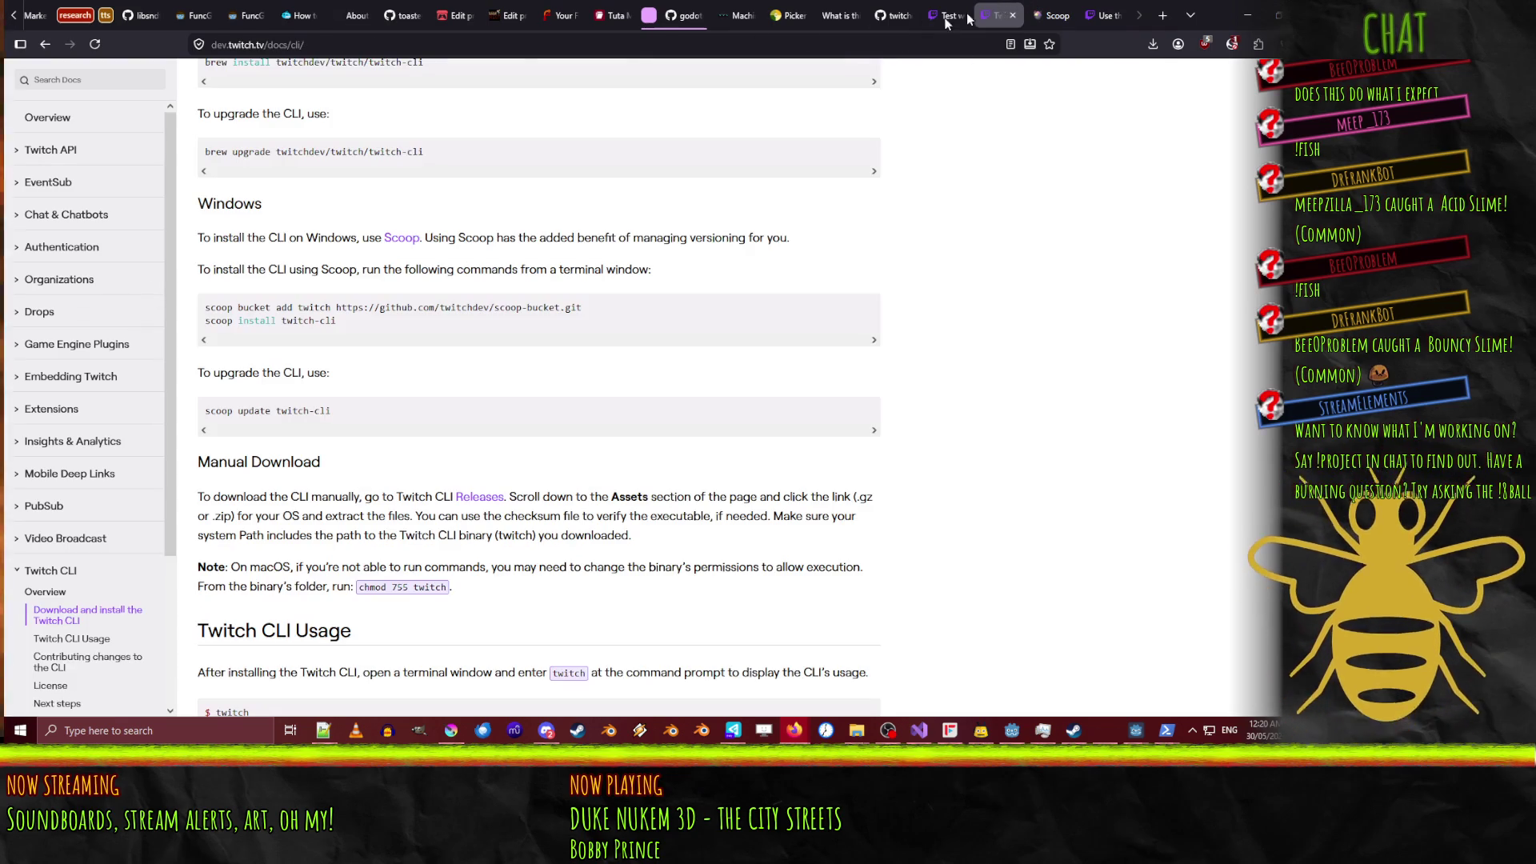
pyautogui.click(404, 45)
pyautogui.write('twitch eventsub')
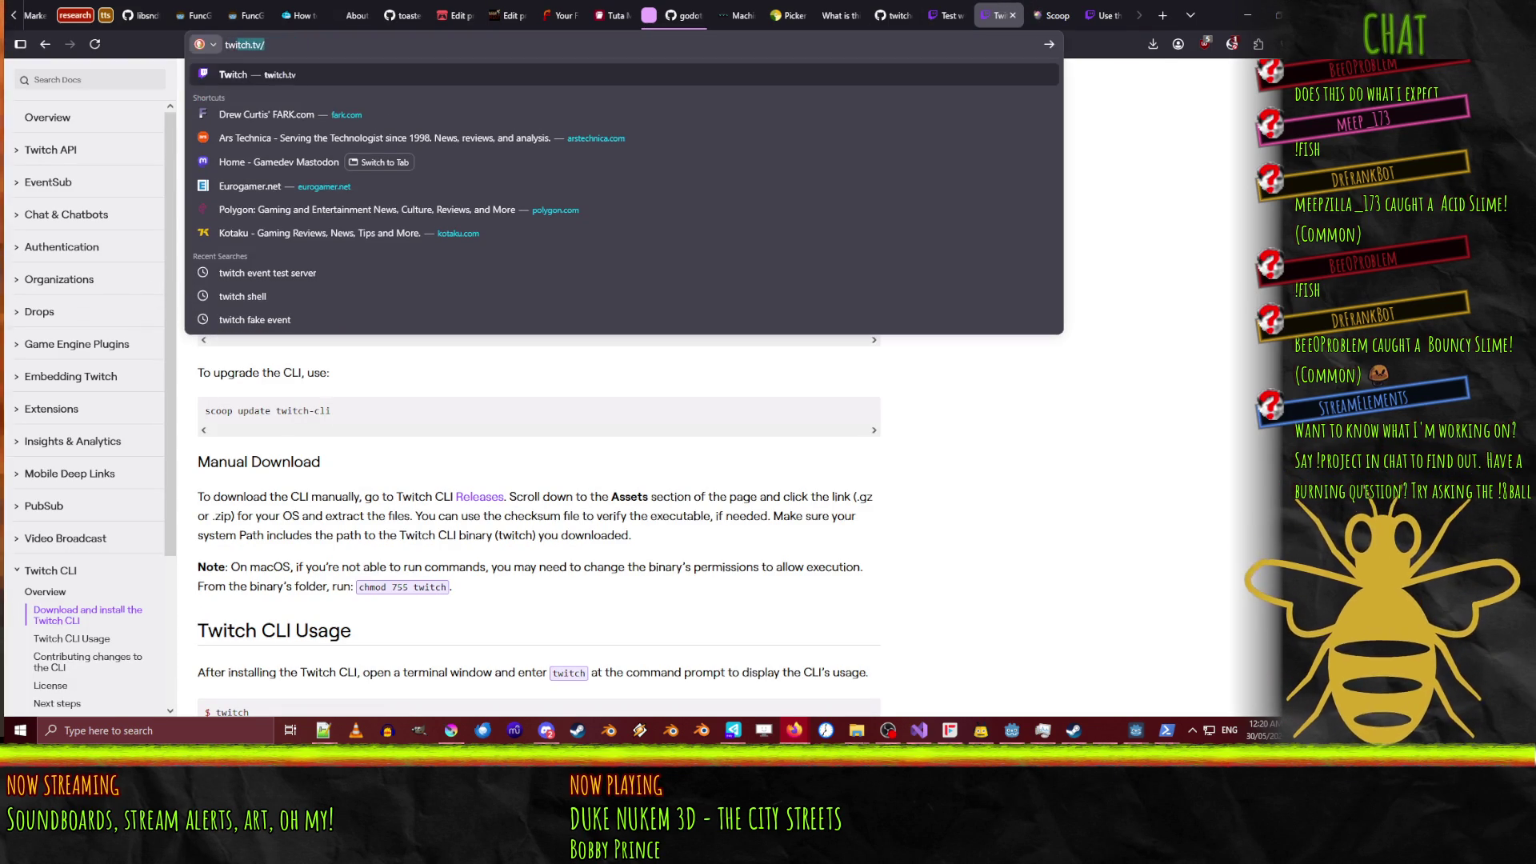
pyautogui.press('Return')
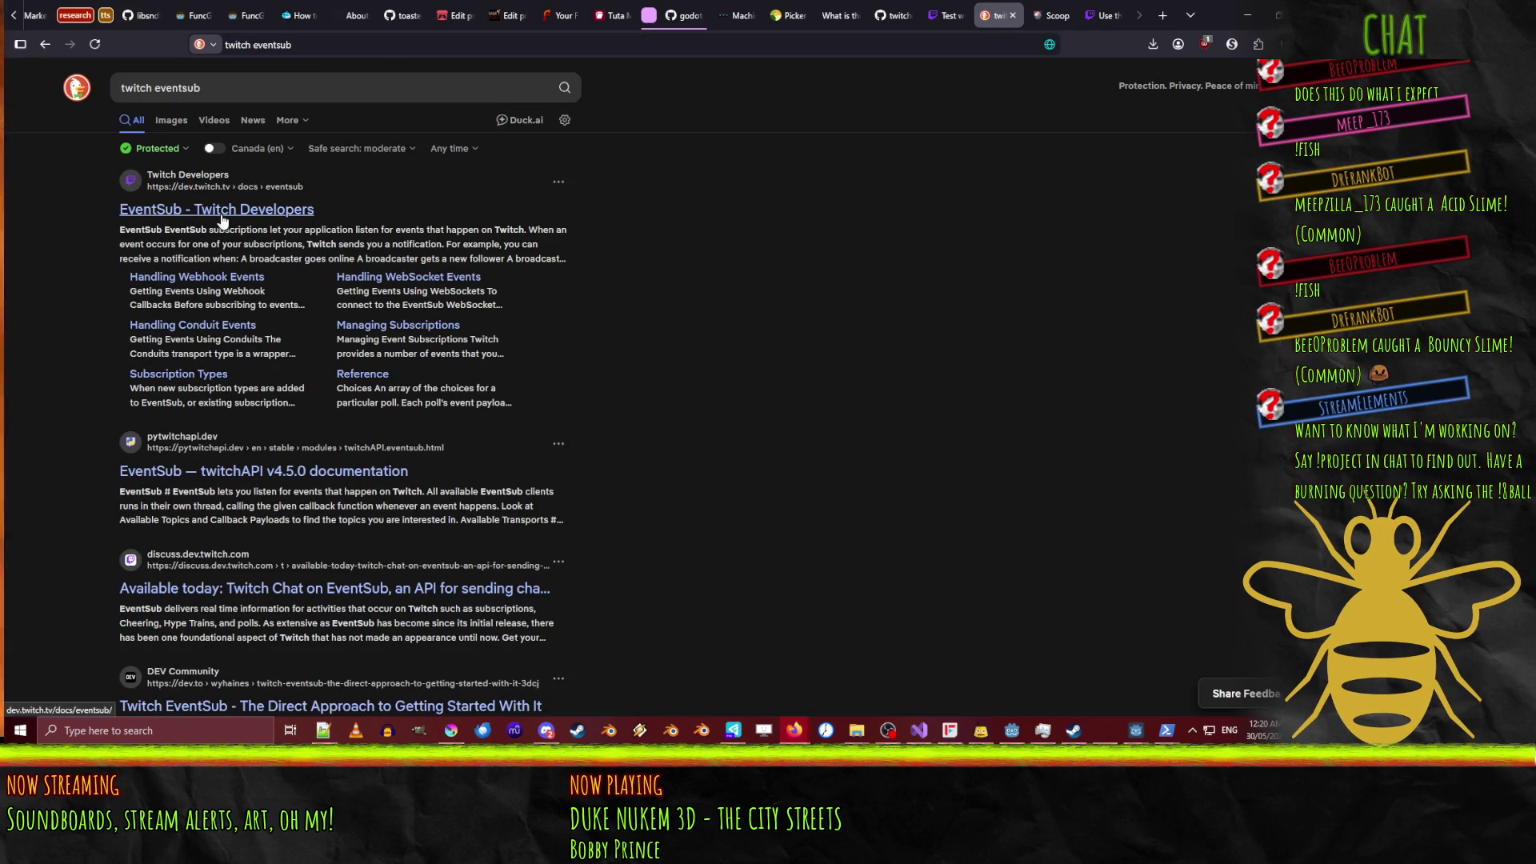
pyautogui.click(220, 210)
pyautogui.scroll(-6, 811, 352)
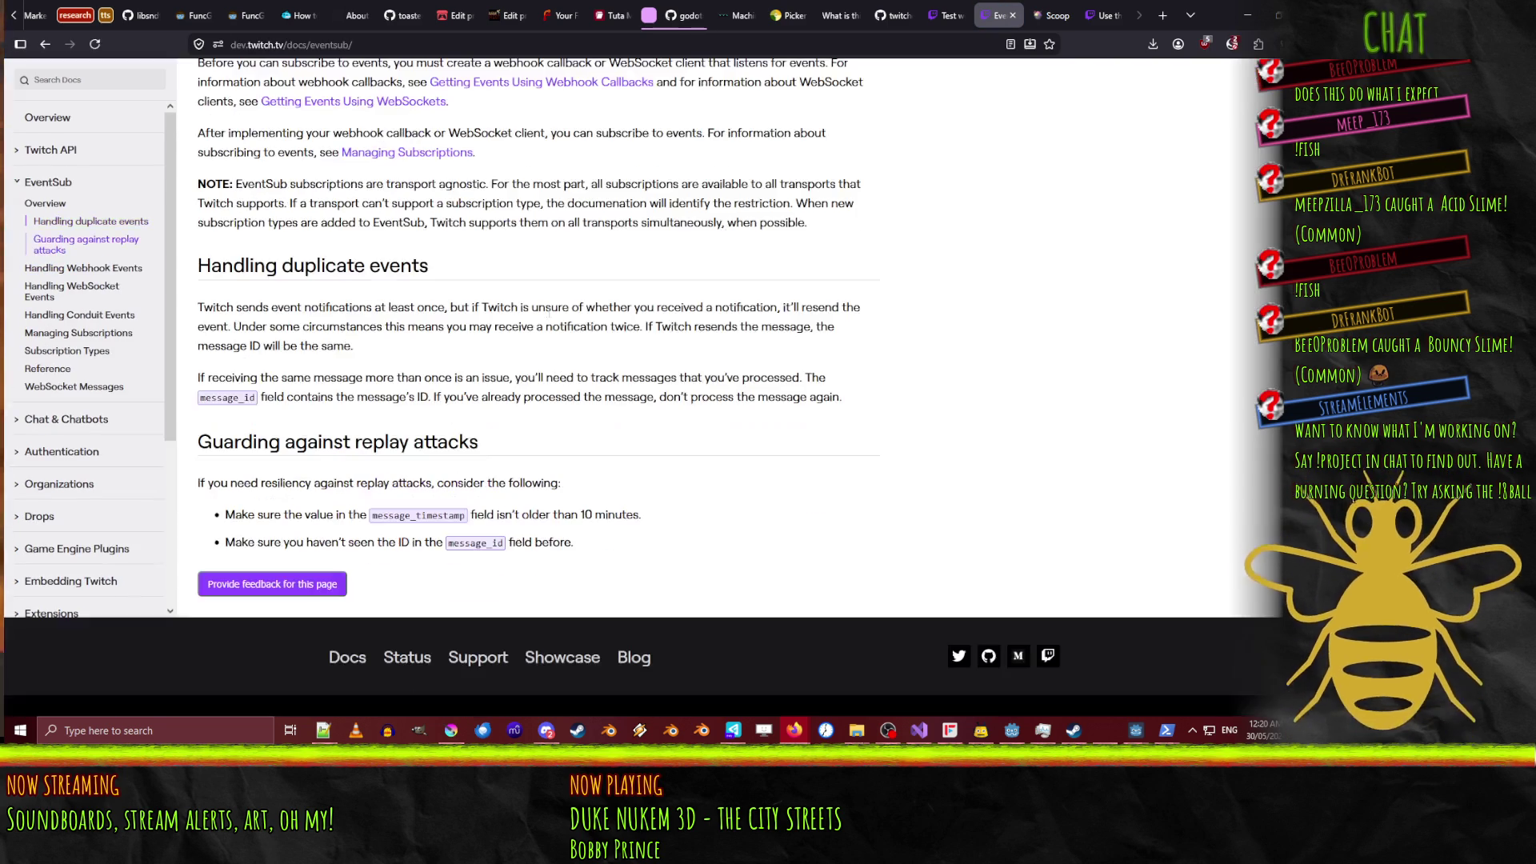
pyautogui.scroll(5, 812, 358)
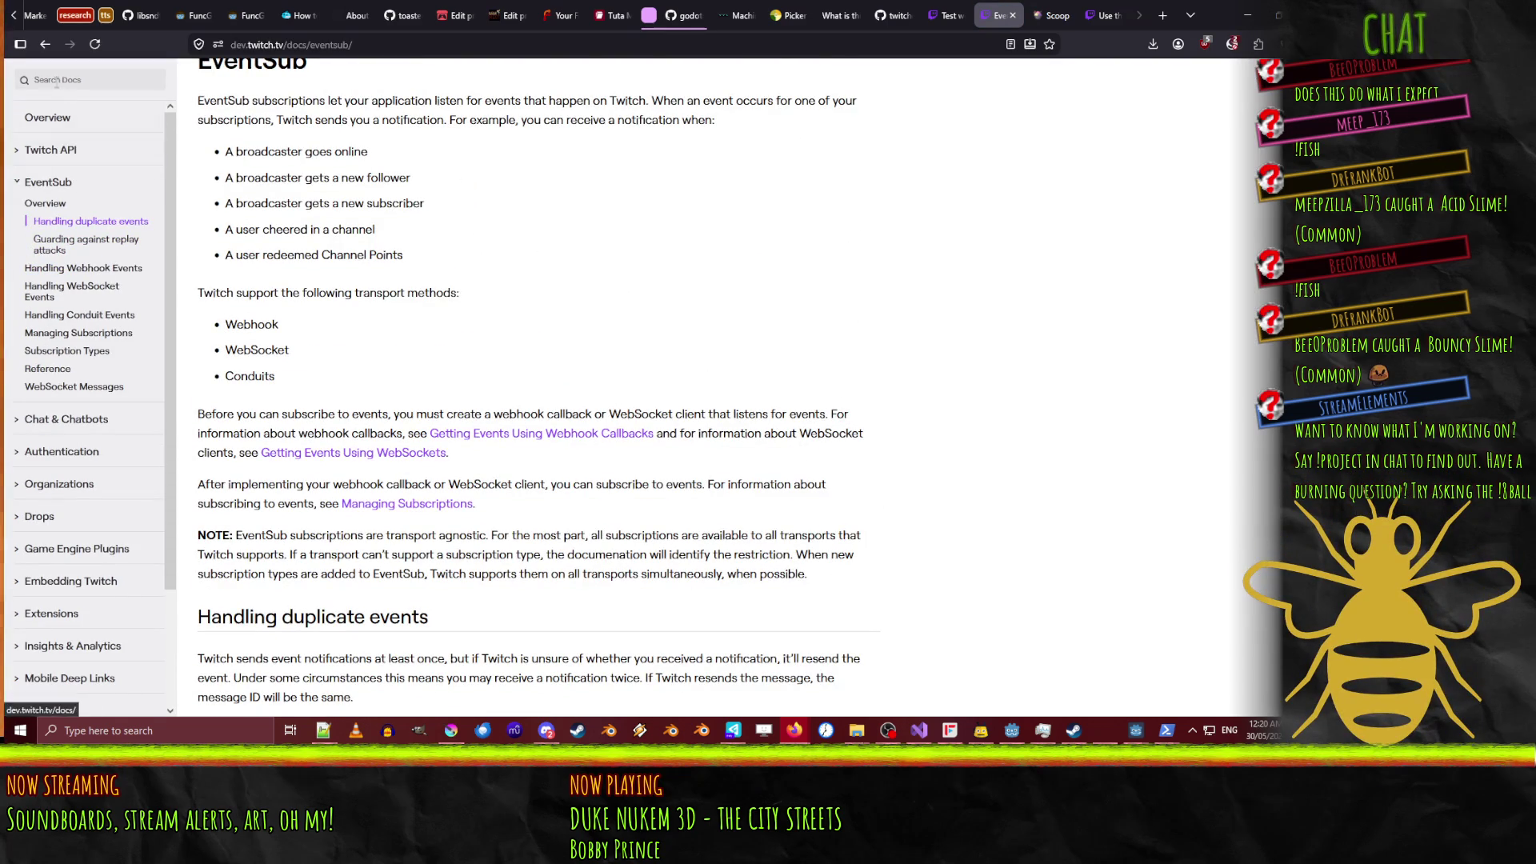
# Enter 'follow' in the docs search, then bring up the PowerShell follow-event output.
pyautogui.click(57, 80)
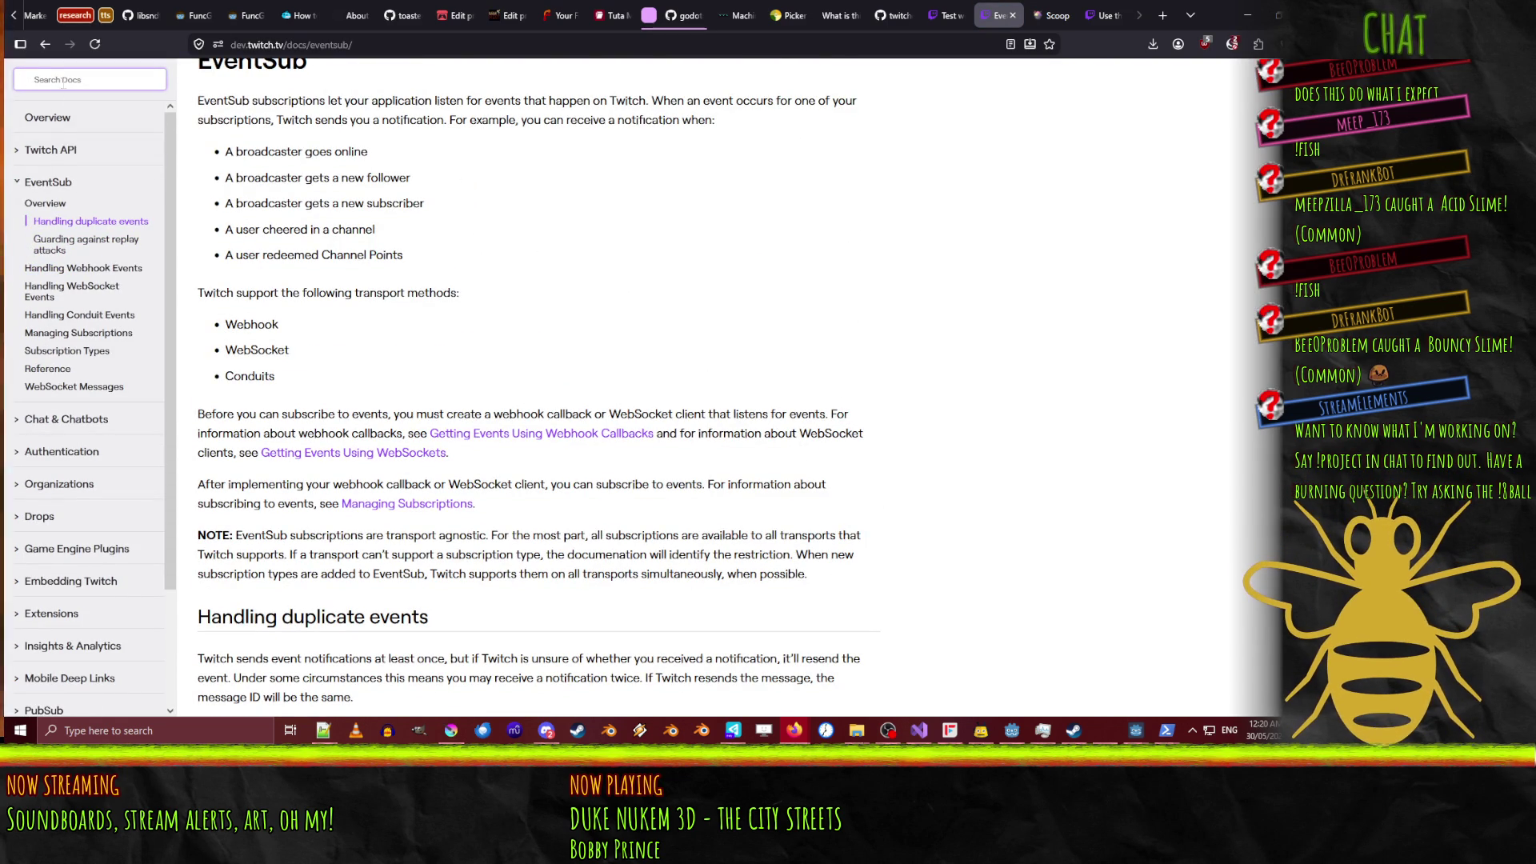
pyautogui.write('follow')
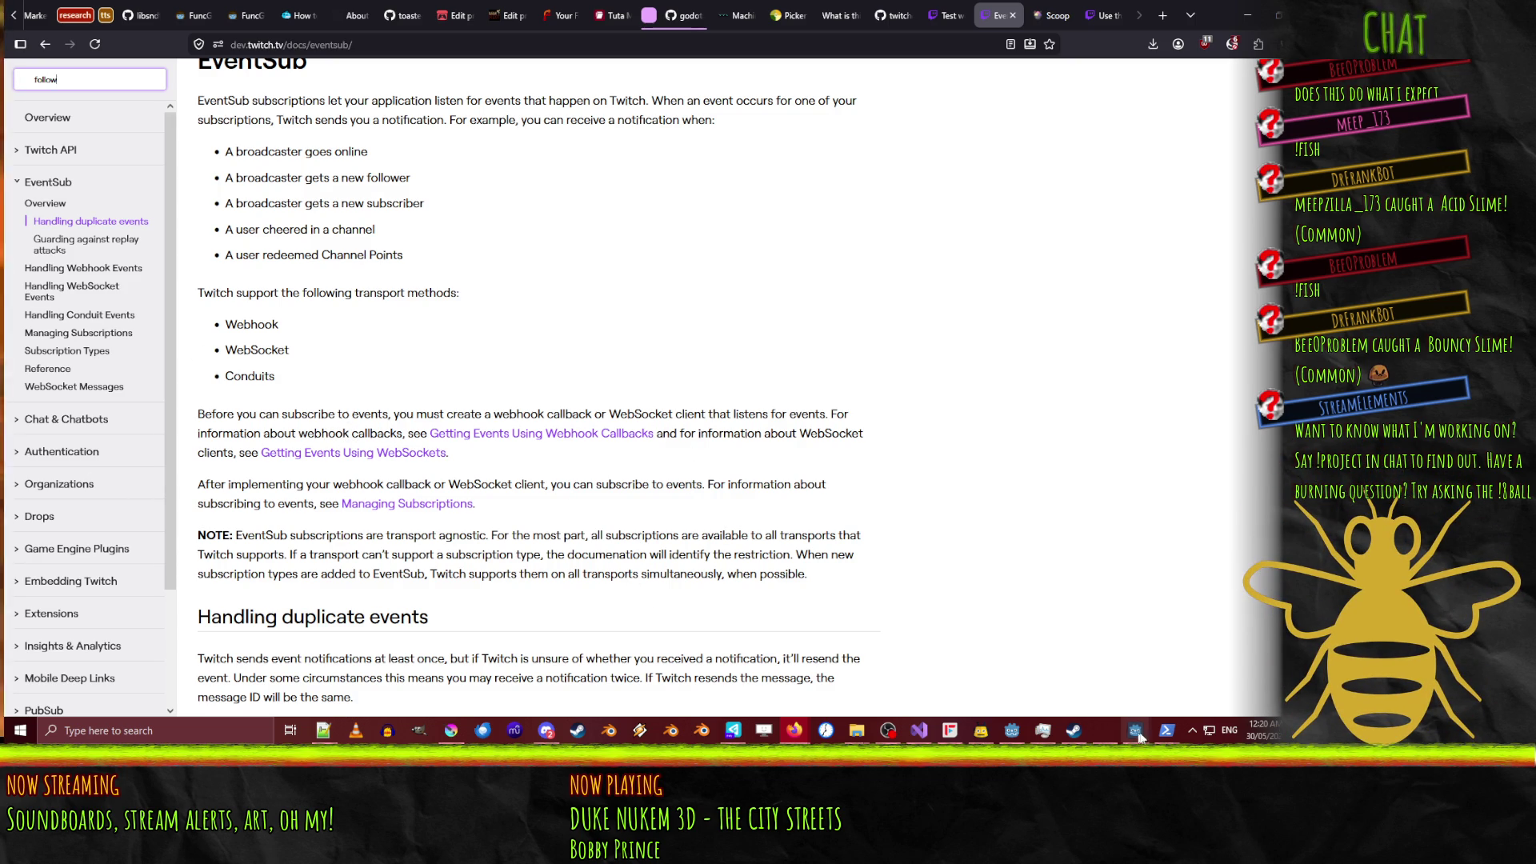
pyautogui.moveTo(1169, 737)
pyautogui.click(1087, 655)
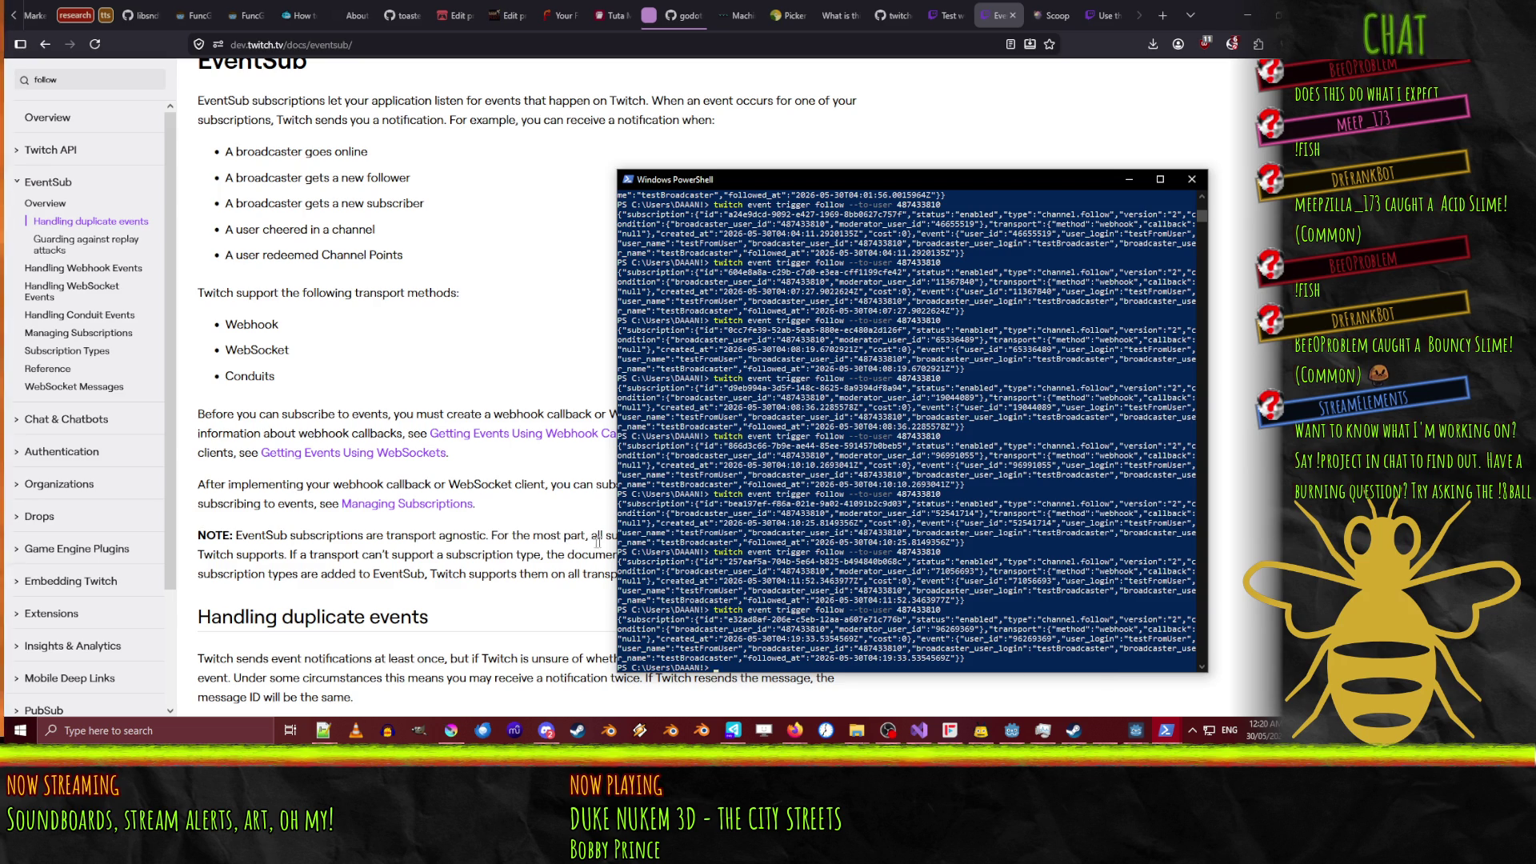
# Widen the PowerShell window, select the last follow event's user ID, and return to Godot.
pyautogui.moveTo(614, 545); pyautogui.dragTo(86, 545)
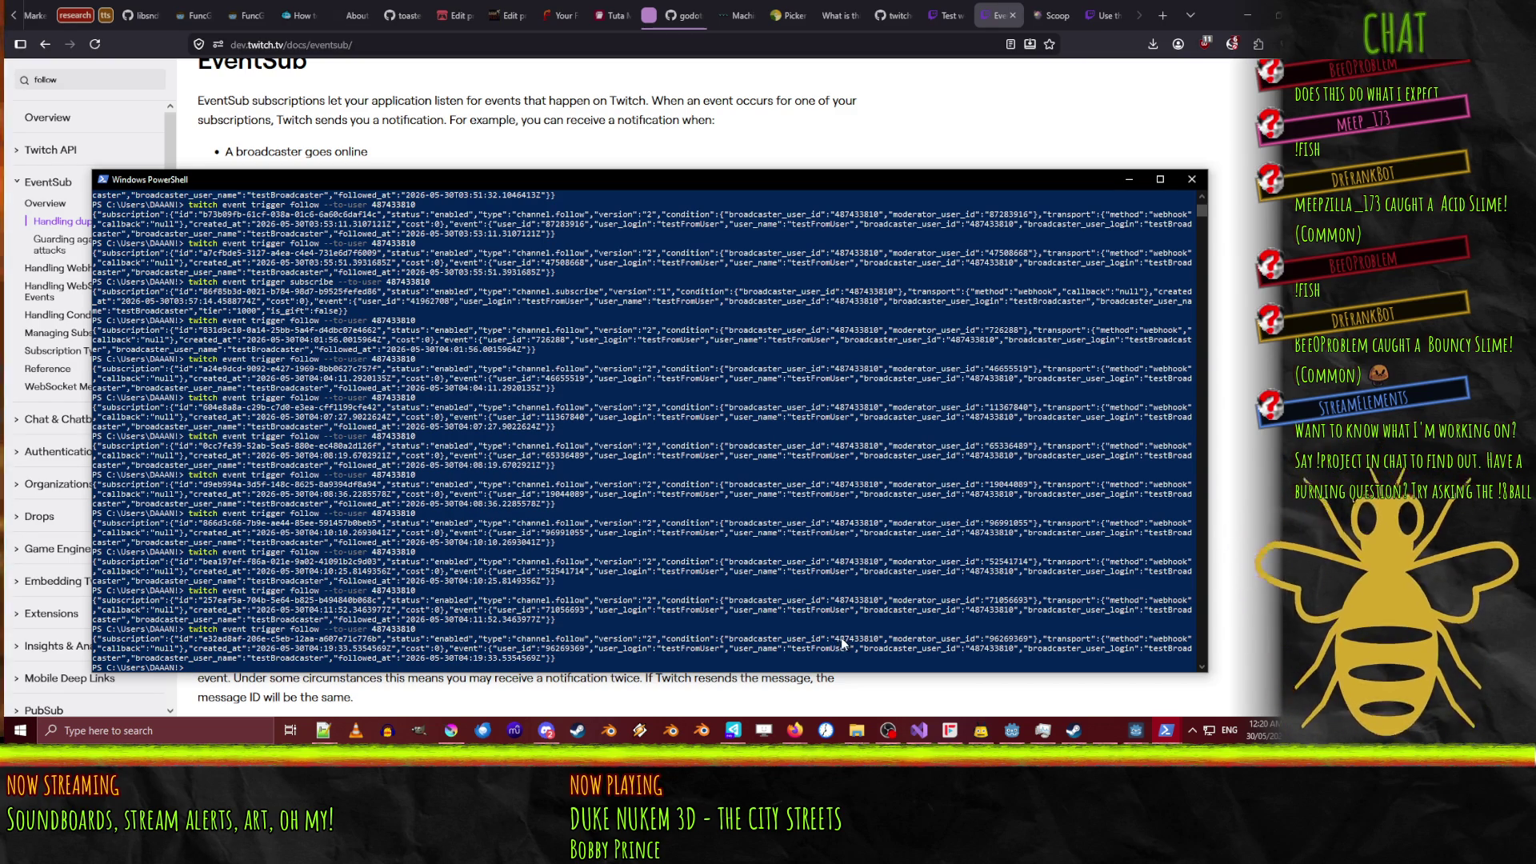
pyautogui.moveTo(984, 639); pyautogui.dragTo(1024, 644)
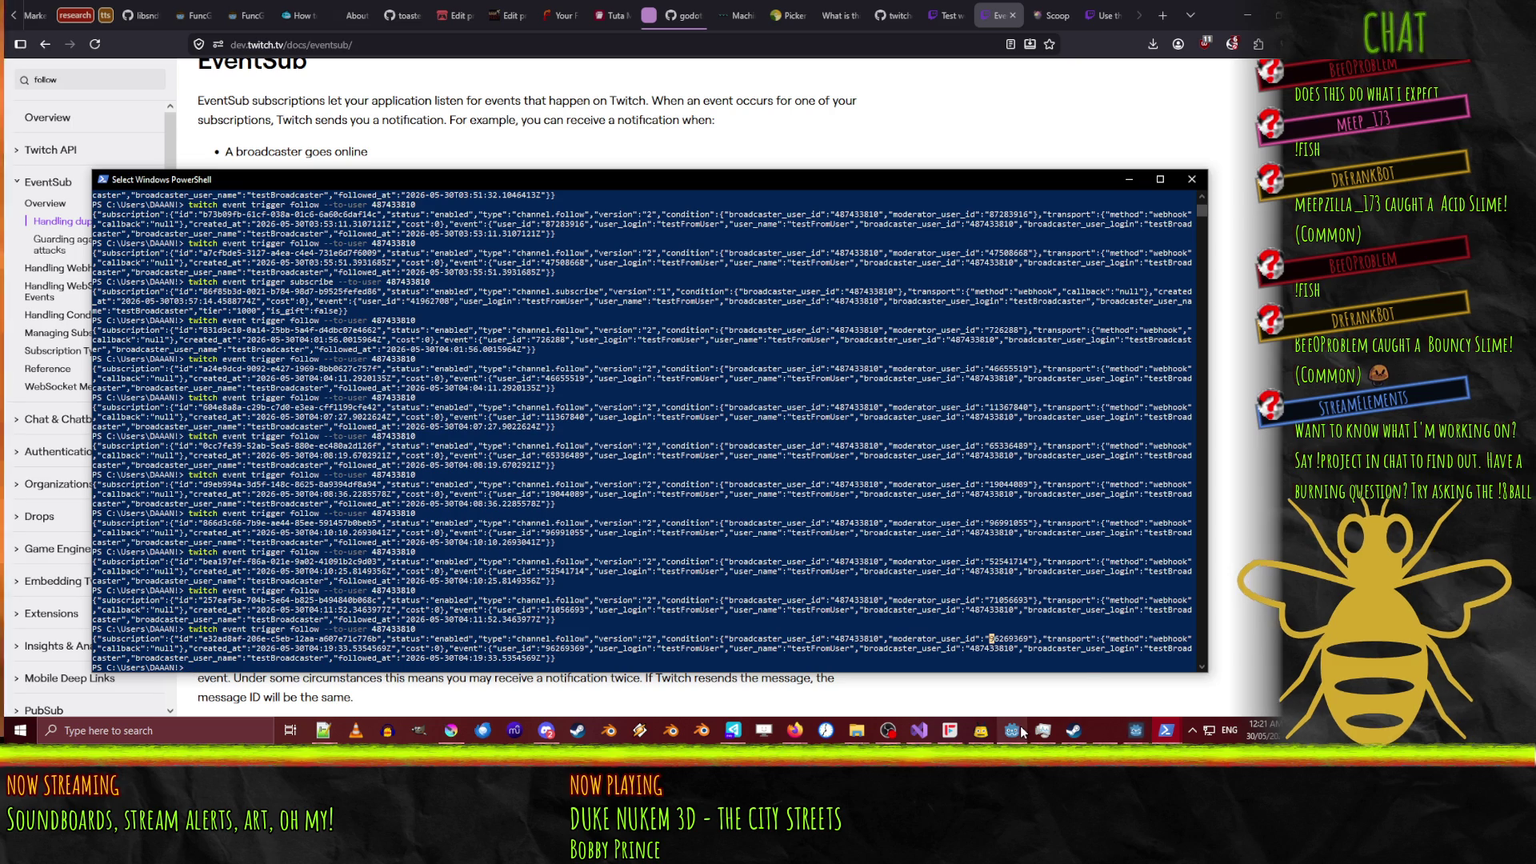
pyautogui.moveTo(1016, 732)
pyautogui.click(1005, 656)
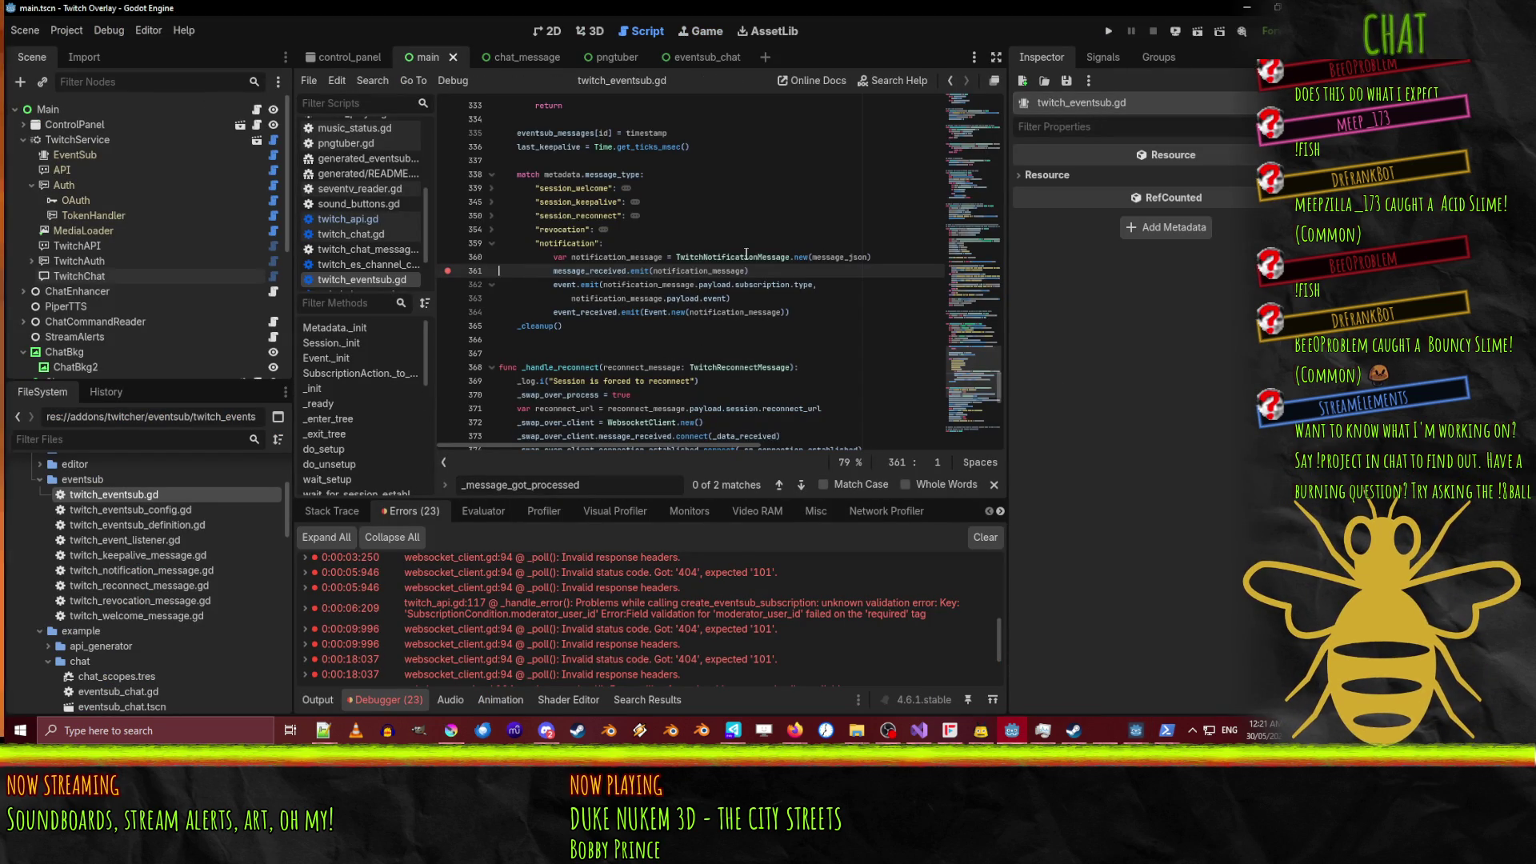
# Delete the debug print on line 397 of twitch_eventsub.gd.
pyautogui.press('F3')
pyautogui.press('Delete')
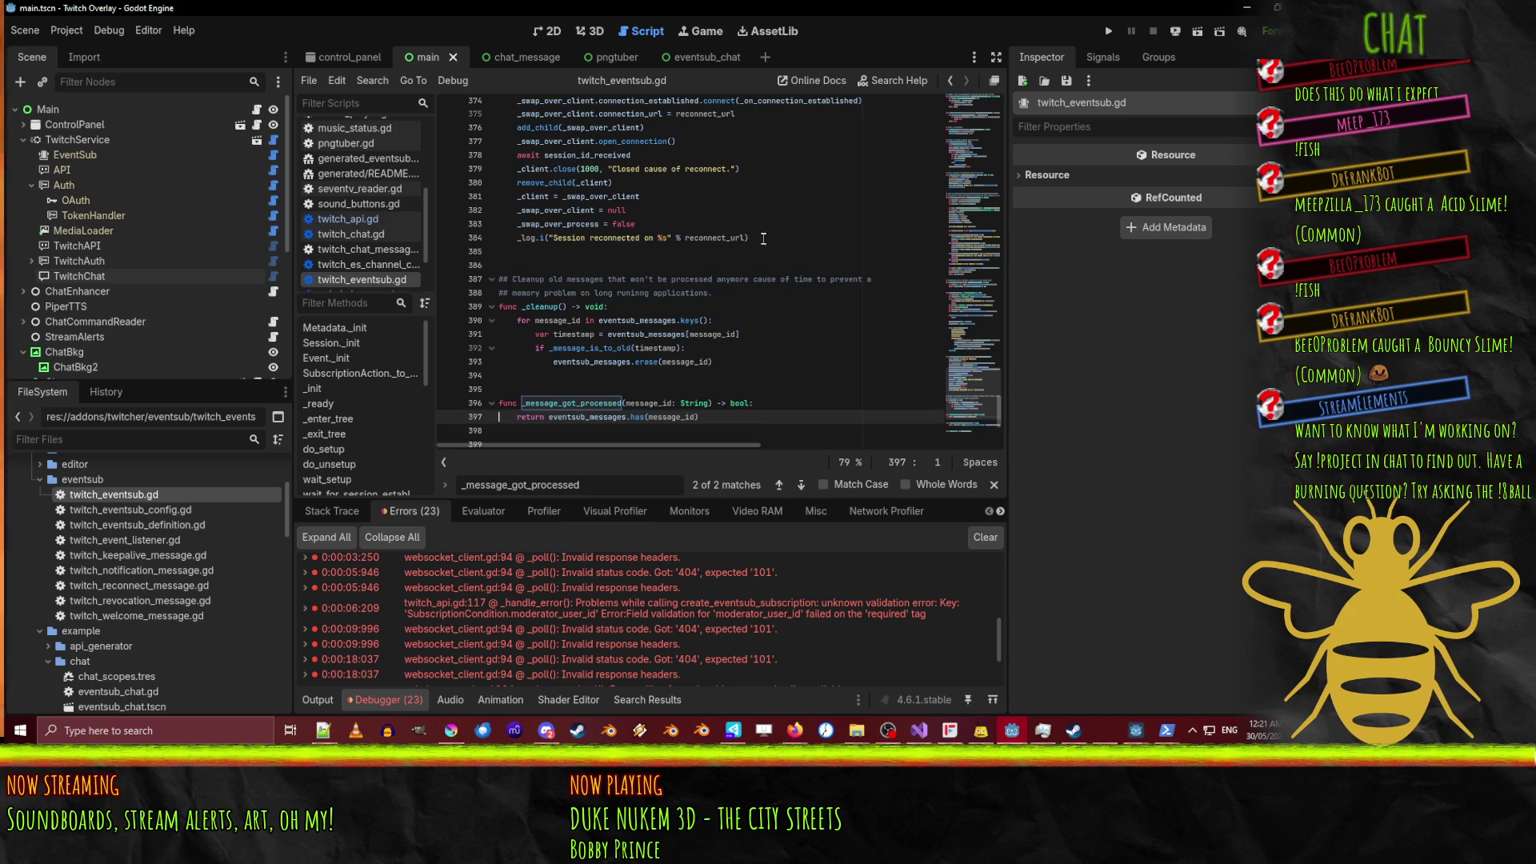
pyautogui.scroll(5, 344, 139)
pyautogui.scroll(1, 344, 138)
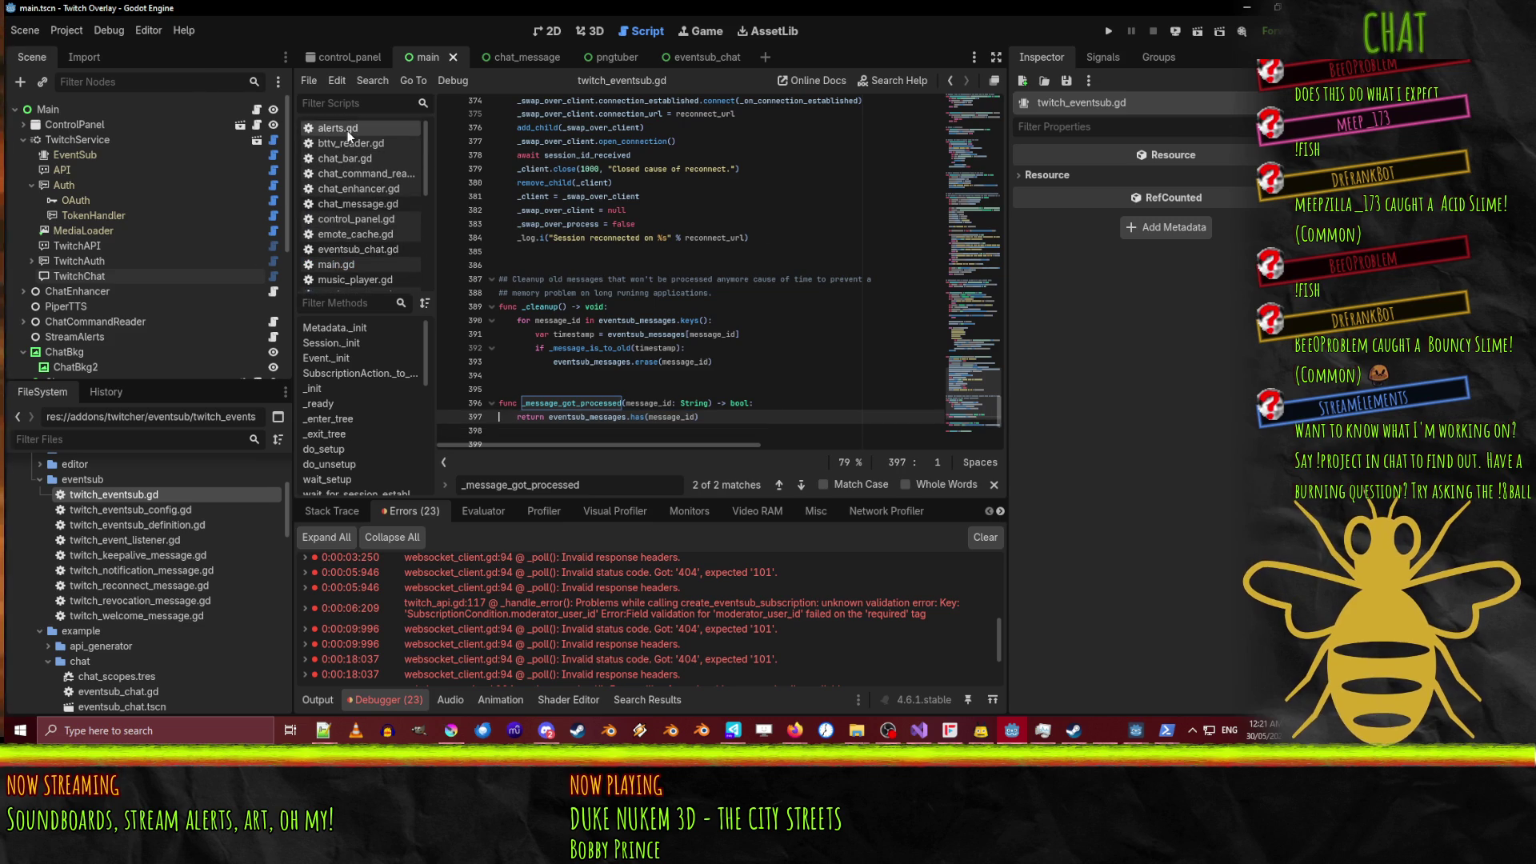
# Add &"moderator_user_id": me.id below broadcaster_user_id in alerts.gd's follow condition.
pyautogui.click(347, 129)
pyautogui.press('Return')
pyautogui.write('&"moderator_user_id": me.id')
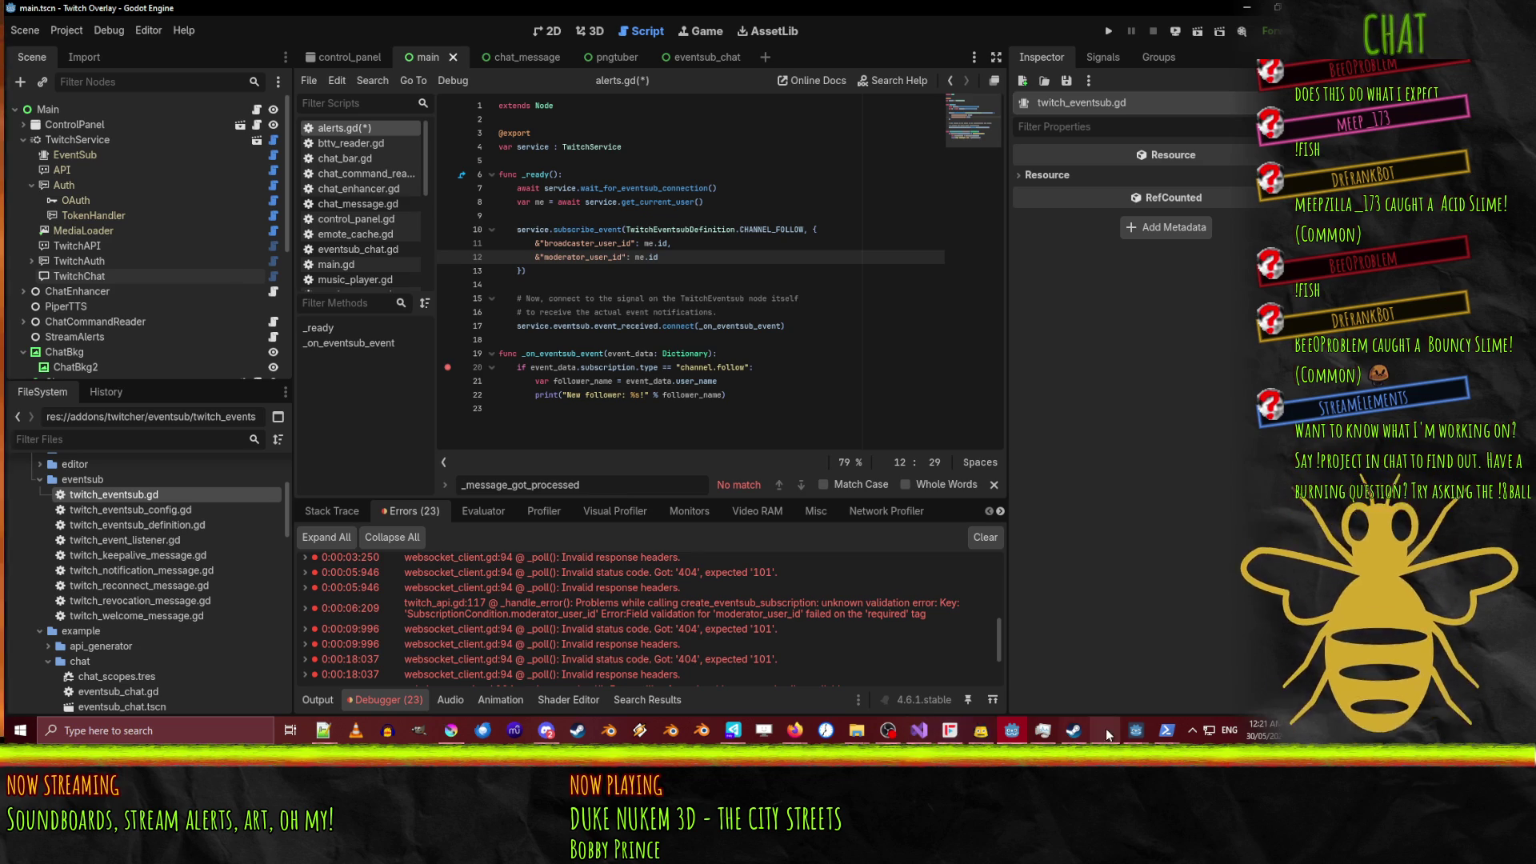
pyautogui.moveTo(804, 711)
pyautogui.click(685, 672)
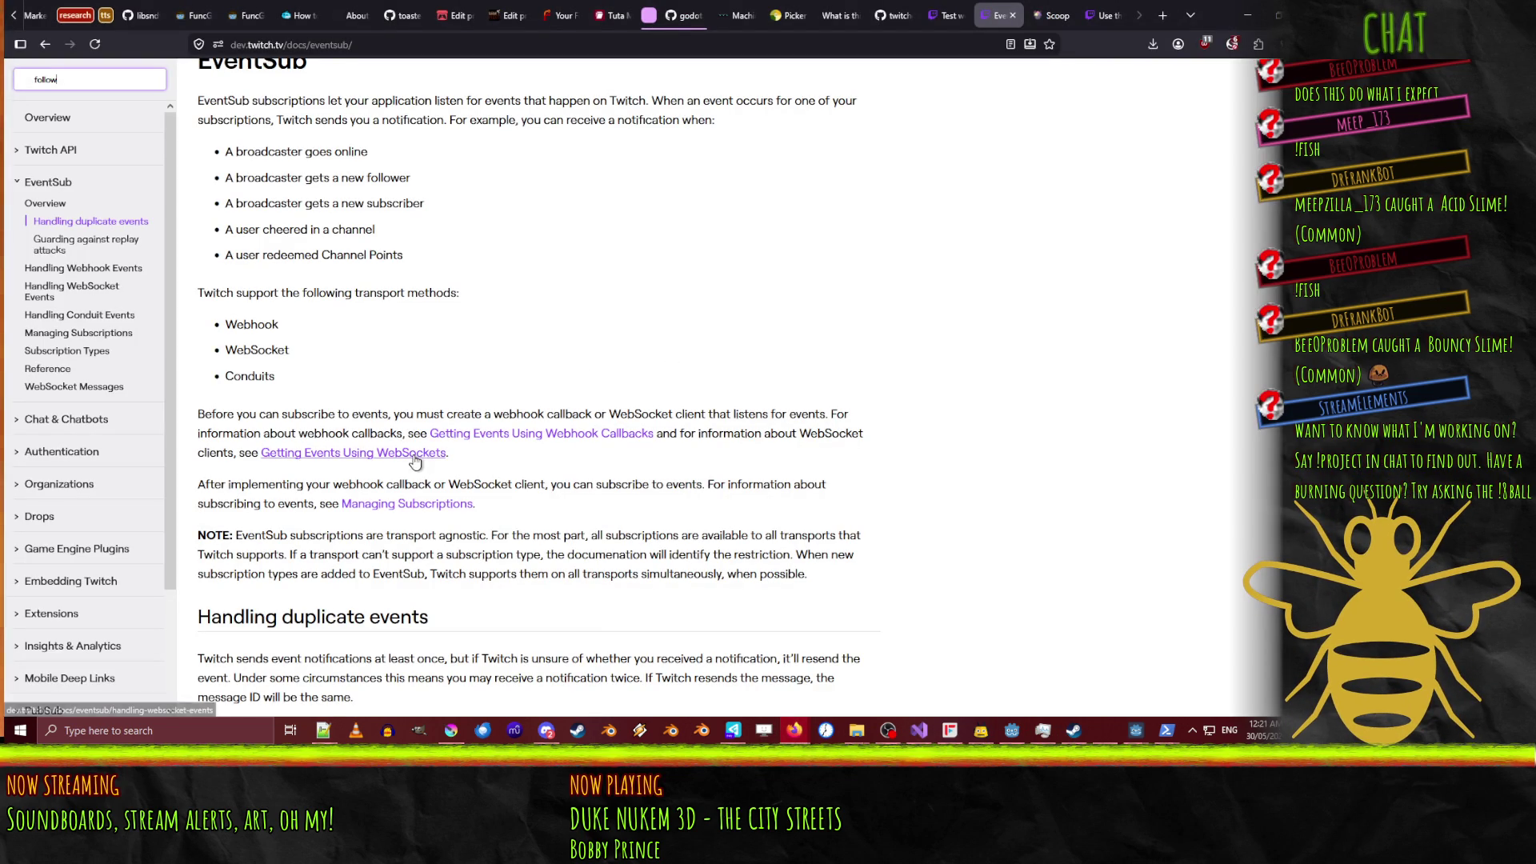
# Navigate the docs sidebar through EventSub and WebSocket Messages to the Subscription Types page.
pyautogui.click(16, 428)
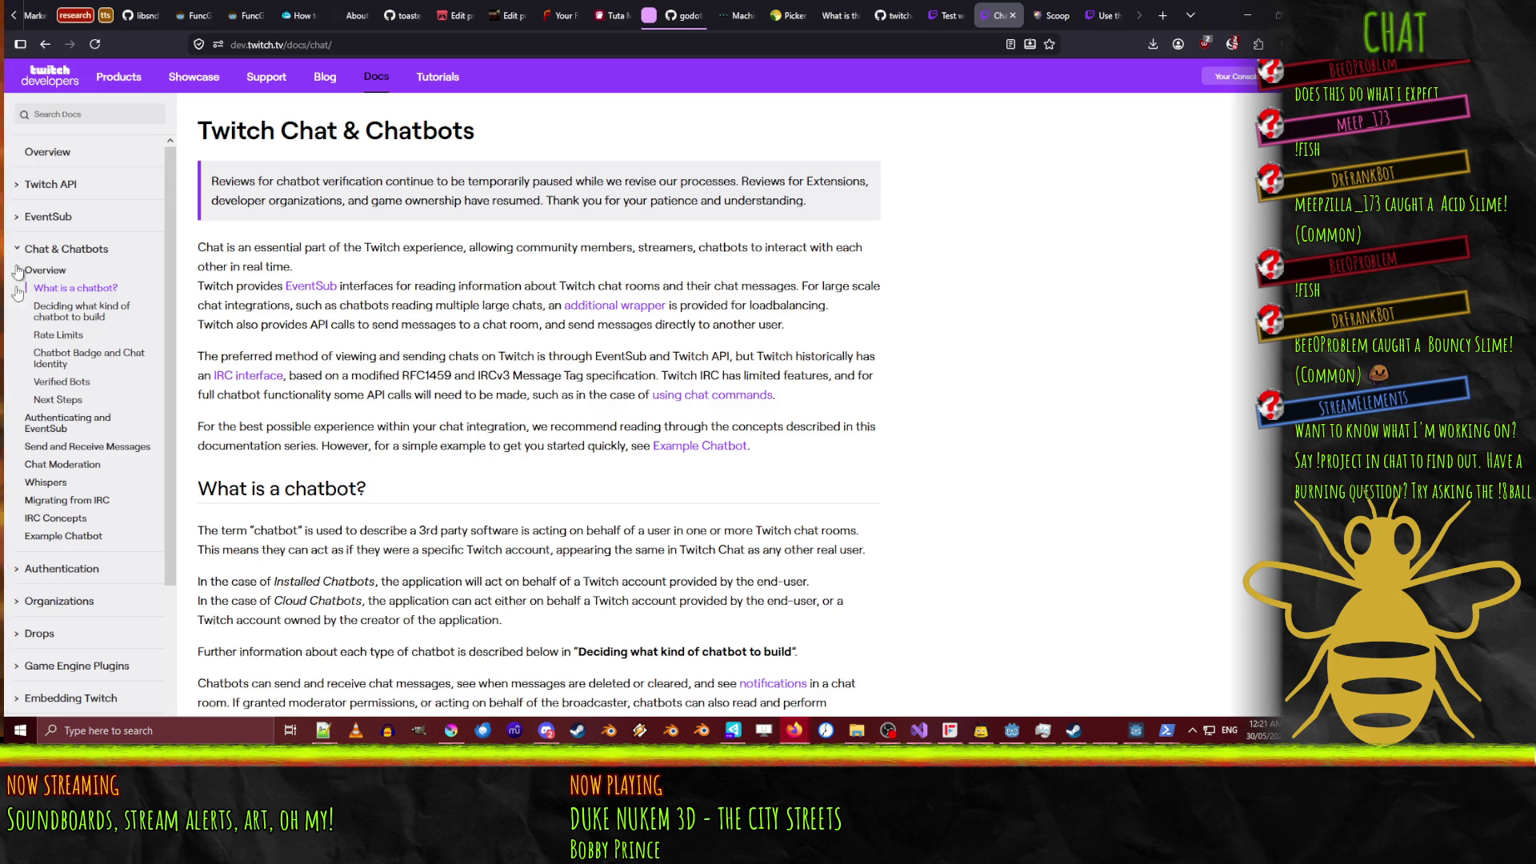
pyautogui.click(56, 569)
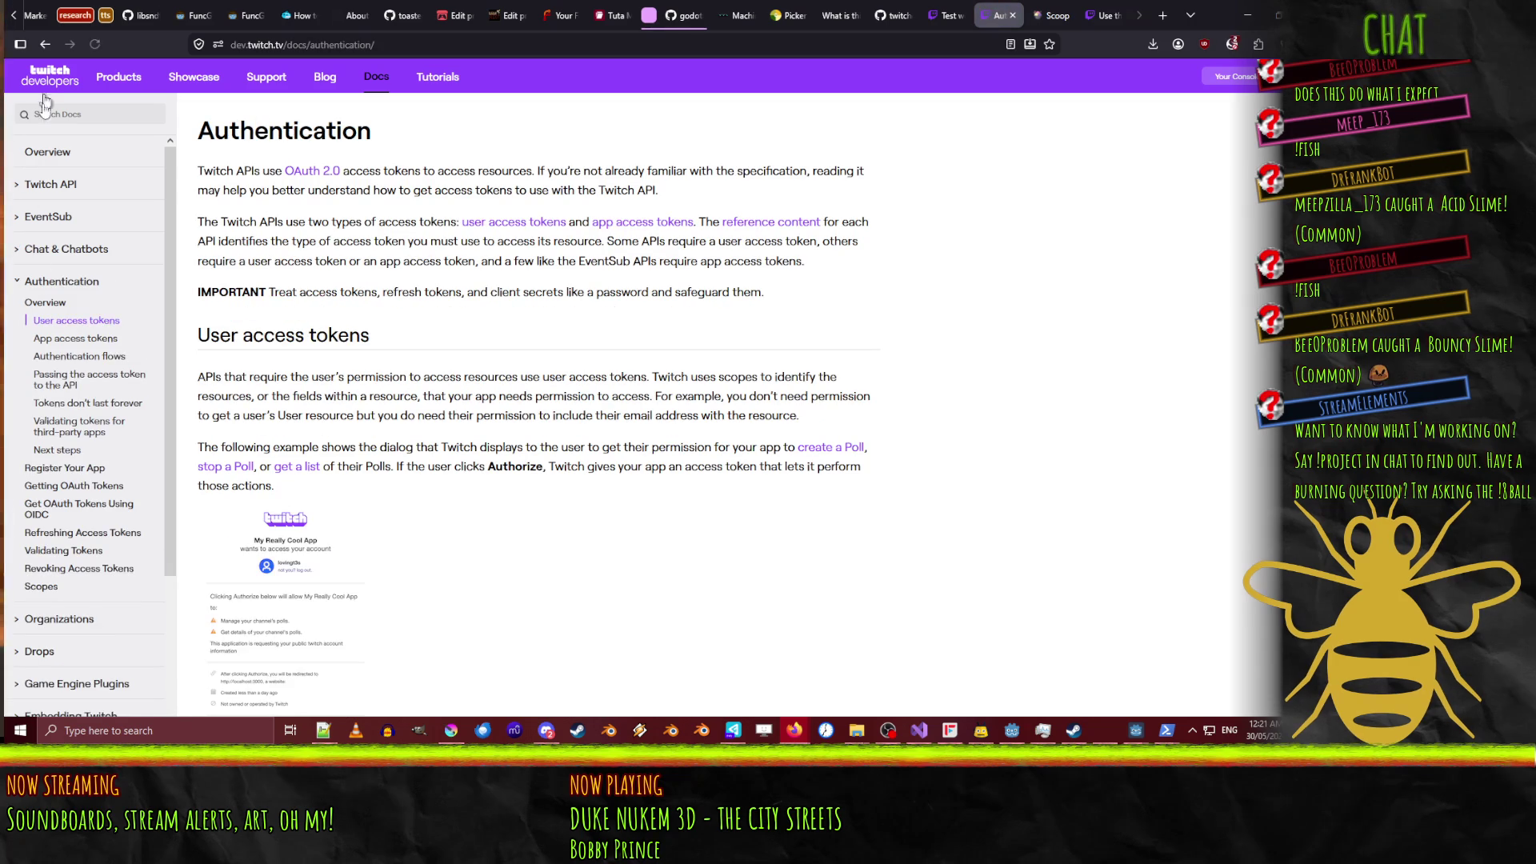
pyautogui.click(12, 244)
pyautogui.click(40, 216)
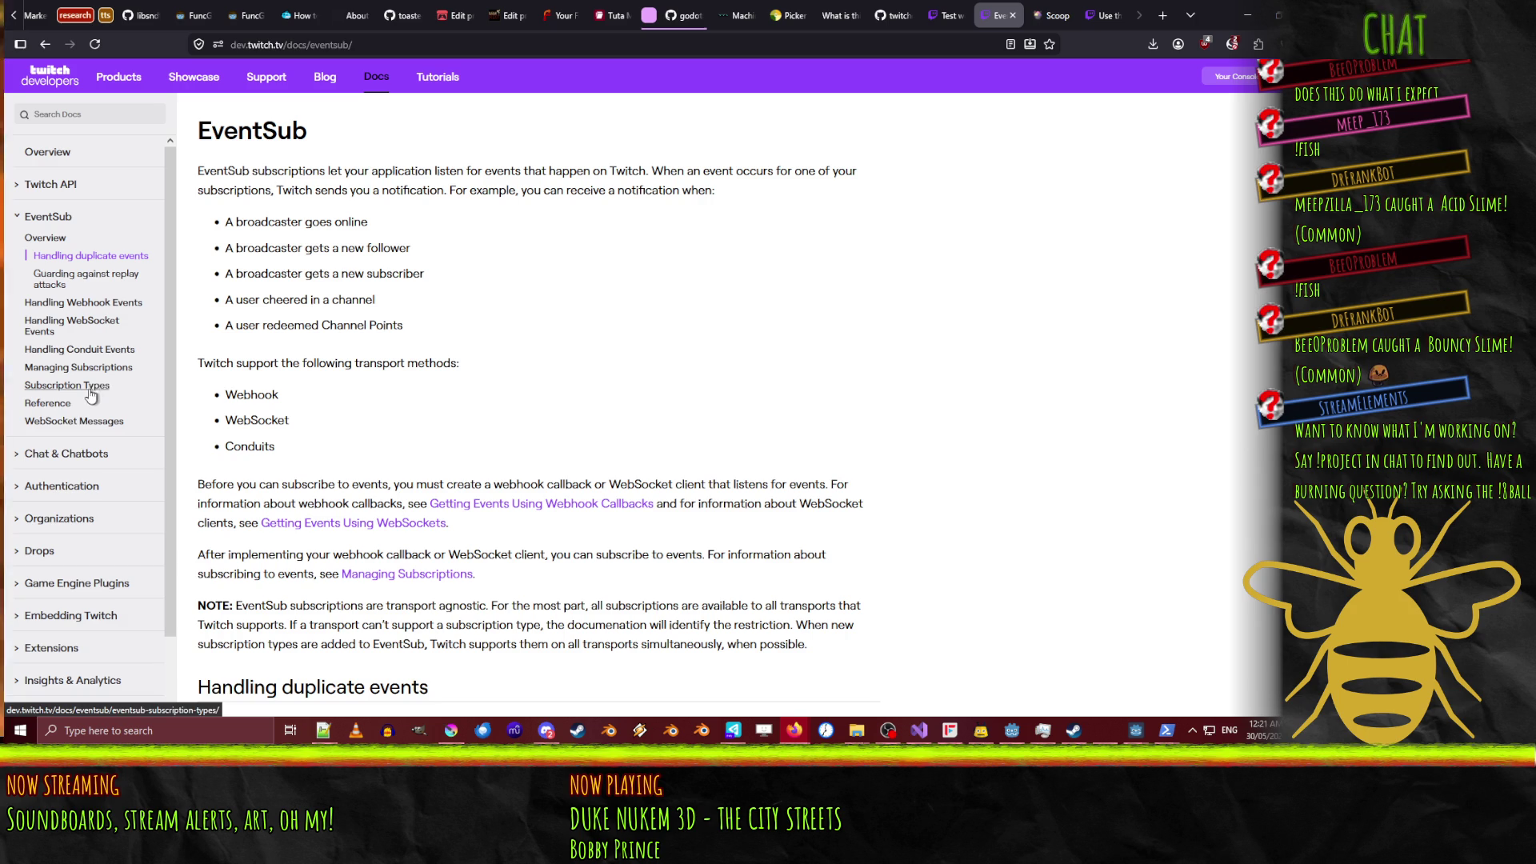
pyautogui.click(84, 421)
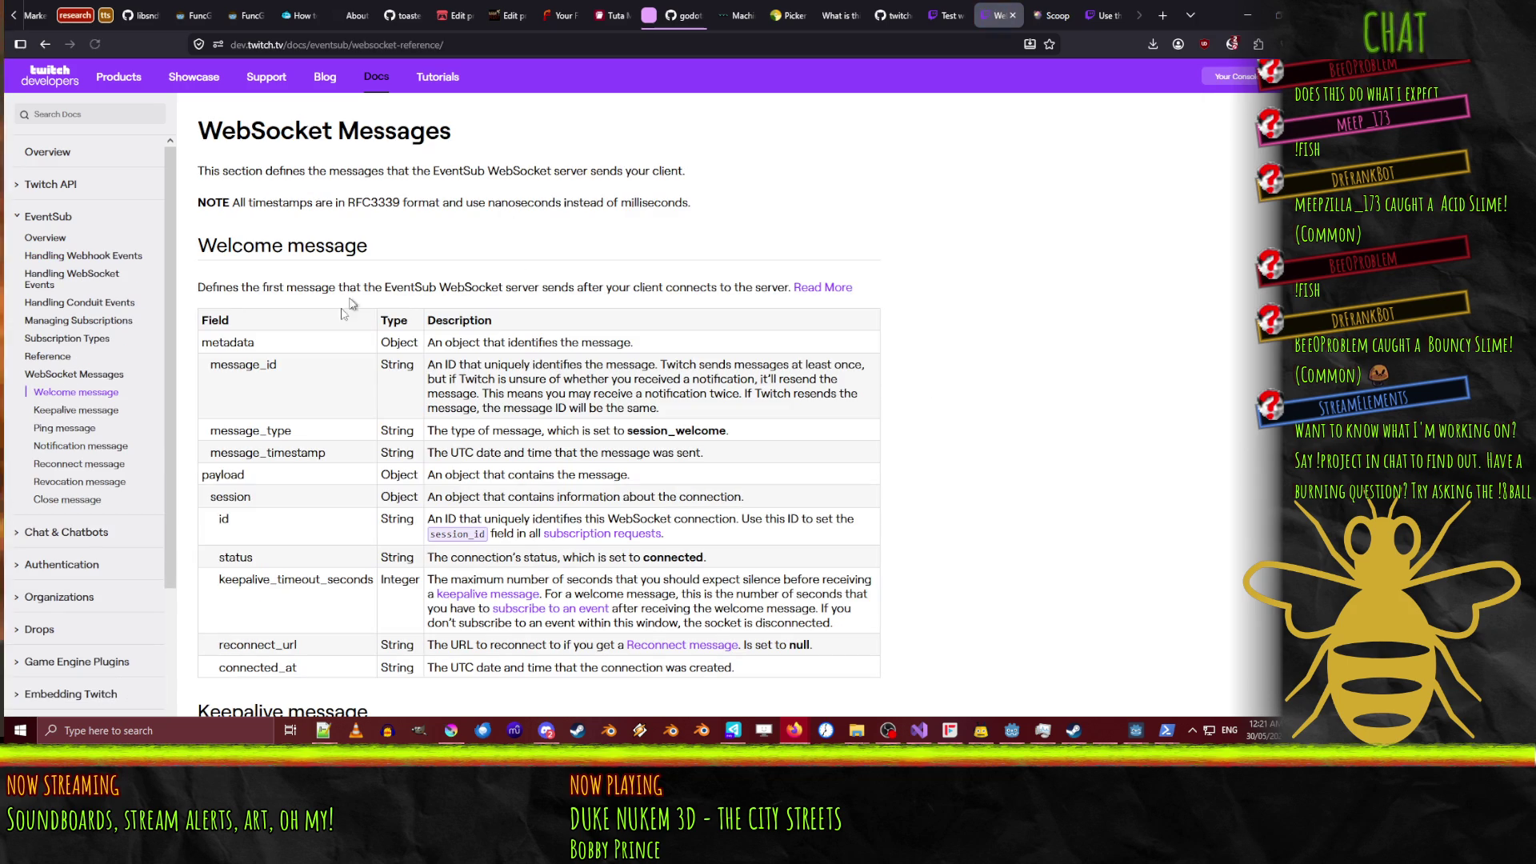
pyautogui.scroll(-7, 317, 382)
pyautogui.scroll(-9, 686, 400)
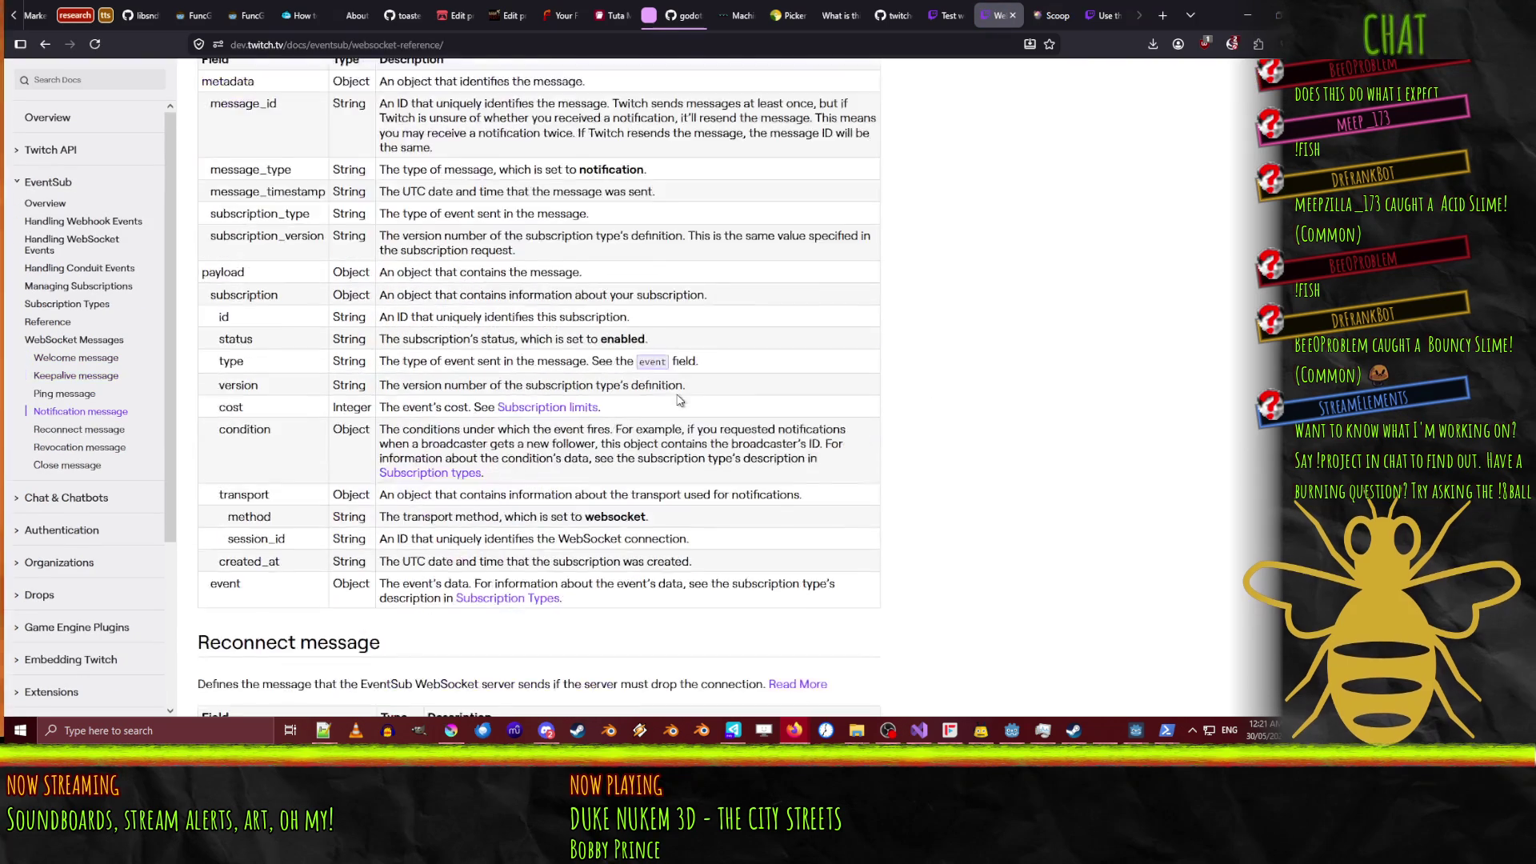
pyautogui.scroll(10, 687, 400)
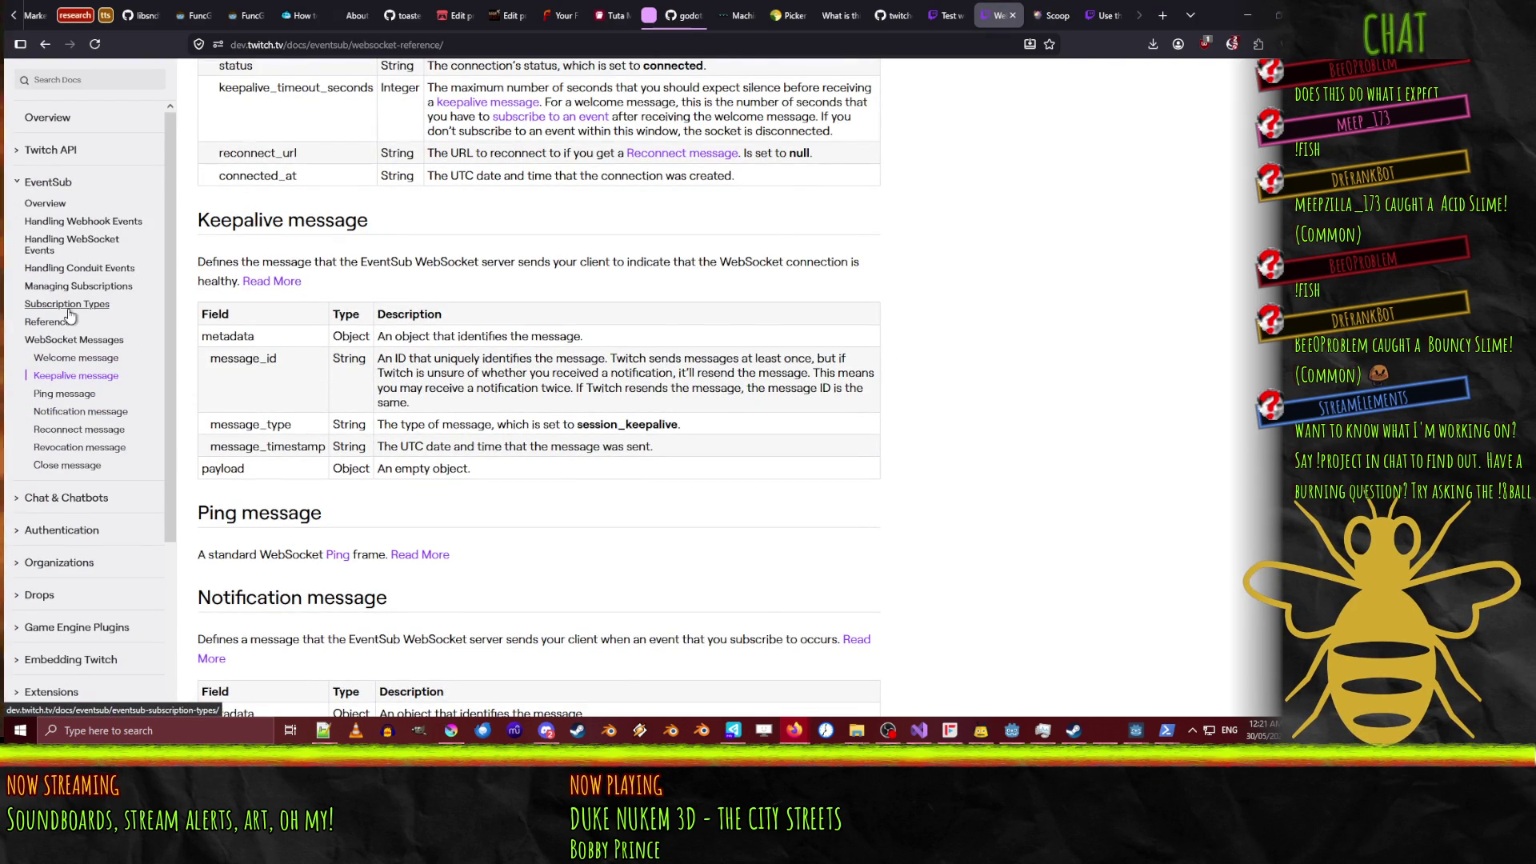
pyautogui.click(88, 304)
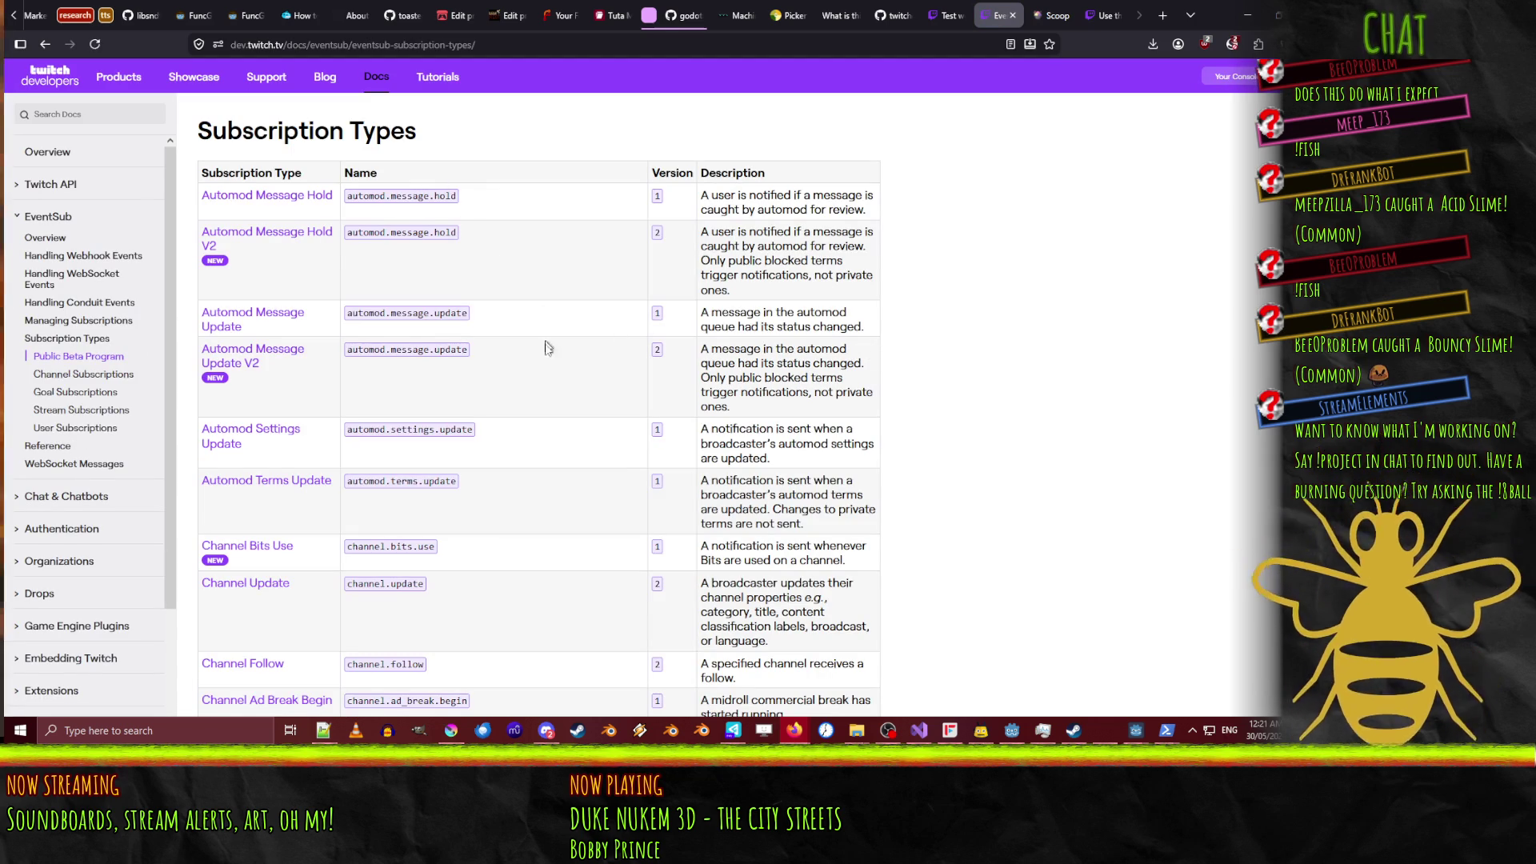
# Review the Channel Follow subscription details, noting moderator_user_id in its condition.
pyautogui.scroll(-3, 570, 374)
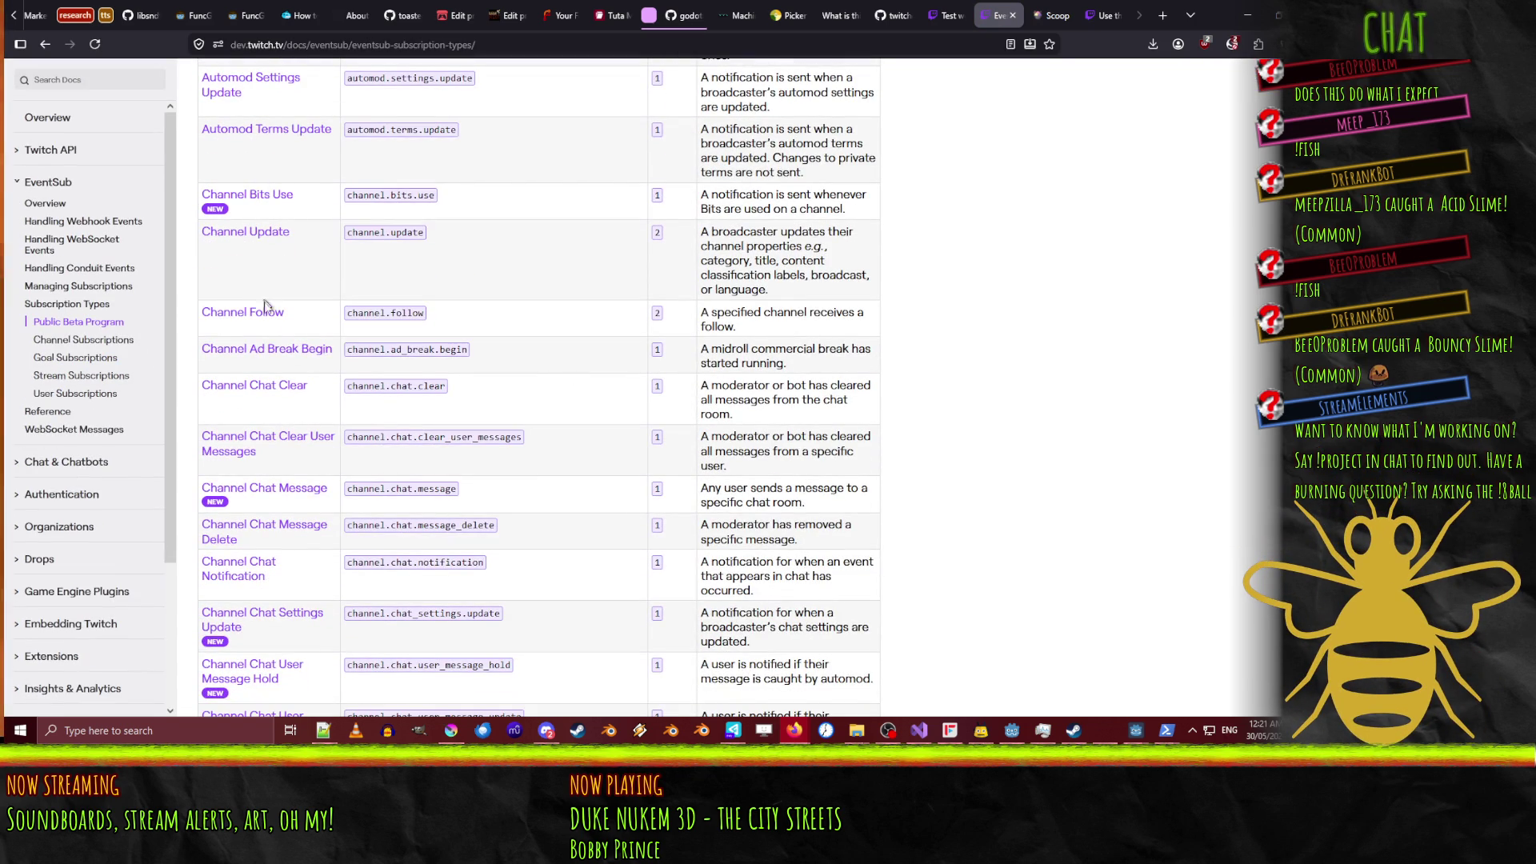
pyautogui.click(275, 312)
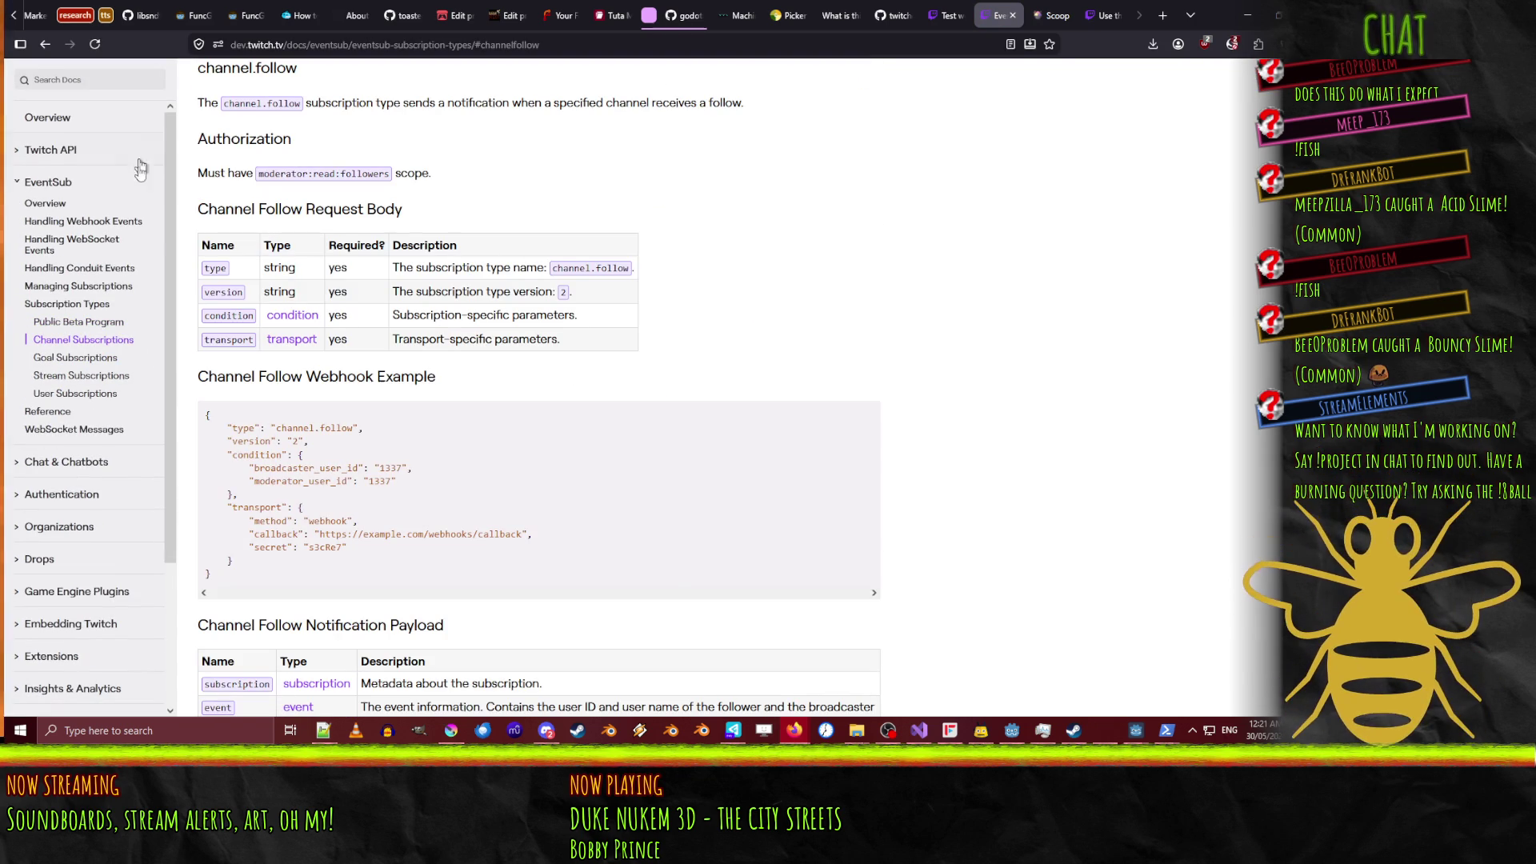
pyautogui.scroll(-3, 596, 356)
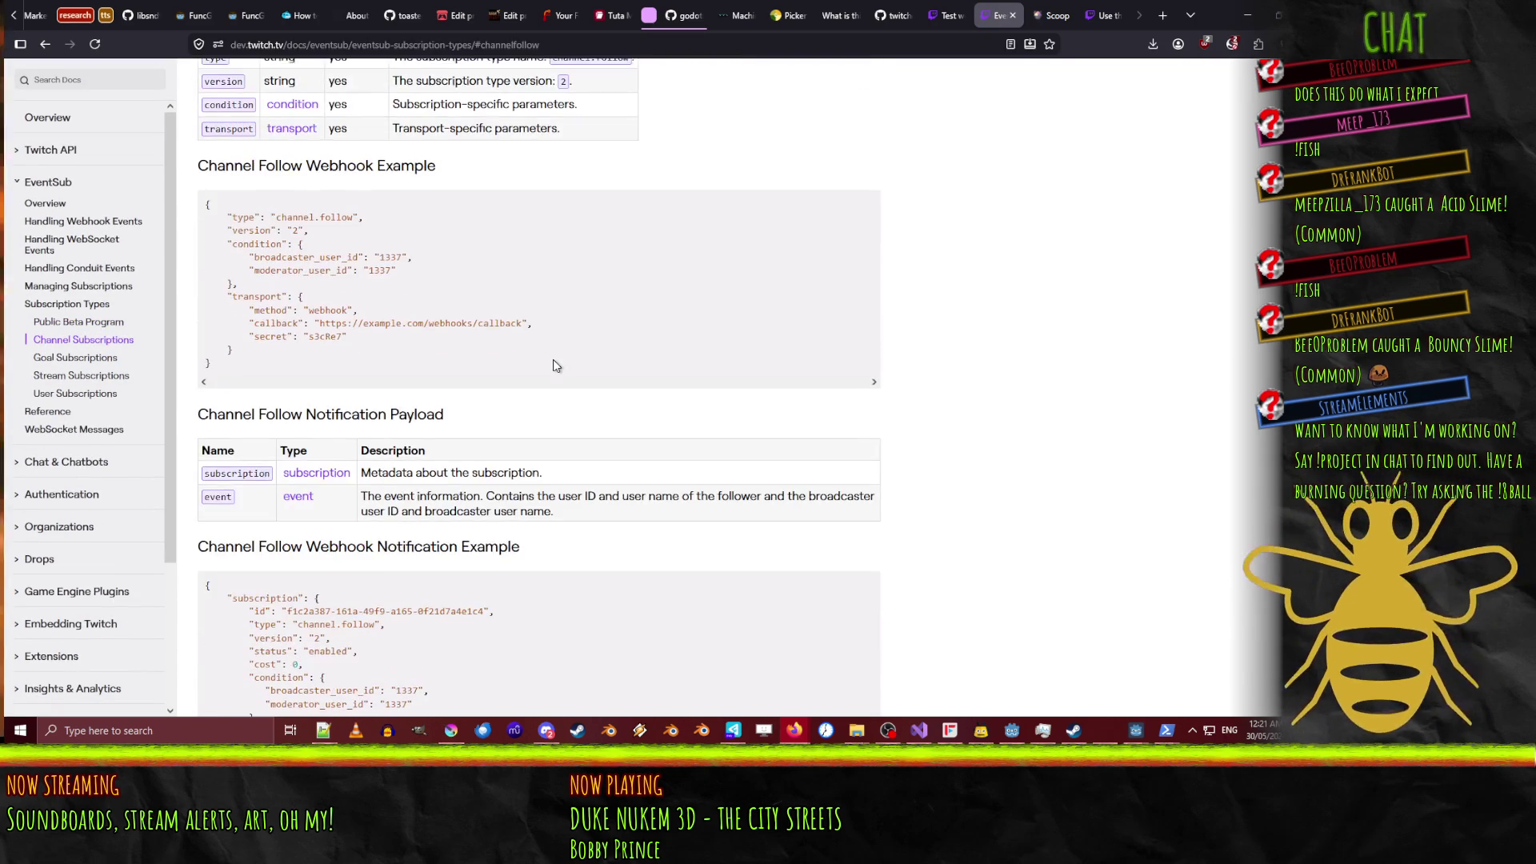
pyautogui.moveTo(259, 270); pyautogui.dragTo(347, 274)
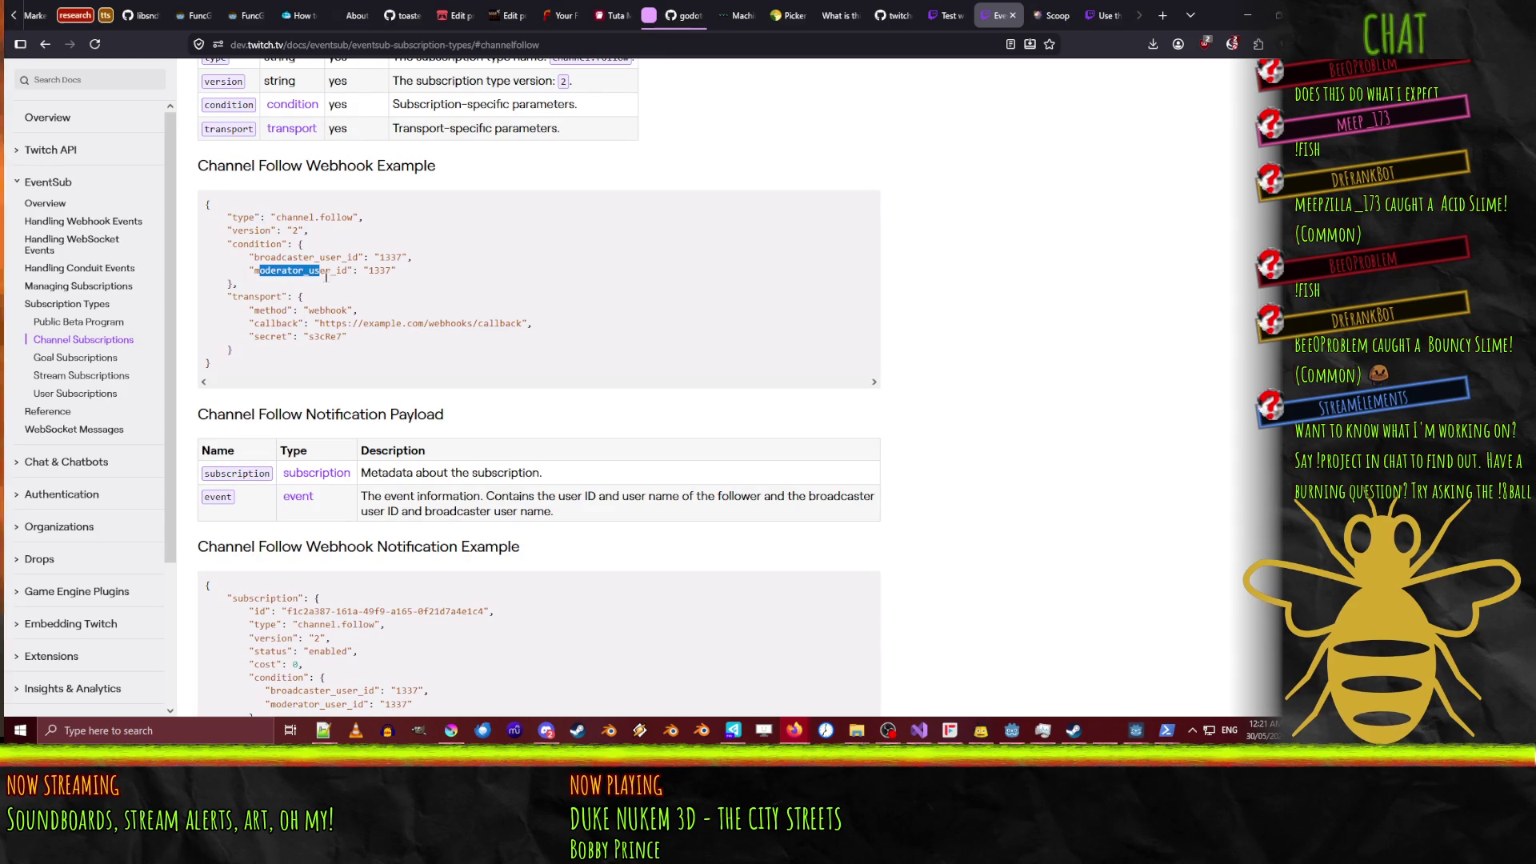
pyautogui.click(688, 289)
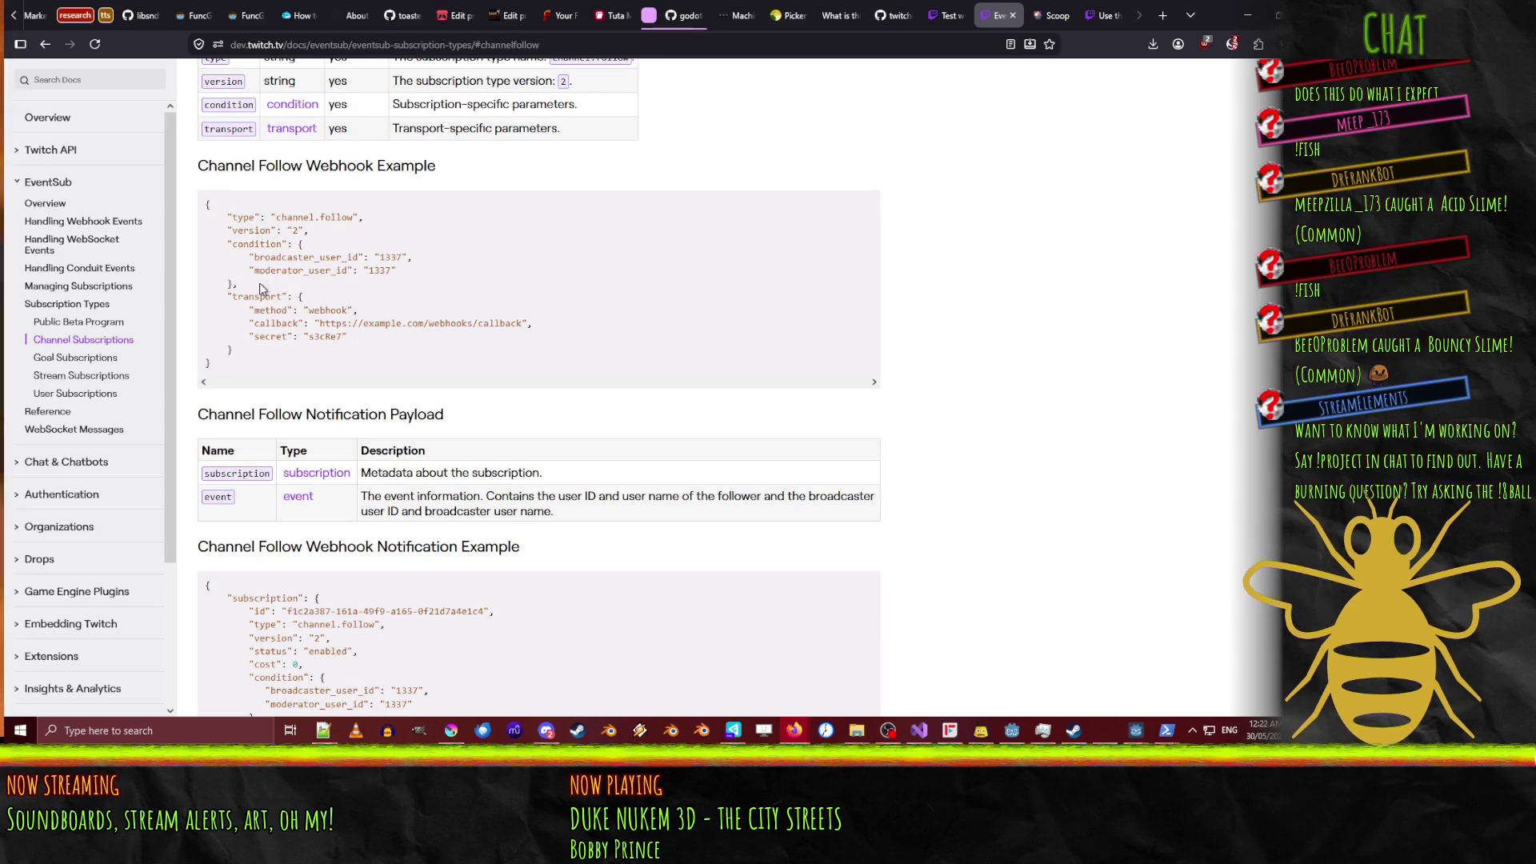
pyautogui.click(292, 105)
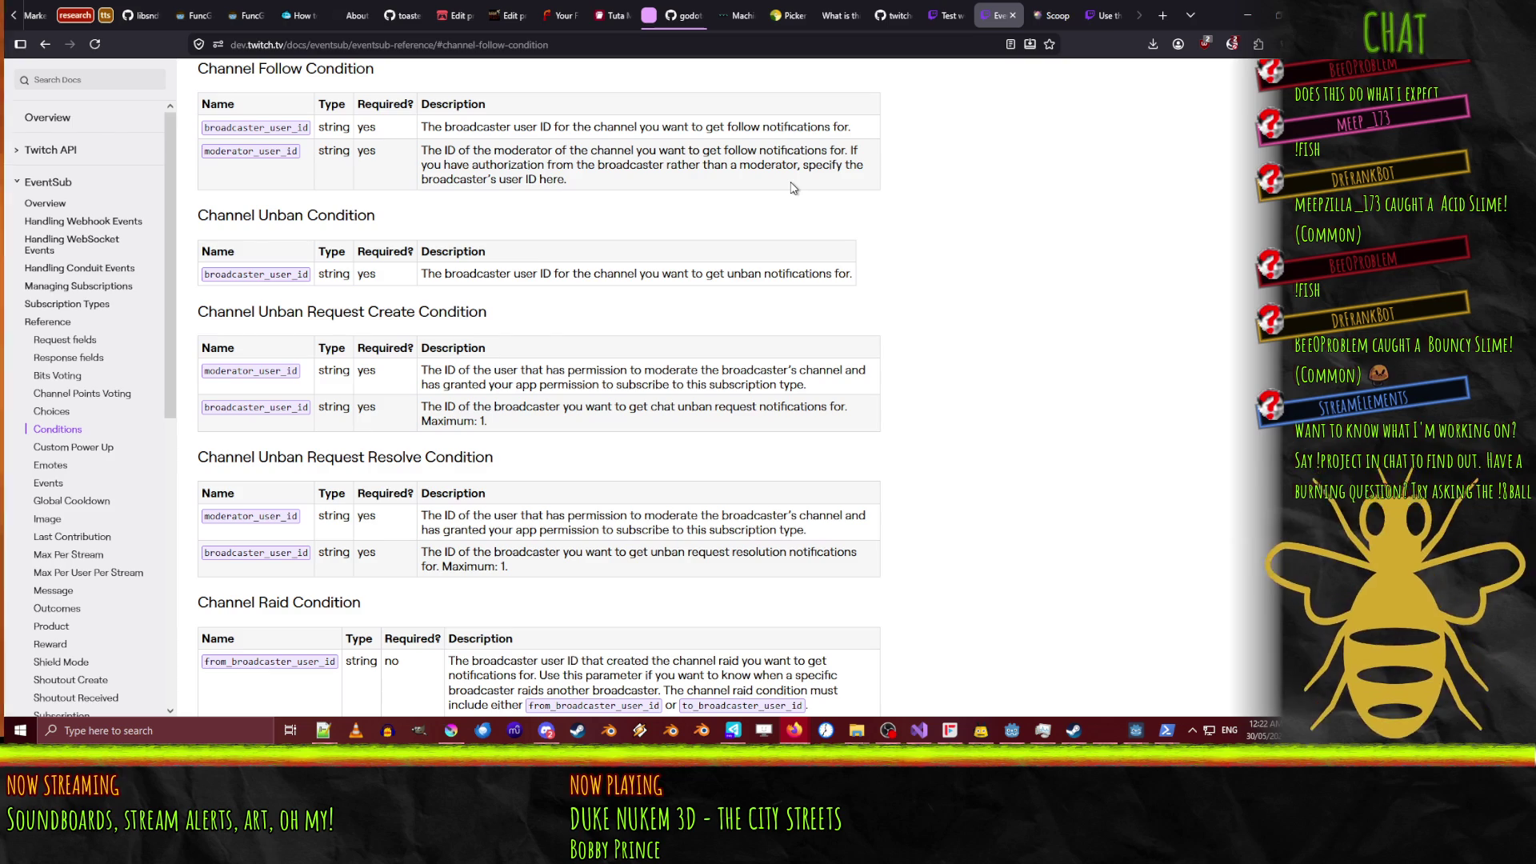
# Switch to the Twitch CLI event command docs and select the from-user flag.
pyautogui.click(1102, 16)
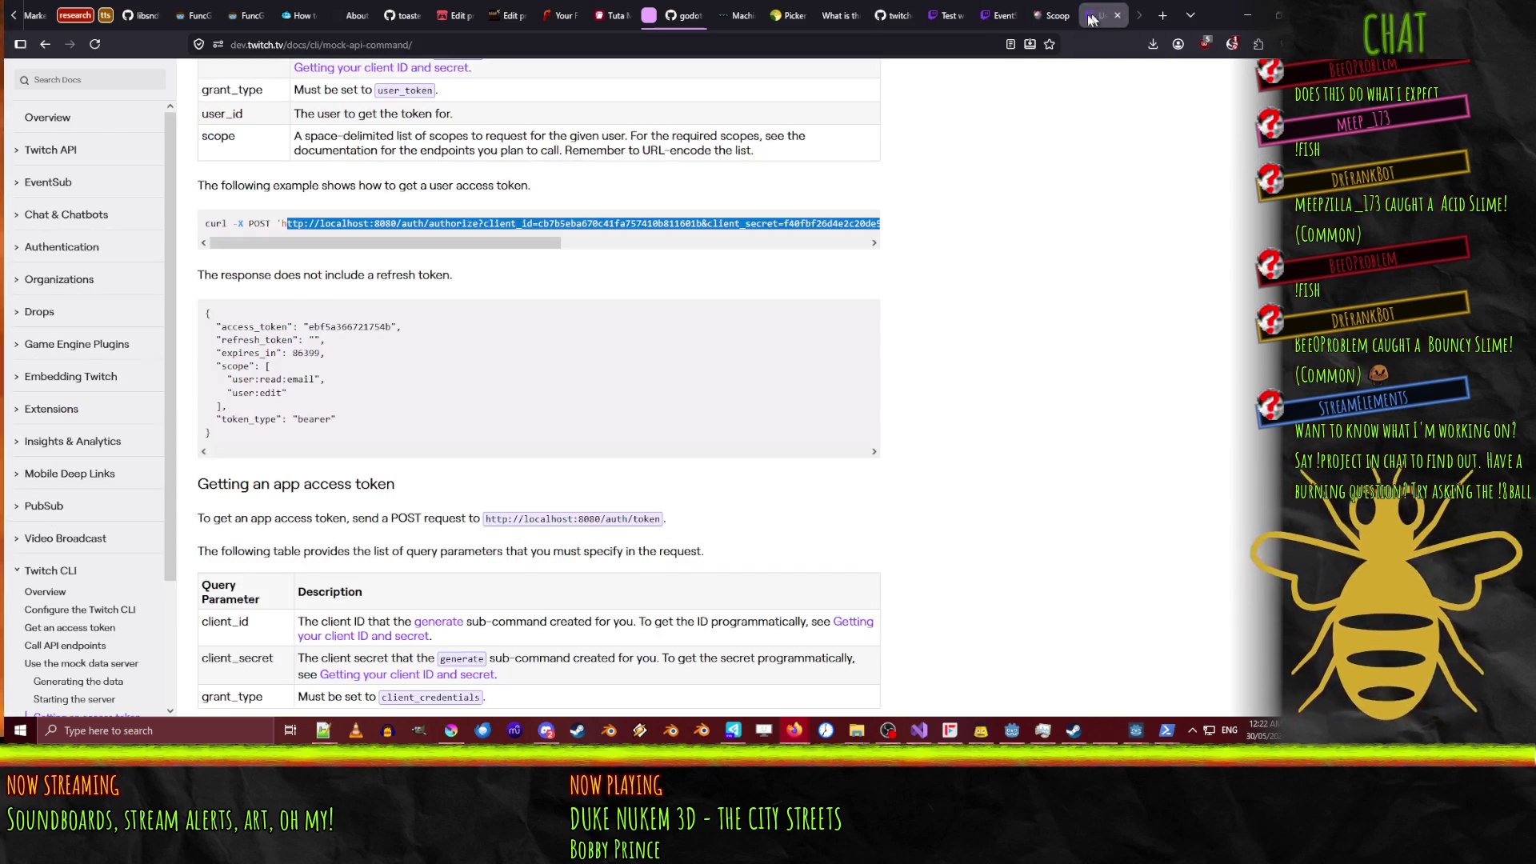
pyautogui.click(999, 15)
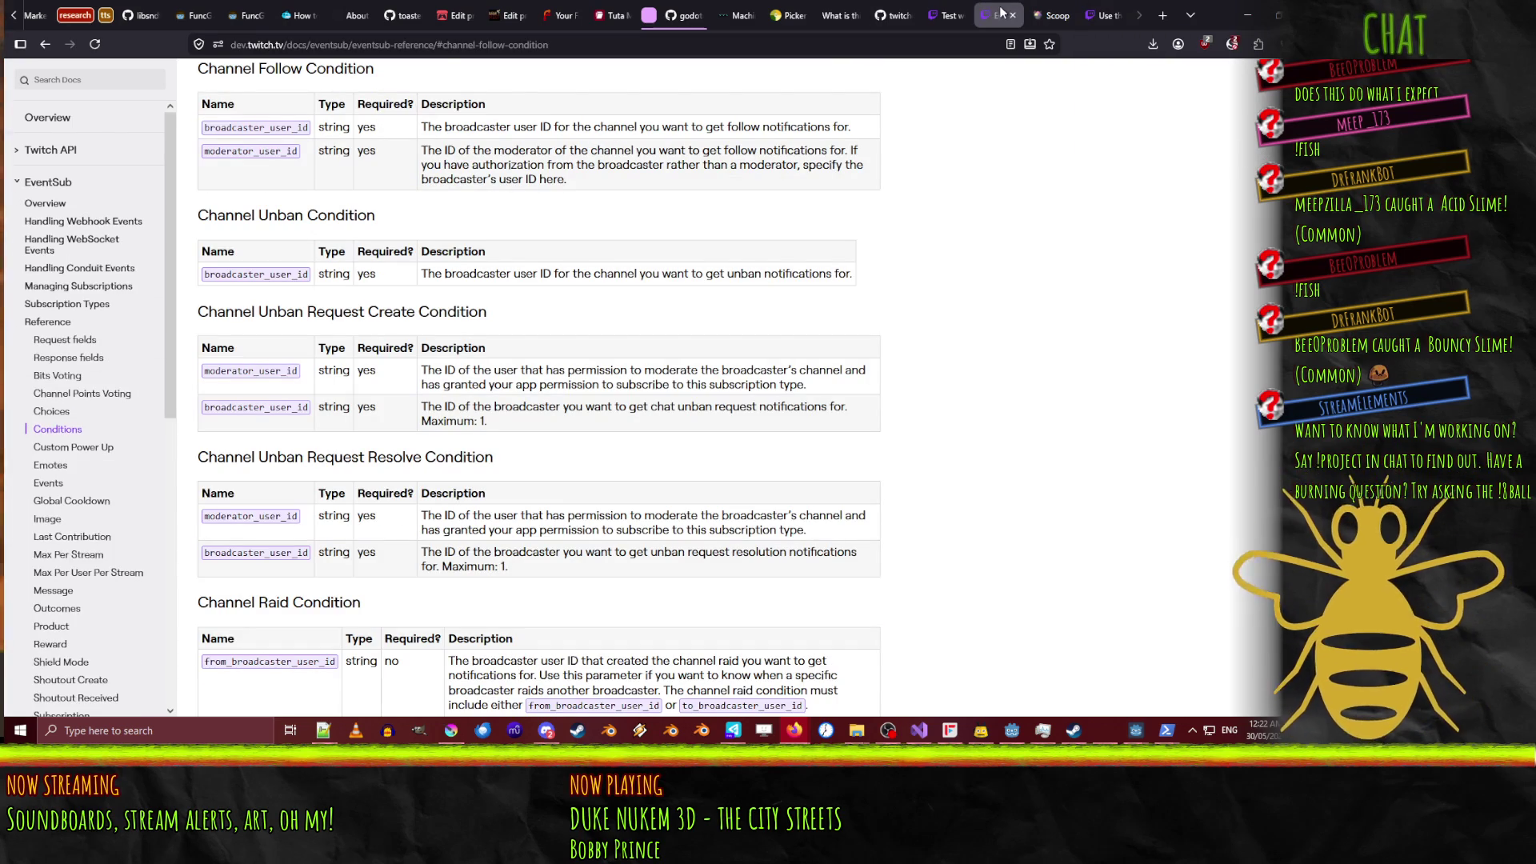
pyautogui.click(944, 15)
pyautogui.scroll(3, 989, 286)
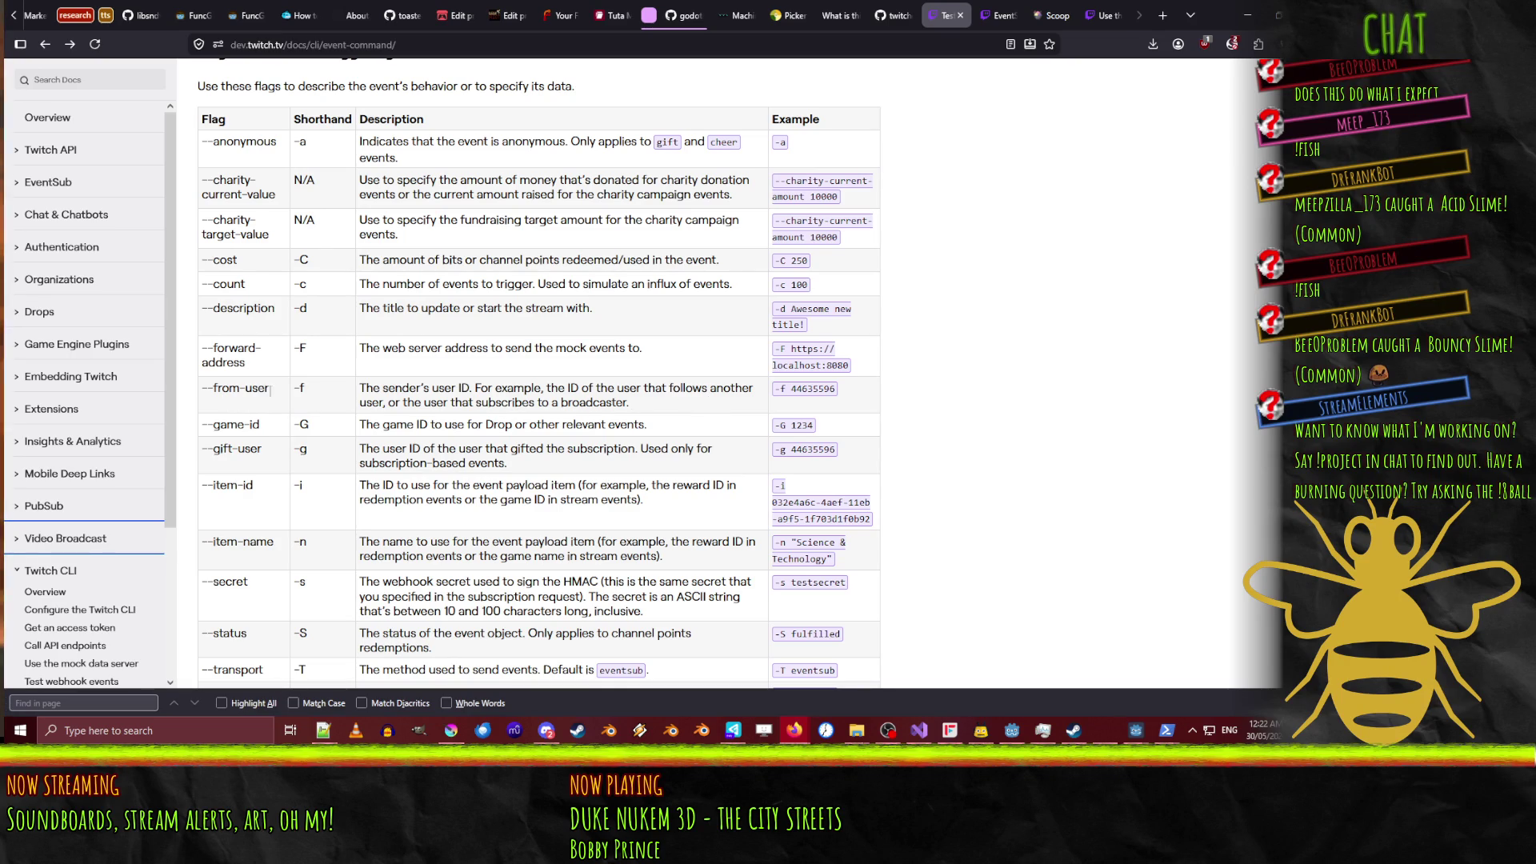
pyautogui.moveTo(270, 391)
pyautogui.mouseDown()
pyautogui.moveTo(160, 391)
pyautogui.moveTo(240, 392)
pyautogui.moveTo(210, 402)
pyautogui.mouseUp()
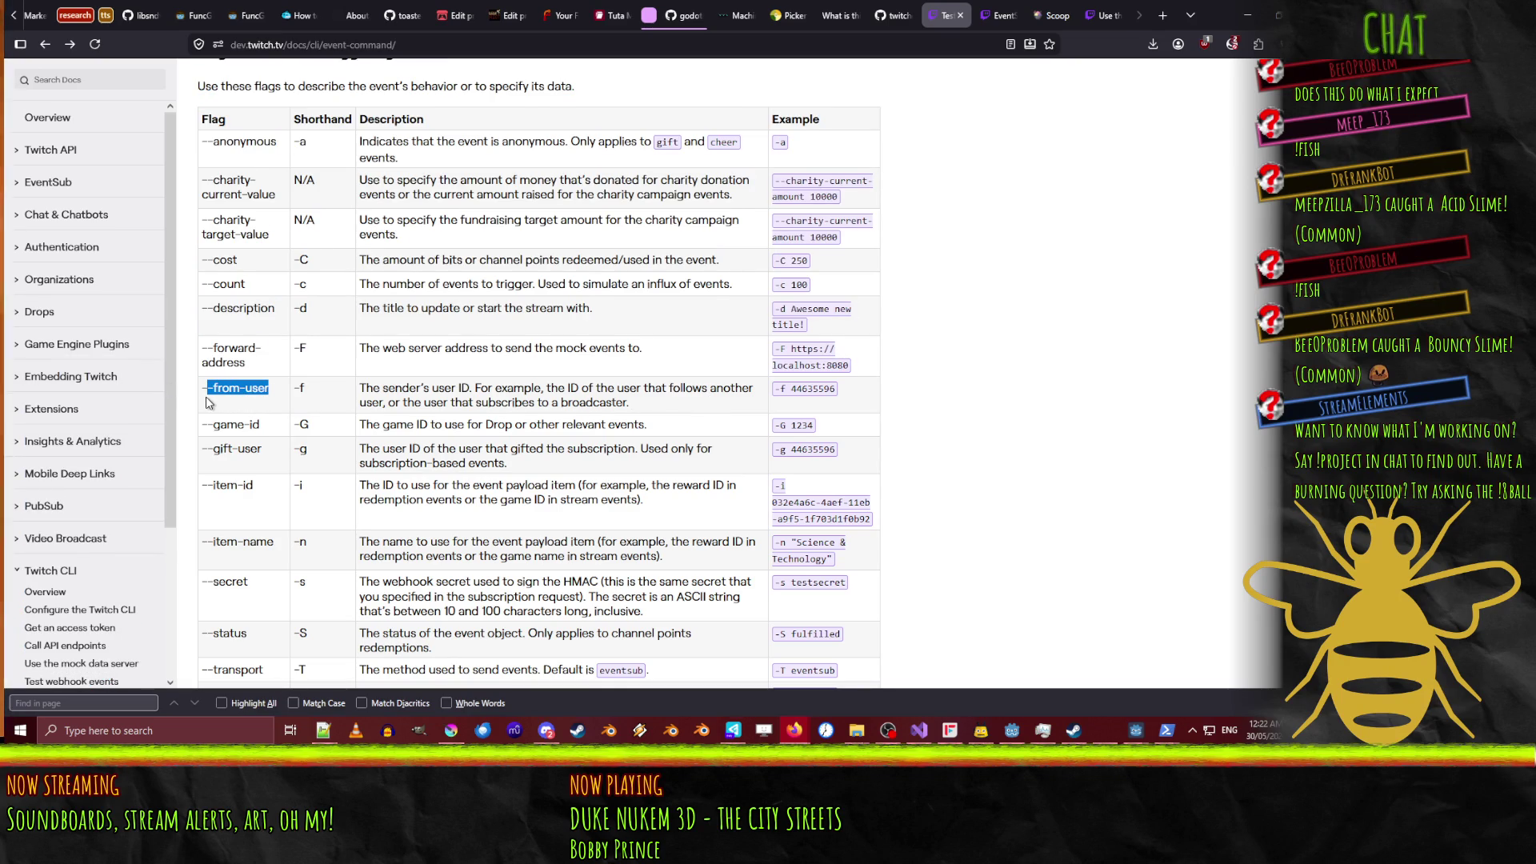
# Scroll through the event trigger flags tables and back up to Testing webhook events.
pyautogui.scroll(-3, 424, 420)
pyautogui.scroll(4, 432, 420)
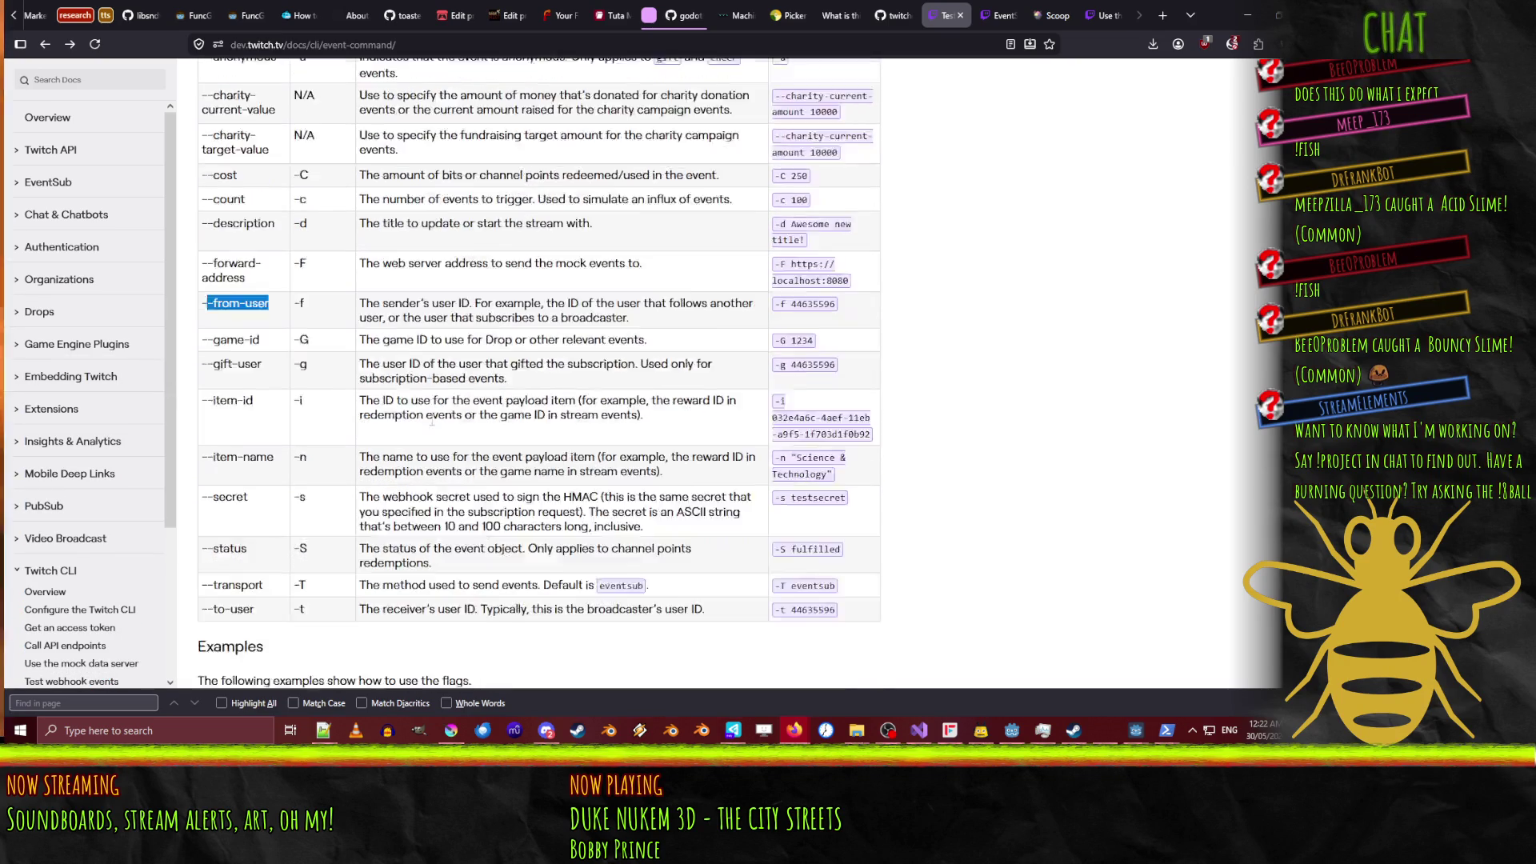
pyautogui.scroll(1, 432, 420)
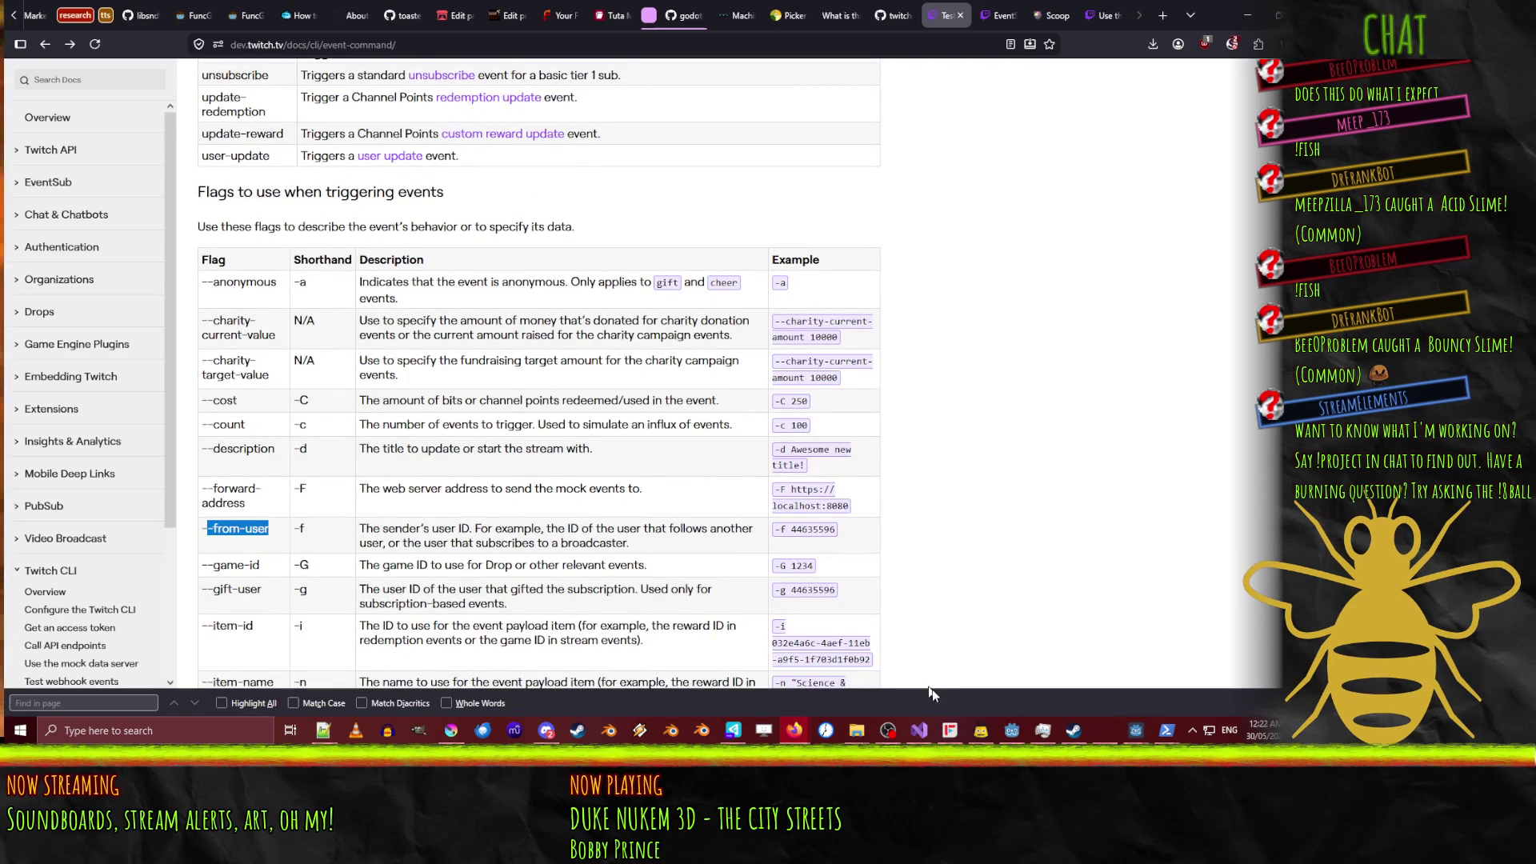
pyautogui.scroll(-7, 398, 365)
pyautogui.scroll(7, 398, 365)
pyautogui.scroll(-4, 398, 364)
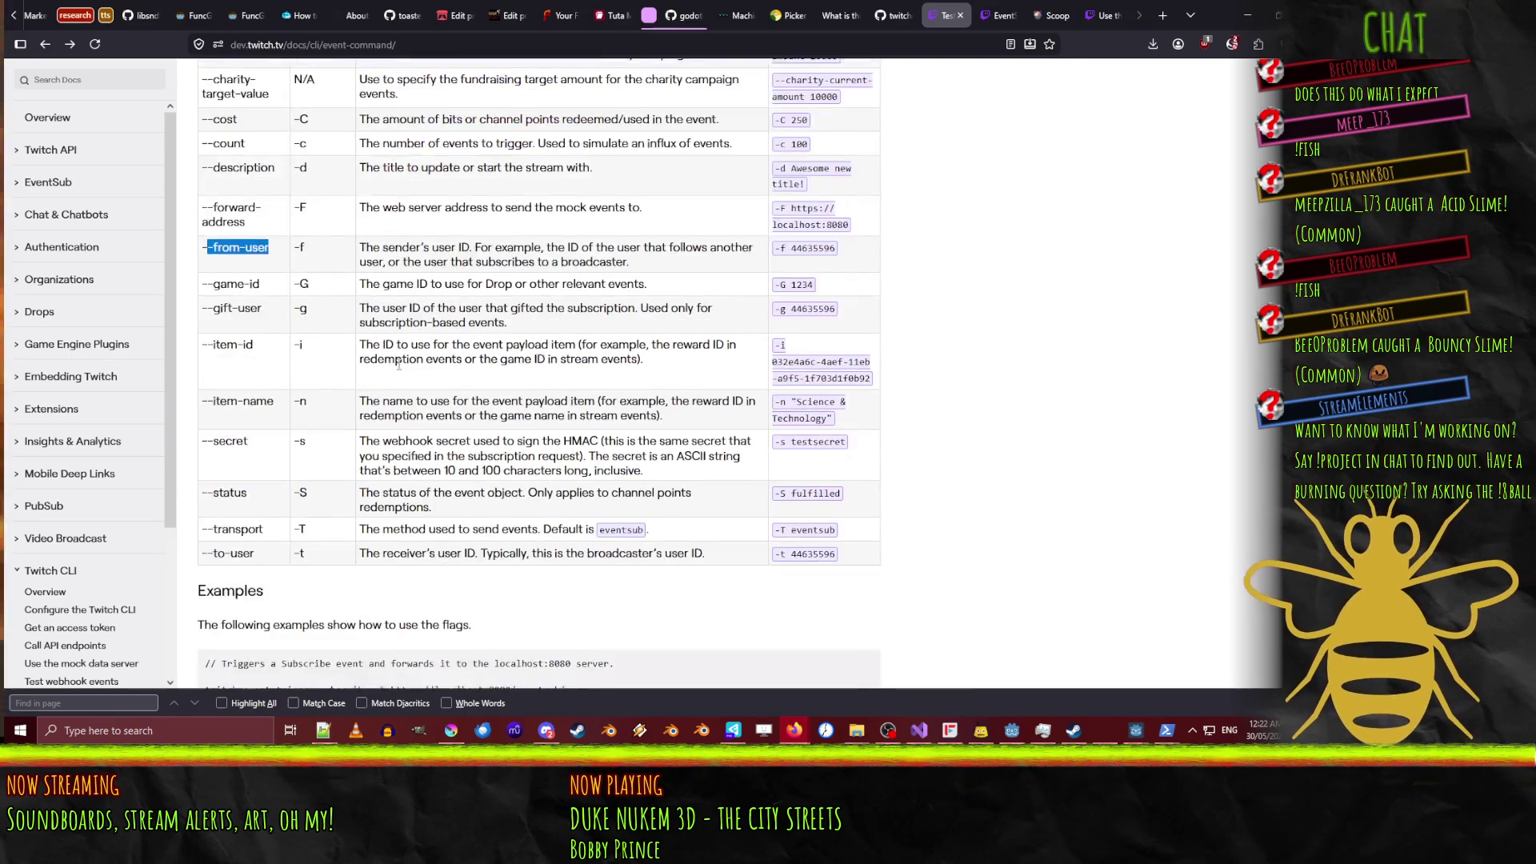
pyautogui.scroll(-10, 398, 365)
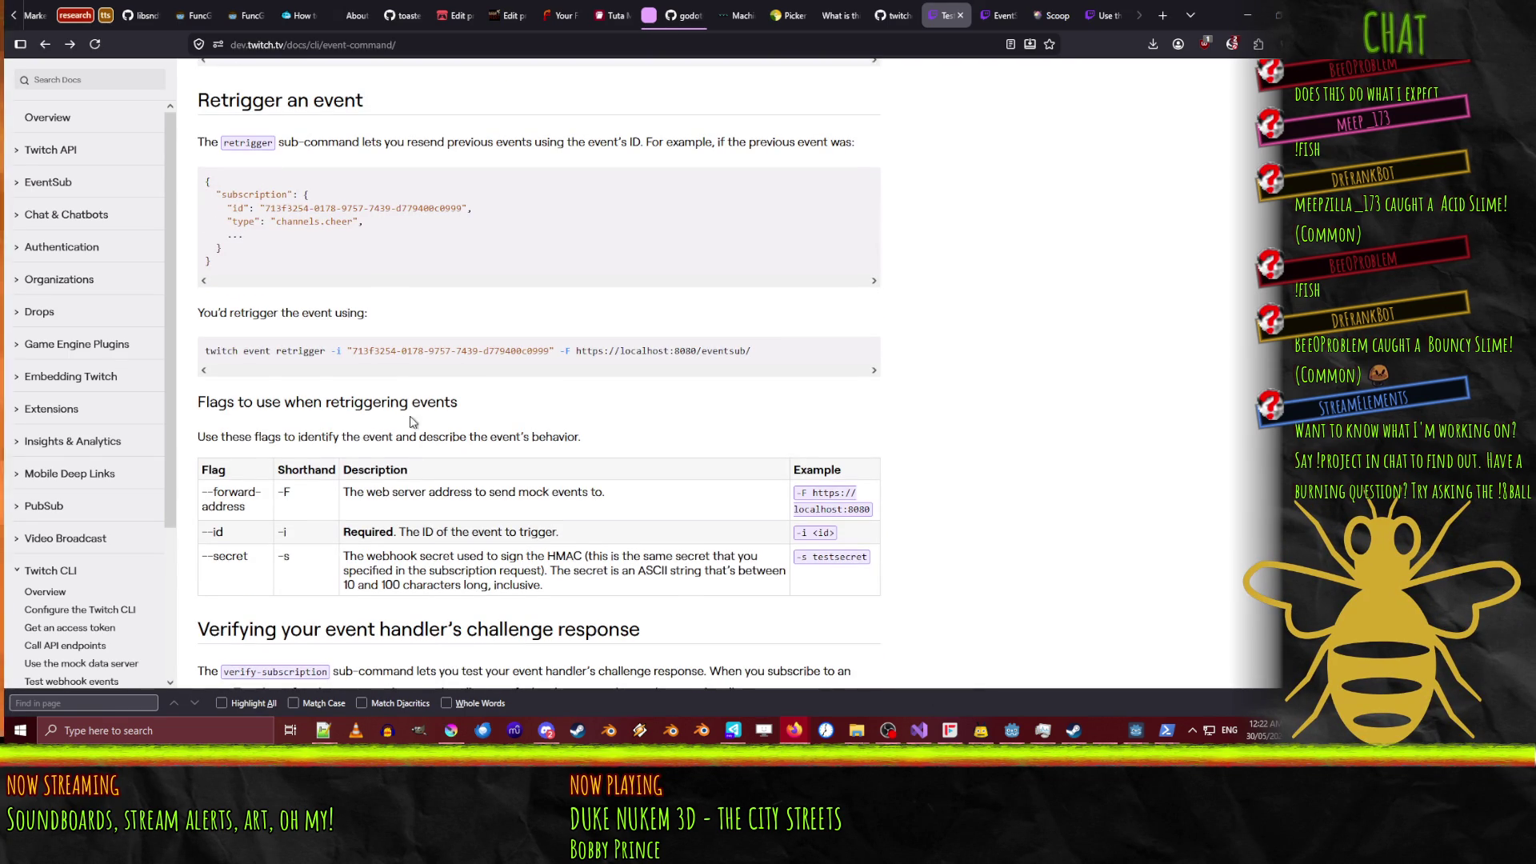
pyautogui.scroll(-4, 409, 420)
pyautogui.scroll(-3, 410, 426)
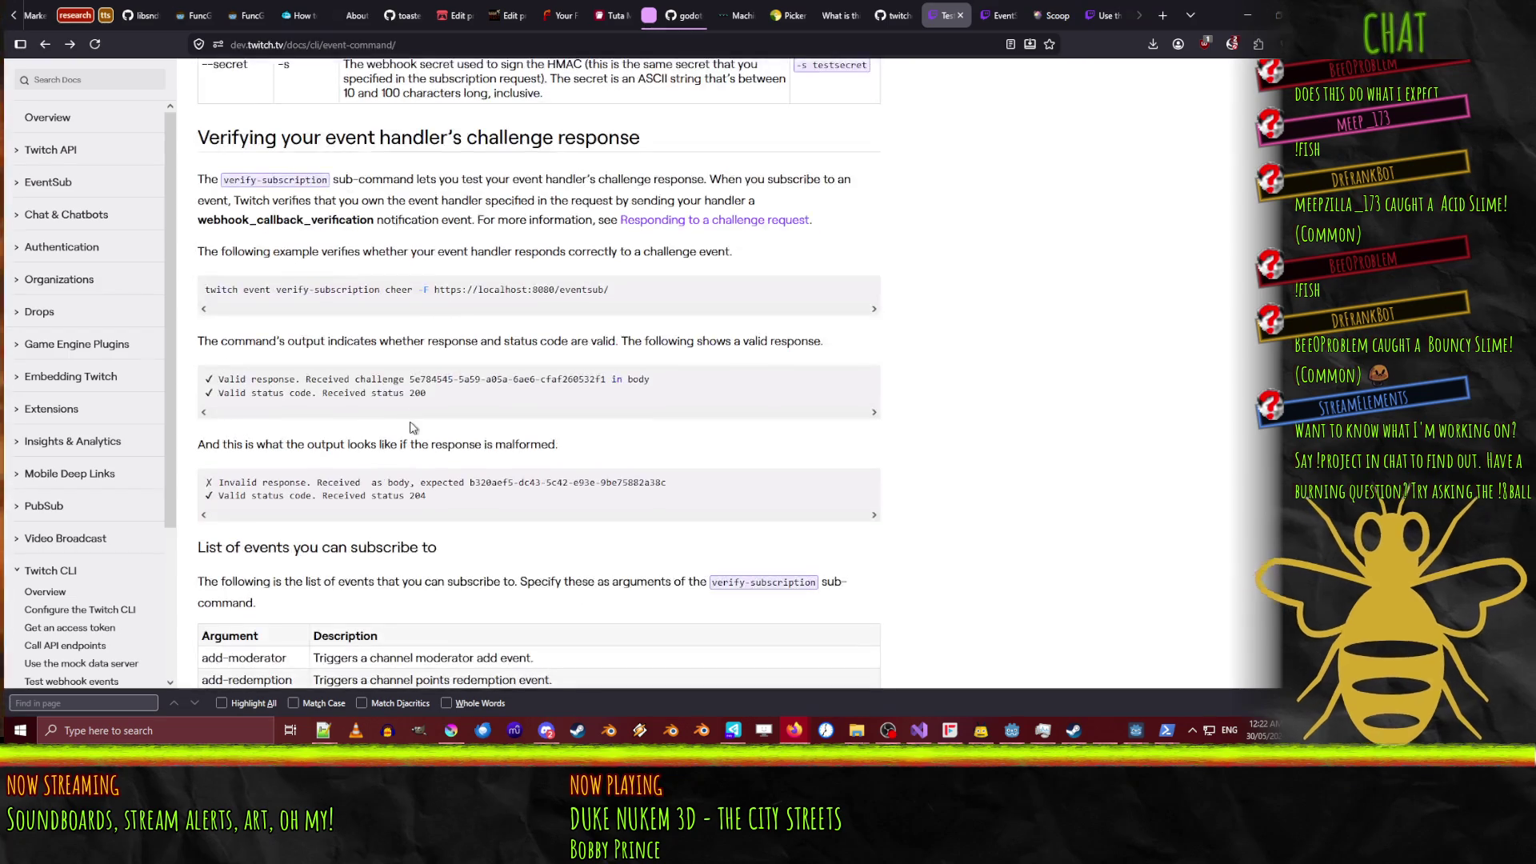
pyautogui.scroll(-4, 986, 434)
pyautogui.scroll(-12, 945, 432)
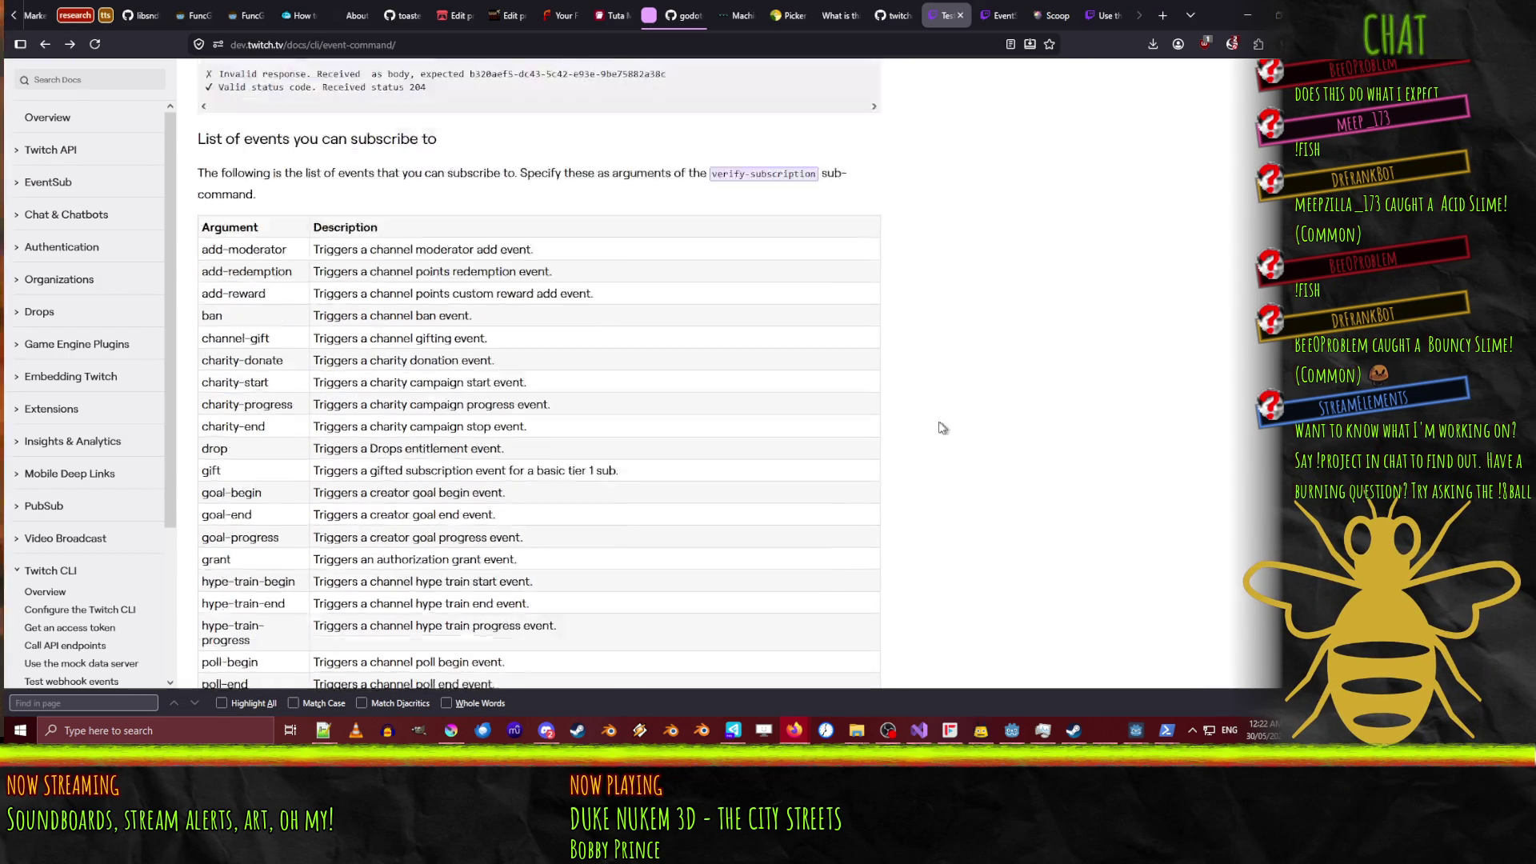
pyautogui.scroll(3, 932, 441)
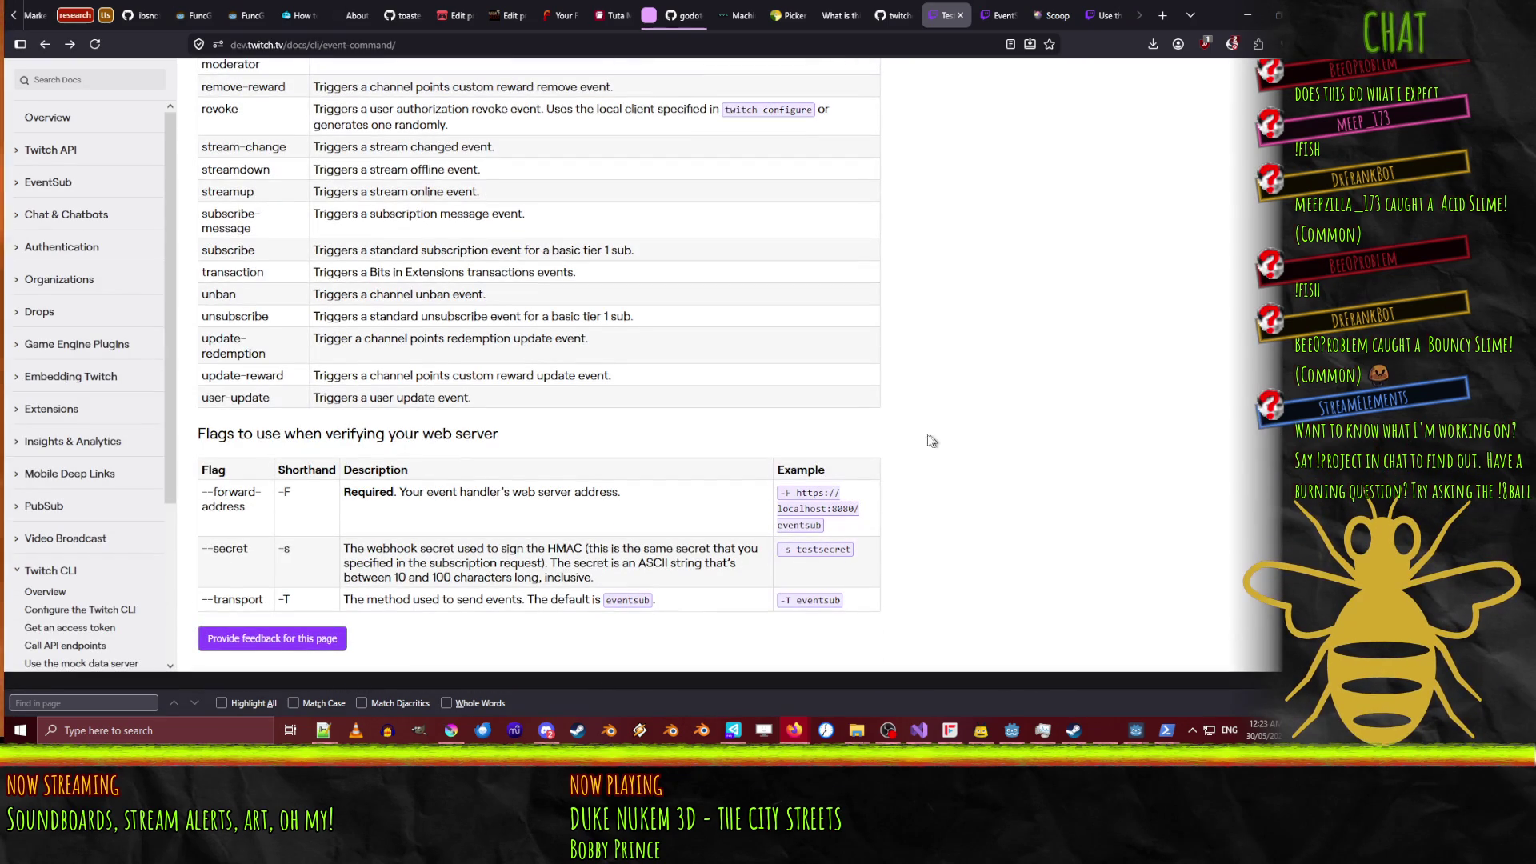
pyautogui.scroll(20, 276, 603)
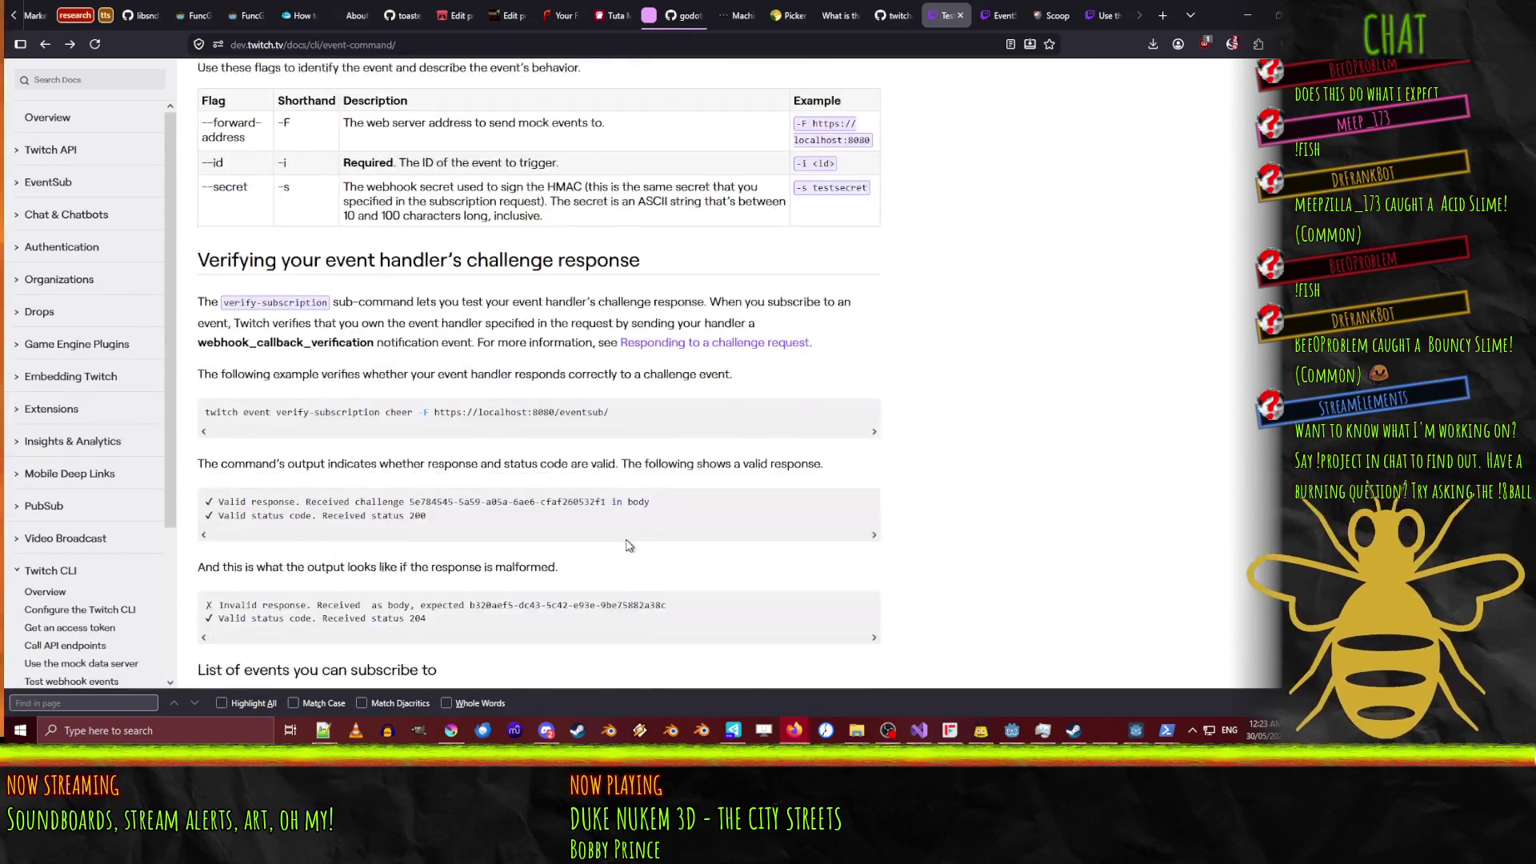
pyautogui.scroll(20, 629, 537)
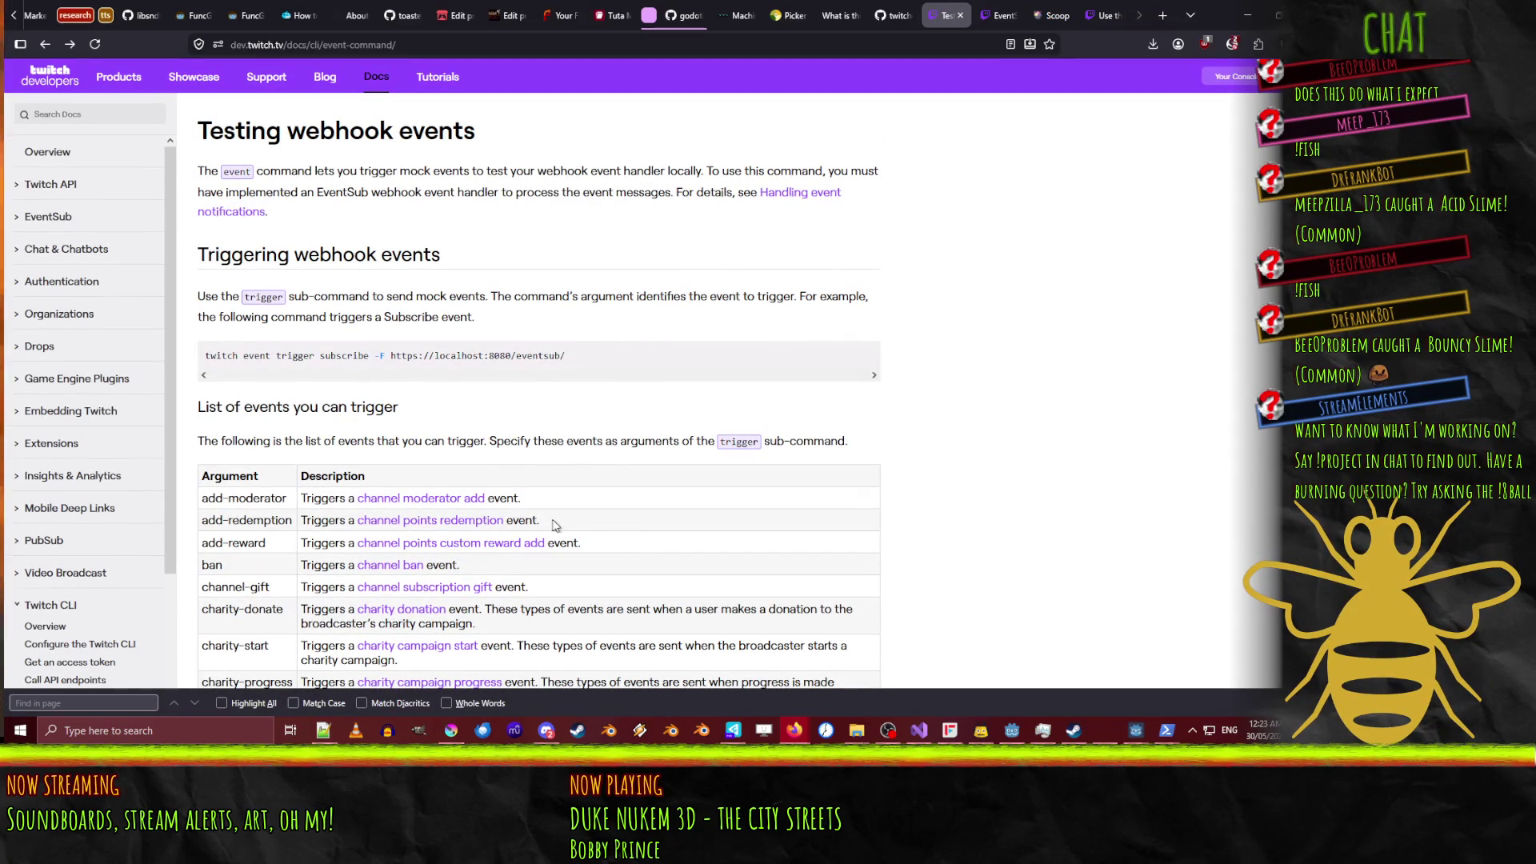
pyautogui.moveTo(1158, 731)
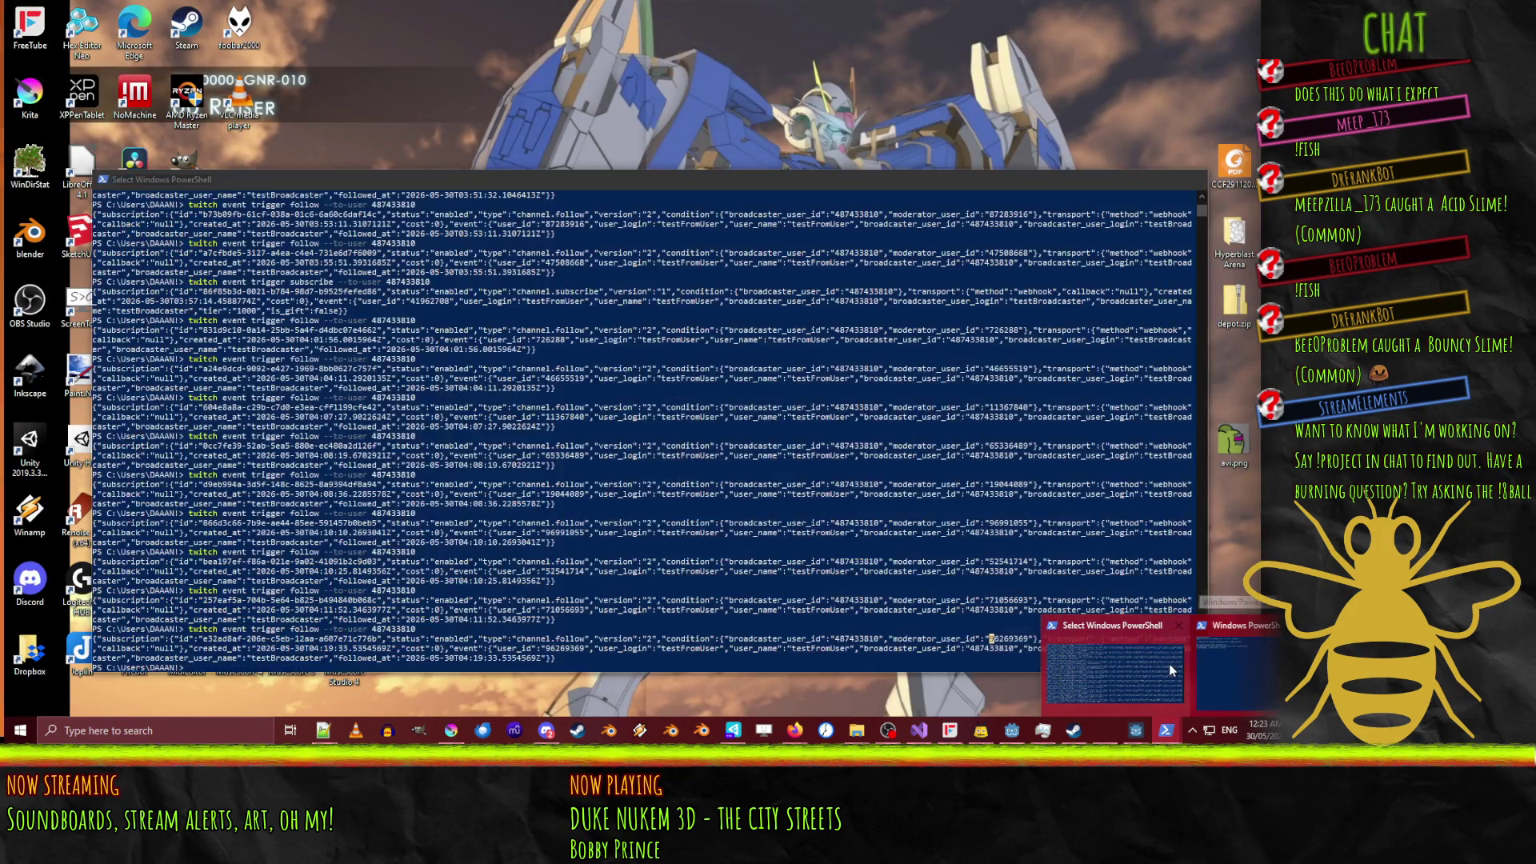
# Show the Twitch CLI general help and the event subcommand help in PowerShell.
pyautogui.click(1169, 664)
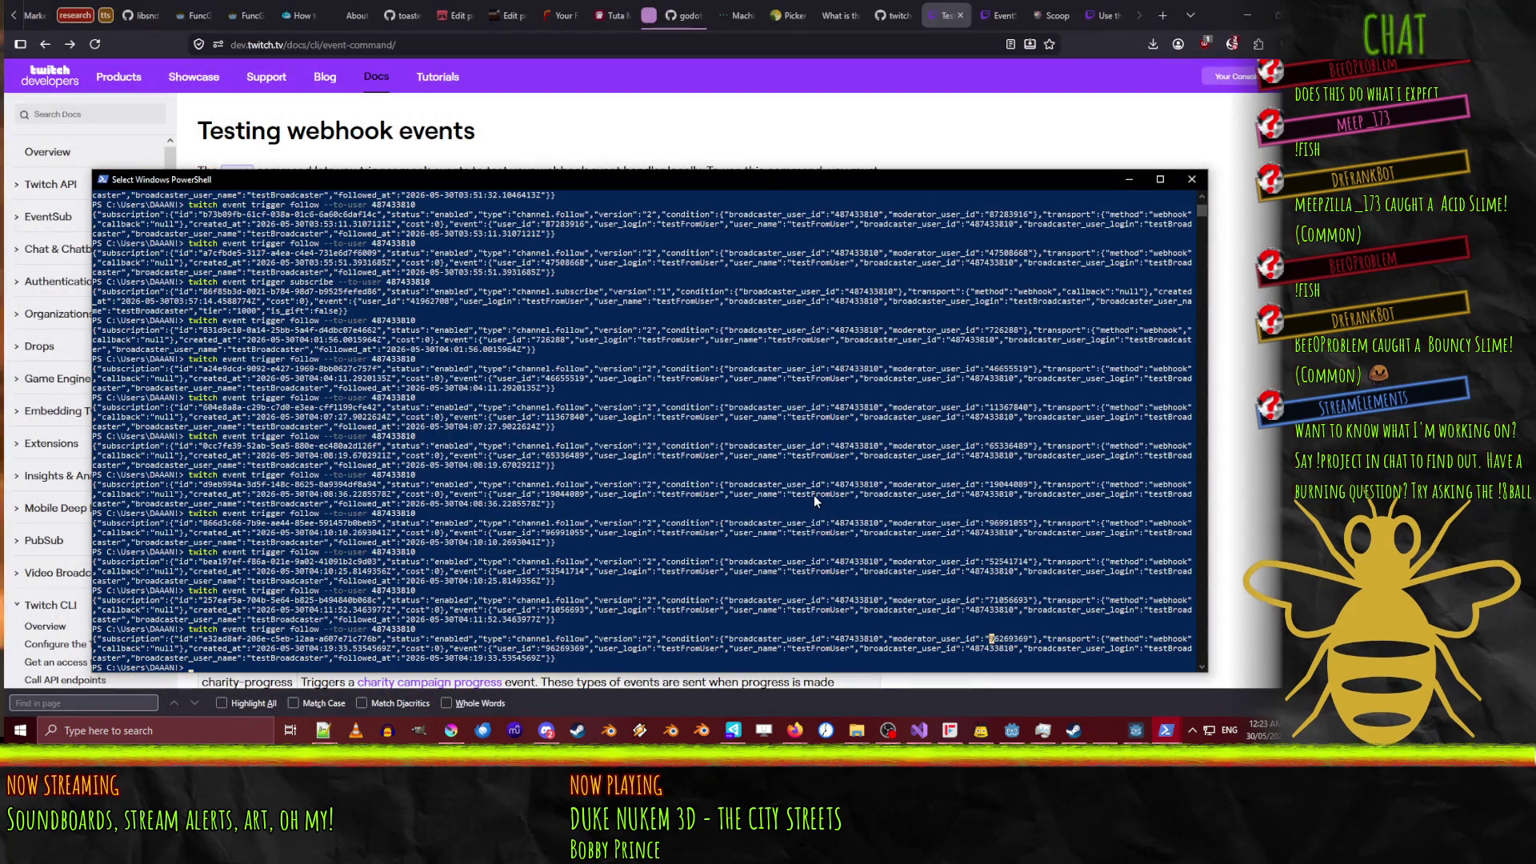
pyautogui.write('twitch --help')
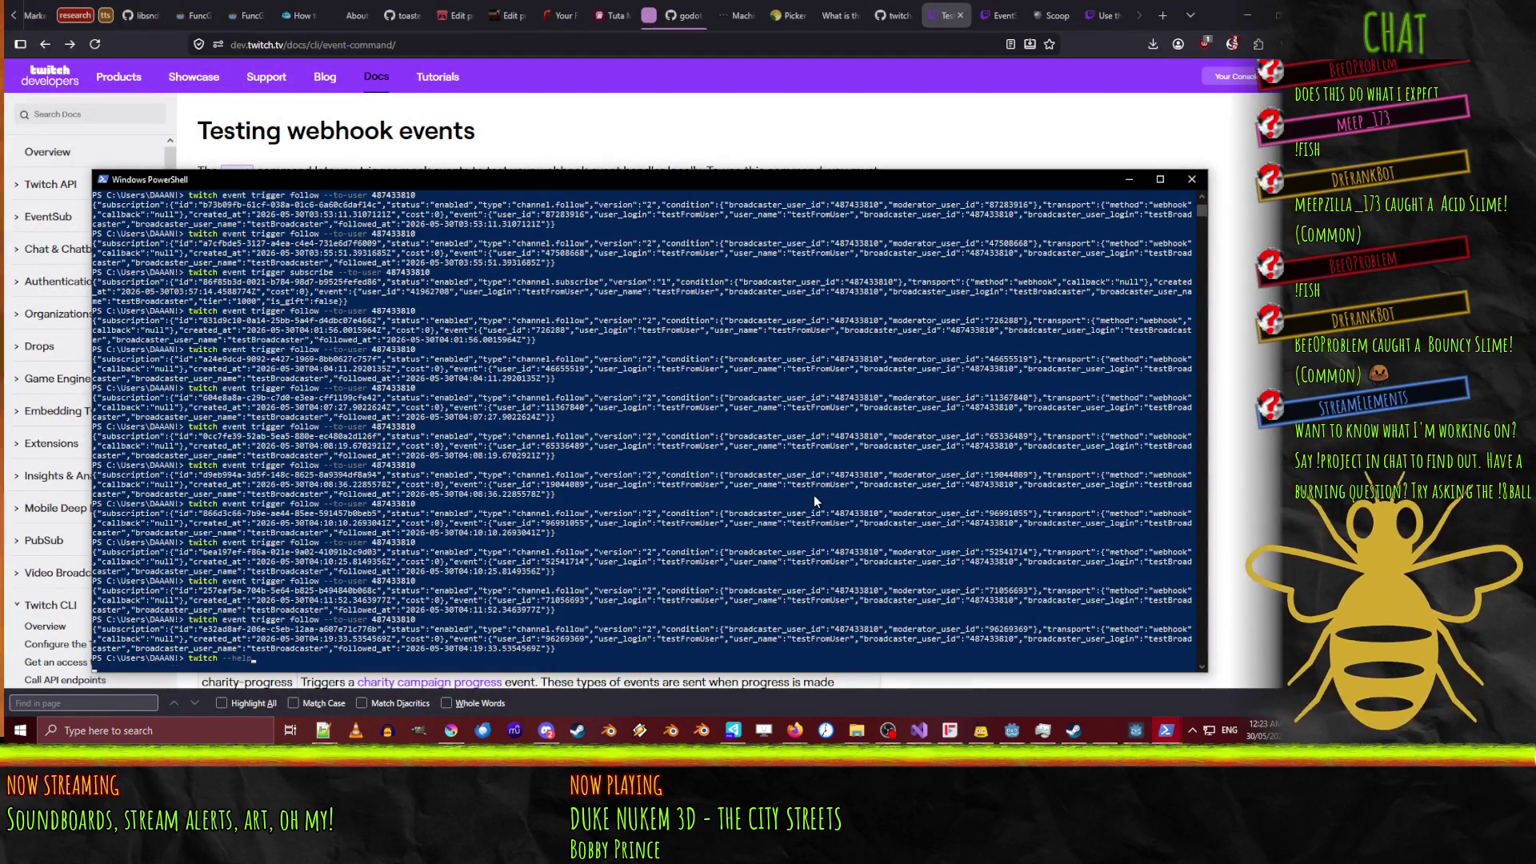
pyautogui.press('Return')
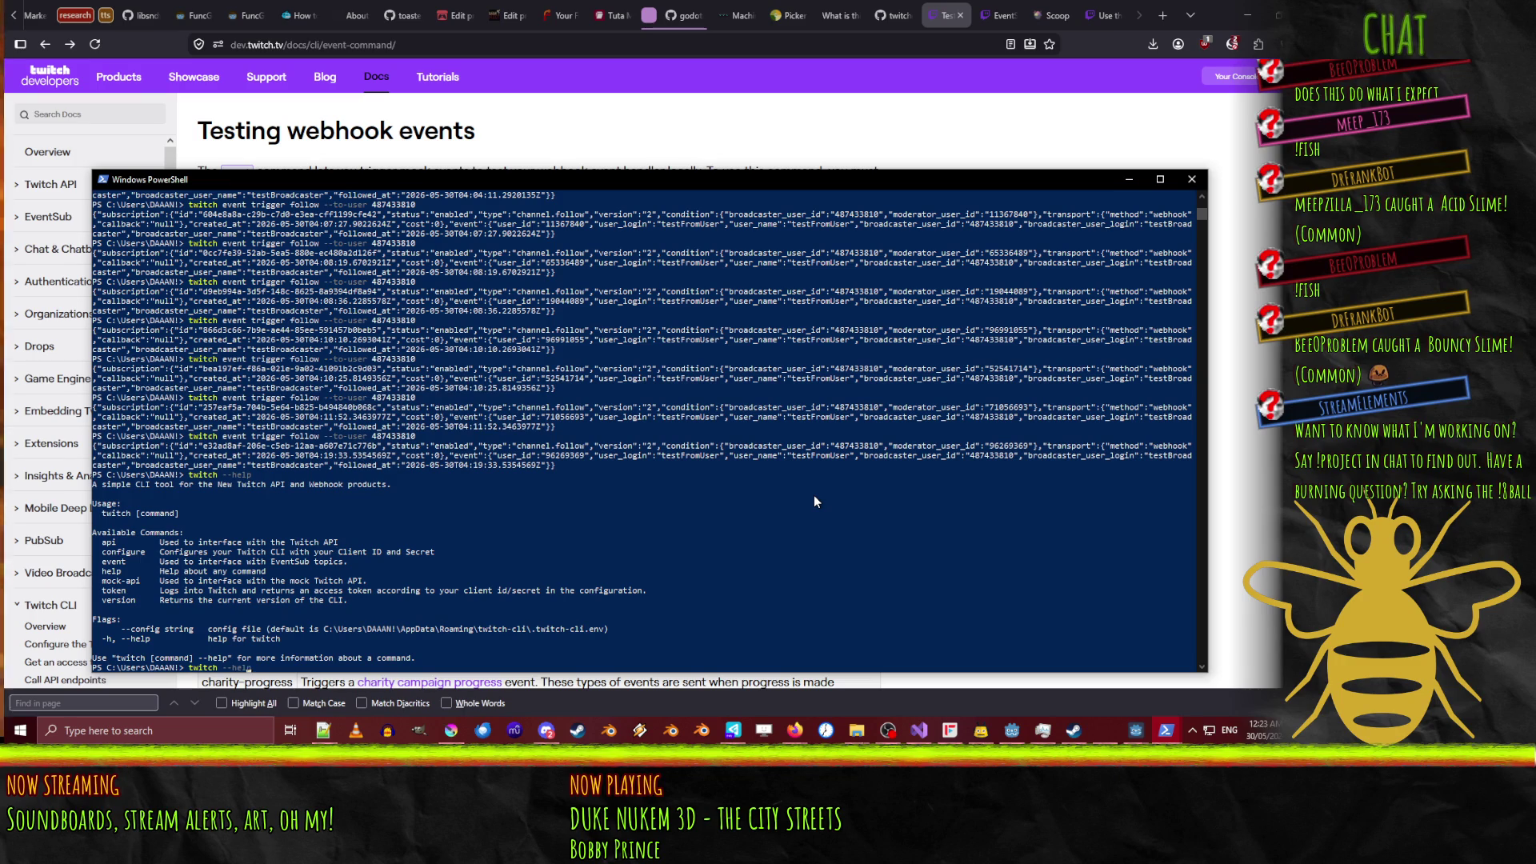
pyautogui.write('event')
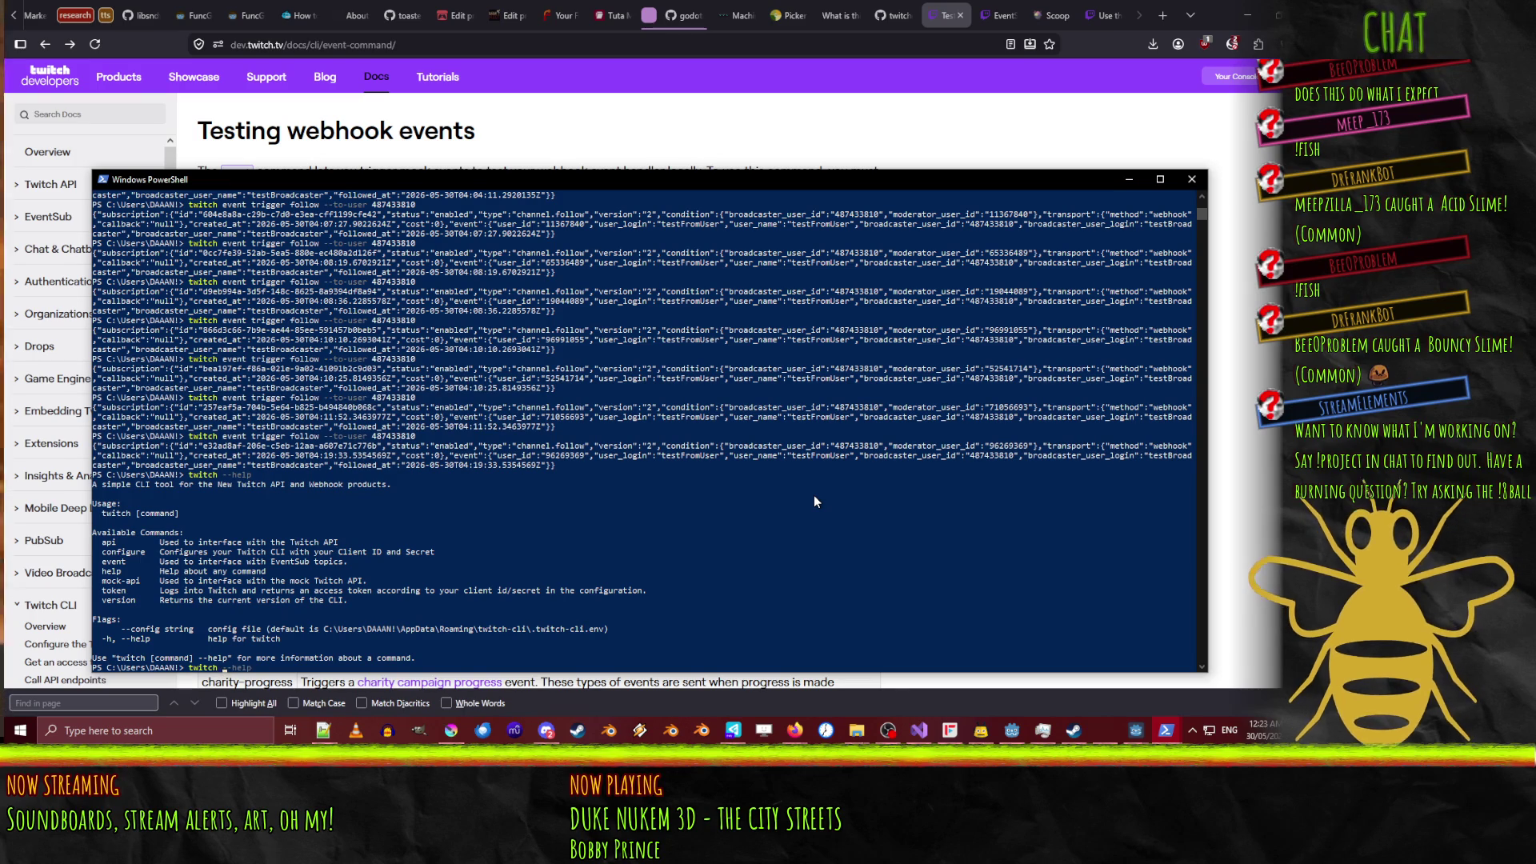
pyautogui.press('Right')
pyautogui.press('Return')
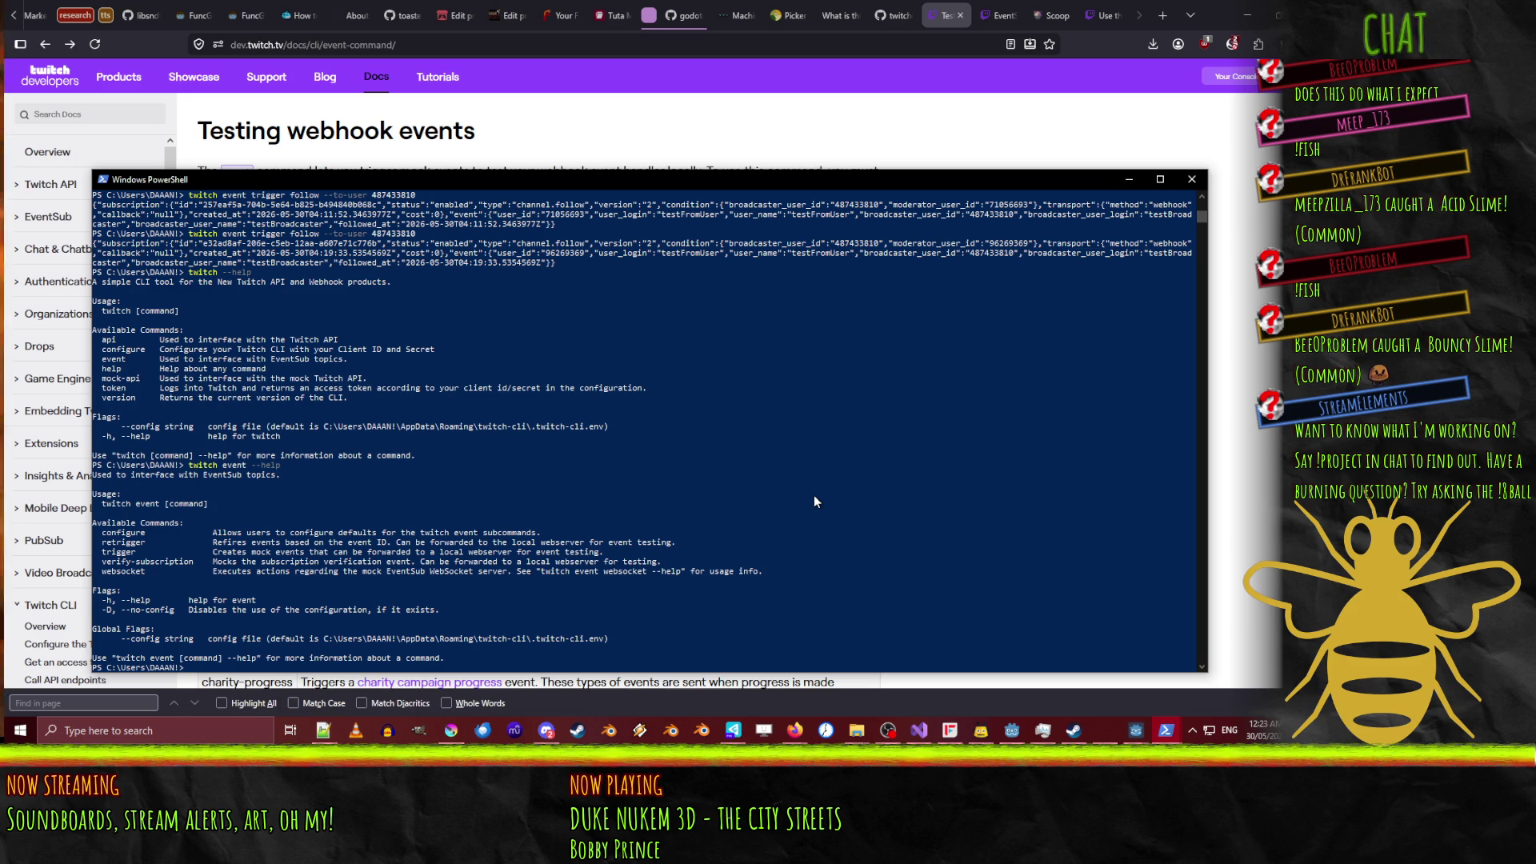
# Show the twitch event trigger flag help and recall the earlier follow trigger command.
pyautogui.press('Up')
pyautogui.press('Left')
pyautogui.press('Left')
pyautogui.press('Left')
pyautogui.write('t')
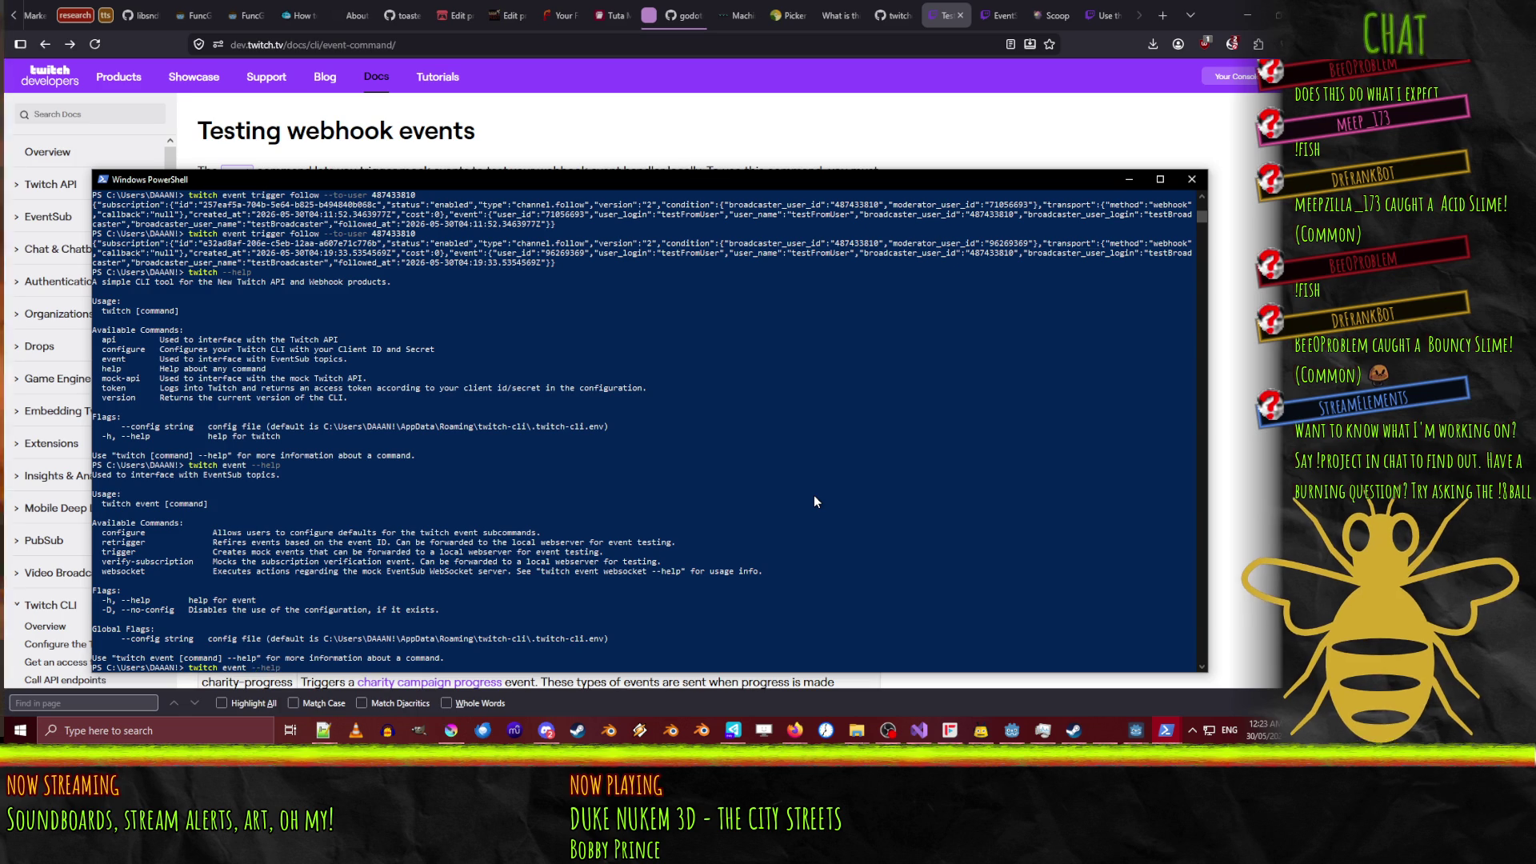
pyautogui.write('rigger')
pyautogui.press('Return')
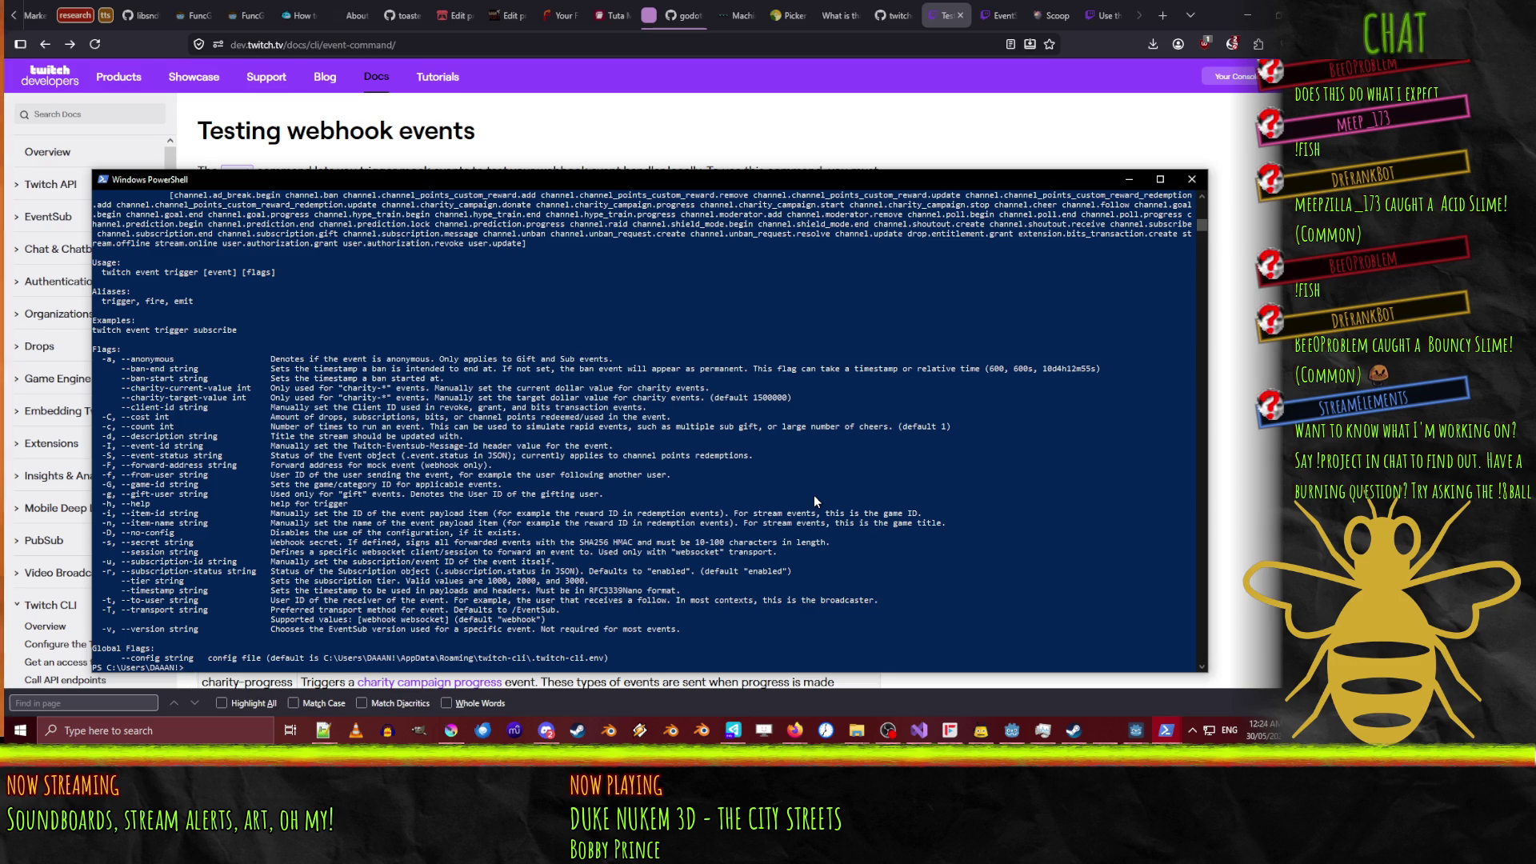
pyautogui.press('Up')
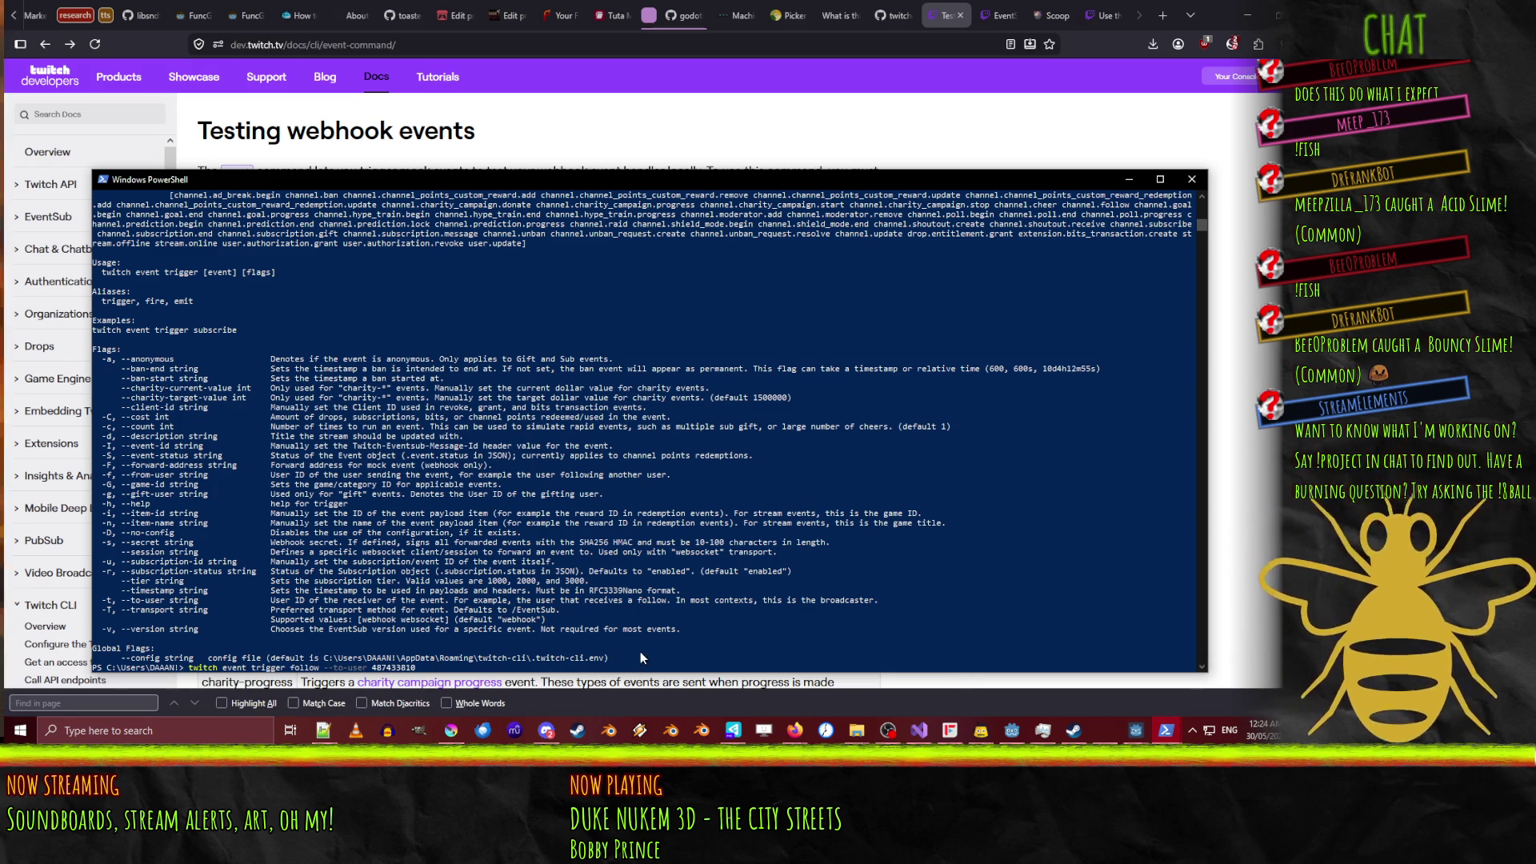
# Set a breakpoint on alerts.gd line 17's event_received connection and run the overlay.
pyautogui.click(1013, 732)
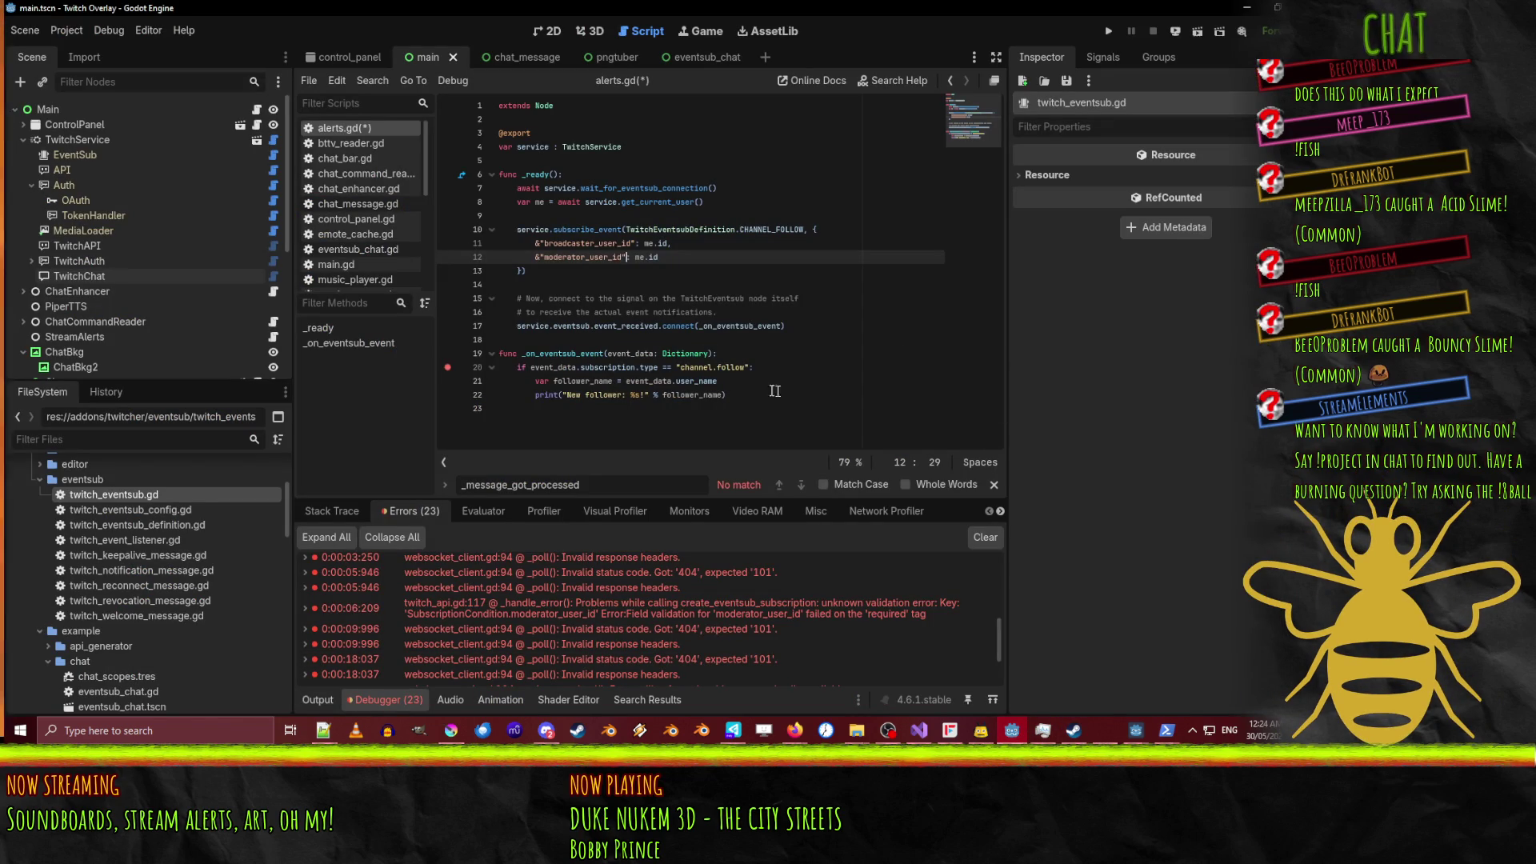
pyautogui.scroll(-3, 643, 633)
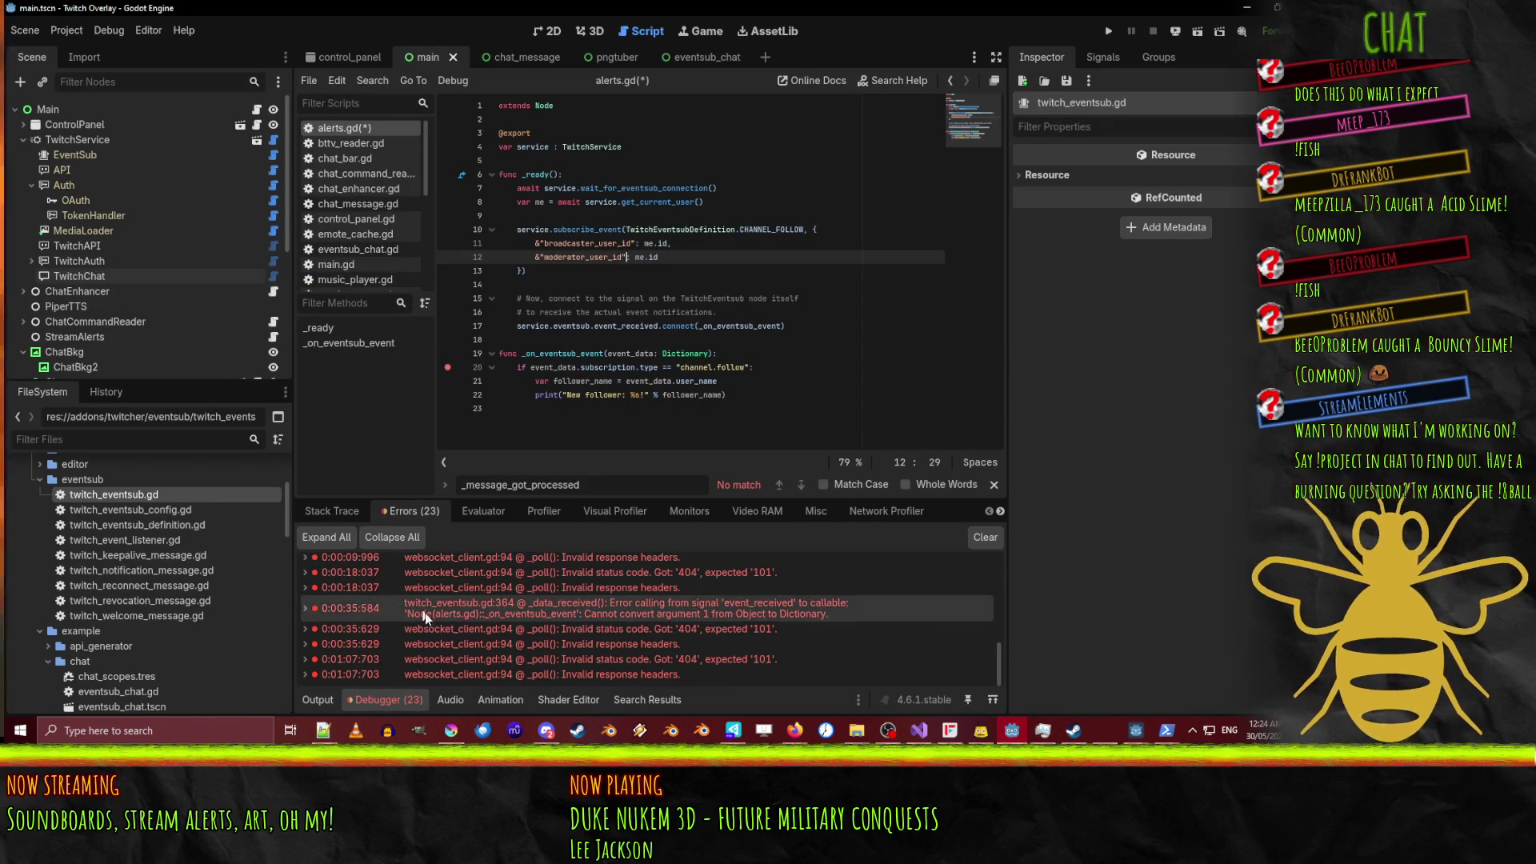
pyautogui.click(318, 700)
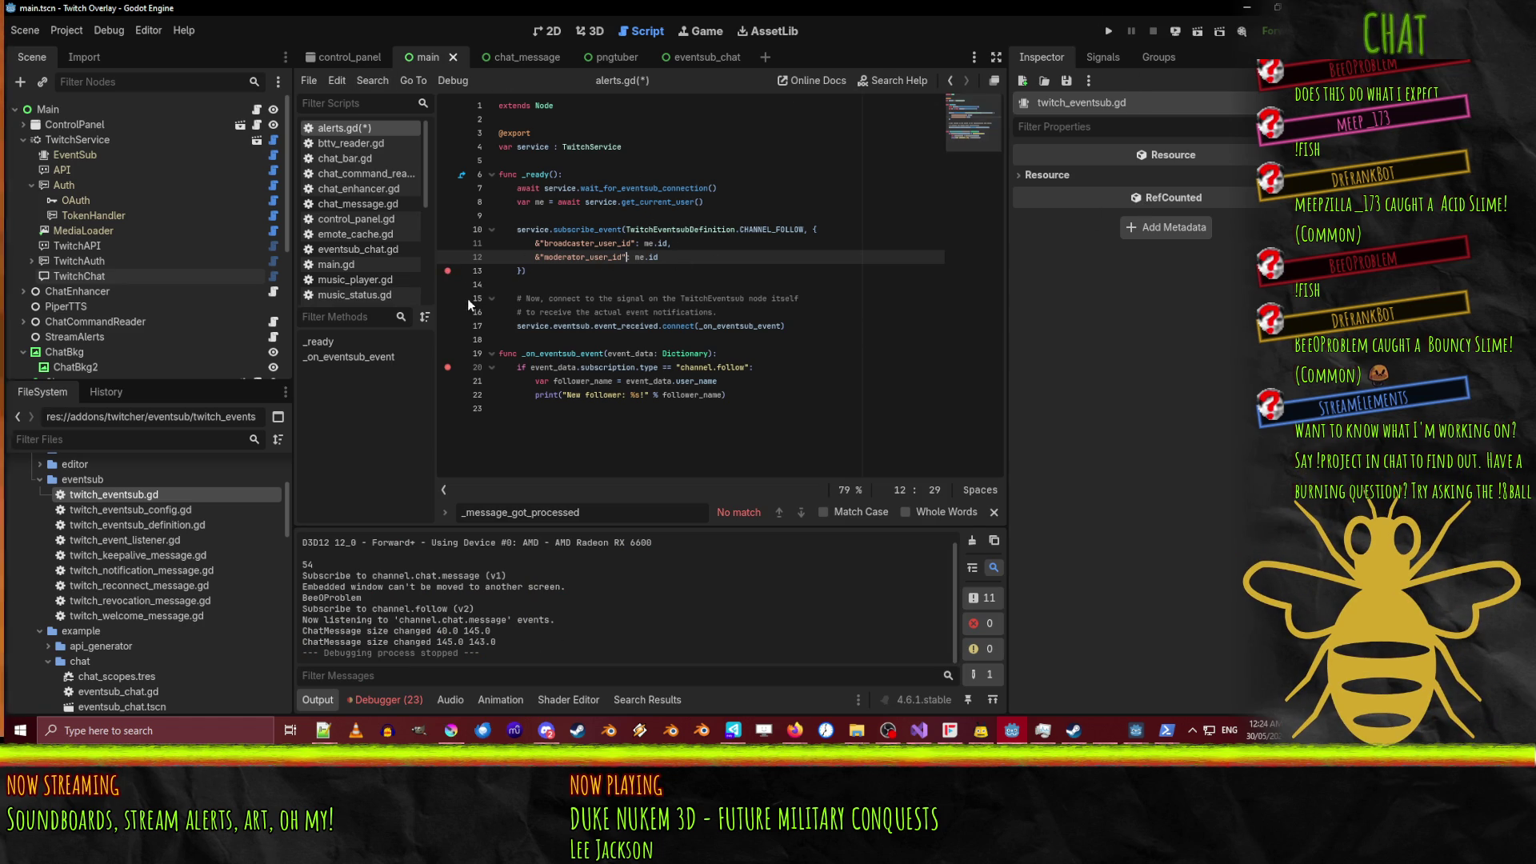
pyautogui.click(448, 325)
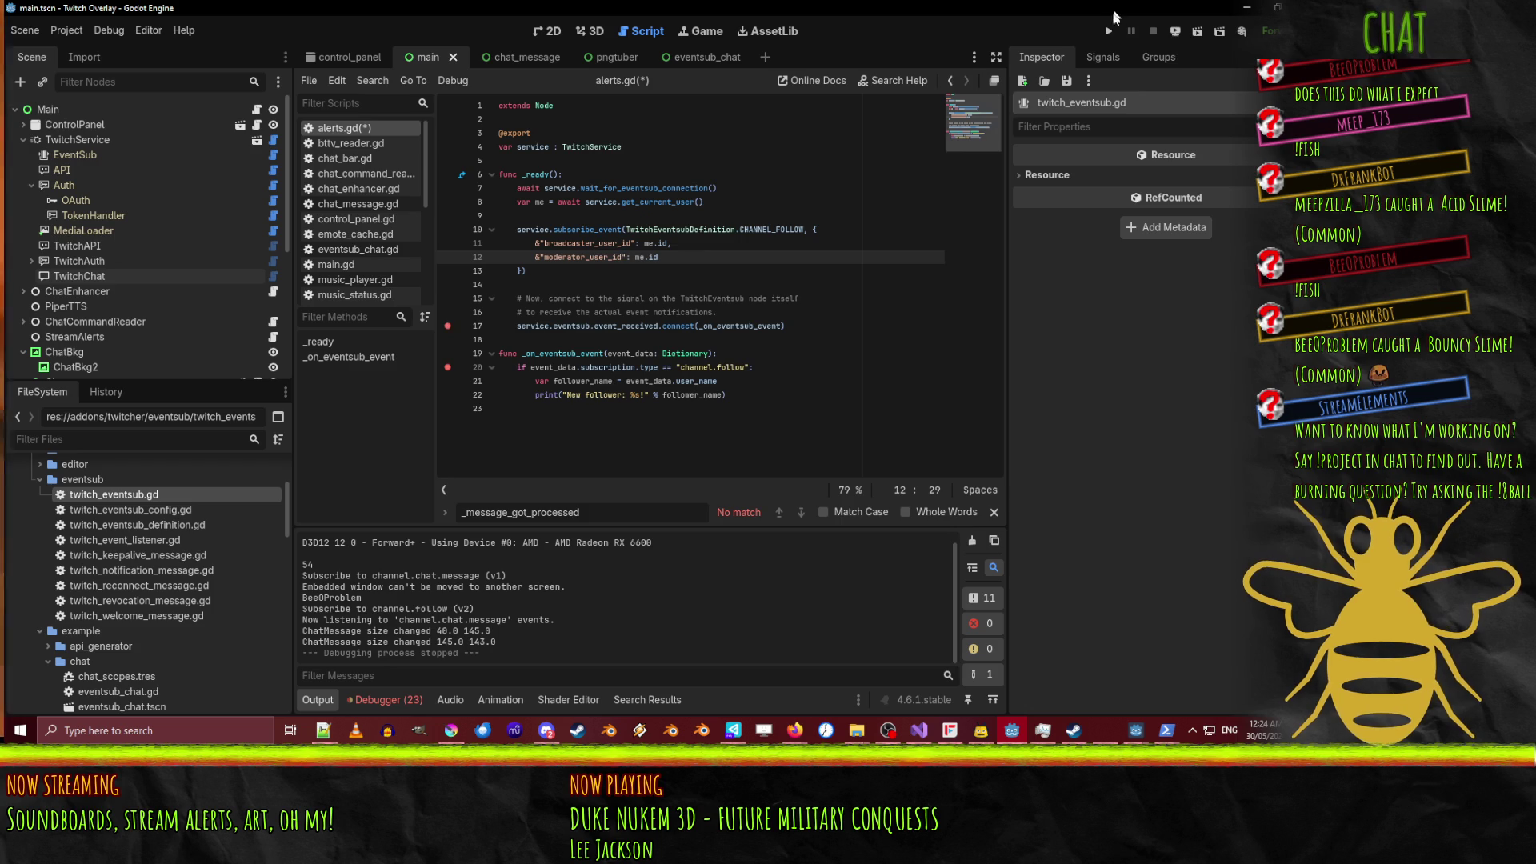
pyautogui.click(1109, 32)
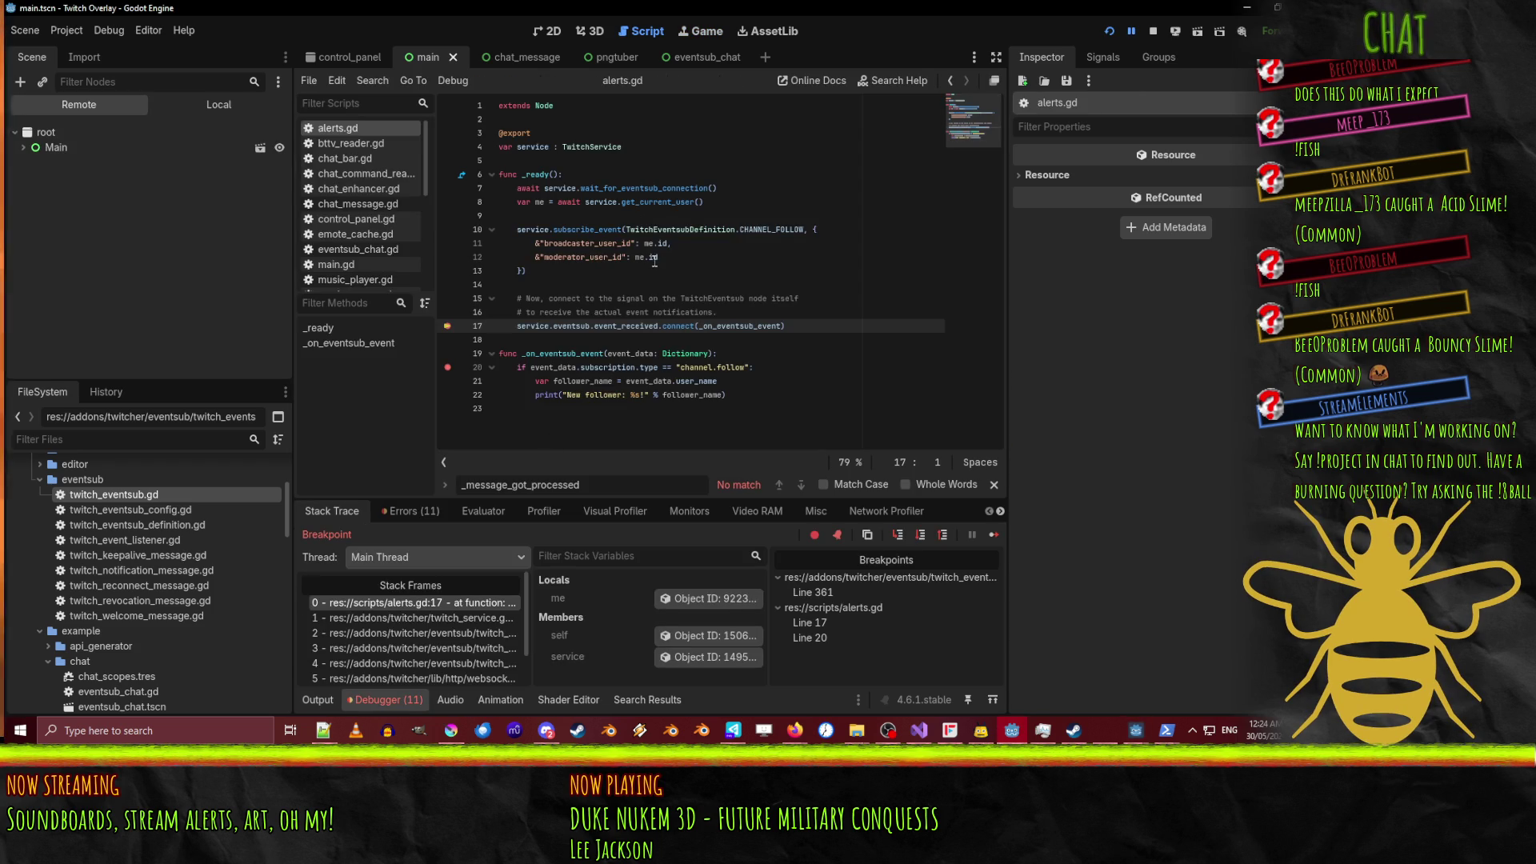
# Inspect the me TwitchUser object's ID, then resume execution.
pyautogui.moveTo(655, 262)
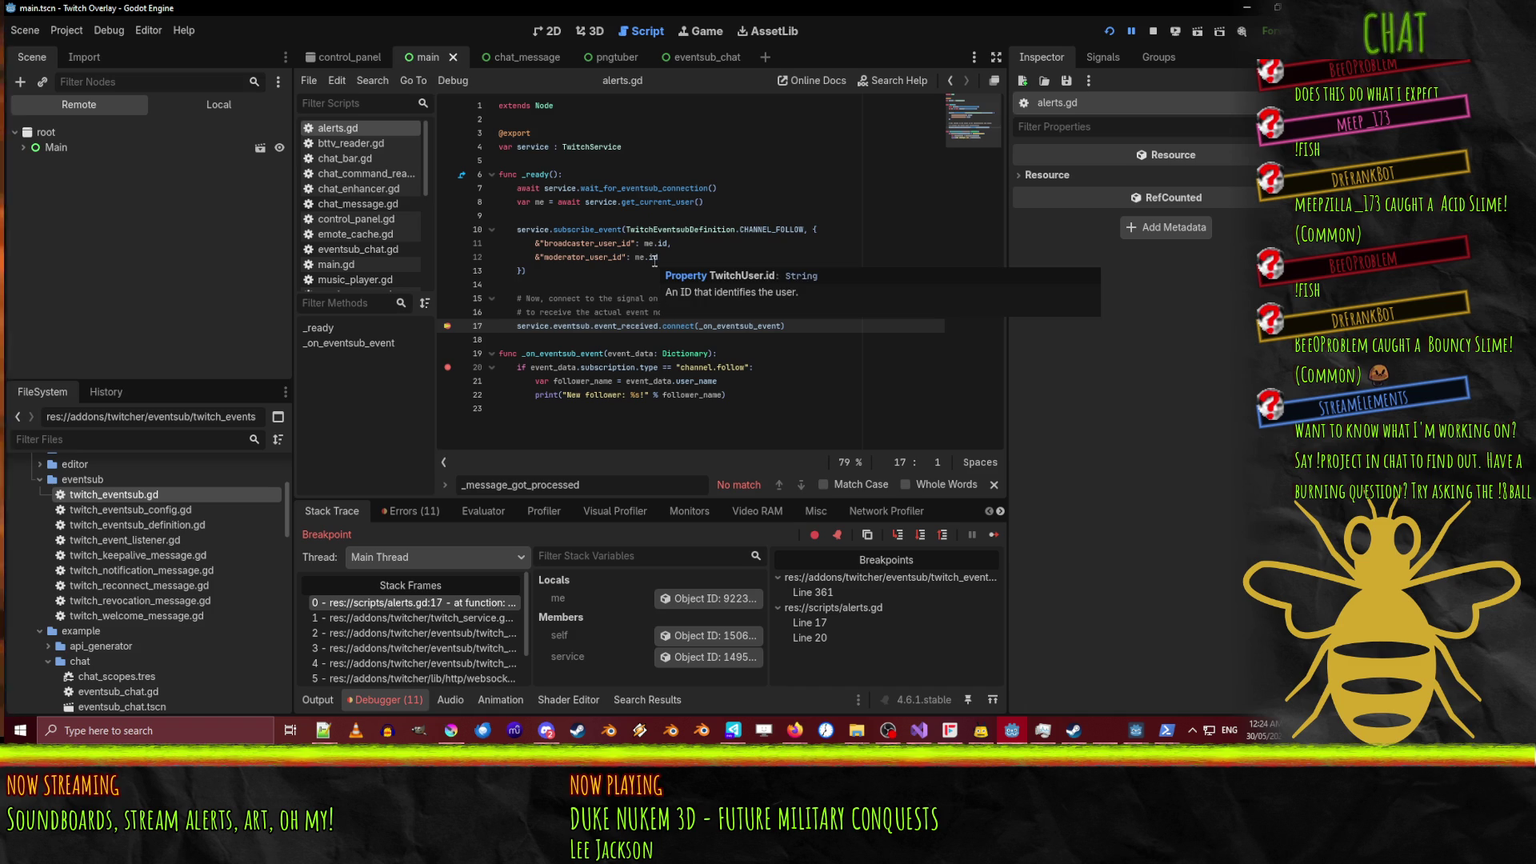
pyautogui.click(695, 600)
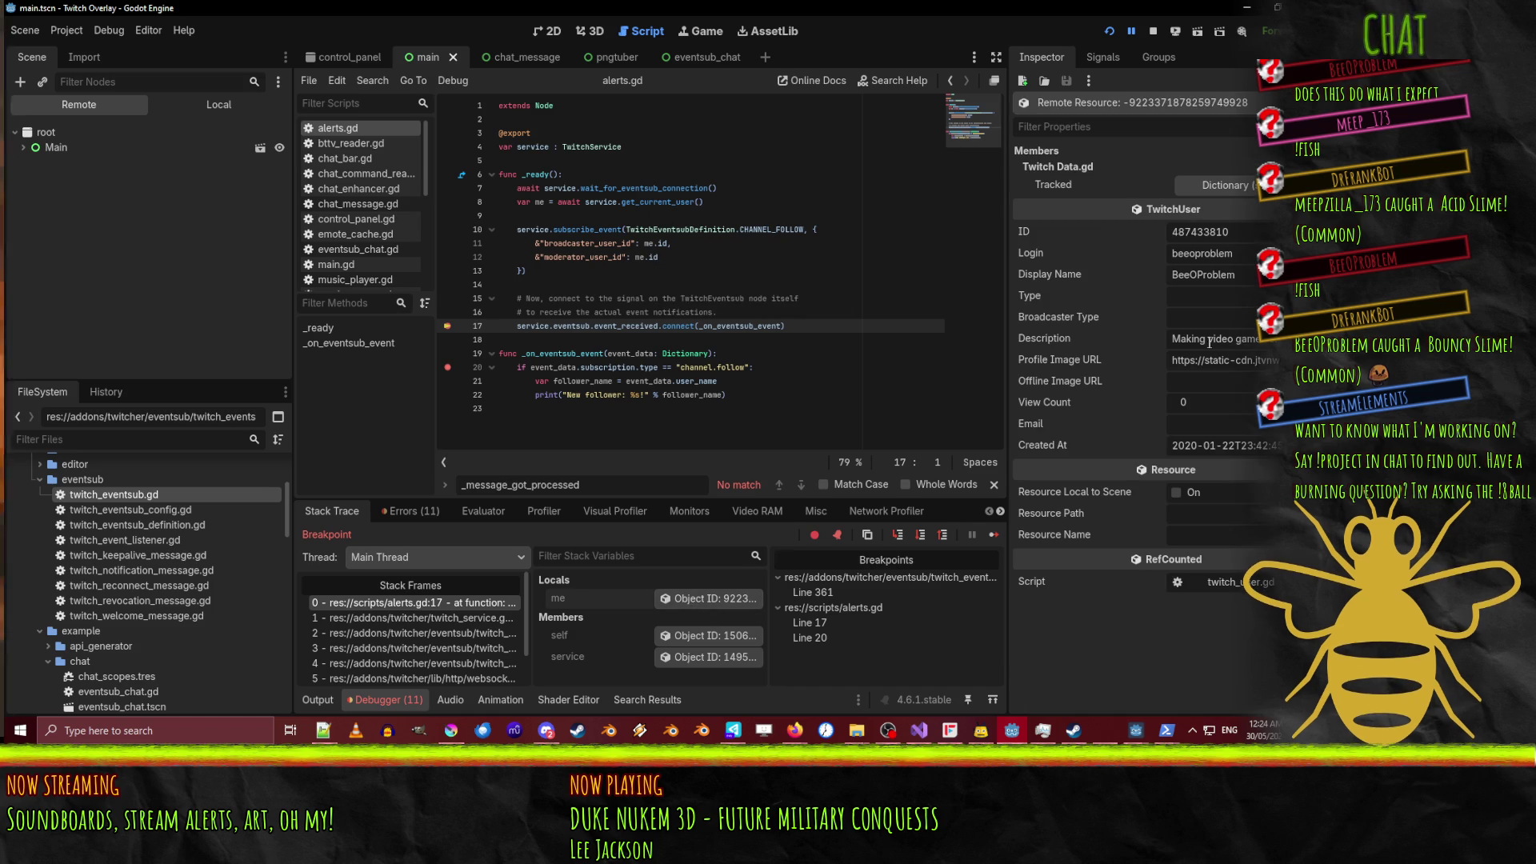
pyautogui.doubleClick(1200, 232)
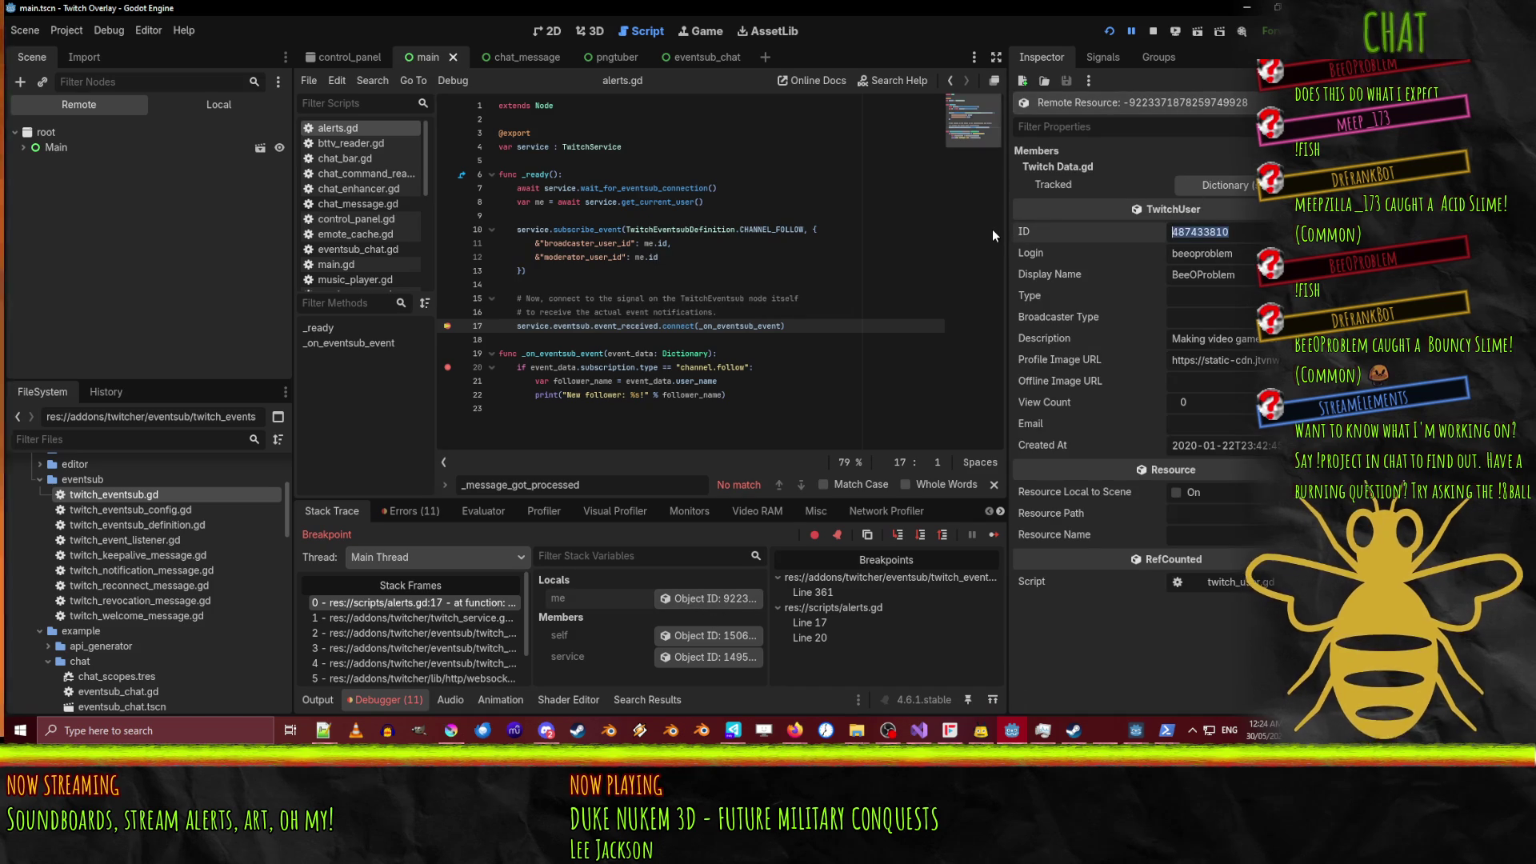
pyautogui.press('F12')
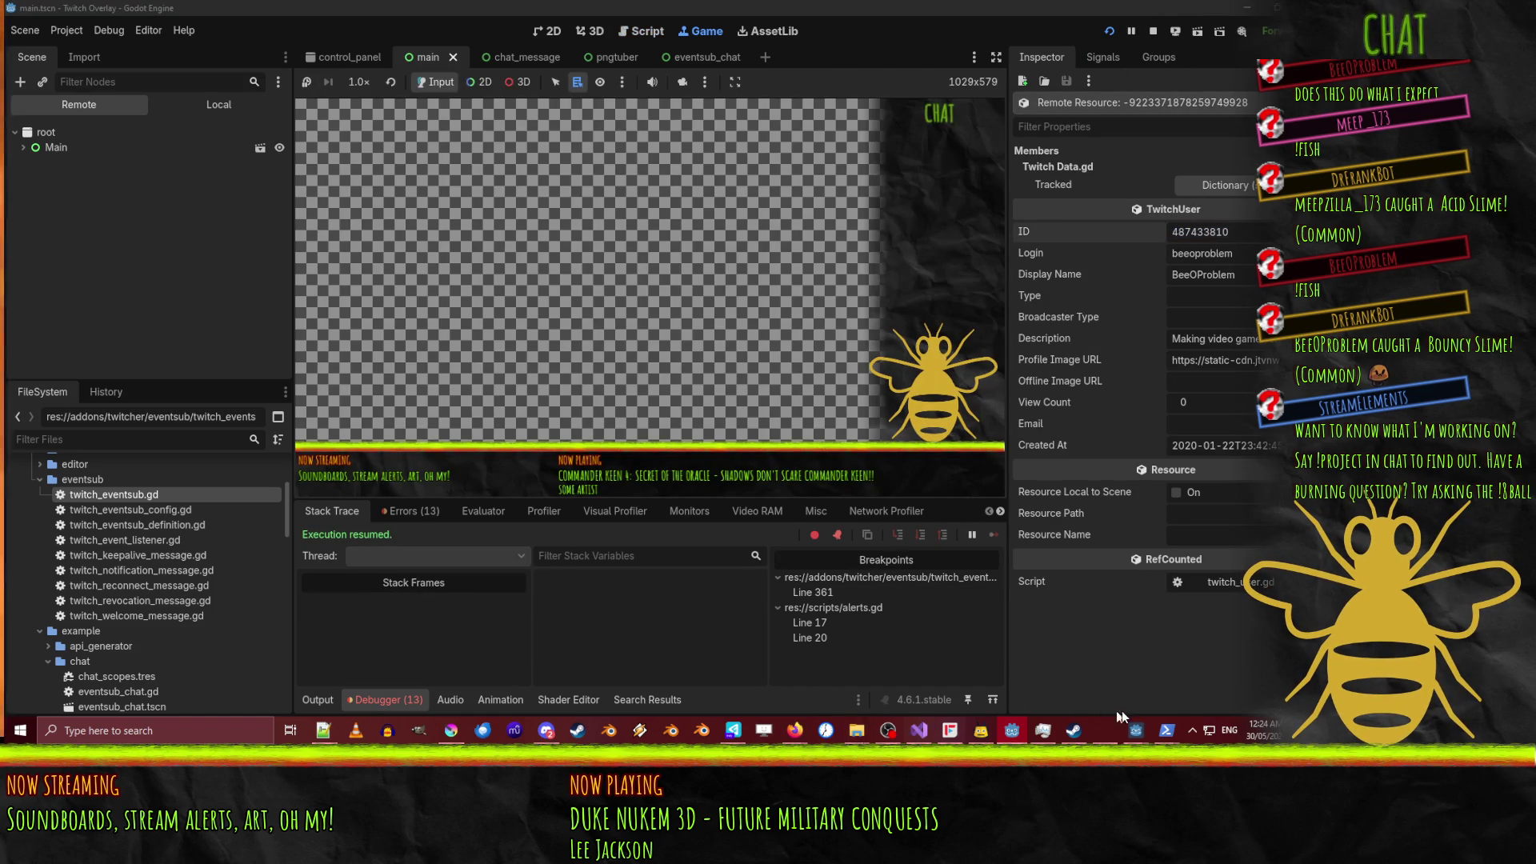
# Fire the follow trigger with the corrected --to-user broadcaster ID, then return to alerts.gd.
pyautogui.moveTo(1160, 734)
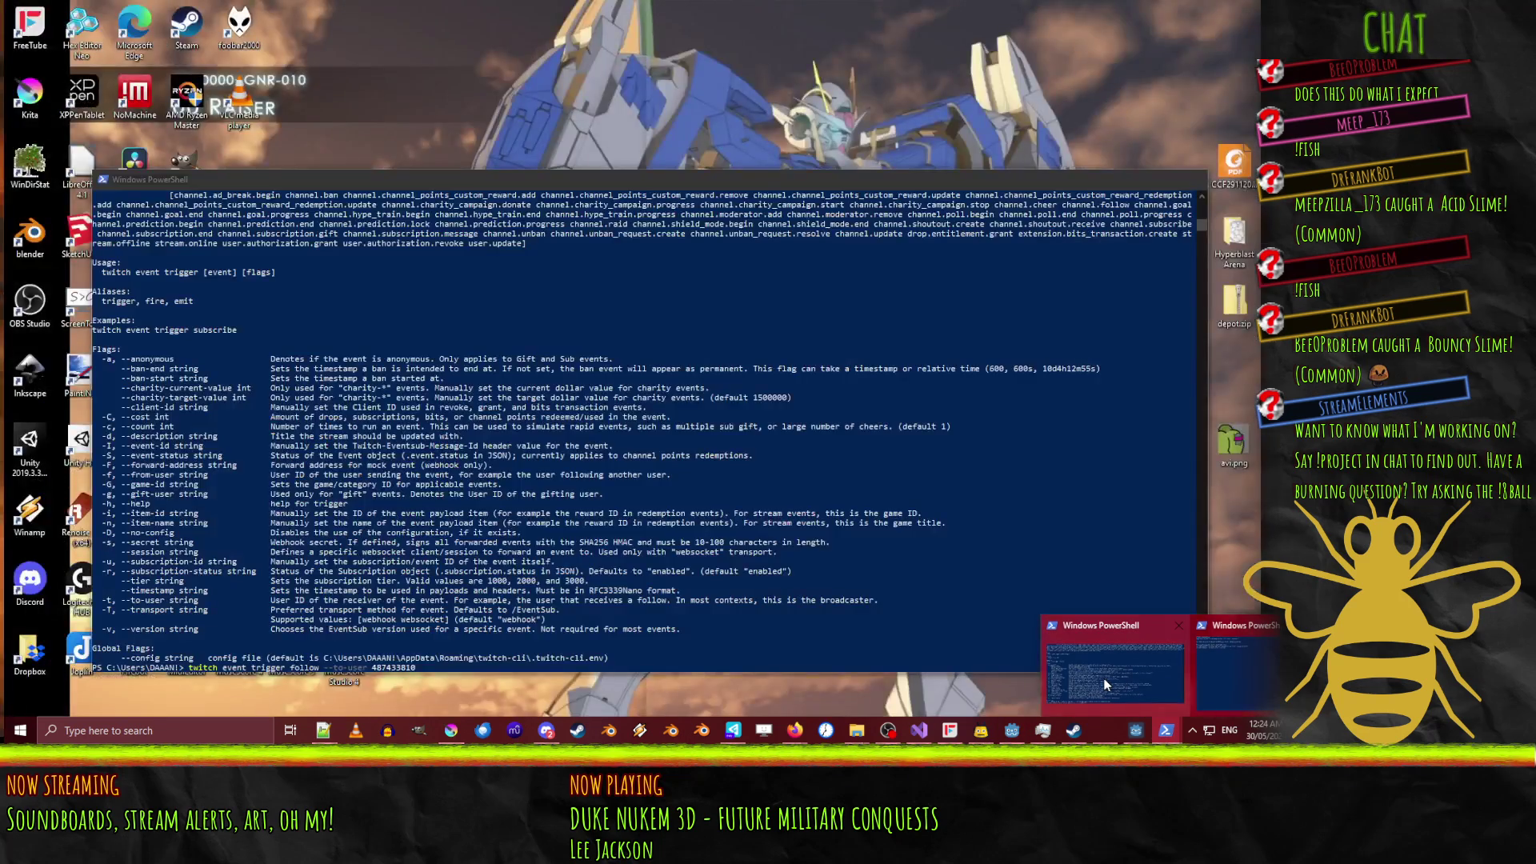
pyautogui.click(1112, 668)
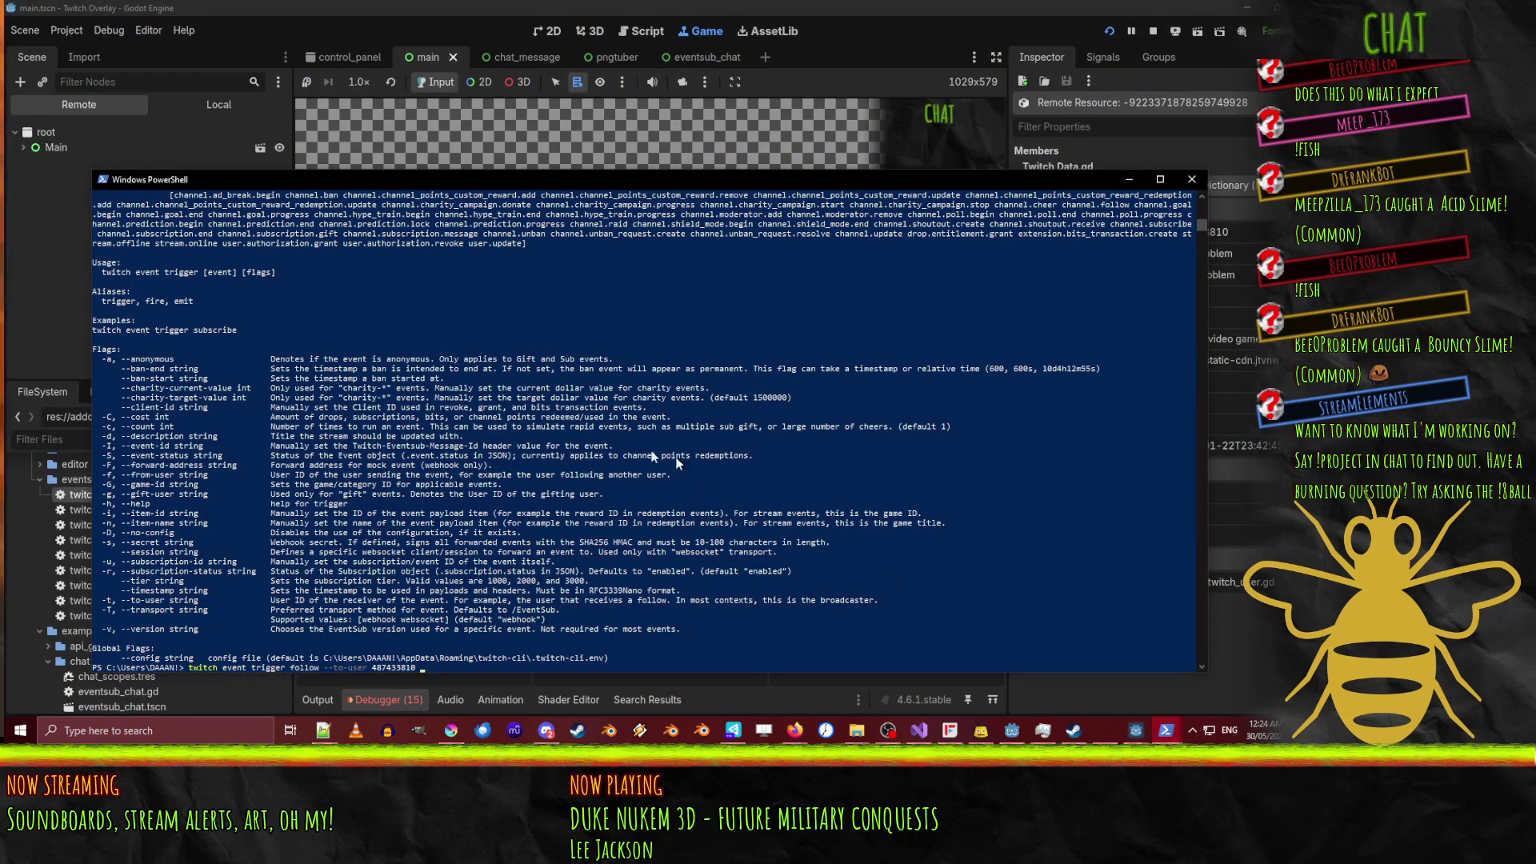
pyautogui.press('BackSpace')
pyautogui.press('BackSpace')
pyautogui.press('BackSpace')
pyautogui.write('33810')
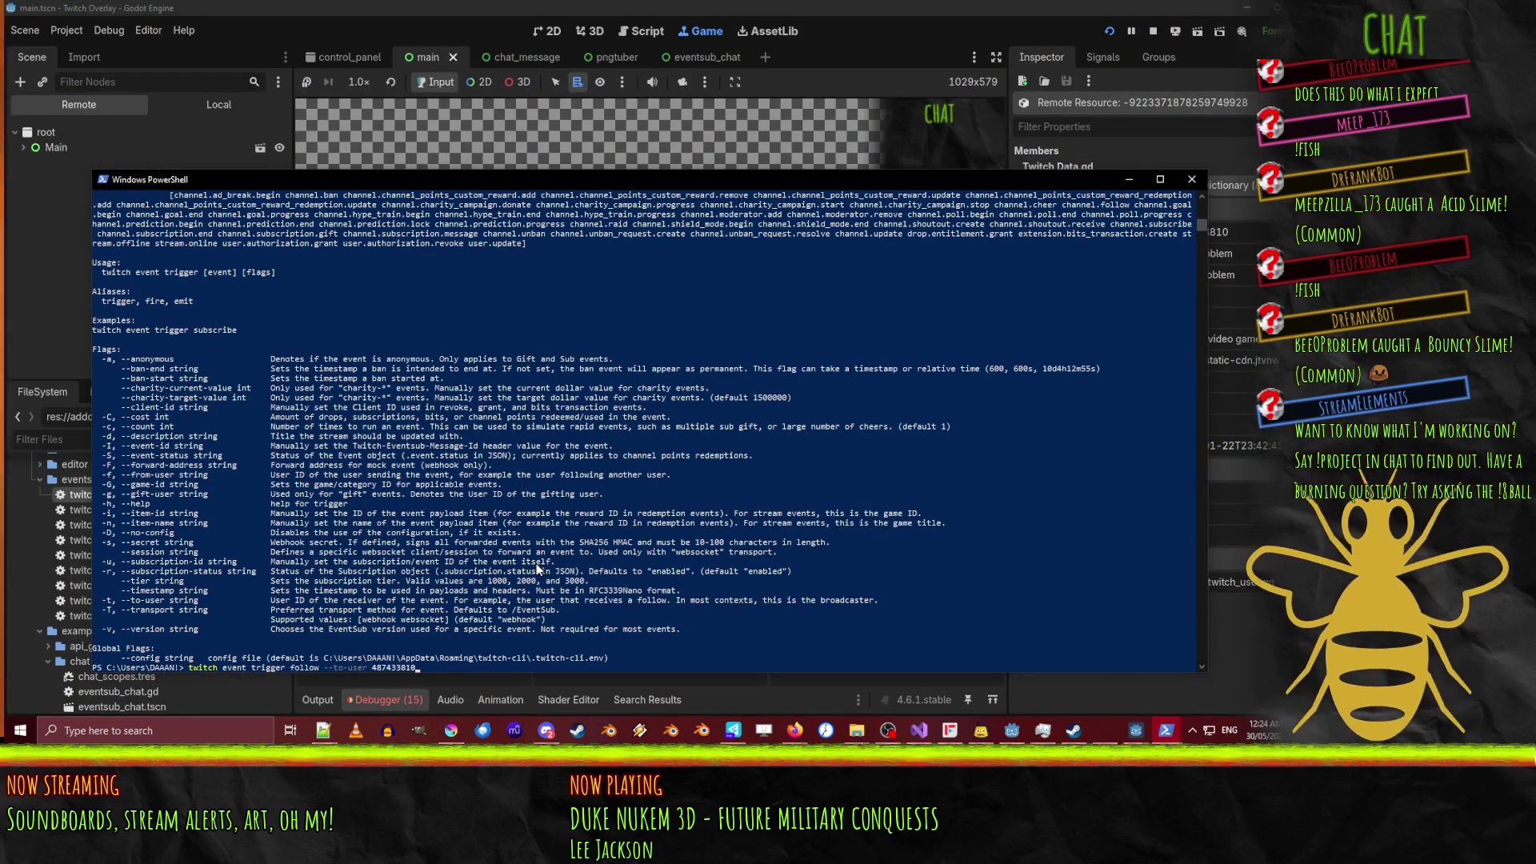
pyautogui.press('Return')
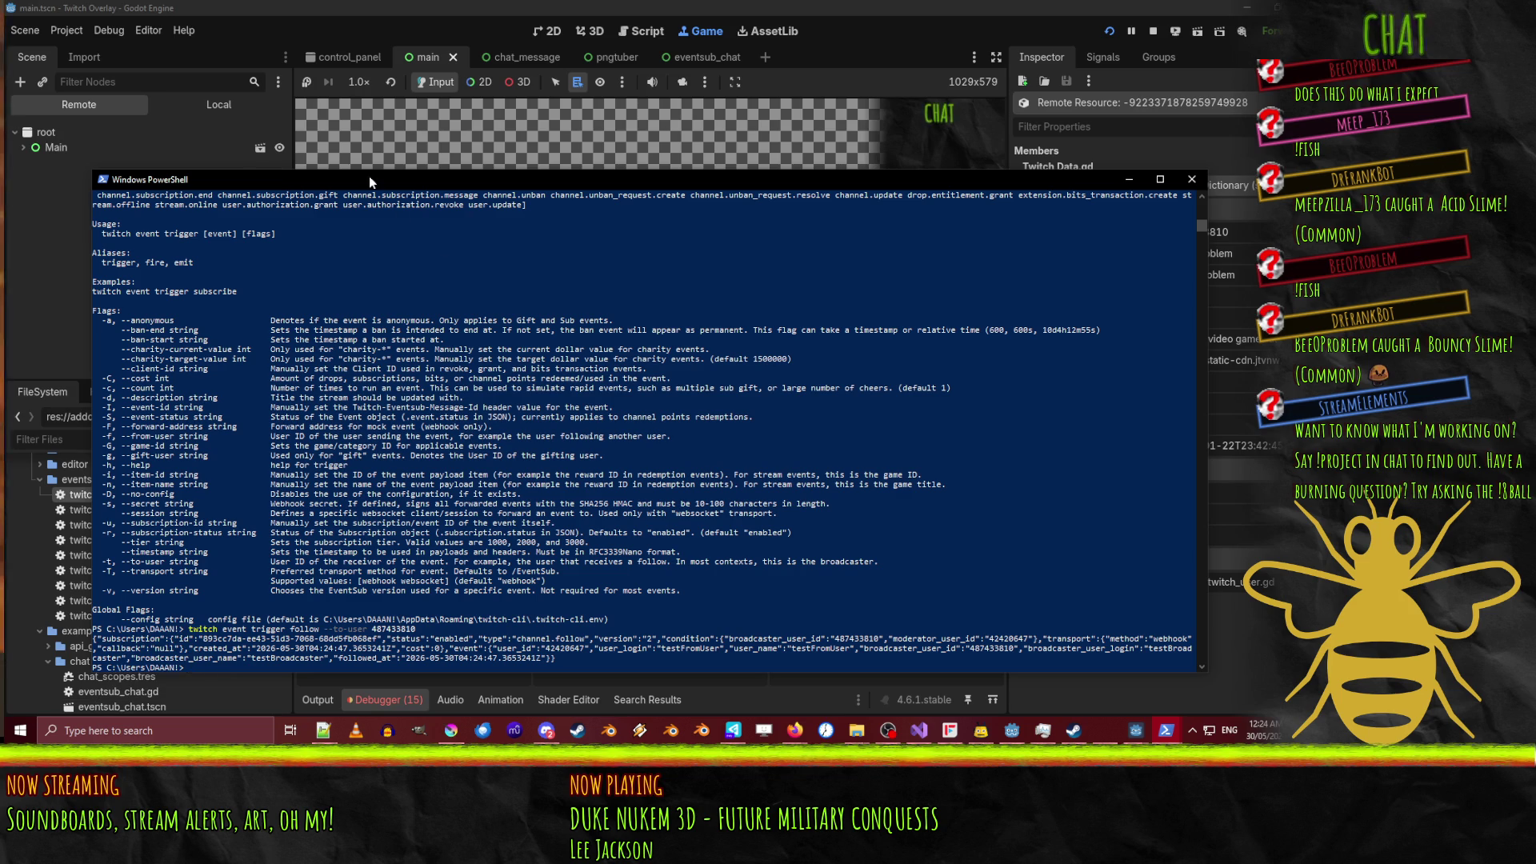
pyautogui.moveTo(368, 178); pyautogui.dragTo(622, 338)
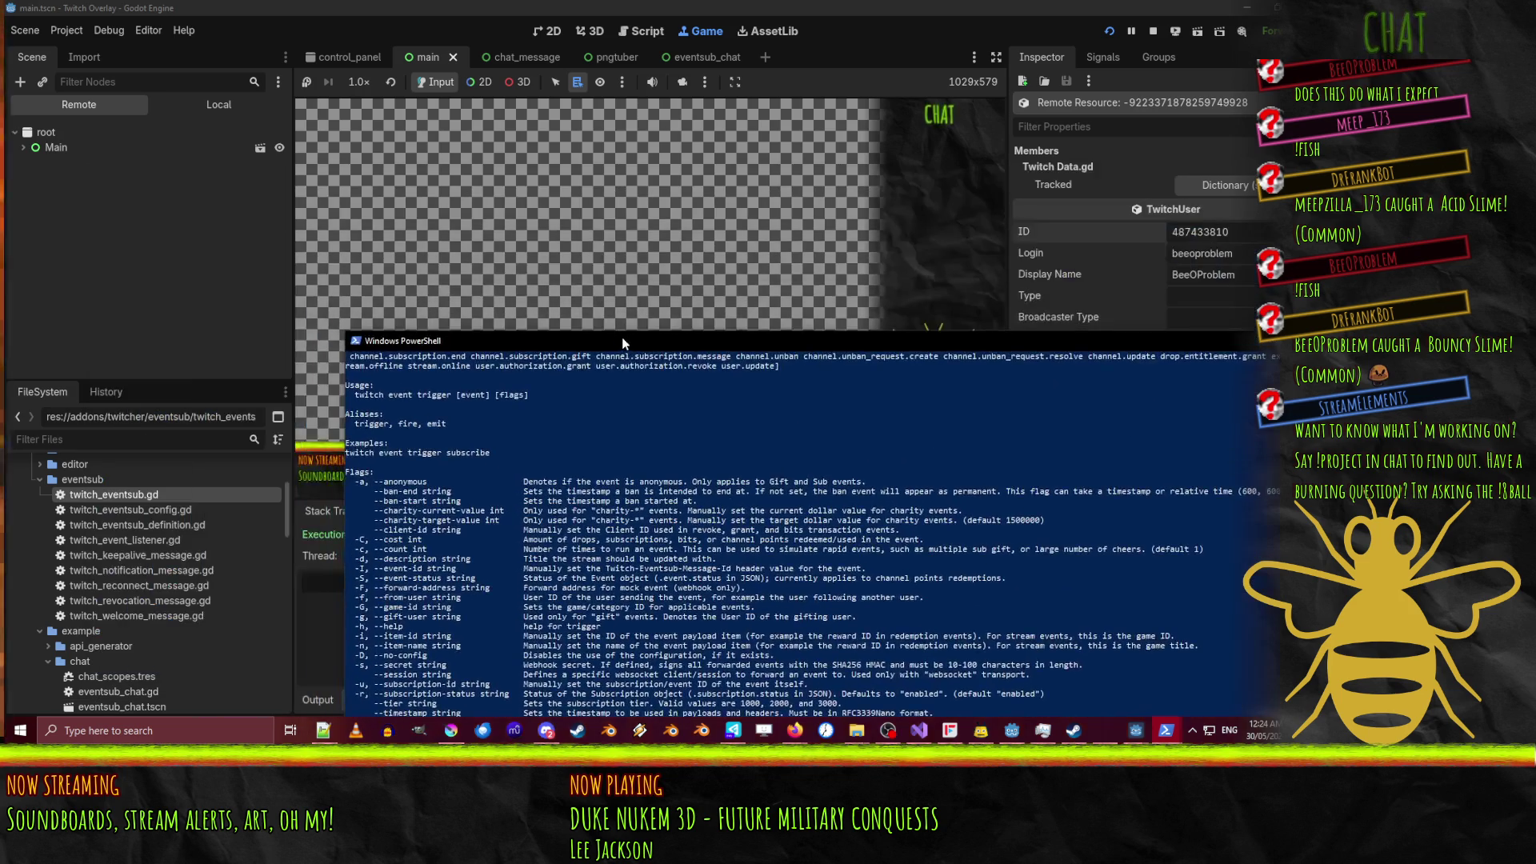
pyautogui.click(642, 30)
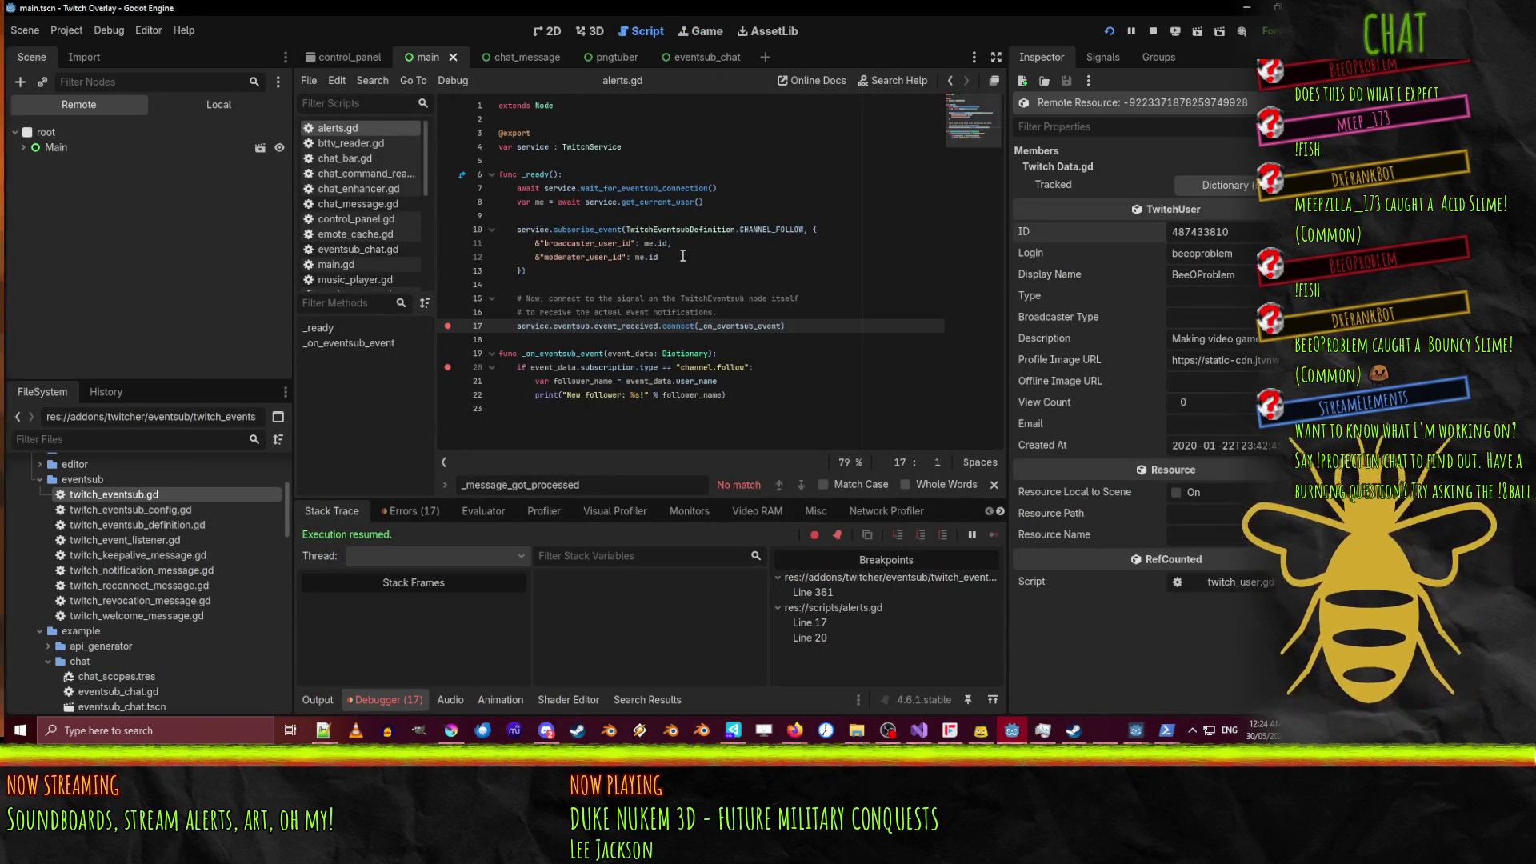
# Read the event_received signal documentation on line 17 of alerts.gd.
pyautogui.moveTo(772, 228)
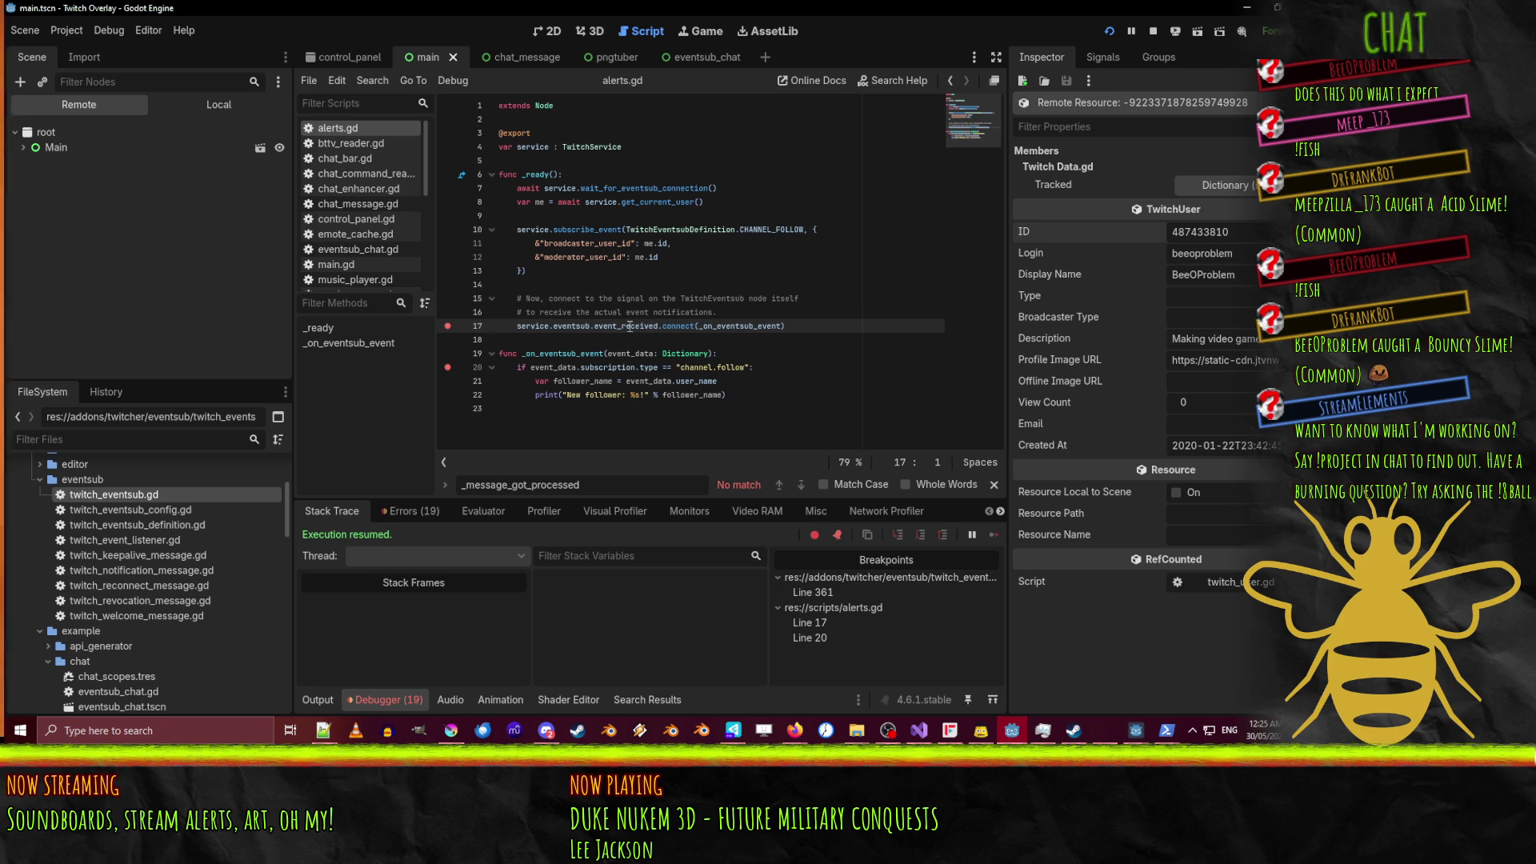
pyautogui.moveTo(629, 325)
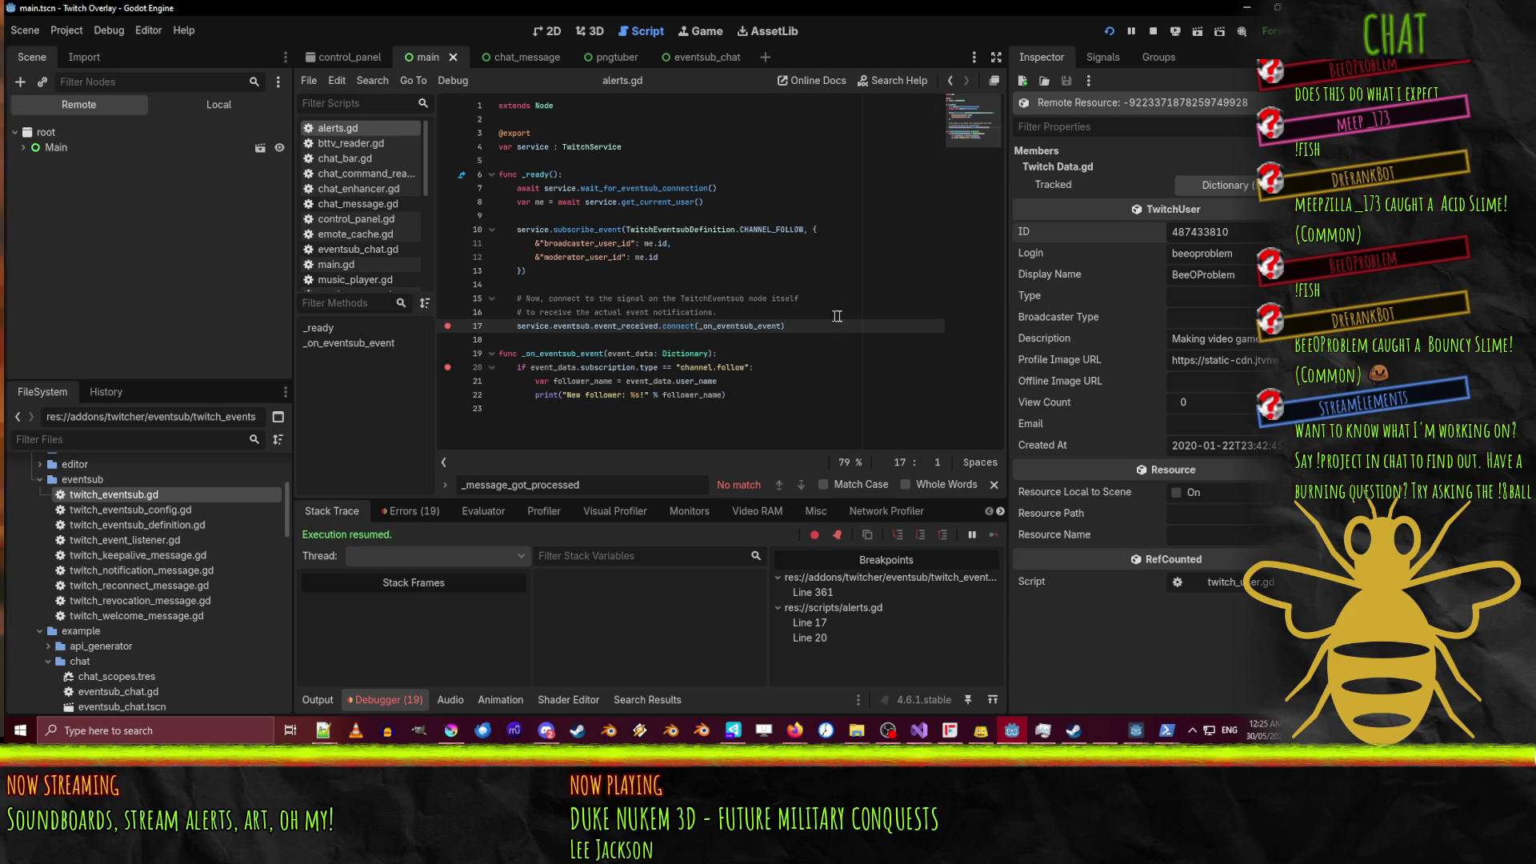
# Connect service.eventsub.event to a new _aaaaaaa(a, b) stub with pass, breakpoint it, and save.
pyautogui.hotkey('ctrl', 'shift', 'Return')
pyautogui.write('ser')
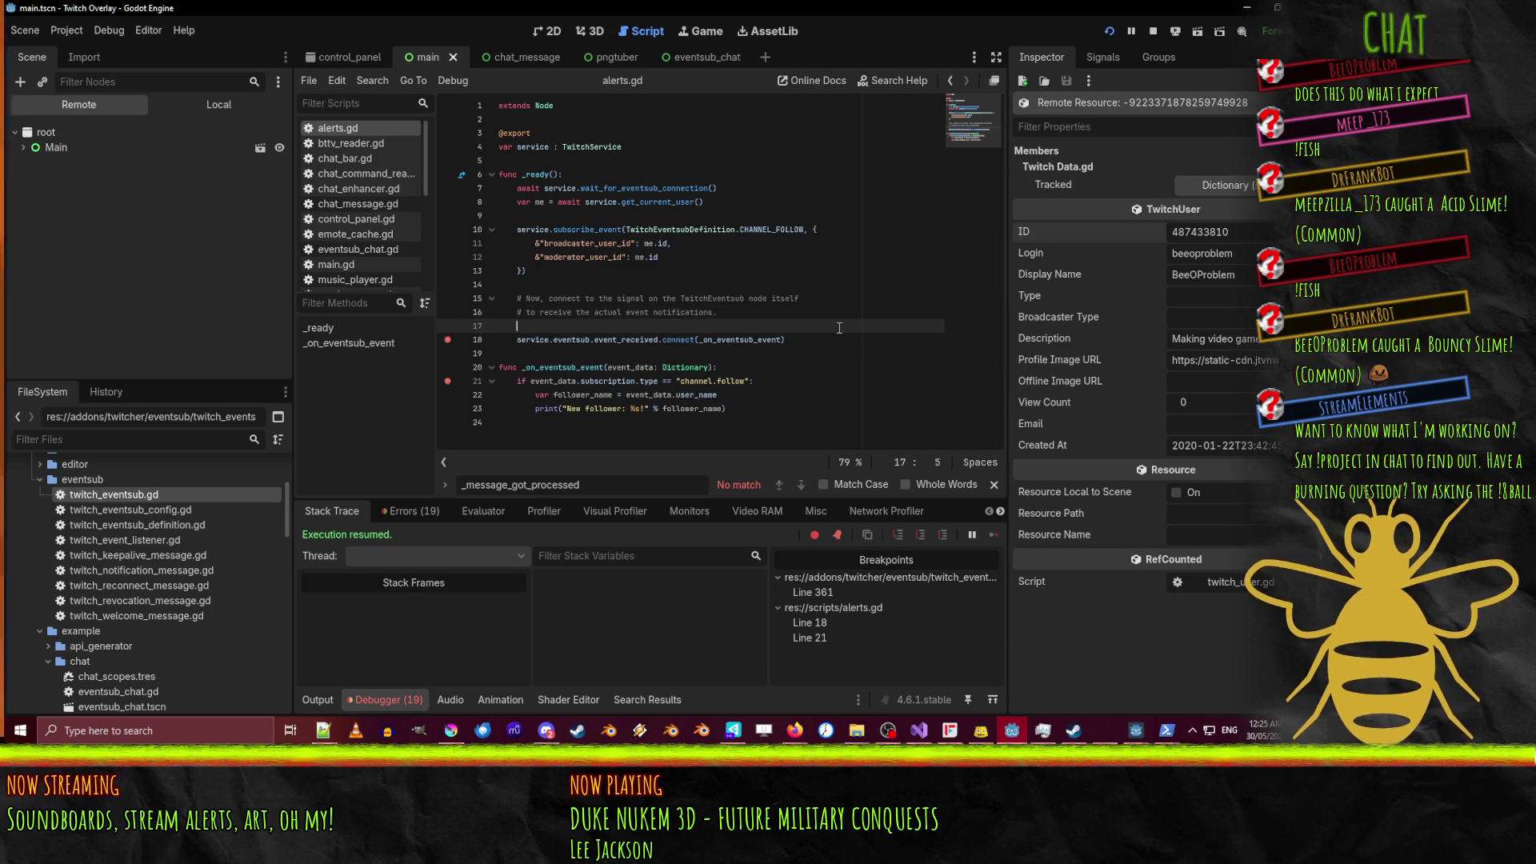
pyautogui.write('vice.eventsub')
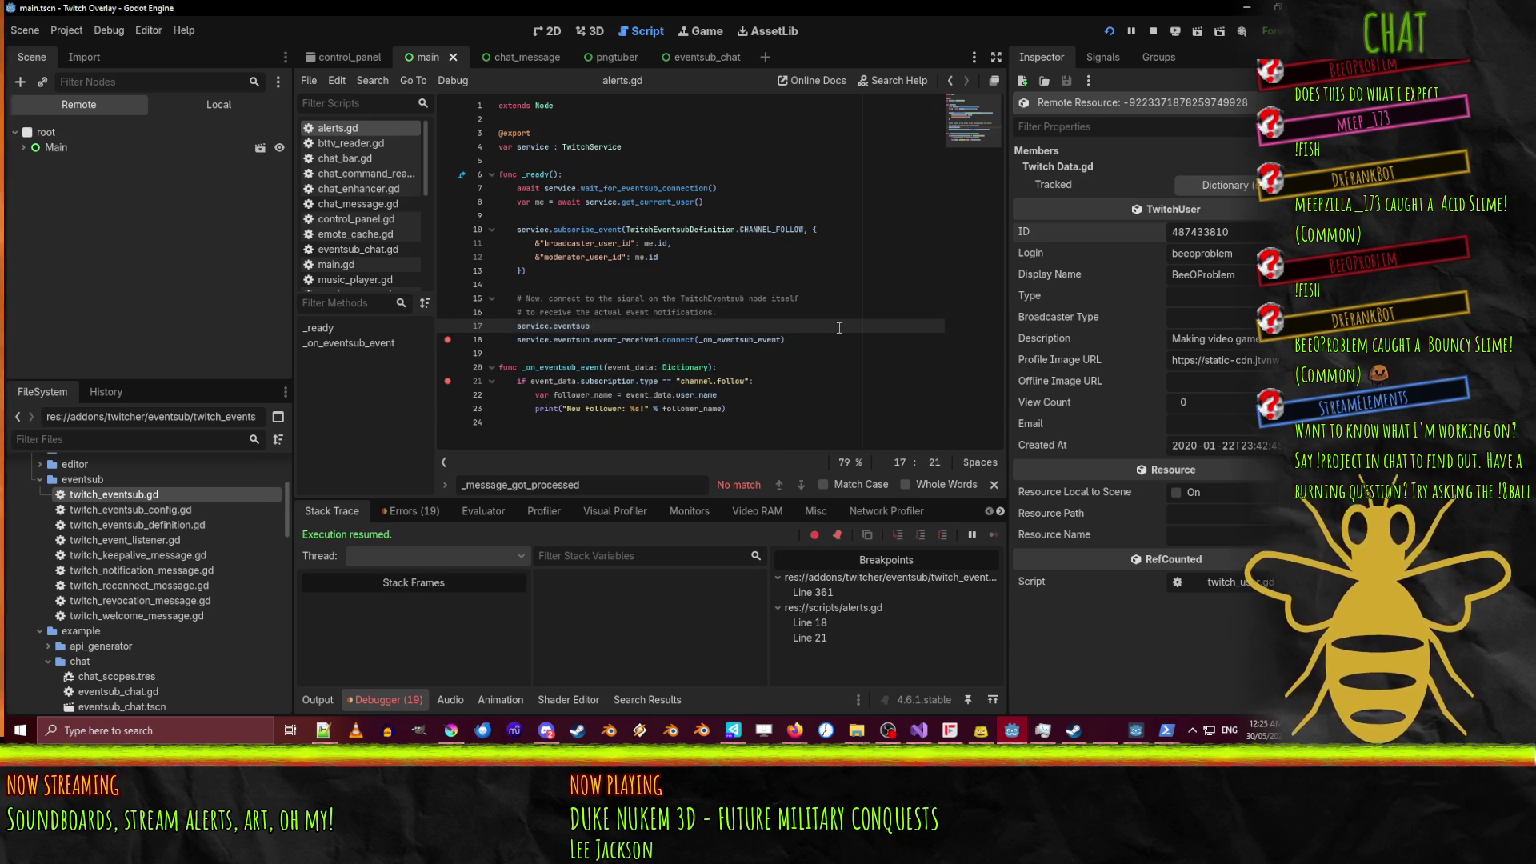
pyautogui.write('.event')
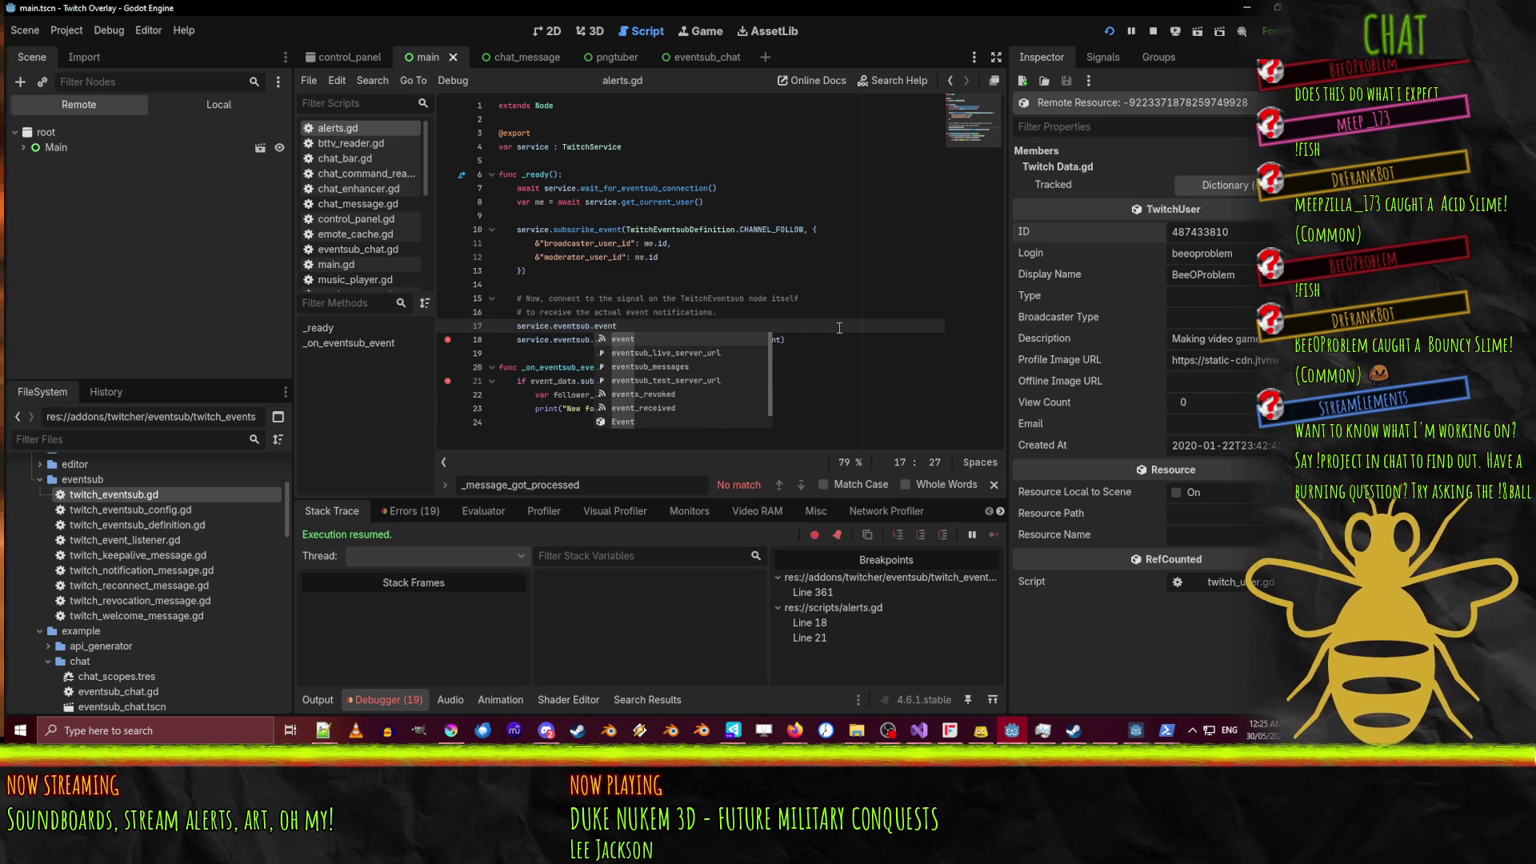
pyautogui.write('.connect(_aa')
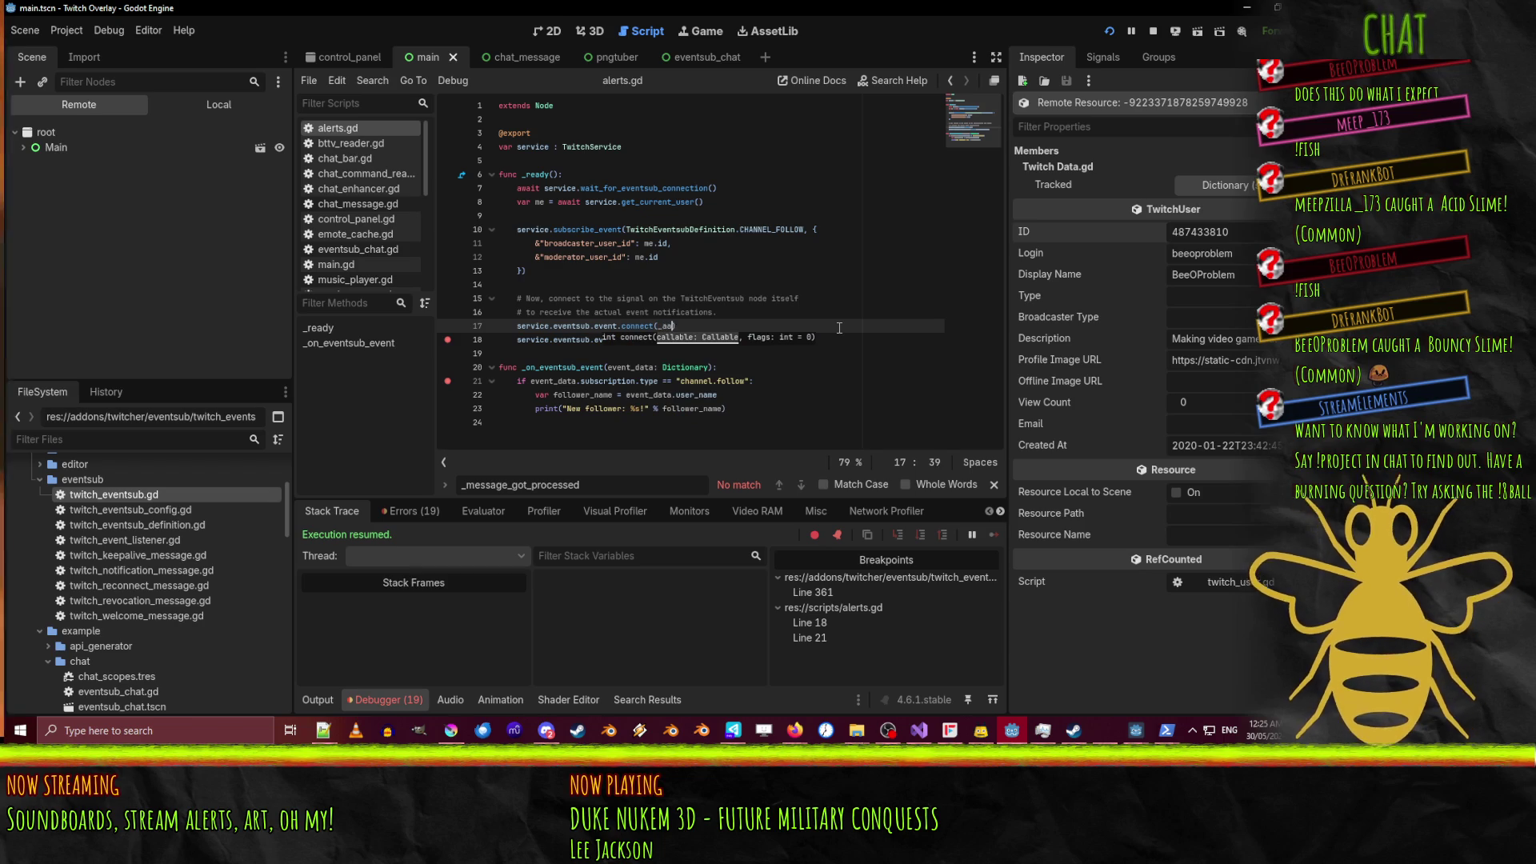
pyautogui.write('aaaaa')
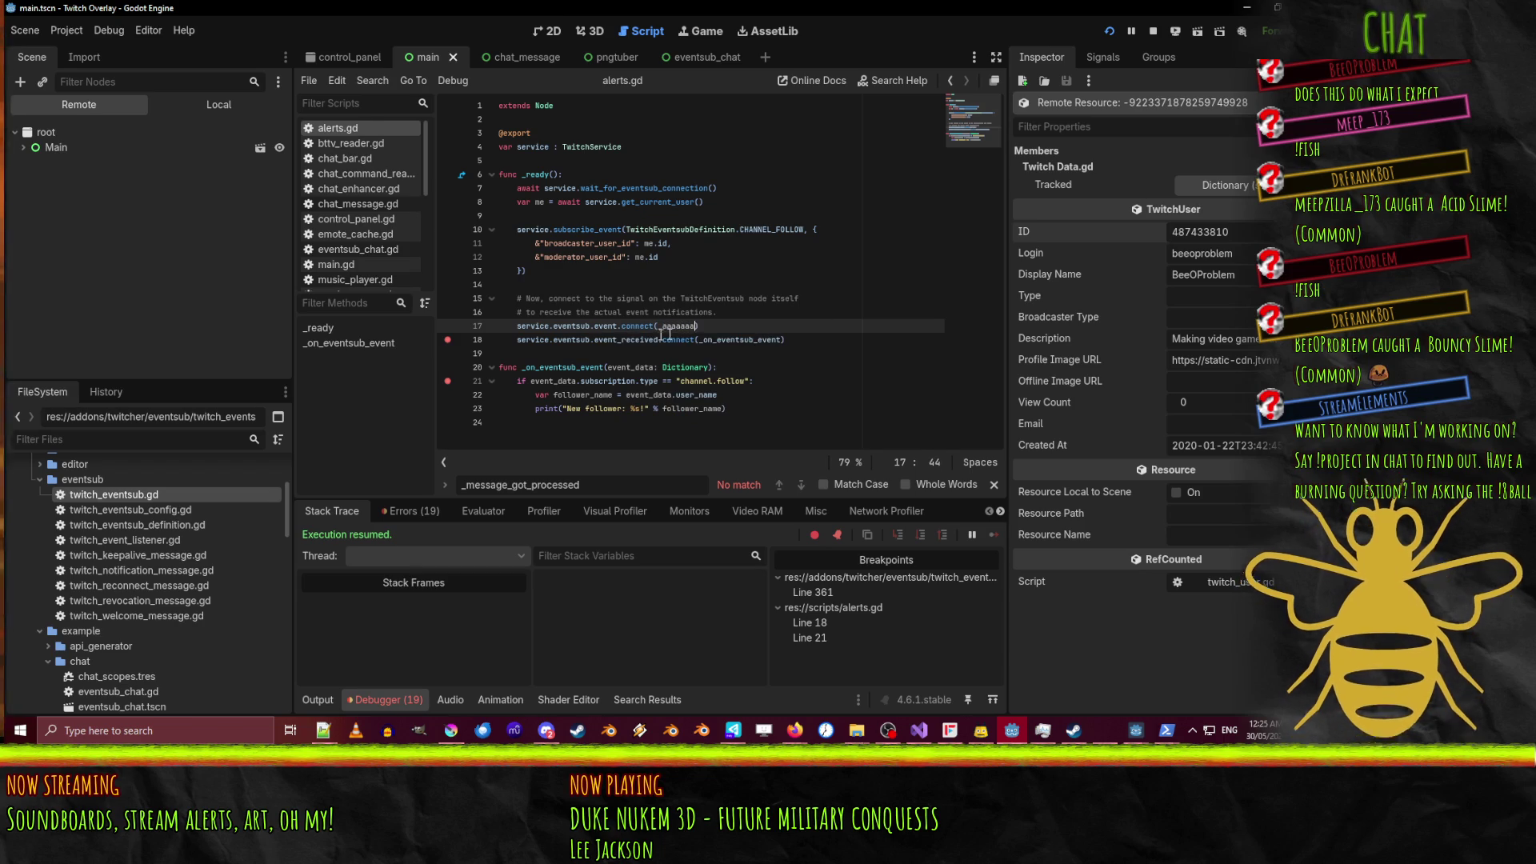
pyautogui.click(636, 365)
pyautogui.click(646, 348)
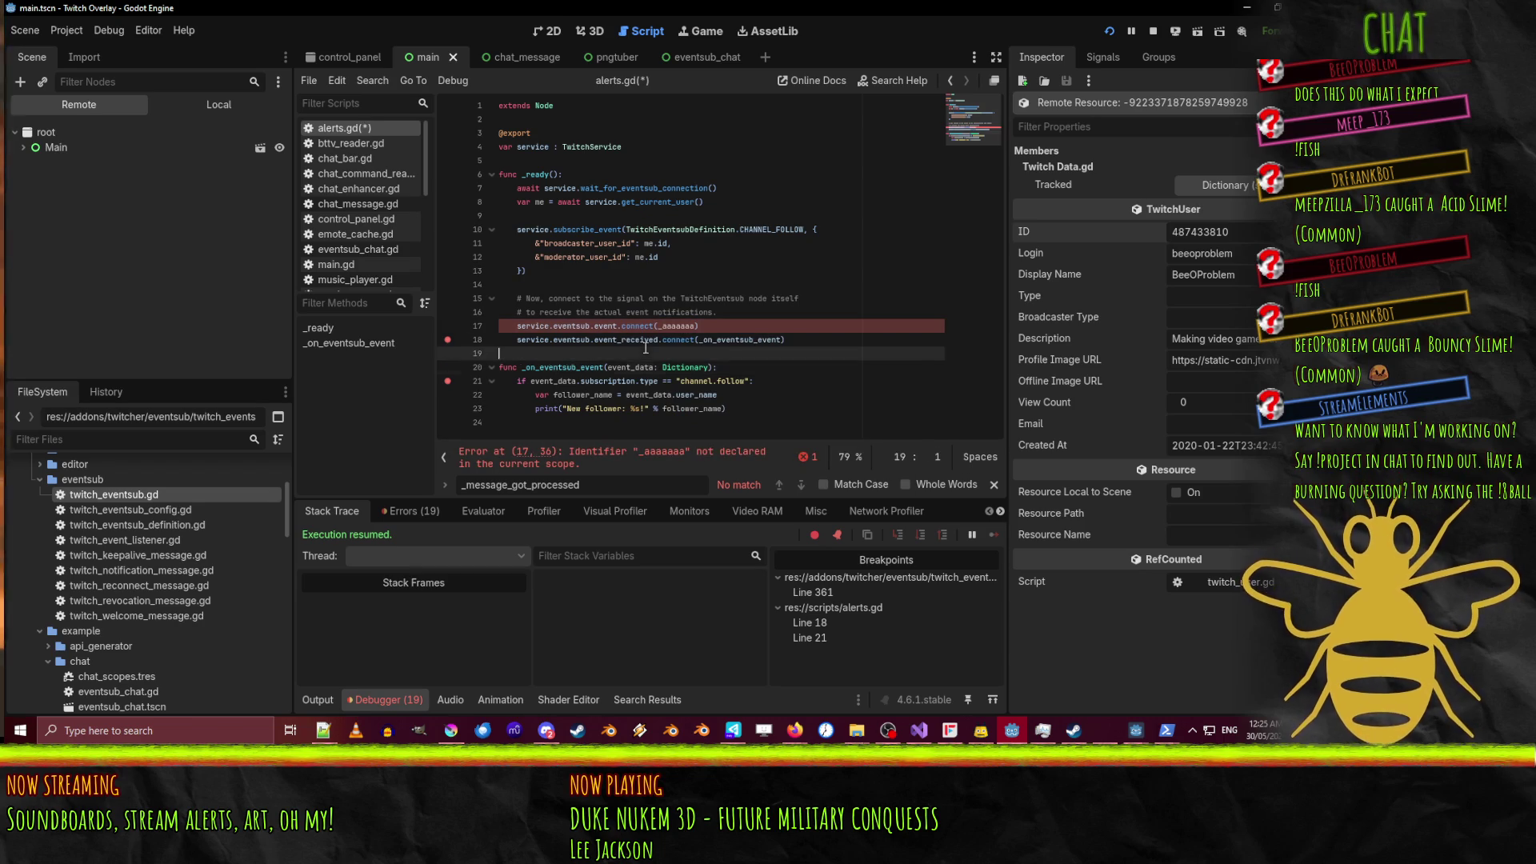
pyautogui.press('Return')
pyautogui.press('Return')
pyautogui.press('Up')
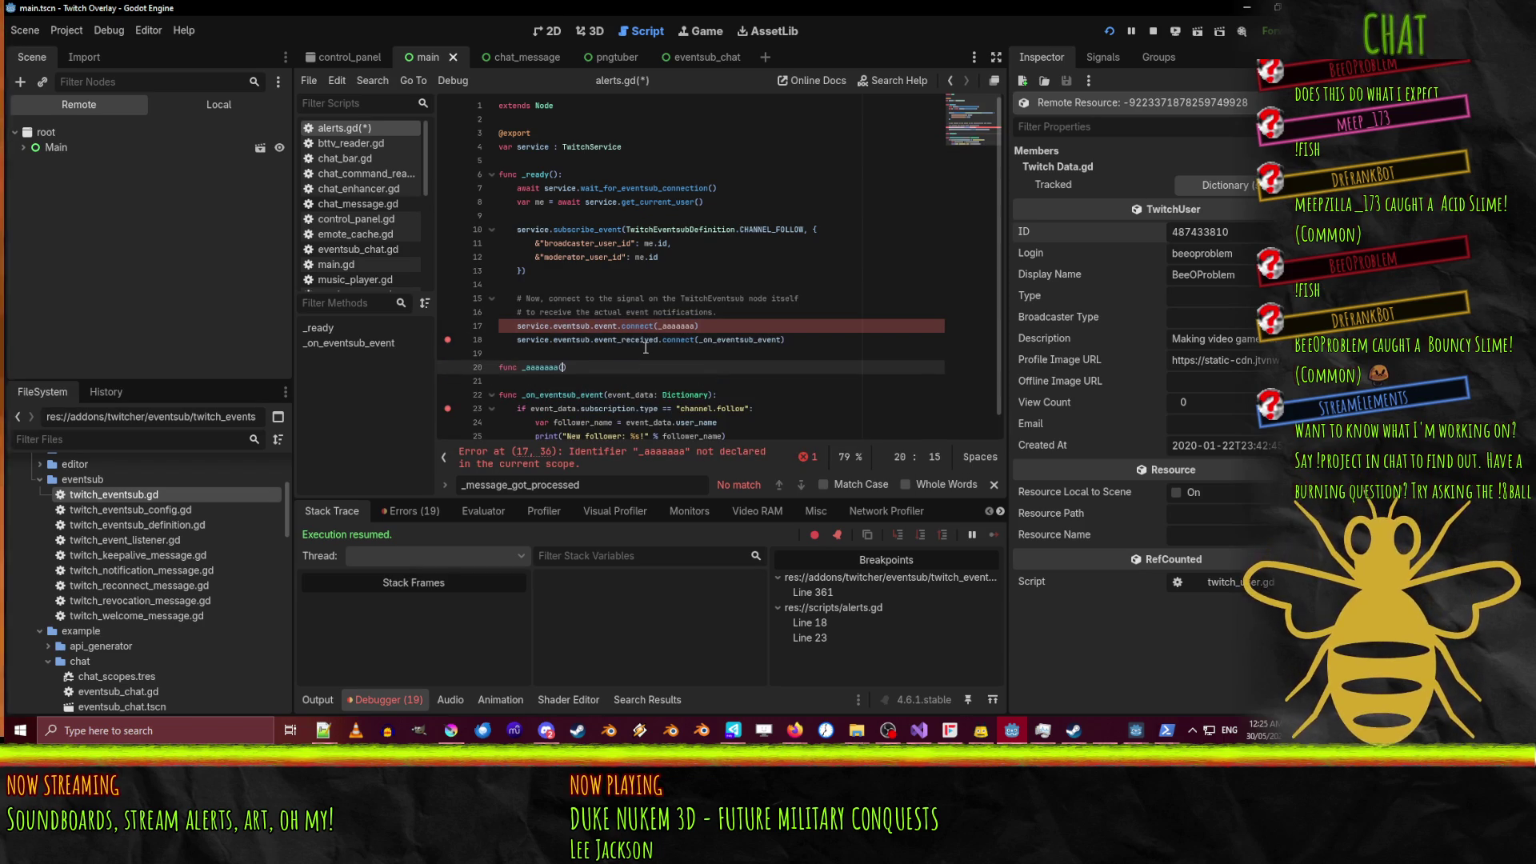
pyautogui.write('b')
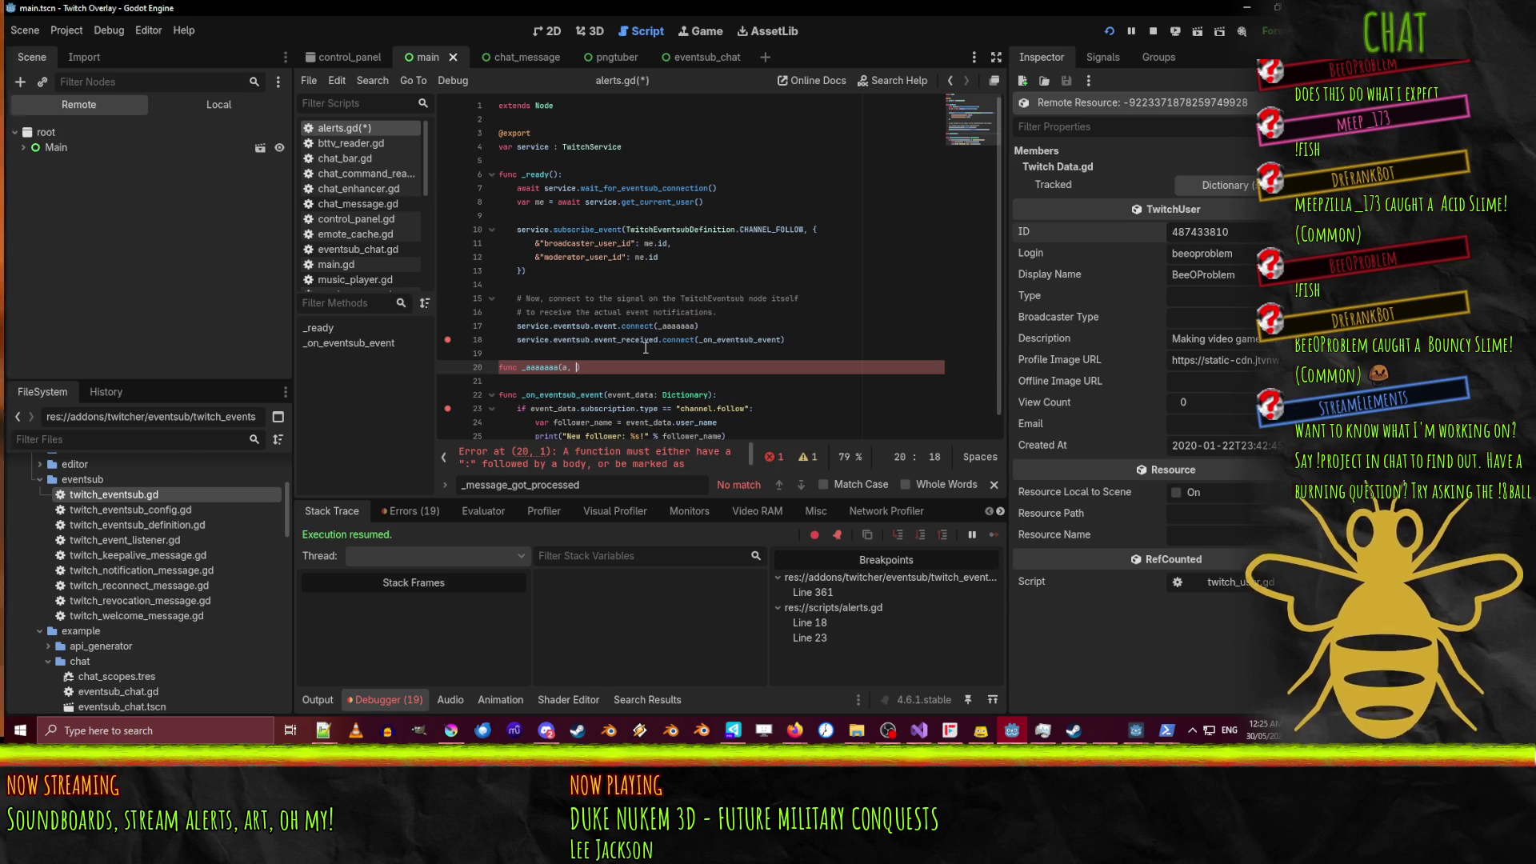
pyautogui.write('):')
pyautogui.press('Return')
pyautogui.write('p')
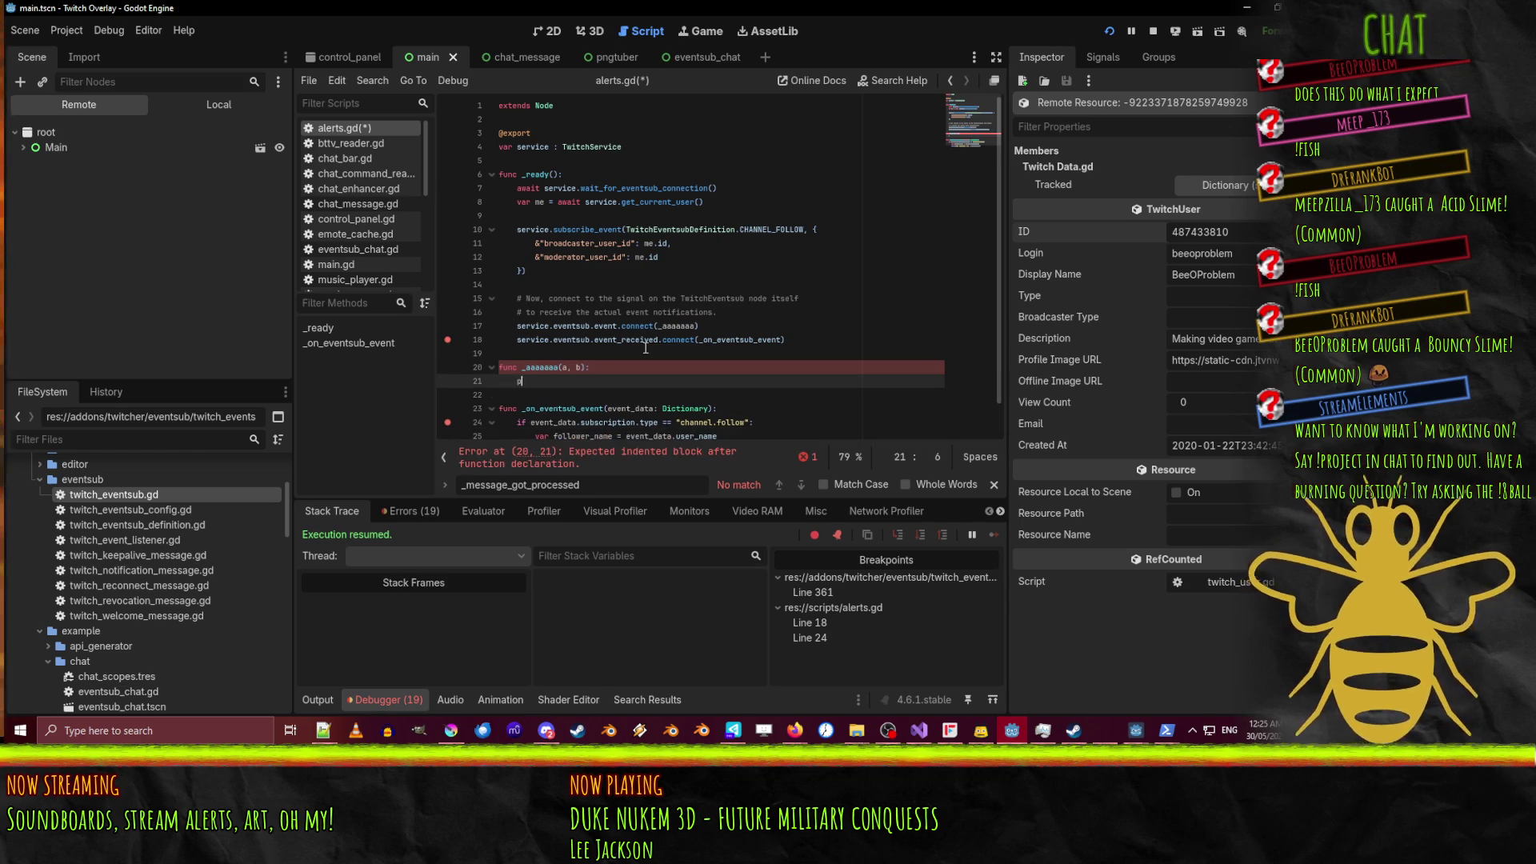
pyautogui.write('ass')
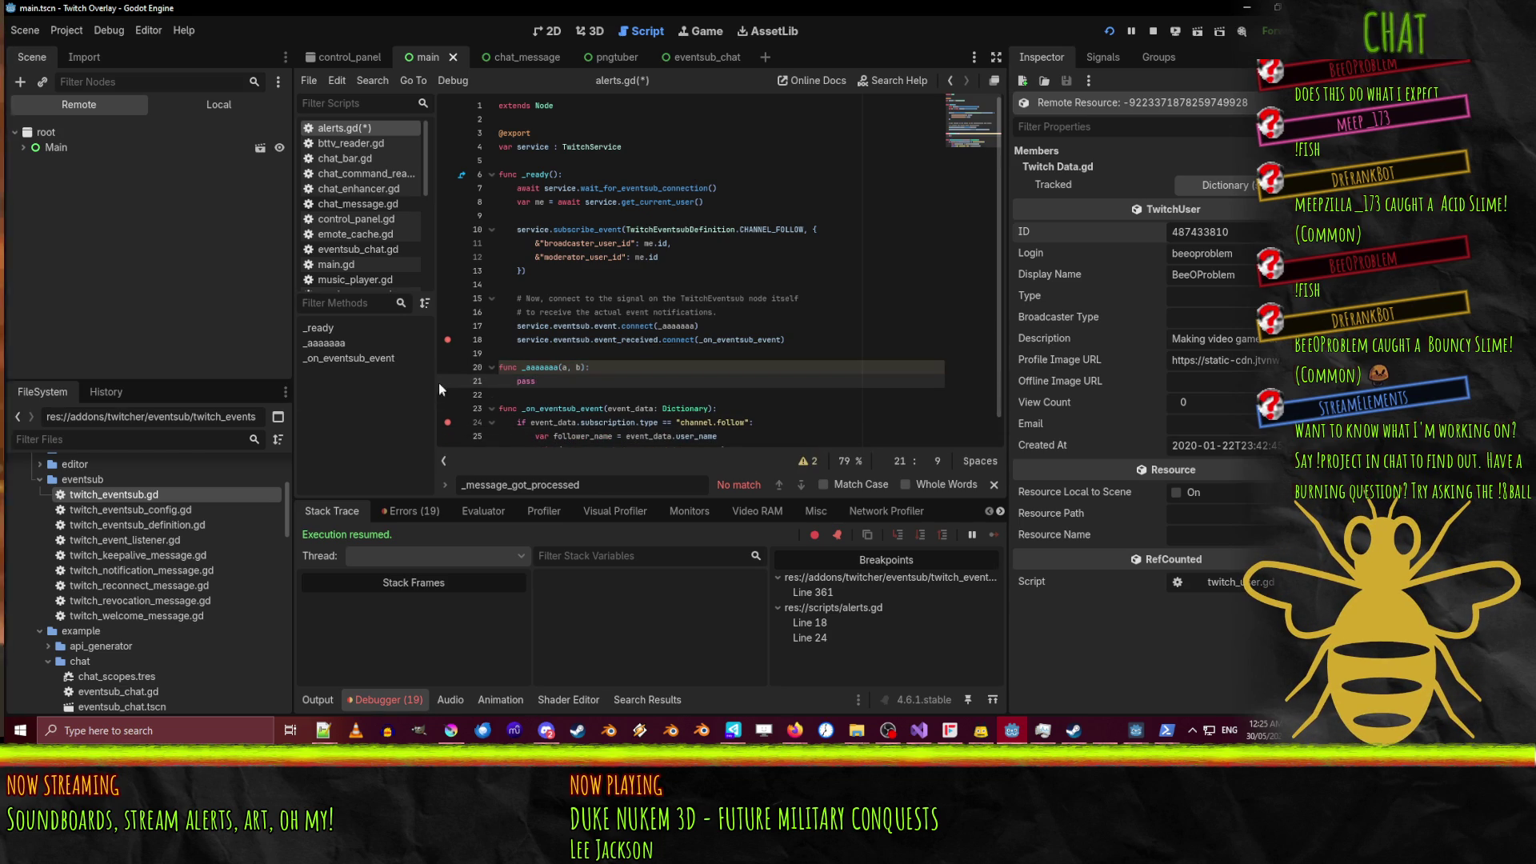
pyautogui.click(448, 382)
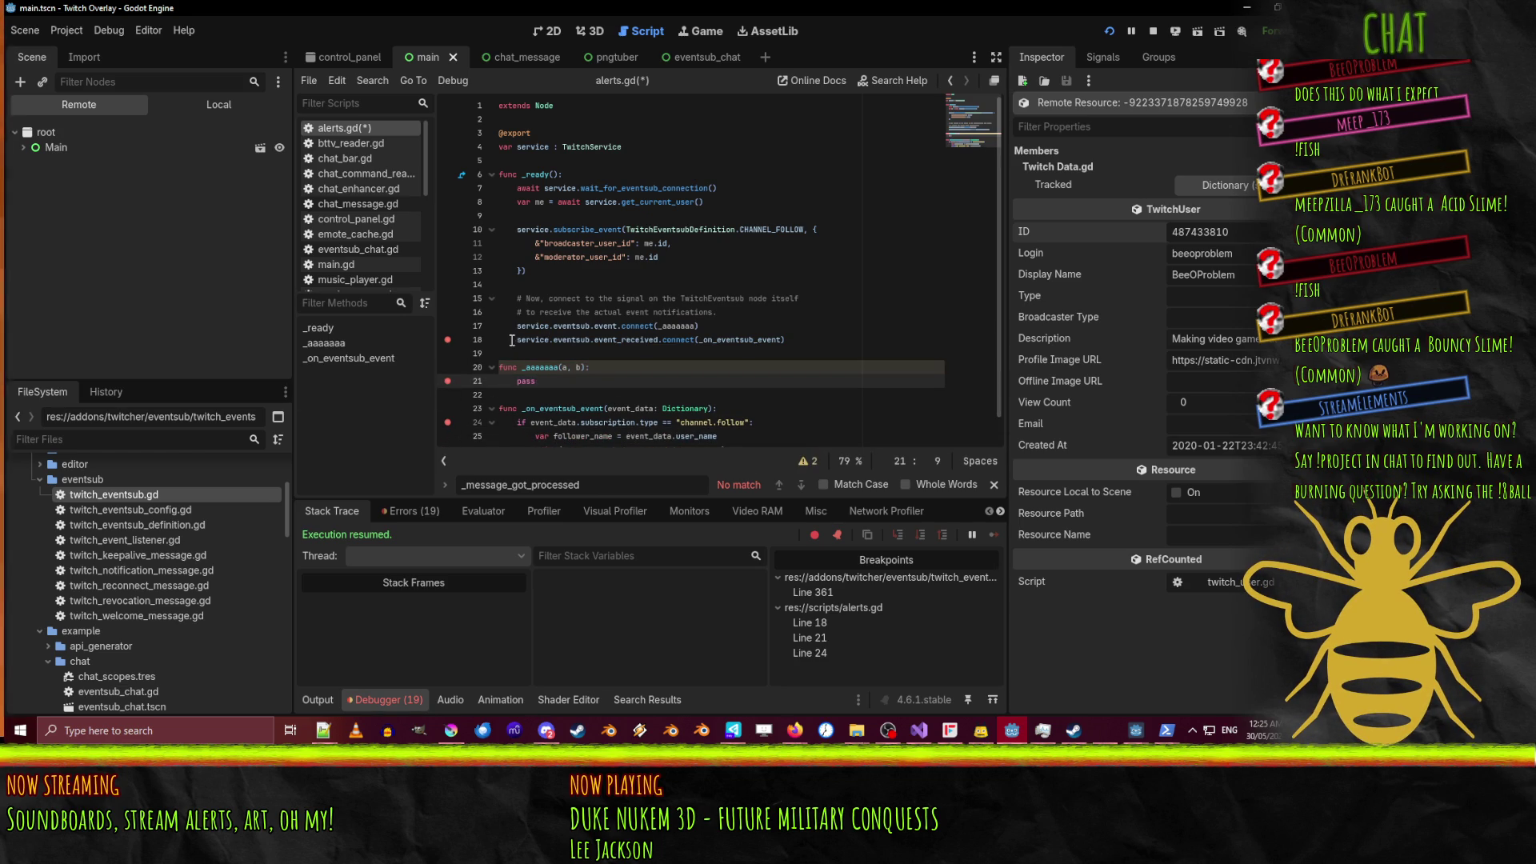
pyautogui.hotkey('ctrl', 's')
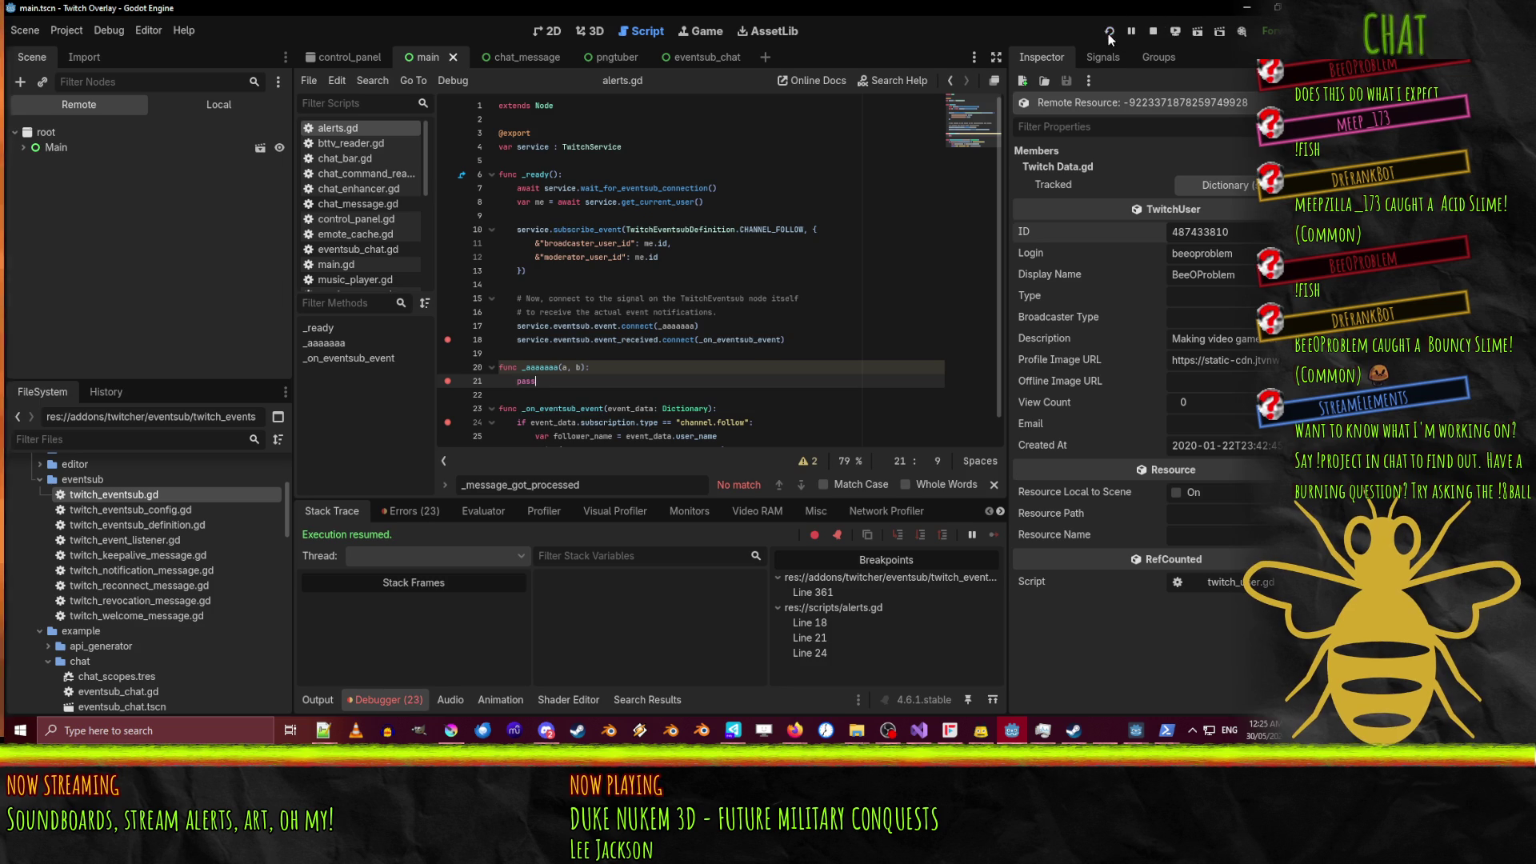
# Relaunch the overlay and fire the follow trigger command in PowerShell.
pyautogui.click(1109, 32)
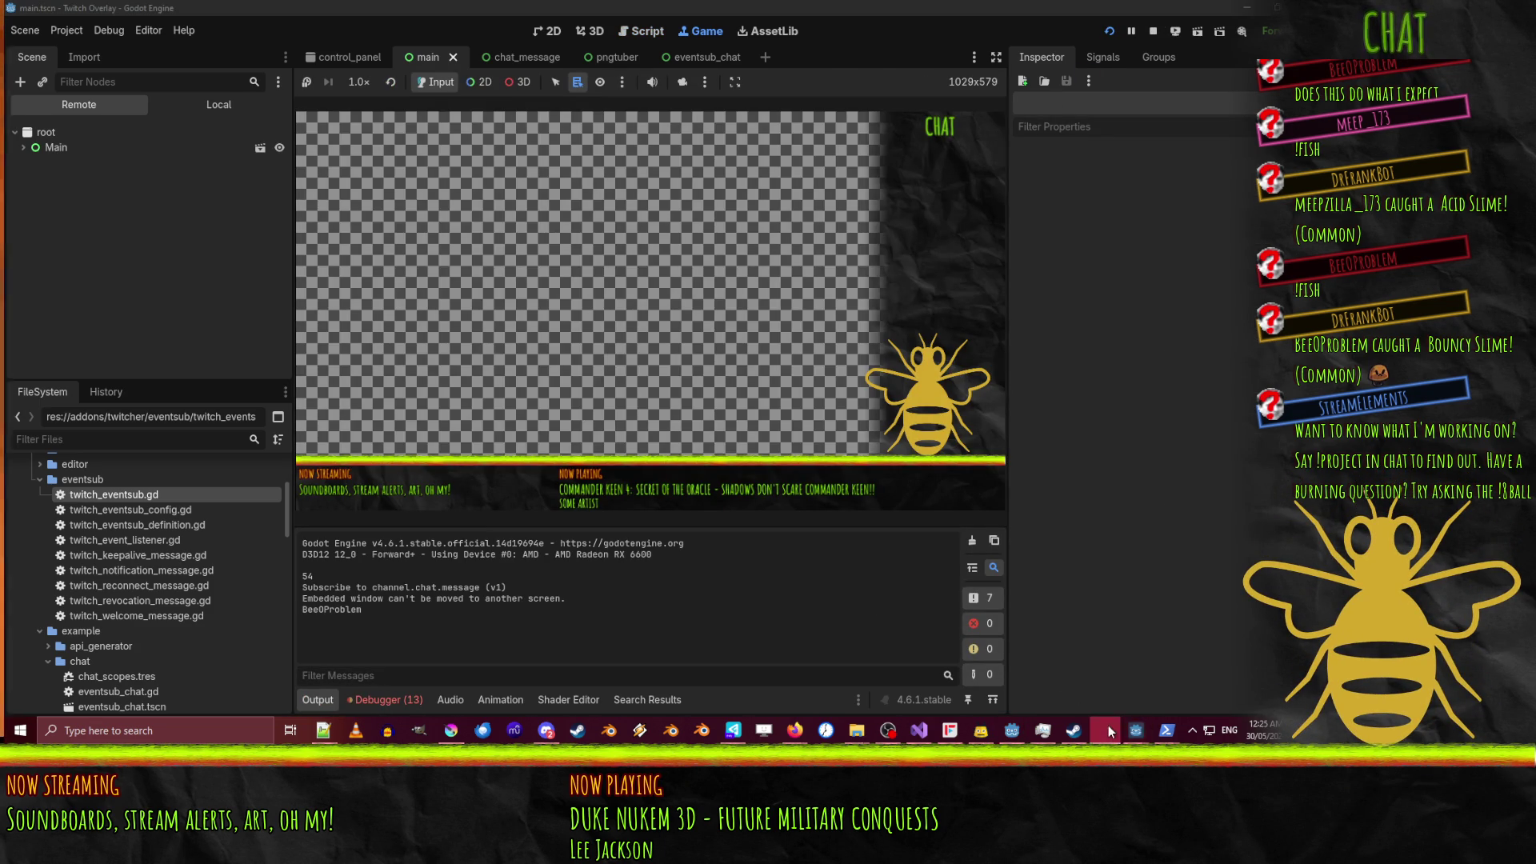
pyautogui.click(1106, 684)
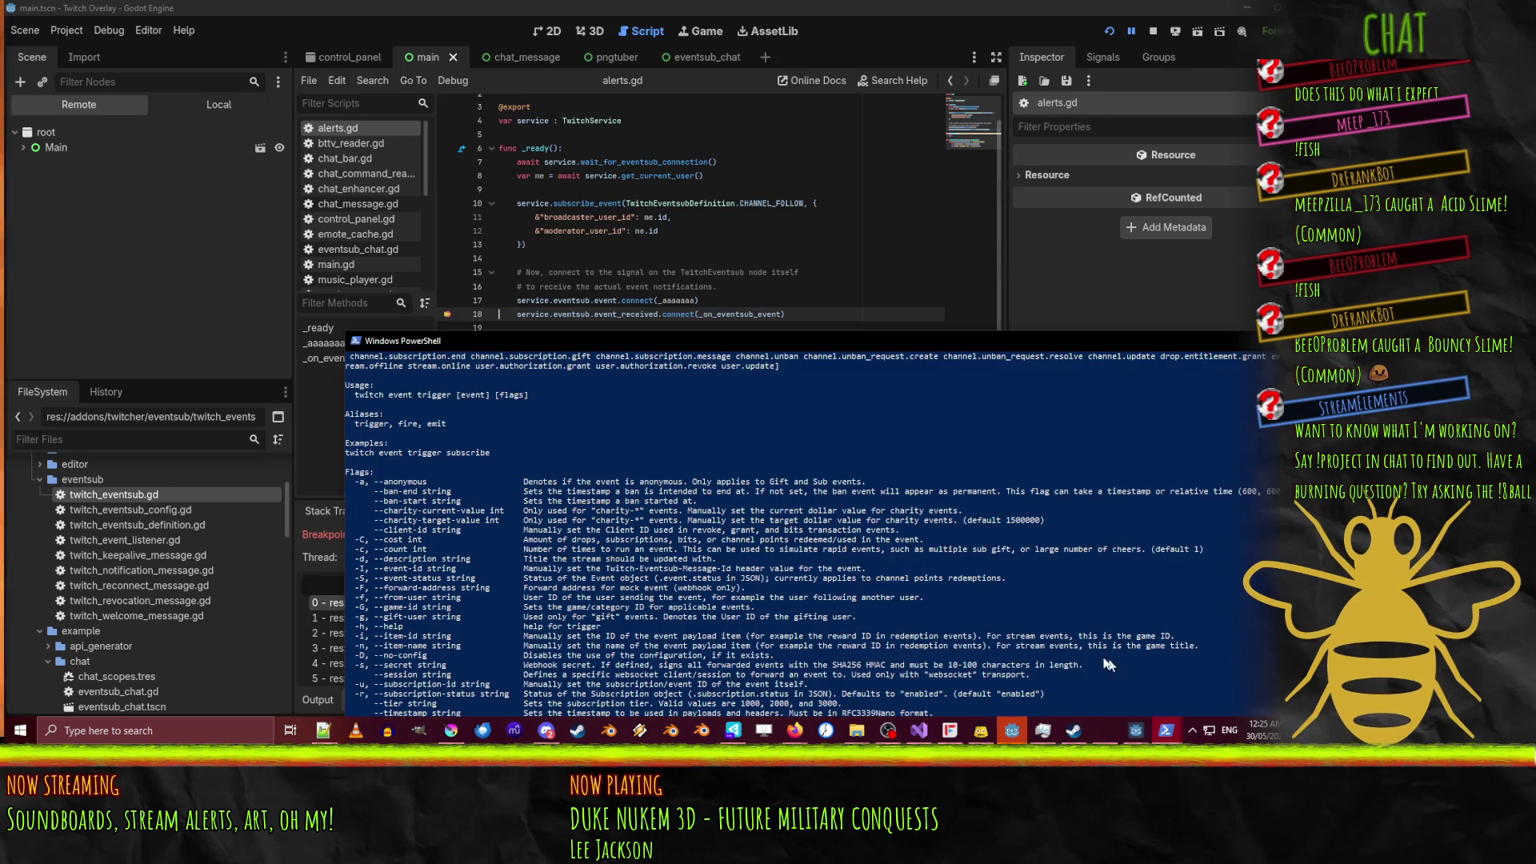
pyautogui.moveTo(720, 345); pyautogui.dragTo(521, 144)
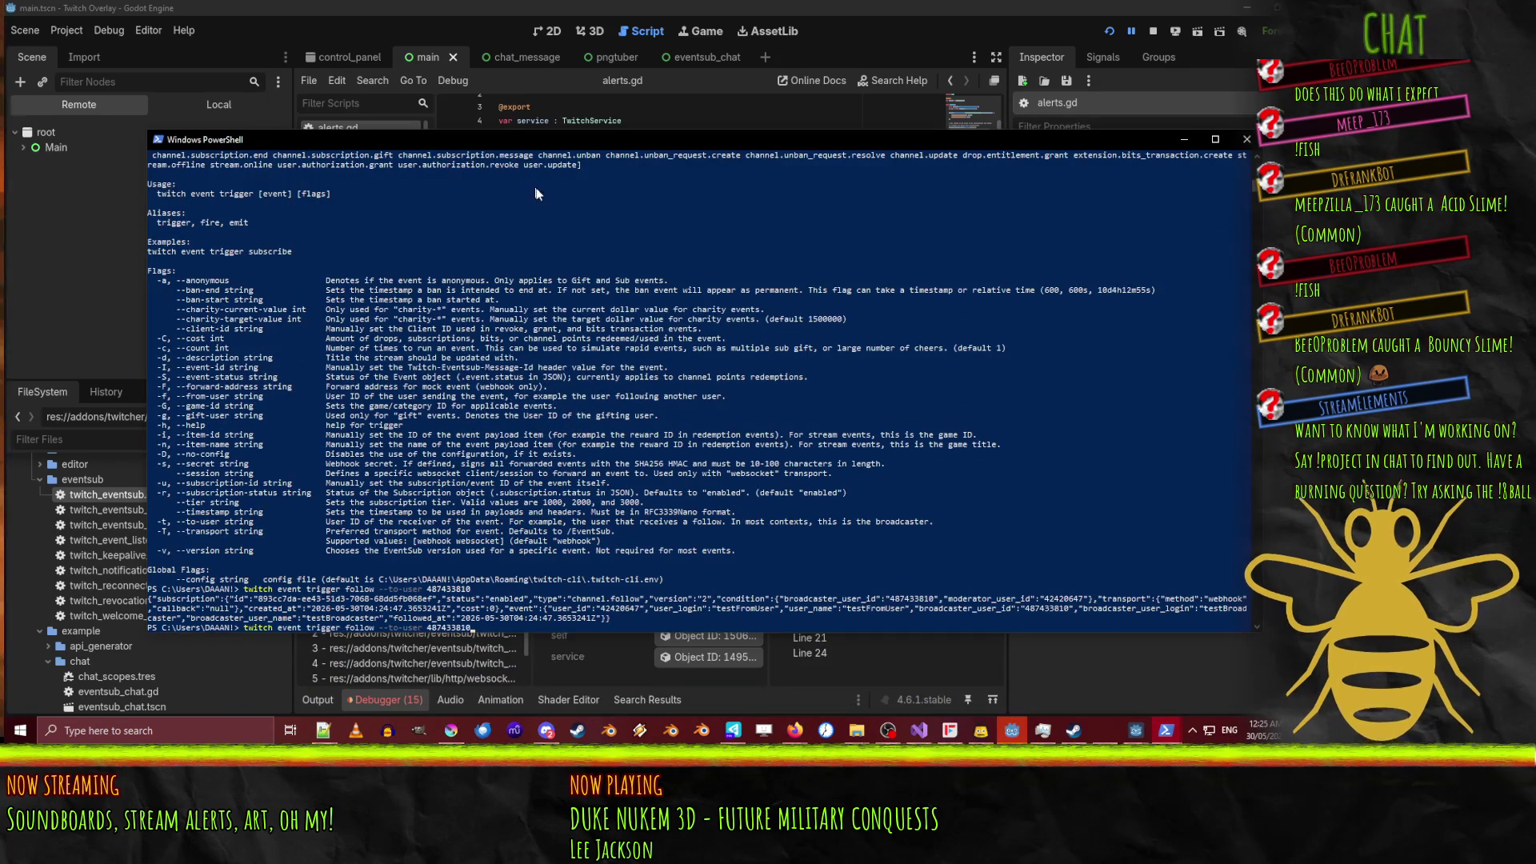
pyautogui.press('Return')
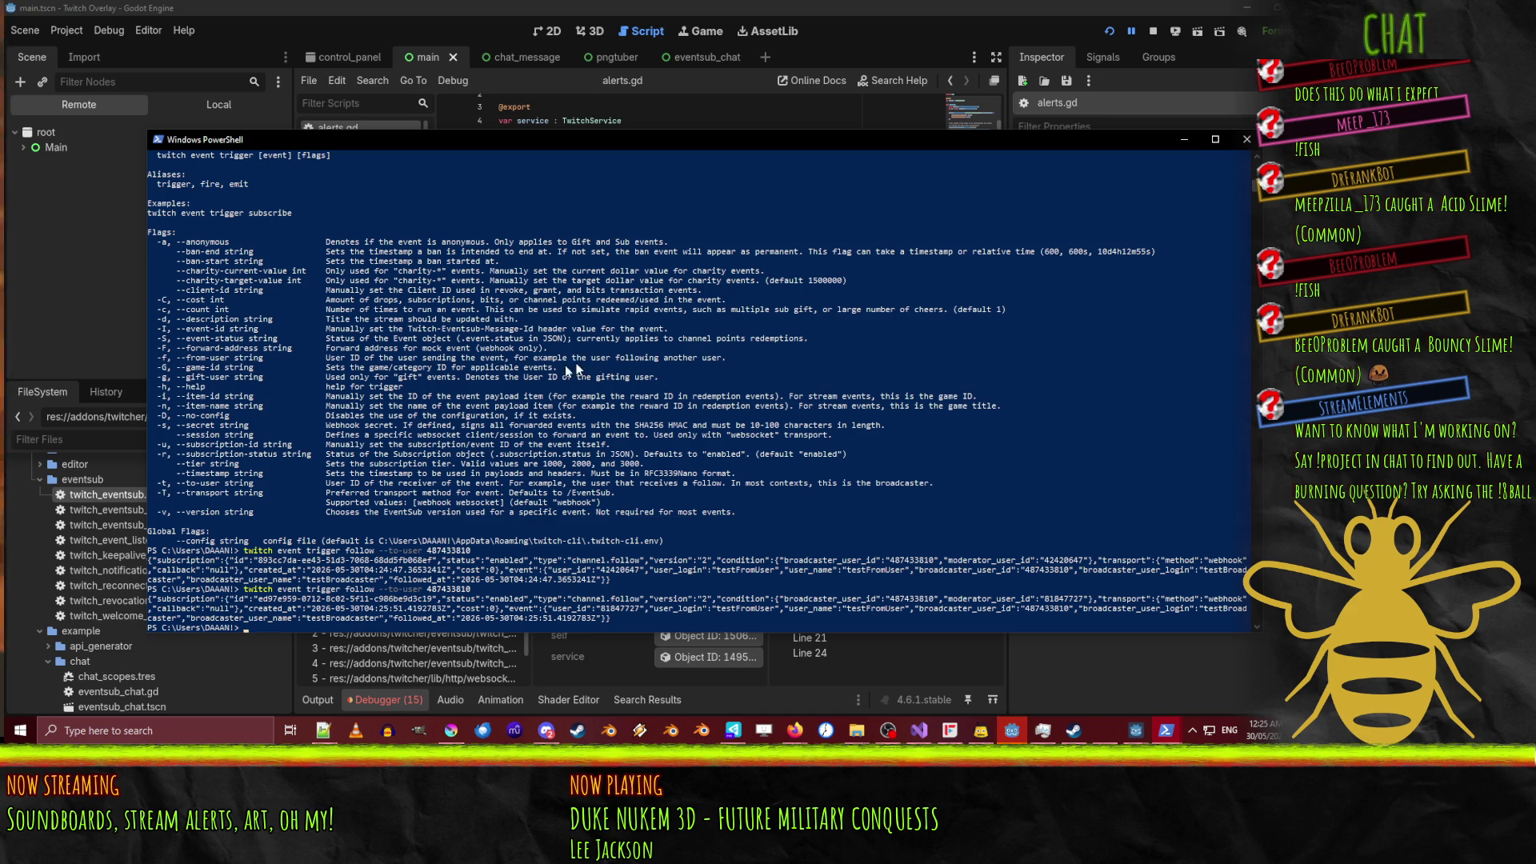
# Rerun the follow trigger with --from-user set to the user ID copied from the output.
pyautogui.press('Up')
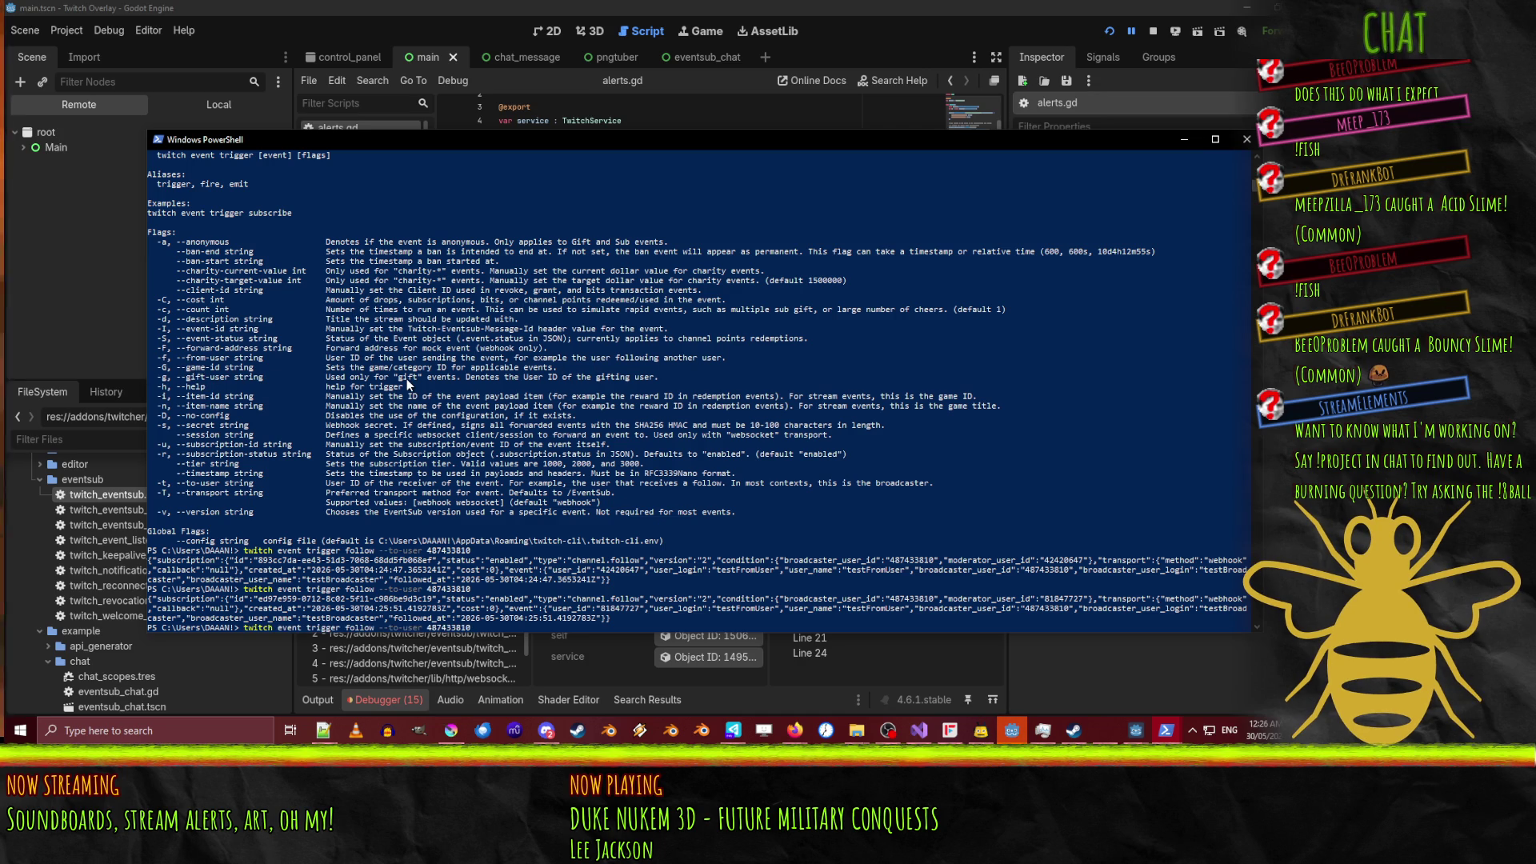
pyautogui.write(' --from')
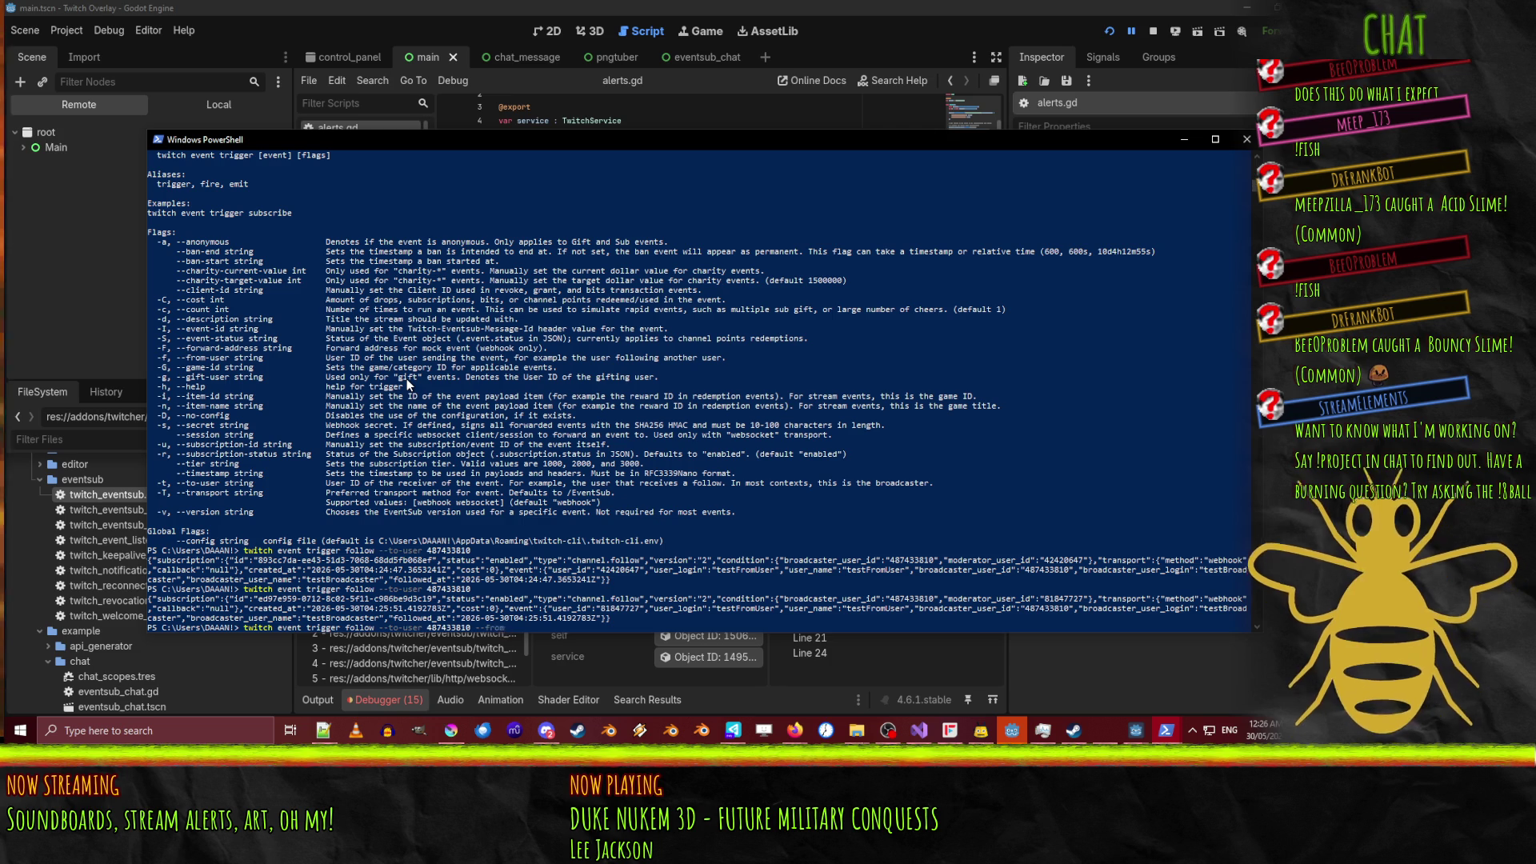
pyautogui.write('-user _aaaaaaa')
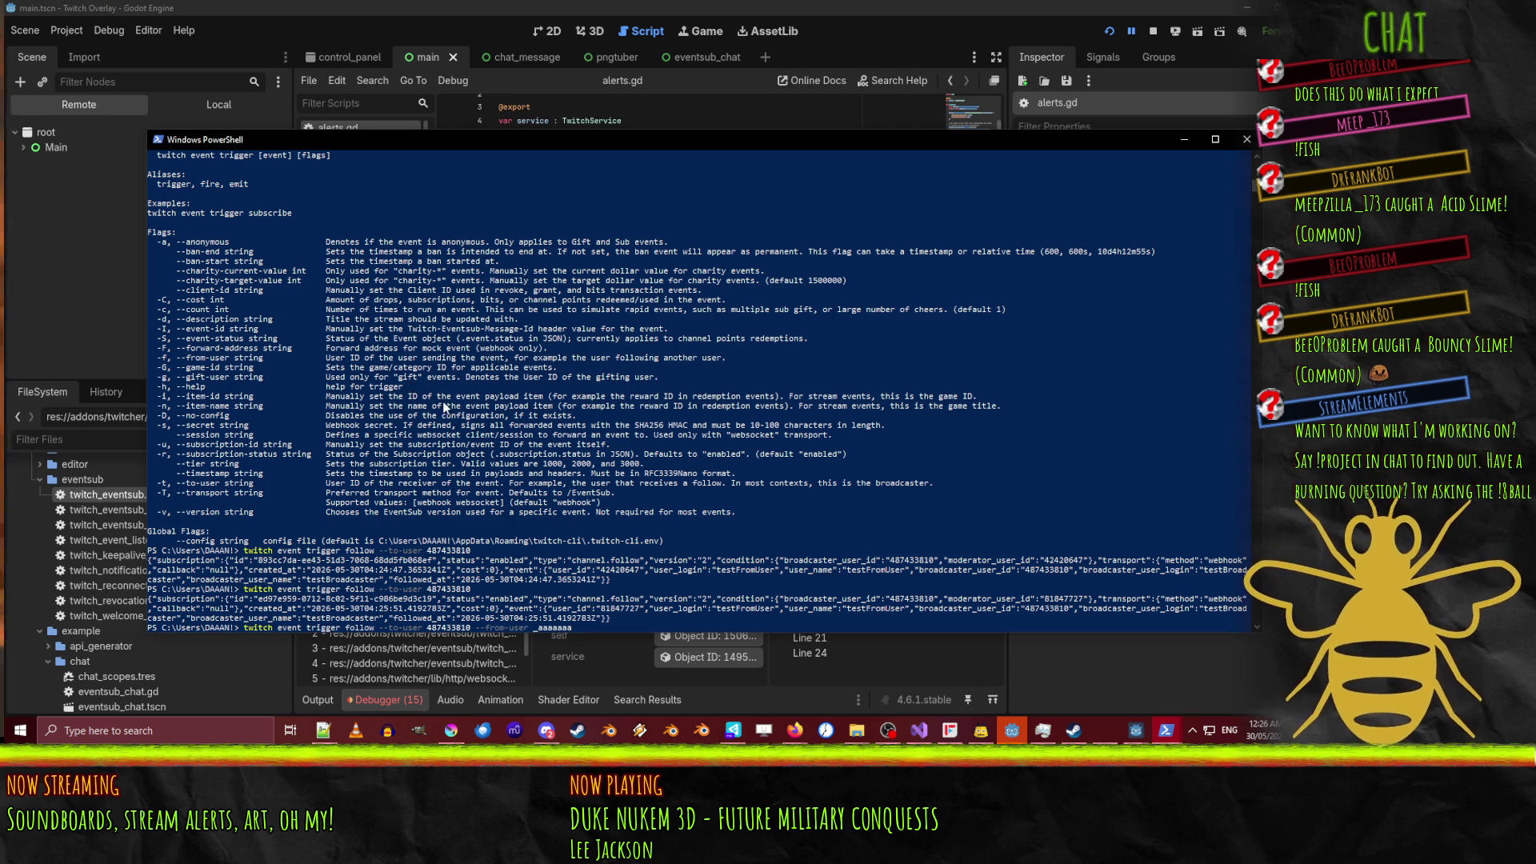
pyautogui.press('BackSpace')
pyautogui.press('BackSpace')
pyautogui.press('BackSpace')
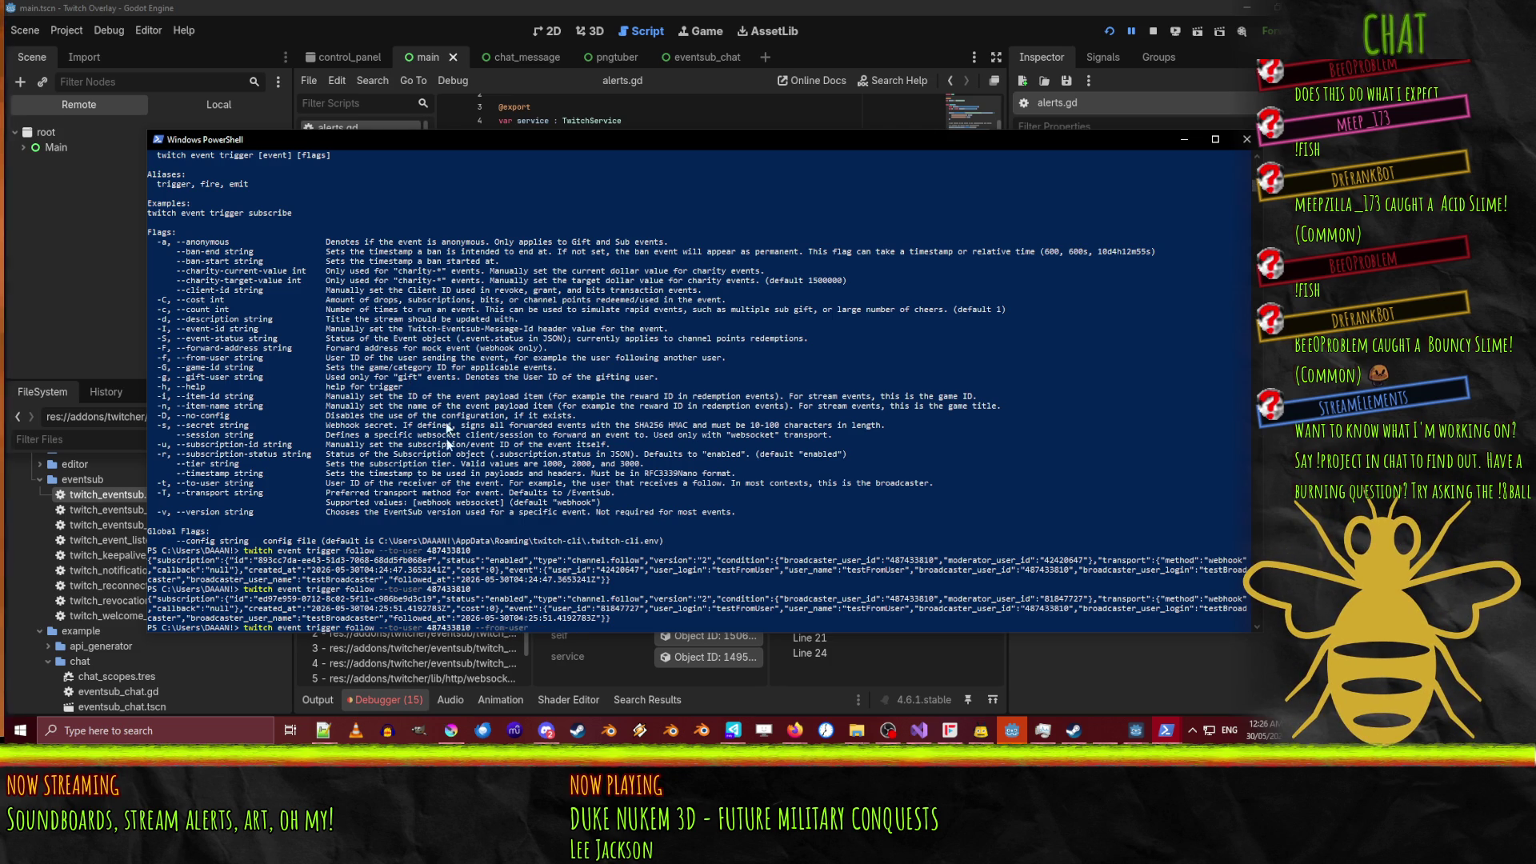
pyautogui.click(430, 628)
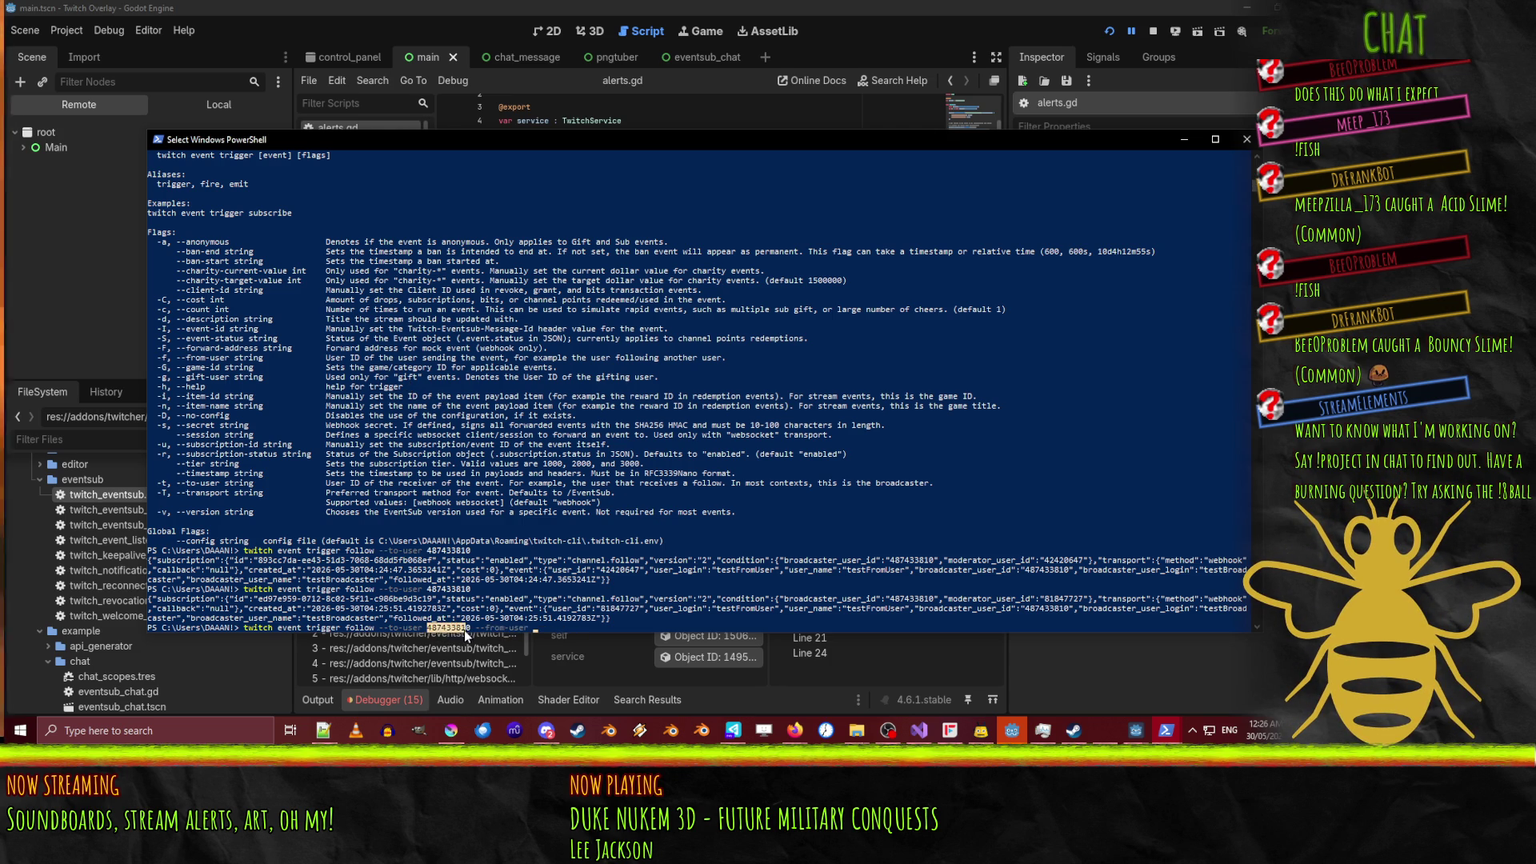
pyautogui.rightClick(464, 630)
pyautogui.rightClick(466, 632)
pyautogui.press('Return')
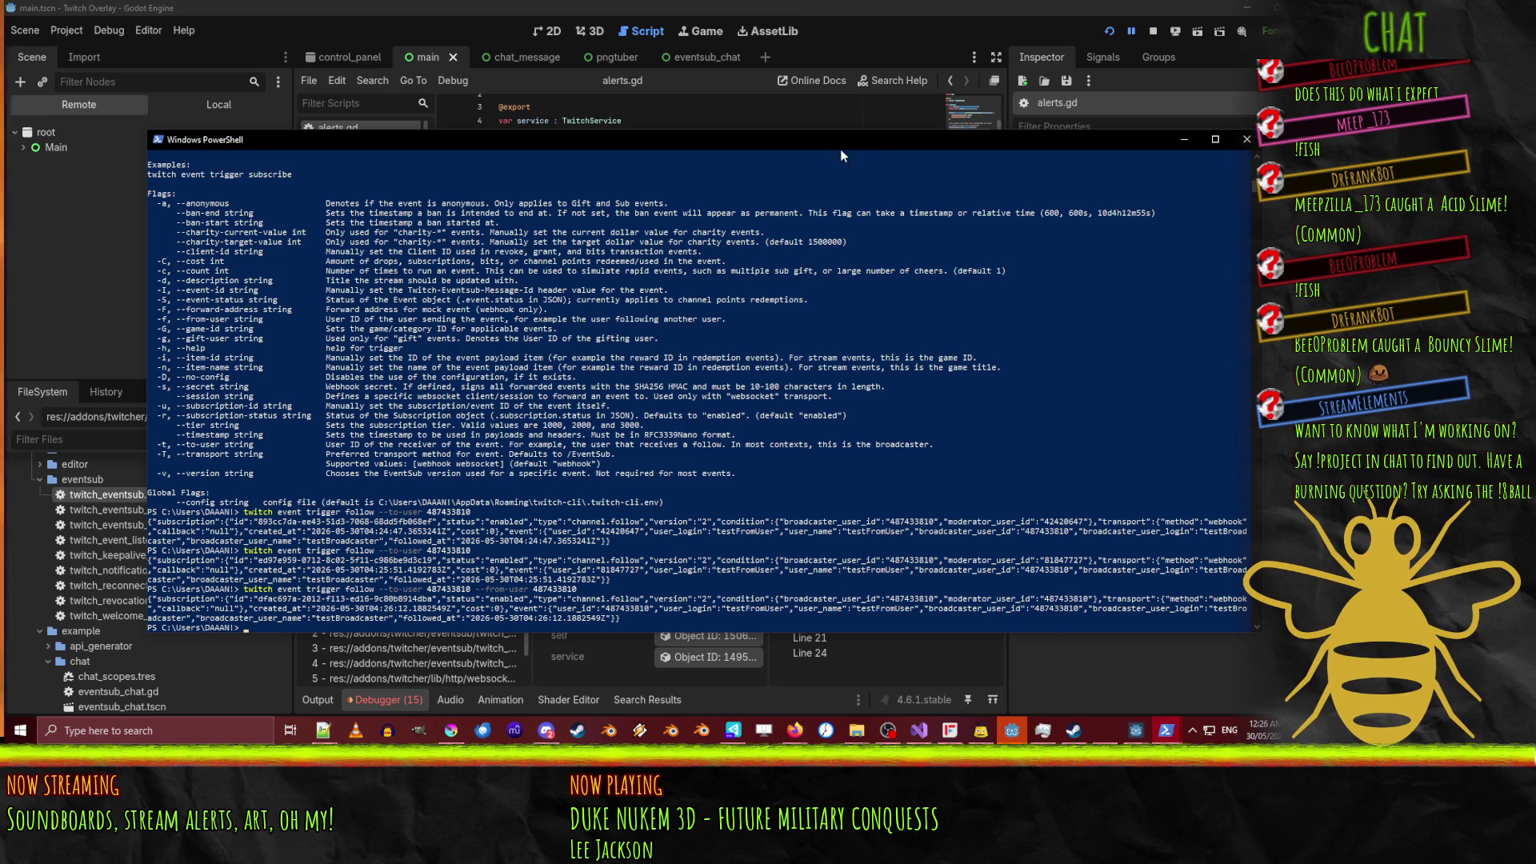
pyautogui.moveTo(839, 151)
pyautogui.mouseDown()
pyautogui.moveTo(1030, 512)
pyautogui.moveTo(1032, 458)
pyautogui.mouseUp()
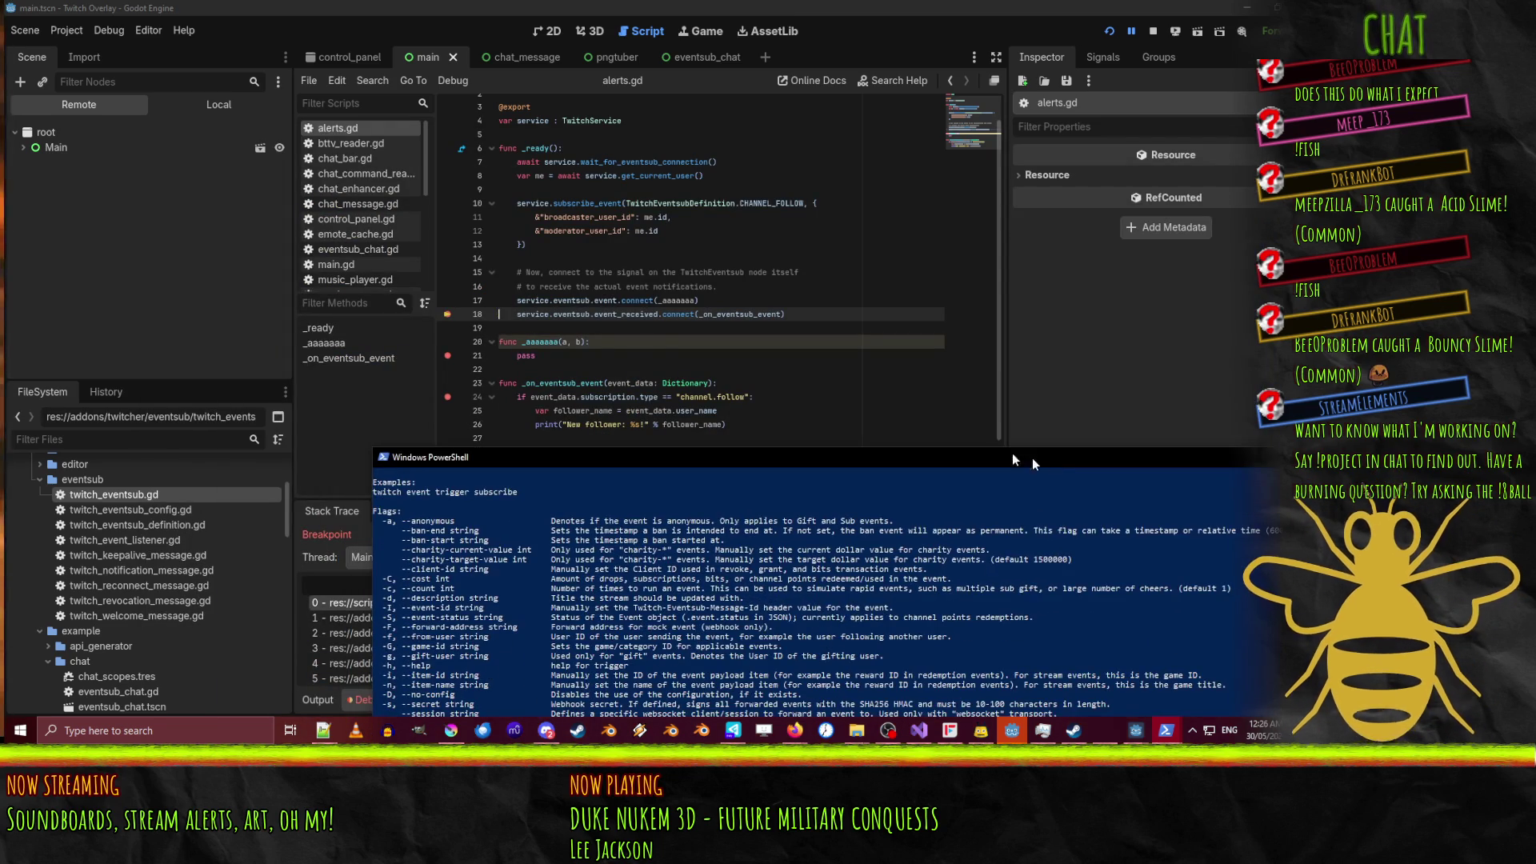
# Resume the overlay, then remove the temporary connect line, _aaaaaaa stub and line 20 breakpoint.
pyautogui.click(1064, 320)
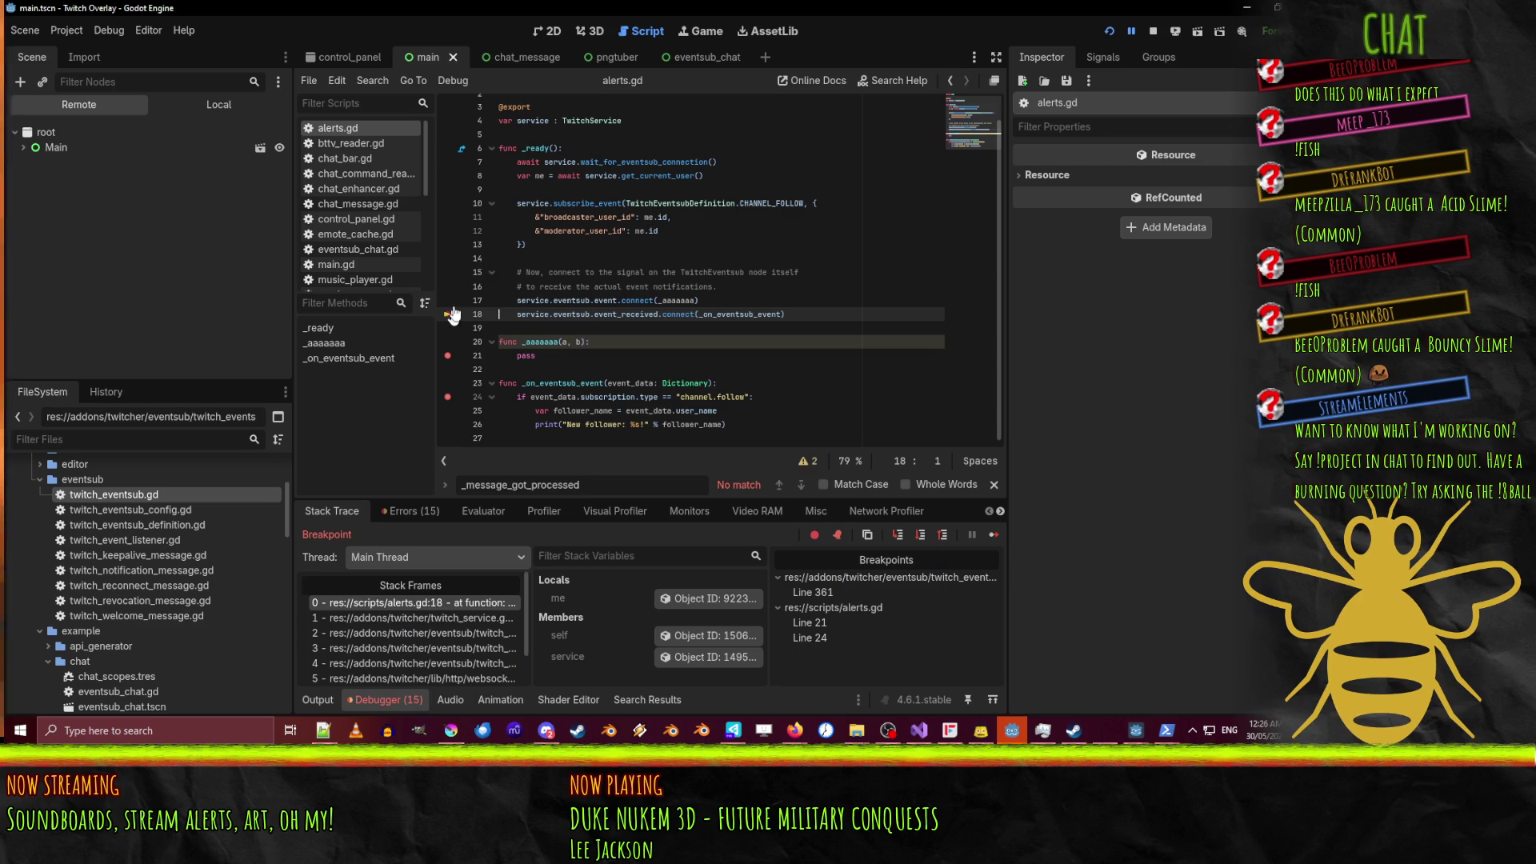
pyautogui.click(1131, 30)
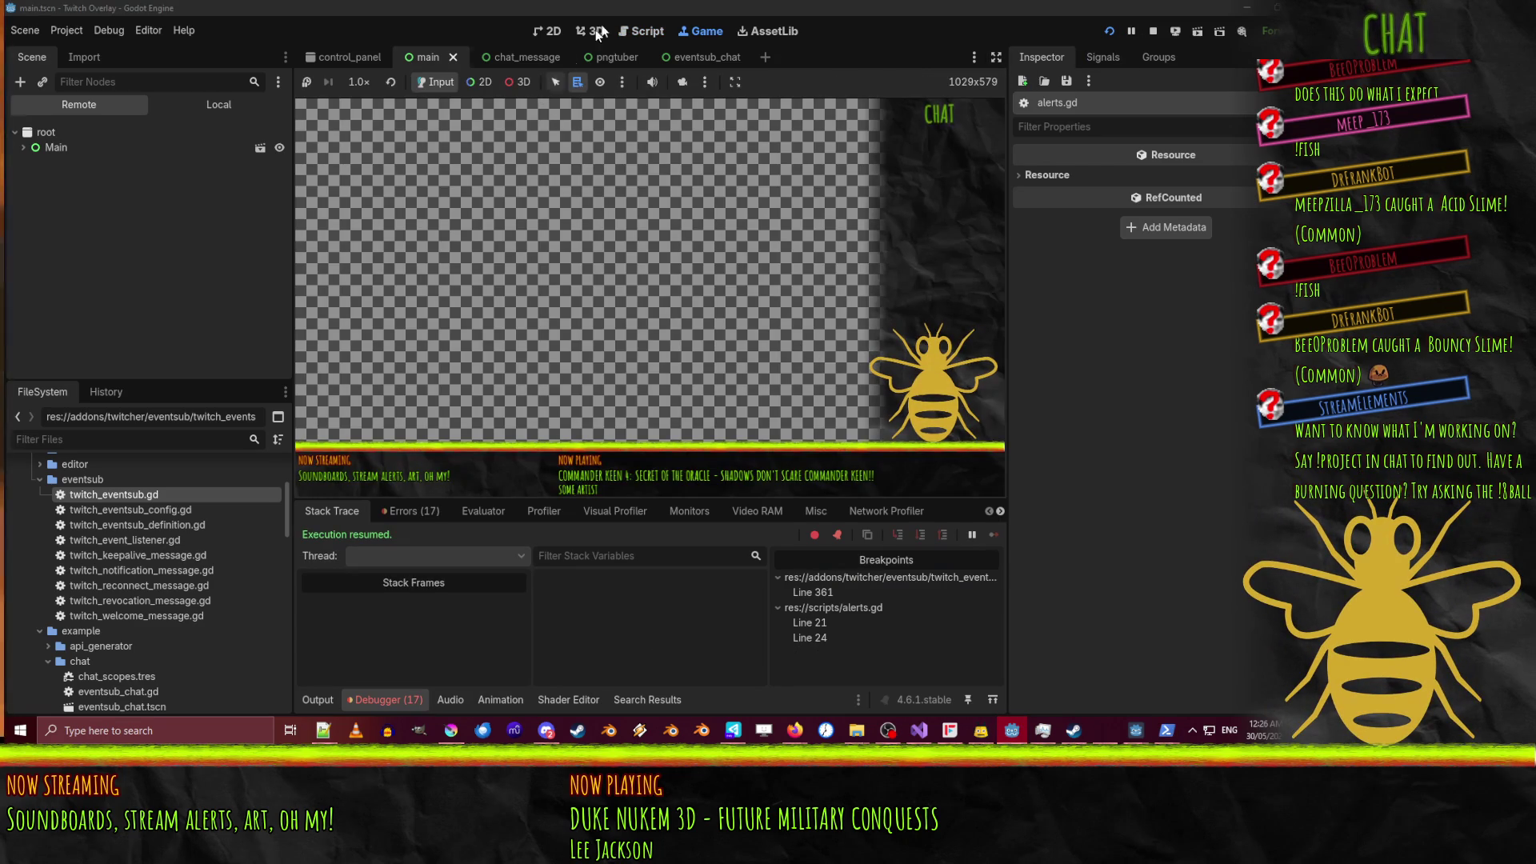
pyautogui.click(637, 31)
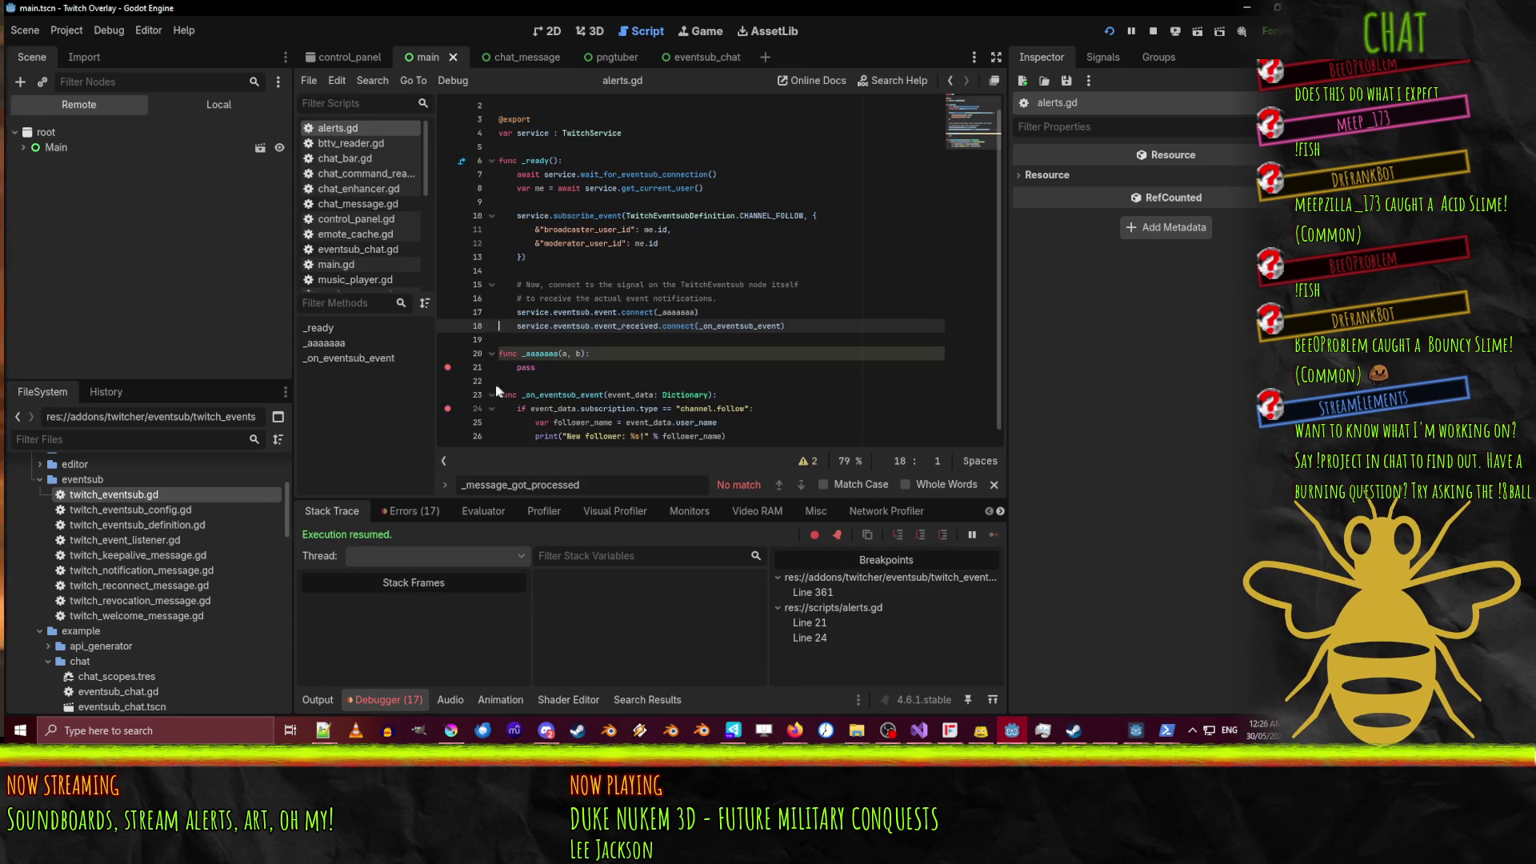
pyautogui.click(606, 312)
pyautogui.hotkey('ctrl', 'shift', 'k')
pyautogui.click(677, 353)
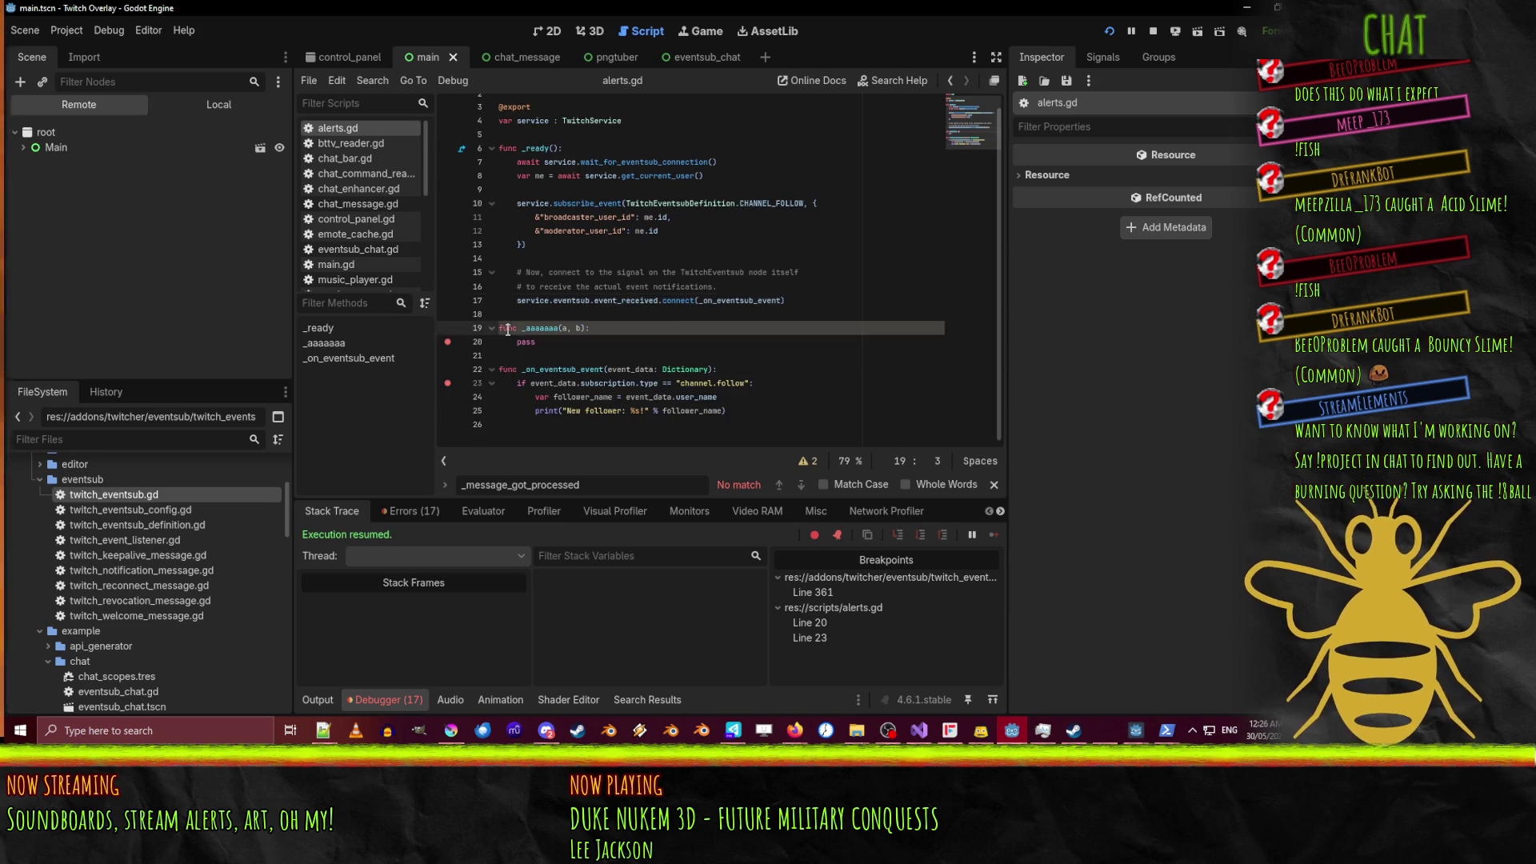
pyautogui.hotkey('ctrl', 'shift', 'k')
pyautogui.hotkey('ctrl', 'shift', 'k')
pyautogui.hotkey('ctrl', 'shift', 'k')
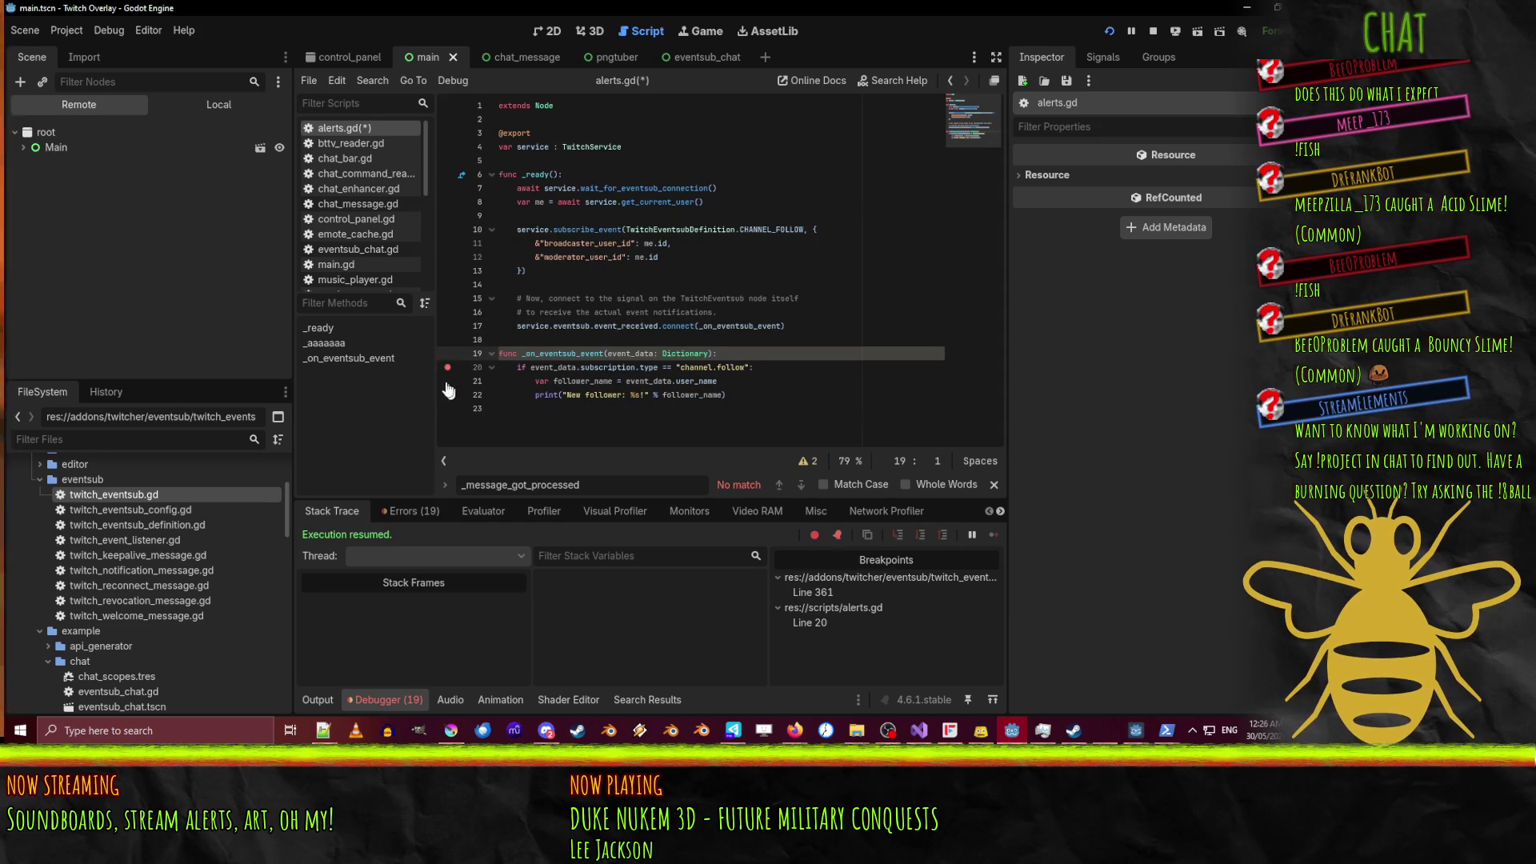
pyautogui.click(446, 370)
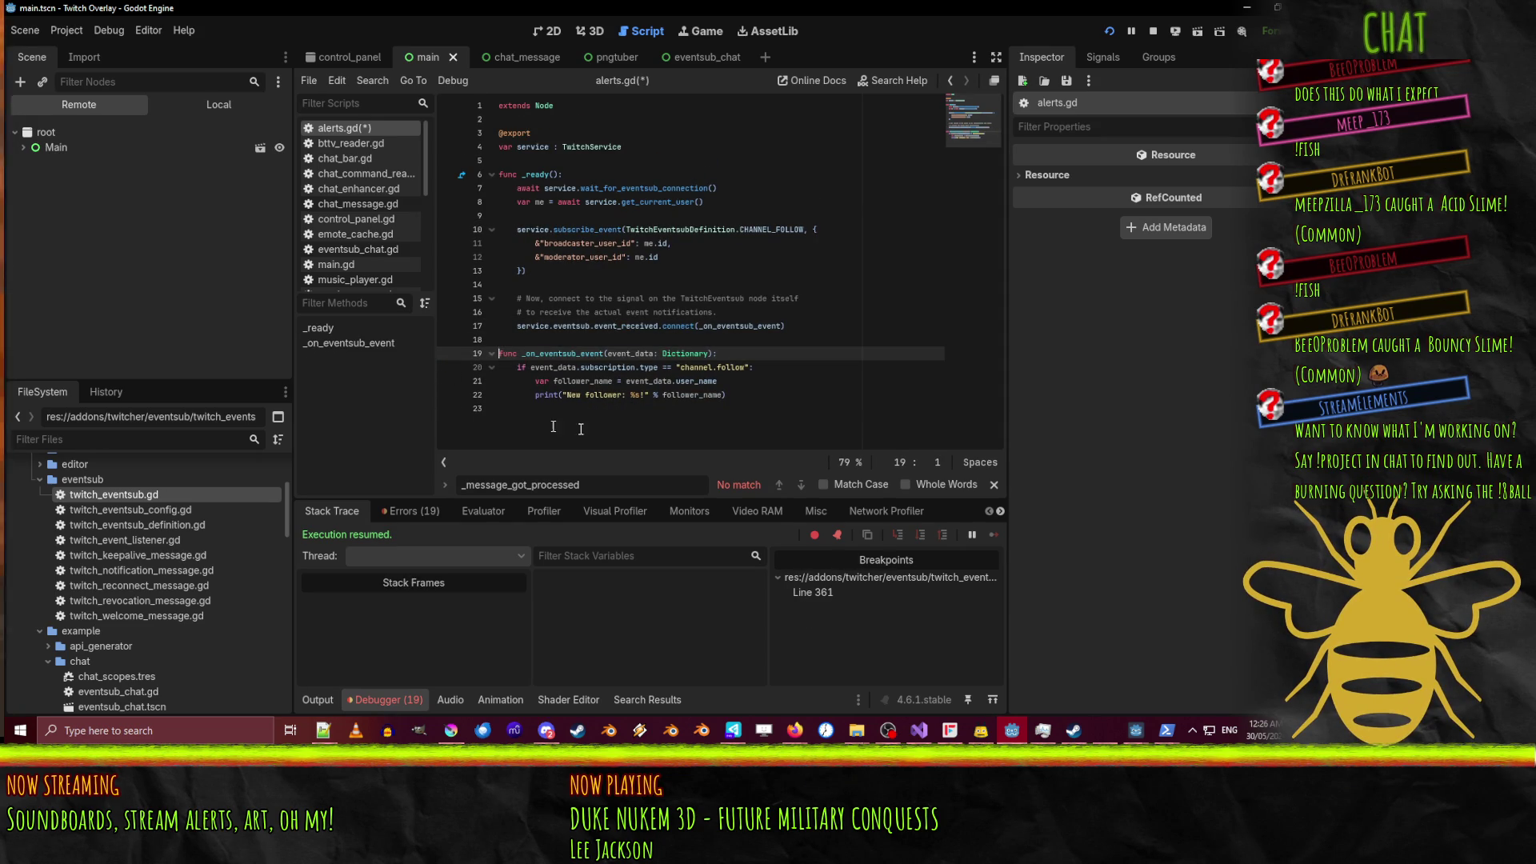
# Rerun the overlay and show the debugger's Errors list with the websocket errors.
pyautogui.click(1110, 34)
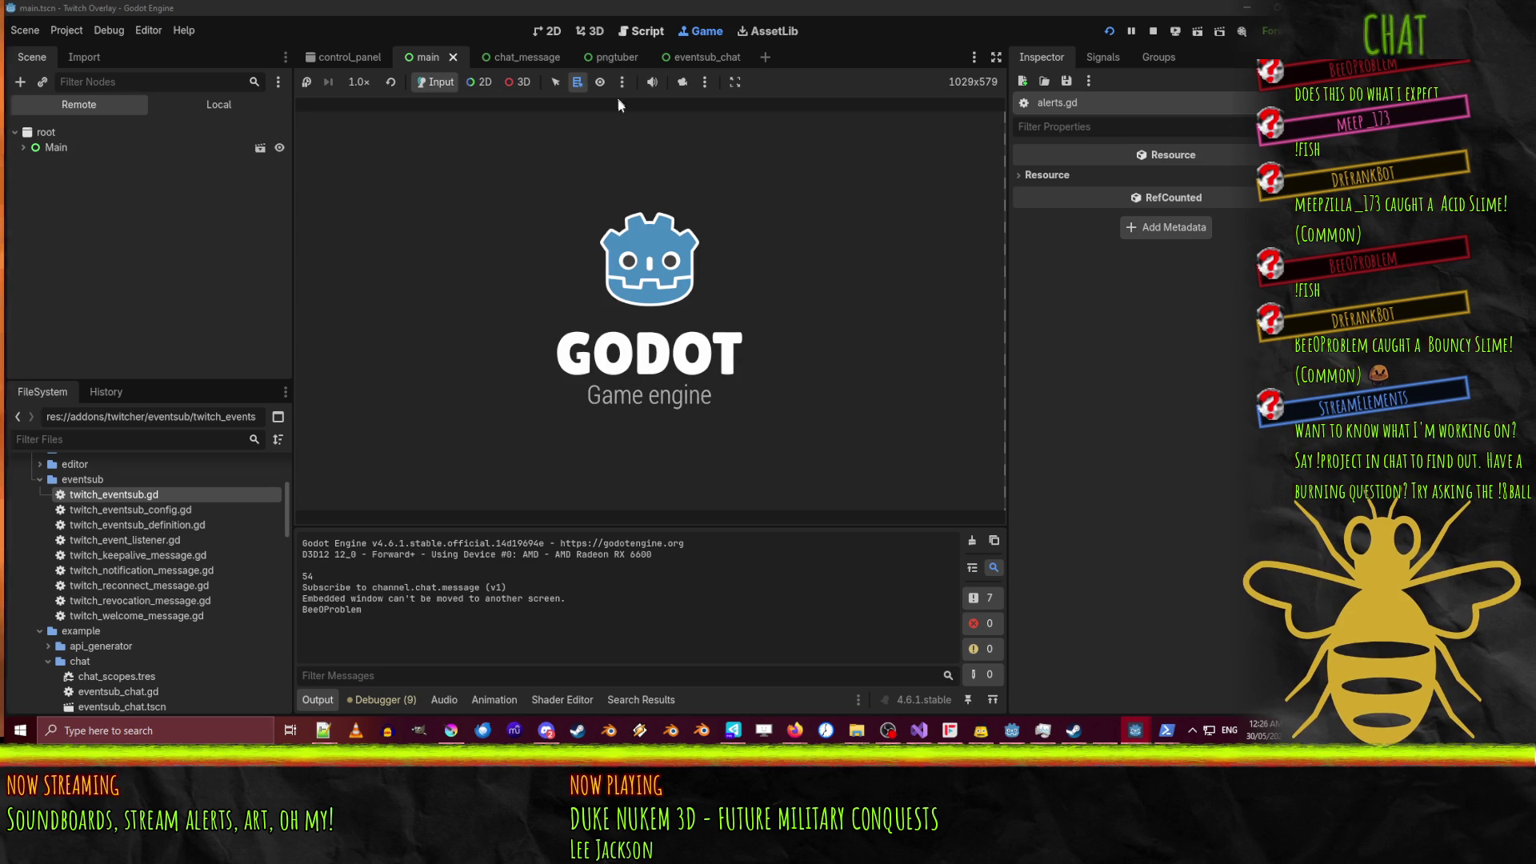
pyautogui.click(635, 31)
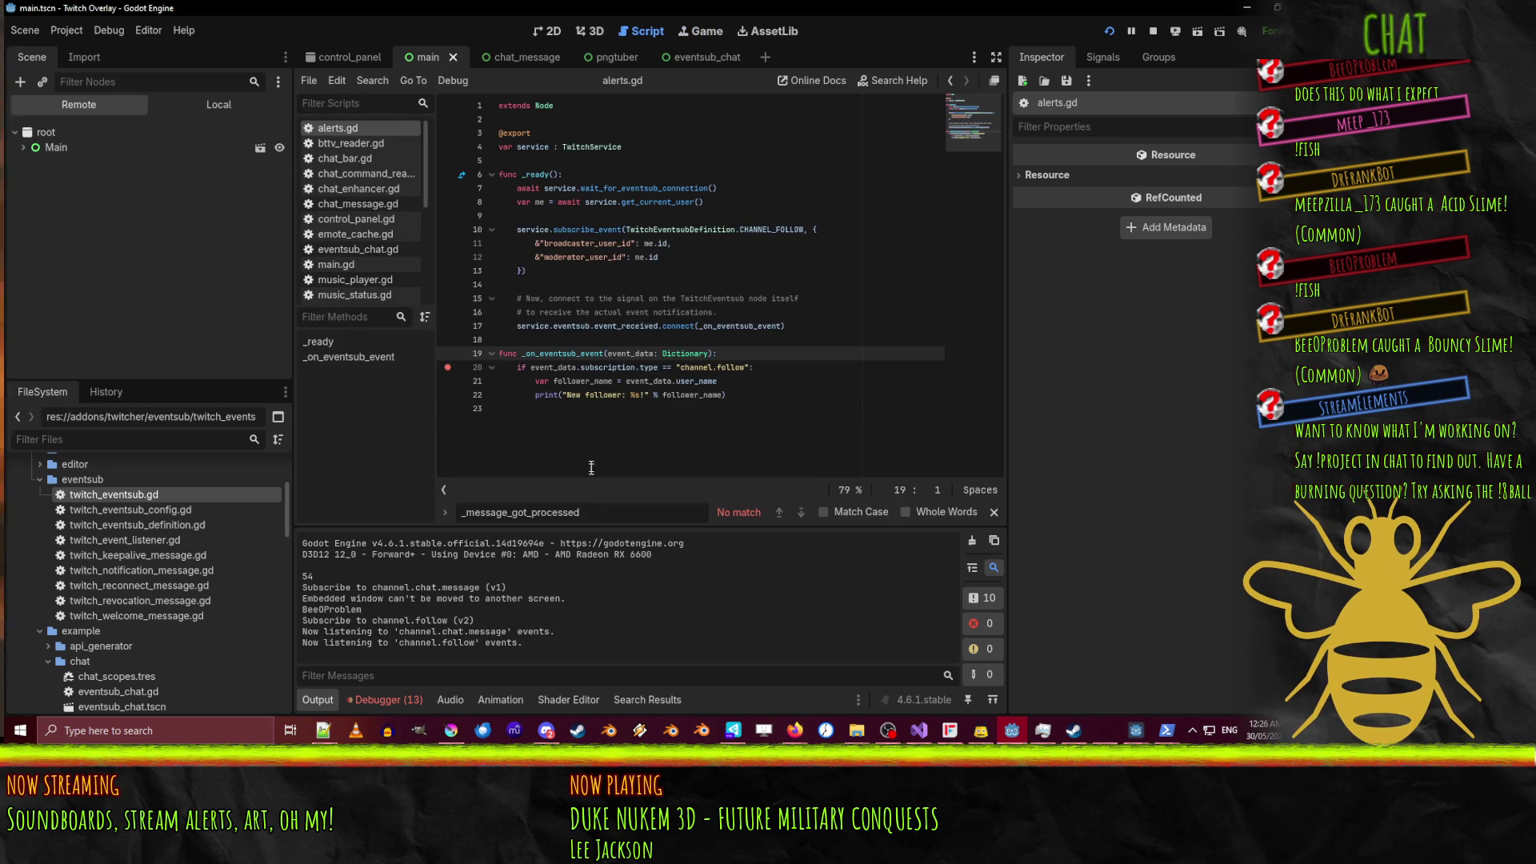
pyautogui.click(382, 700)
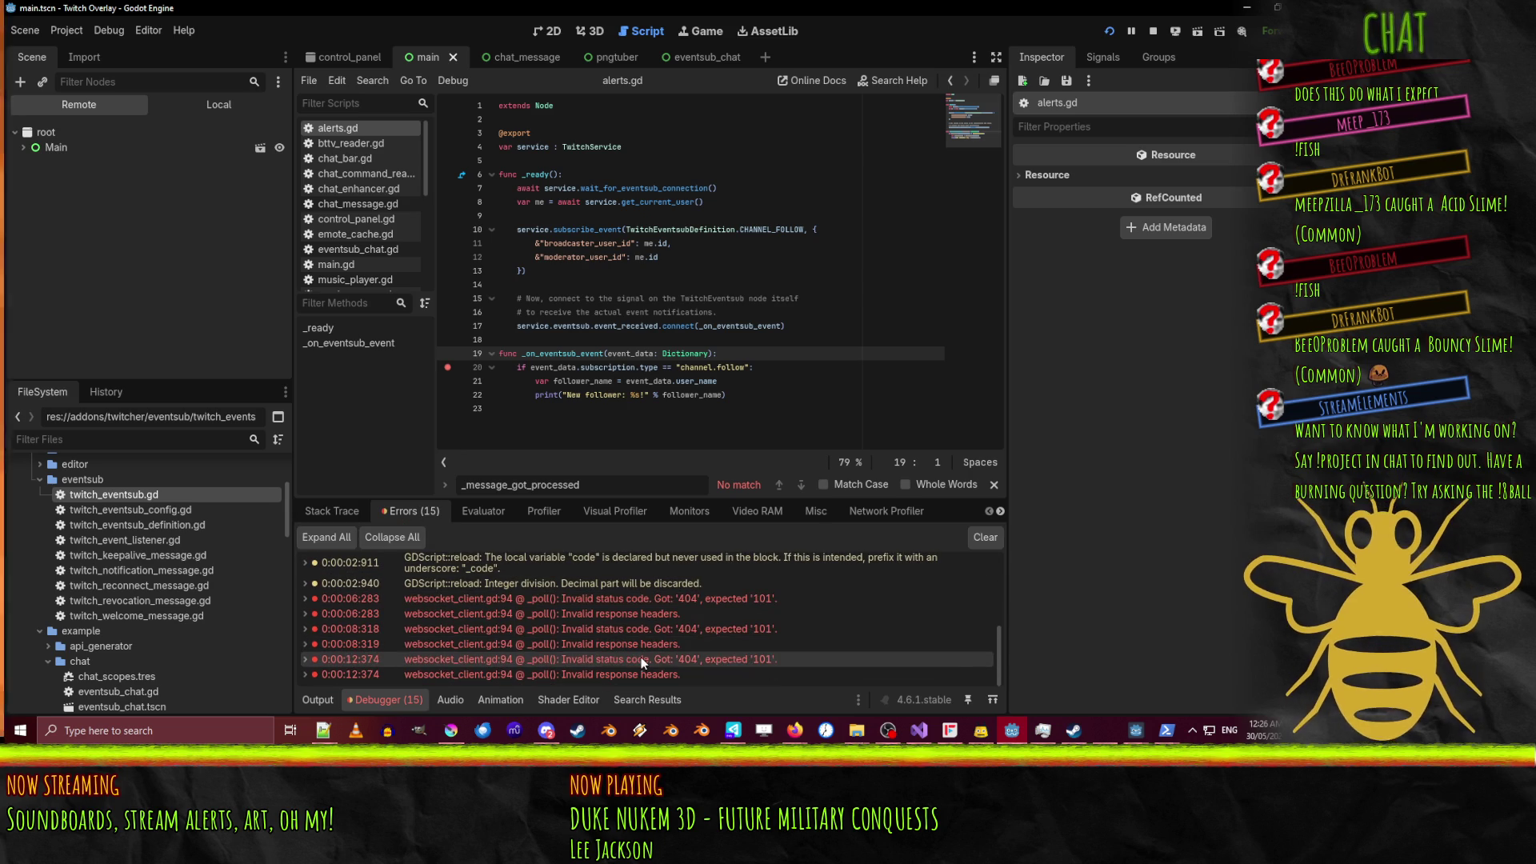
# Fire a test follow event with 'twitch event trigger follow' in PowerShell, then return to Godot.
pyautogui.moveTo(641, 660)
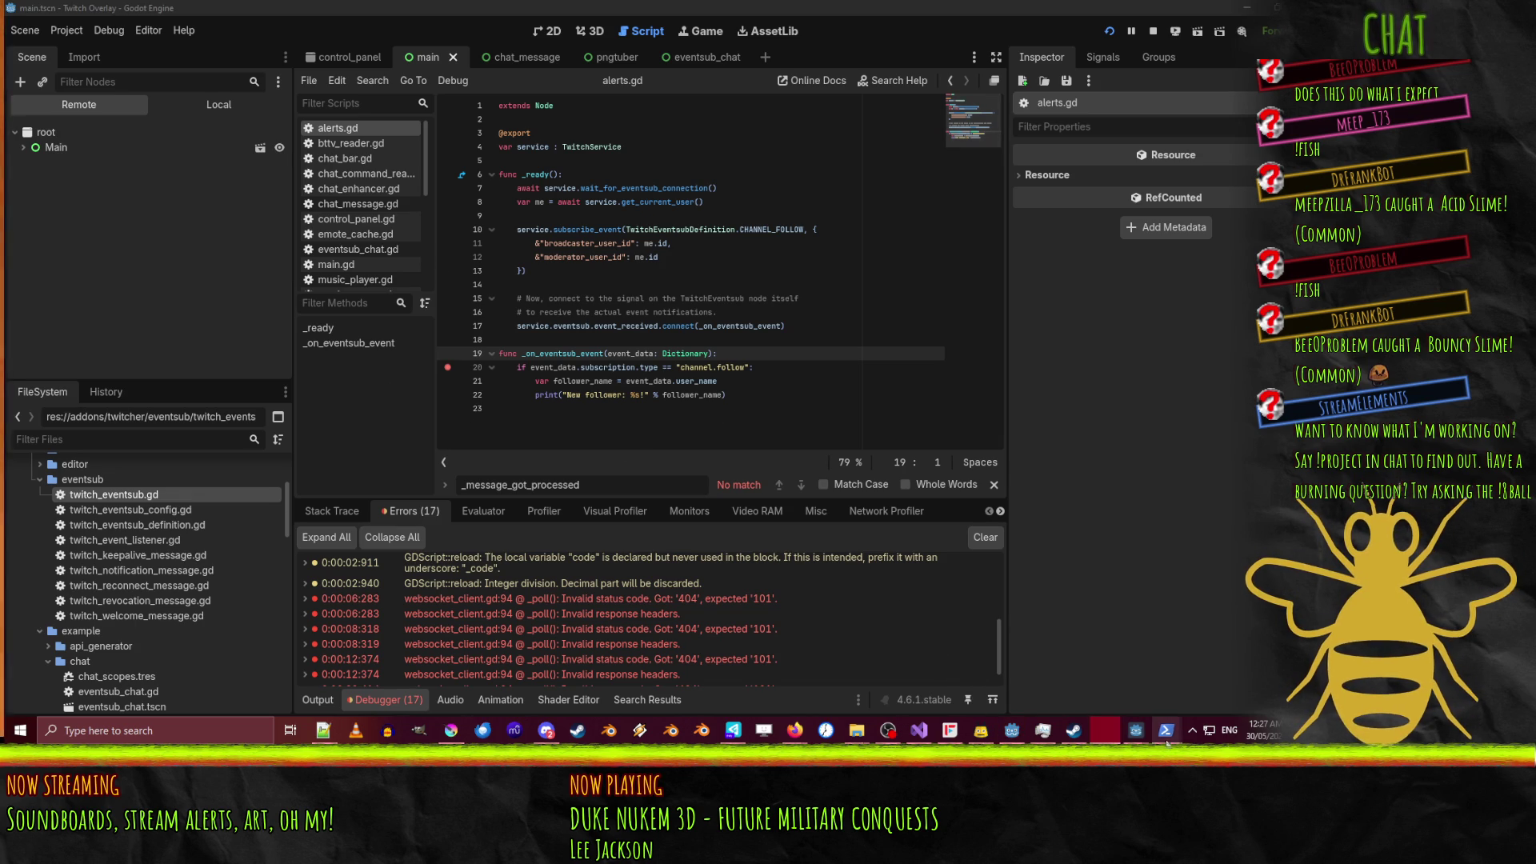
pyautogui.moveTo(1166, 732)
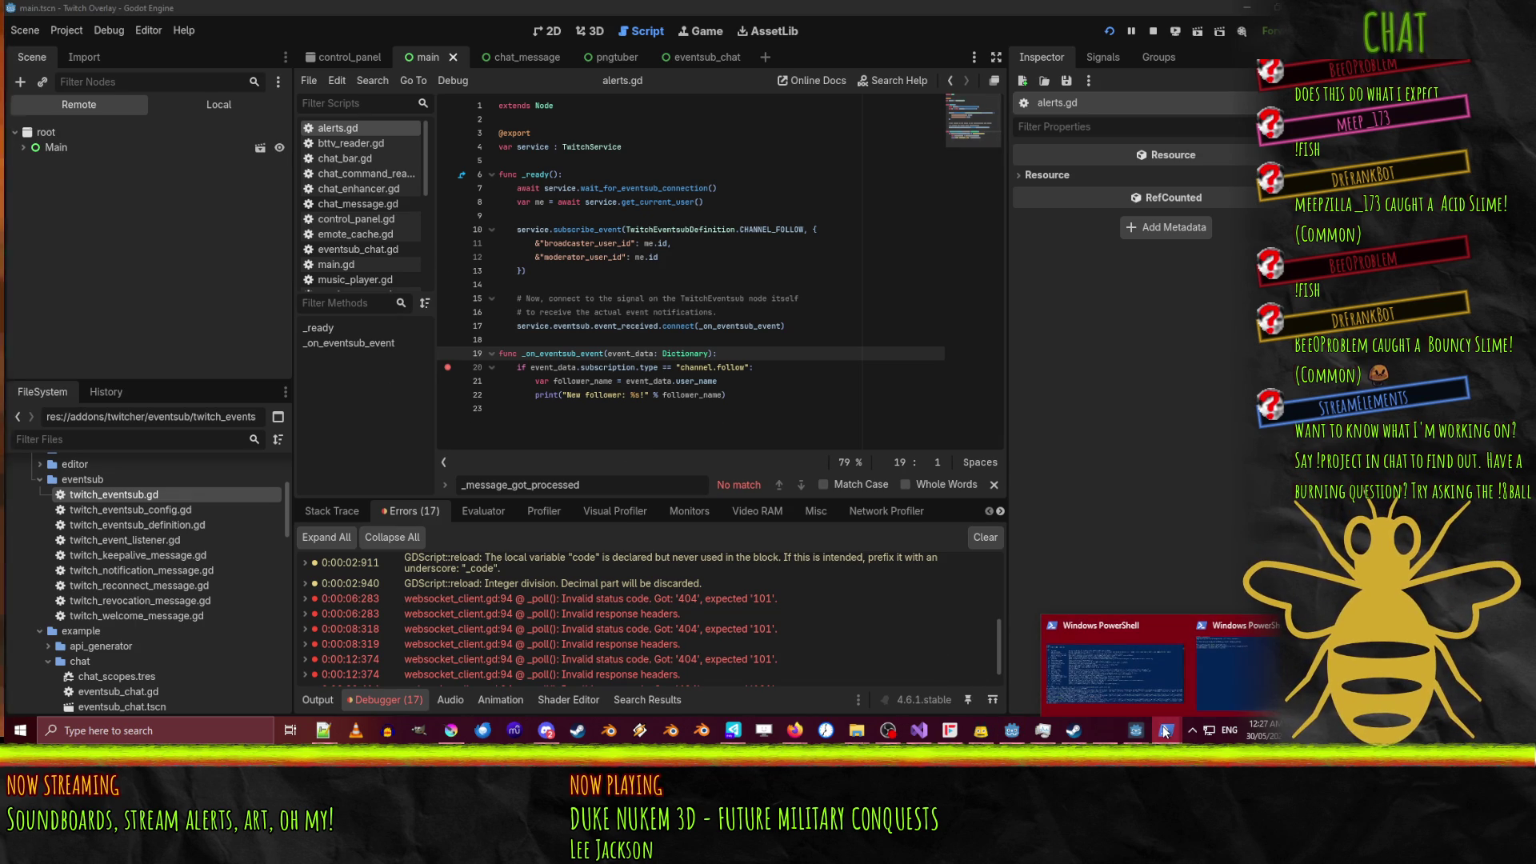
pyautogui.click(1114, 669)
pyautogui.moveTo(694, 459)
pyautogui.mouseDown()
pyautogui.moveTo(504, 51)
pyautogui.moveTo(569, 170)
pyautogui.moveTo(569, 103)
pyautogui.mouseUp()
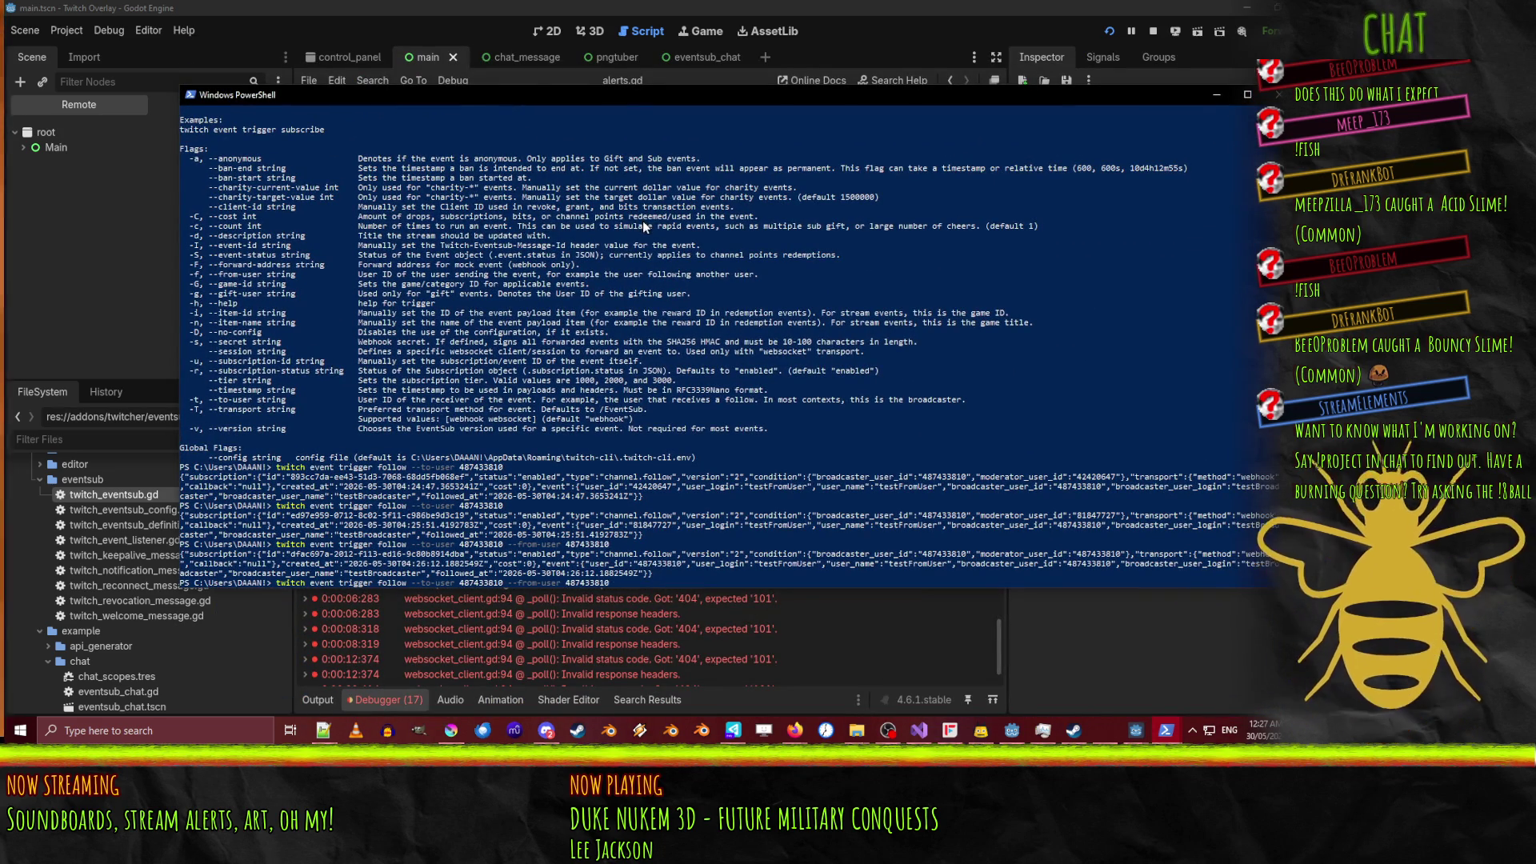
pyautogui.press('Return')
pyautogui.click(917, 11)
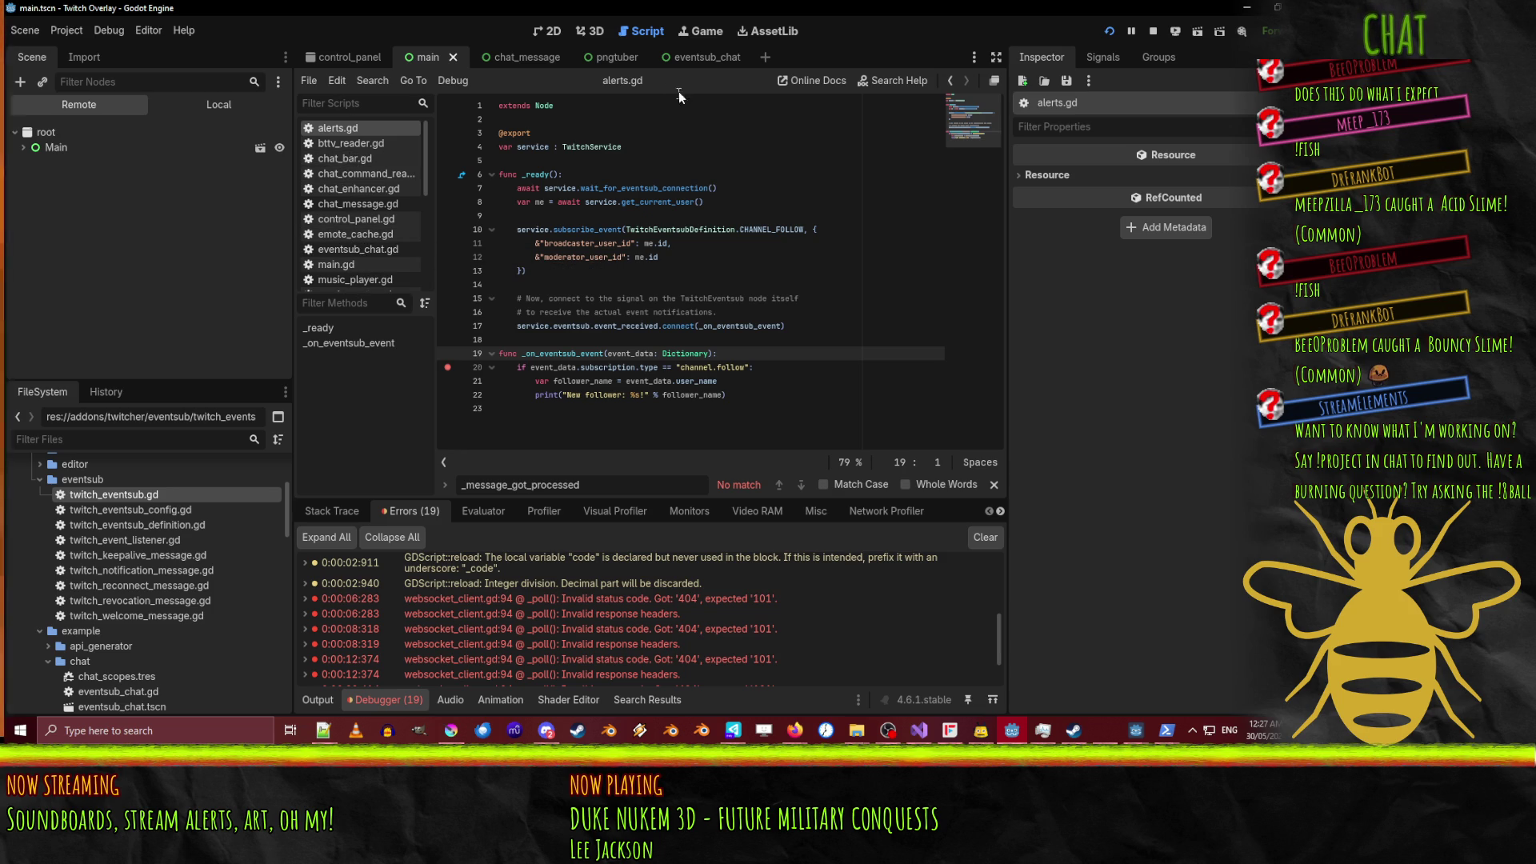
# Inspect notification_message at twitch_eventsub.gd's line 361 breakpoint, then continue execution.
pyautogui.scroll(-5, 361, 218)
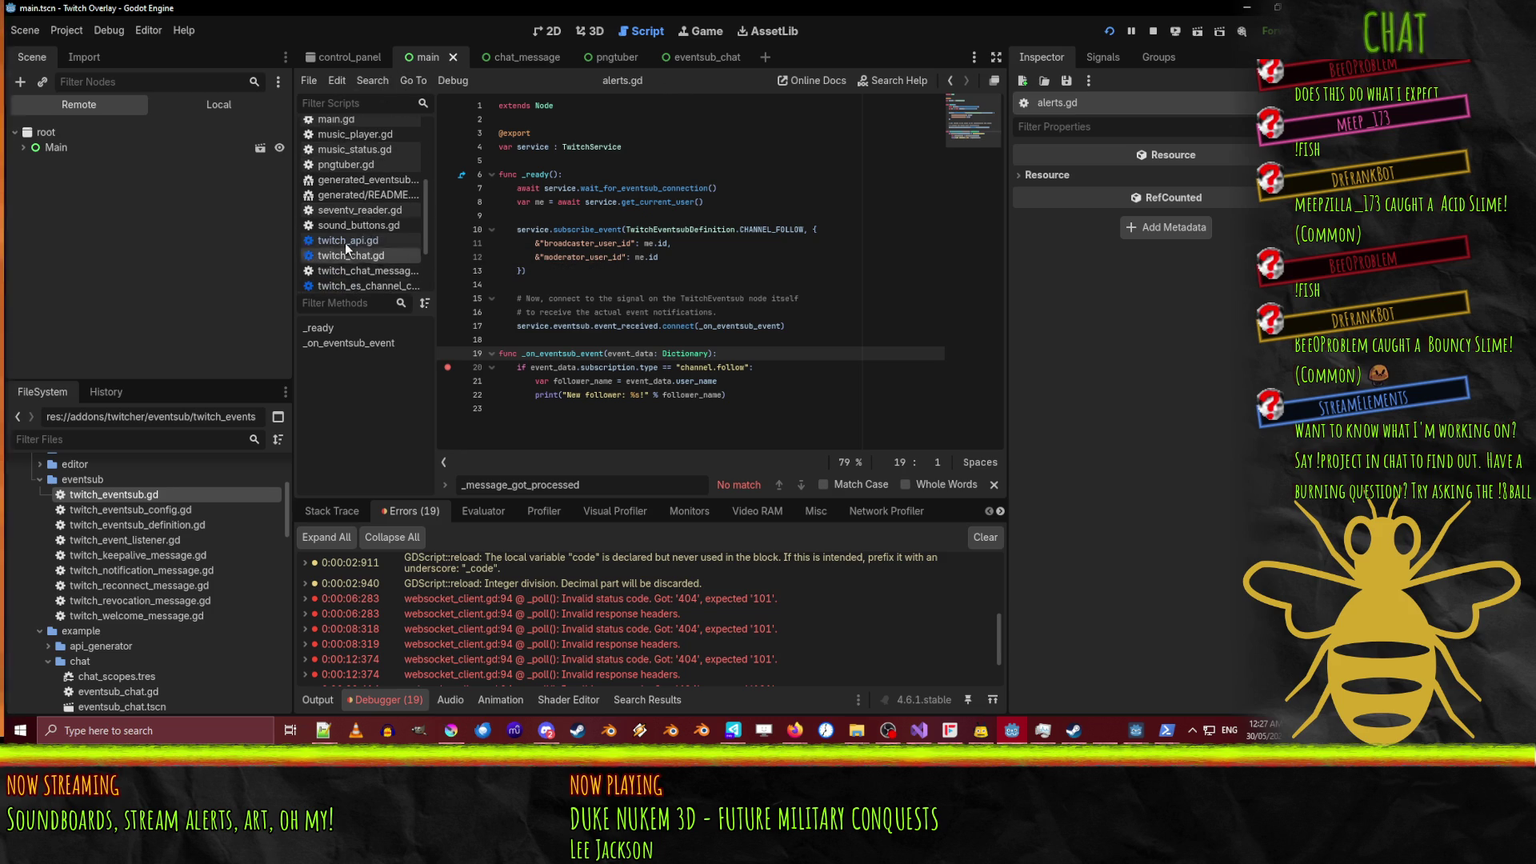
pyautogui.scroll(-3, 357, 247)
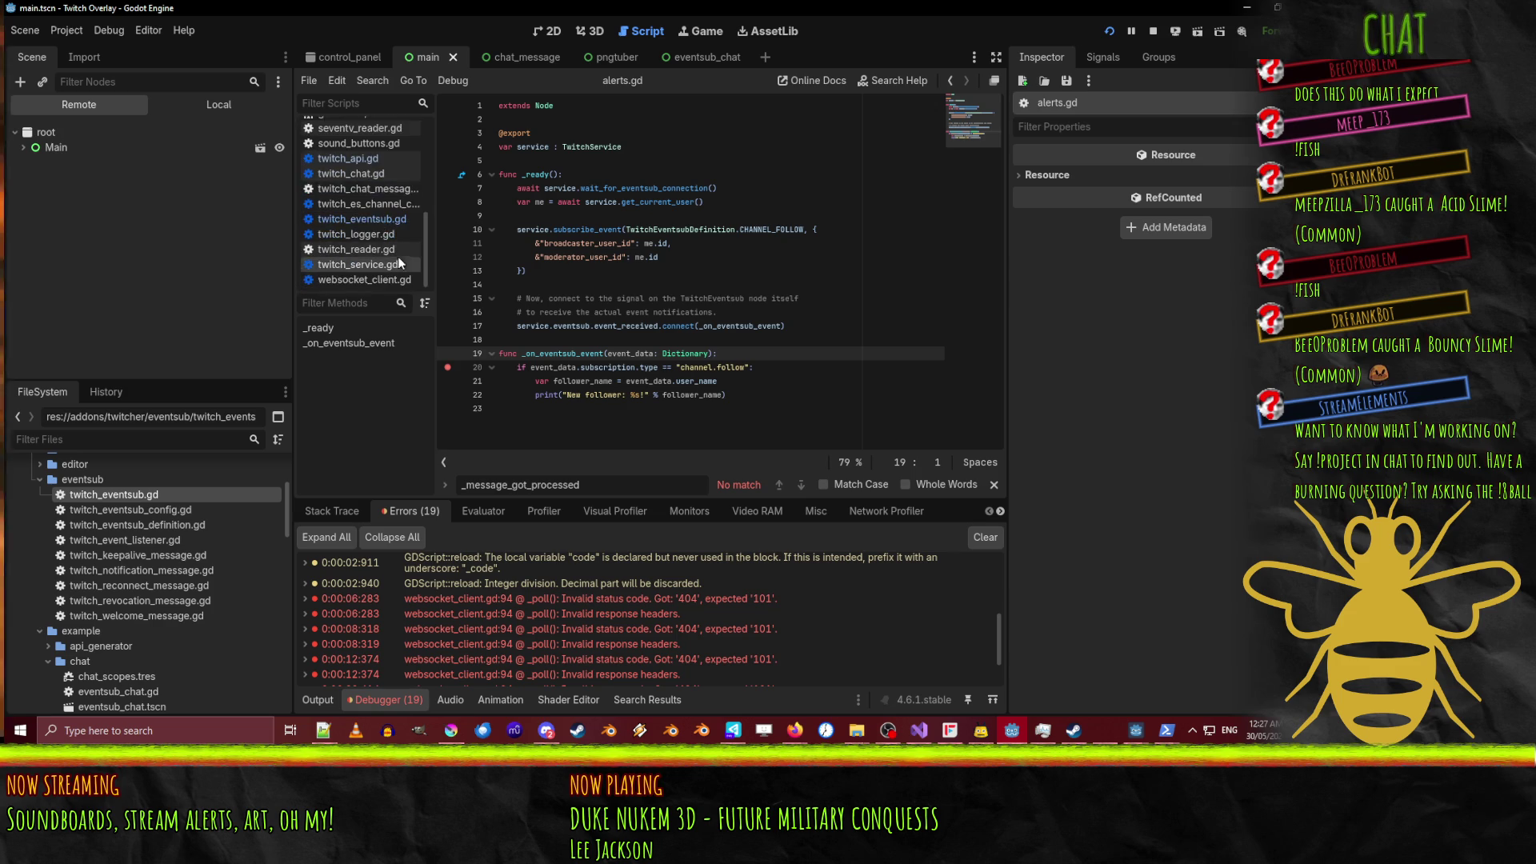
pyautogui.click(361, 218)
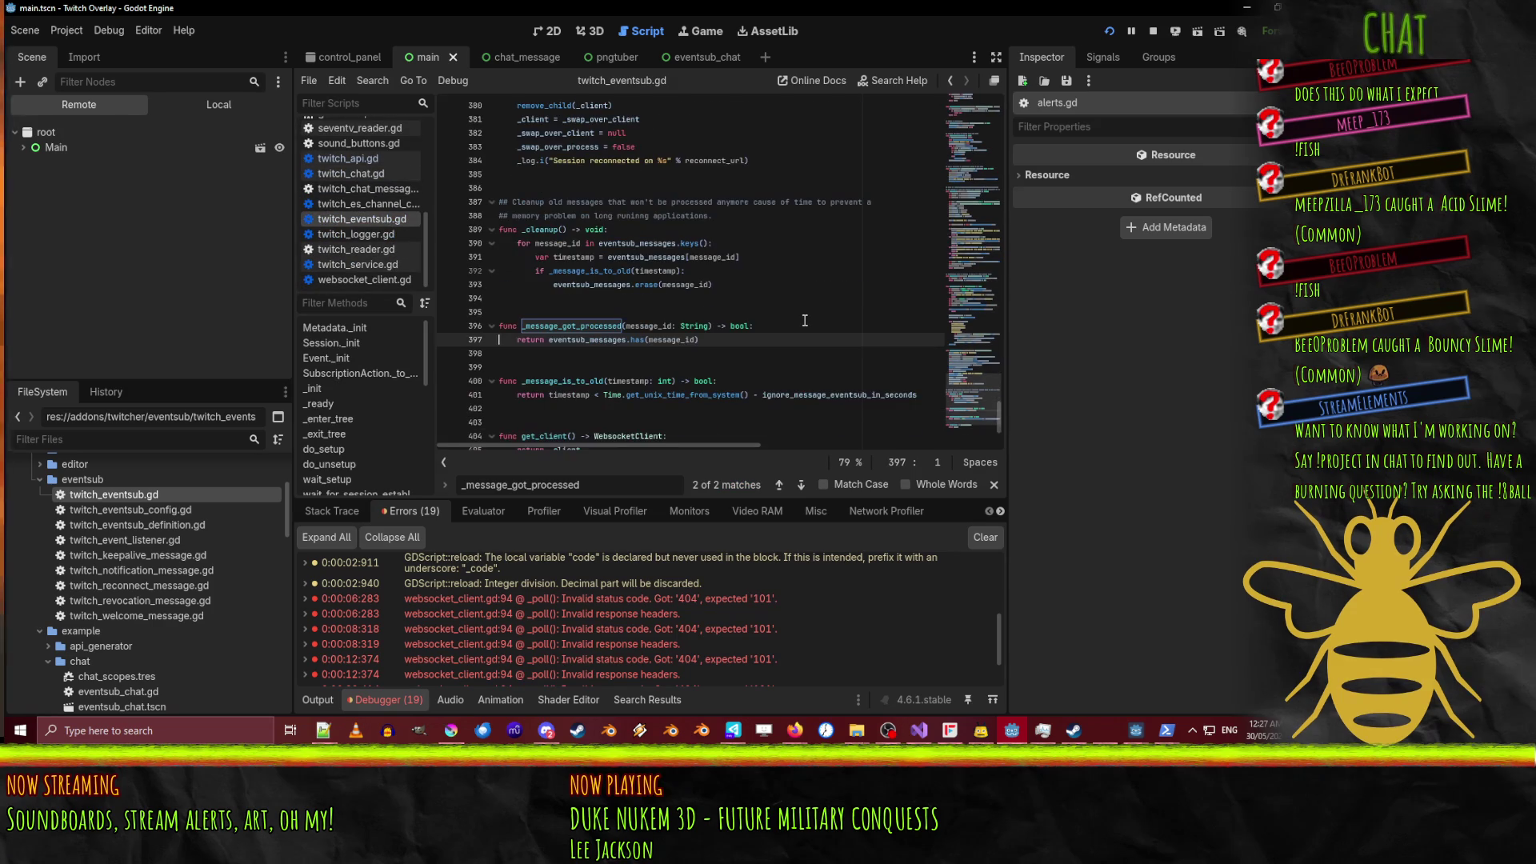
pyautogui.scroll(6, 724, 346)
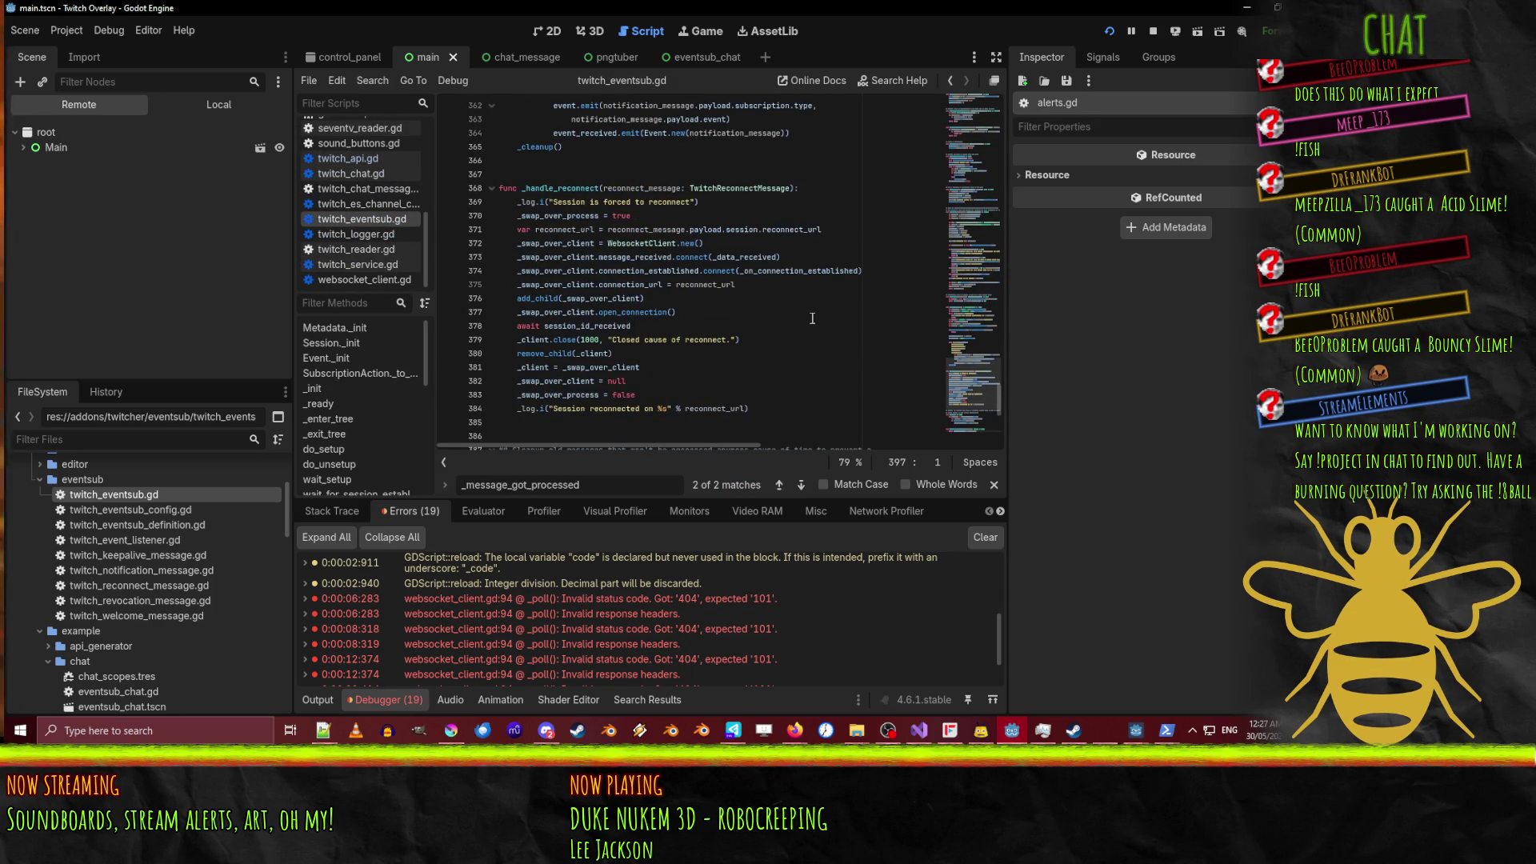
pyautogui.scroll(12, 812, 319)
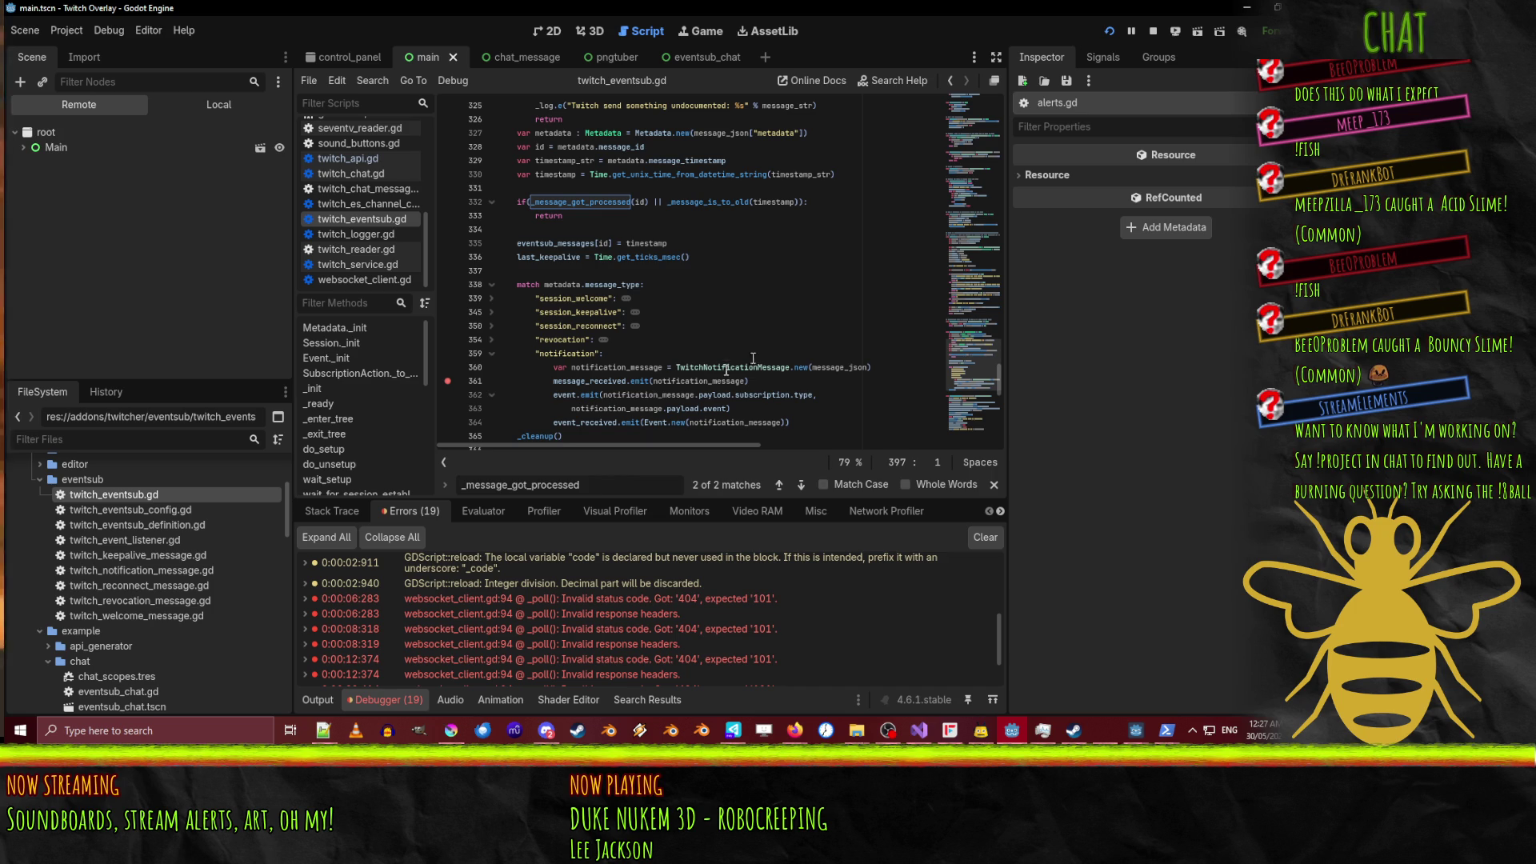
pyautogui.click(534, 381)
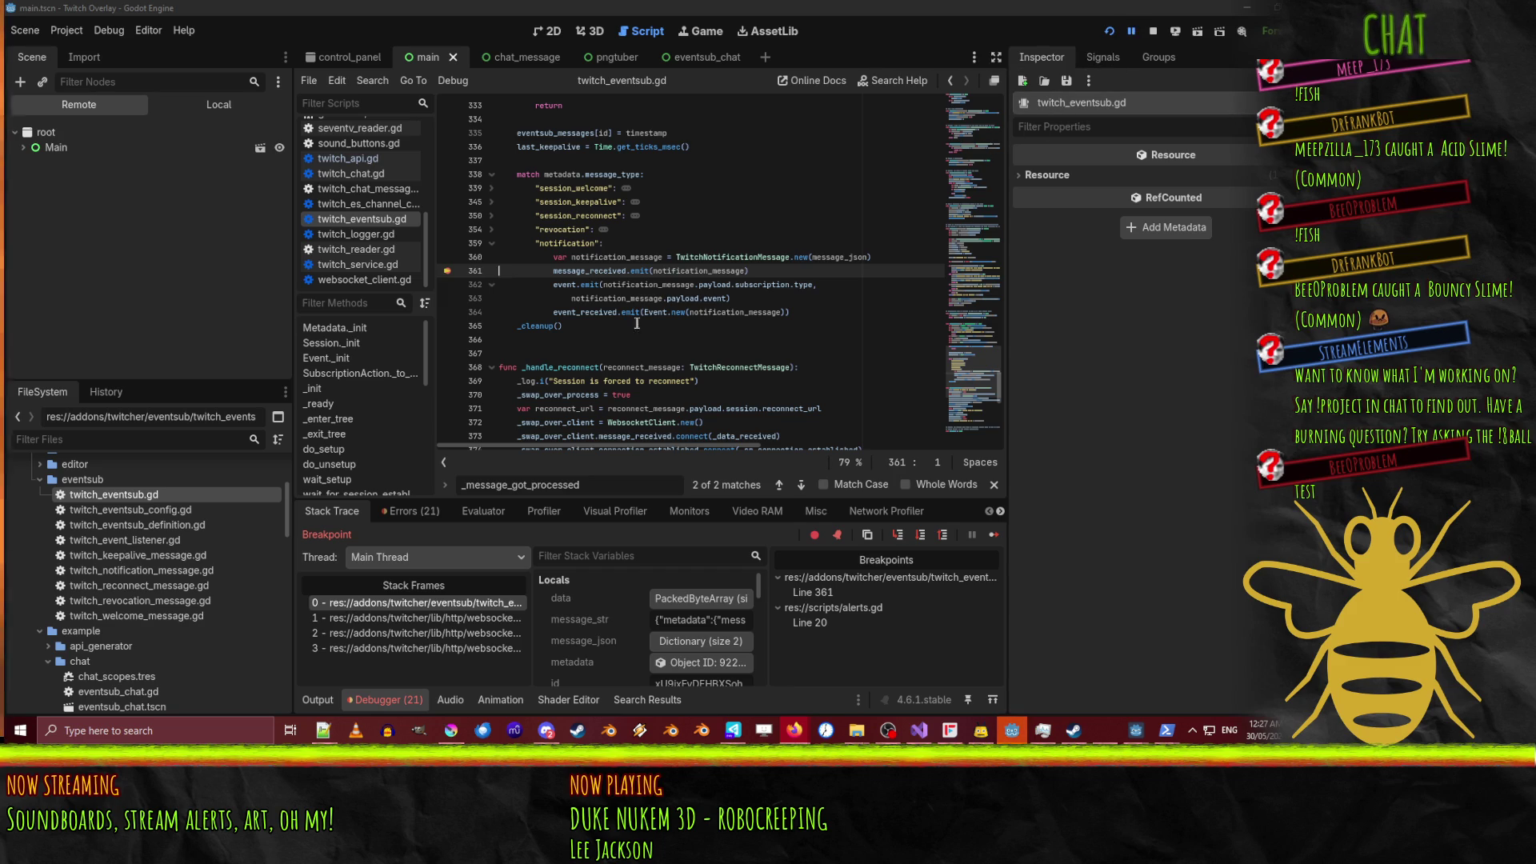
pyautogui.moveTo(683, 271)
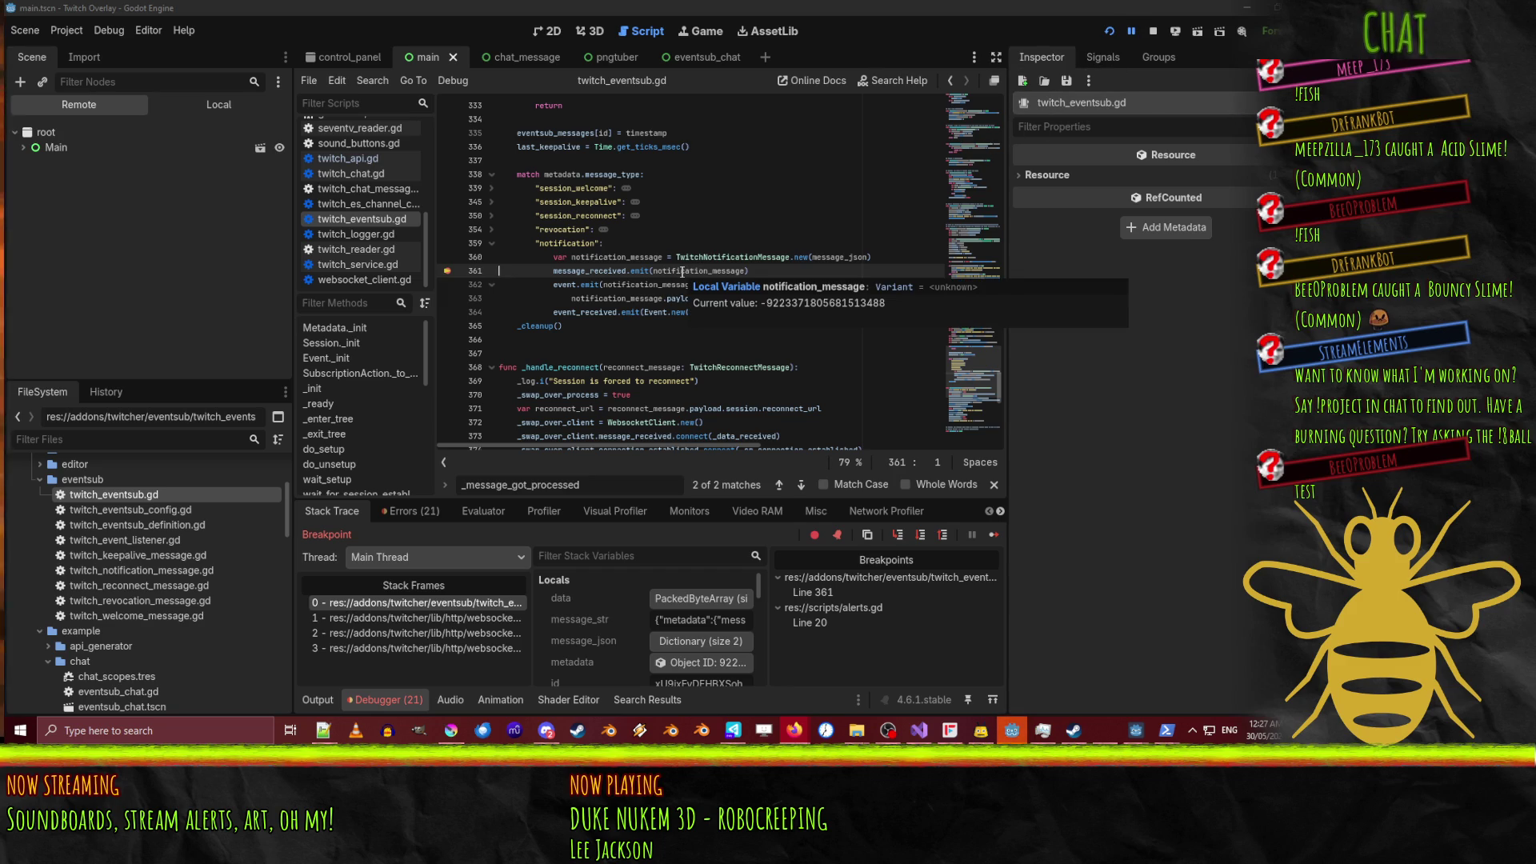
pyautogui.click(1131, 31)
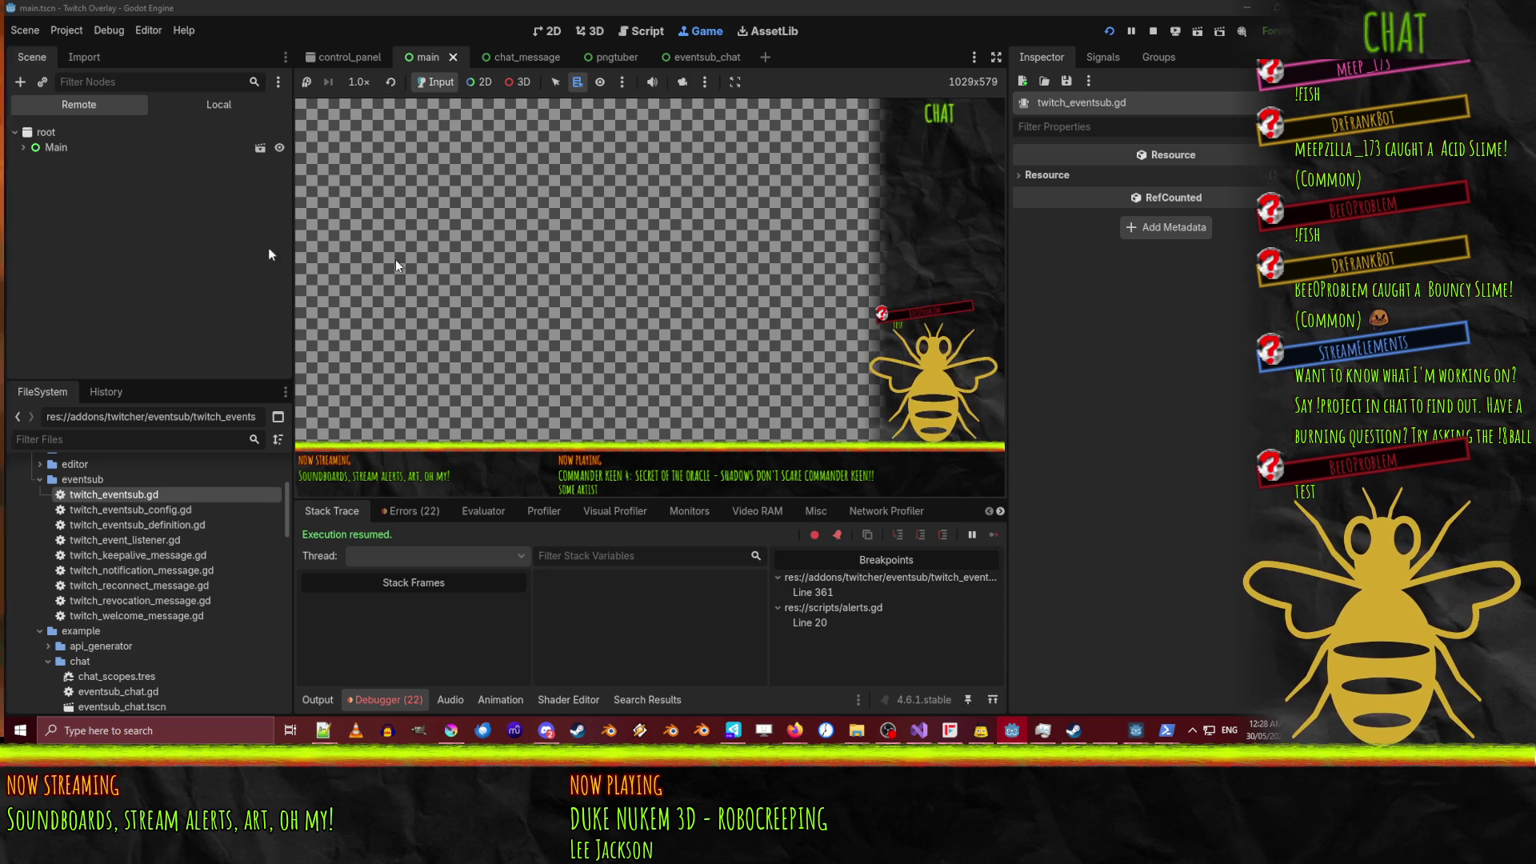
# Expand Main in the remote scene tree and review message_received on line 361.
pyautogui.click(23, 147)
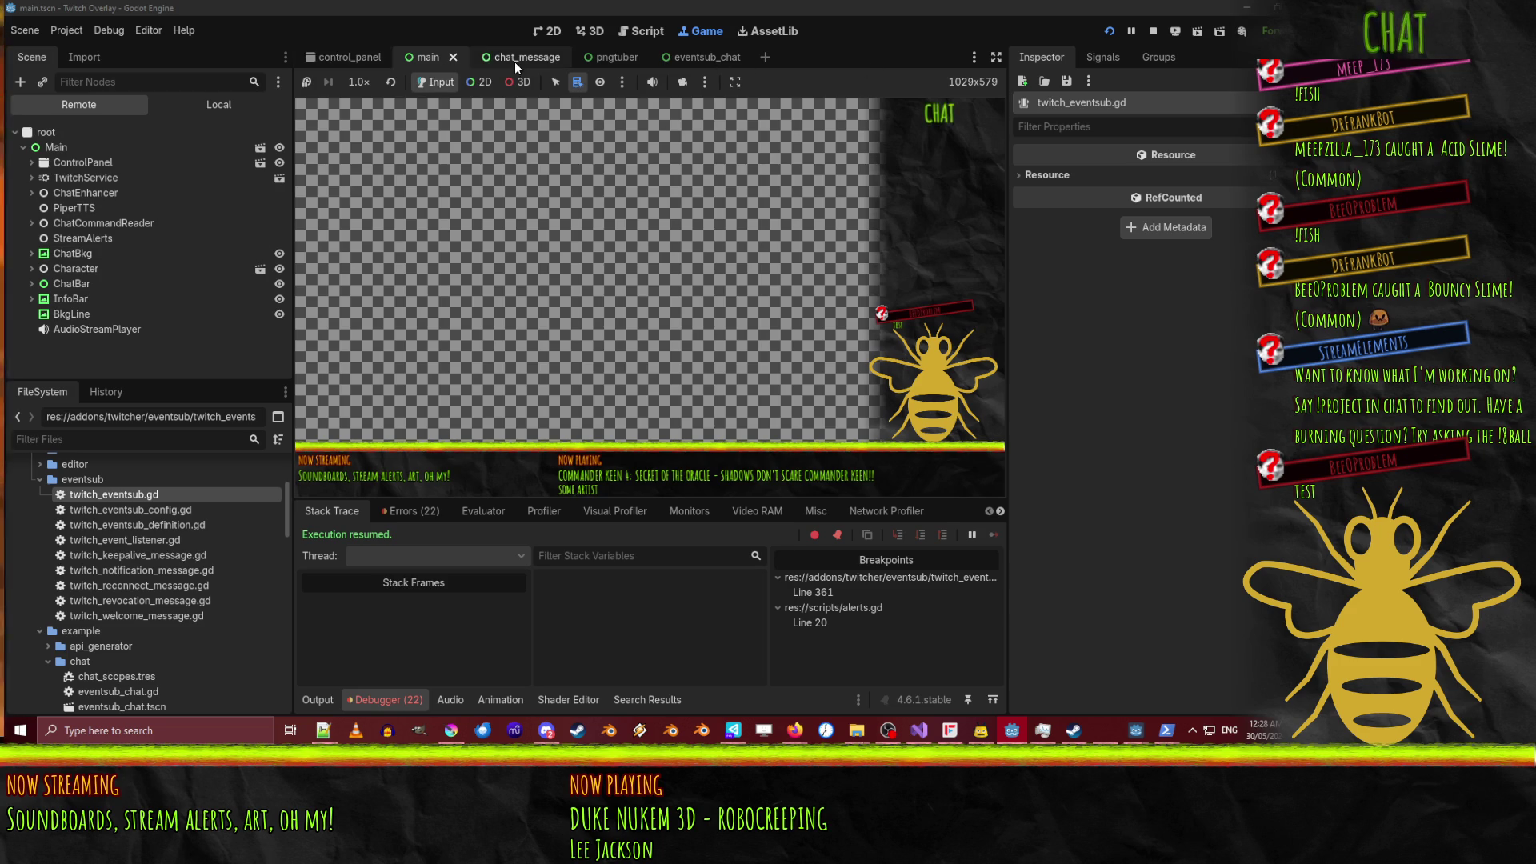
pyautogui.click(645, 32)
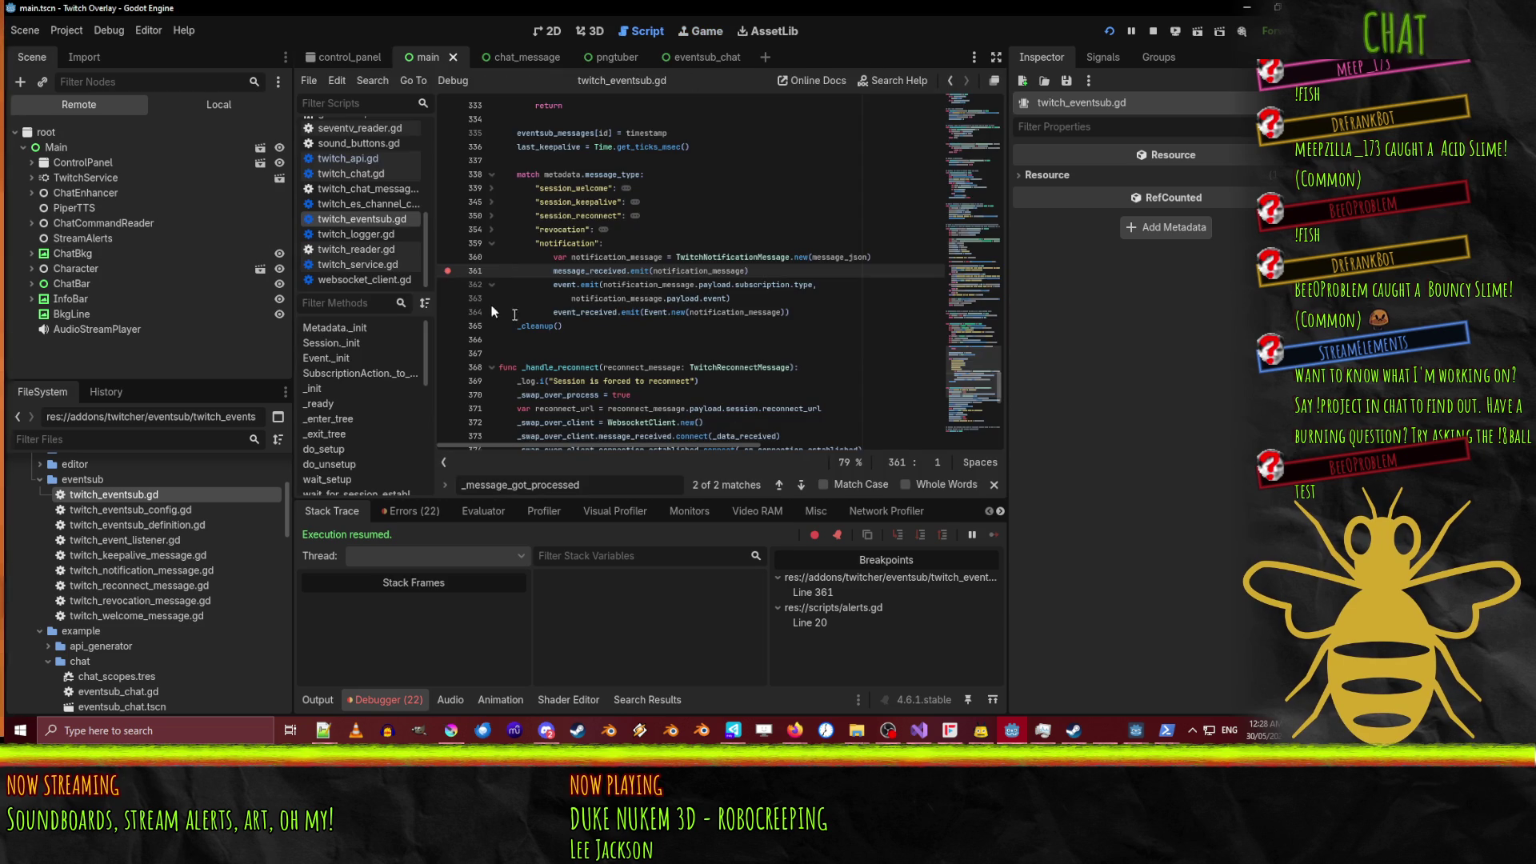
pyautogui.moveTo(604, 272)
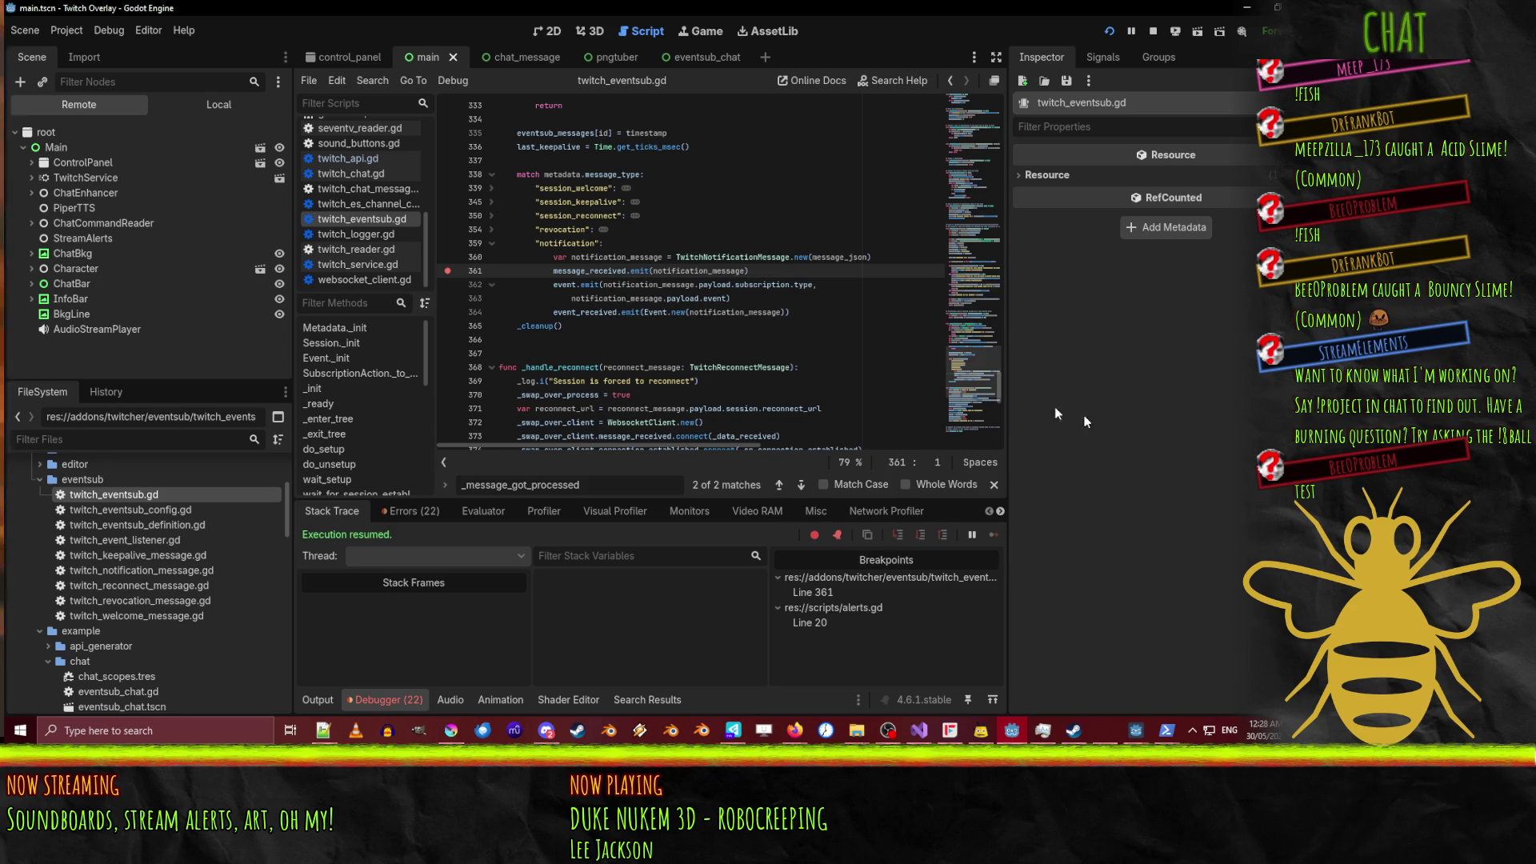
pyautogui.doubleClick(615, 273)
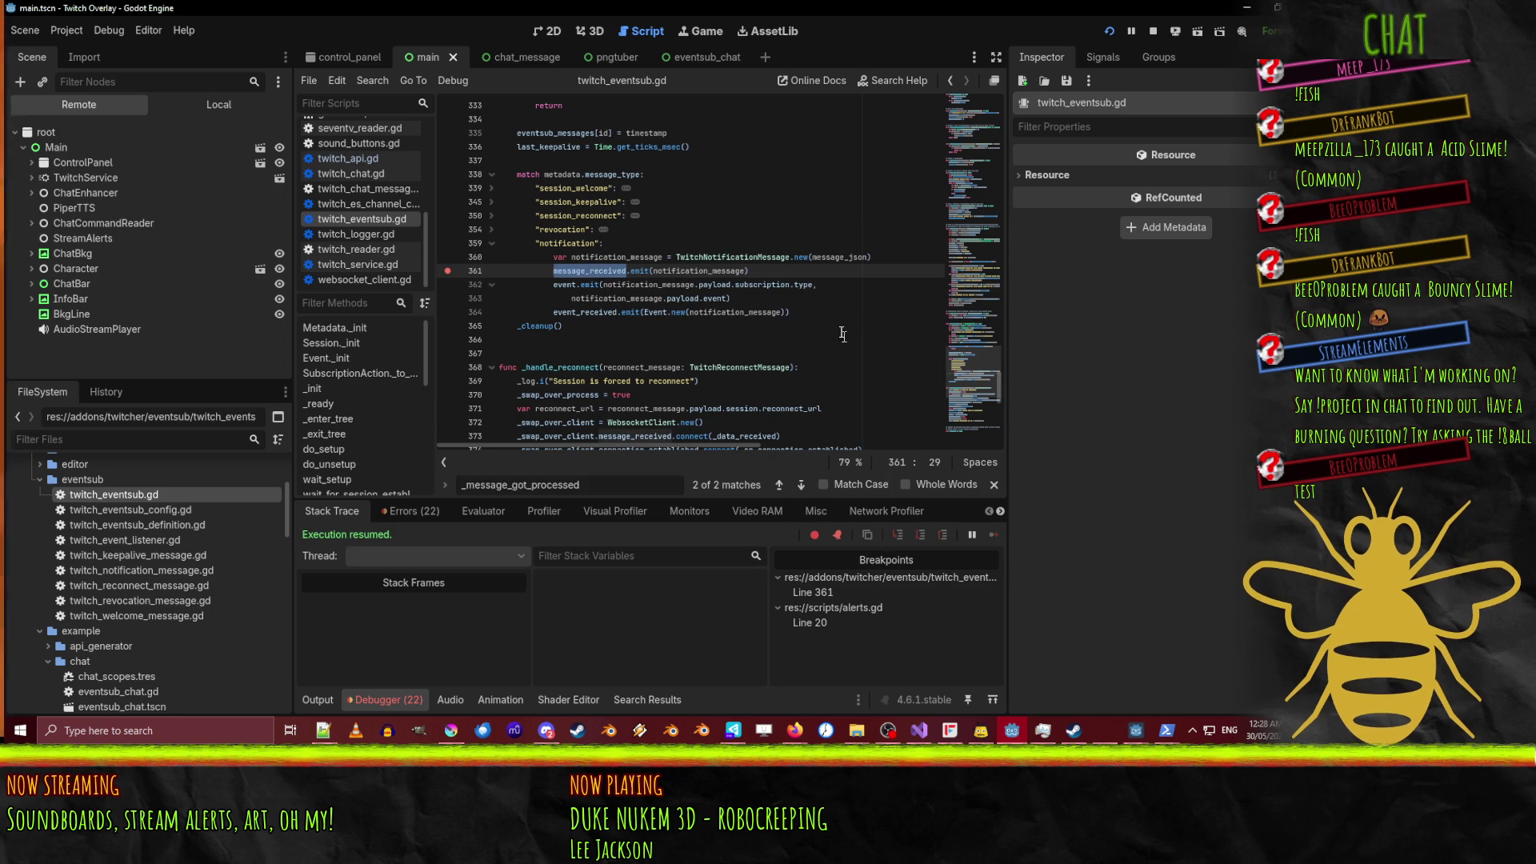
pyautogui.scroll(-10, 816, 321)
pyautogui.scroll(-8, 816, 321)
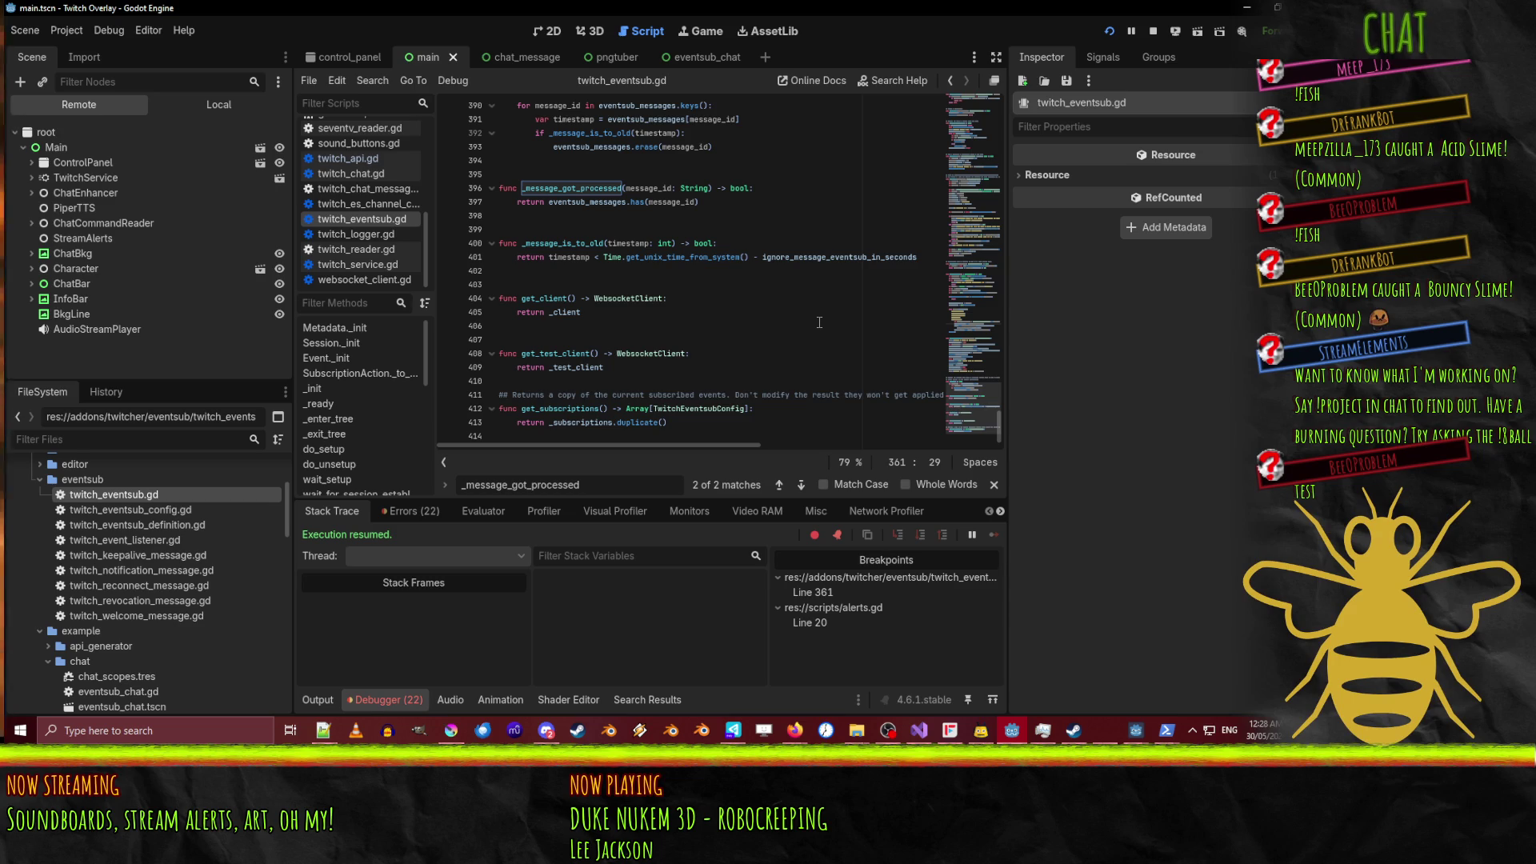
pyautogui.scroll(19, 819, 322)
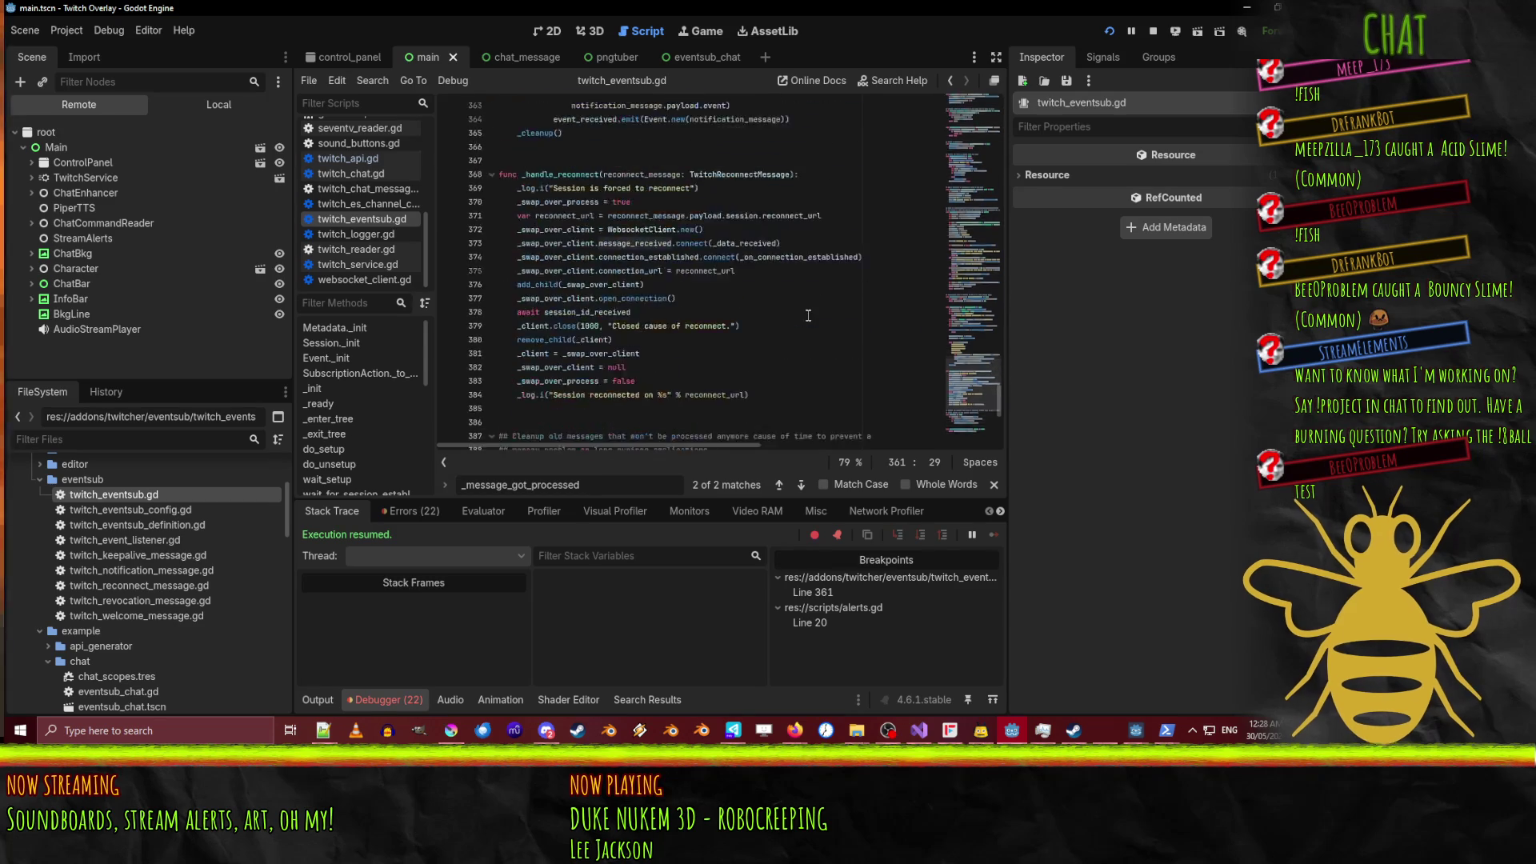
pyautogui.scroll(-3, 854, 334)
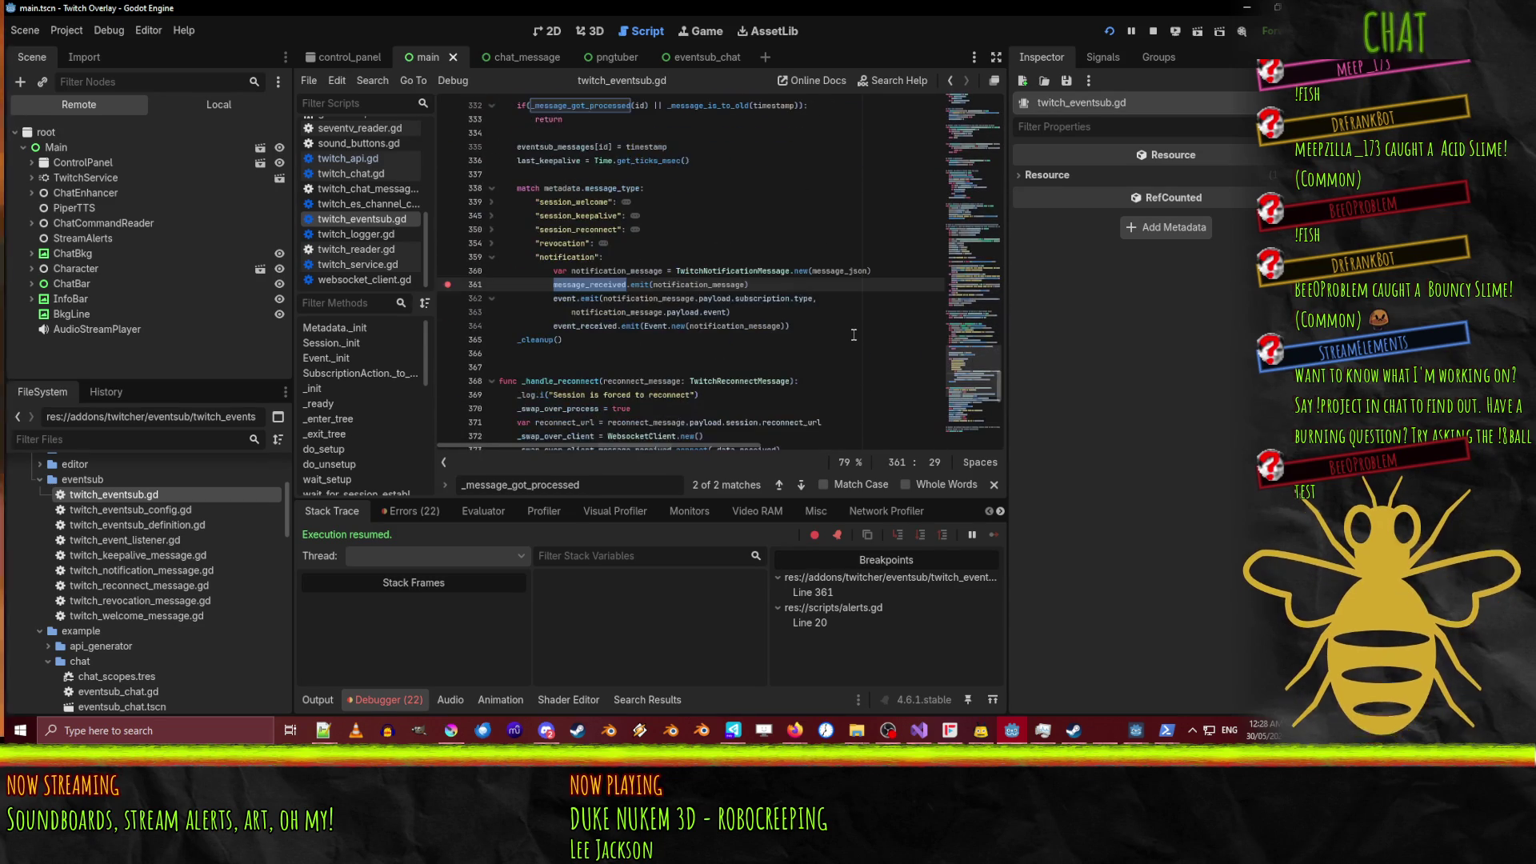
pyautogui.scroll(3, 854, 334)
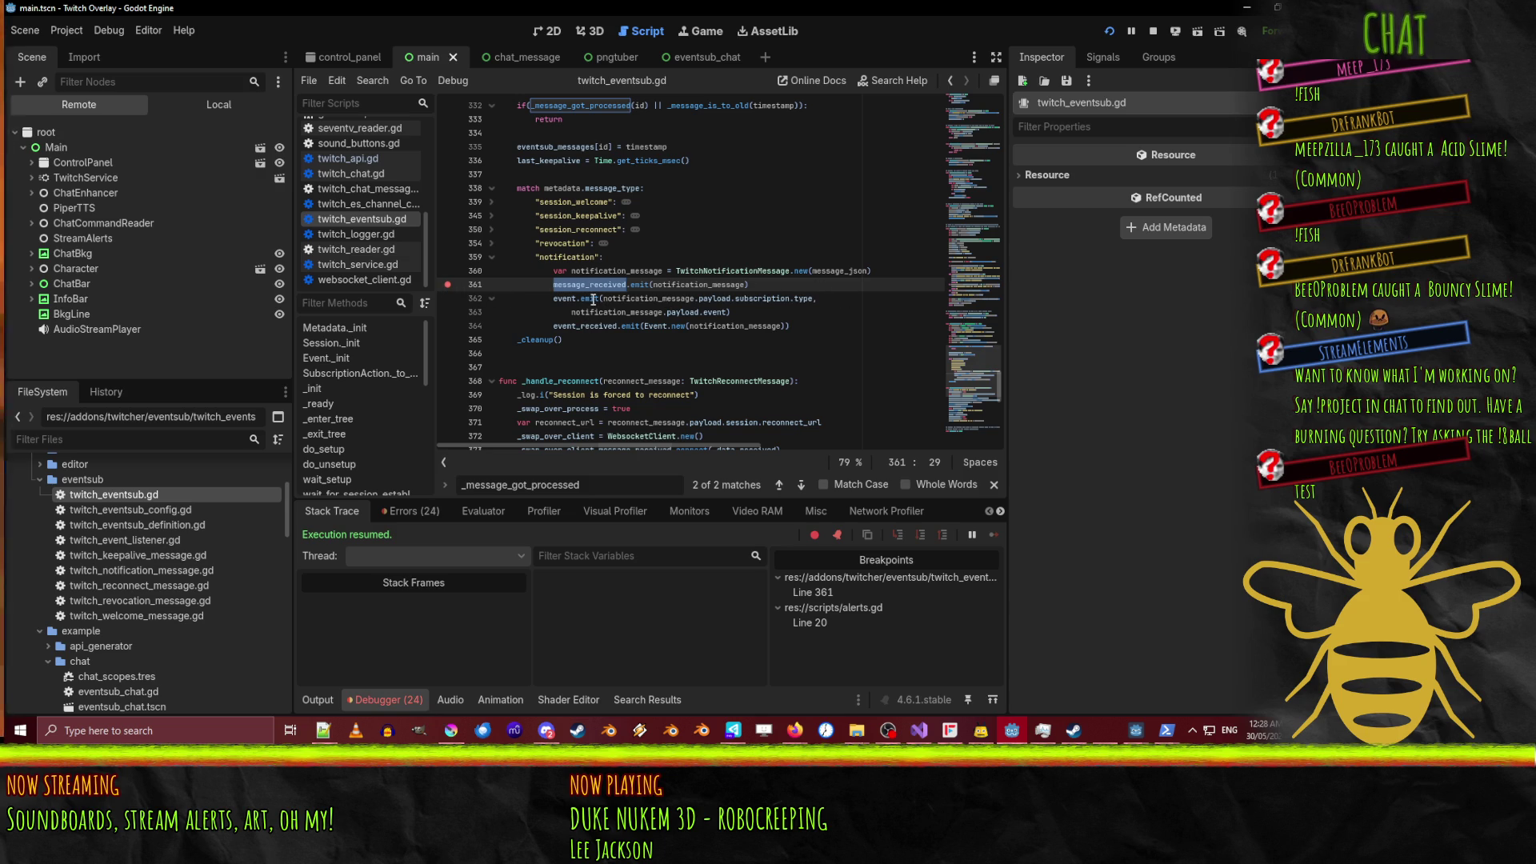
# Move the breakpoint from line 361 to the event_received line 364.
pyautogui.doubleClick(593, 327)
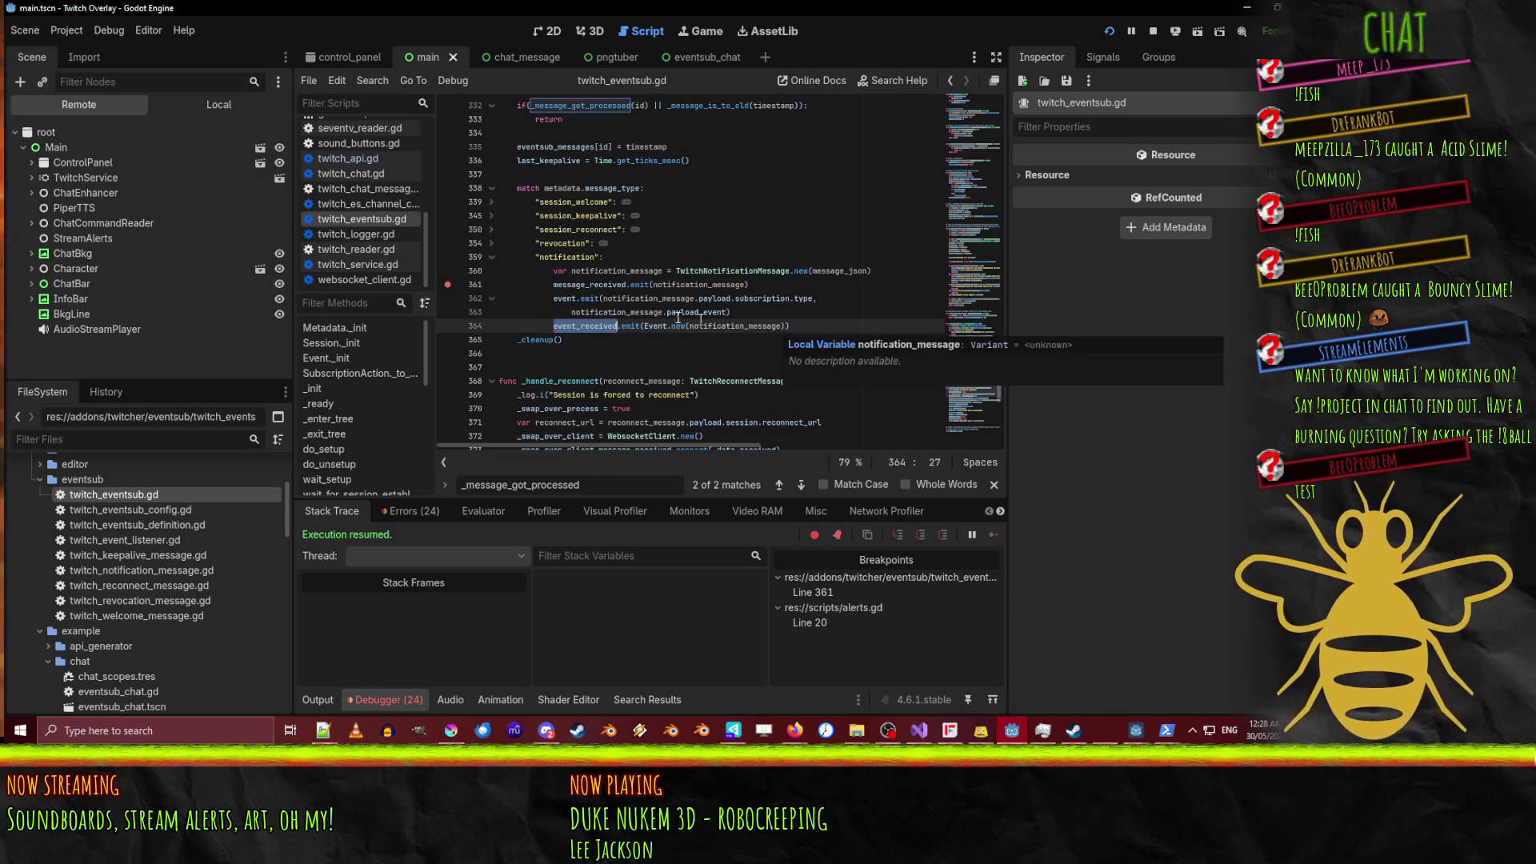
pyautogui.doubleClick(560, 300)
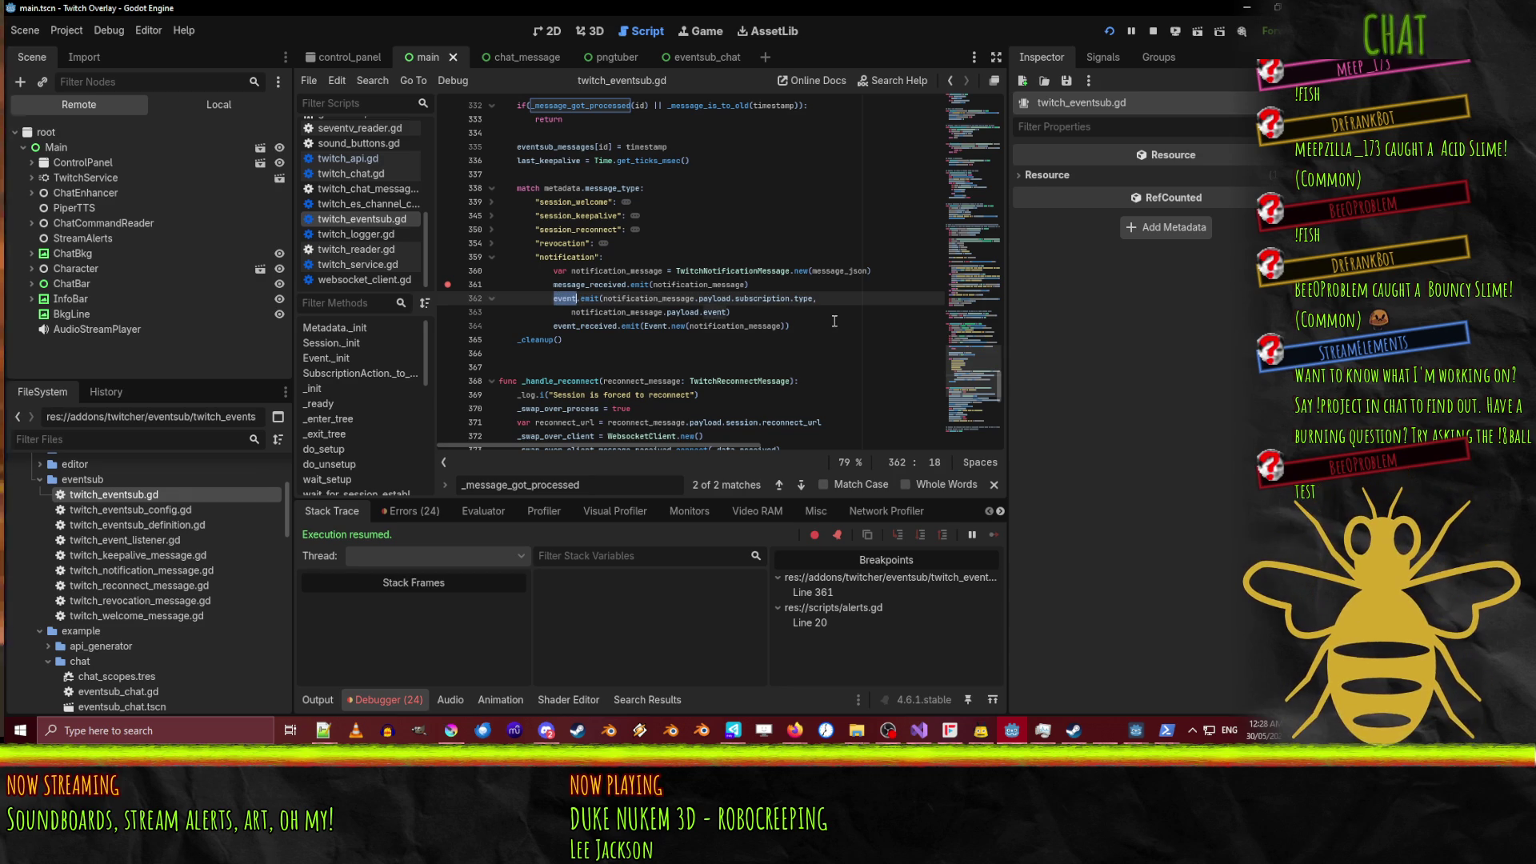
pyautogui.doubleClick(588, 326)
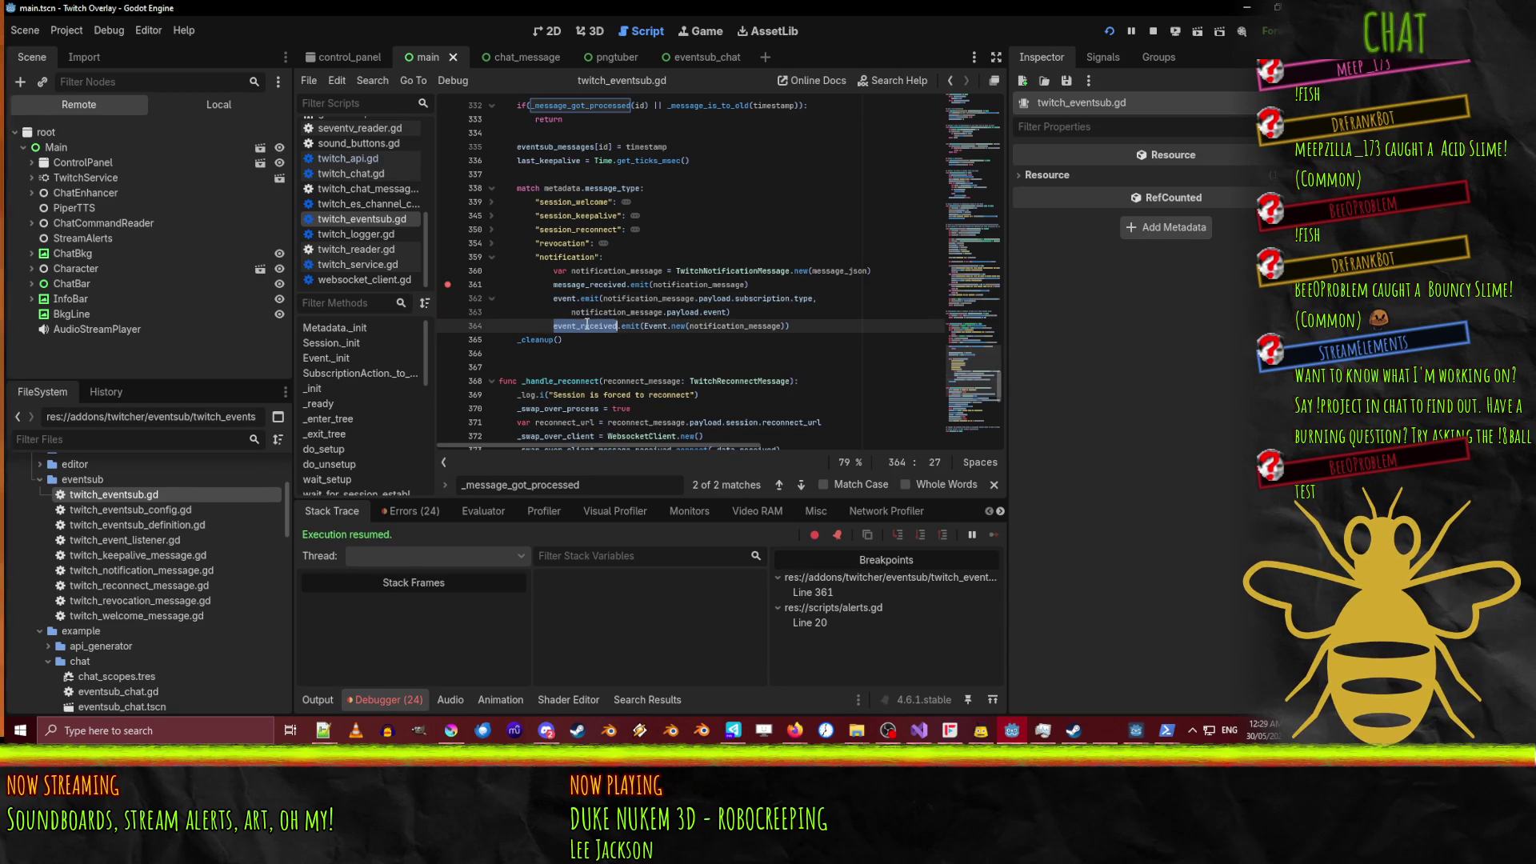
pyautogui.click(448, 326)
pyautogui.click(448, 285)
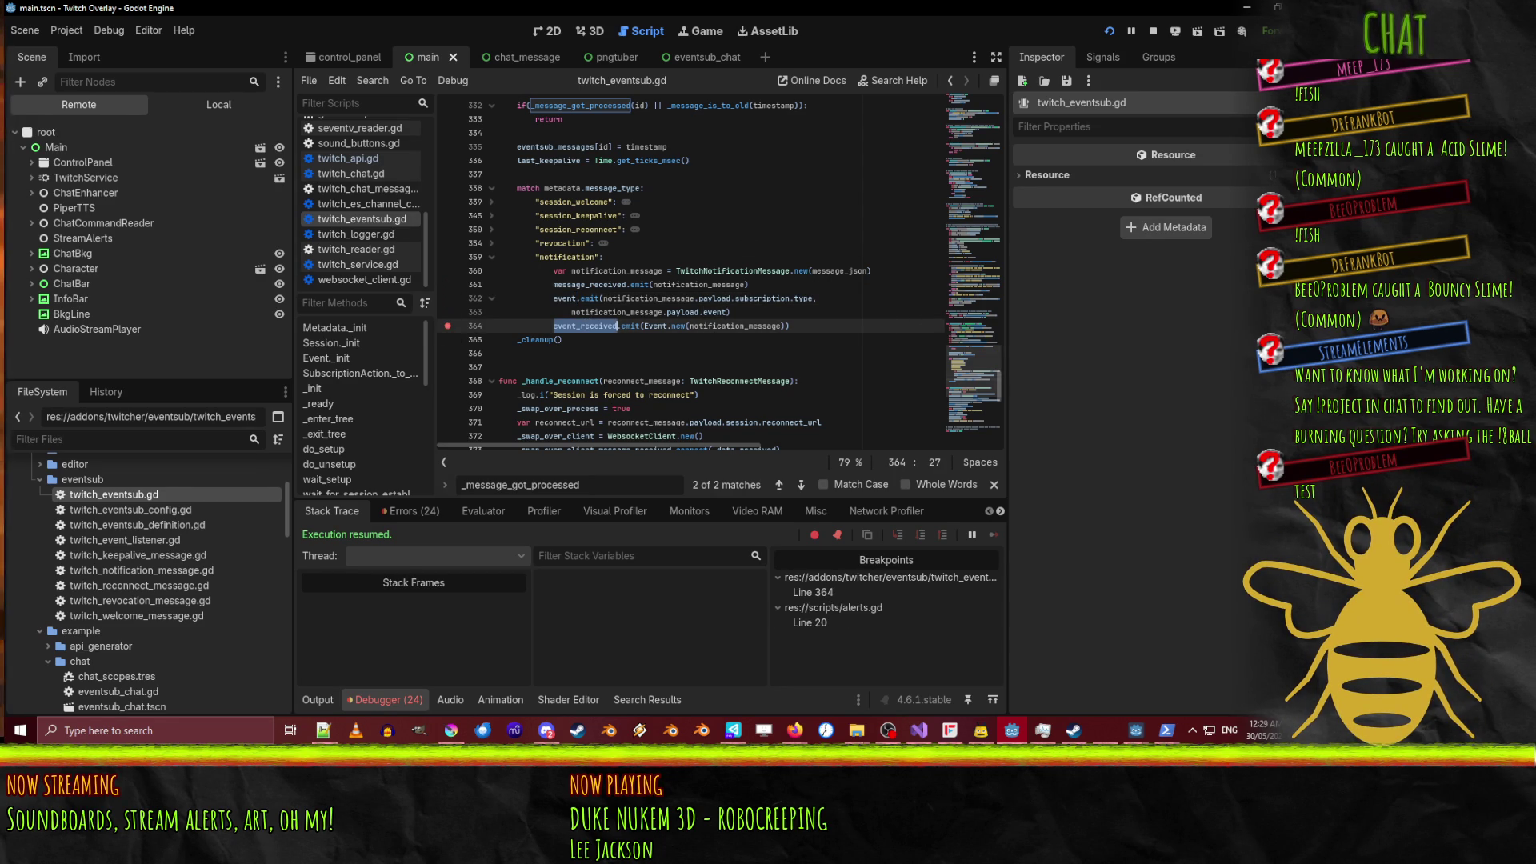
# Step into and past the Event creation call at the line 364 breakpoint.
pyautogui.hotkey('alt', 'Tab')
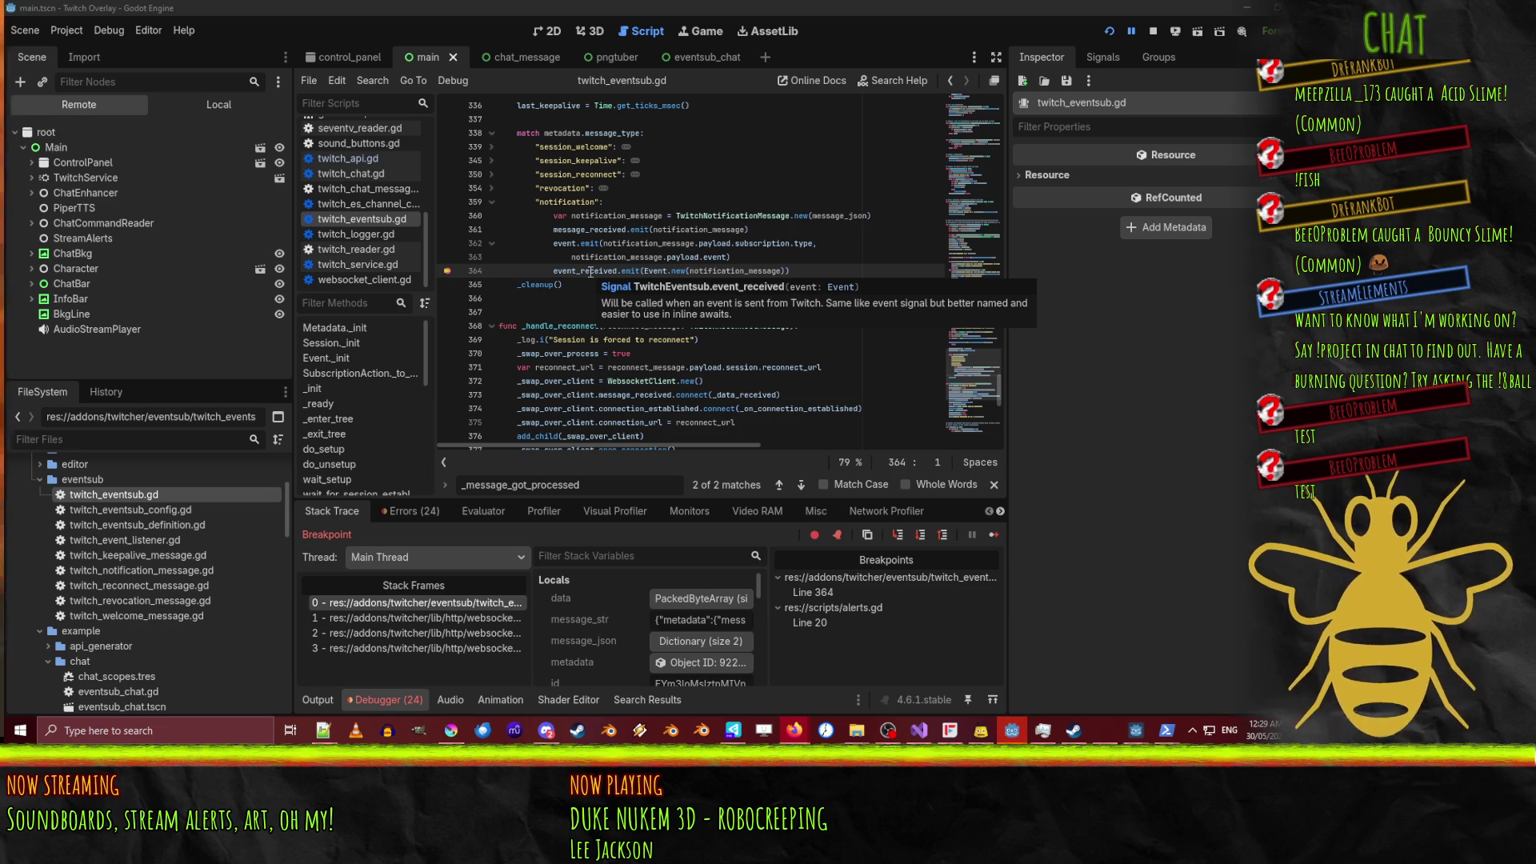
pyautogui.scroll(-5, 591, 647)
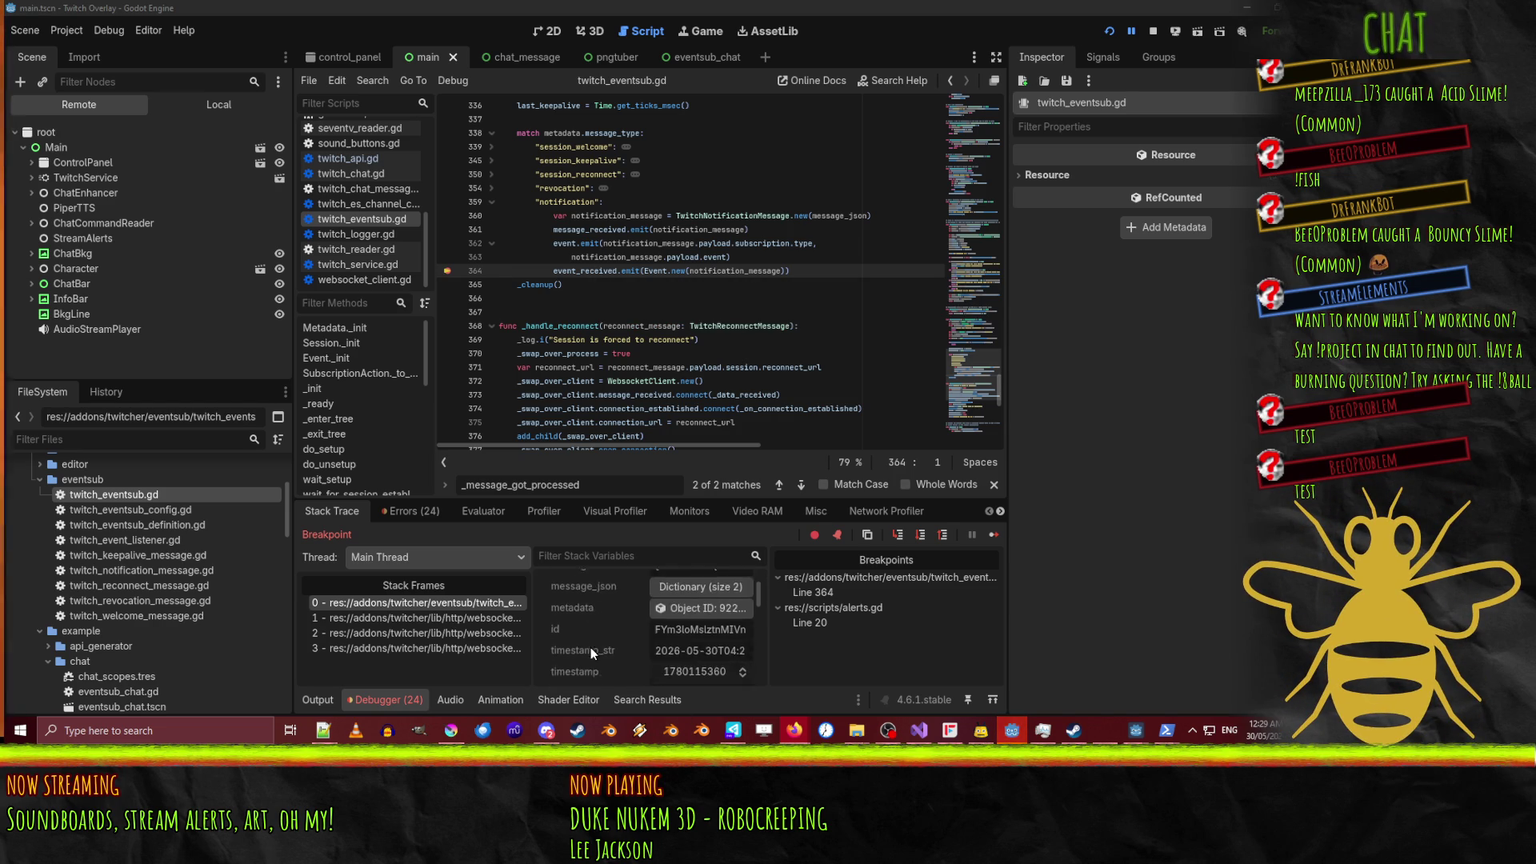
pyautogui.scroll(-6, 613, 617)
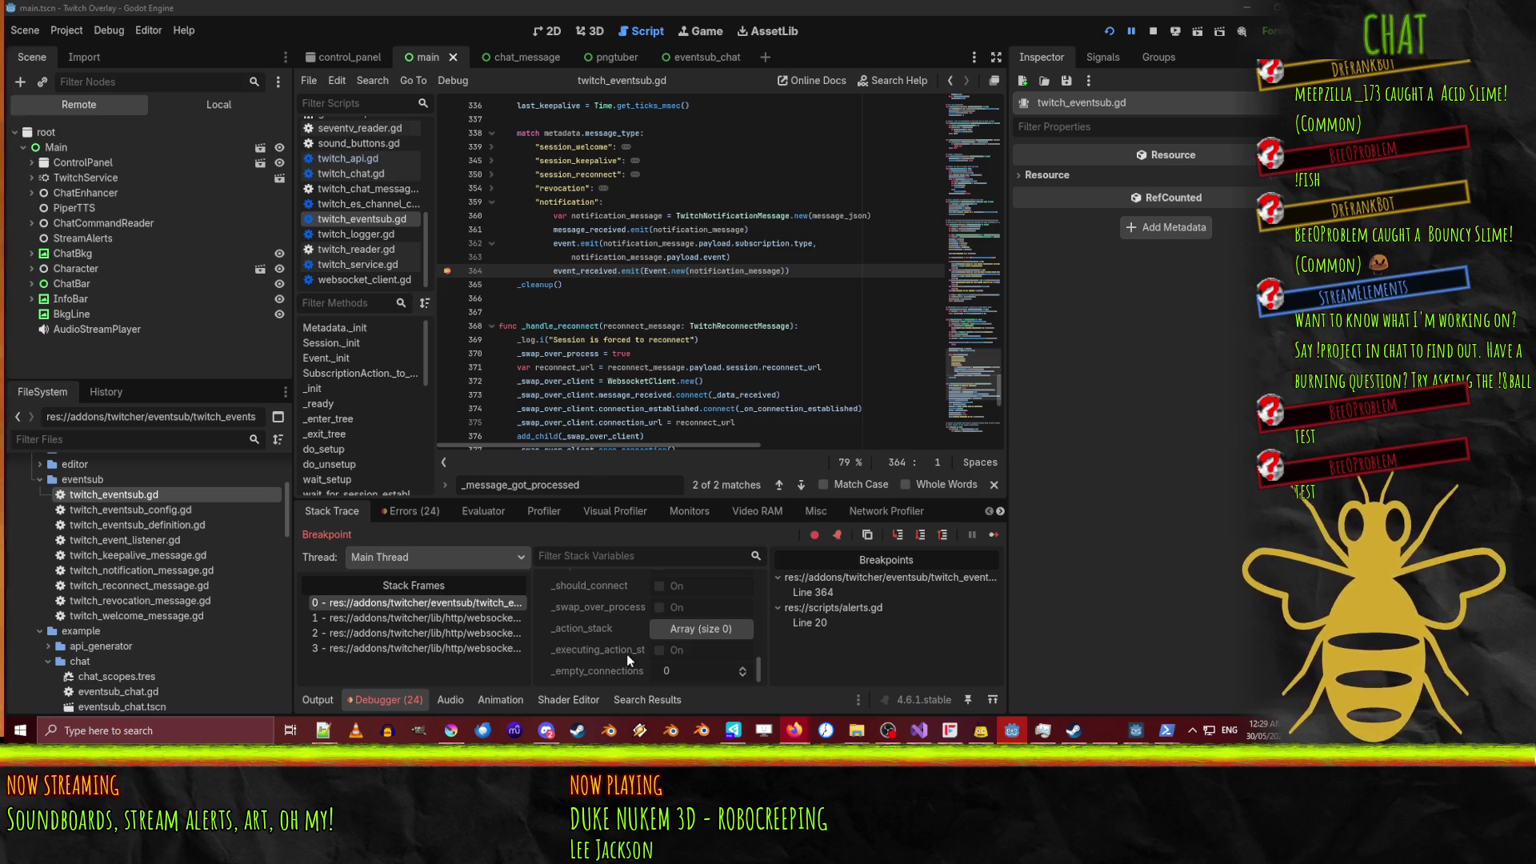
pyautogui.scroll(1, 627, 655)
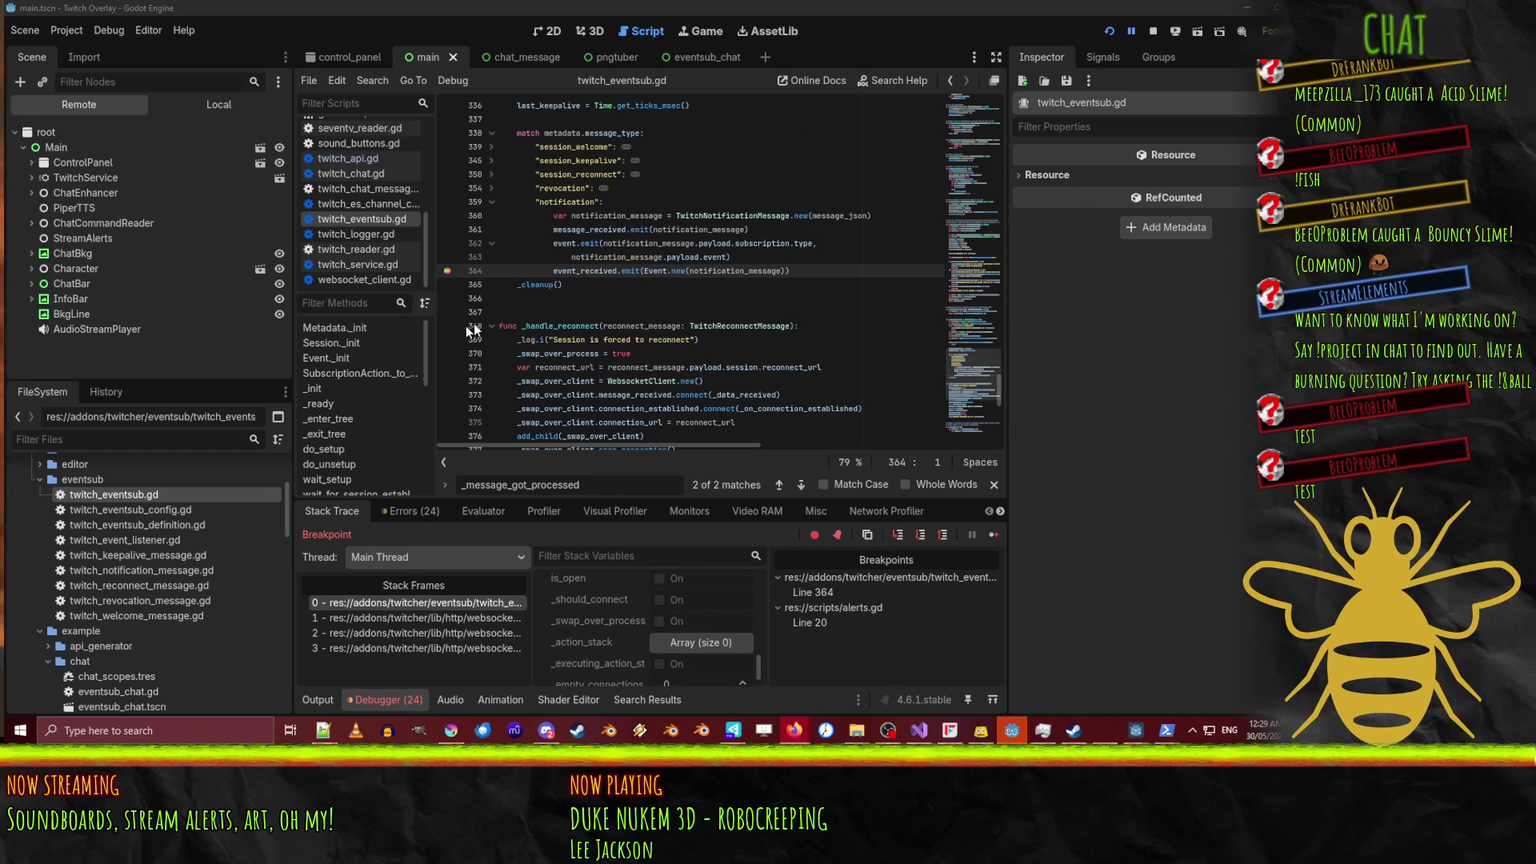
pyautogui.moveTo(606, 273)
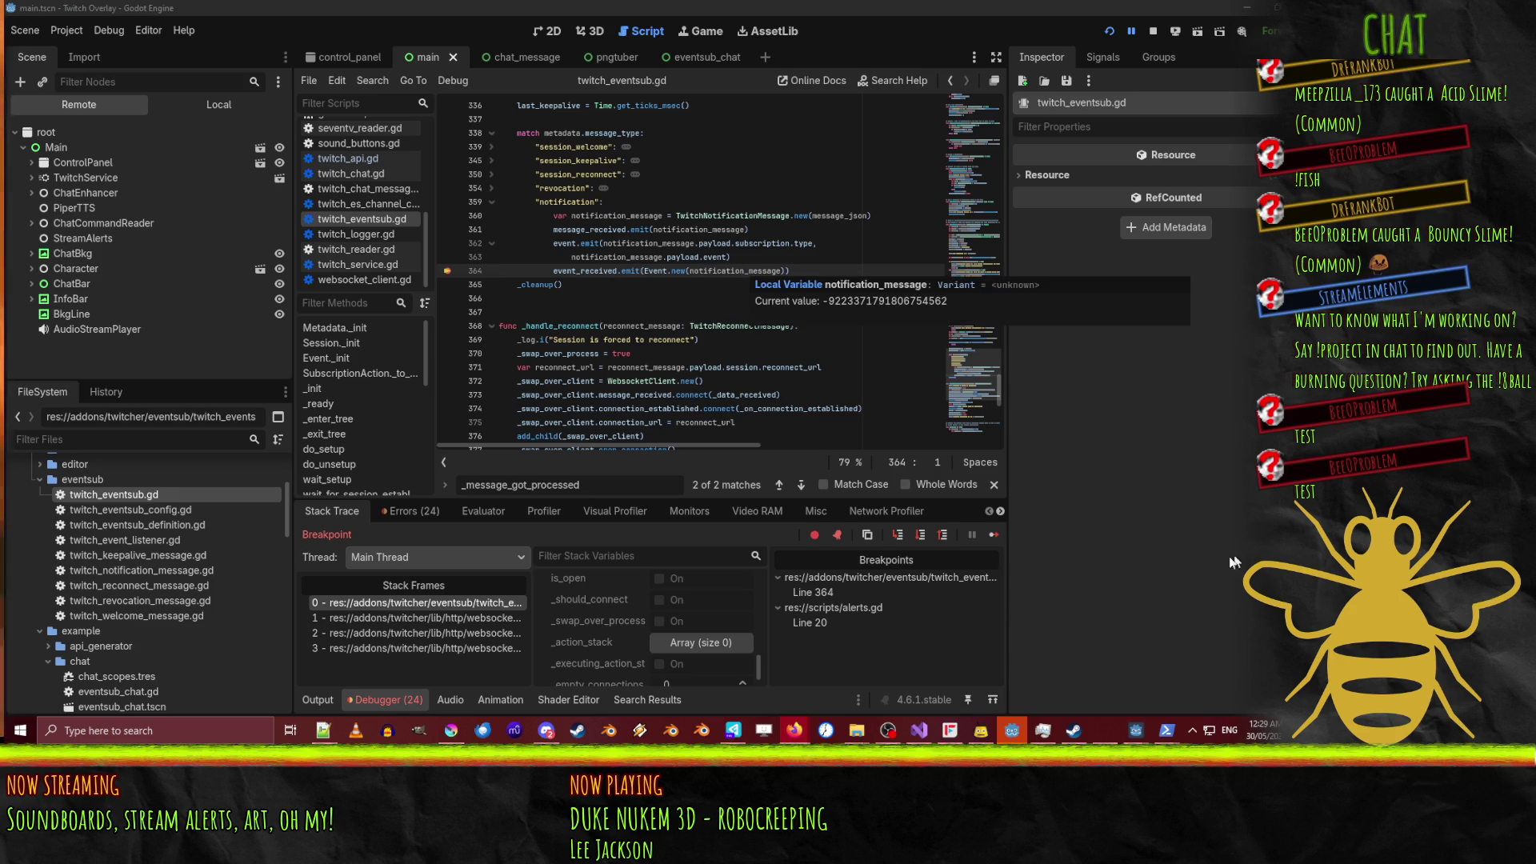
pyautogui.click(900, 535)
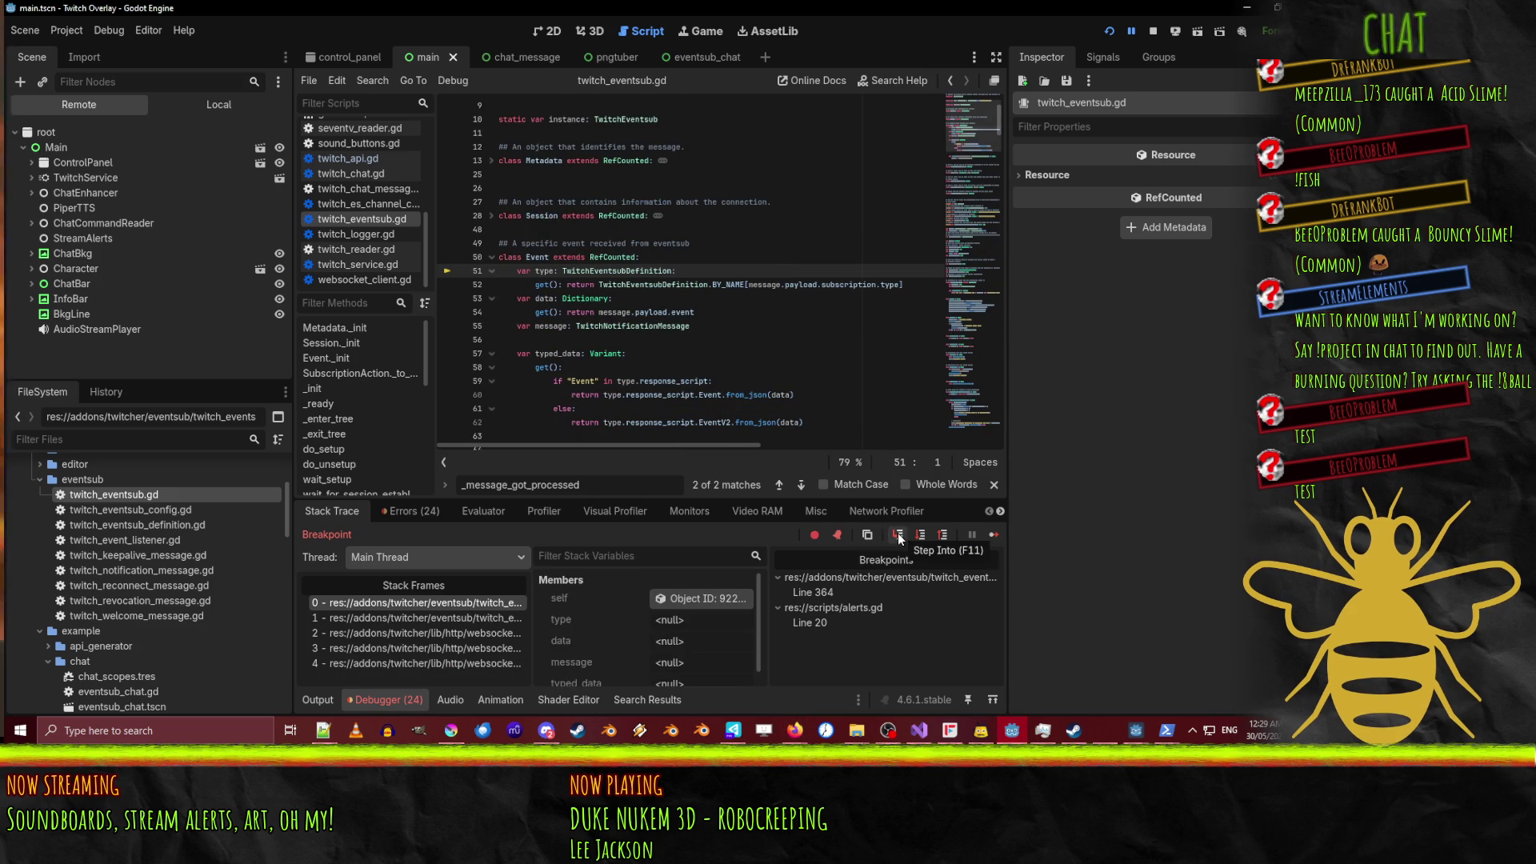
pyautogui.click(898, 535)
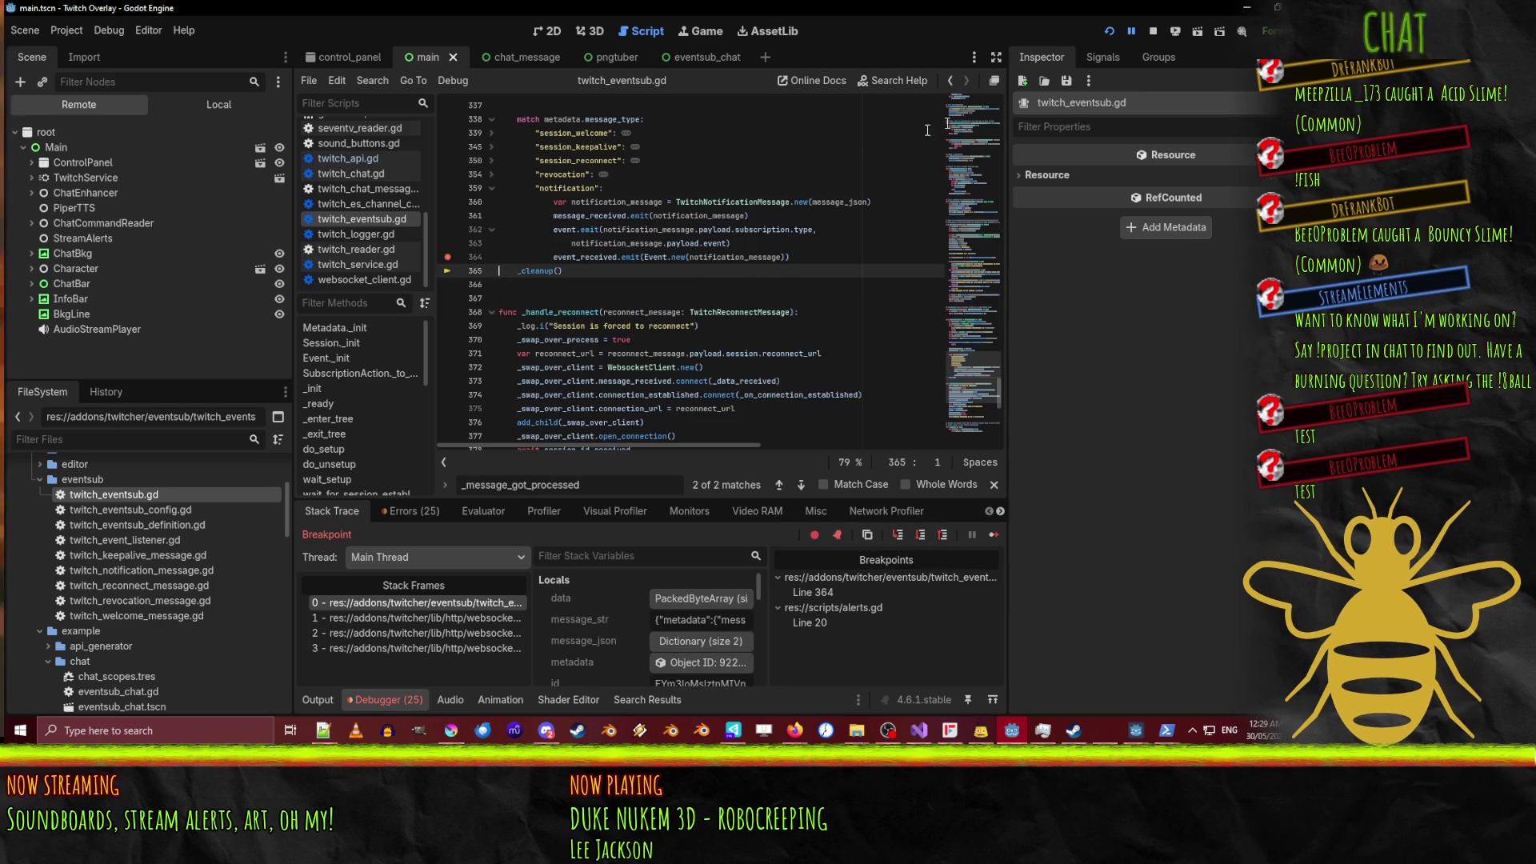
# Store the new Event in 'var ev' before emitting, rerun the overlay and step past the emit.
pyautogui.click(1153, 30)
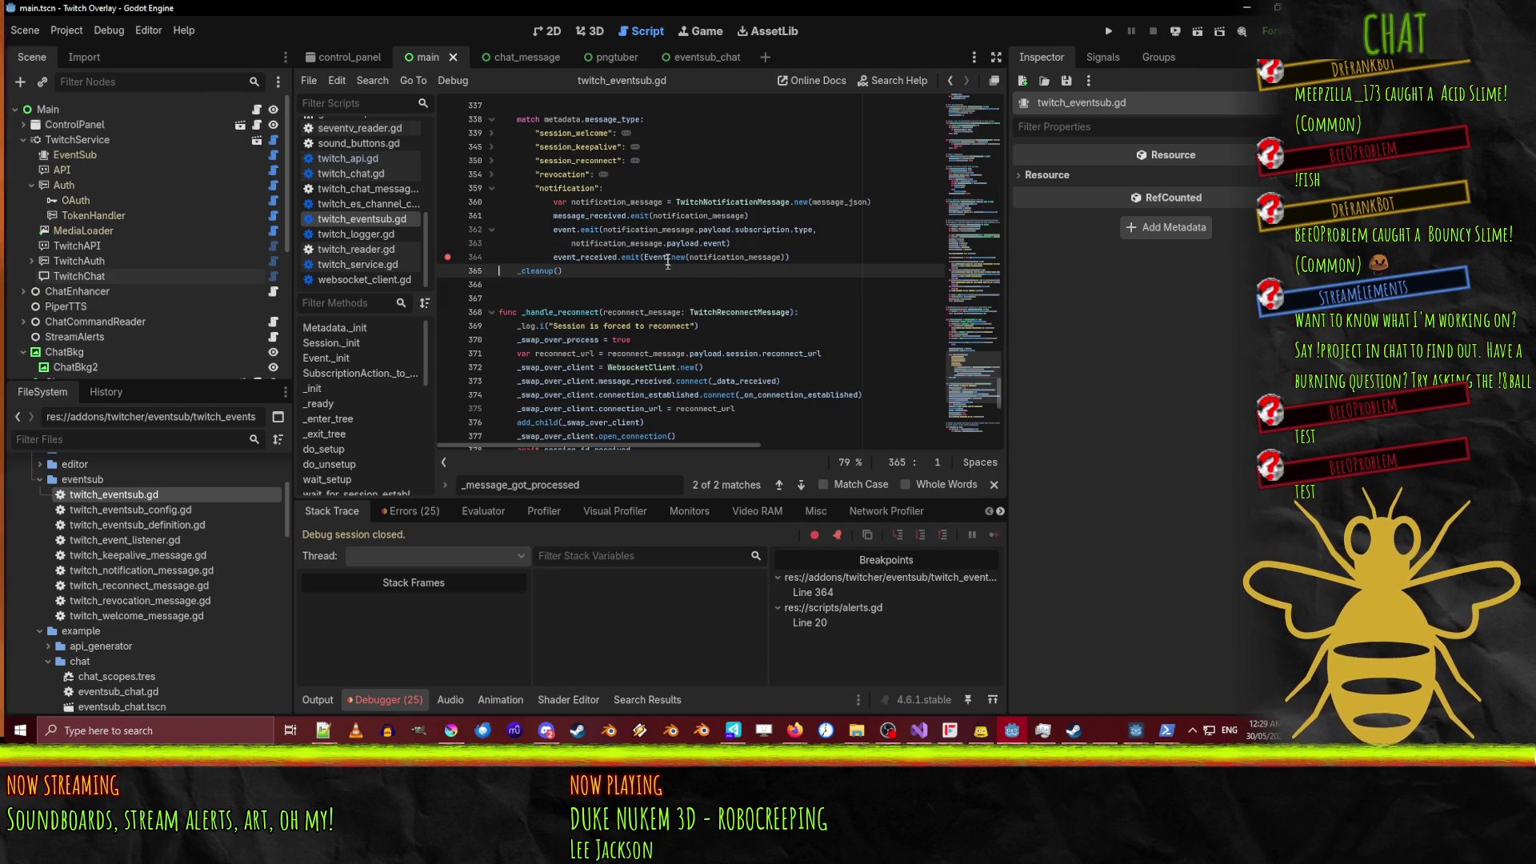
pyautogui.hotkey('ctrl', 'z')
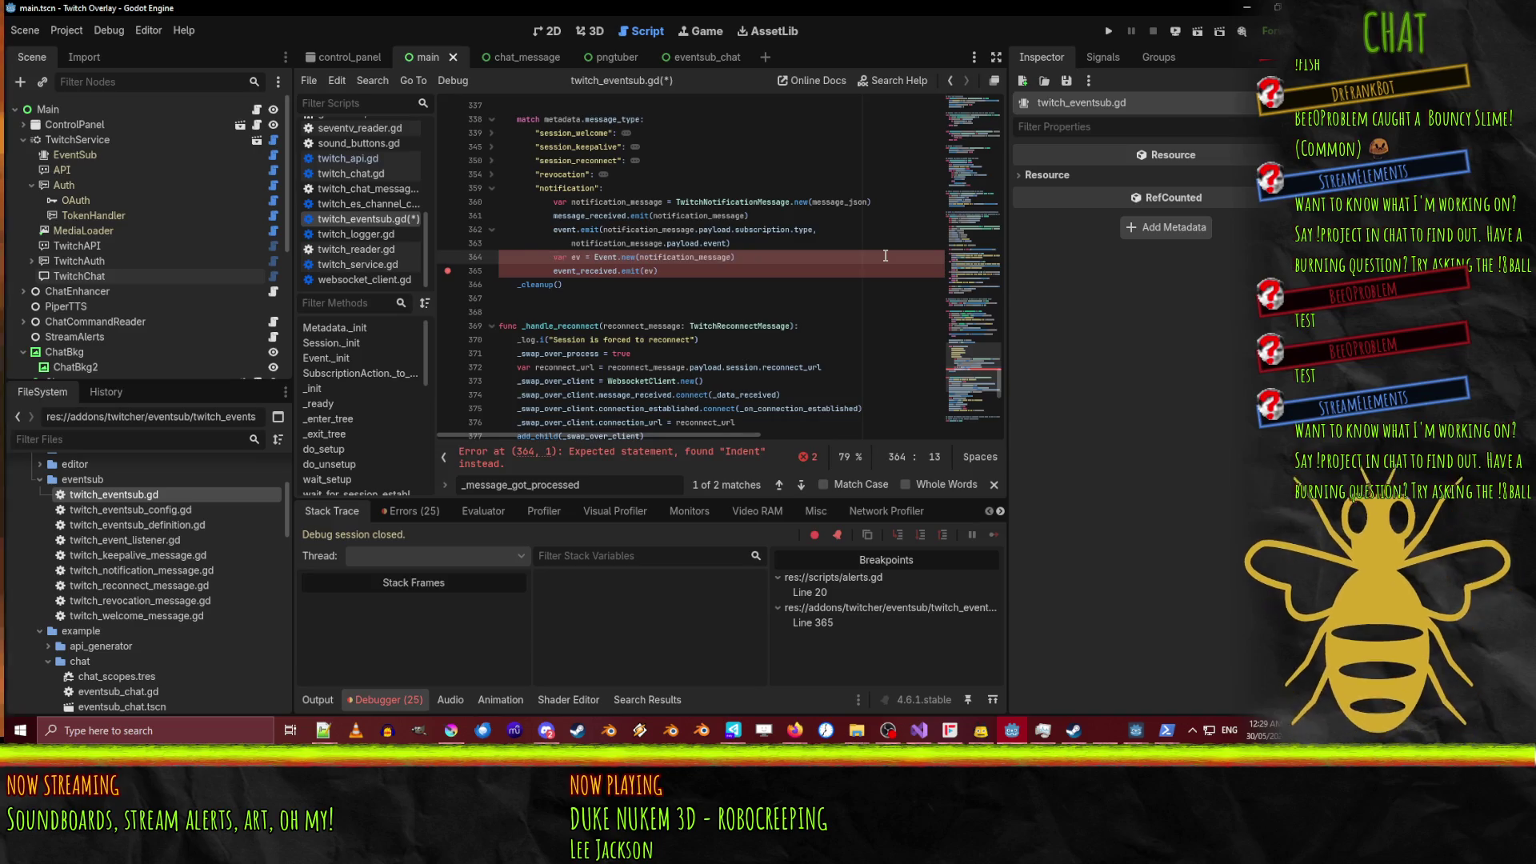
pyautogui.click(1109, 30)
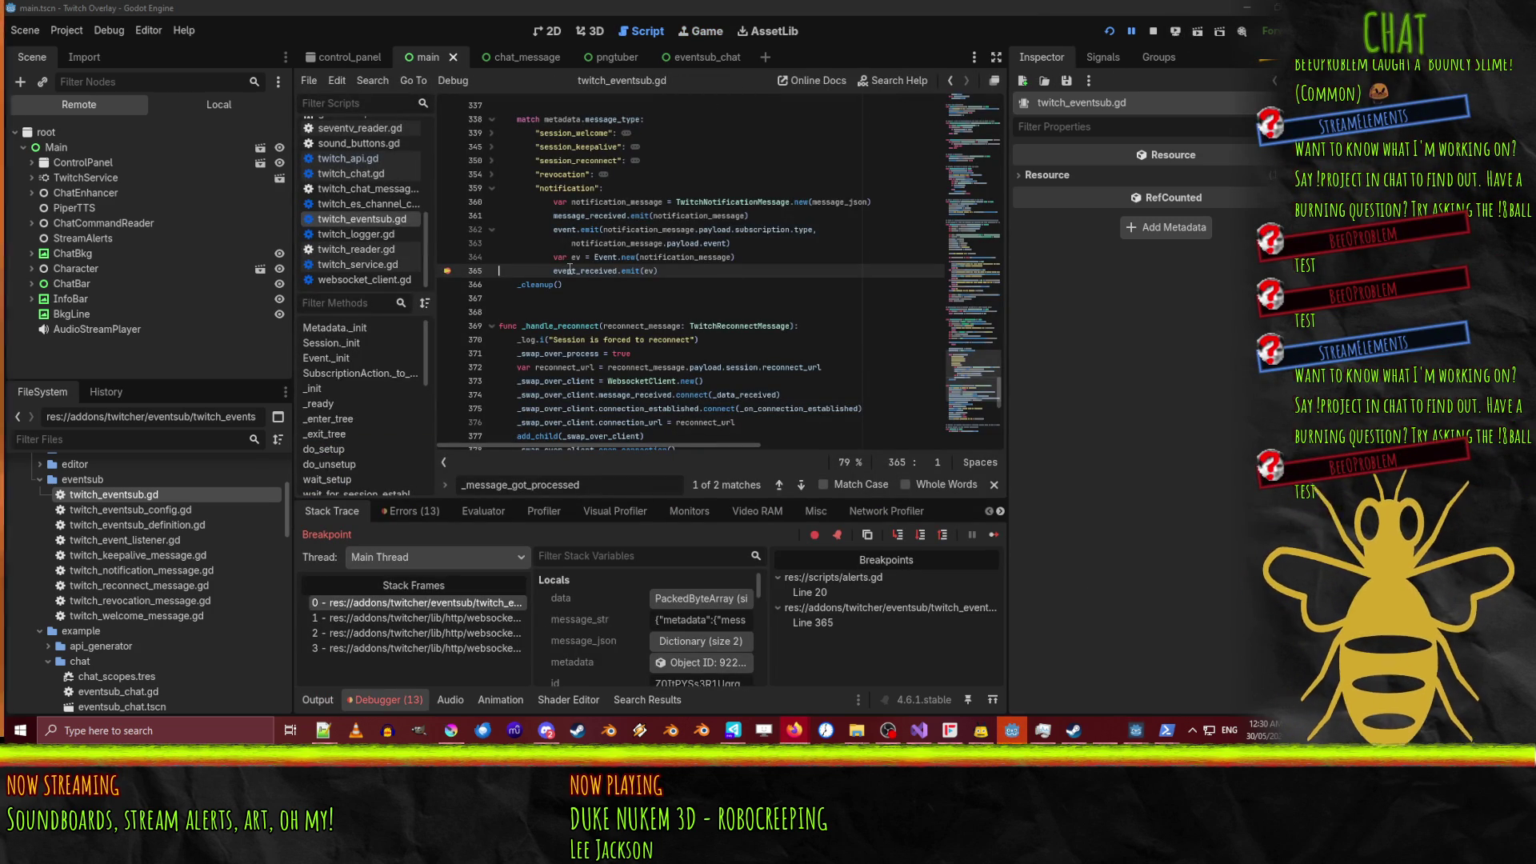
pyautogui.click(921, 535)
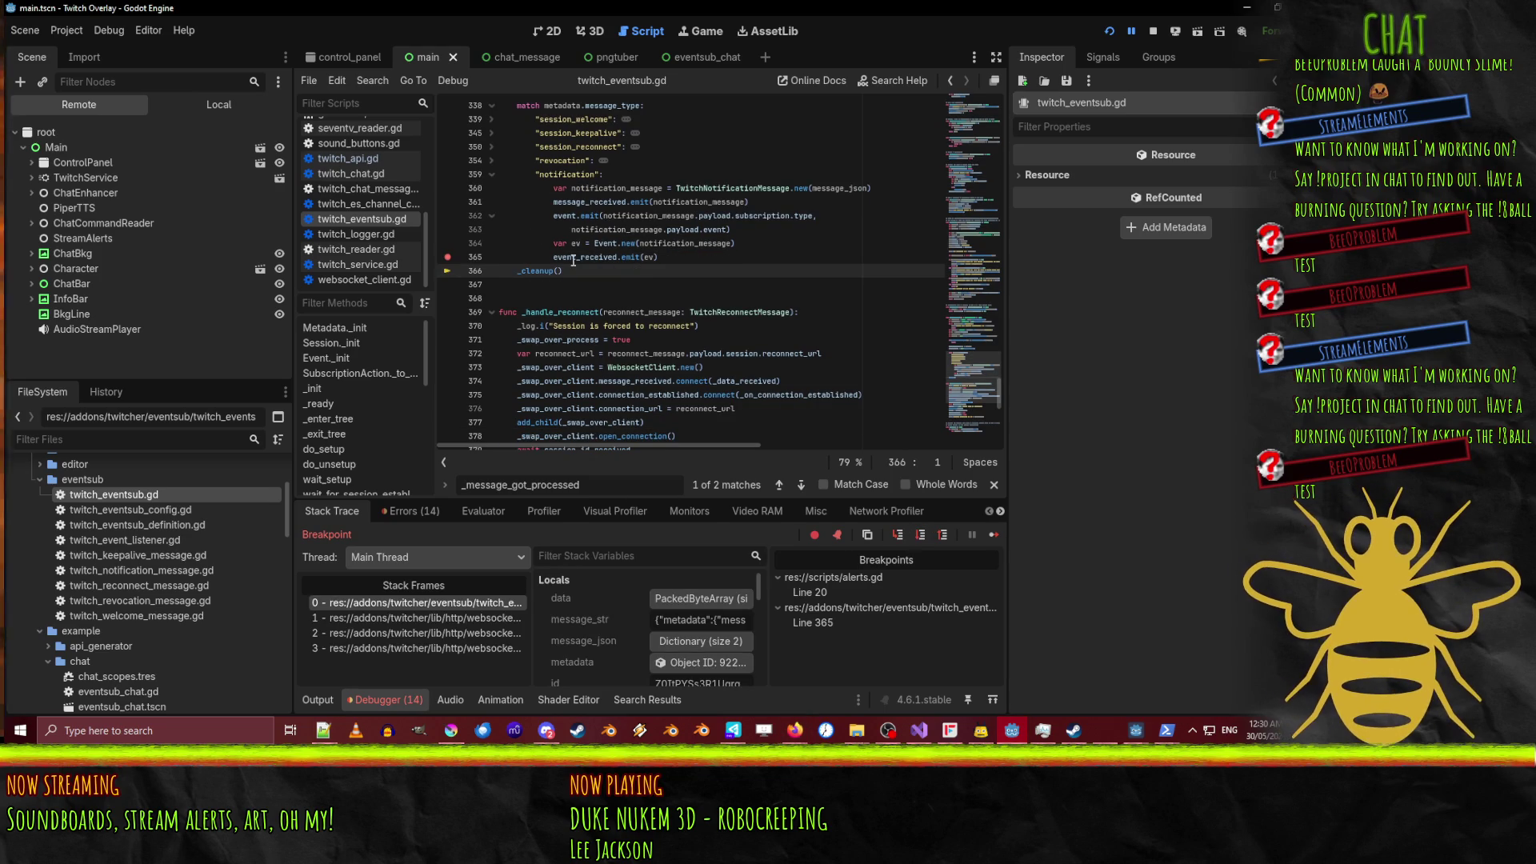
pyautogui.doubleClick(584, 257)
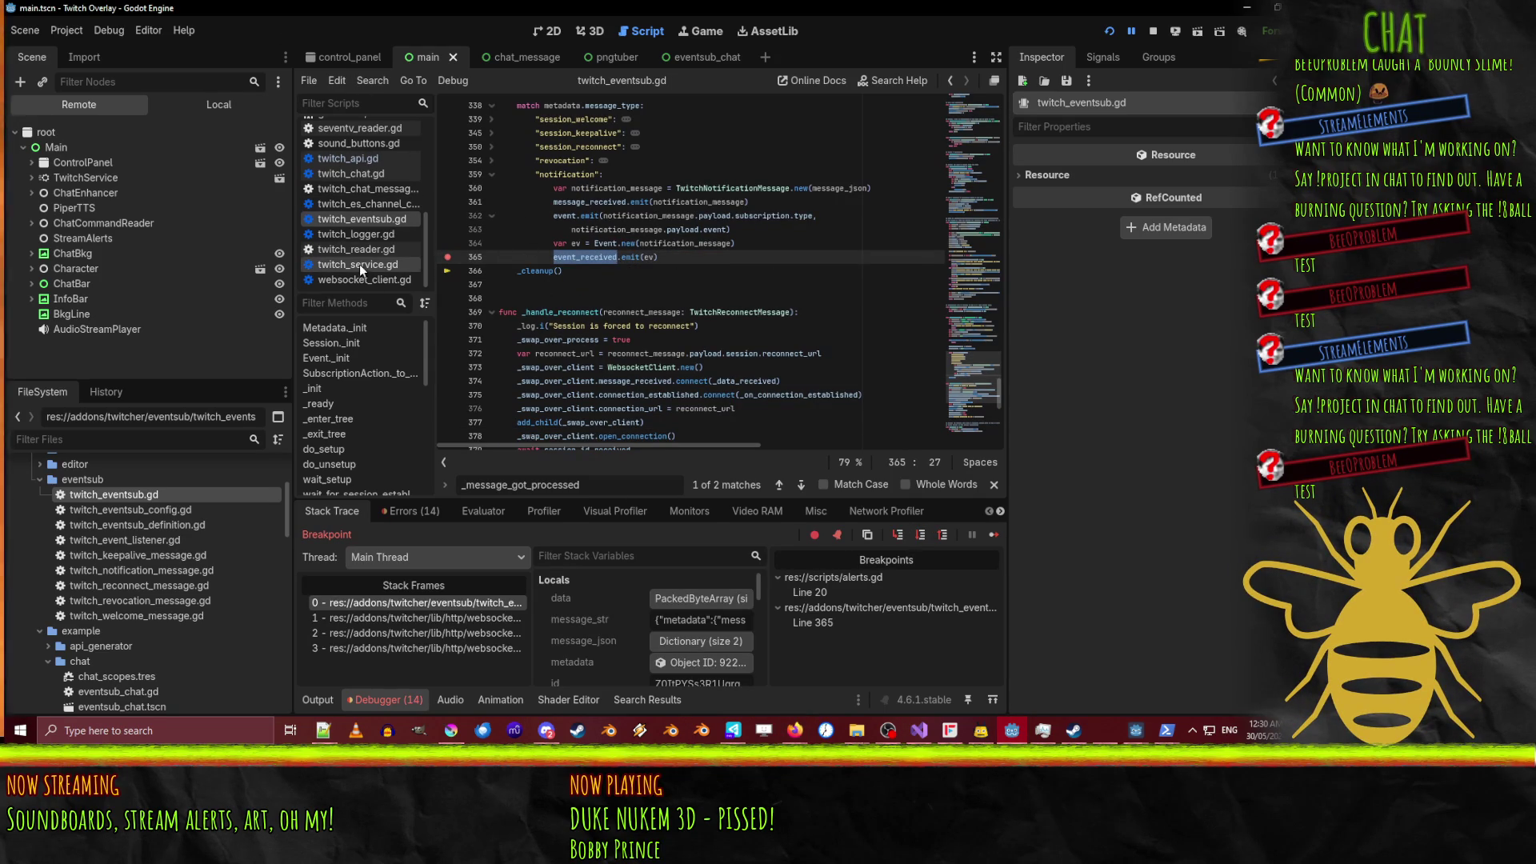
pyautogui.scroll(5, 358, 160)
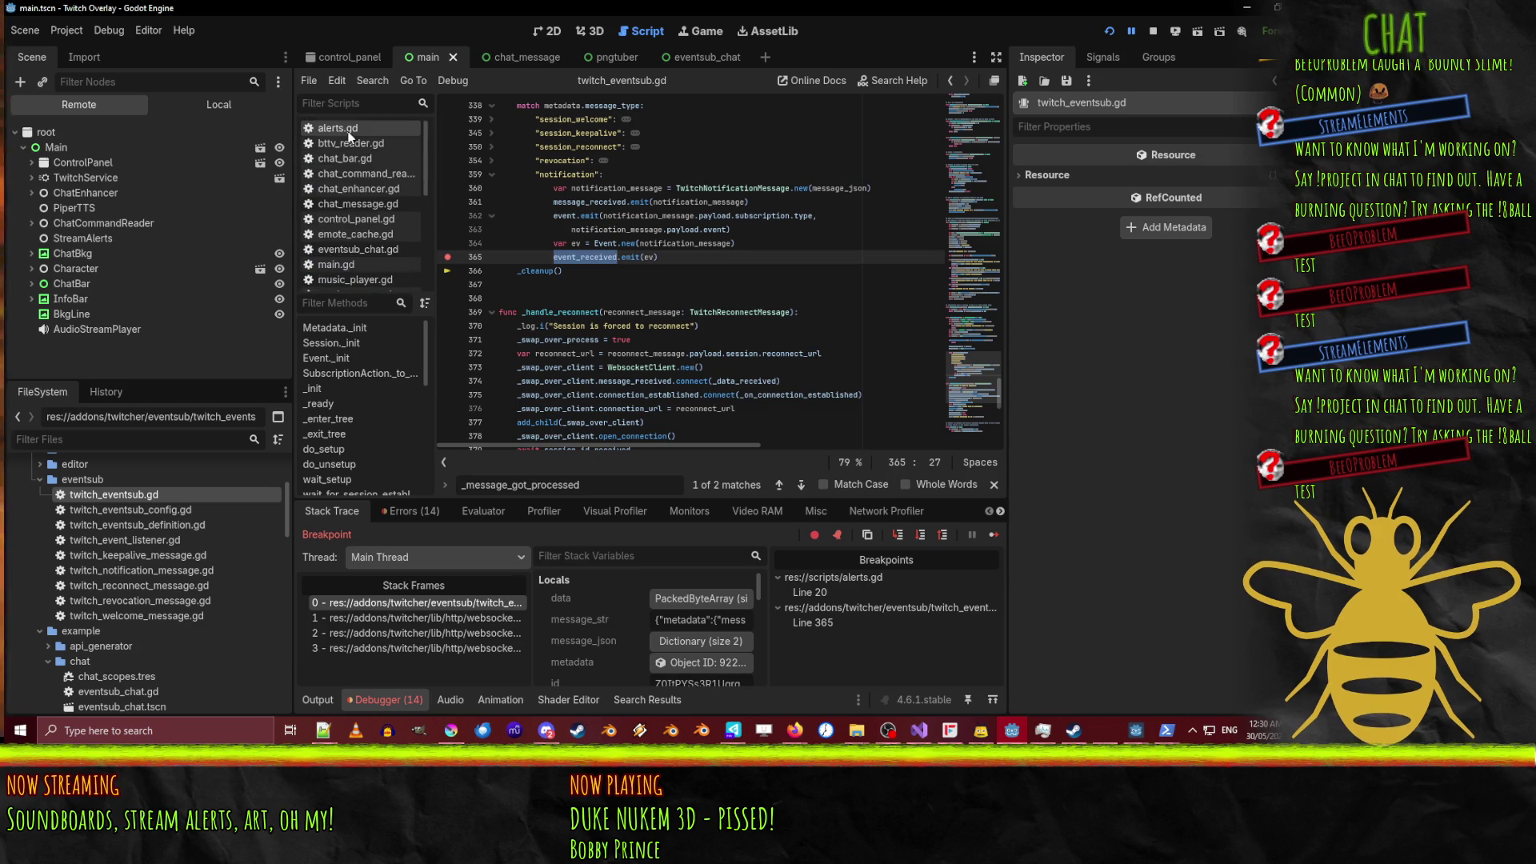
# Open alerts.gd, stop the debug session and remove the line 20 breakpoint.
pyautogui.click(349, 132)
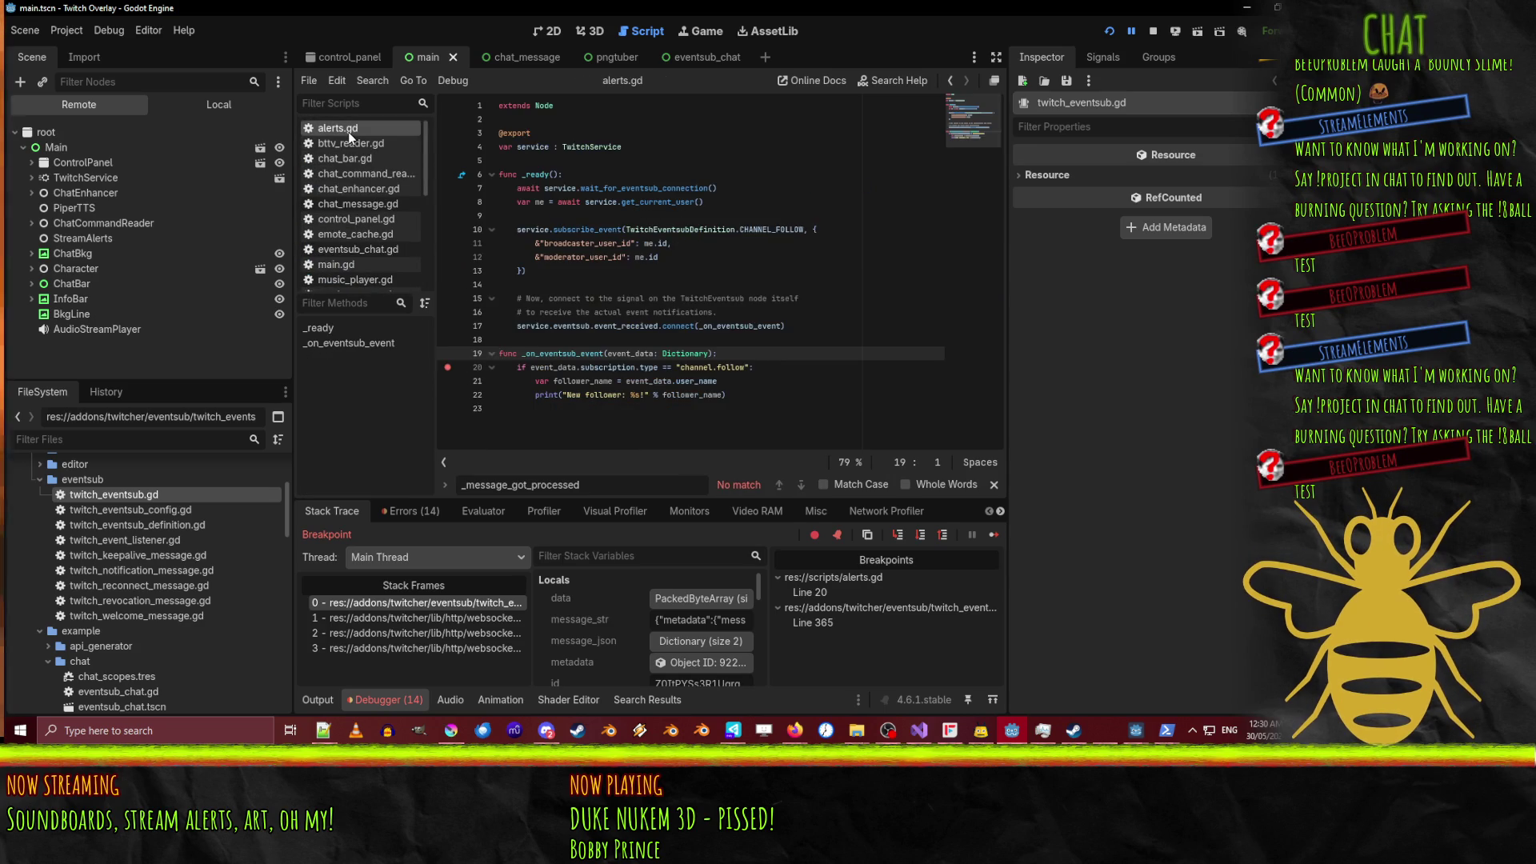
pyautogui.doubleClick(614, 326)
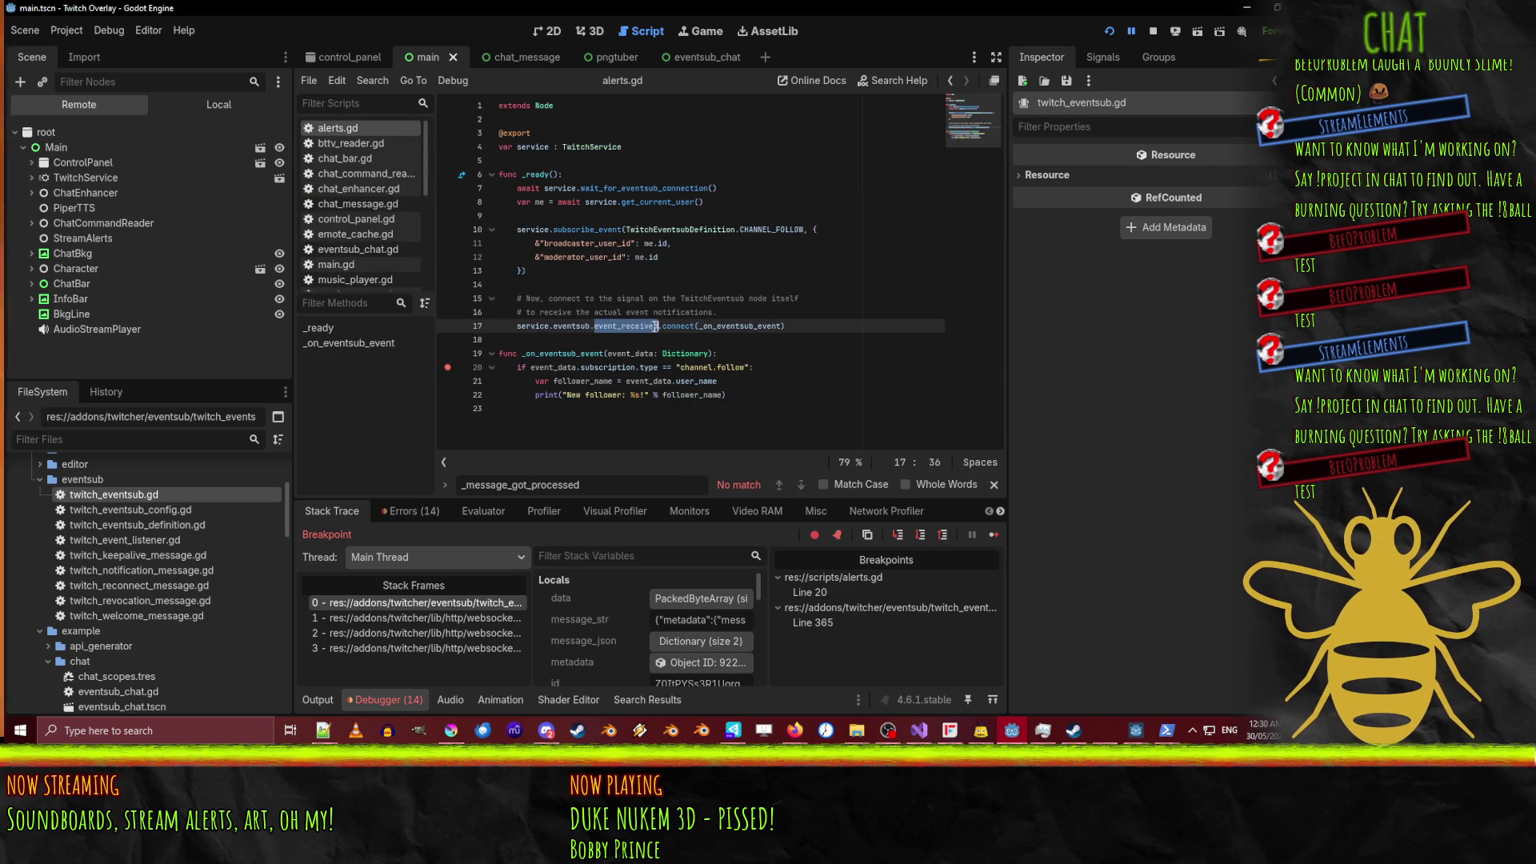
pyautogui.moveTo(730, 328)
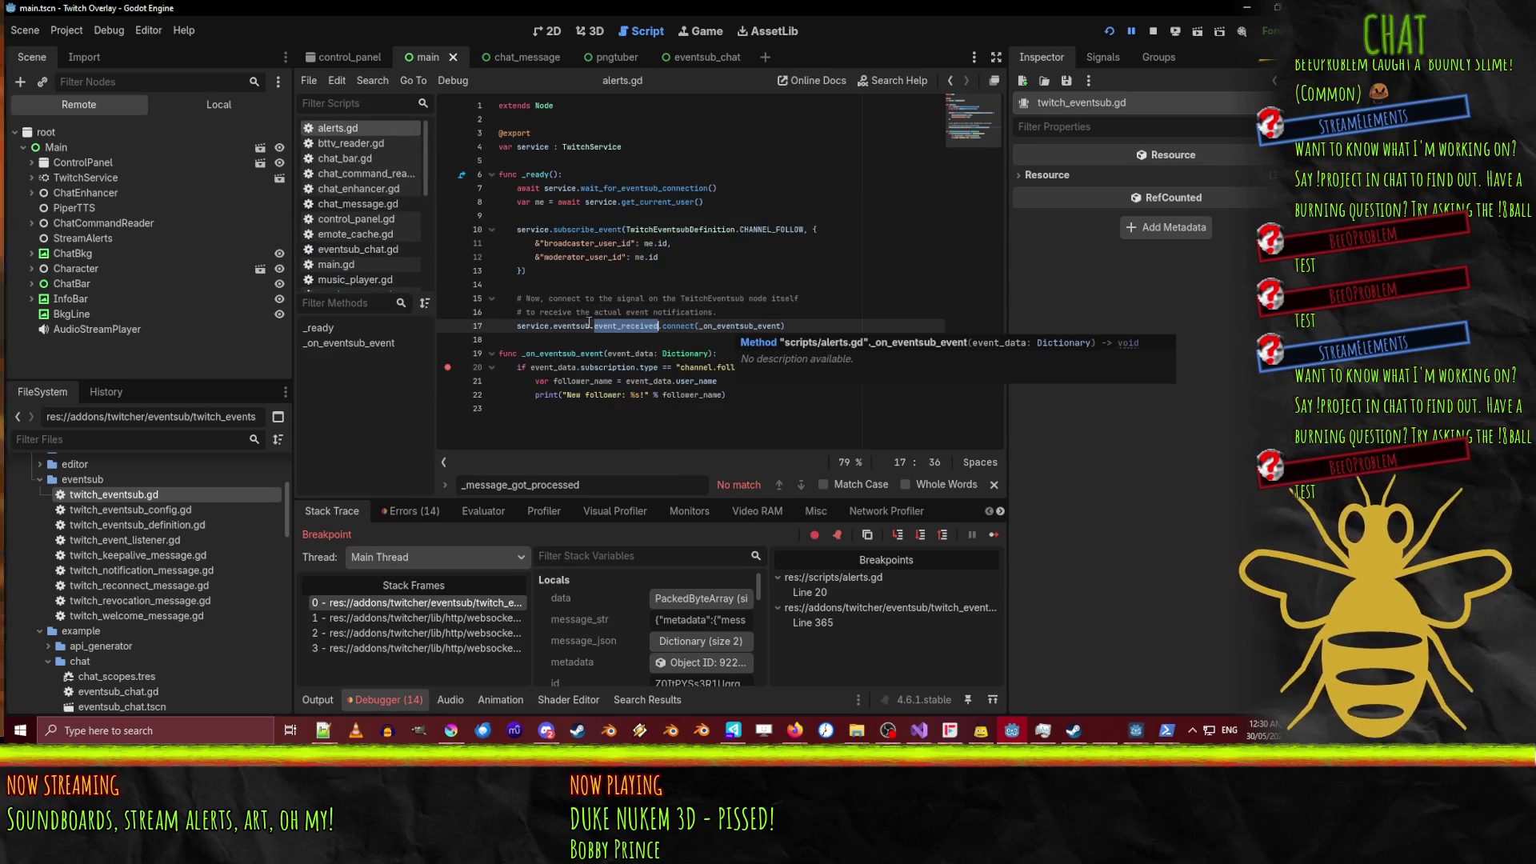
pyautogui.click(1153, 31)
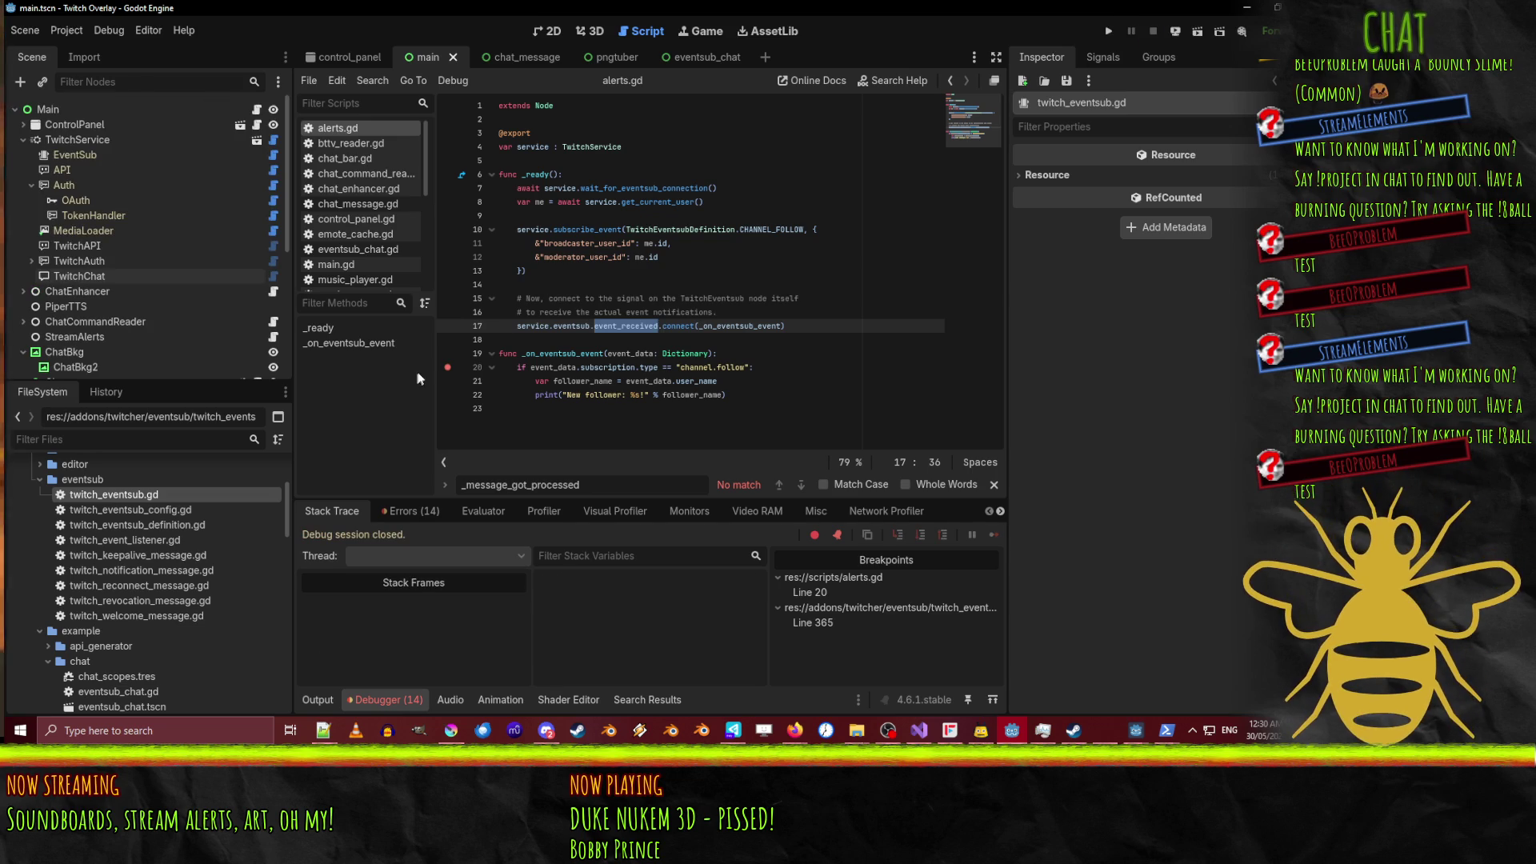
pyautogui.click(448, 368)
# Add a func _process containing the pasted event_received connect call.
pyautogui.press('Home')
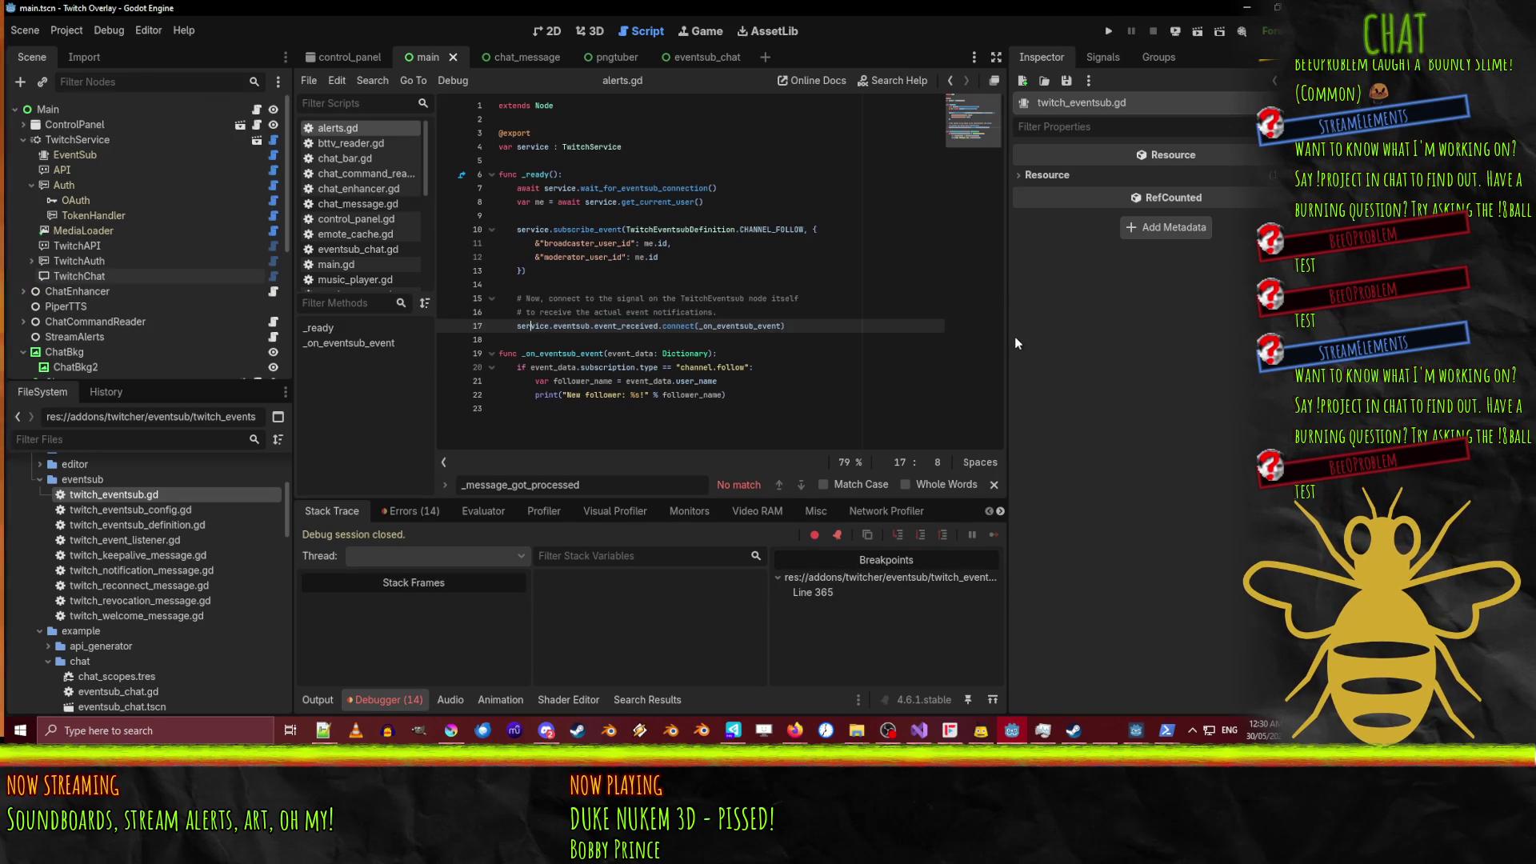
pyautogui.press('Return')
pyautogui.press('Return')
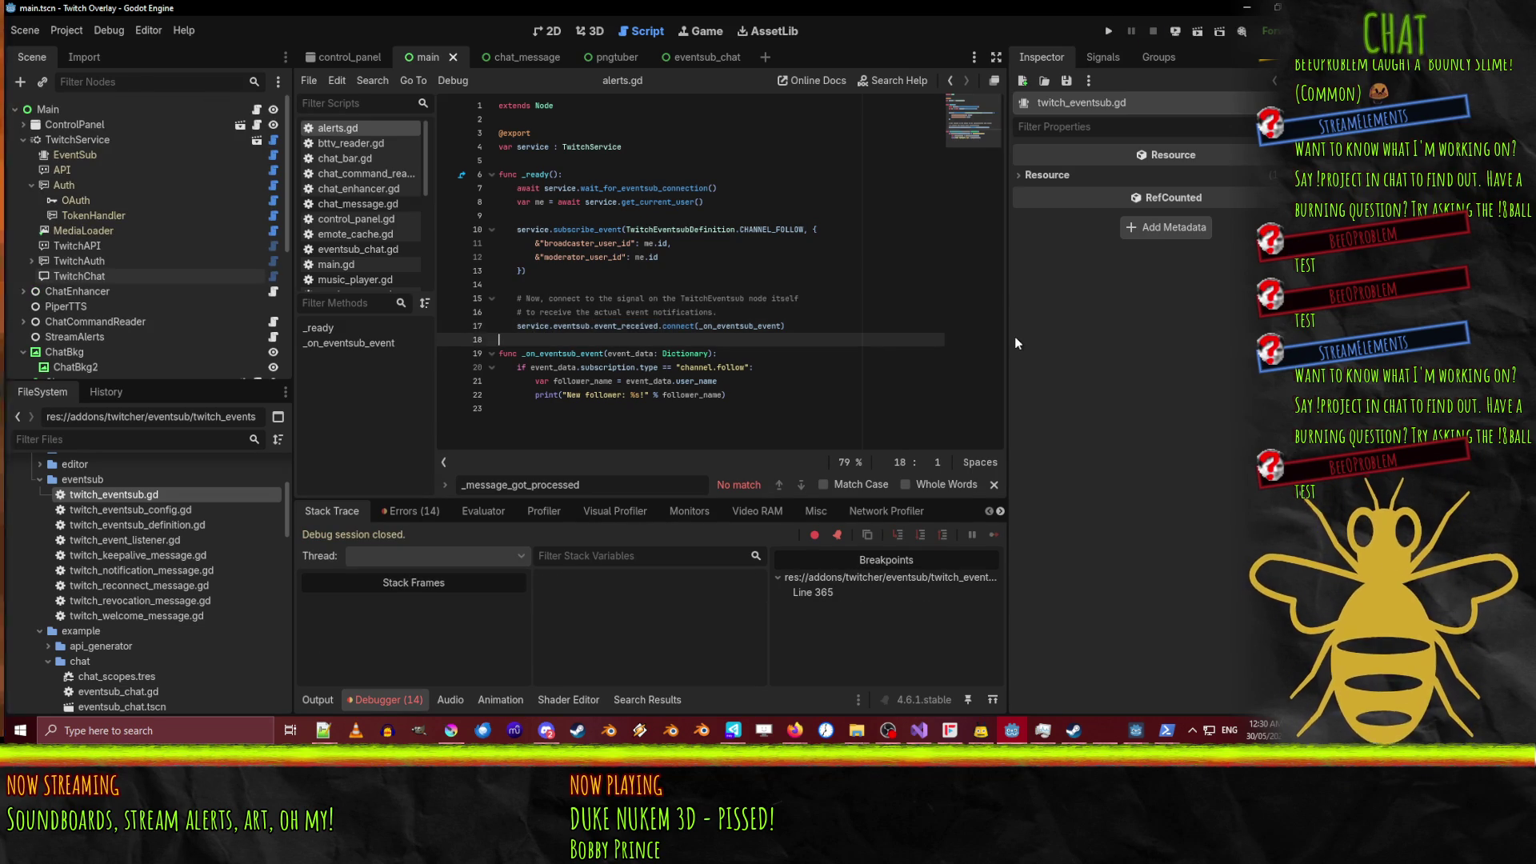
pyautogui.write('func_pro')
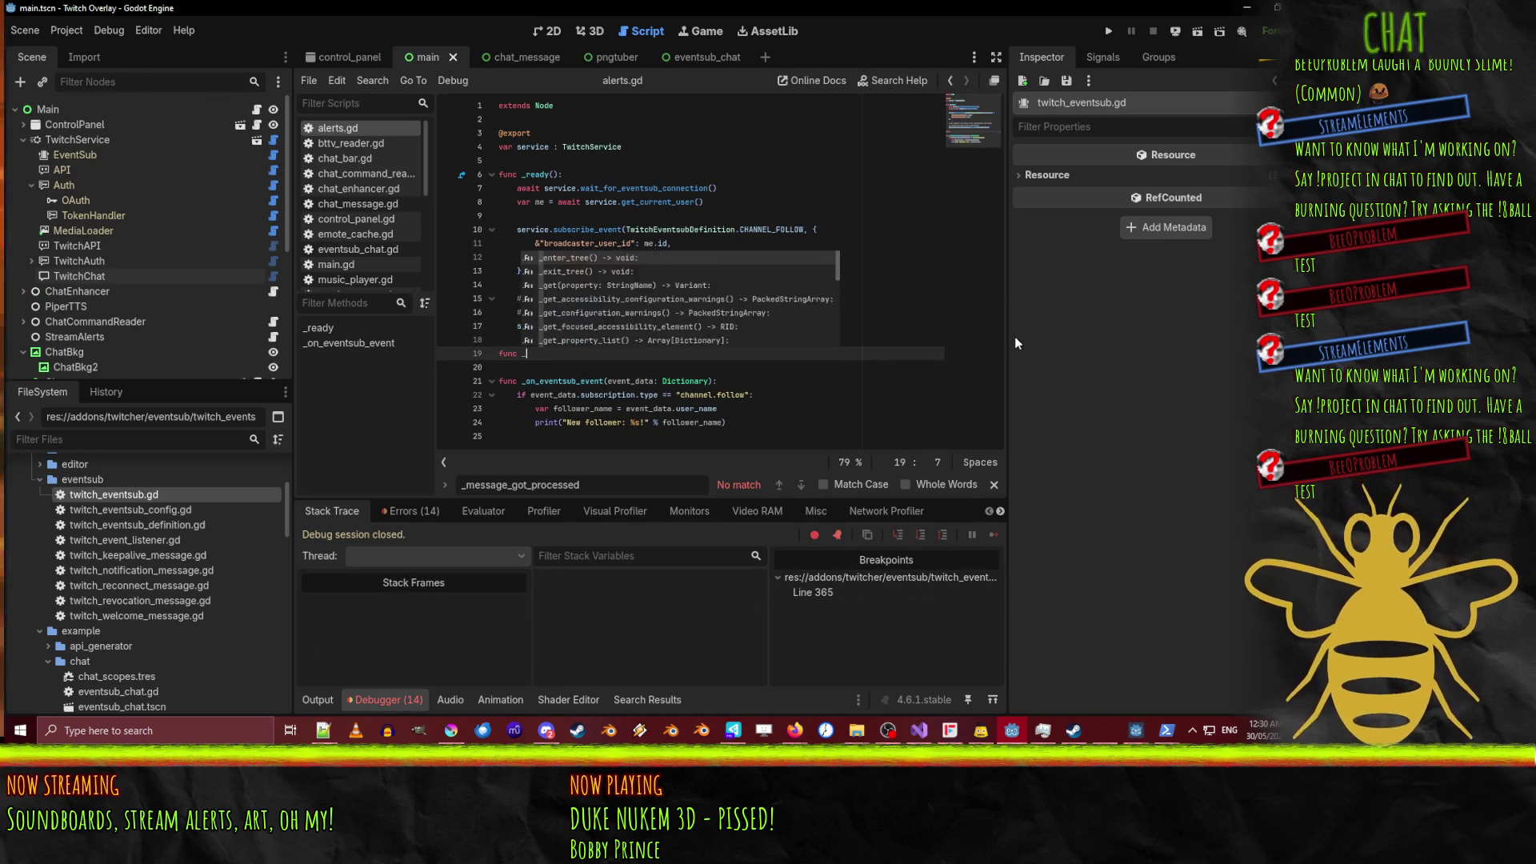
pyautogui.press('Return')
pyautogui.press('Return')
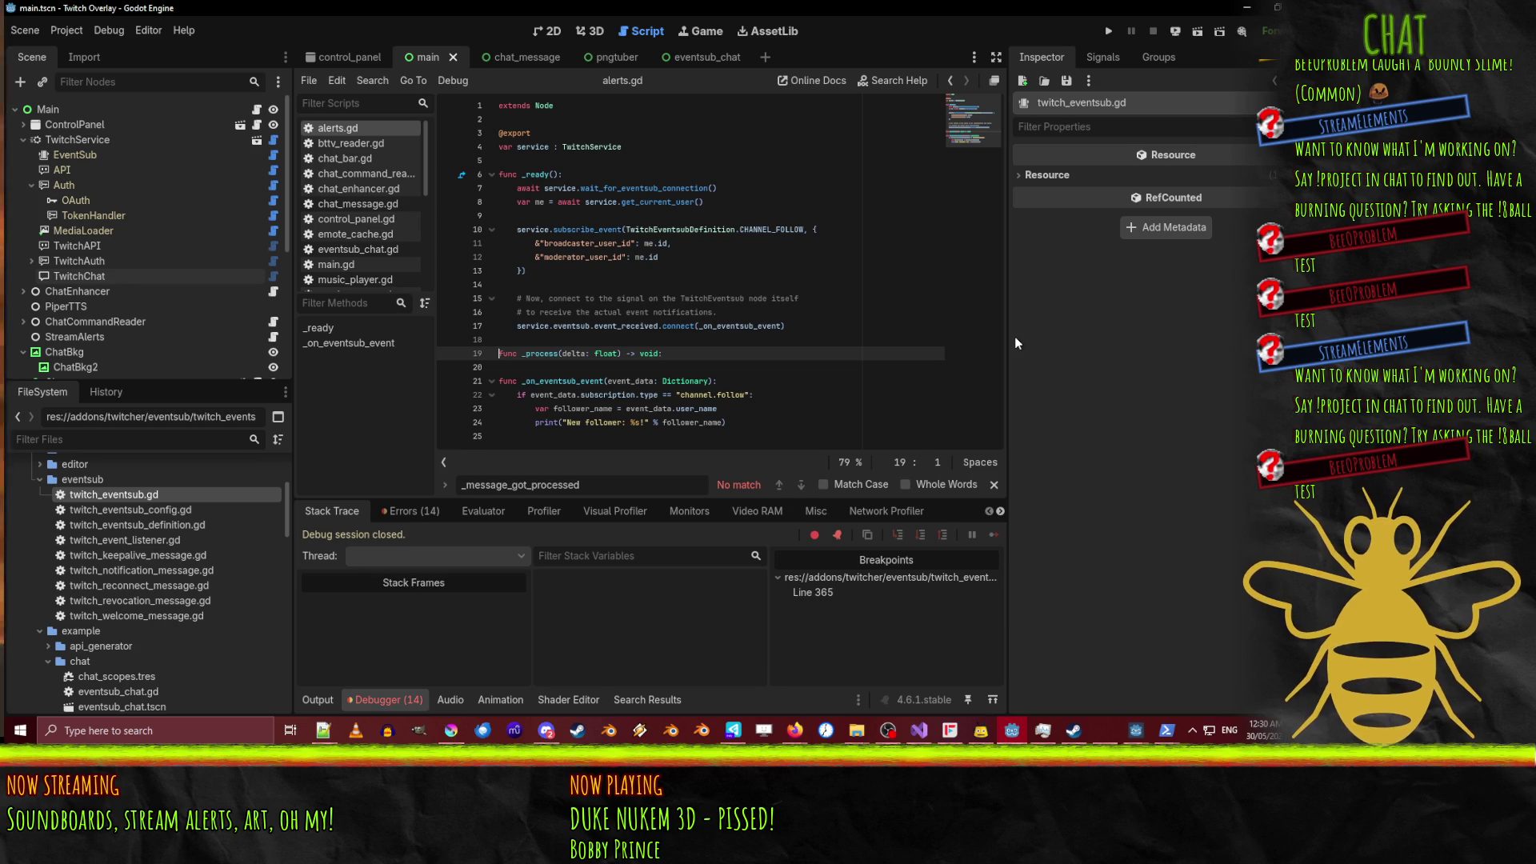
pyautogui.write('service.eventsub.event_received.connect(_on_eventsub_event)')
pyautogui.press('Up')
pyautogui.press('Up')
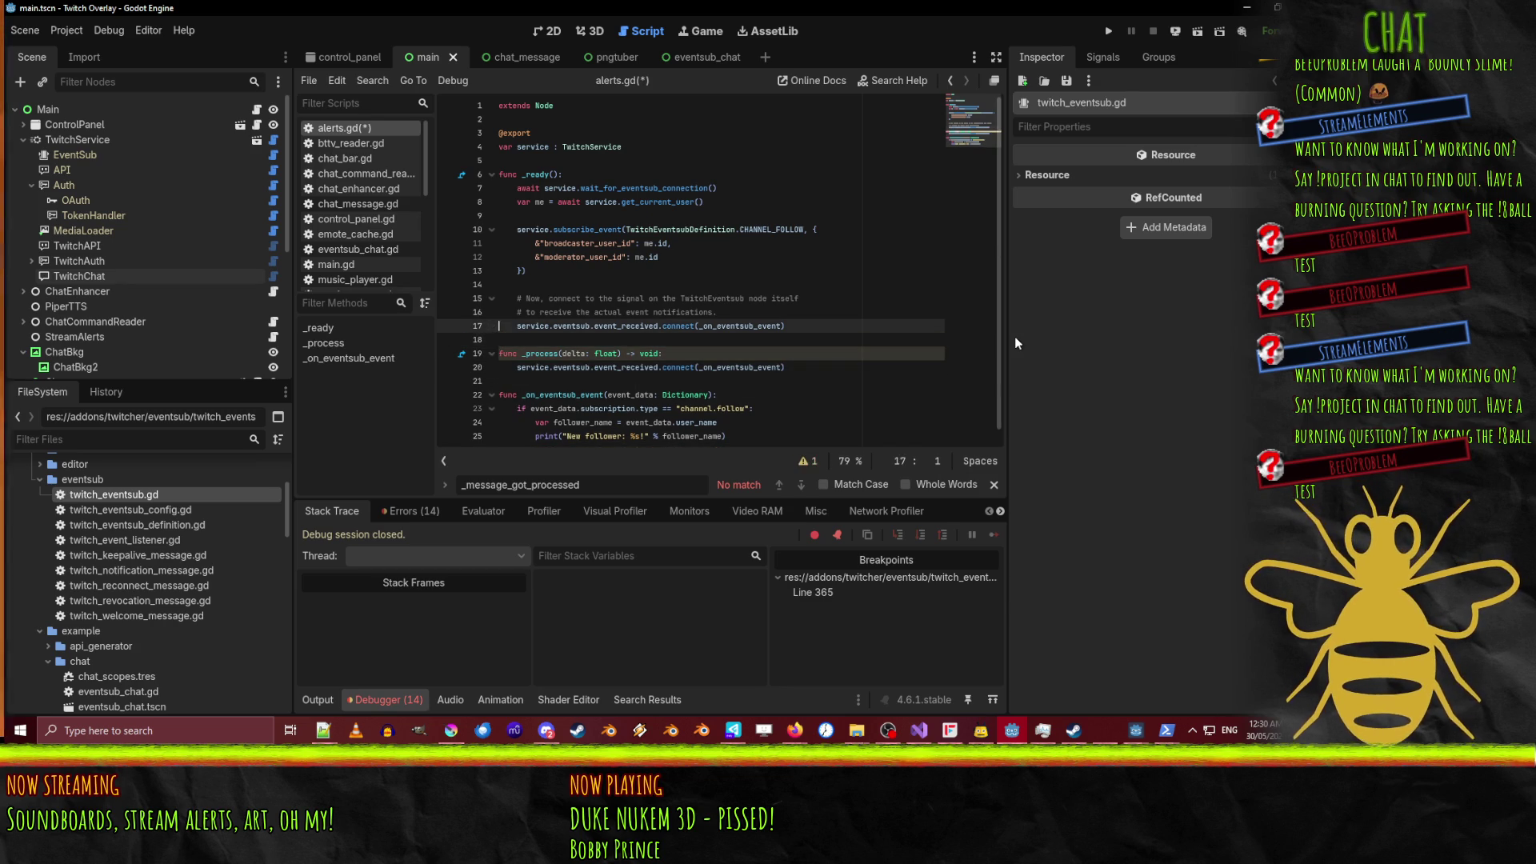
pyautogui.press('Down')
pyautogui.press('Down')
pyautogui.press('End')
pyautogui.press('Return')
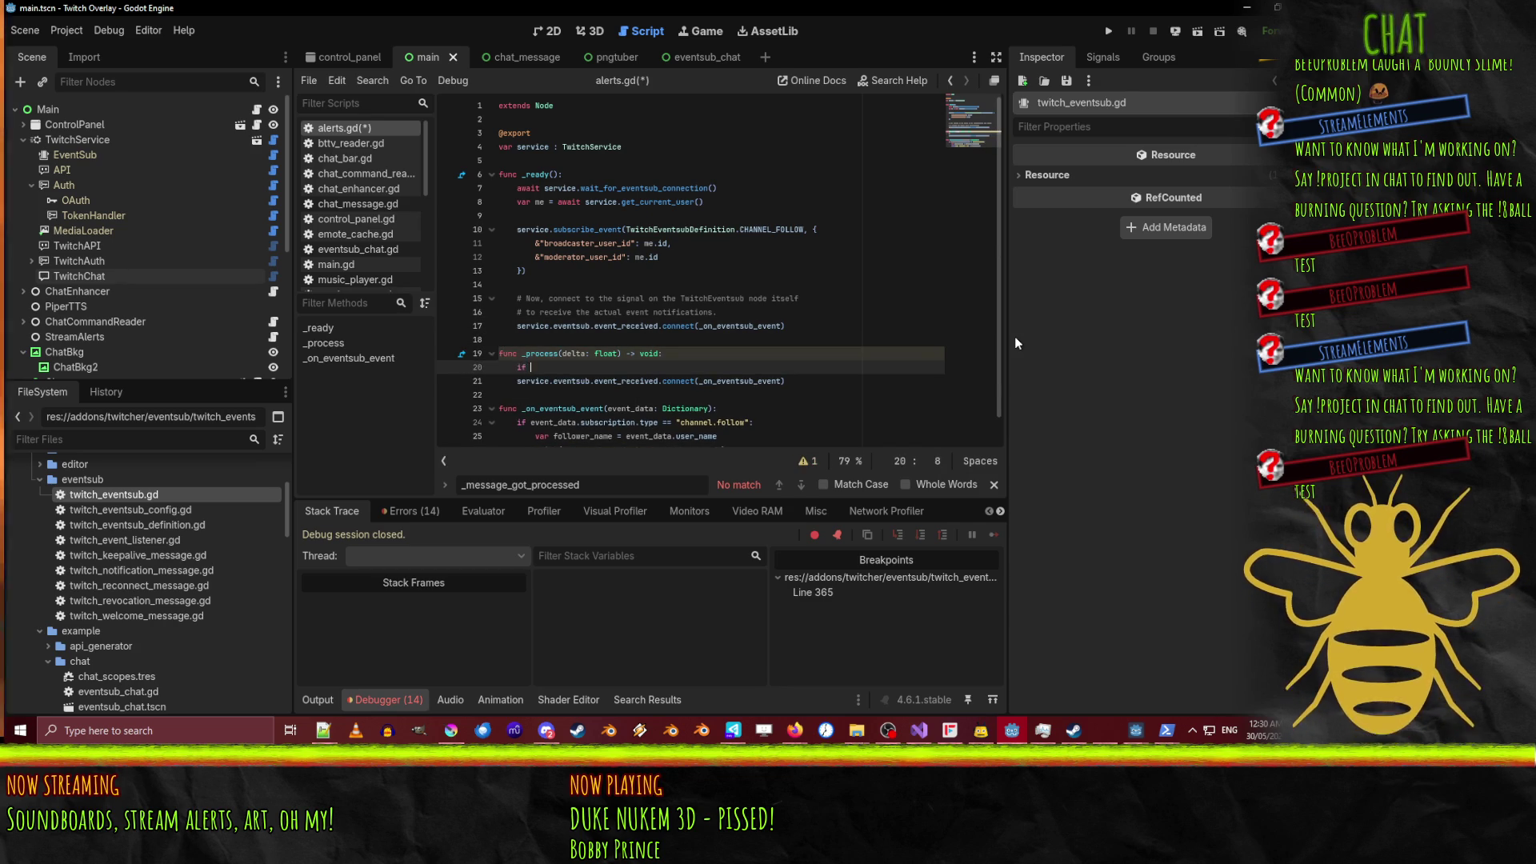
# Wrap the connect call in 'if not service.eventsub.event_received.is_connected(_on_eventsub_event):'.
pyautogui.write('service.eventsub.')
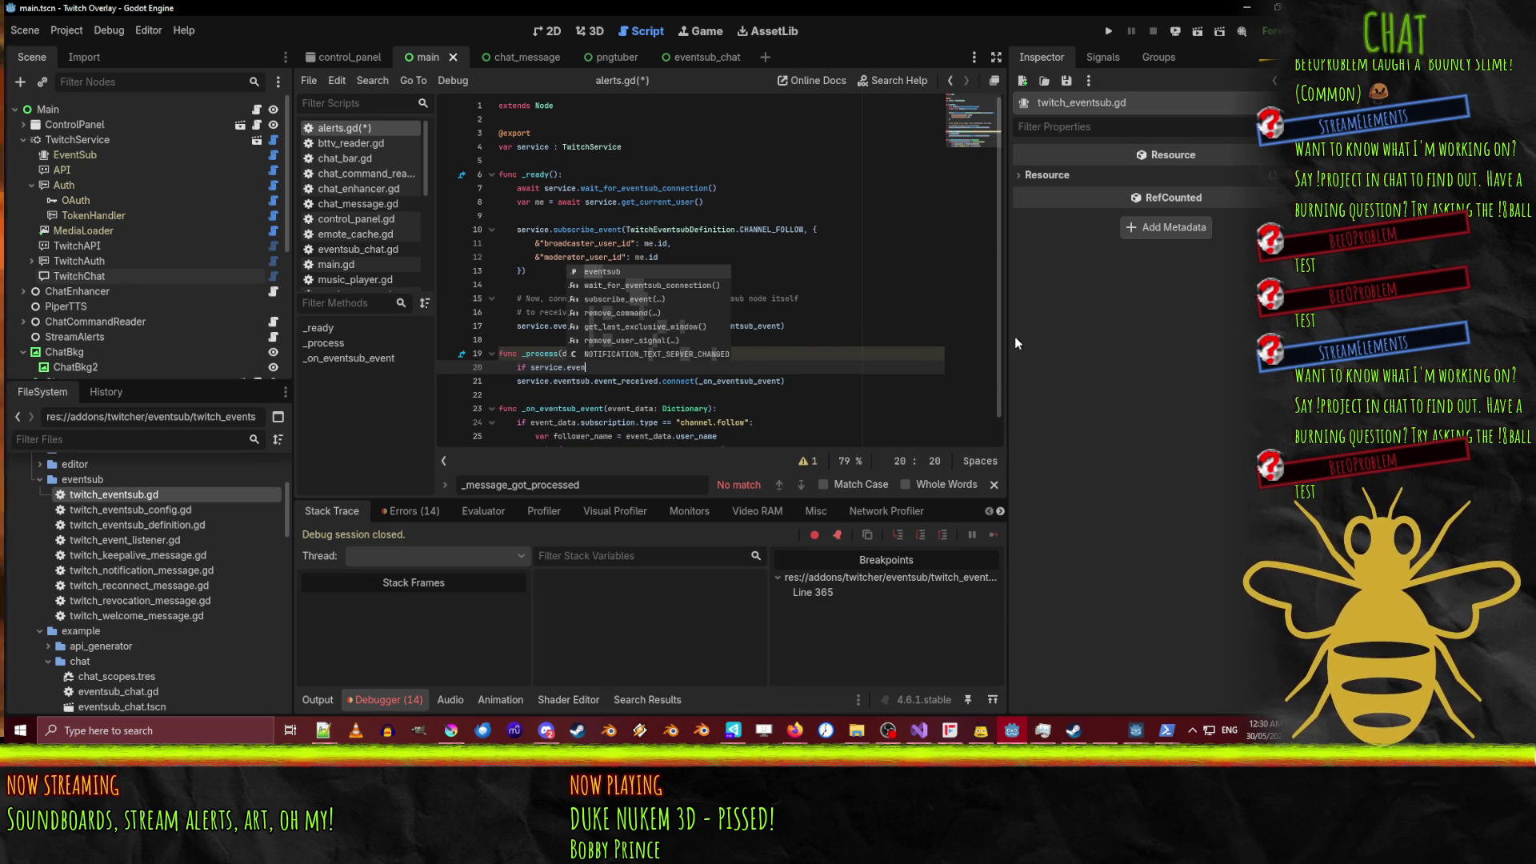
pyautogui.write('event_')
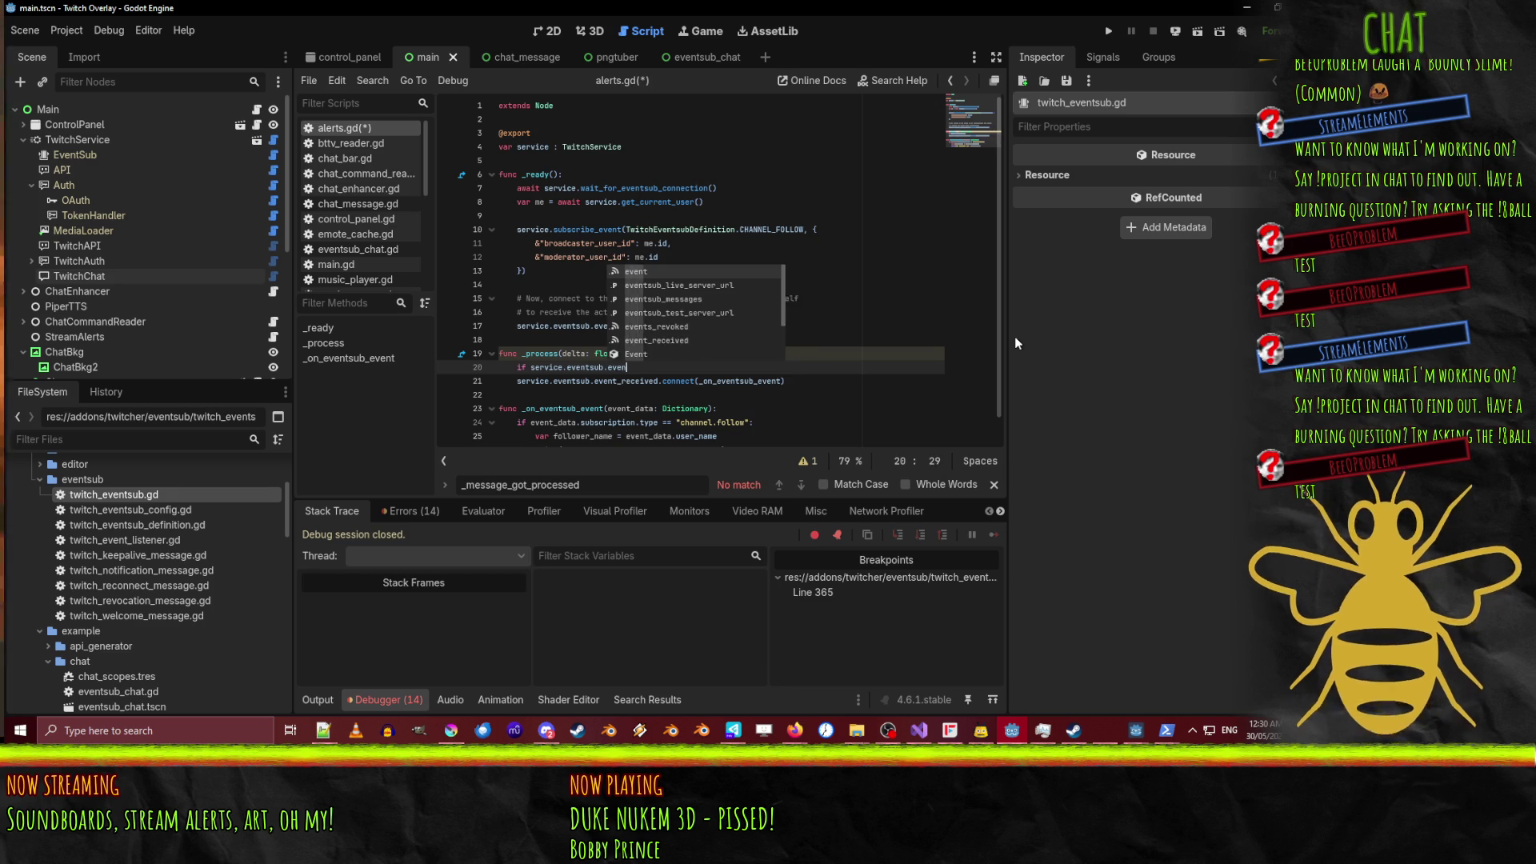
pyautogui.write('received.is')
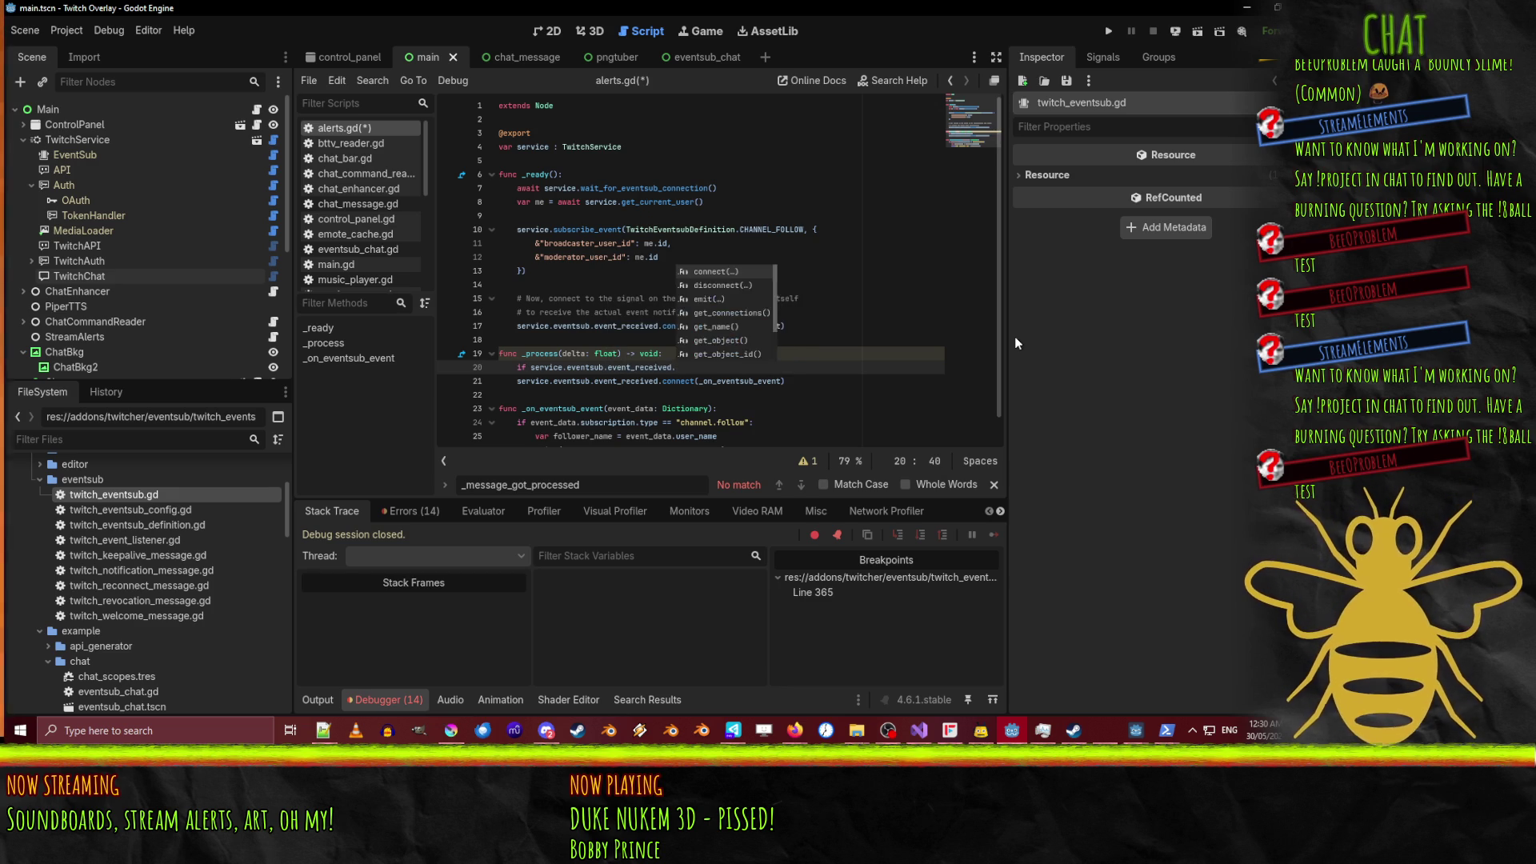
pyautogui.press('Return')
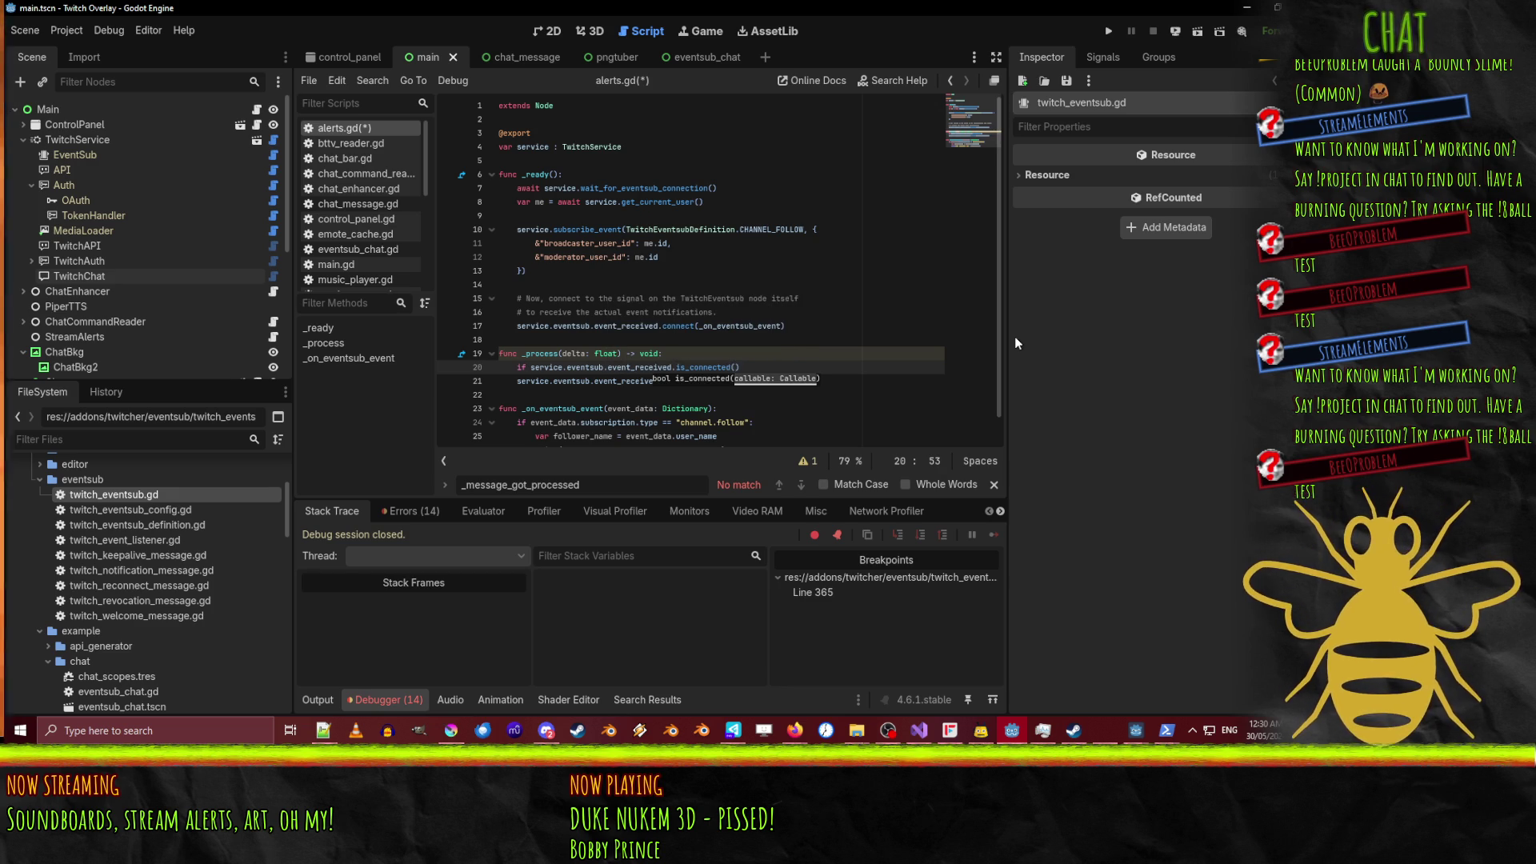
pyautogui.write('_on')
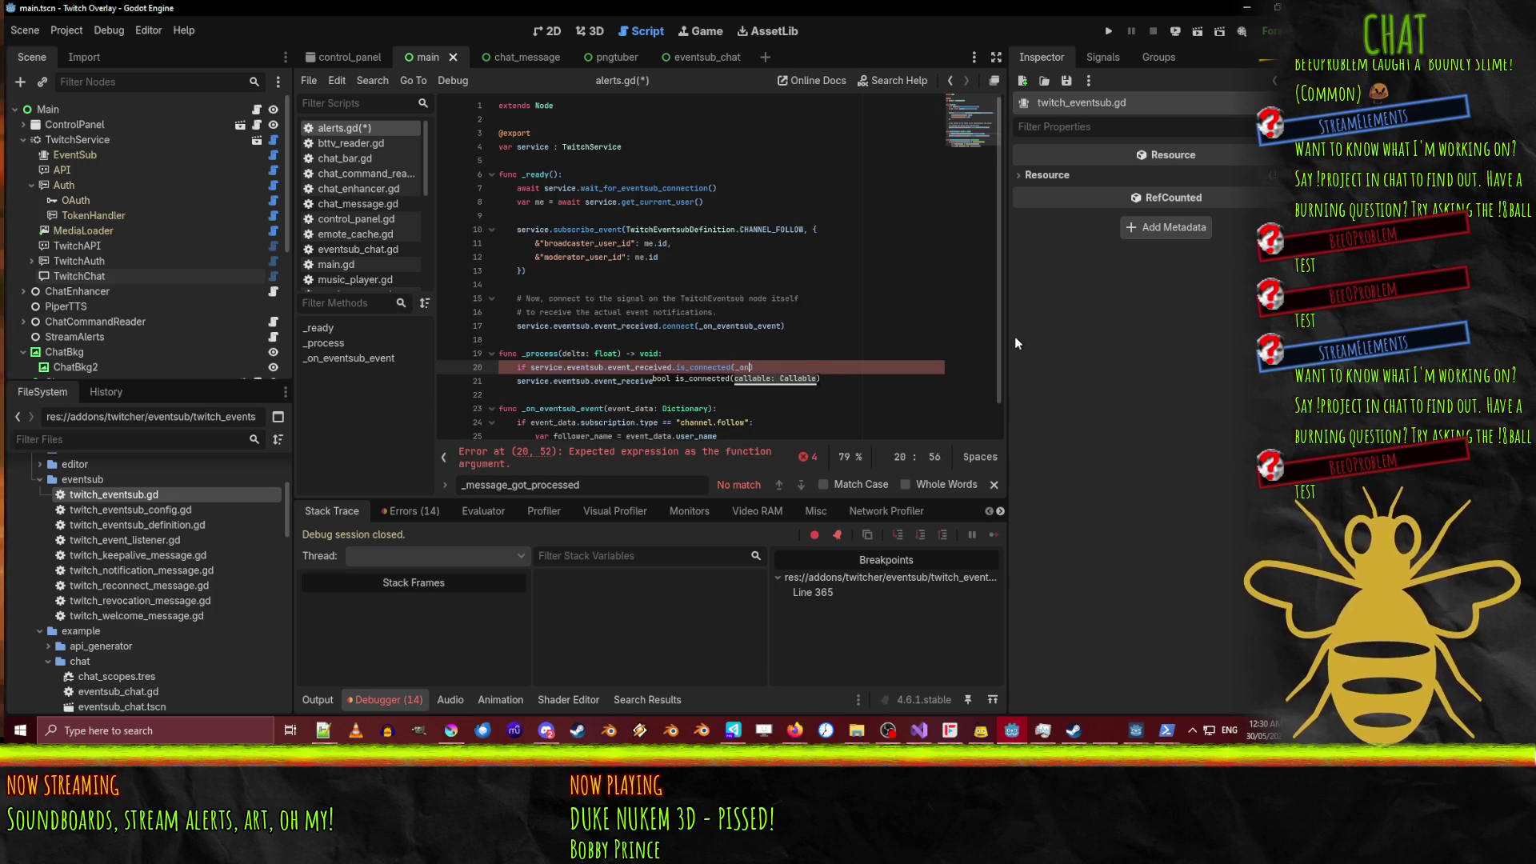
pyautogui.press('Return')
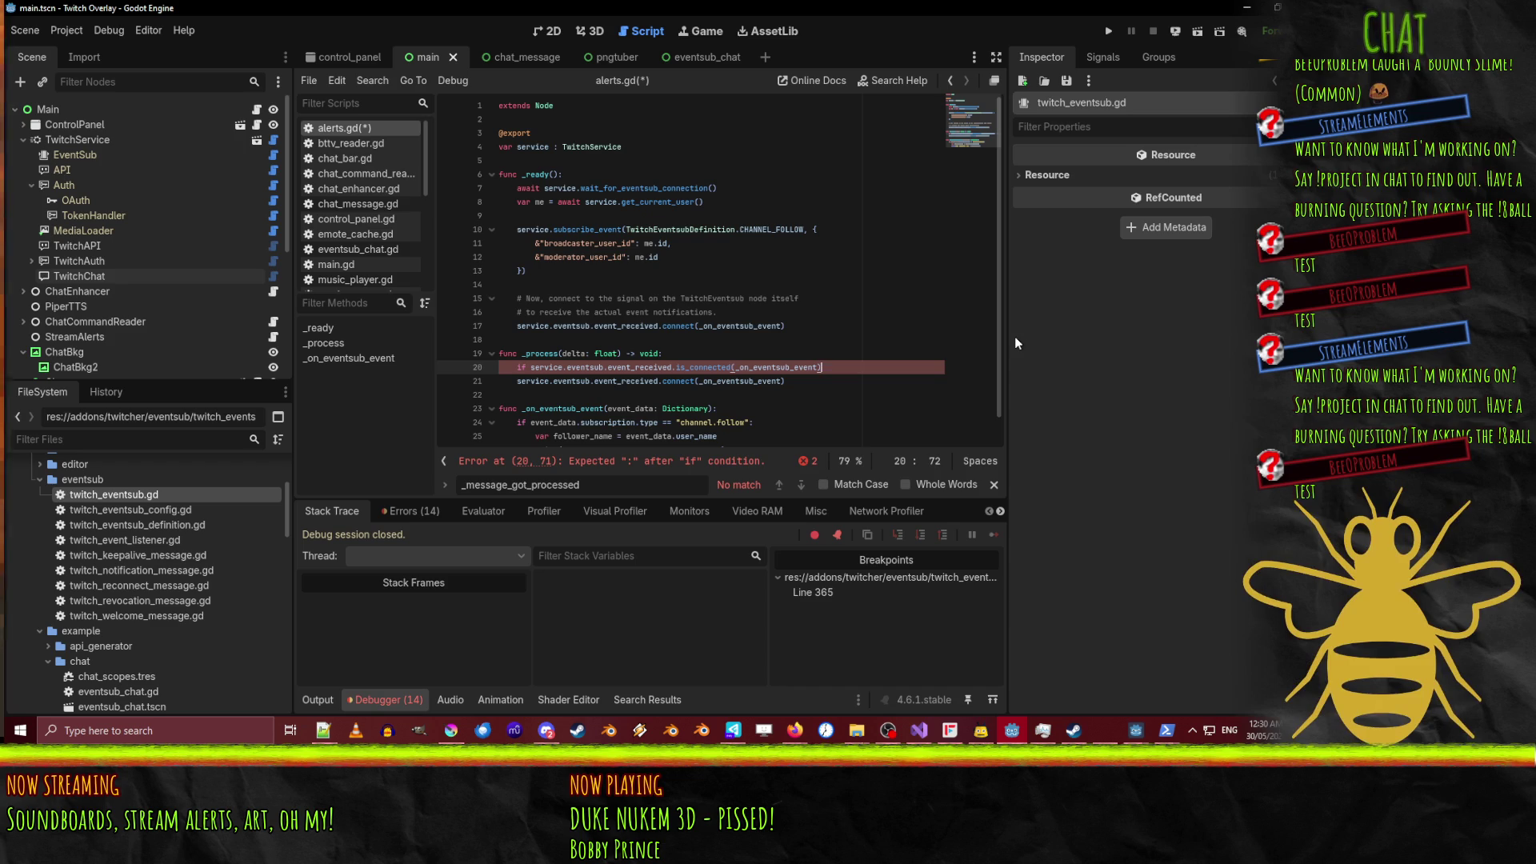
pyautogui.write(':')
pyautogui.press('Home')
pyautogui.press('Right')
pyautogui.write('not')
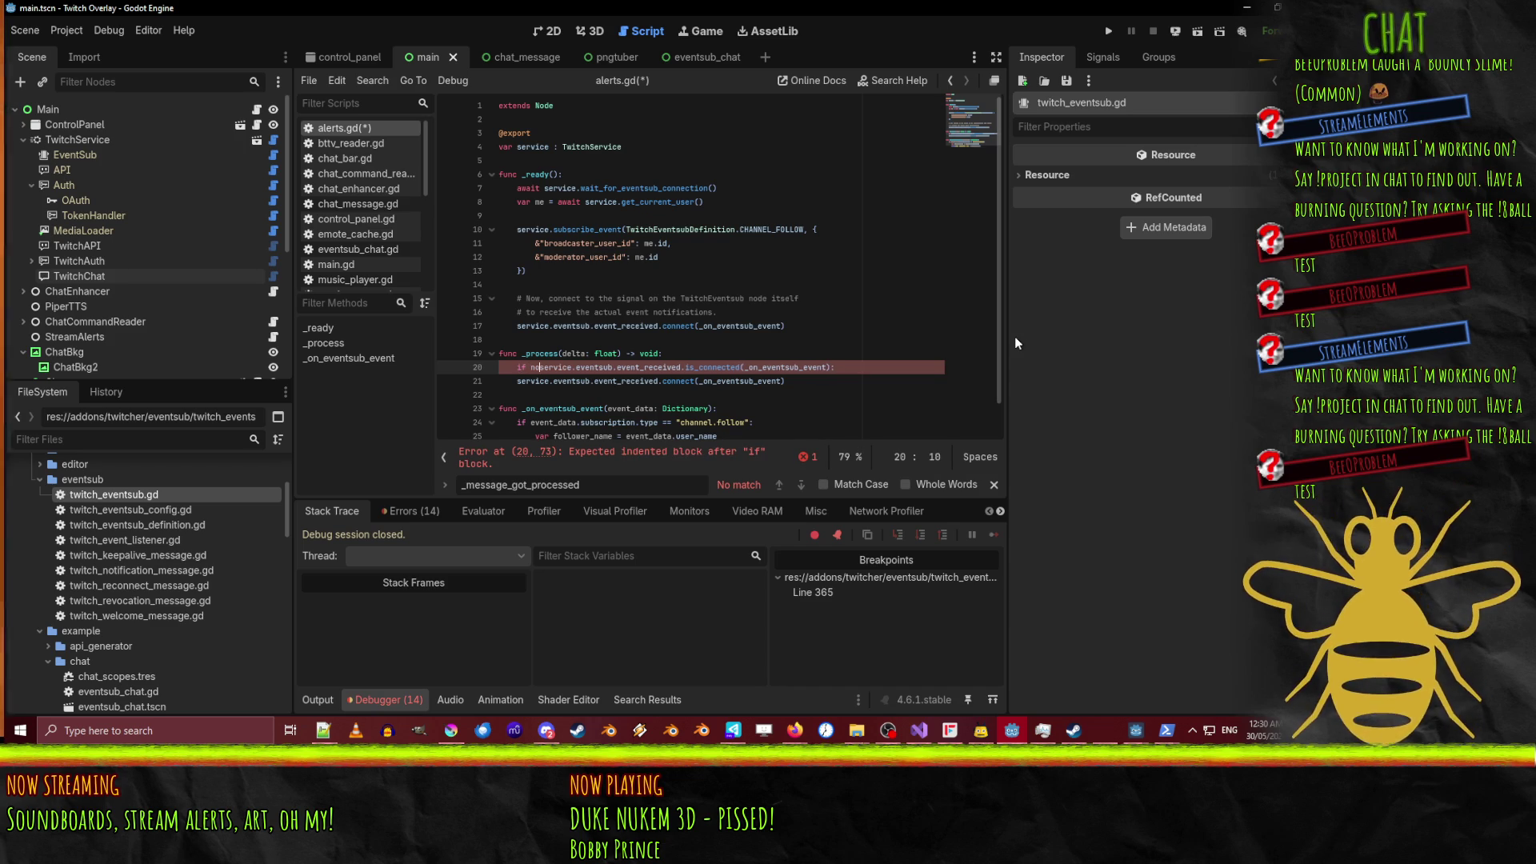
pyautogui.press('Escape')
pyautogui.press('Home')
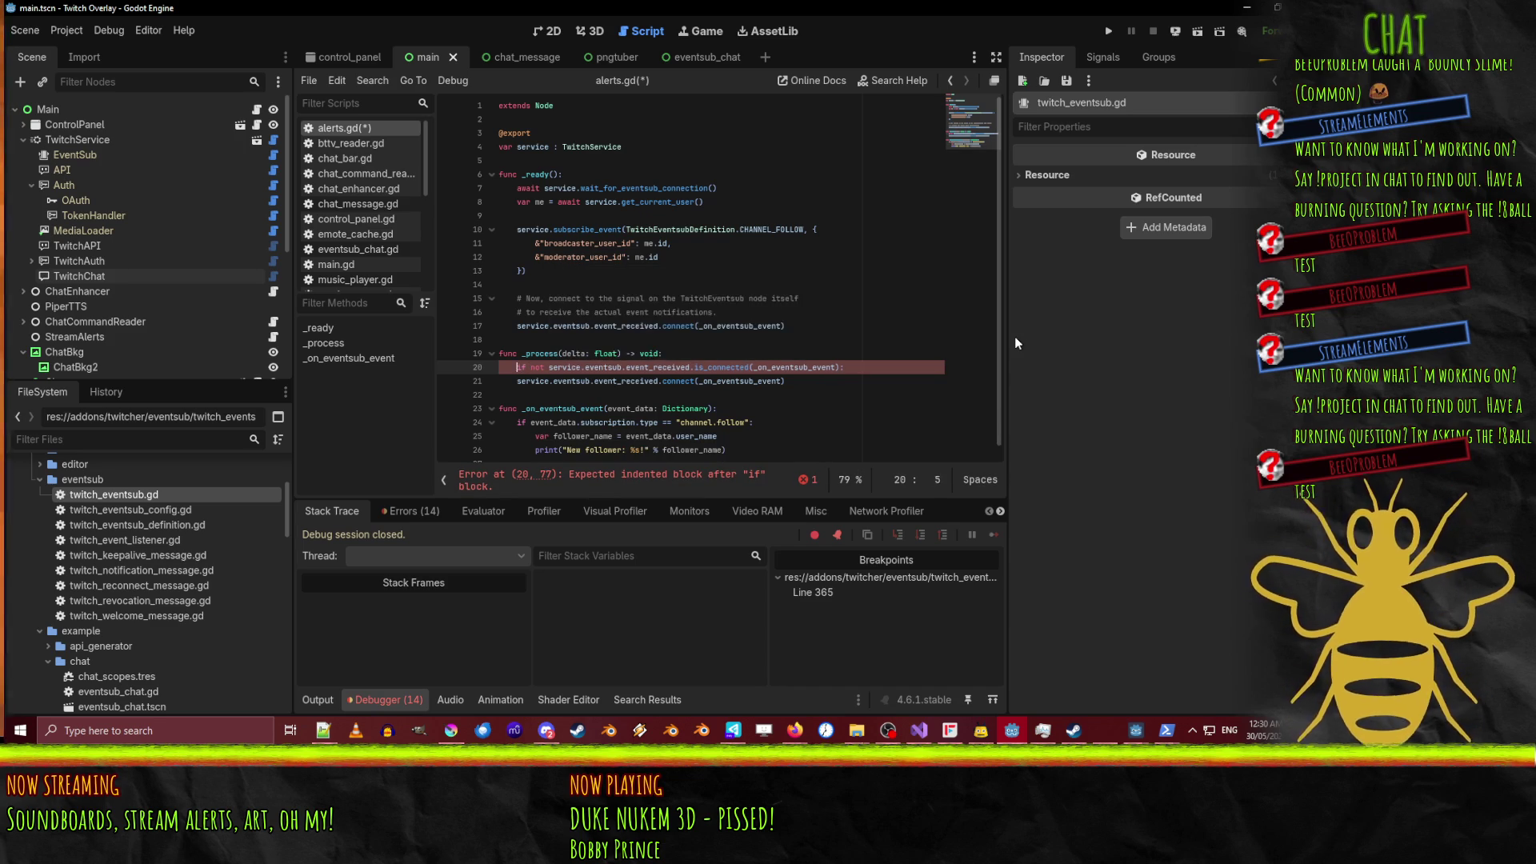
pyautogui.press('Down')
pyautogui.press('Down')
pyautogui.press('Up')
pyautogui.press('Tab')
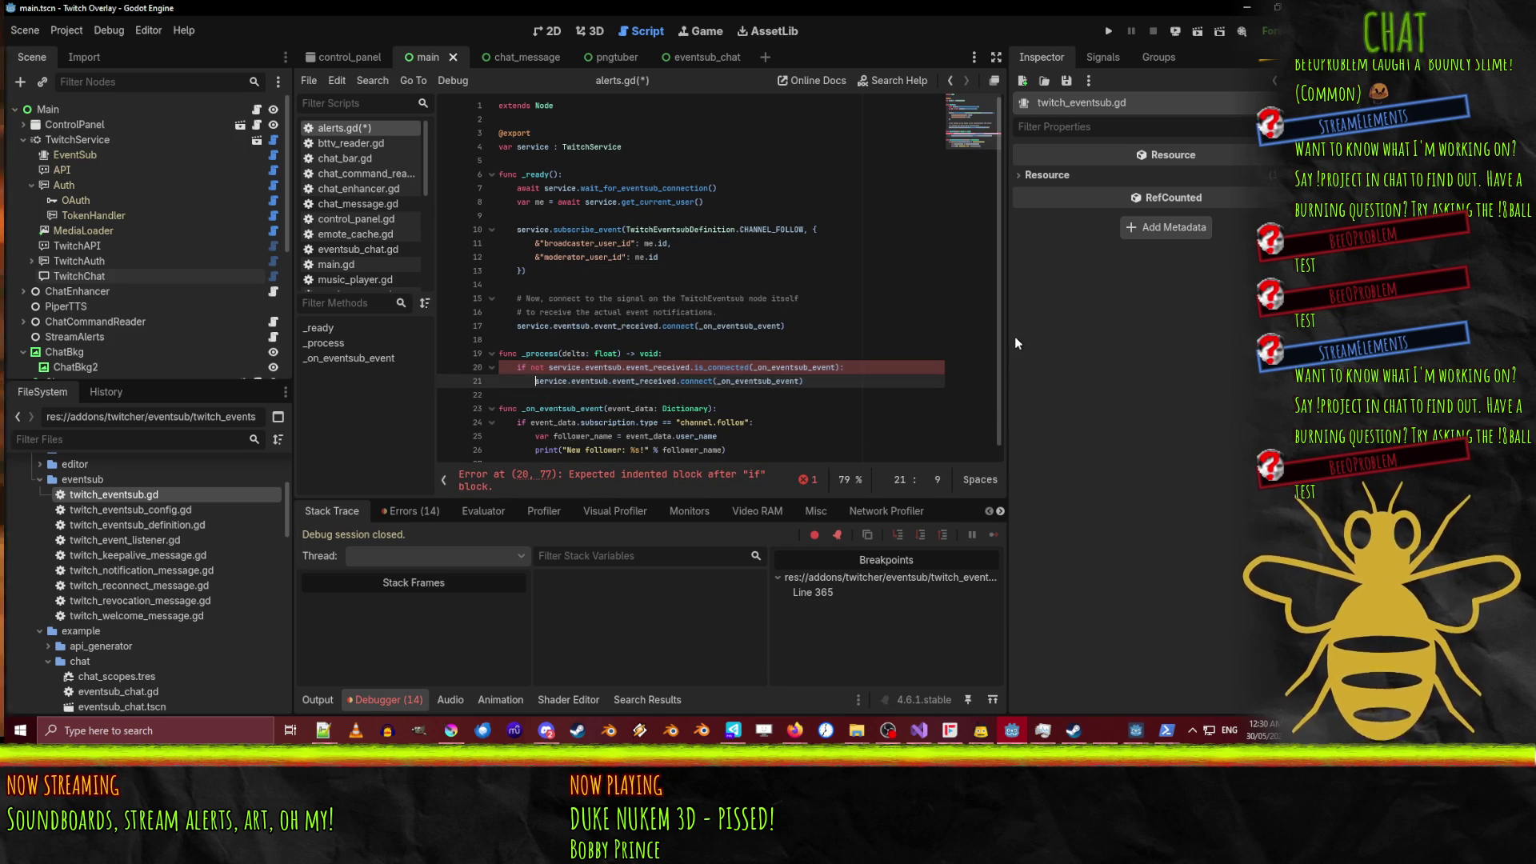
pyautogui.press('Up')
# Add a print("THING!!") debug line under the condition and save alerts.gd.
pyautogui.press('End')
pyautogui.press('Return')
pyautogui.write('p')
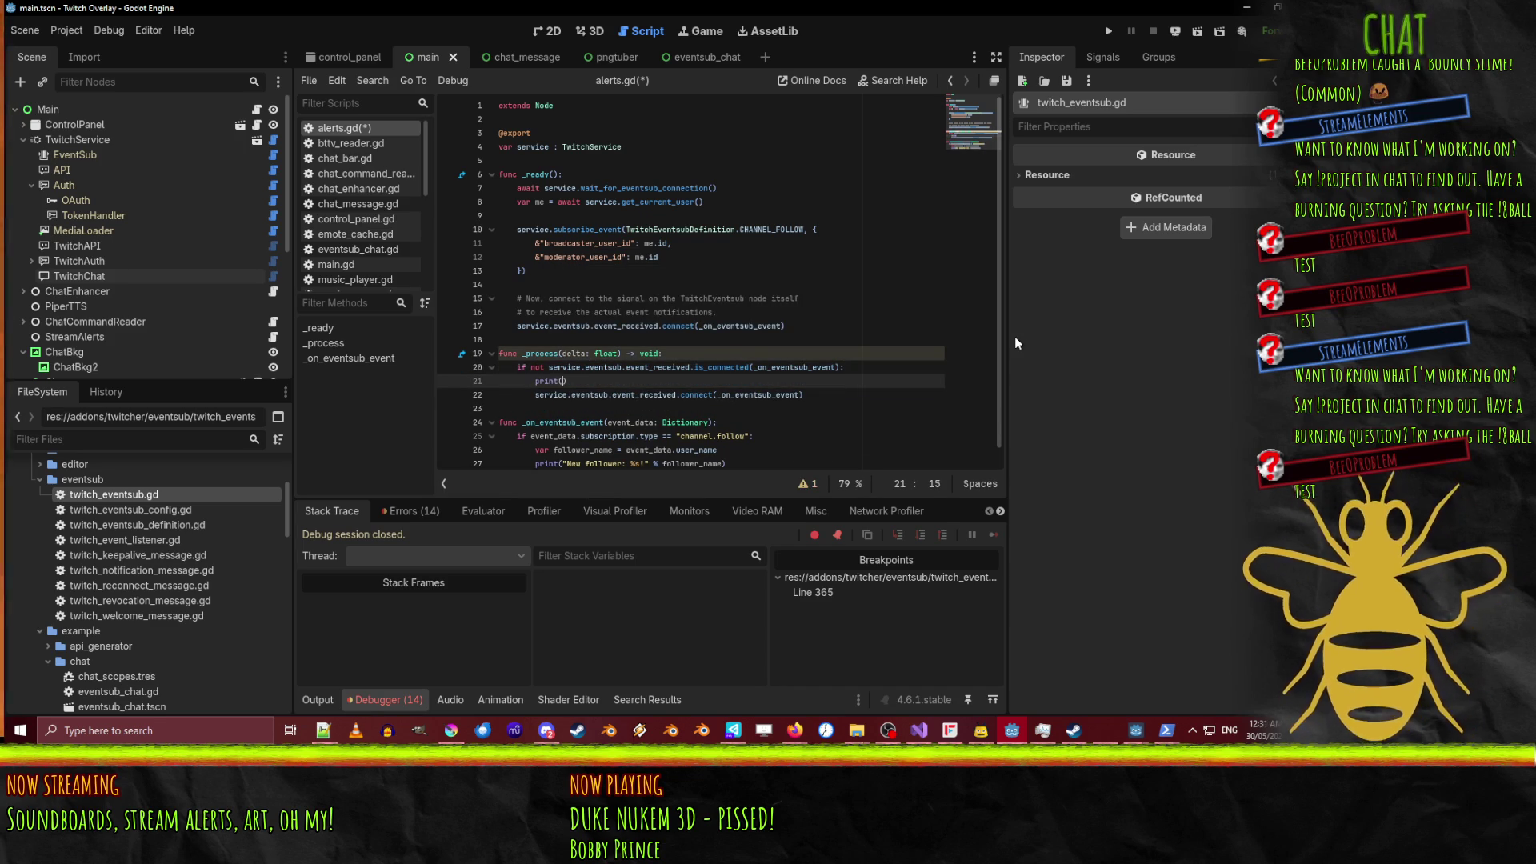
pyautogui.write('"FUCK EVERY')
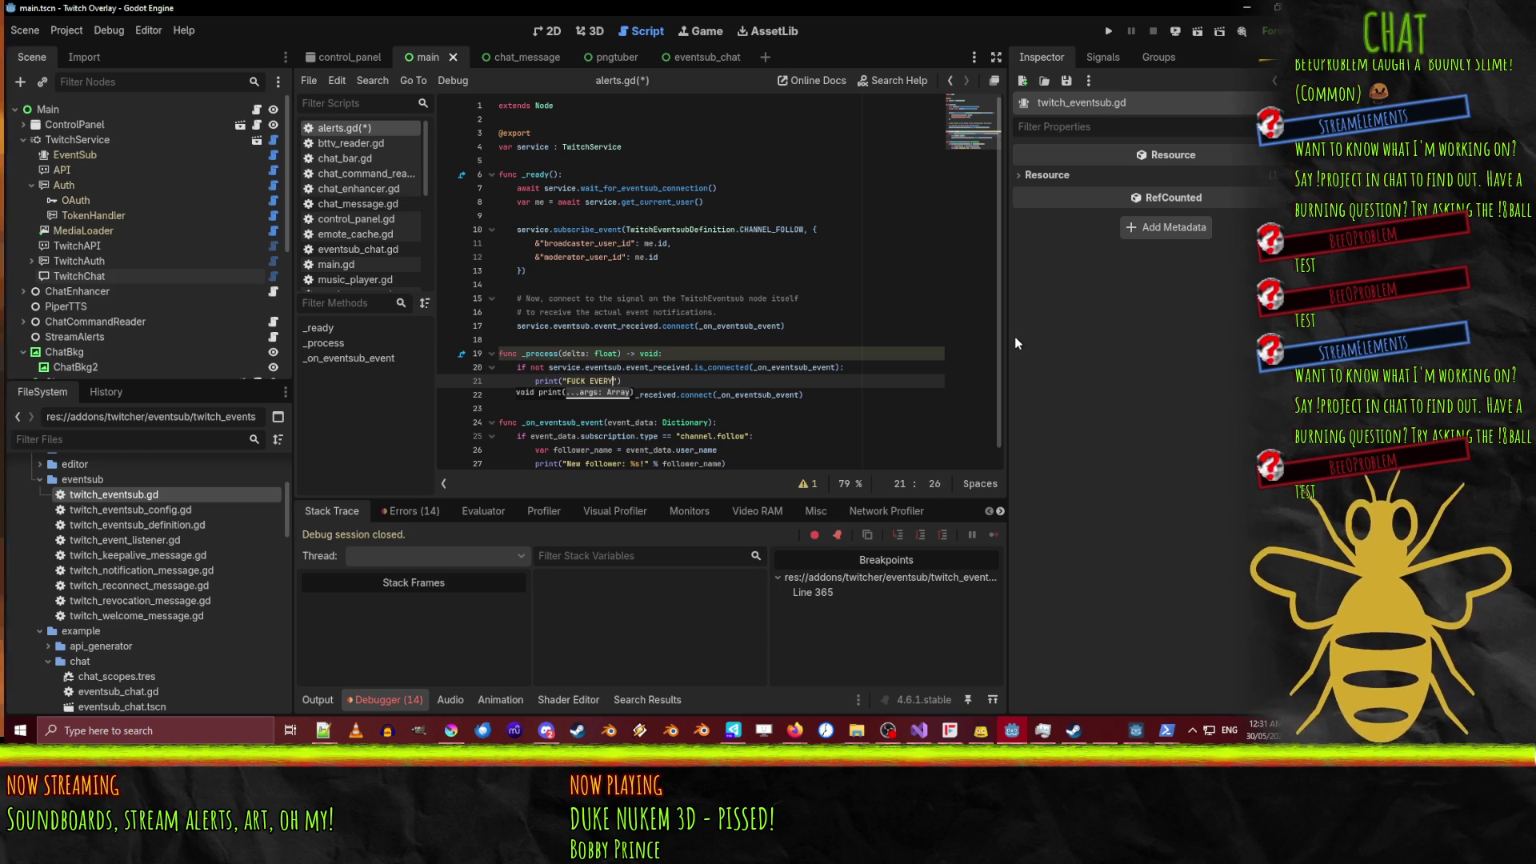
pyautogui.write('THING!!!!')
pyautogui.hotkey('ctrl', 's')
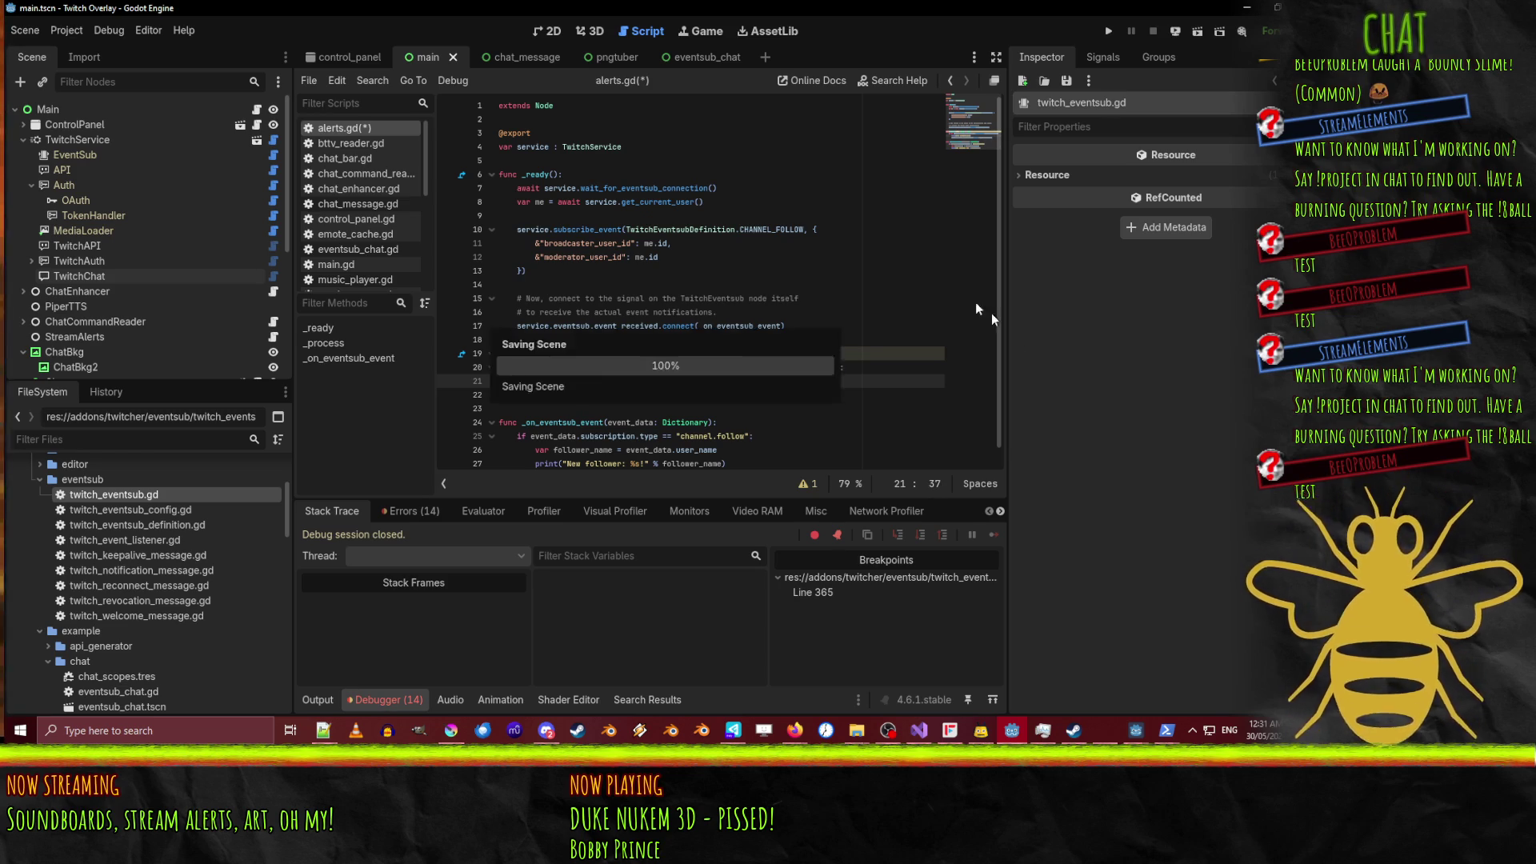
pyautogui.click(865, 314)
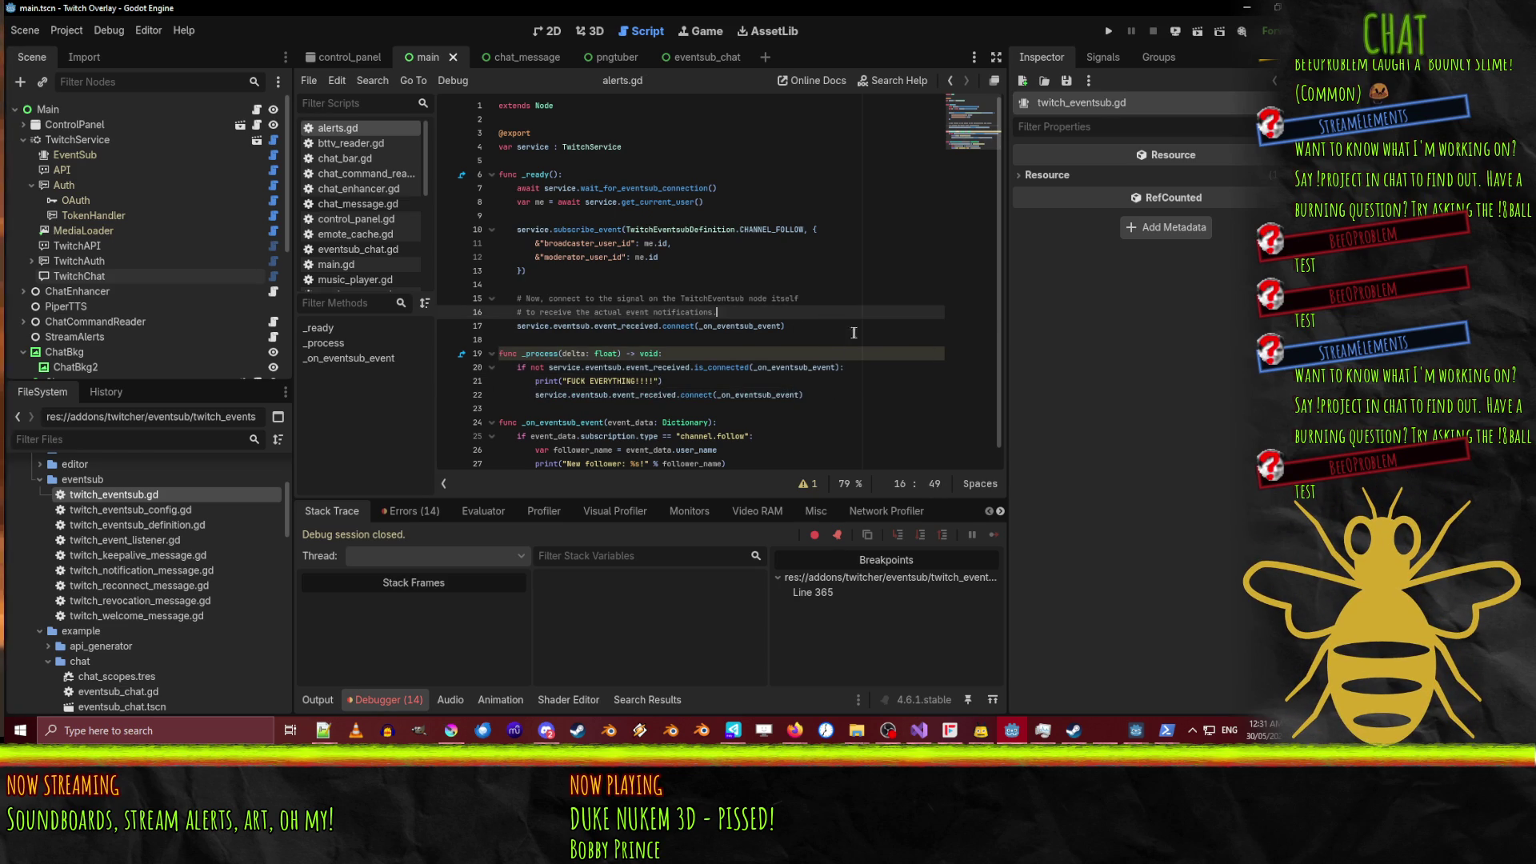
# Relaunch the overlay and confirm Output shows it listening for channel.follow events.
pyautogui.click(1109, 31)
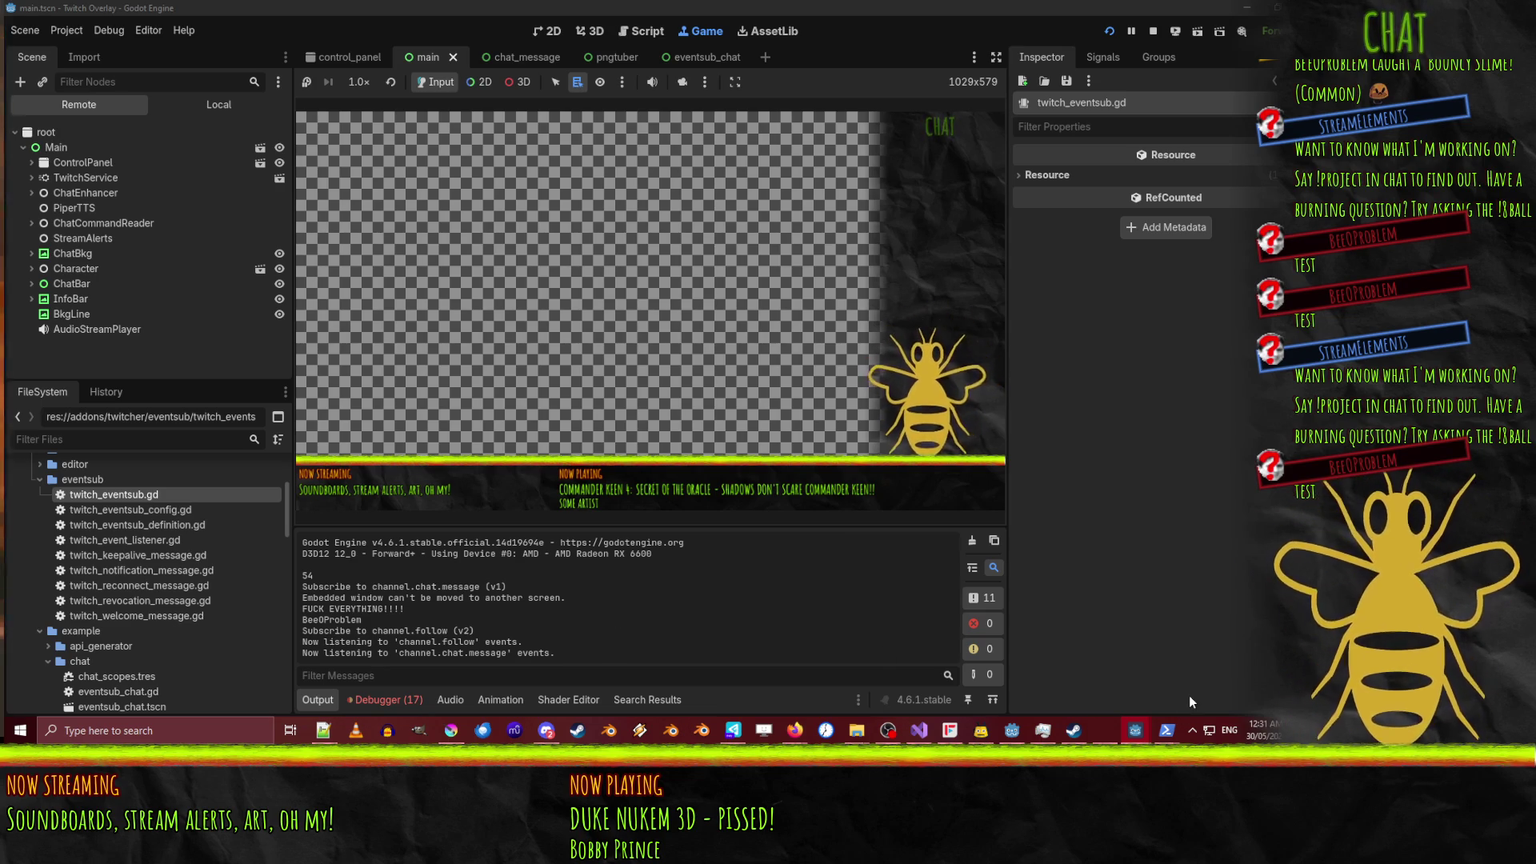
pyautogui.moveTo(1166, 729)
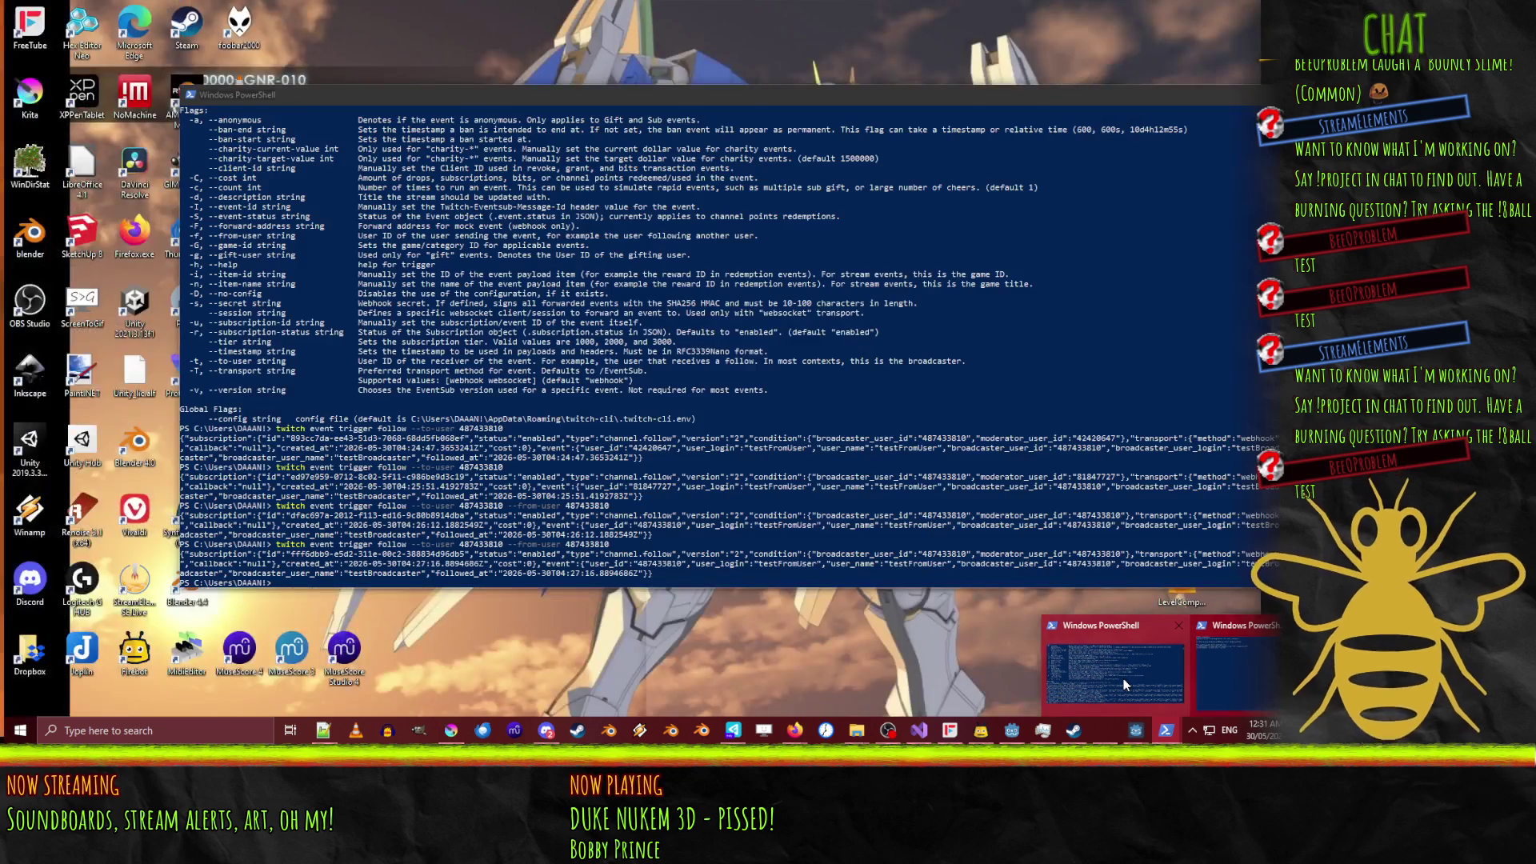
# Check the follow trigger output in PowerShell, minimize it and resume the paused overlay.
pyautogui.click(1123, 679)
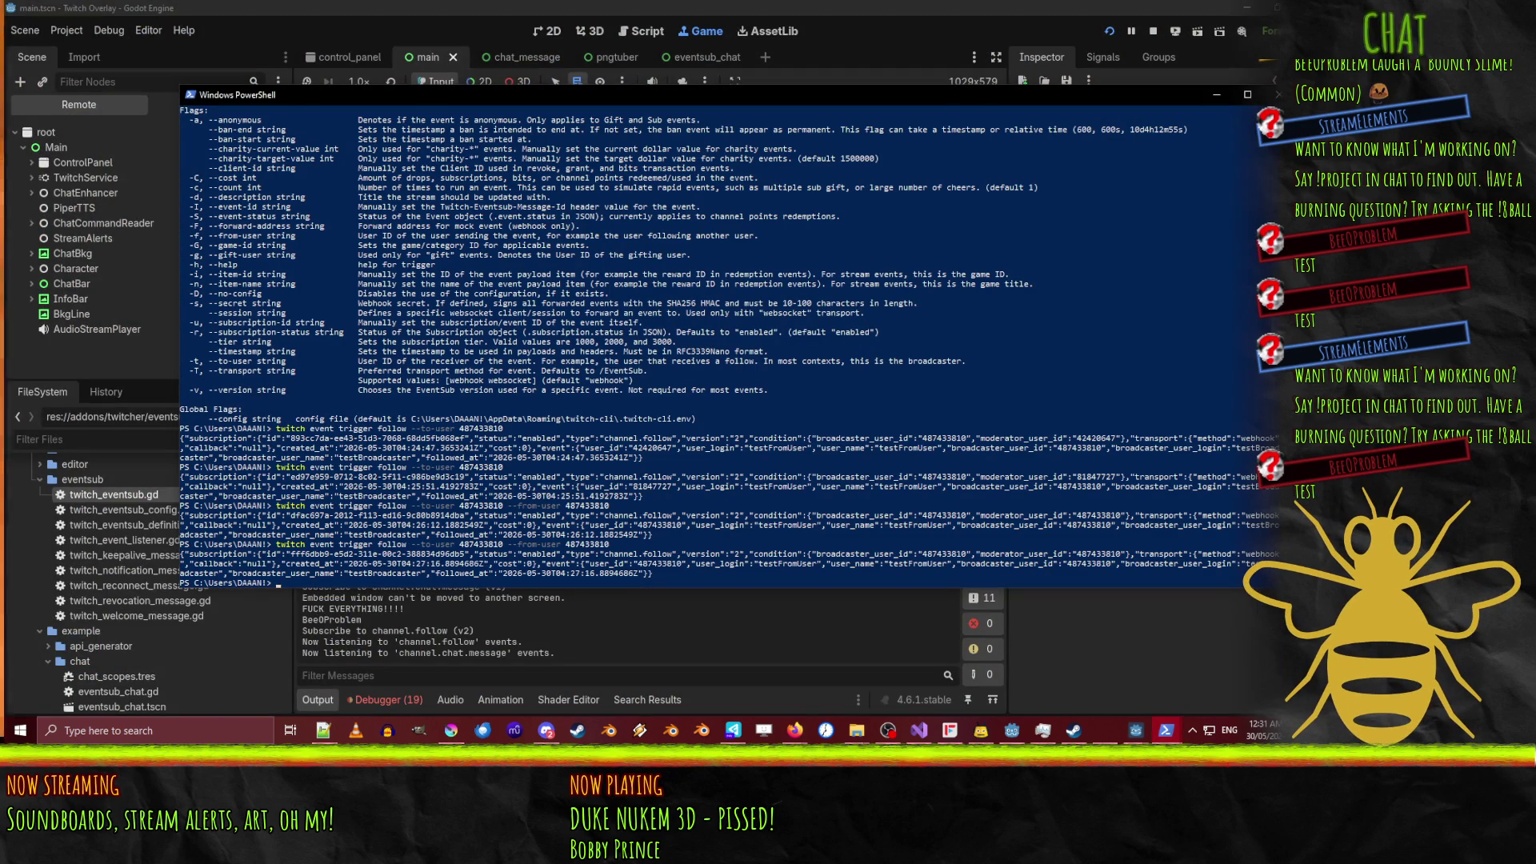
pyautogui.click(795, 730)
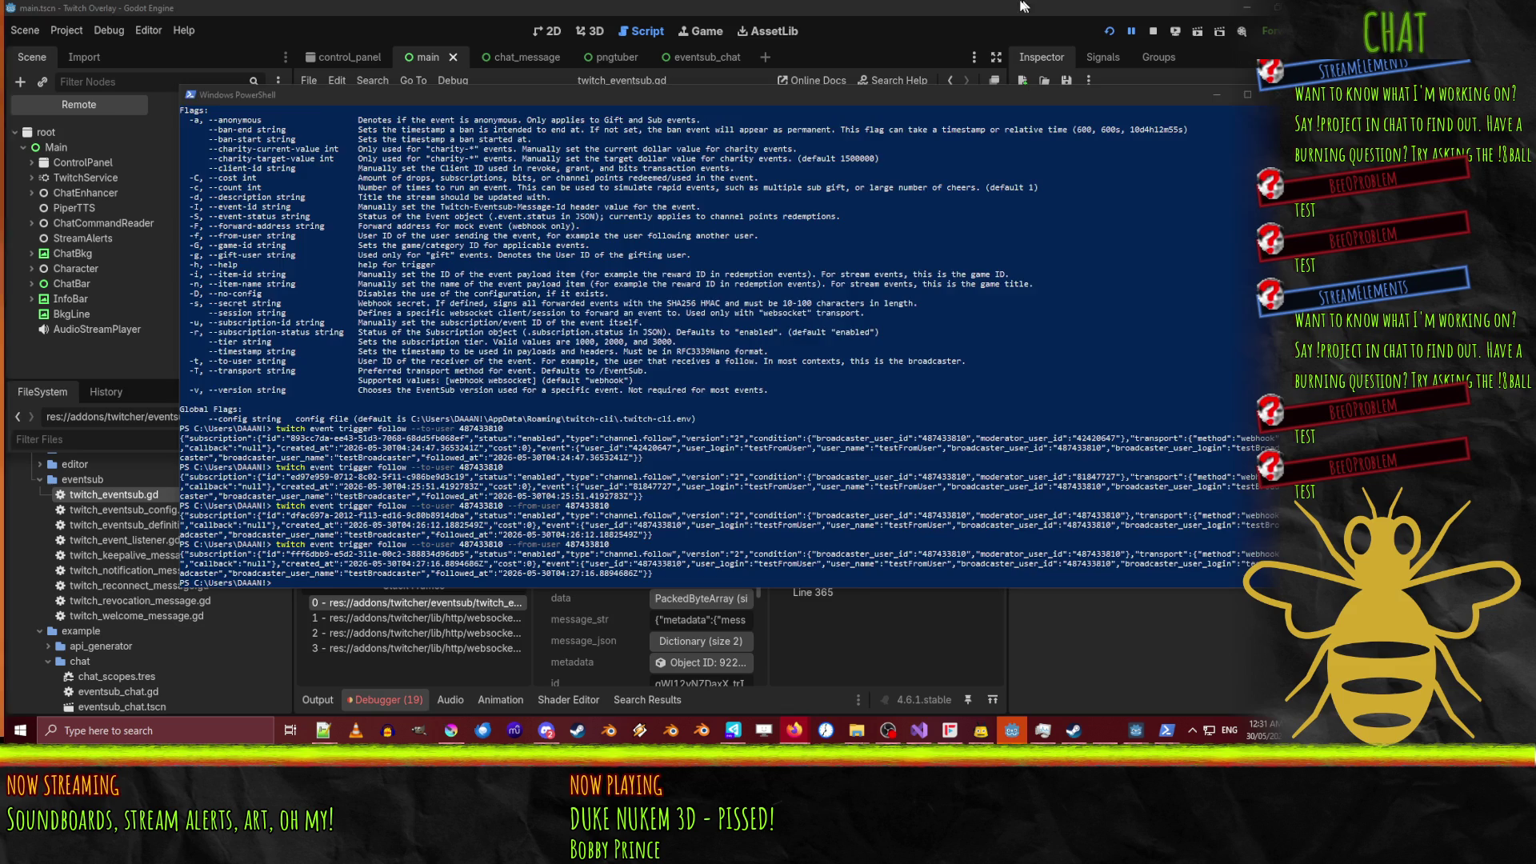
pyautogui.click(1217, 95)
pyautogui.click(1131, 30)
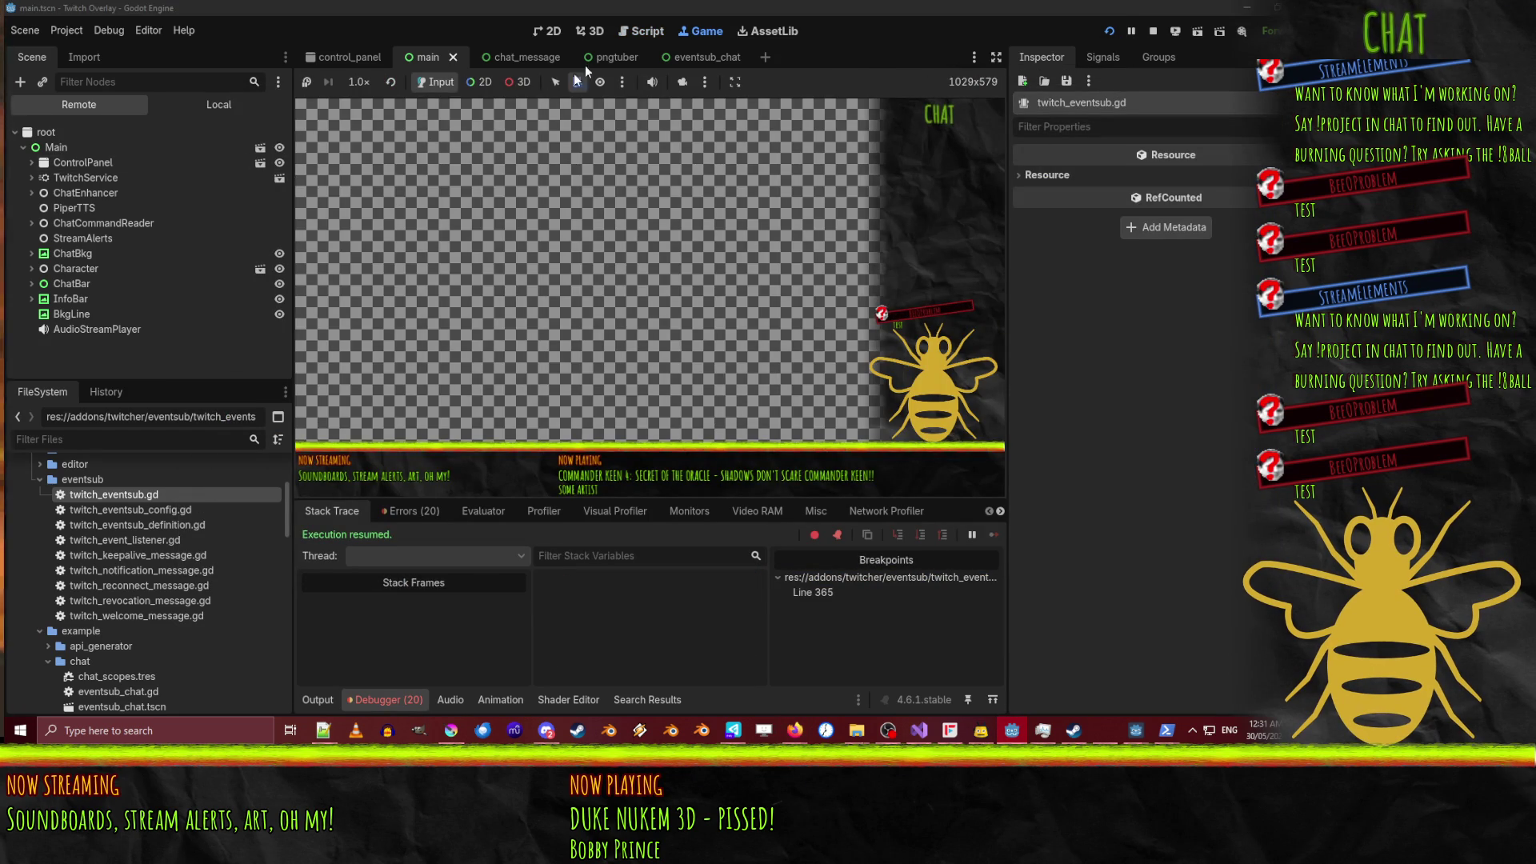
# Breakpoint alerts.gd line 25's channel.follow check and continue the running overlay.
pyautogui.click(643, 30)
pyautogui.scroll(15, 572, 356)
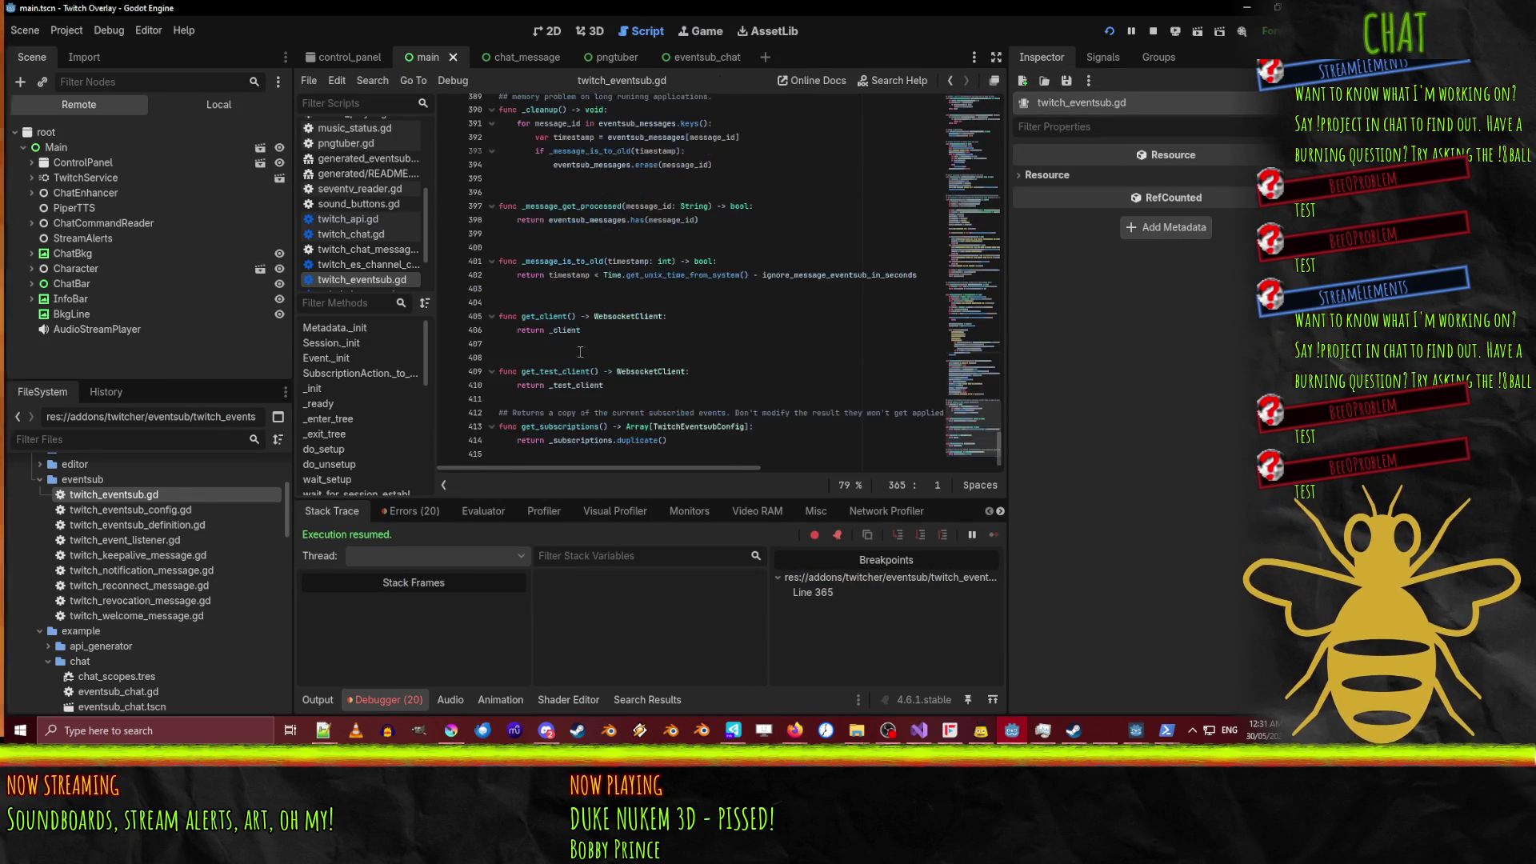
pyautogui.scroll(5, 332, 158)
pyautogui.click(336, 130)
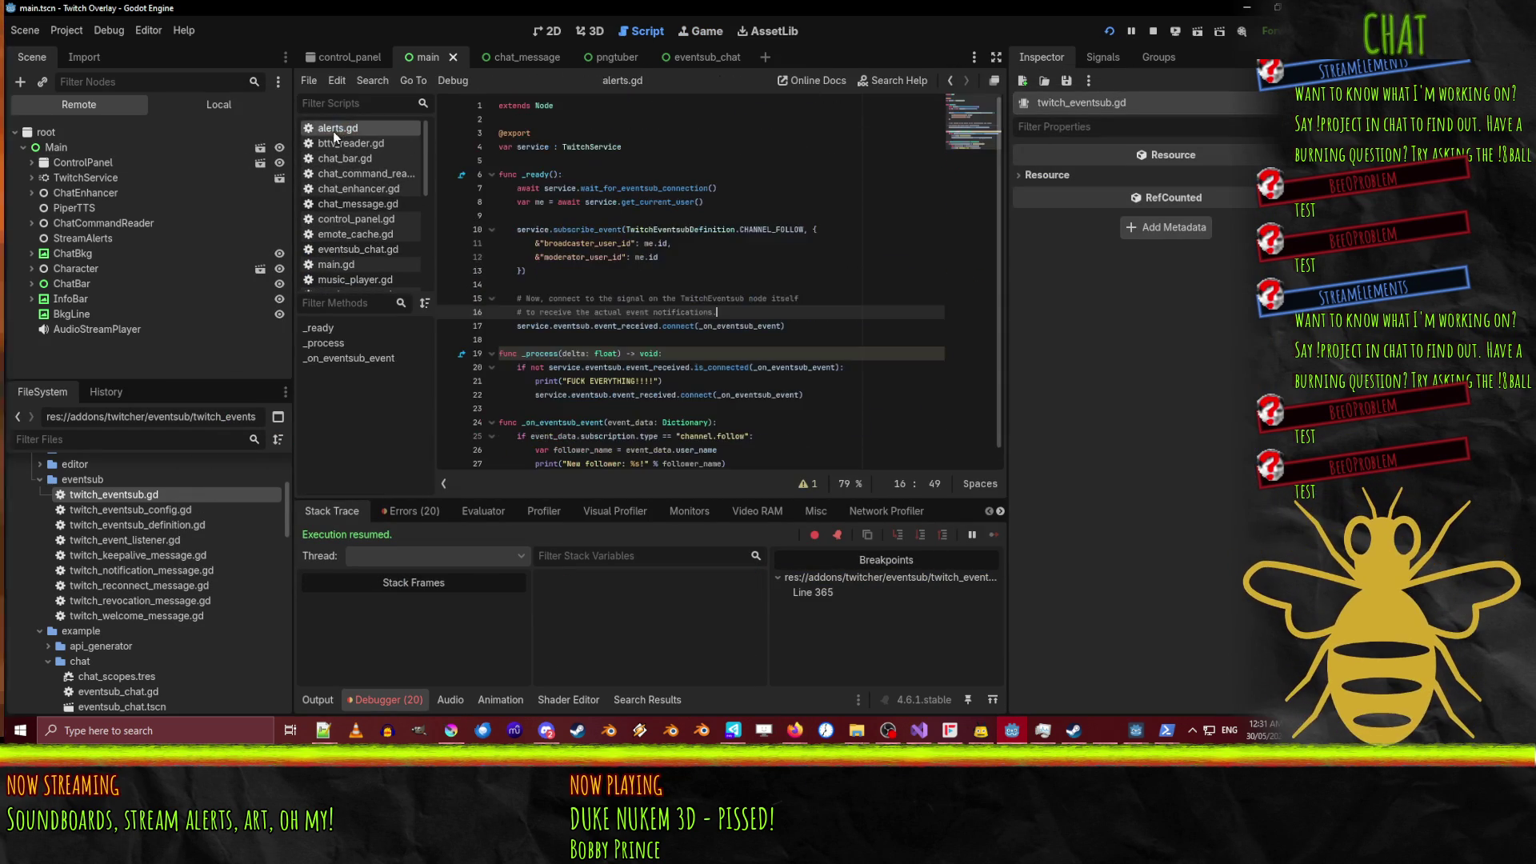
pyautogui.scroll(-1, 572, 386)
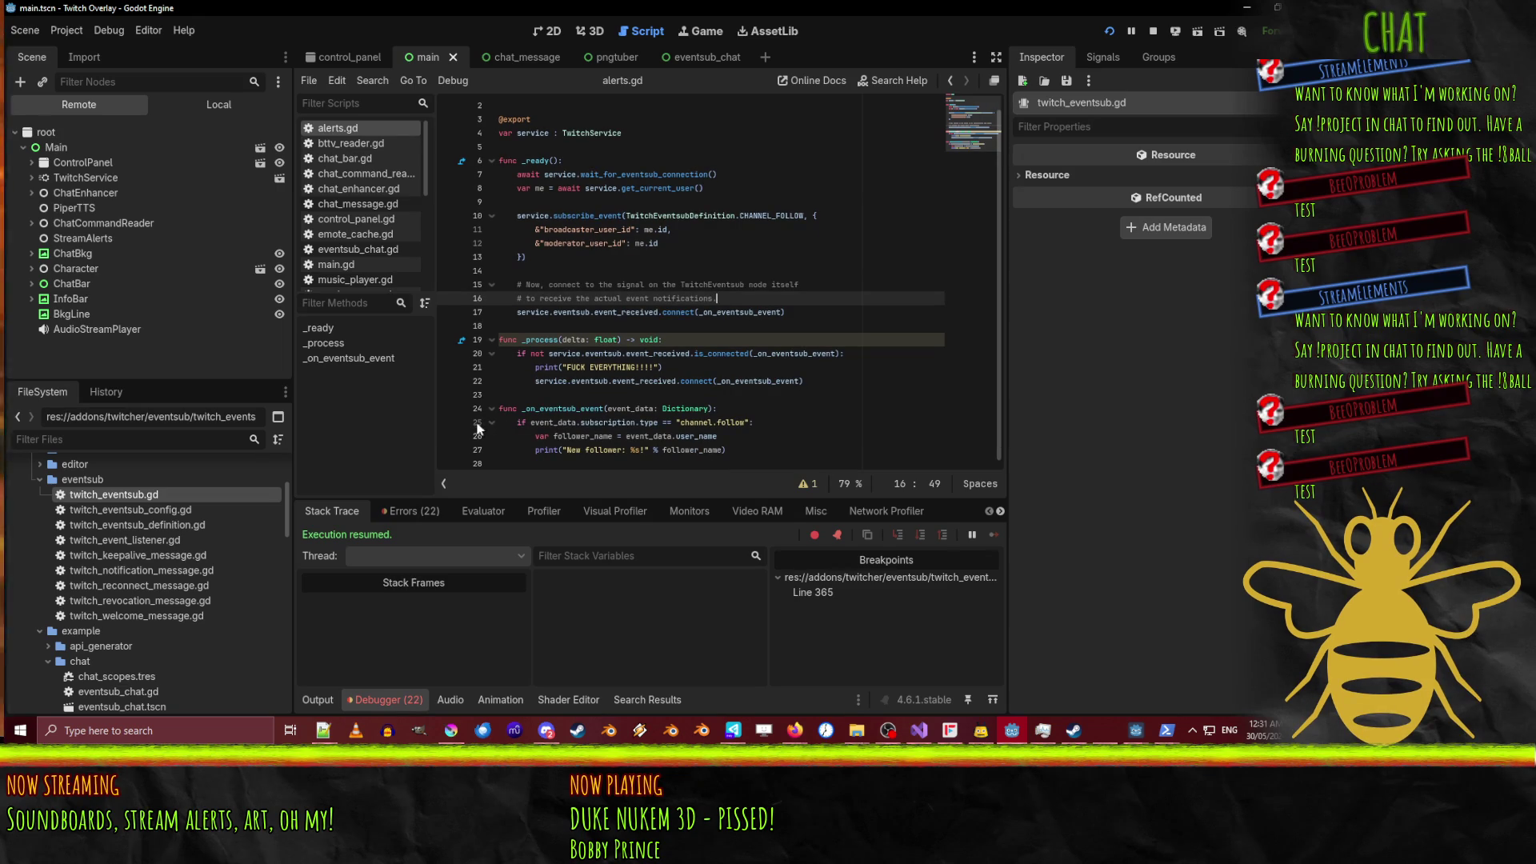
pyautogui.click(447, 424)
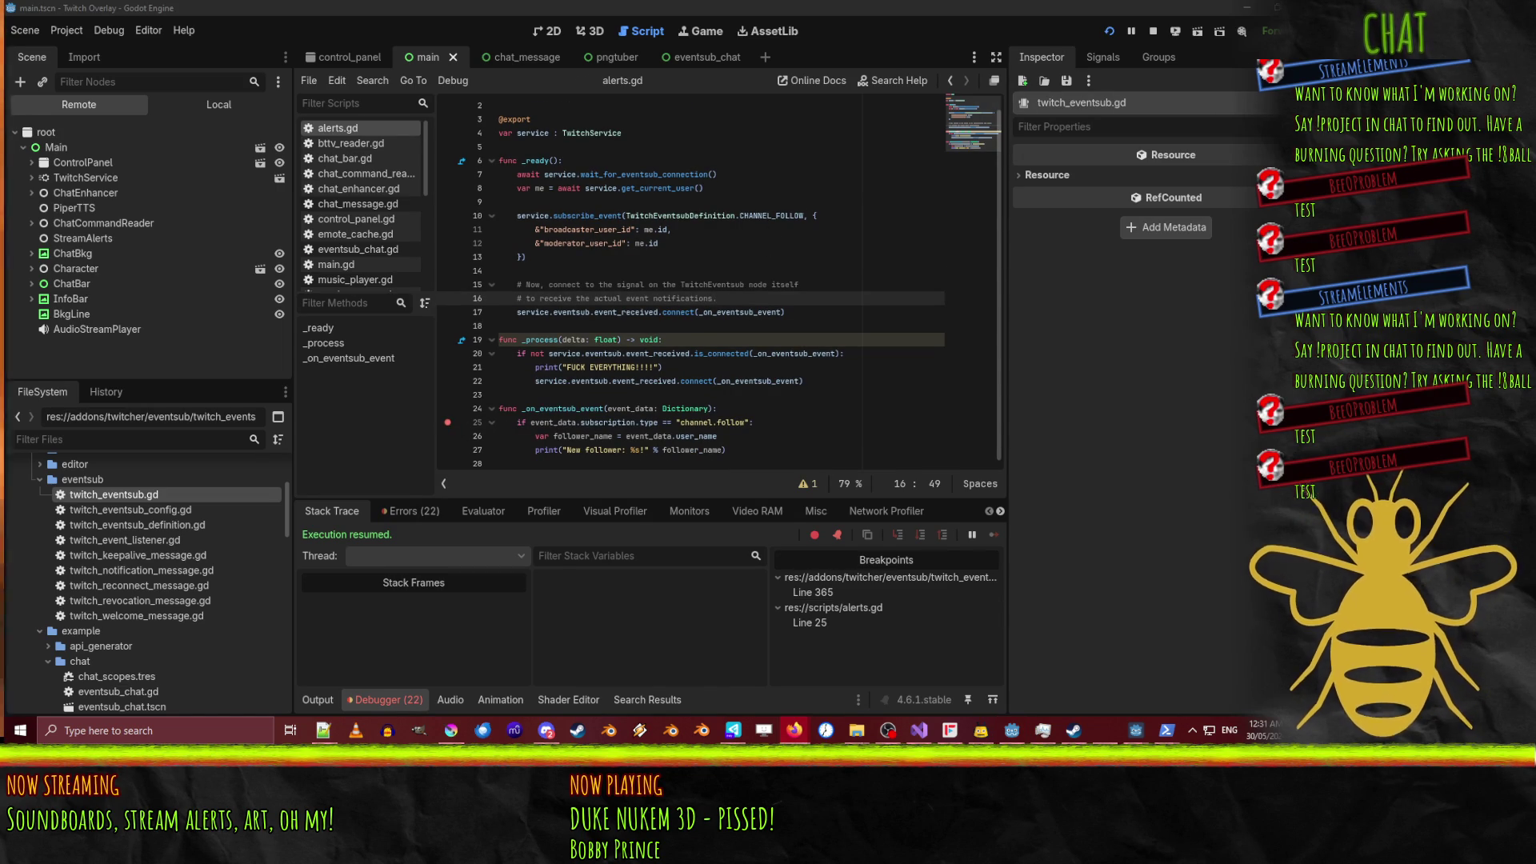
pyautogui.click(1129, 34)
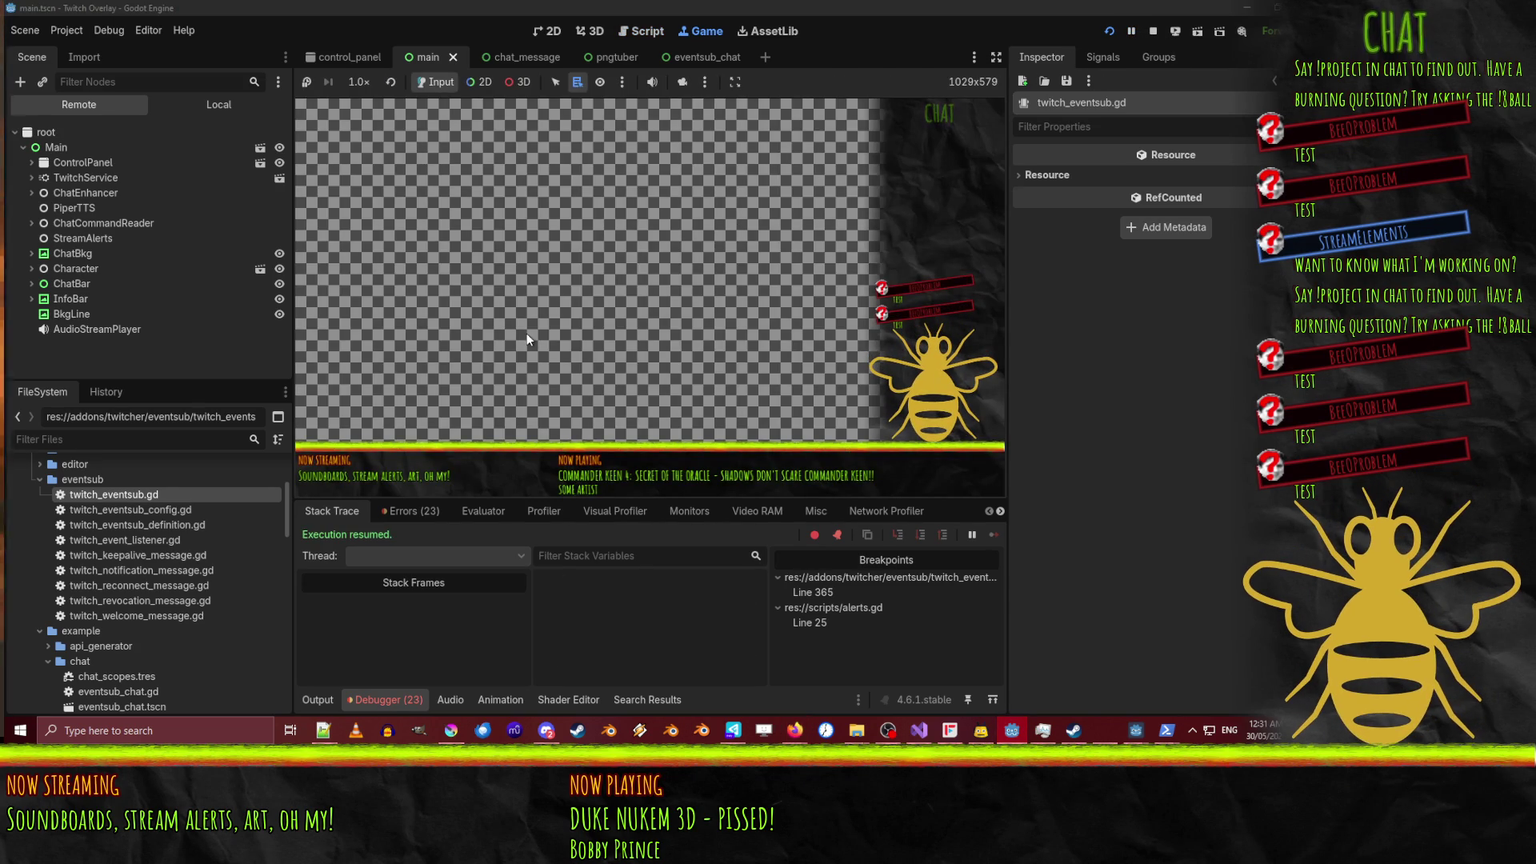
pyautogui.click(386, 708)
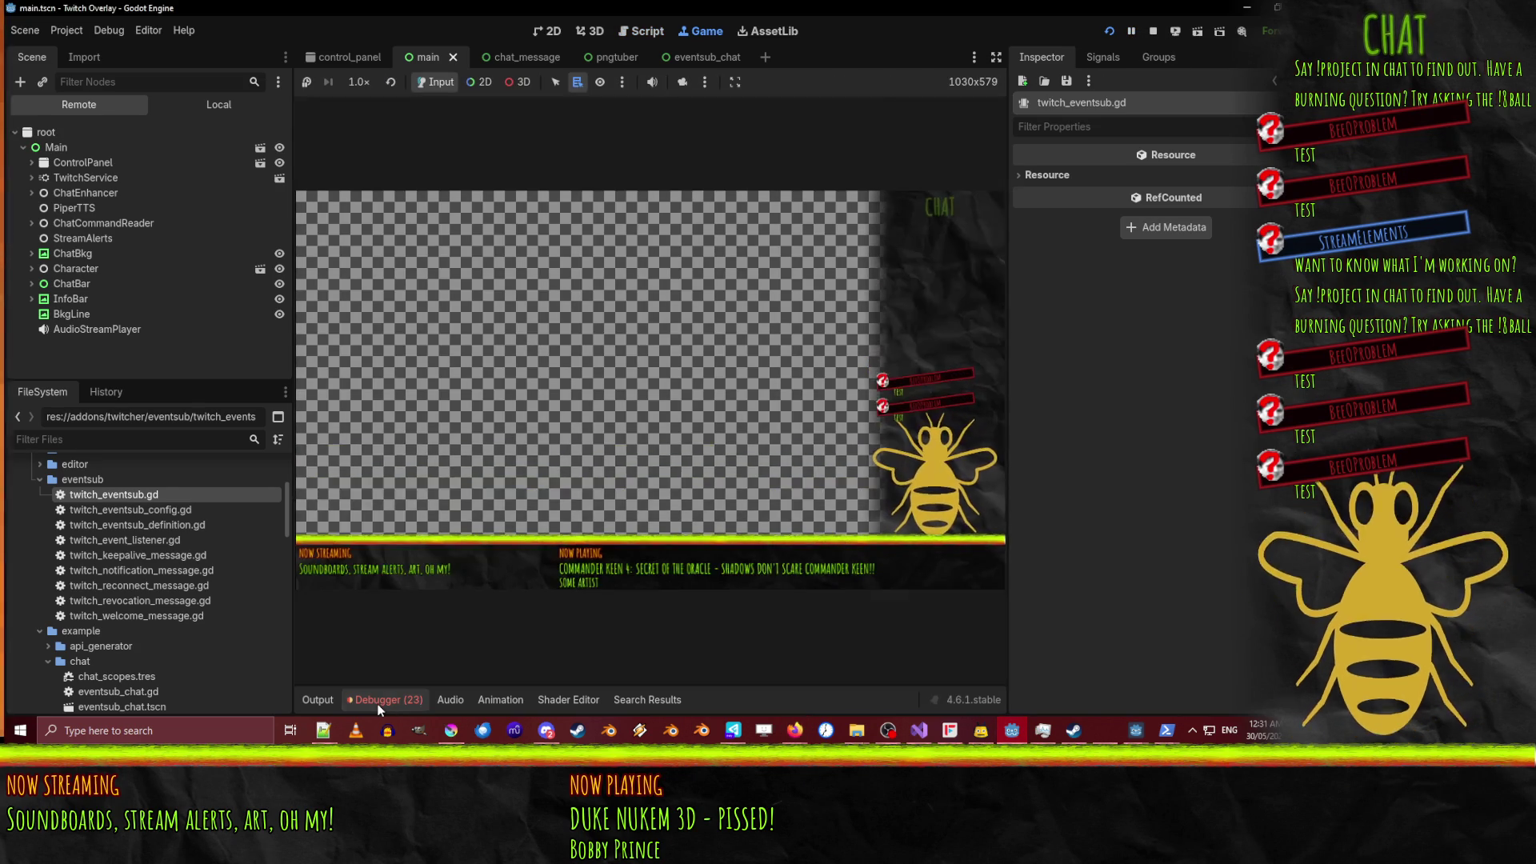
pyautogui.click(378, 703)
# Jump to the twitch_eventsub.gd:365 error from the Errors list and stop the overlay.
pyautogui.click(402, 512)
pyautogui.scroll(-5, 734, 683)
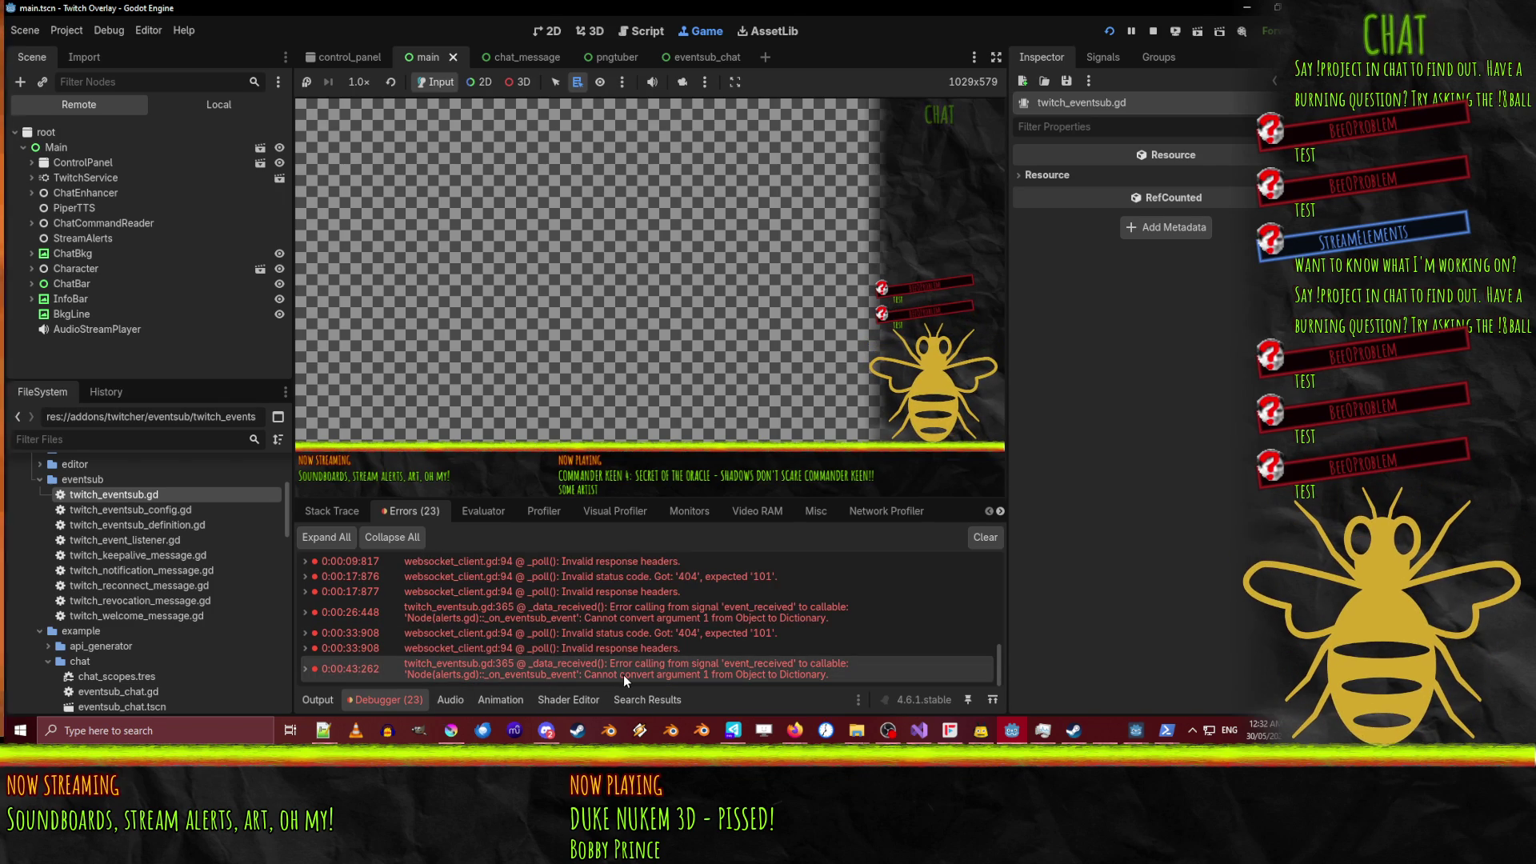
pyautogui.doubleClick(720, 665)
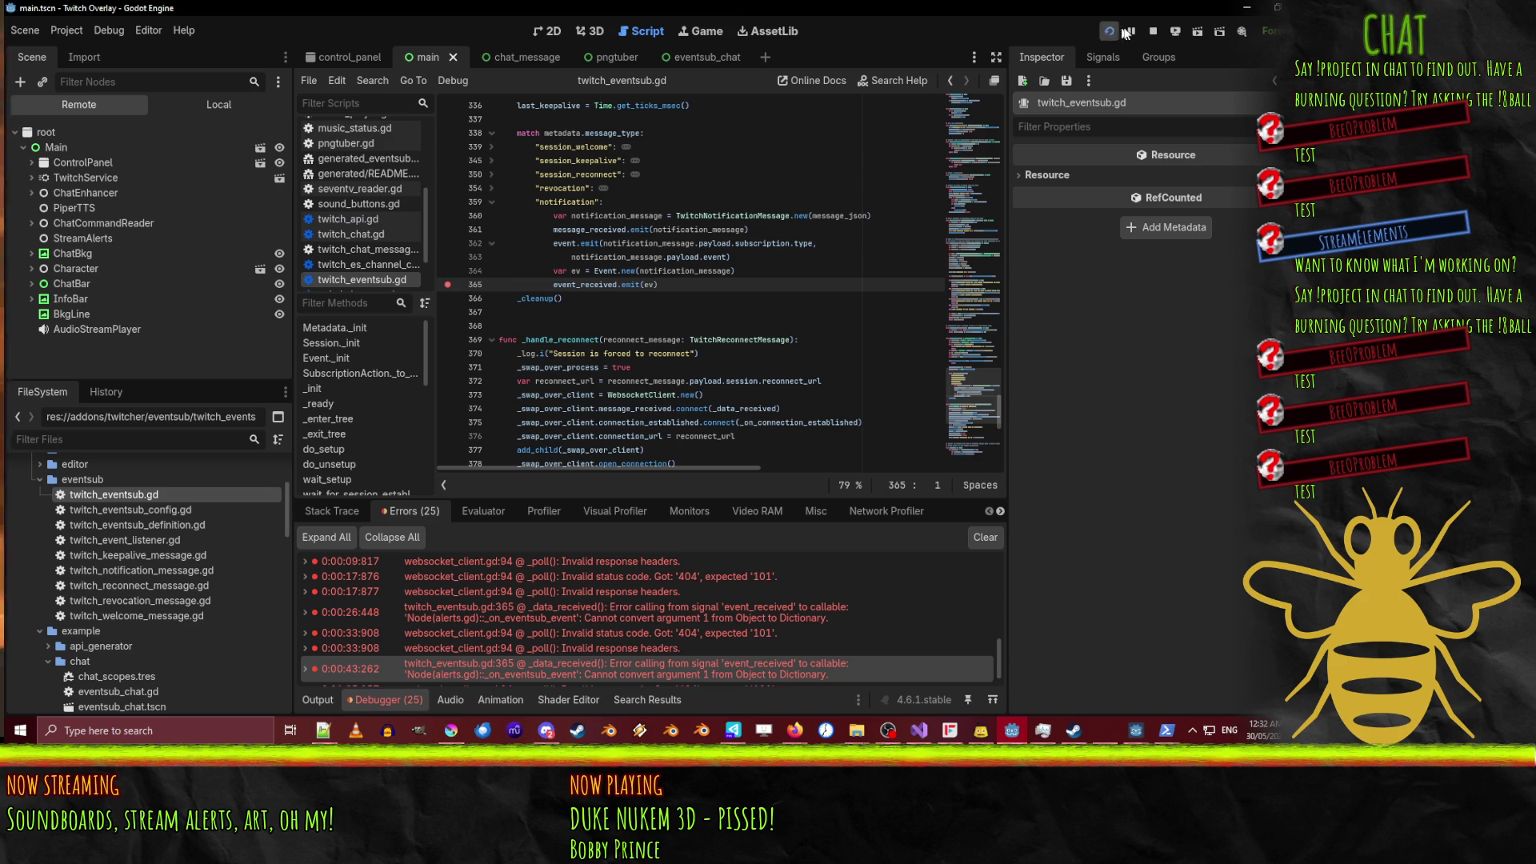
pyautogui.click(1153, 30)
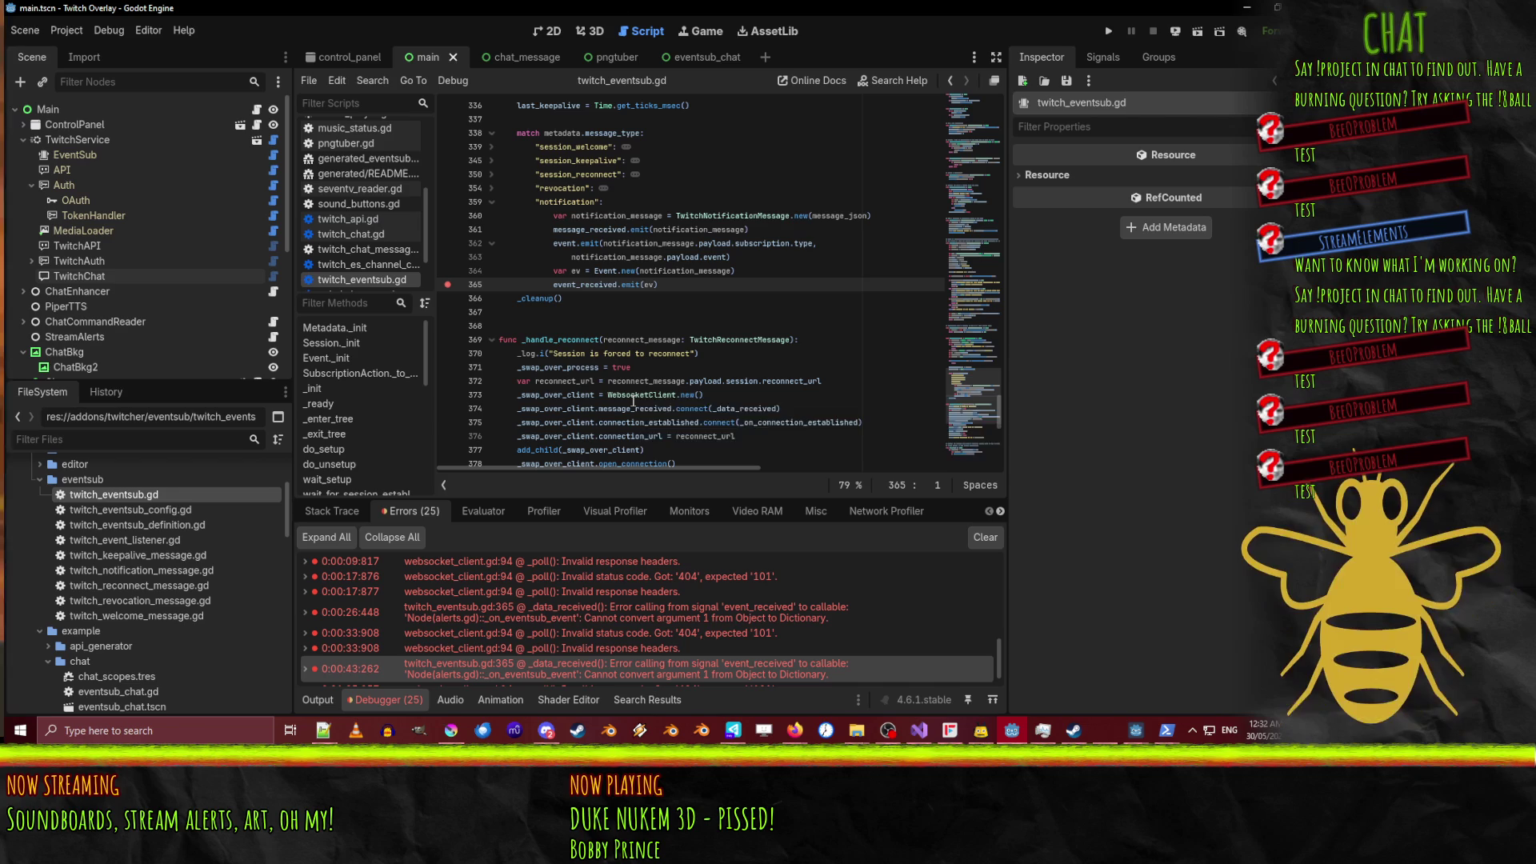
pyautogui.moveTo(633, 400)
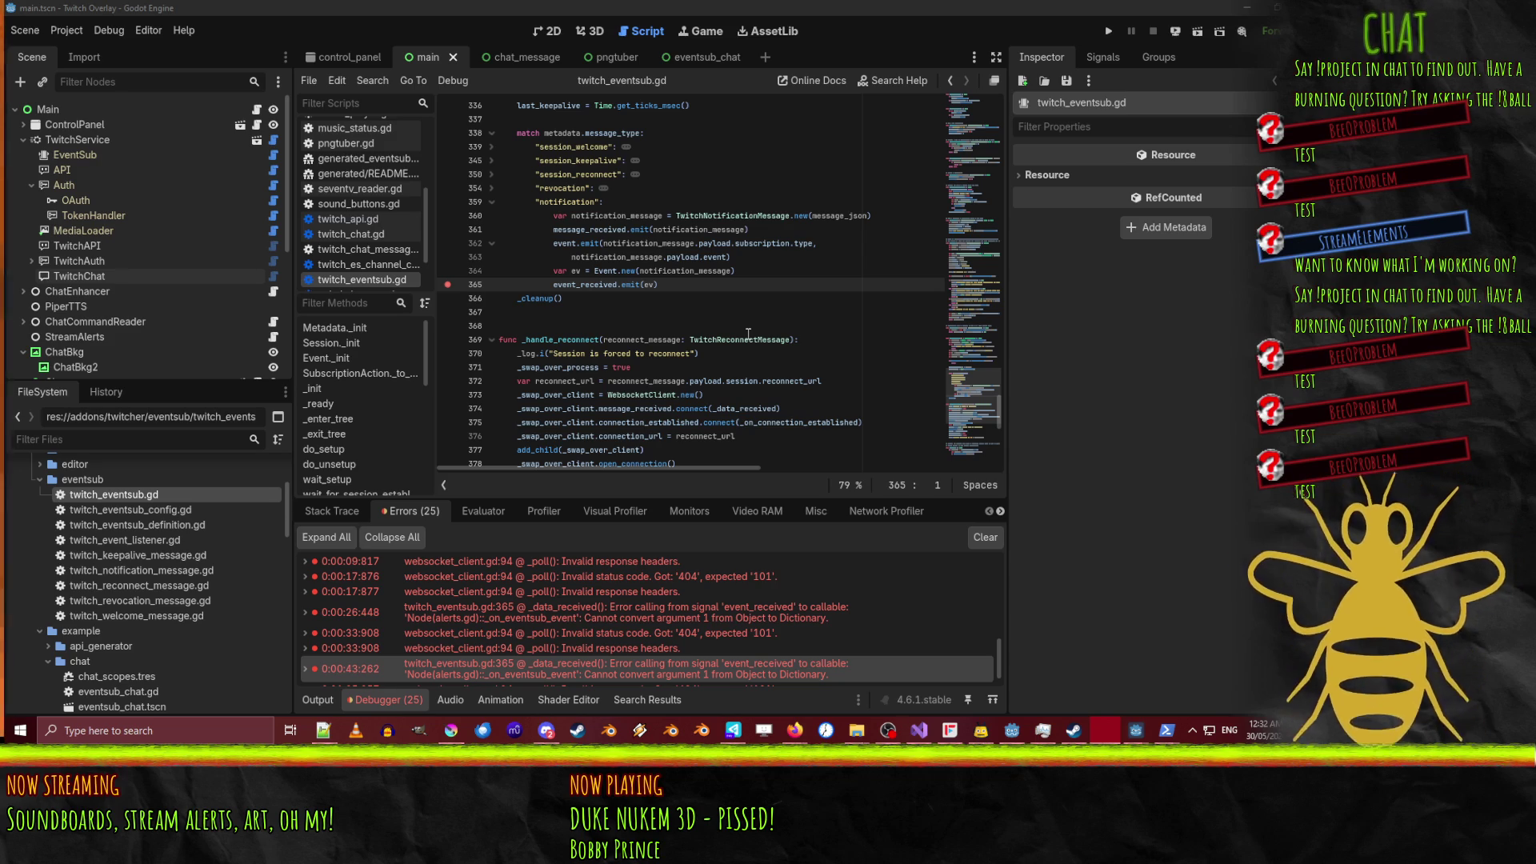
pyautogui.scroll(5, 356, 248)
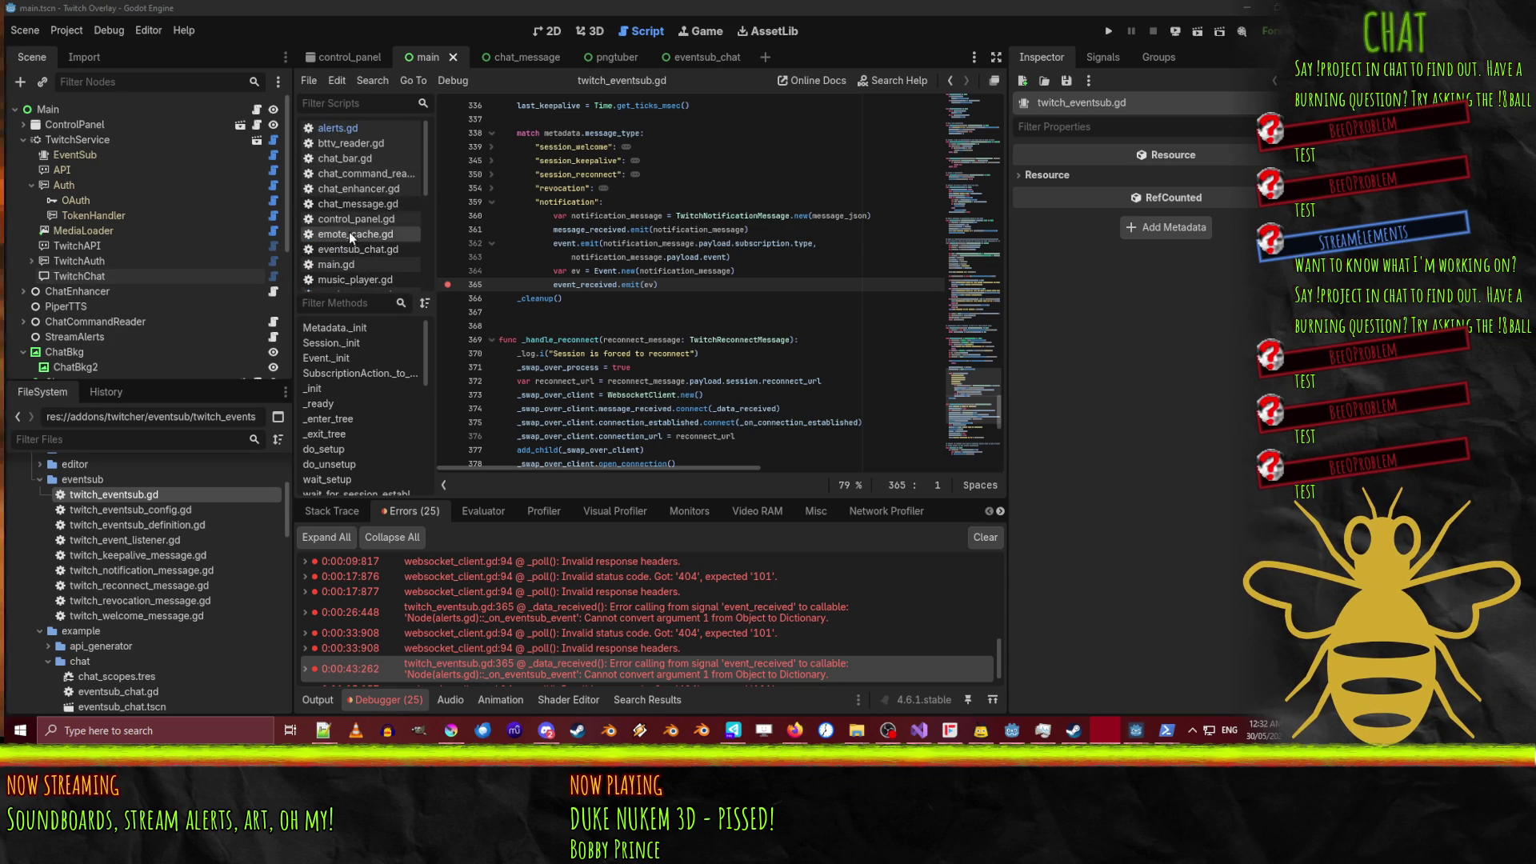
# Look through eventsub_chat.gd and the TwitchService node's properties.
pyautogui.click(358, 250)
pyautogui.scroll(-5, 766, 326)
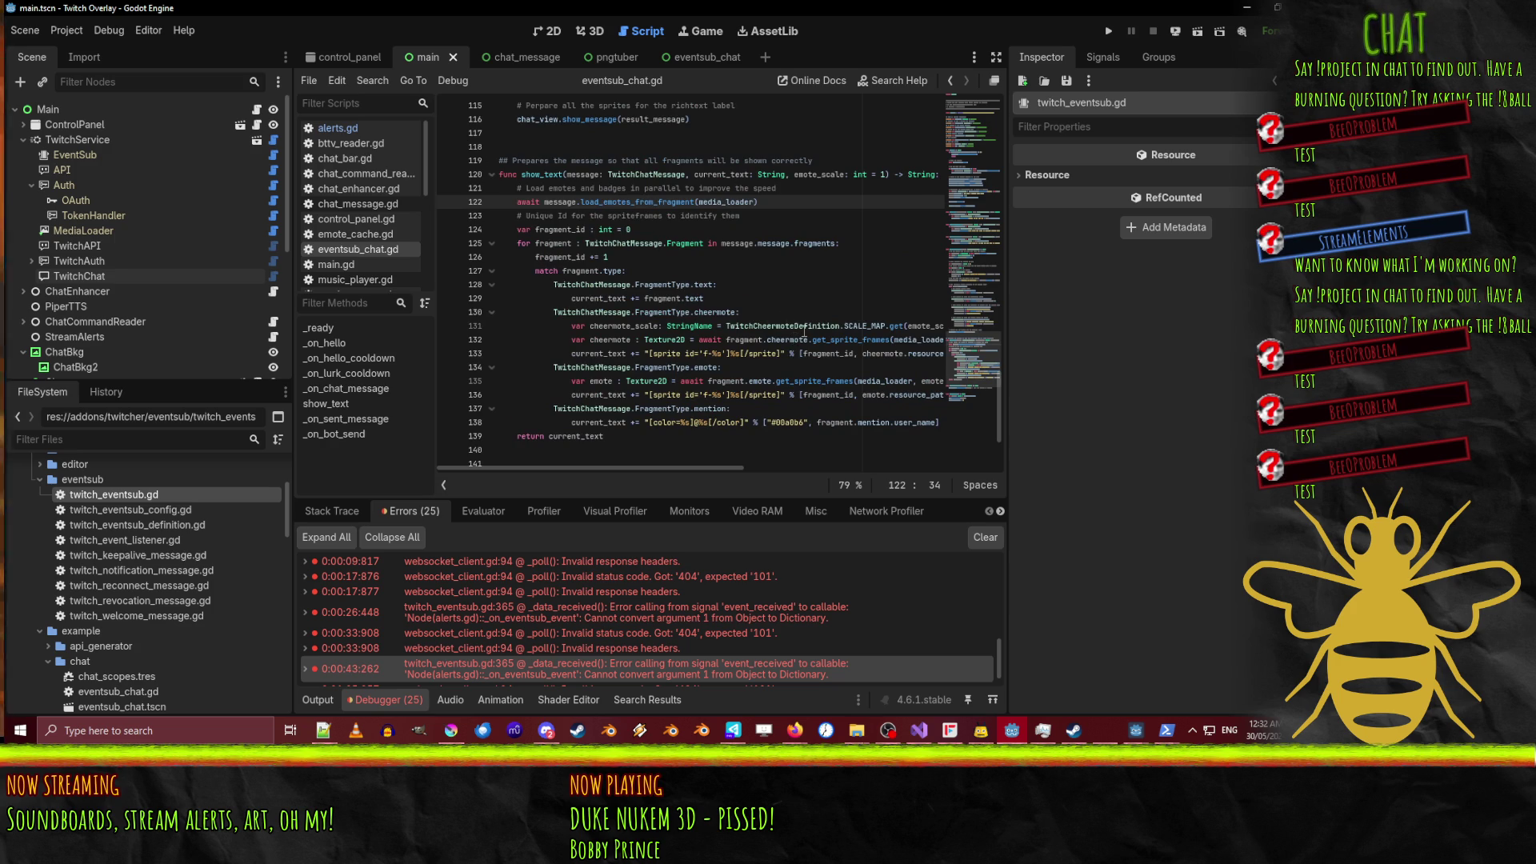
pyautogui.click(88, 141)
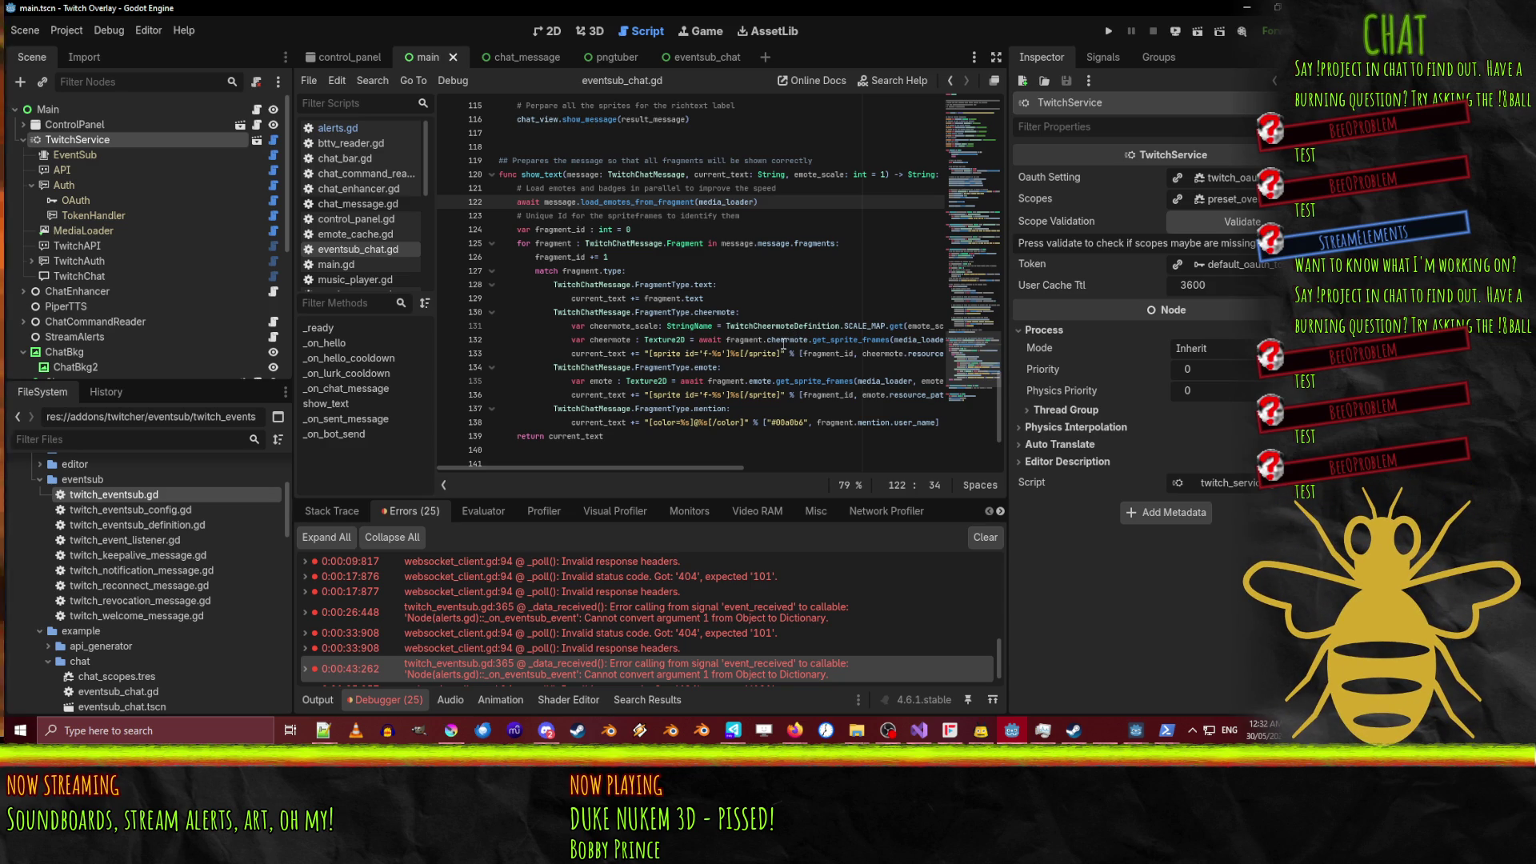
pyautogui.moveTo(783, 344)
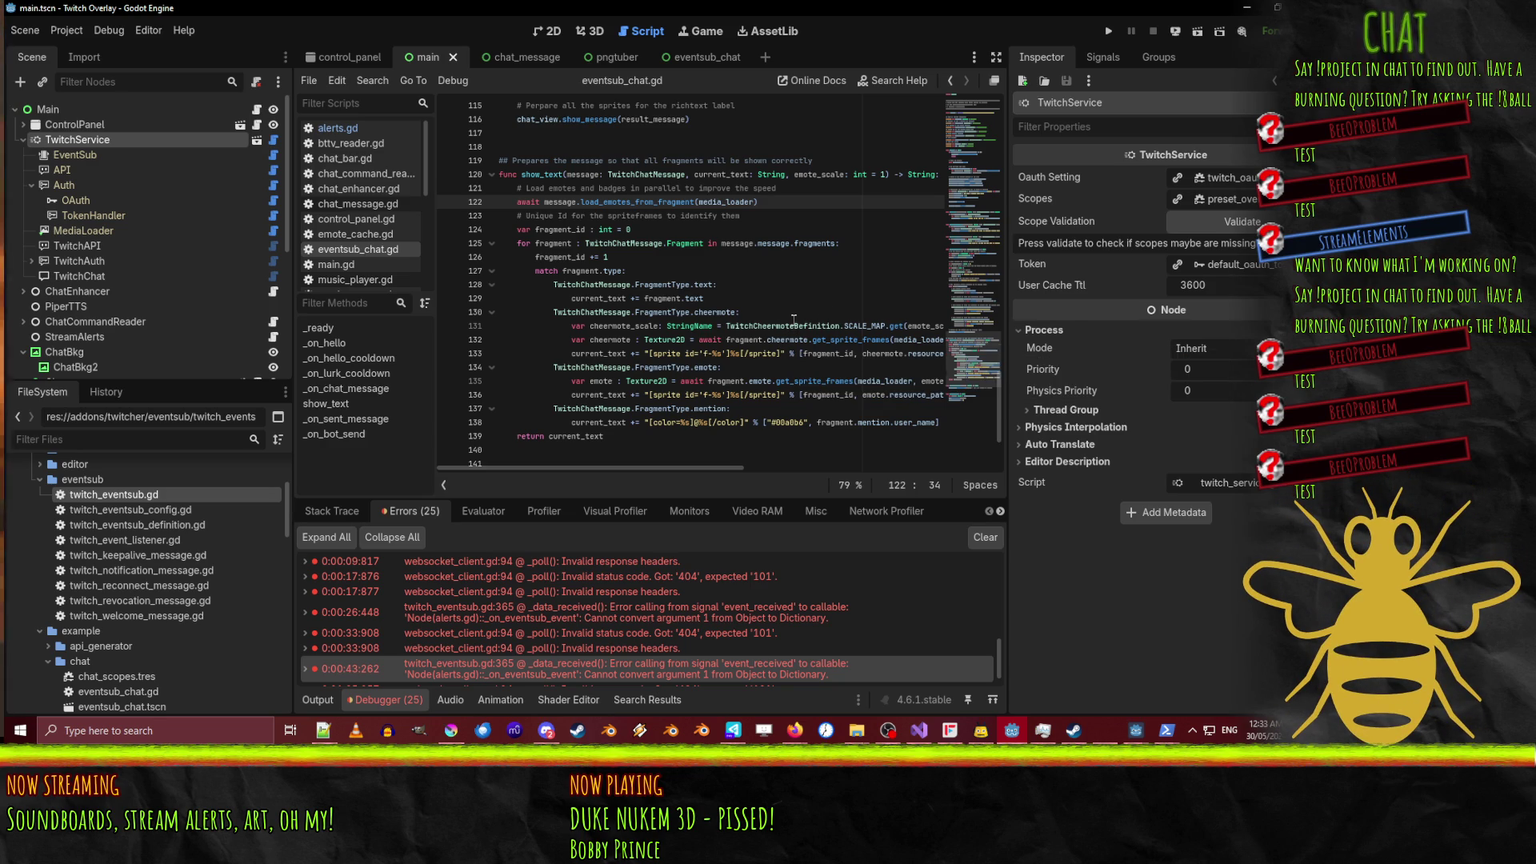
pyautogui.moveTo(794, 320)
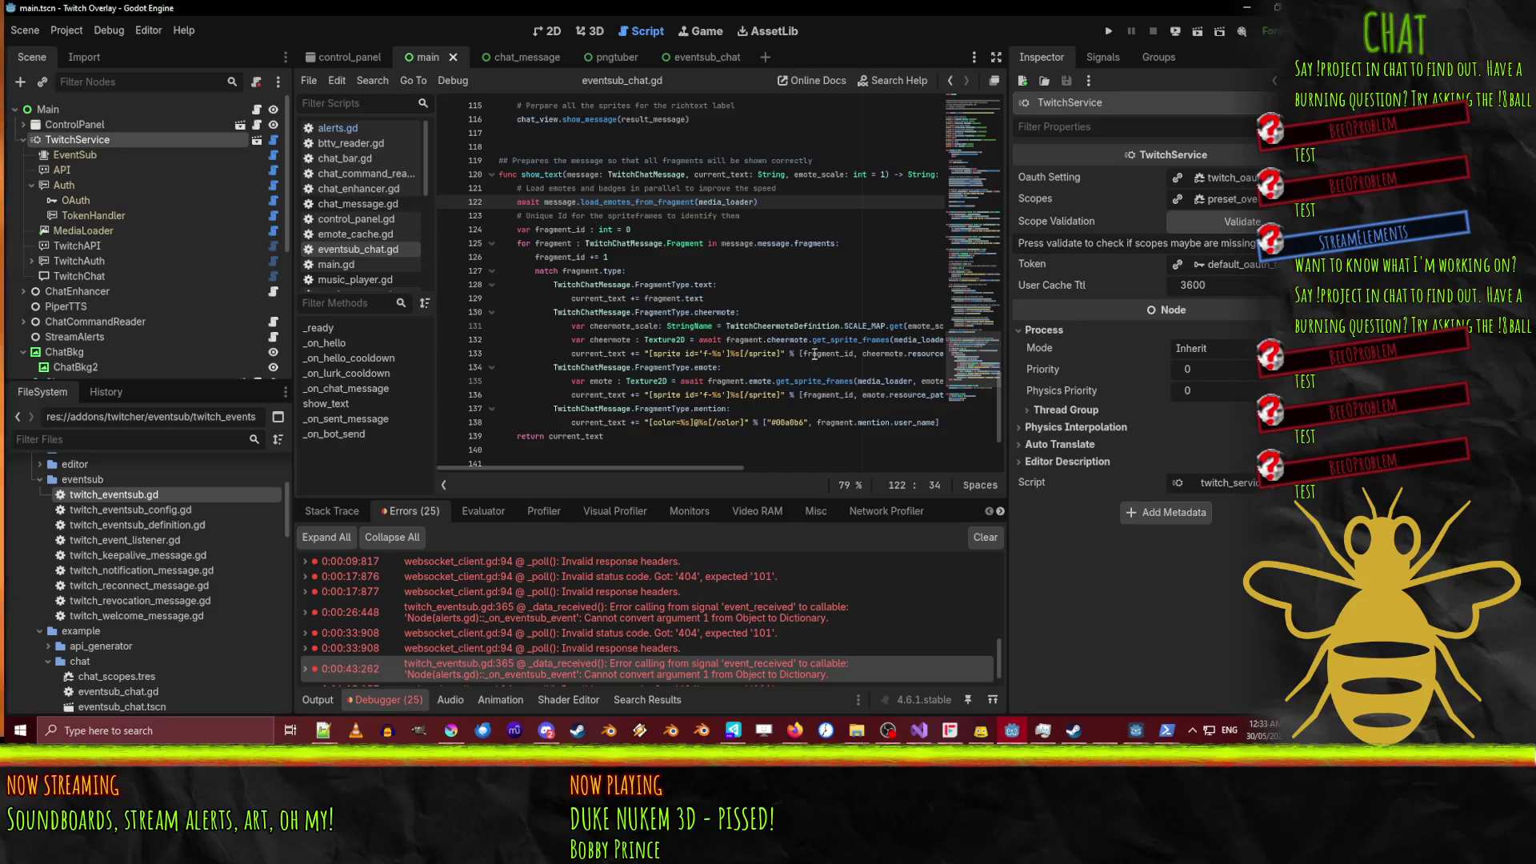
pyautogui.scroll(2, 815, 353)
# Select event_received on alerts.gd line 17 and start a Find in Files search for it.
pyautogui.click(332, 128)
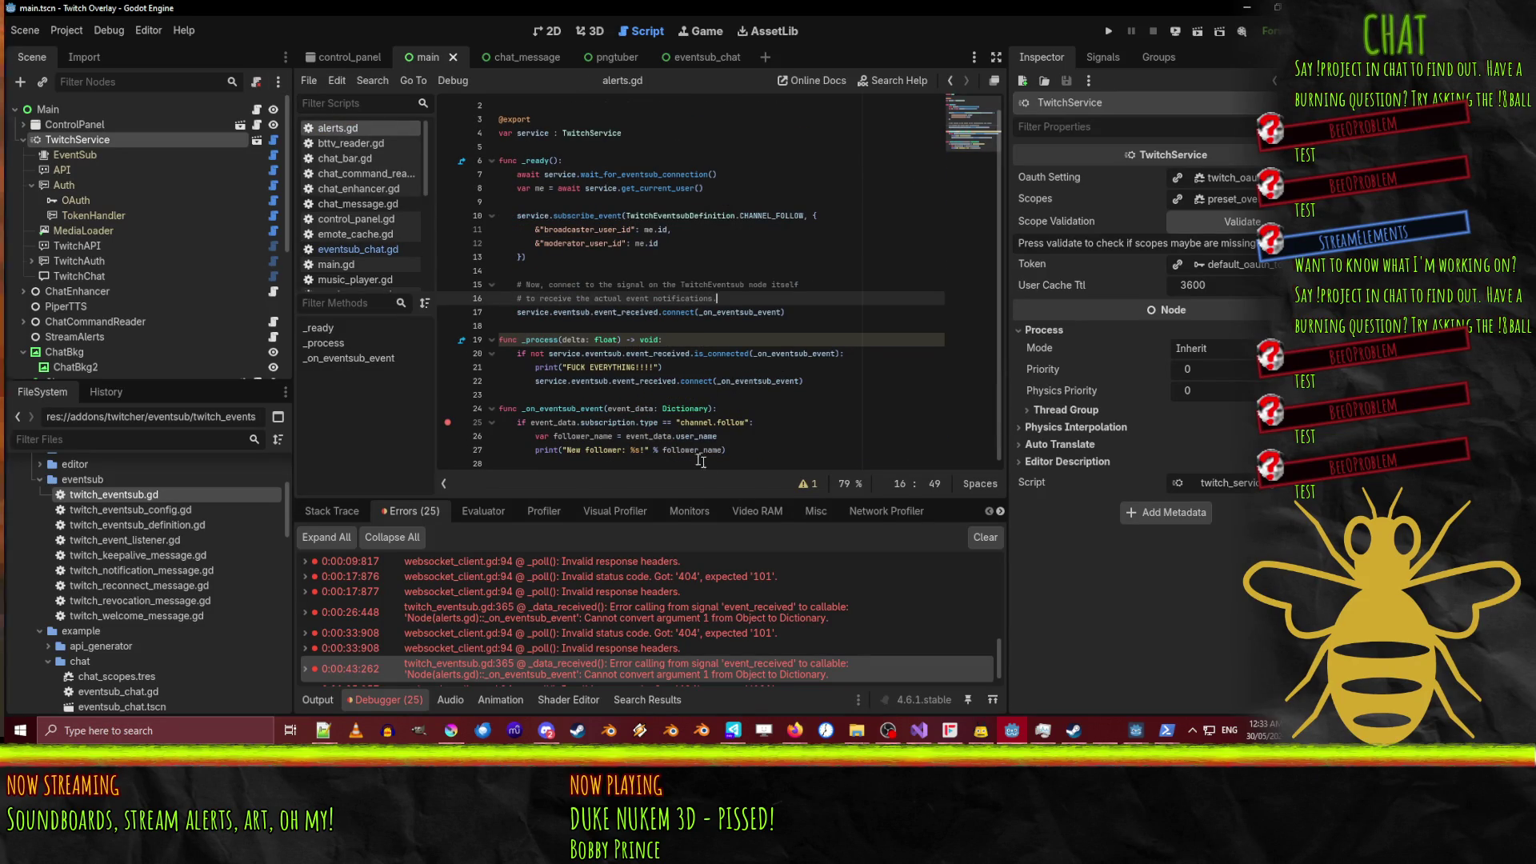
pyautogui.click(518, 312)
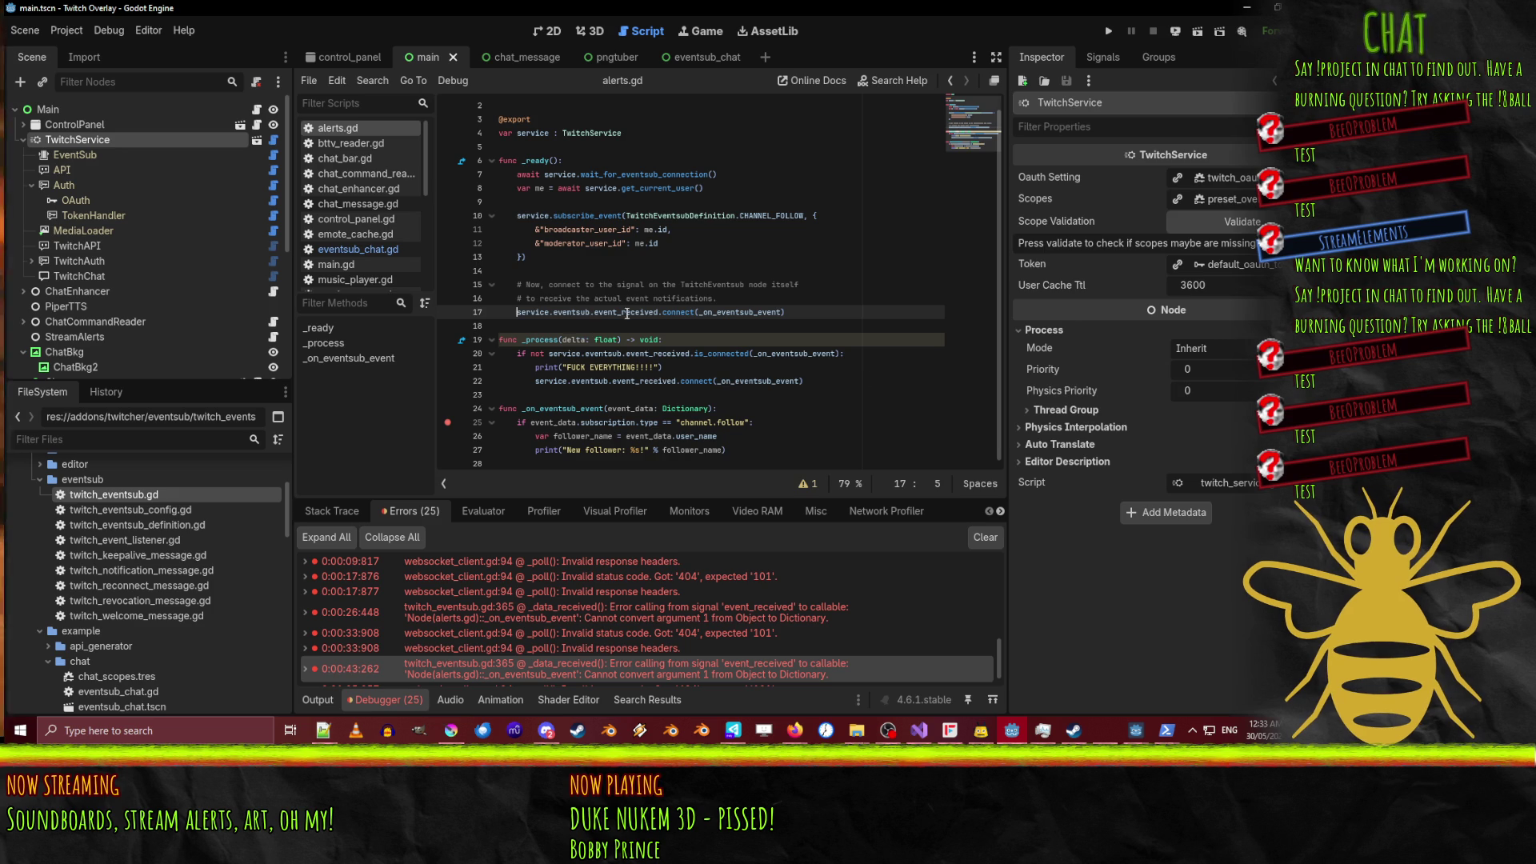
pyautogui.click(656, 313)
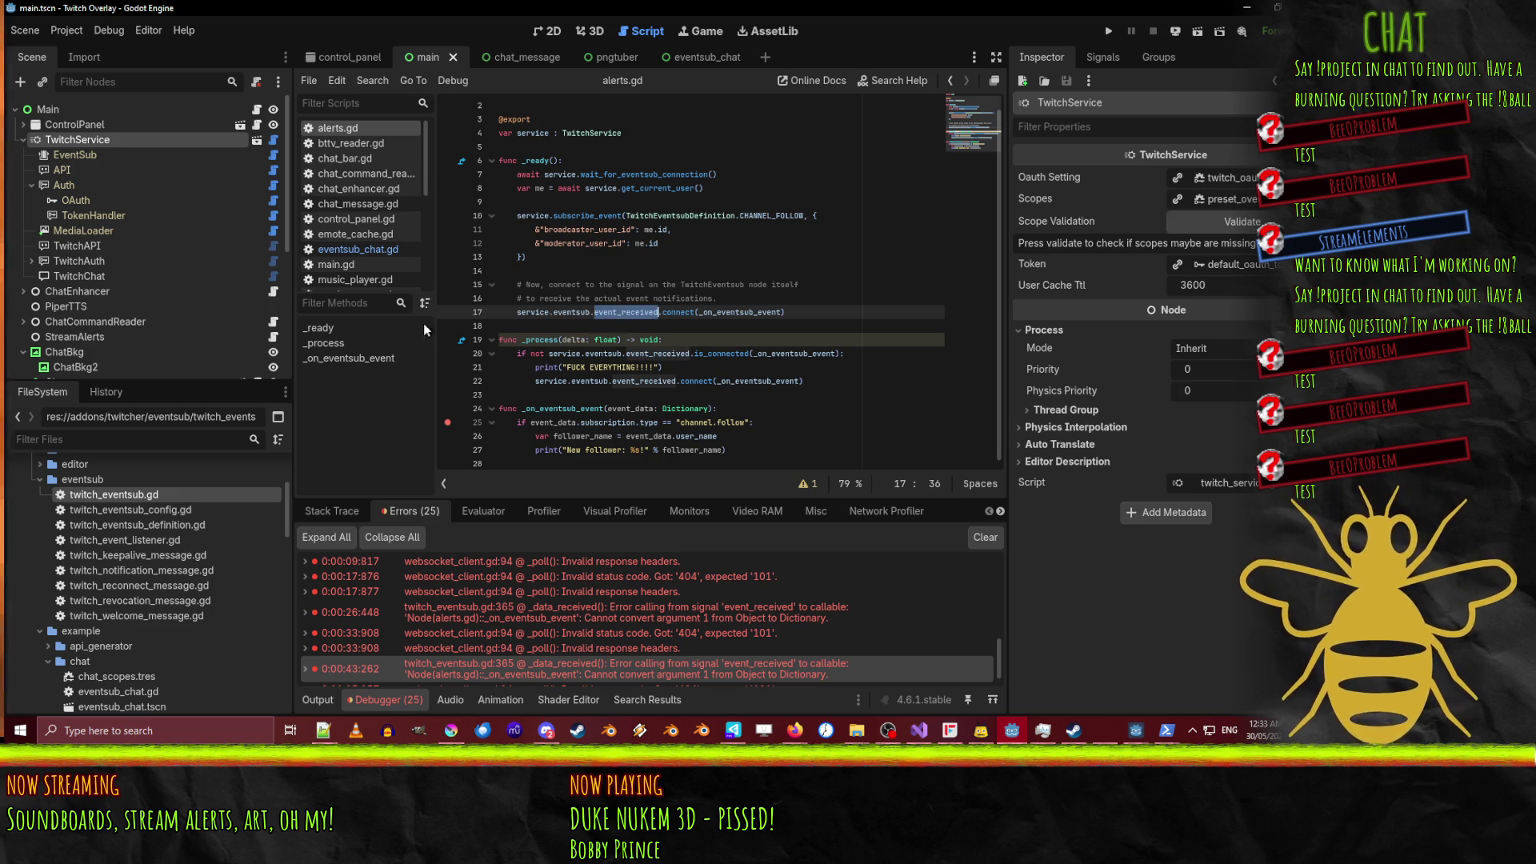
pyautogui.doubleClick(653, 314)
pyautogui.hotkey('ctrl', 'shift', 'f')
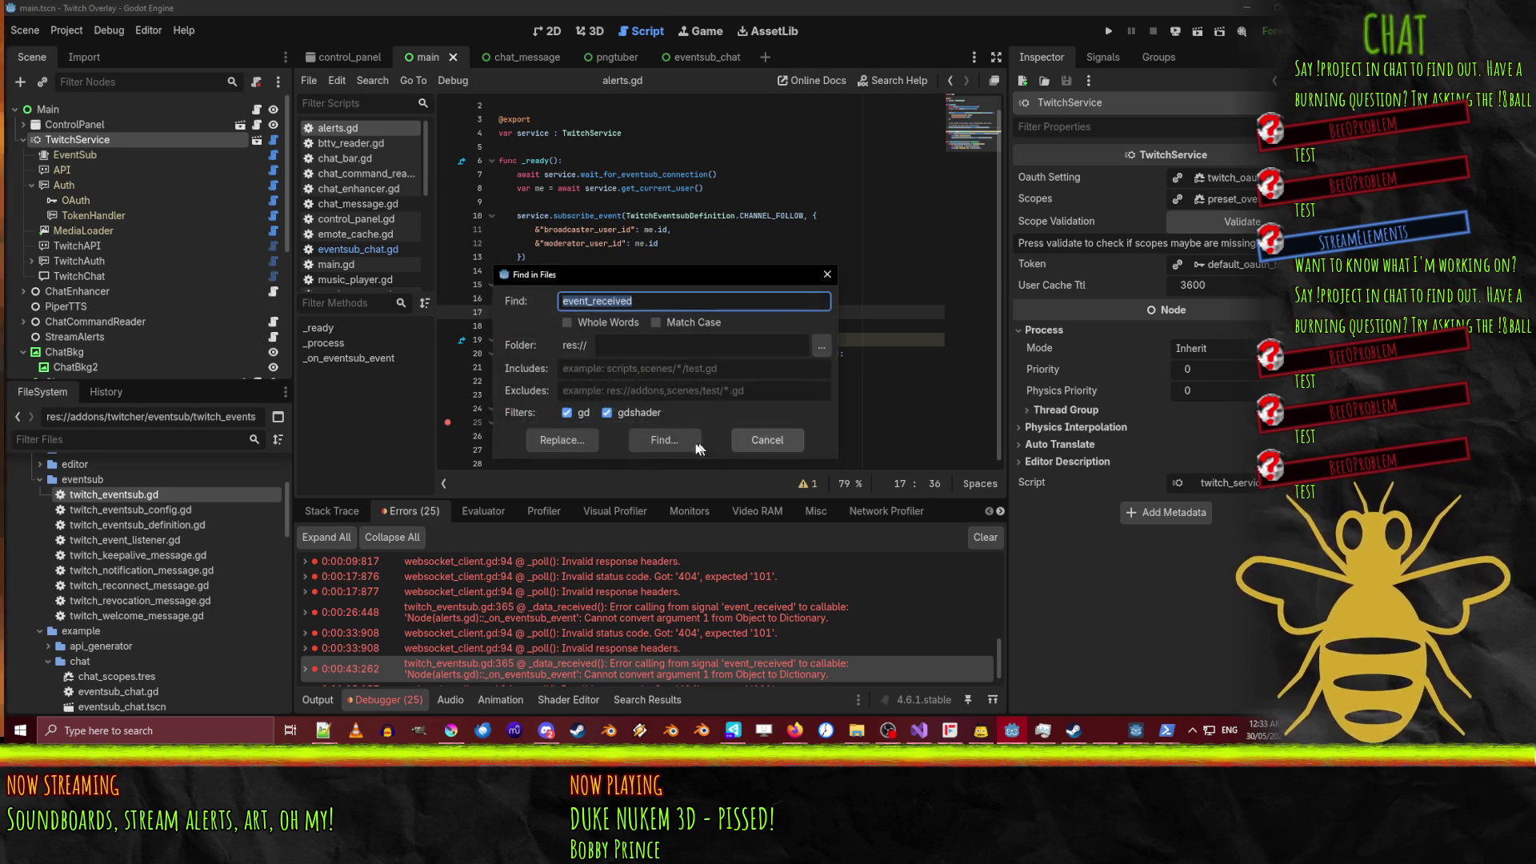
pyautogui.click(687, 442)
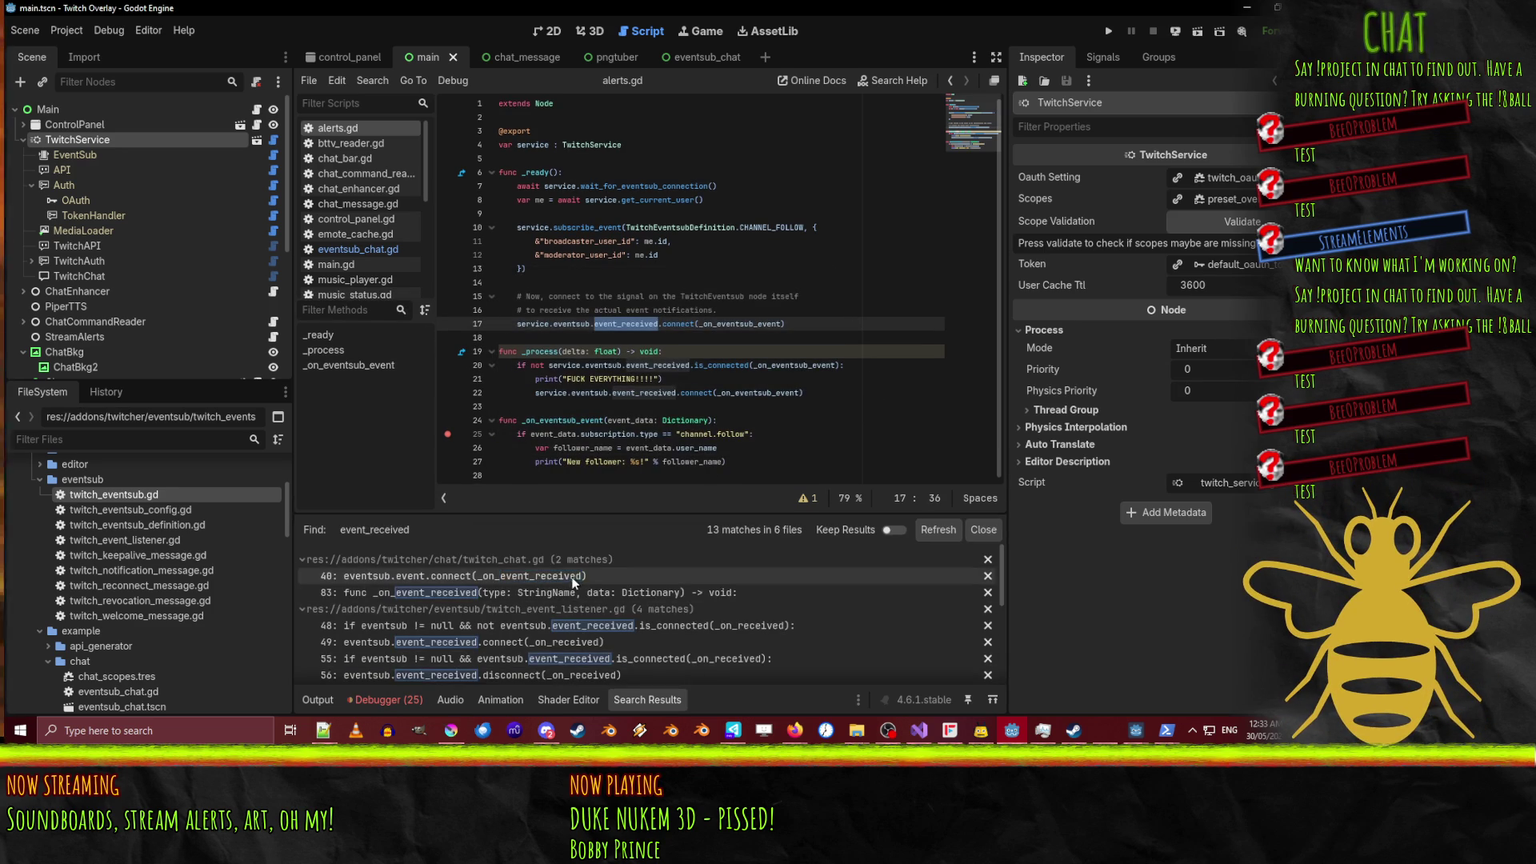
pyautogui.scroll(-5, 612, 614)
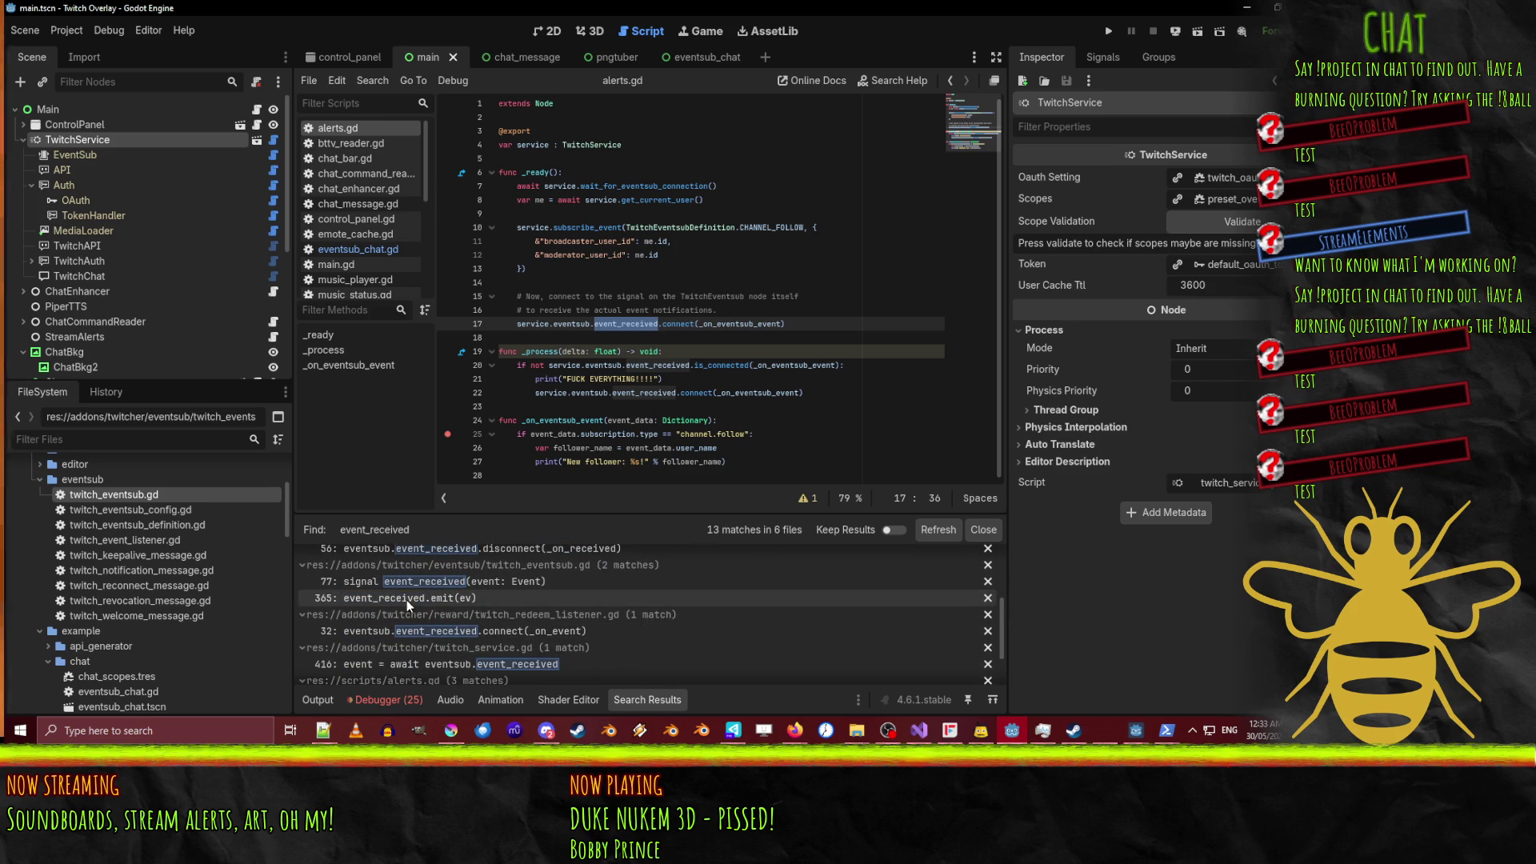
pyautogui.scroll(-3, 554, 606)
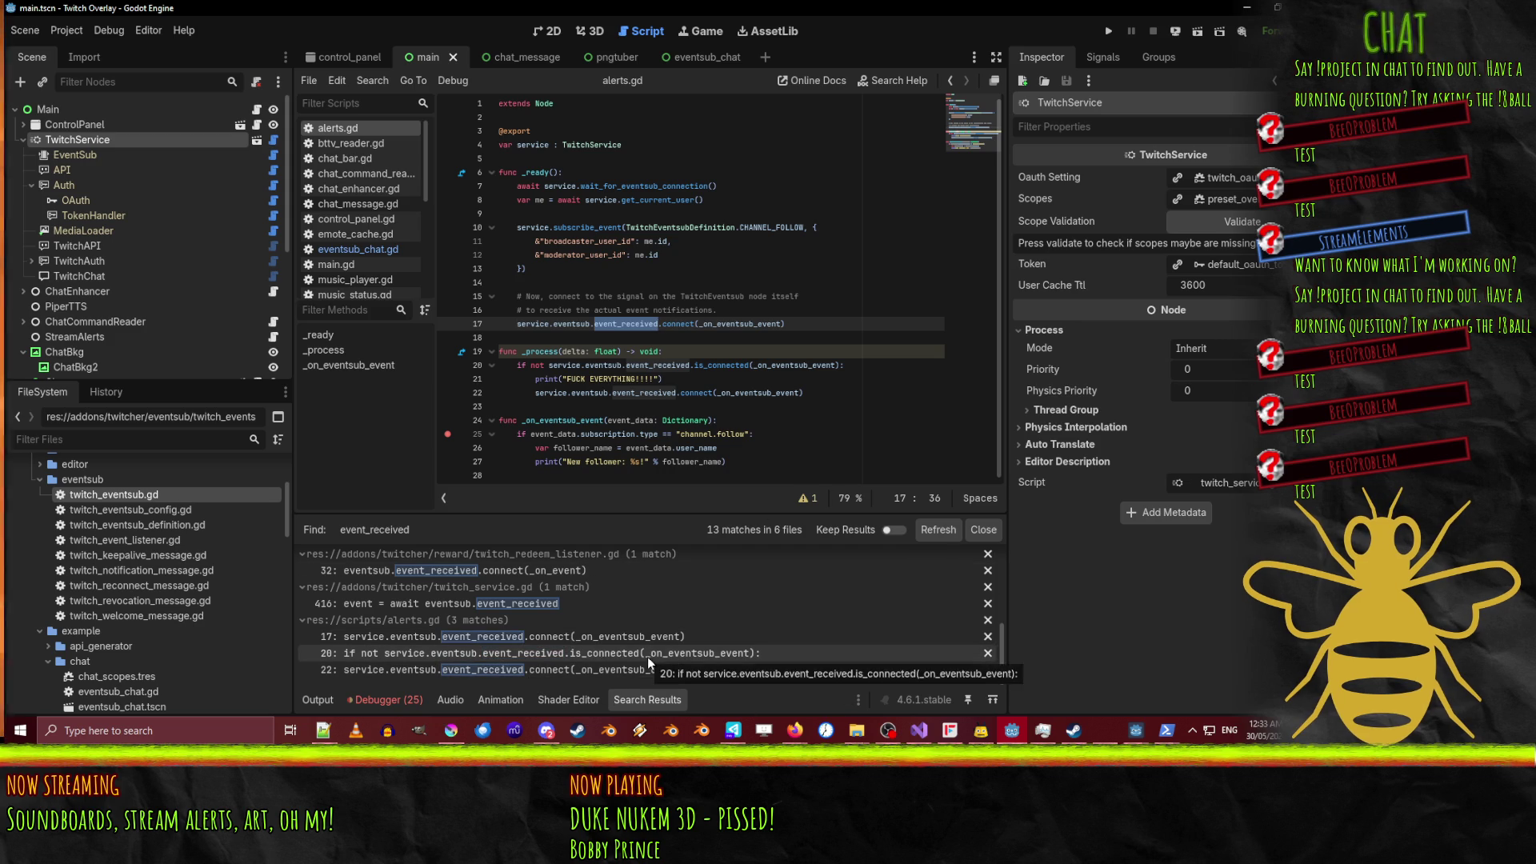
pyautogui.scroll(-5, 501, 640)
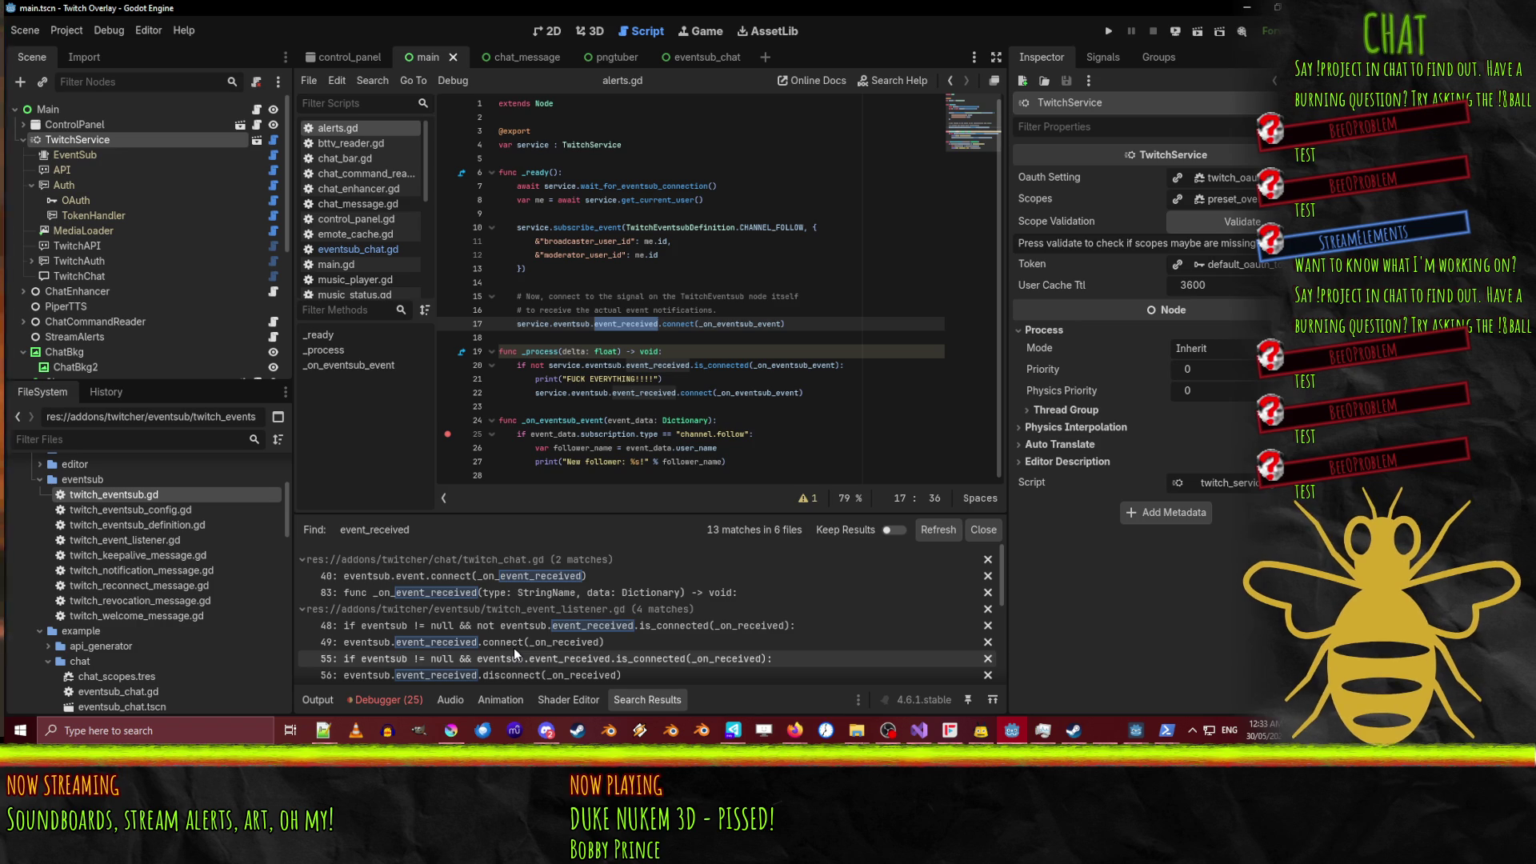
pyautogui.click(736, 324)
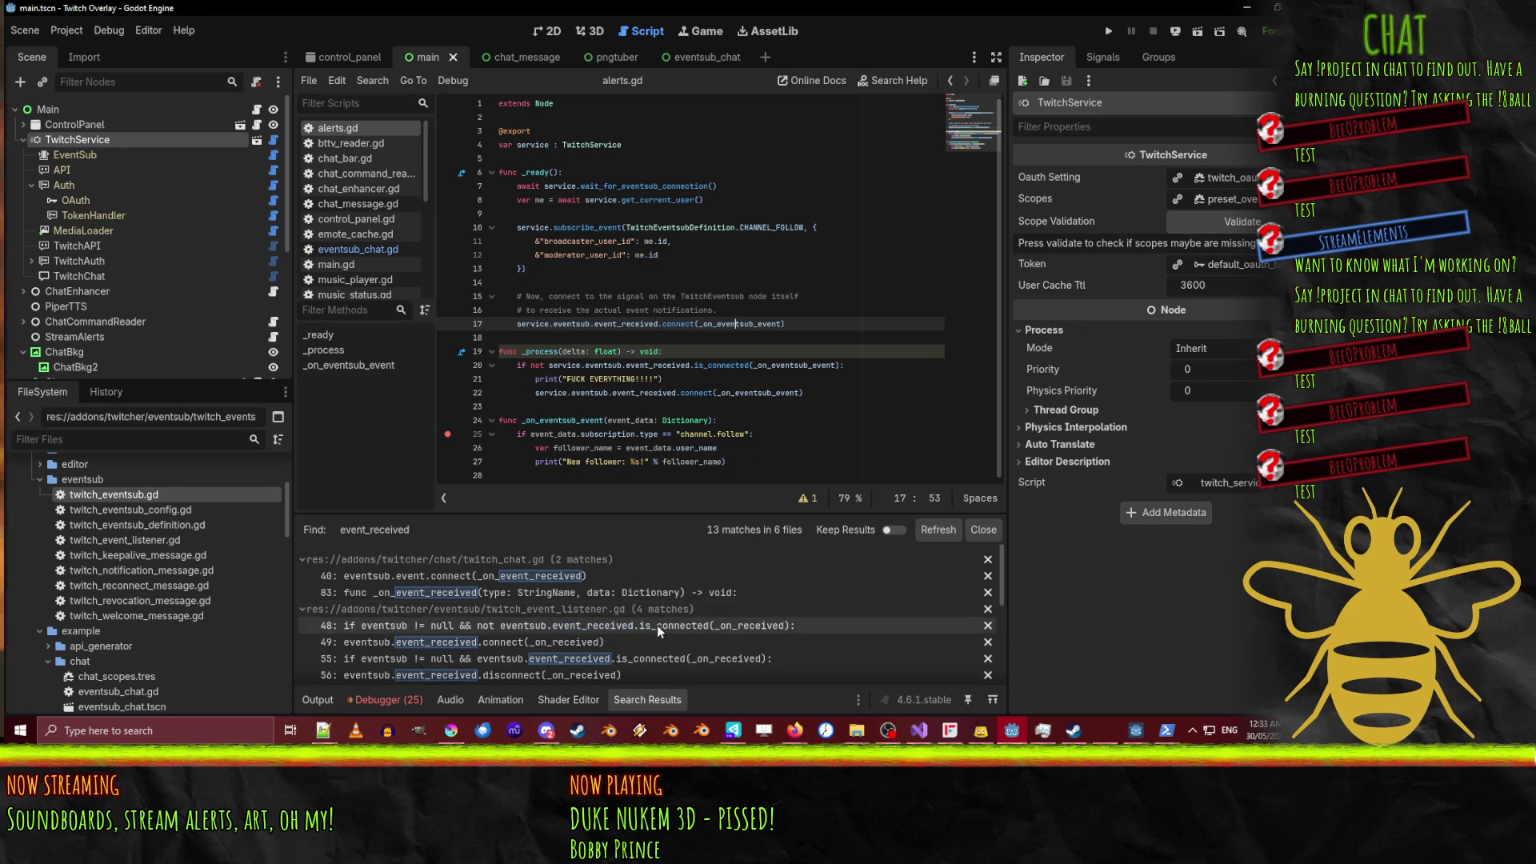
pyautogui.scroll(-5, 706, 648)
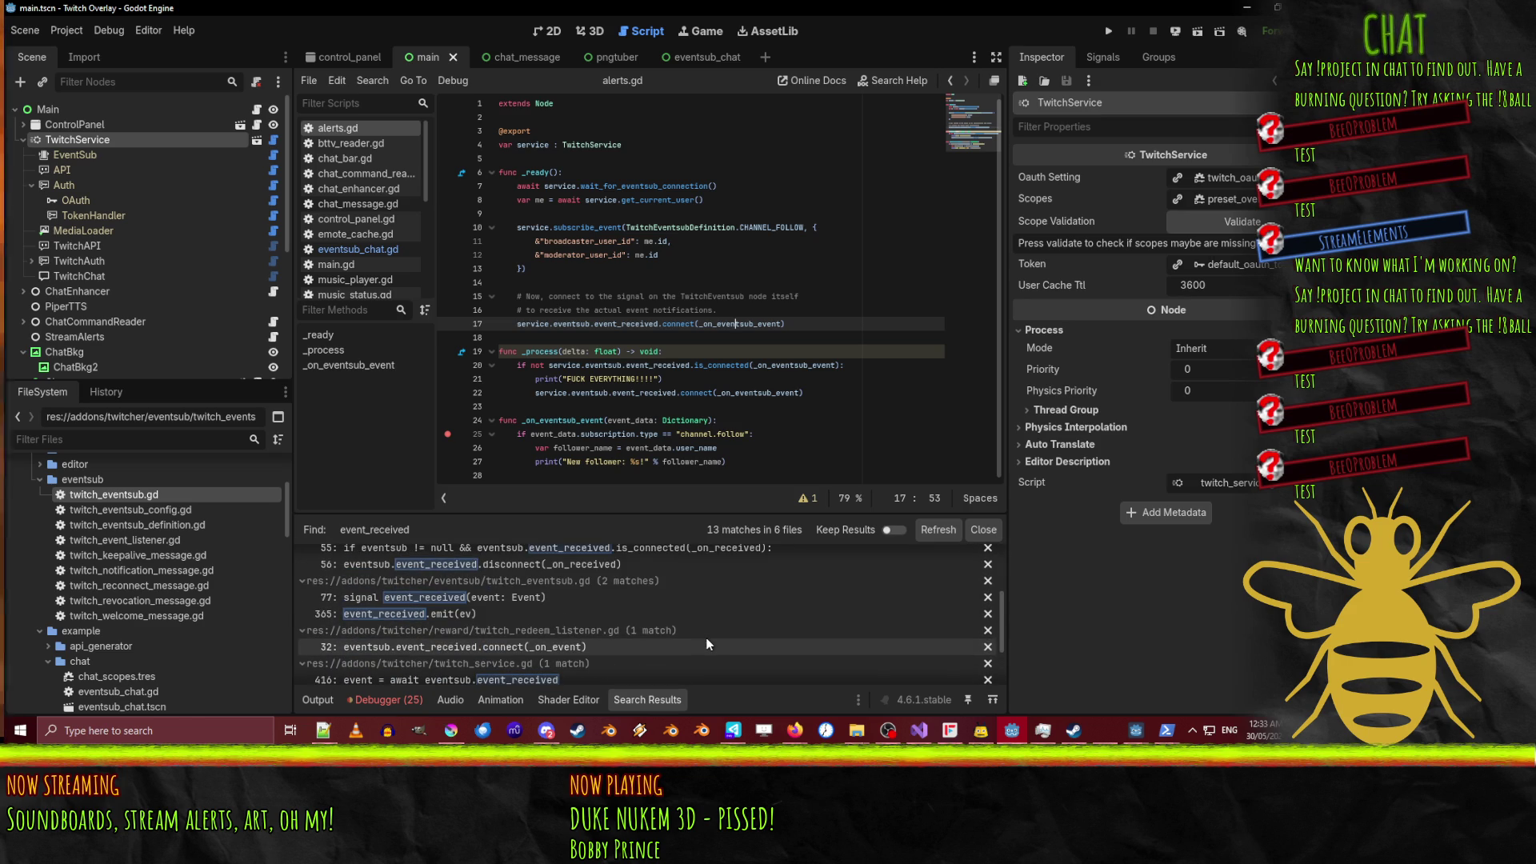
pyautogui.scroll(-3, 681, 647)
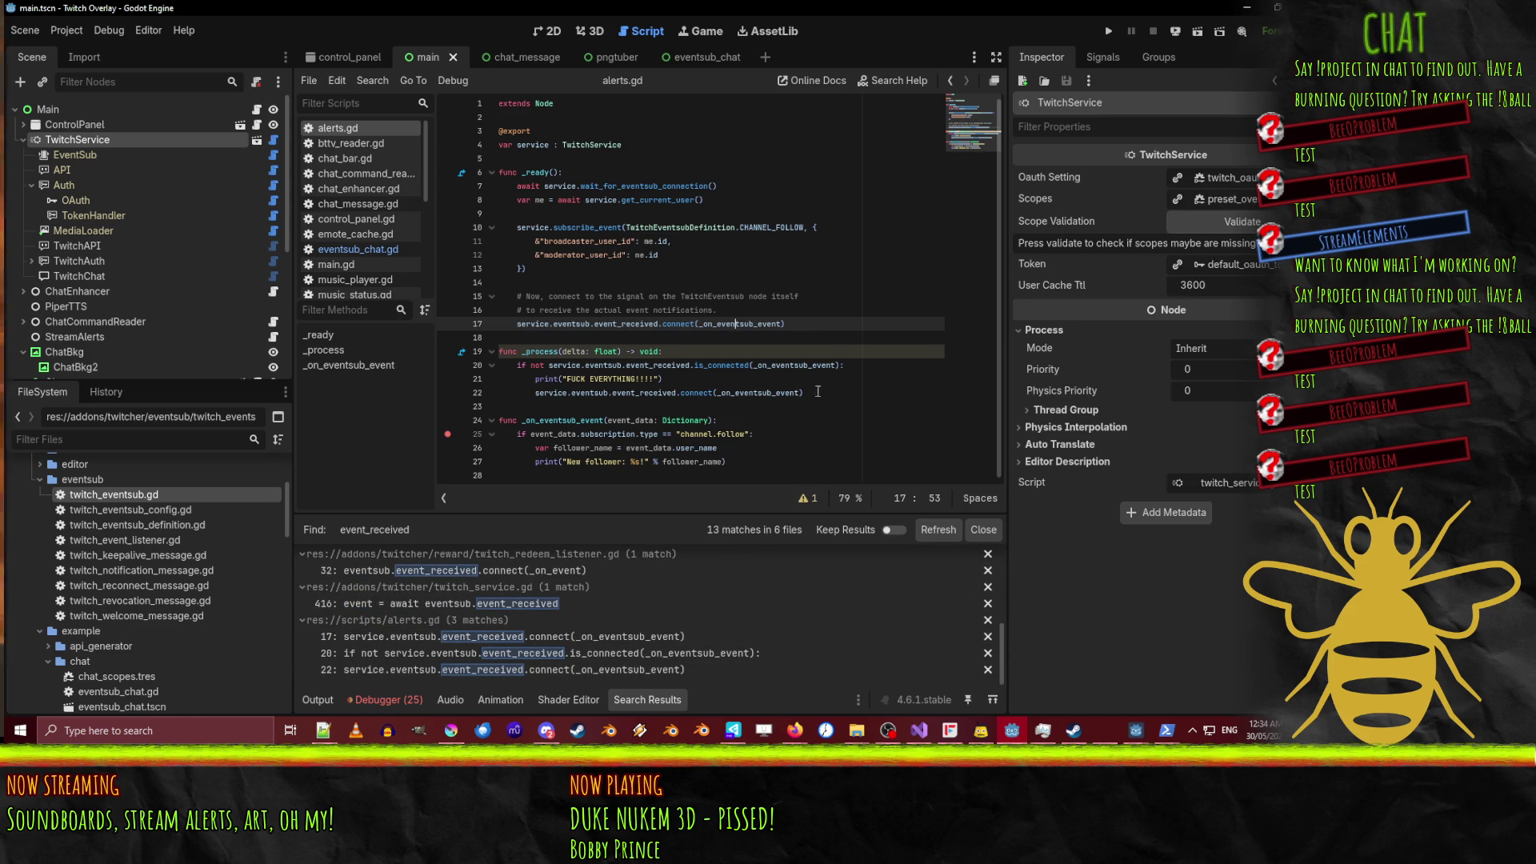
pyautogui.click(301, 621)
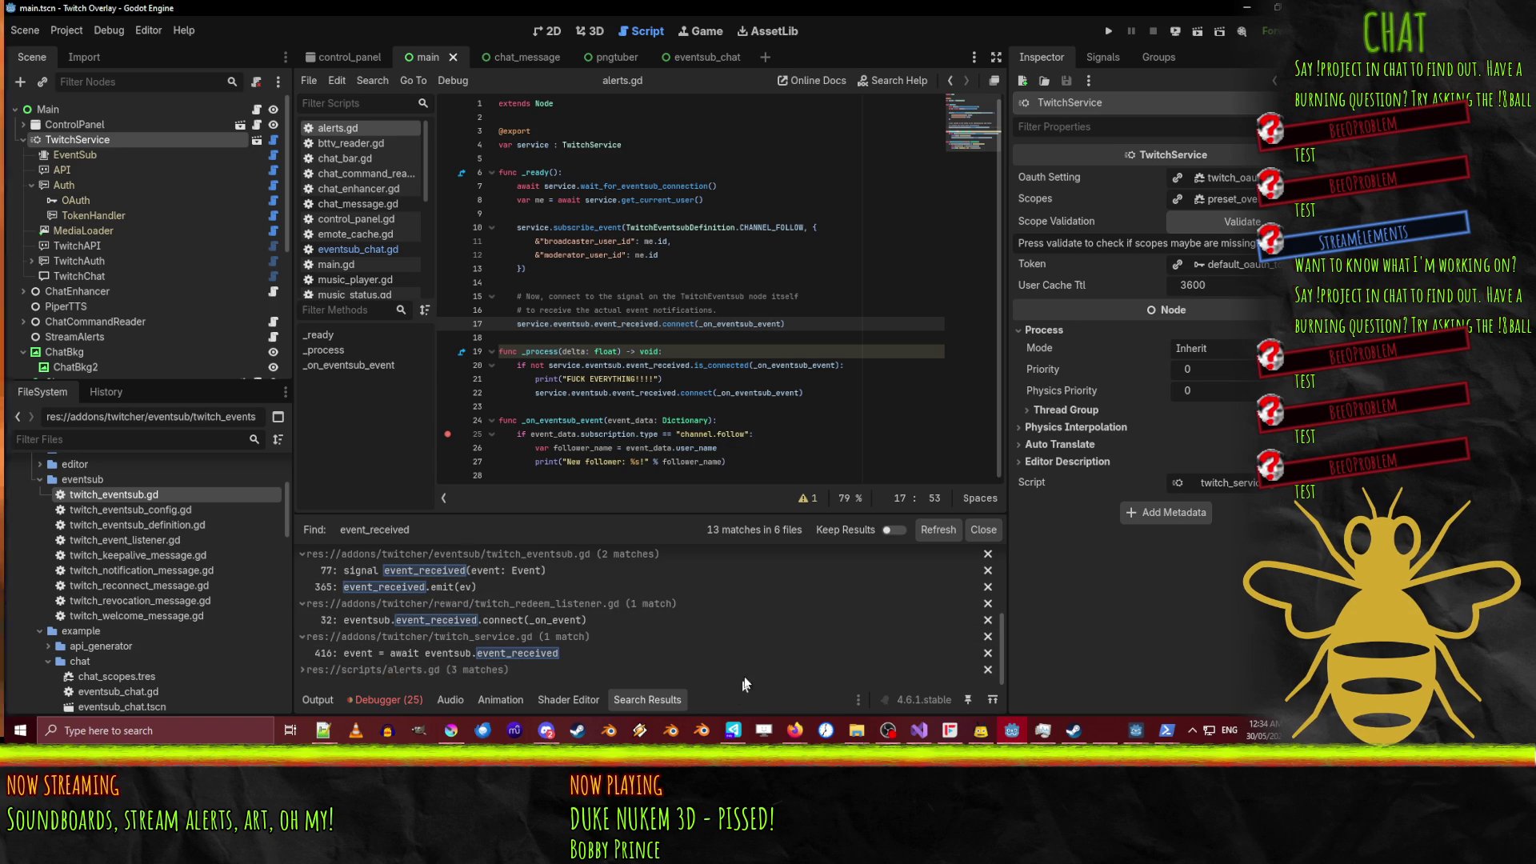
pyautogui.click(401, 660)
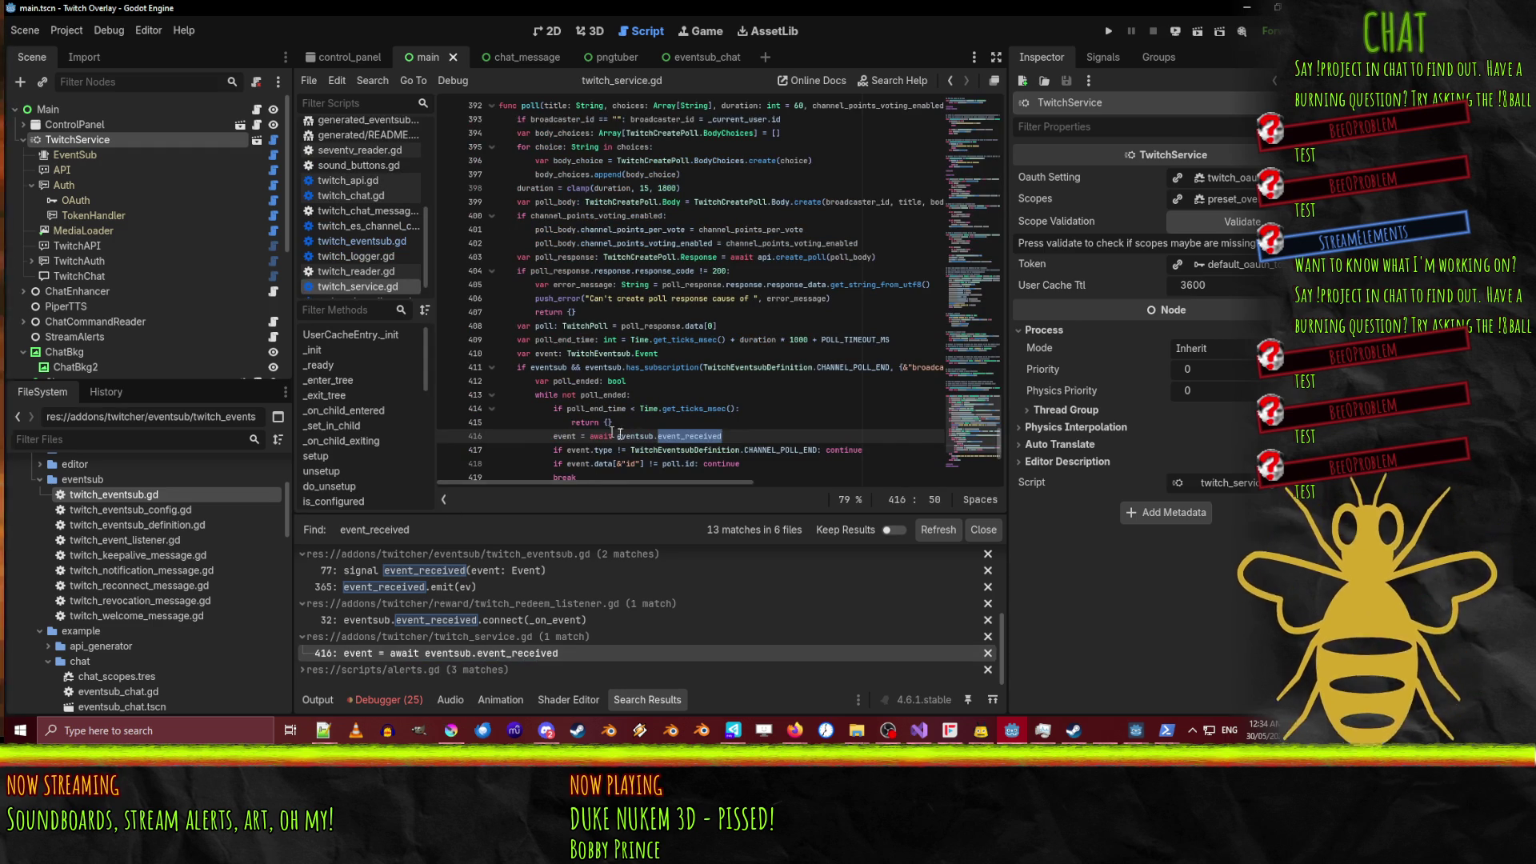
pyautogui.scroll(-2, 628, 430)
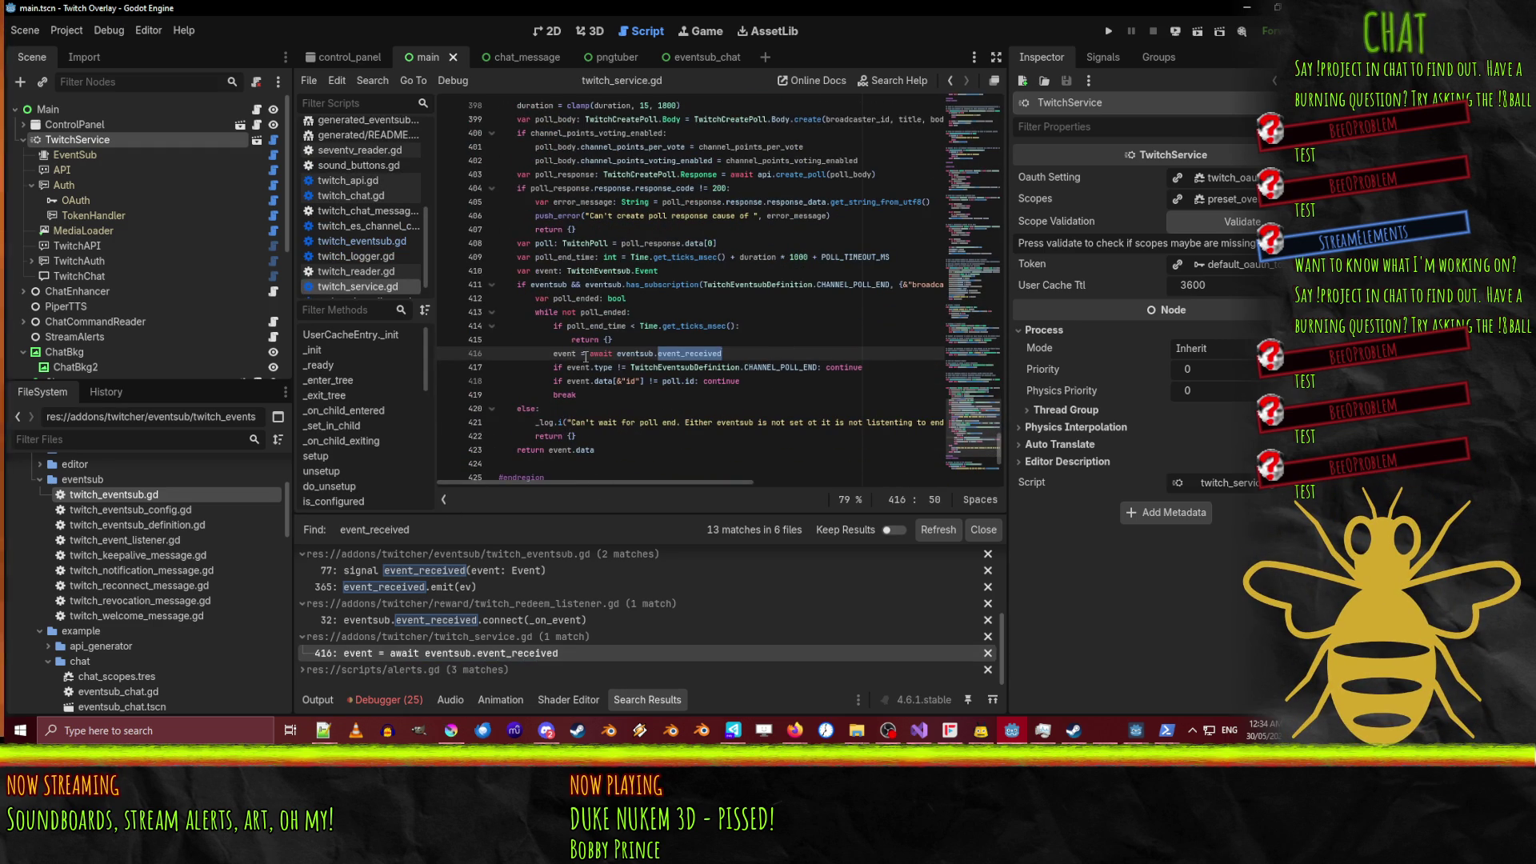
pyautogui.doubleClick(640, 353)
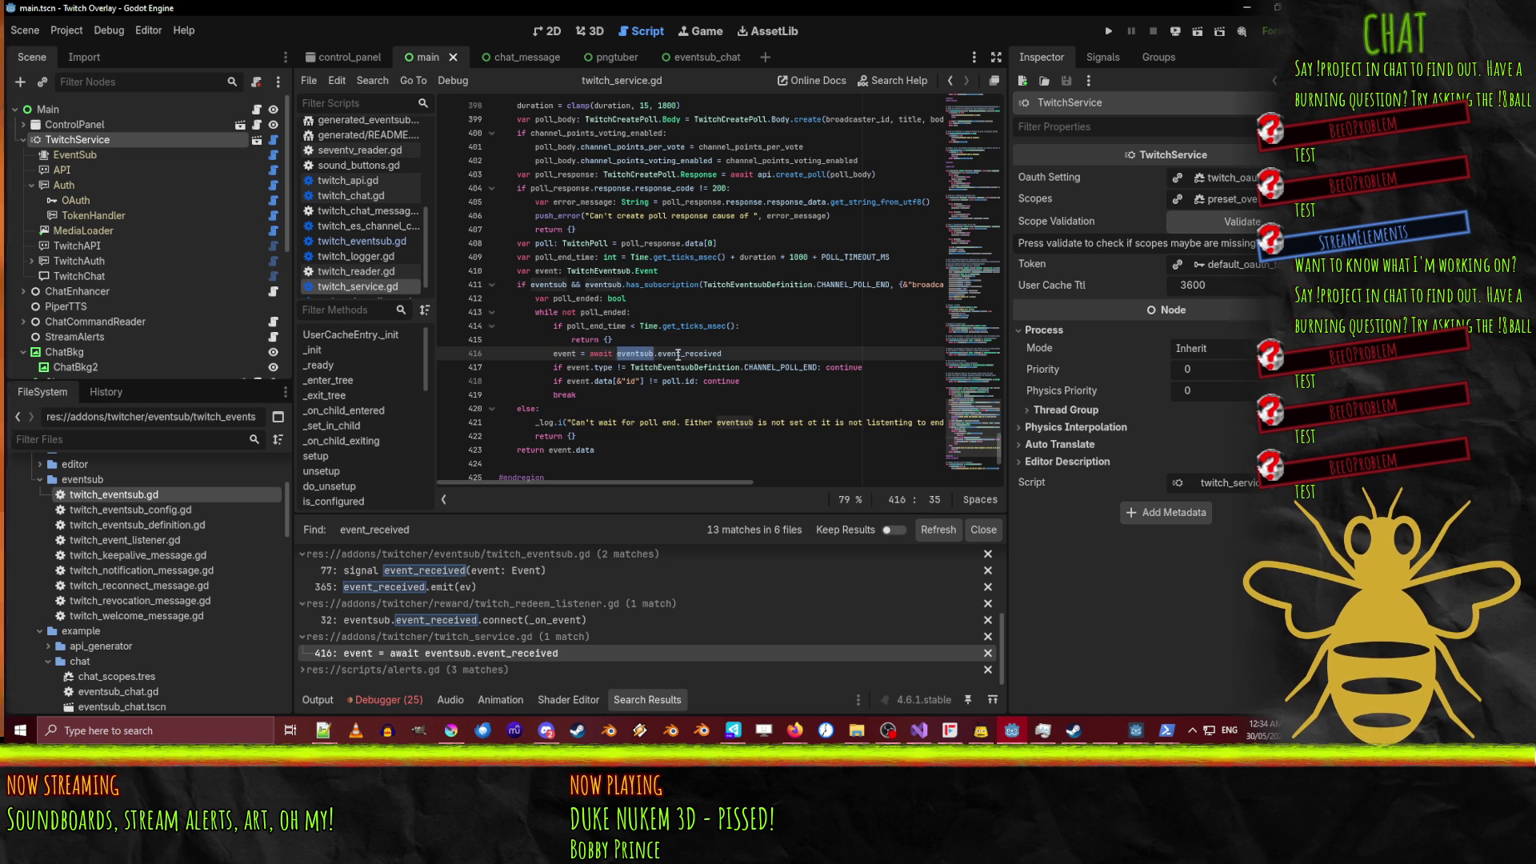
pyautogui.doubleClick(679, 353)
pyautogui.scroll(8, 724, 355)
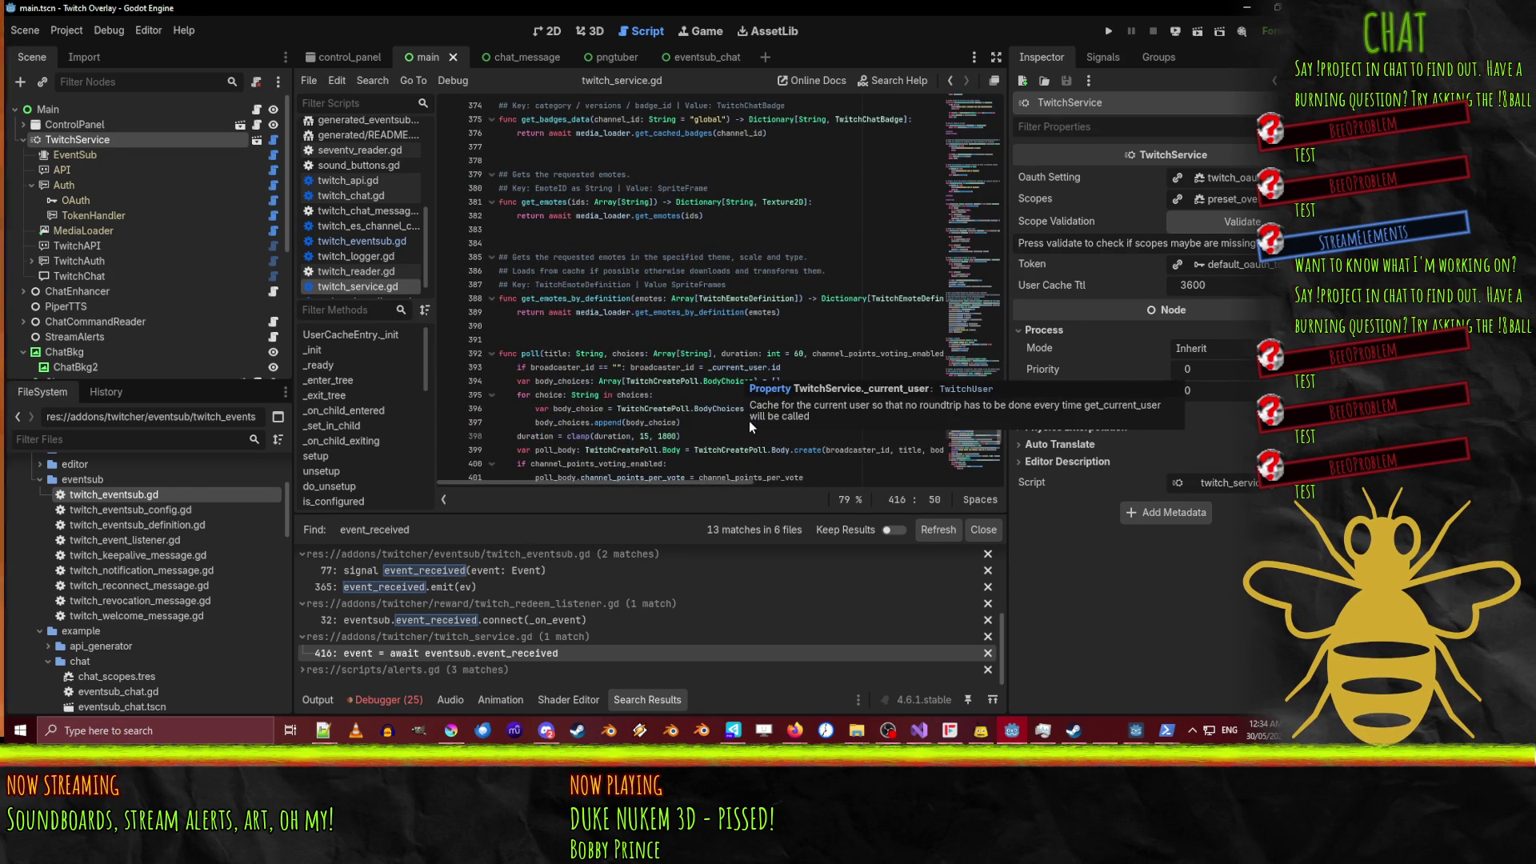
pyautogui.scroll(-9, 640, 435)
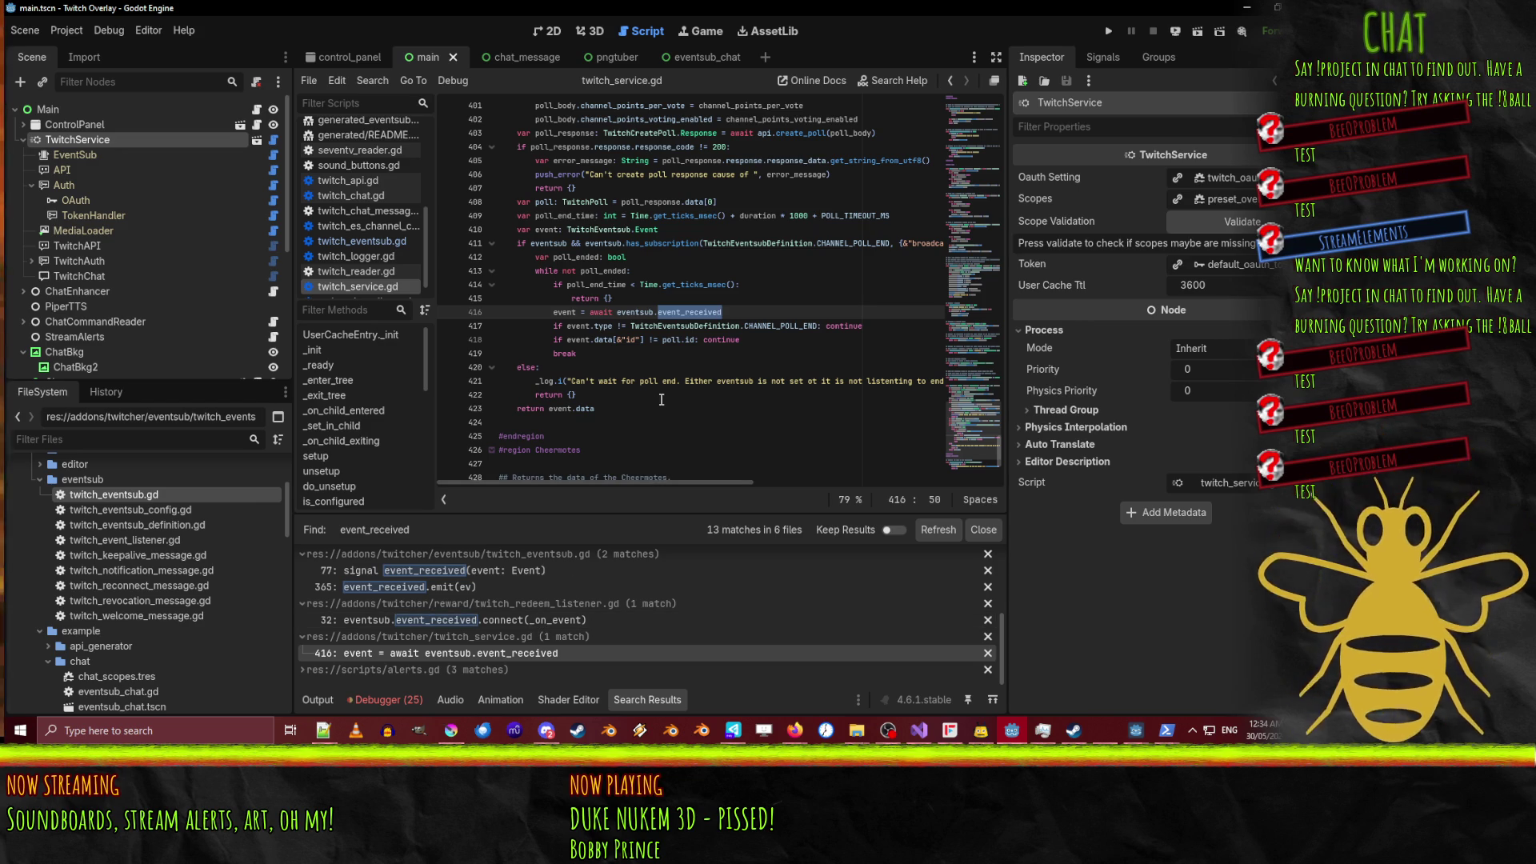
pyautogui.moveTo(661, 399); pyautogui.dragTo(682, 277)
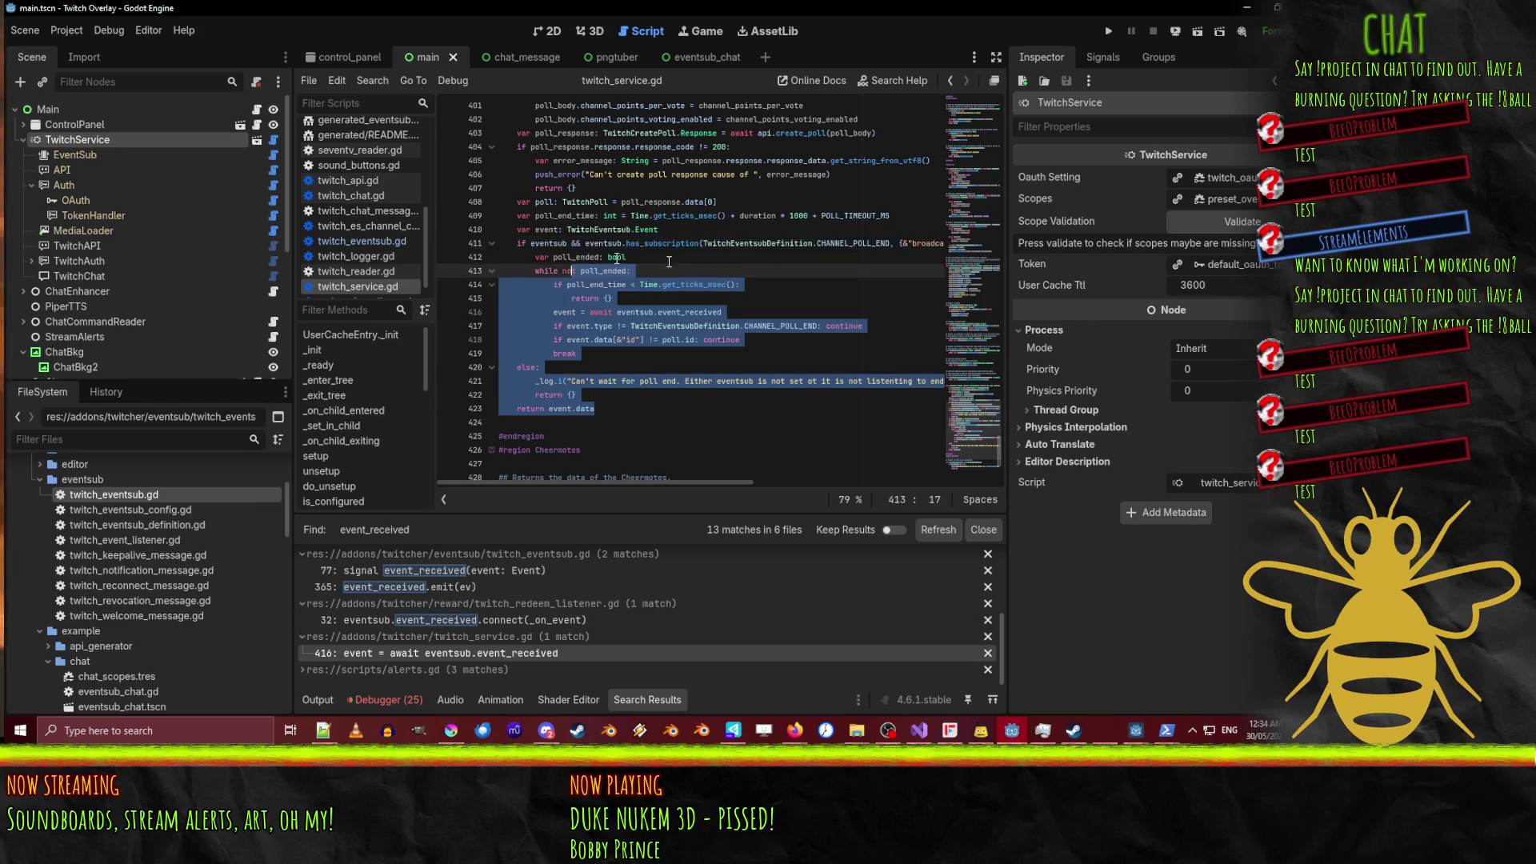
pyautogui.click(682, 277)
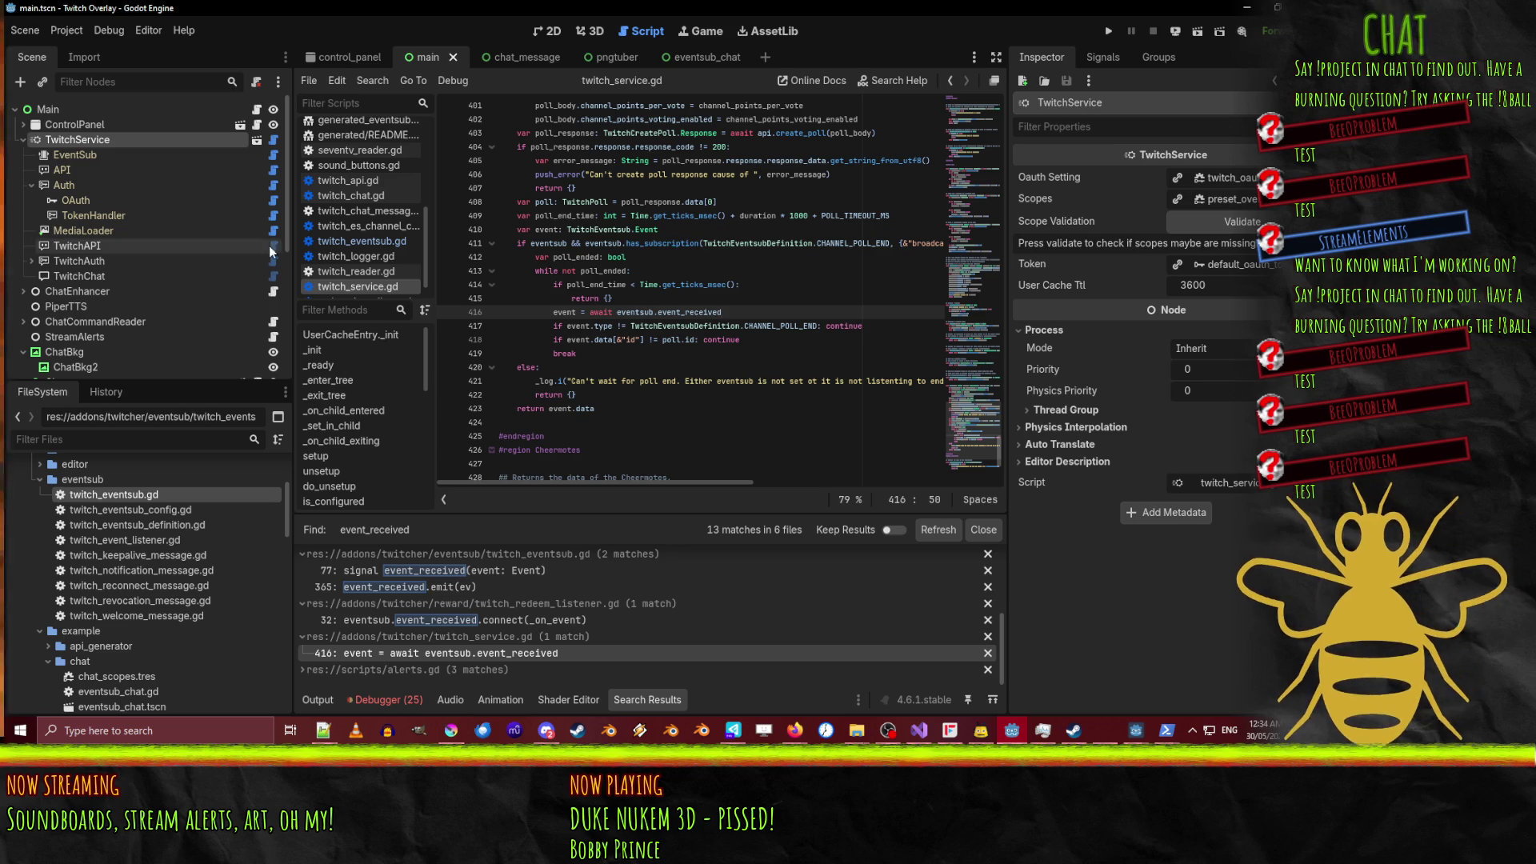
pyautogui.scroll(3, 311, 256)
pyautogui.scroll(3, 311, 256)
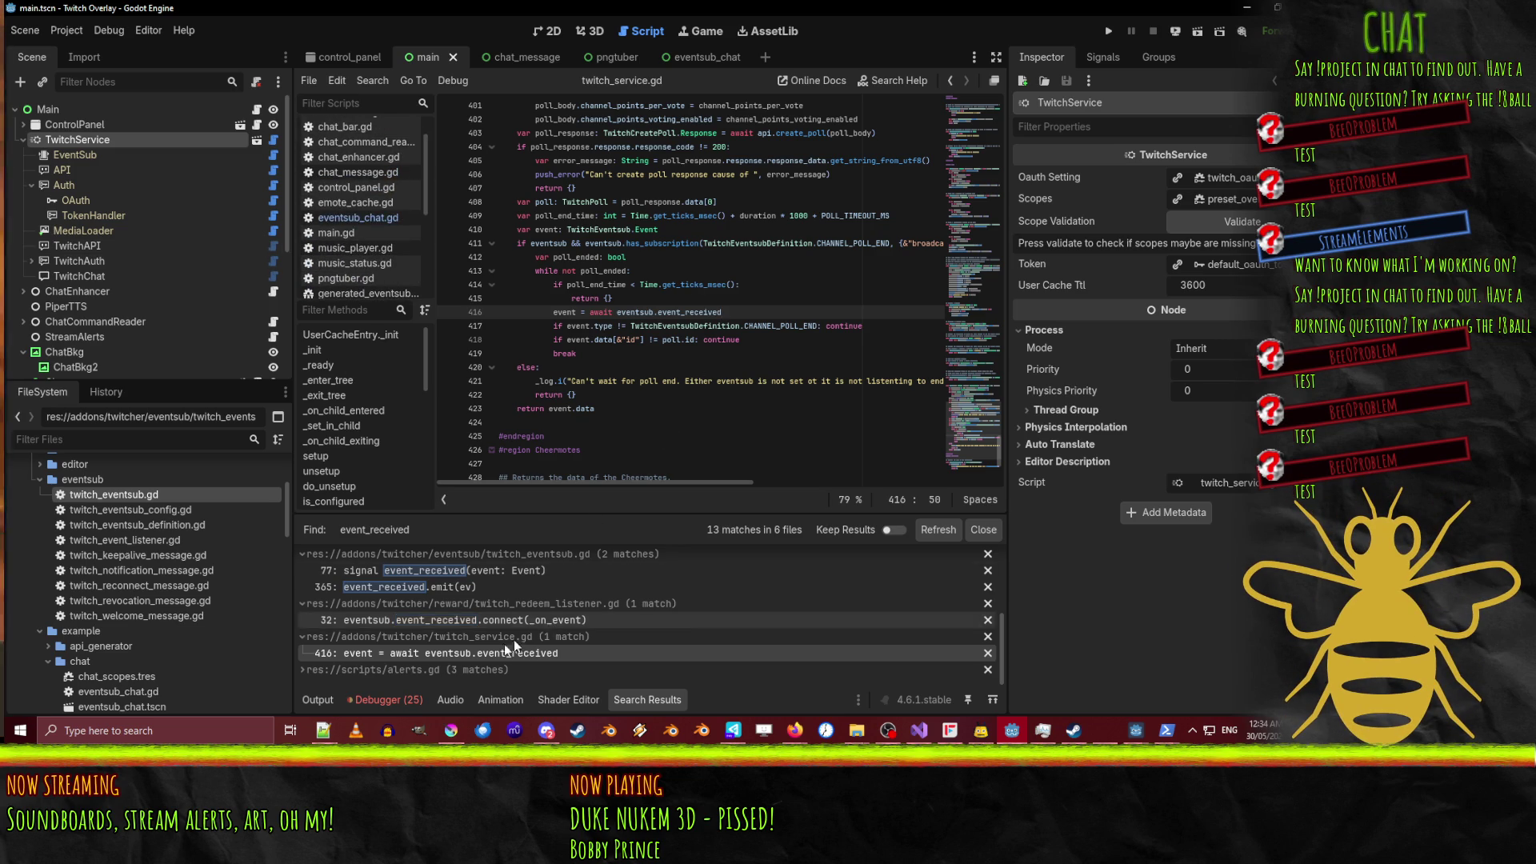
# Jump from the debugger's Errors list to the duplicate-connection error at alerts.gd line 17.
pyautogui.click(387, 698)
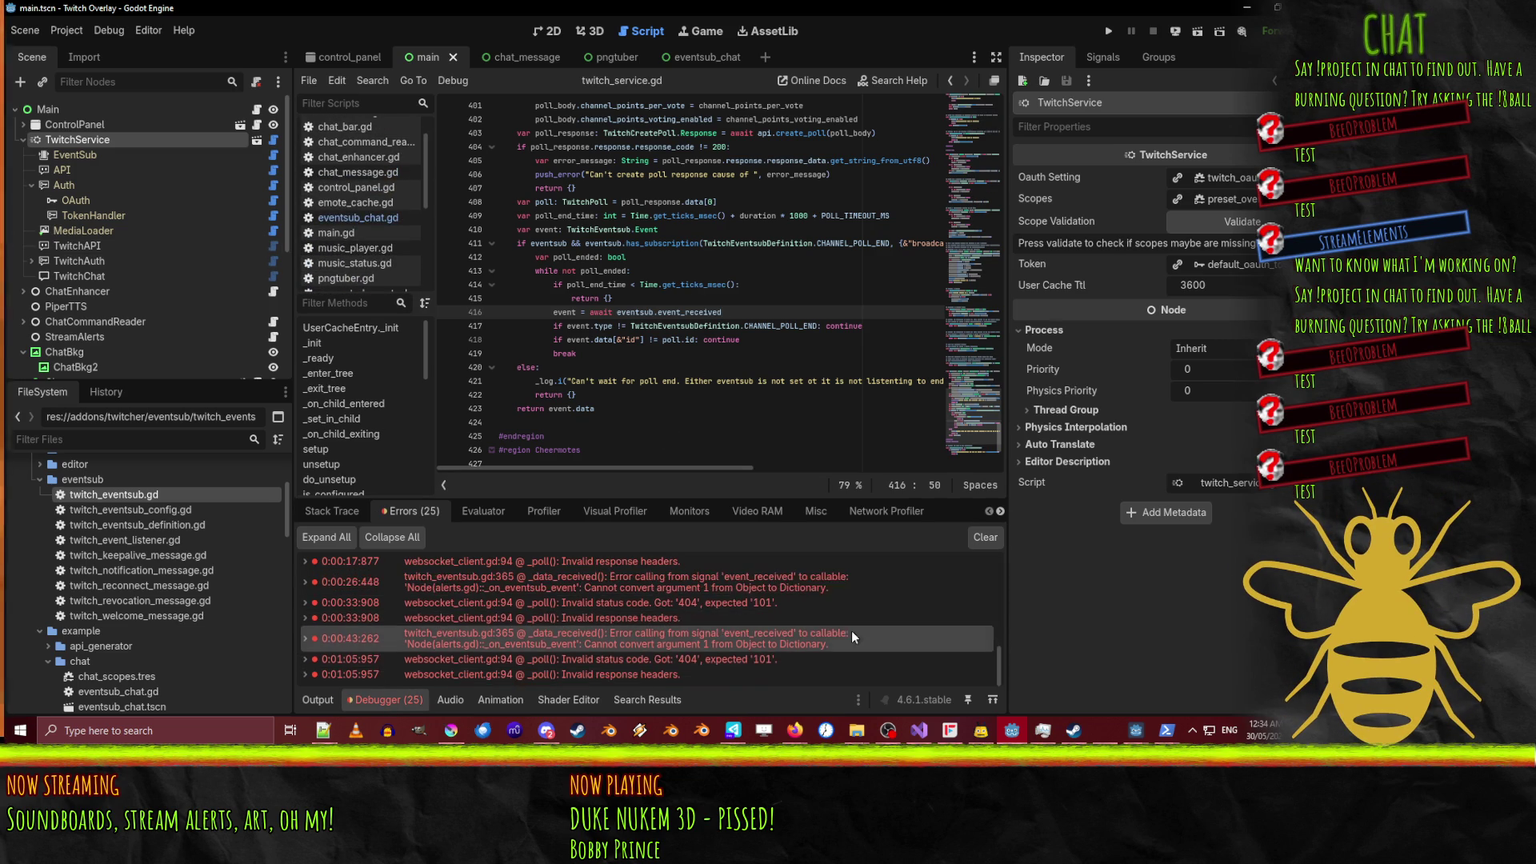
pyautogui.click(623, 660)
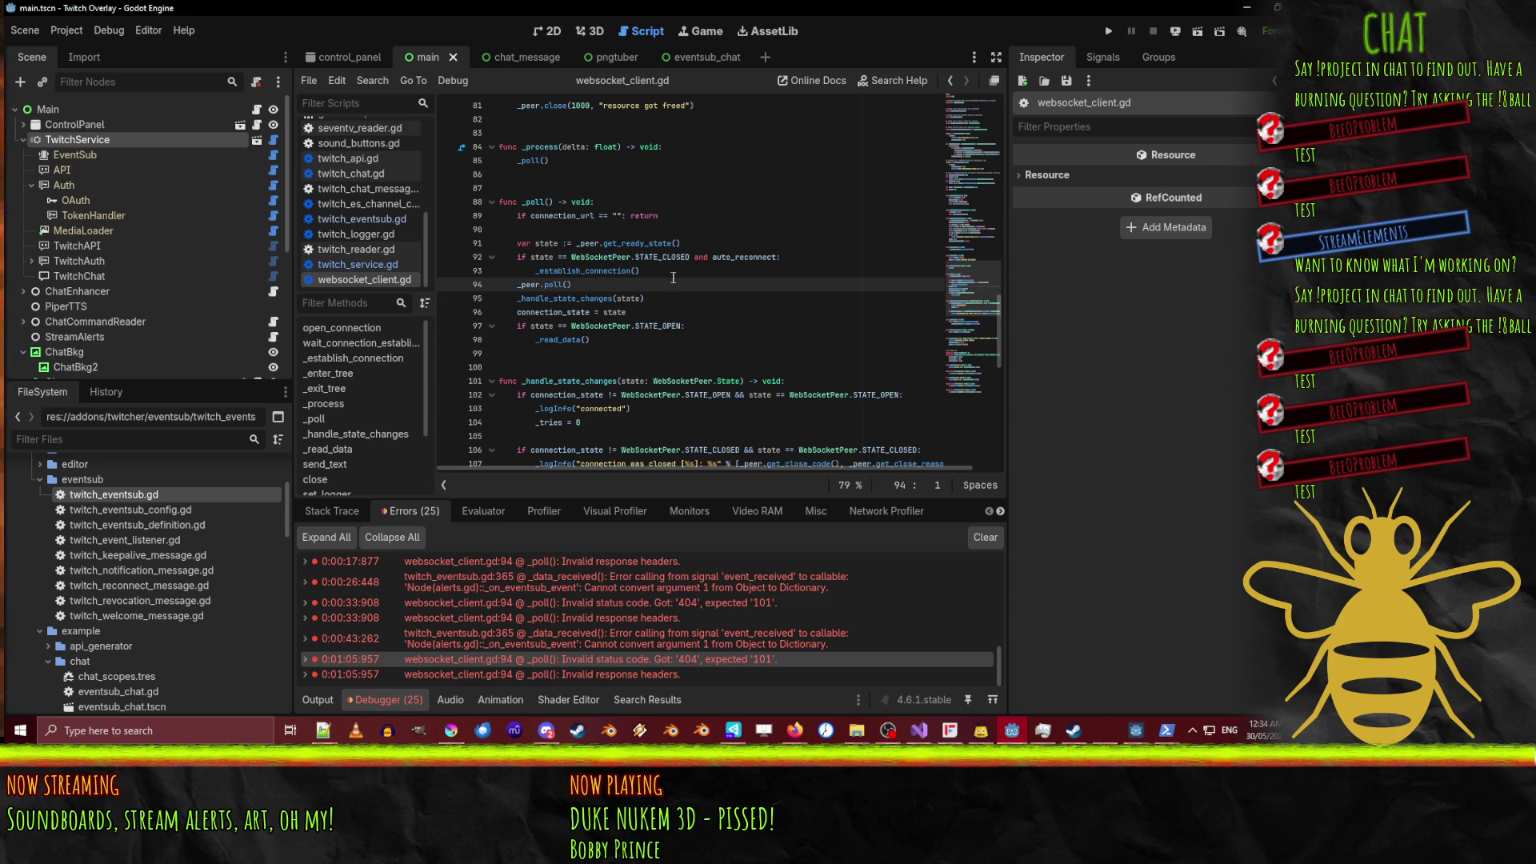
pyautogui.scroll(5, 800, 645)
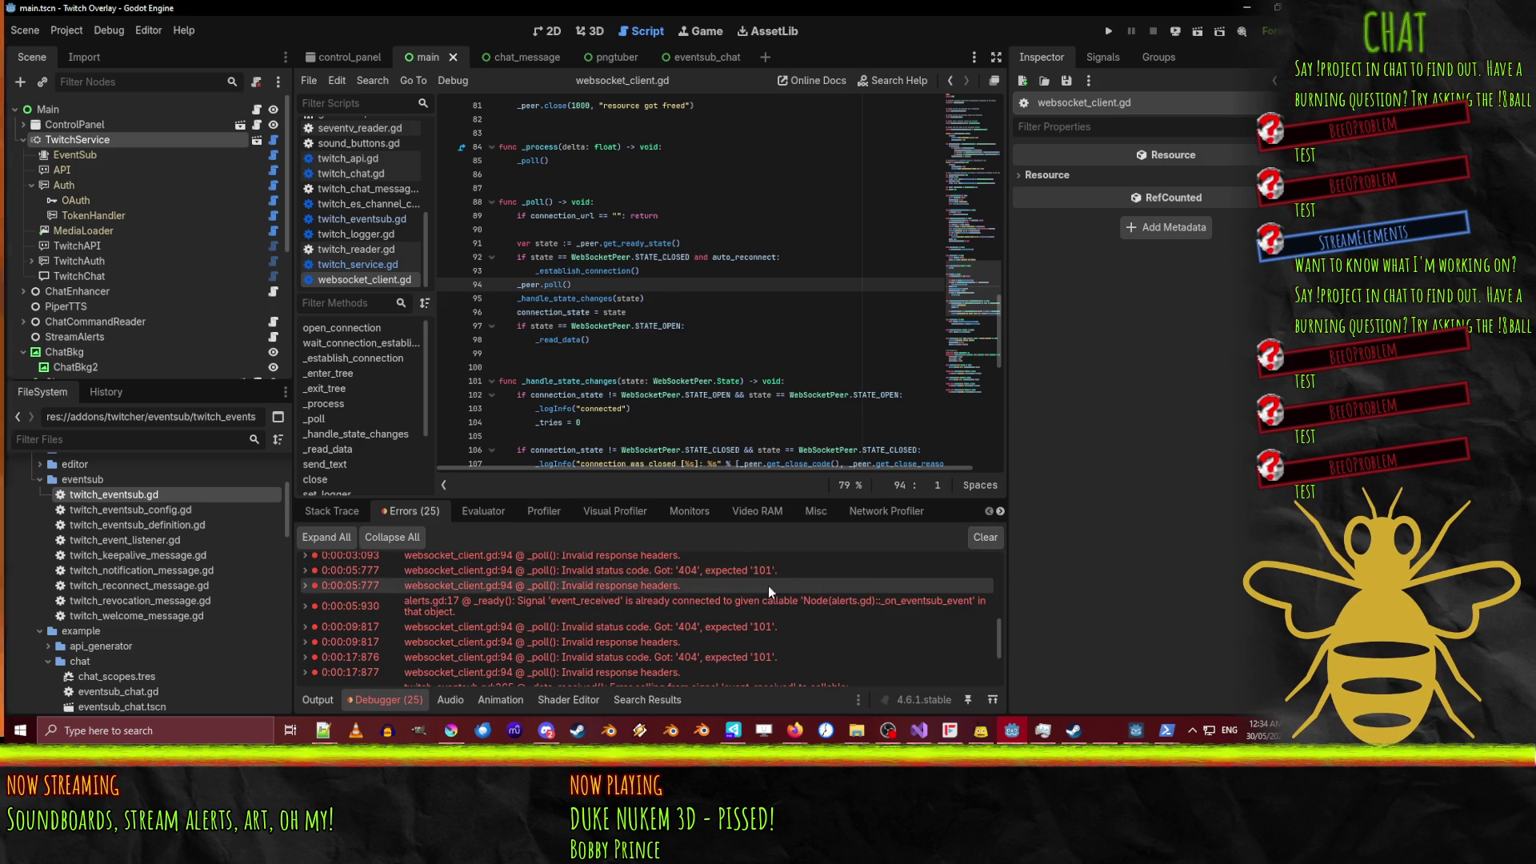
pyautogui.doubleClick(757, 607)
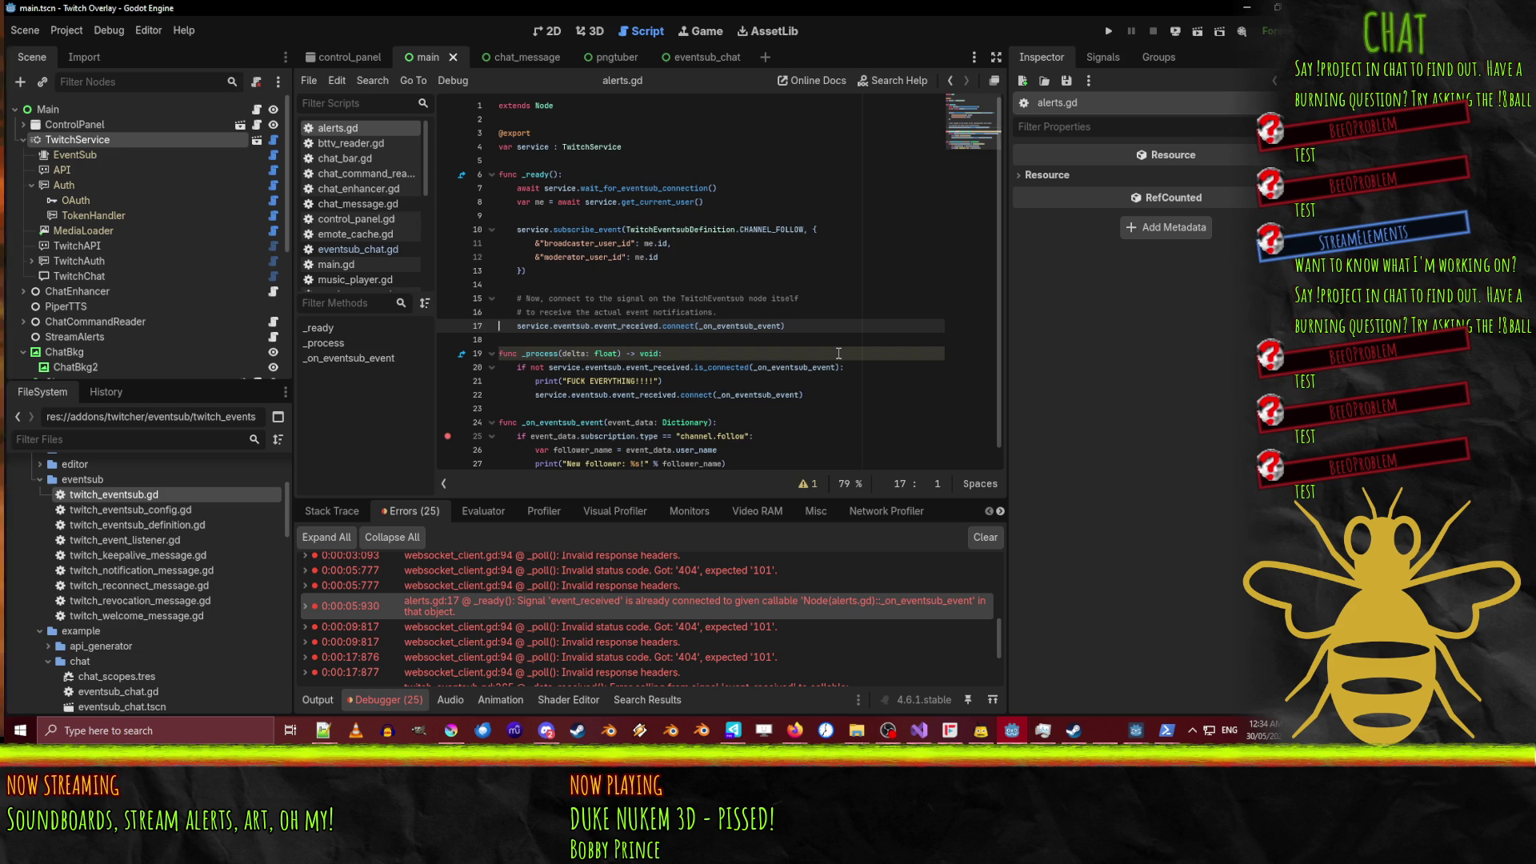
pyautogui.scroll(-1, 838, 356)
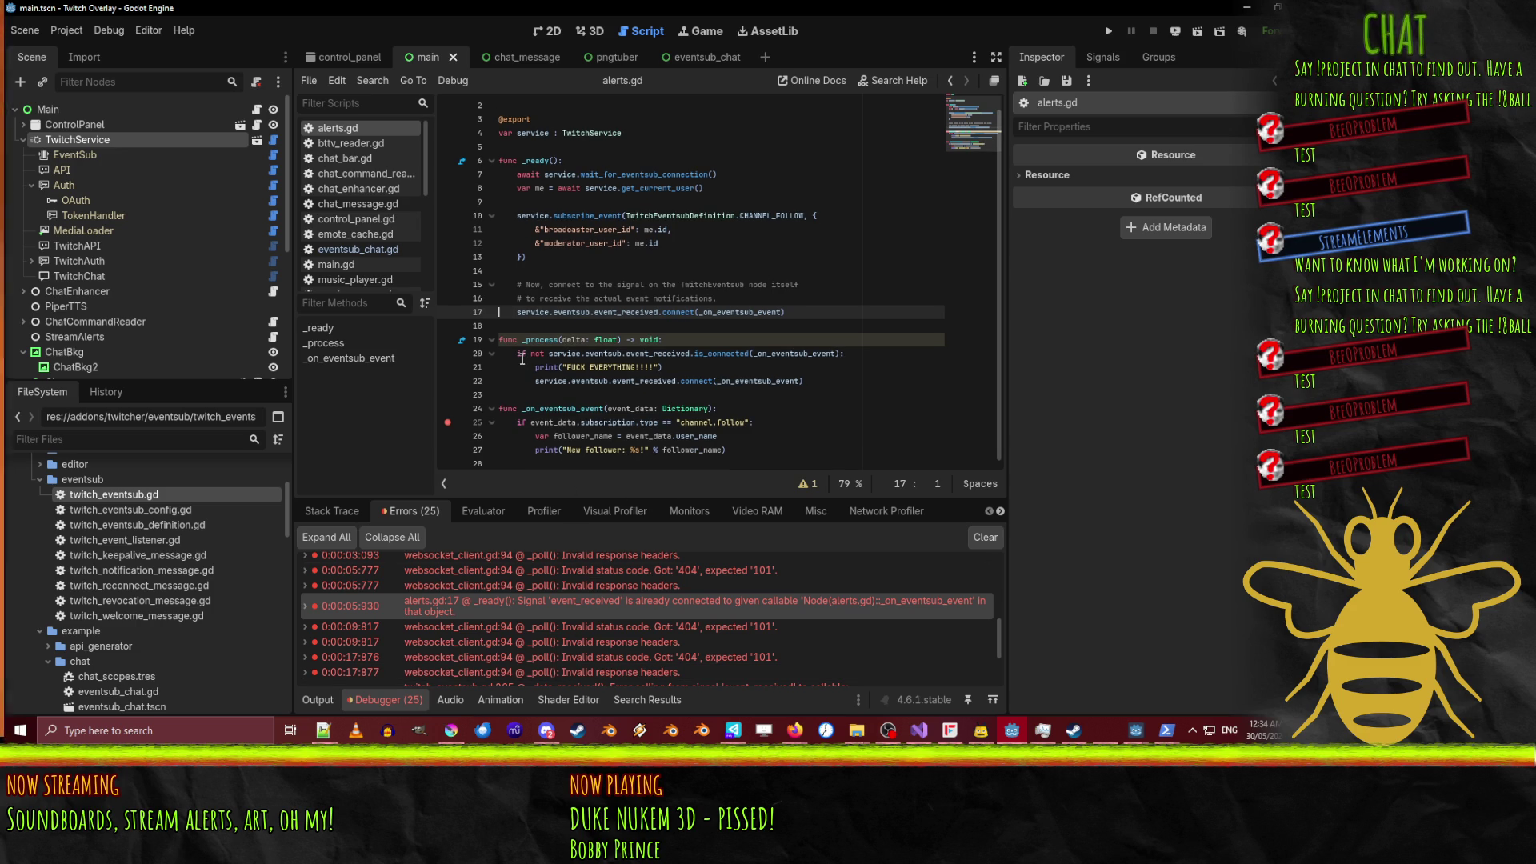
# Add an 'if not is_connected(_on_eventsub_event)' guard above the connect call, indent it, and save alerts.gd.
pyautogui.press('Down')
pyautogui.press('Down')
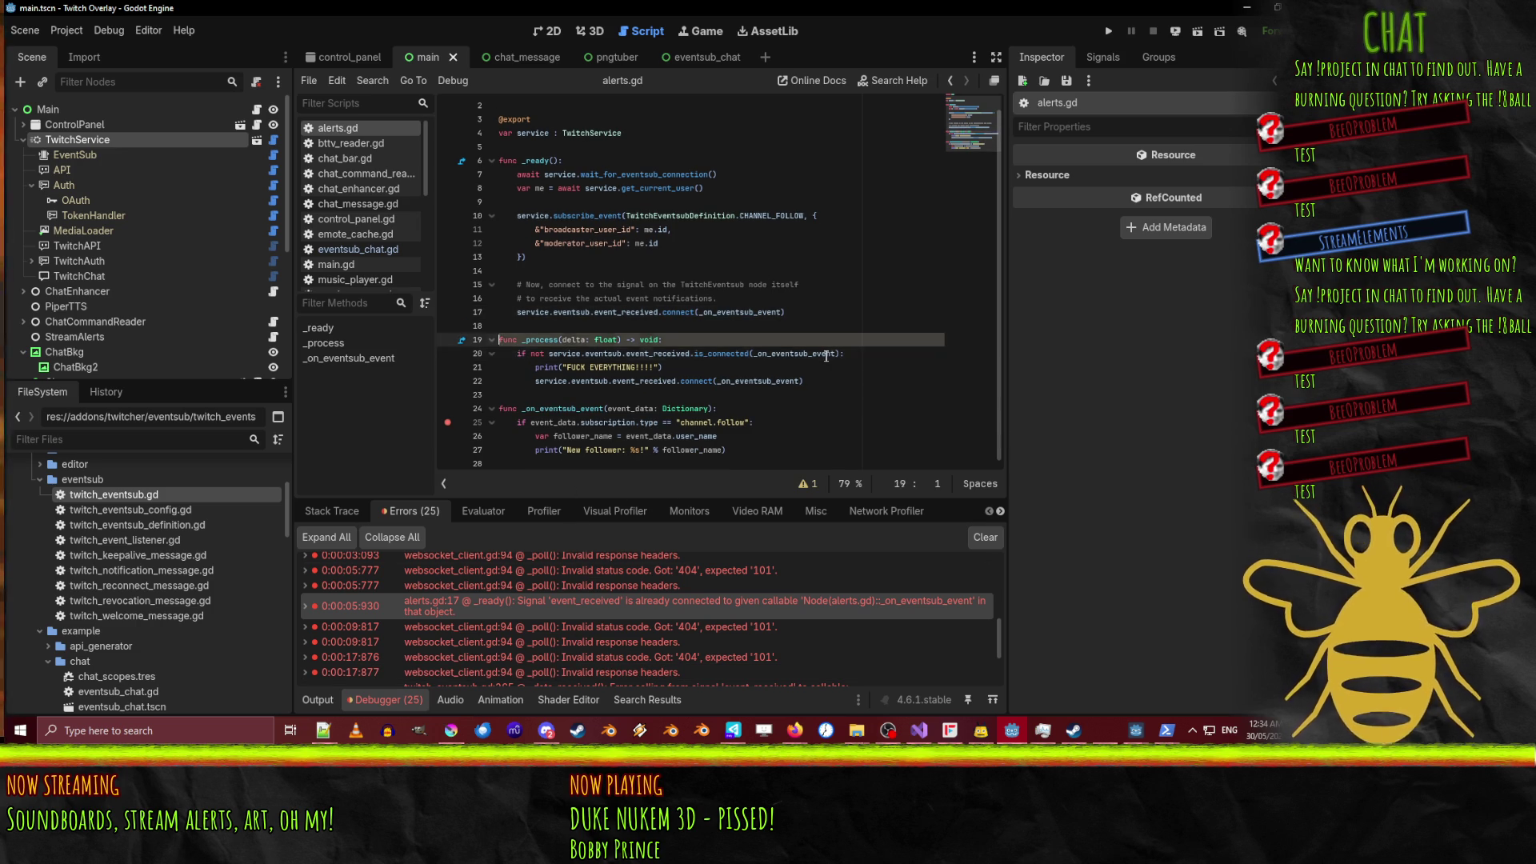
pyautogui.press('Up')
pyautogui.press('Up')
pyautogui.write('if not service.eventsub.event_received.is_connected(_on_eventsub_event):')
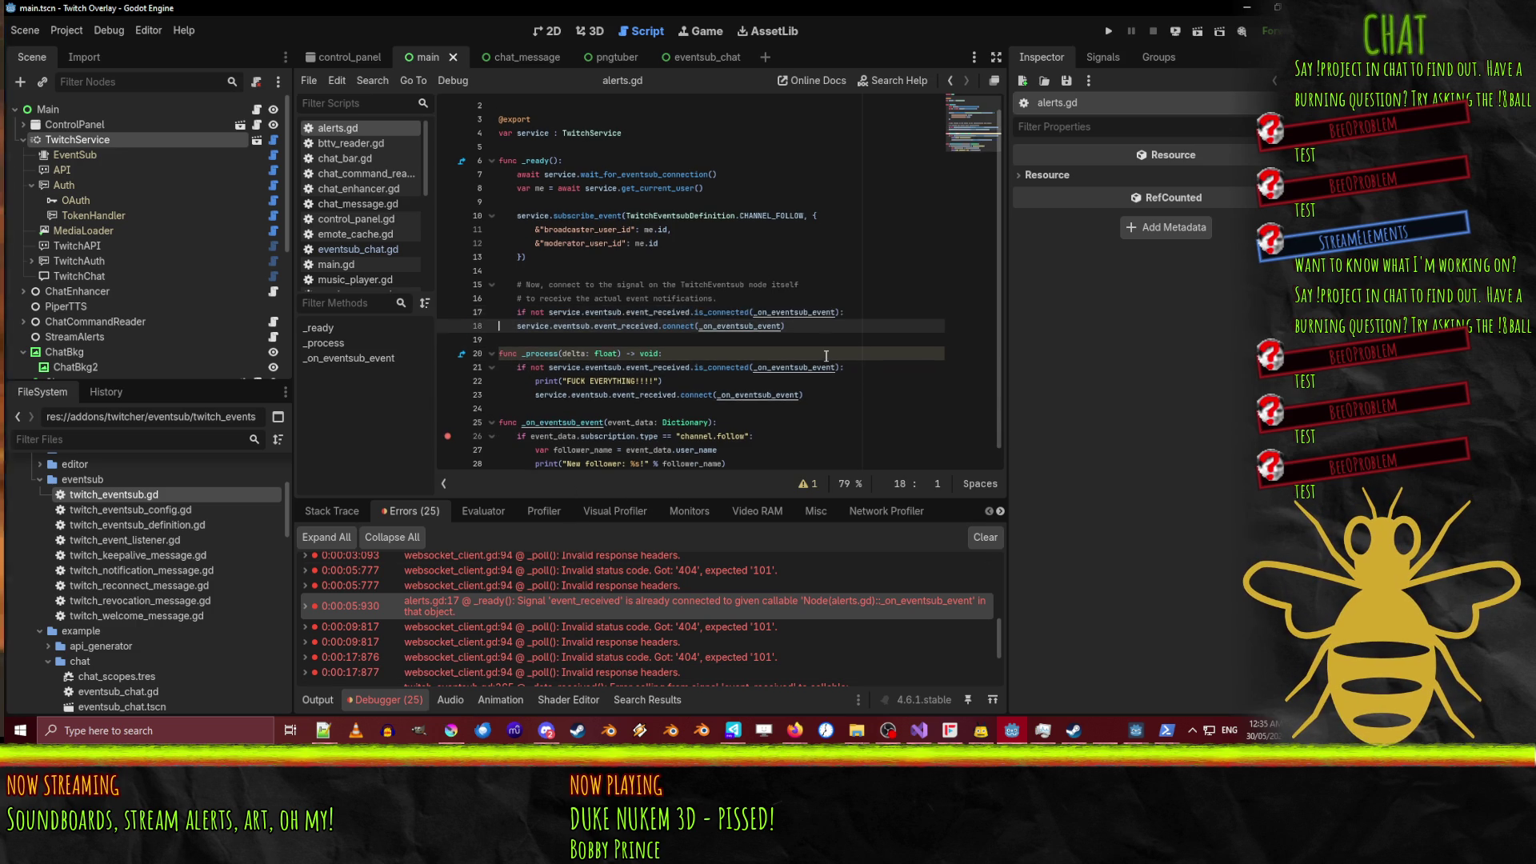
pyautogui.press('Tab')
pyautogui.hotkey('ctrl', 's')
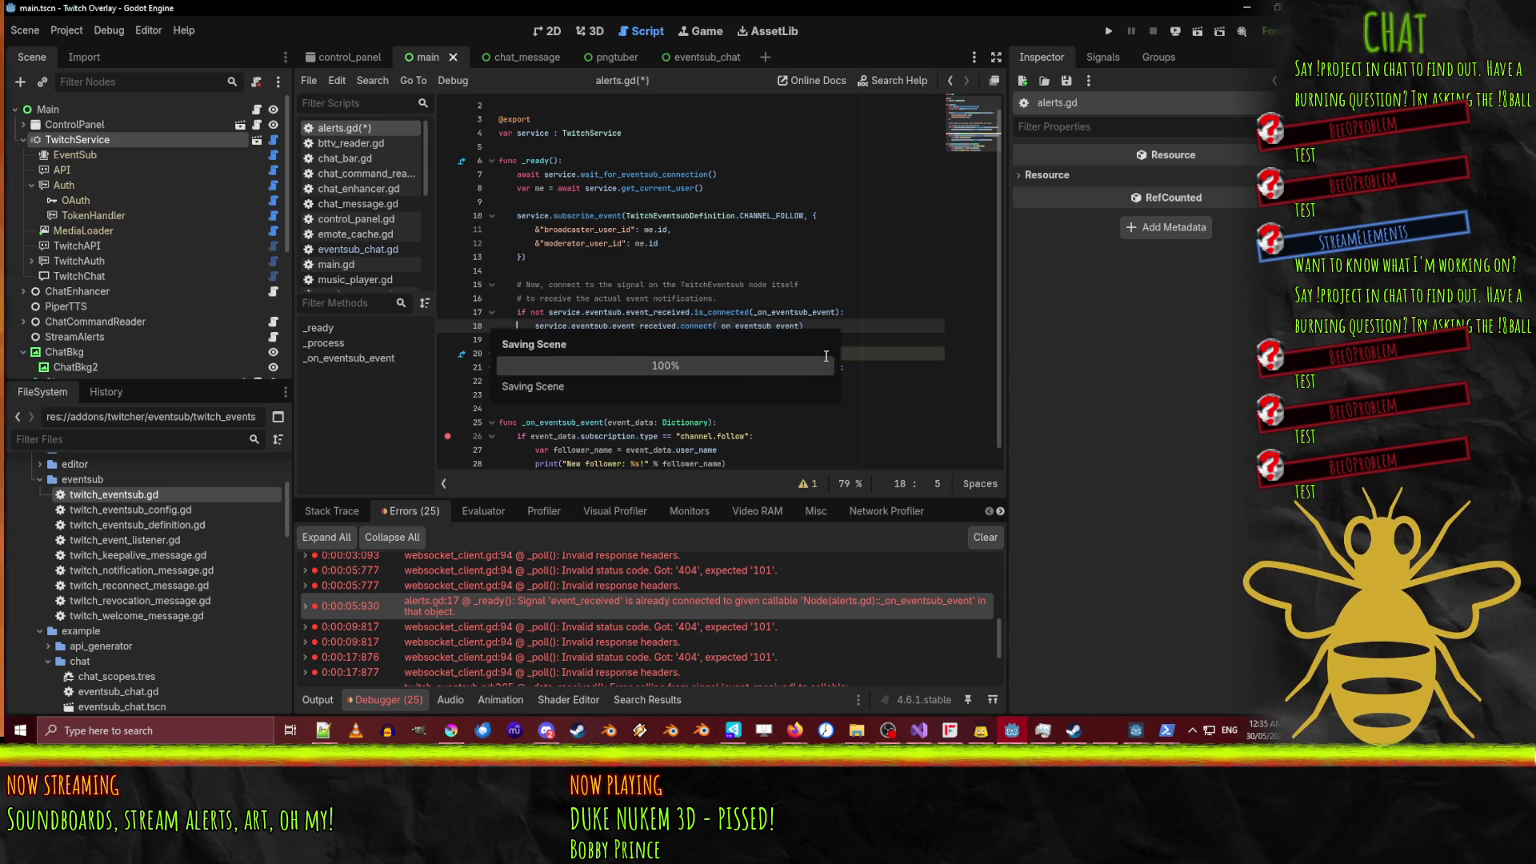
pyautogui.scroll(5, 564, 600)
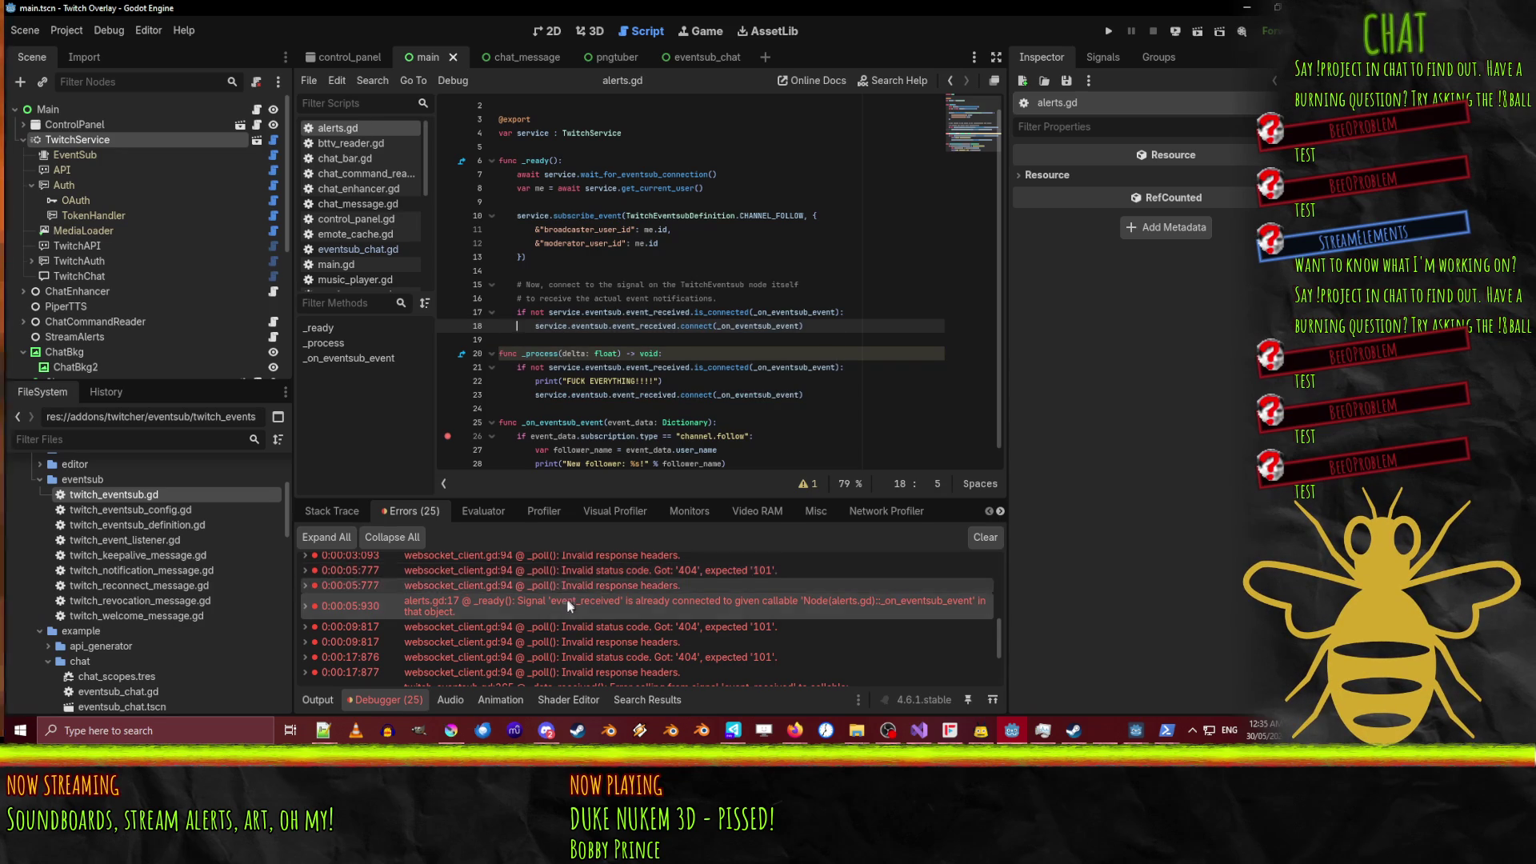
# Clear the debugger's old errors and run the overlay until it halts at twitch_eventsub.gd line 365.
pyautogui.click(985, 537)
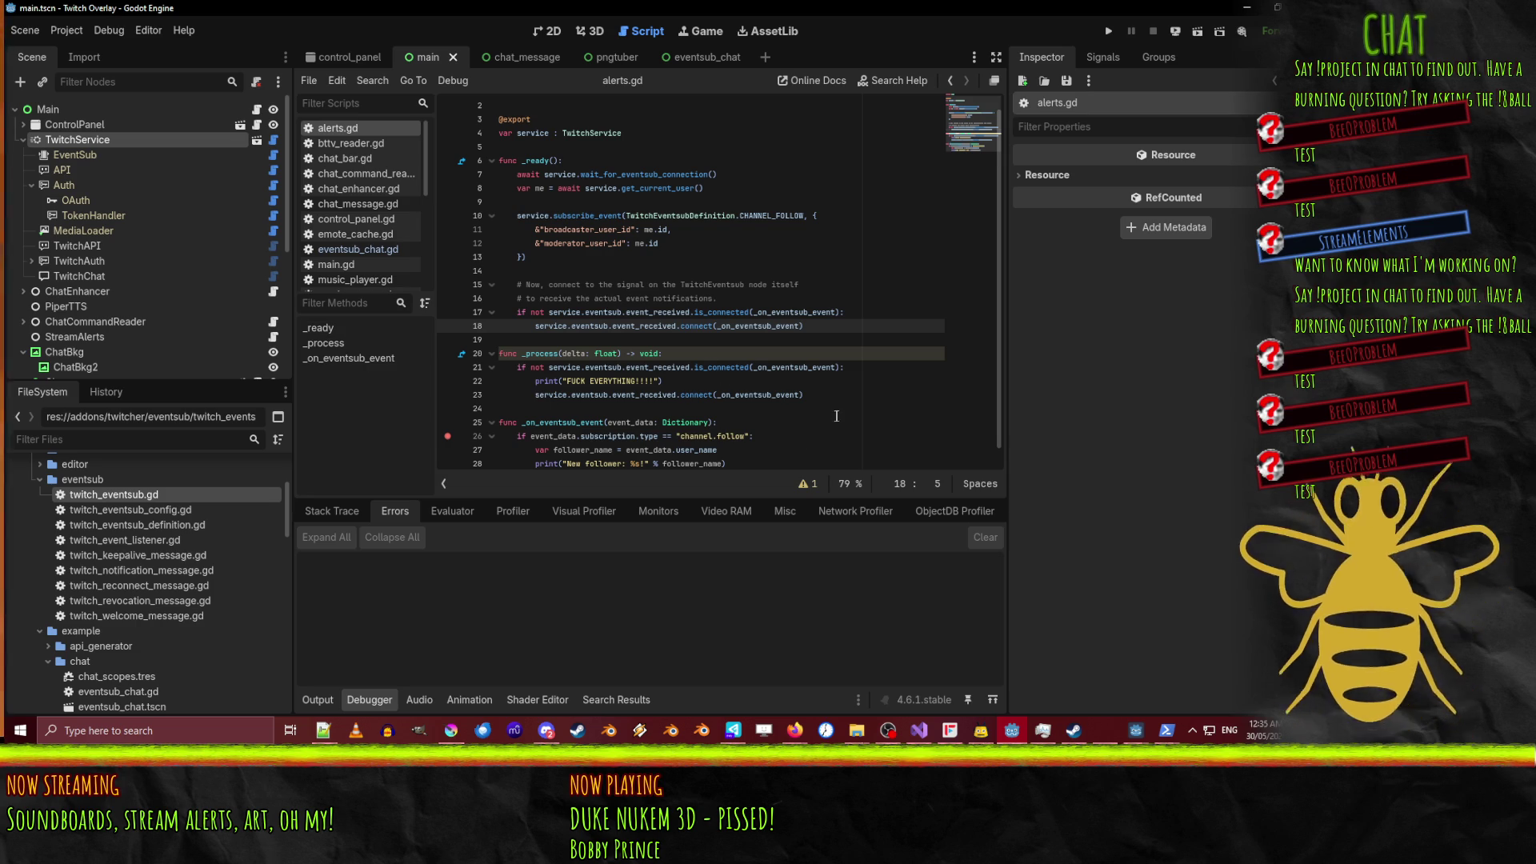
pyautogui.scroll(-1, 834, 415)
pyautogui.click(752, 449)
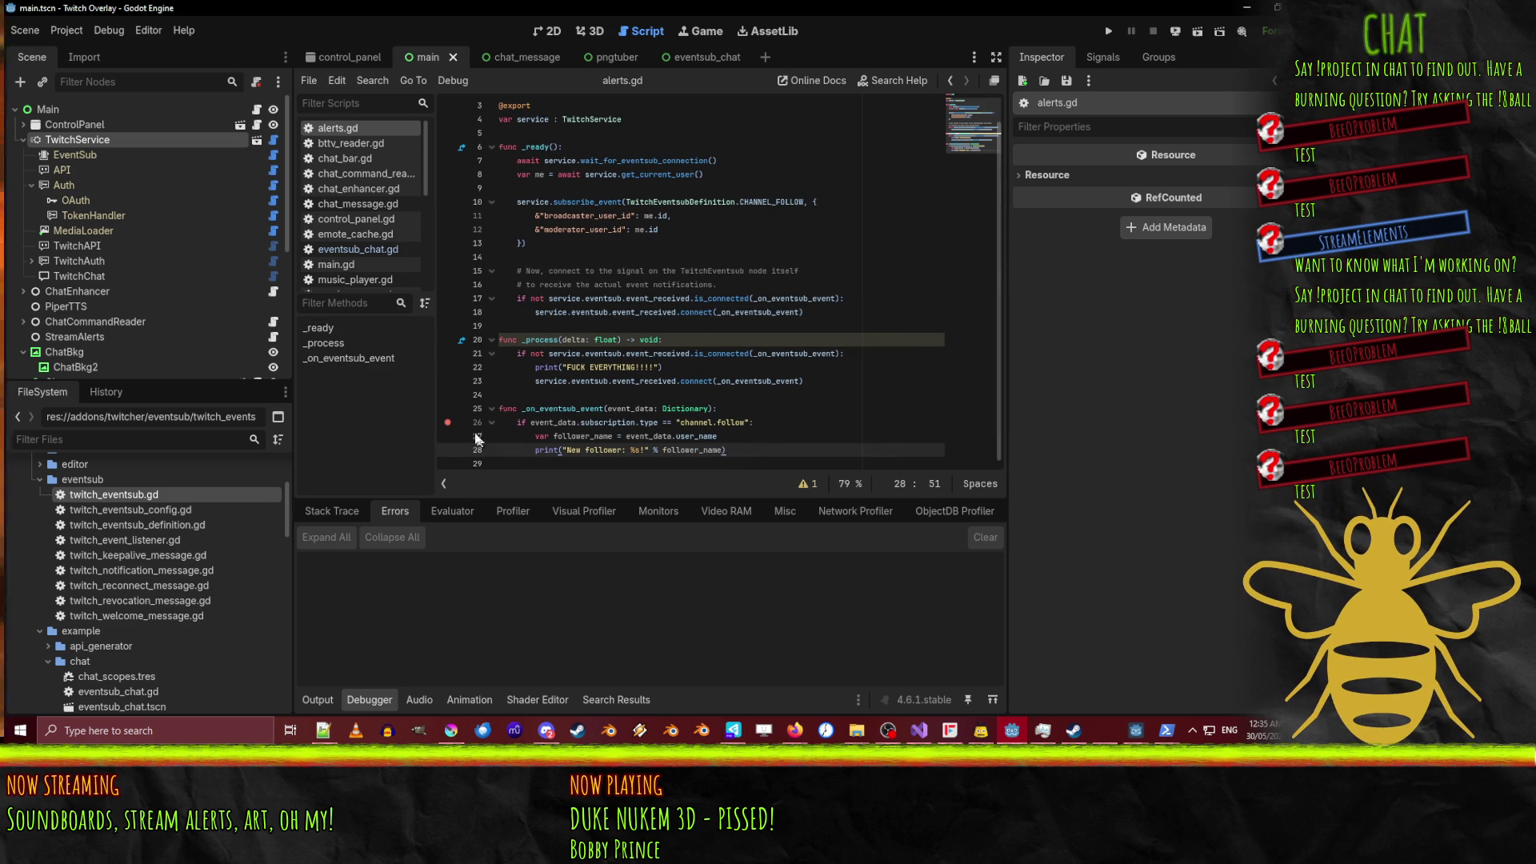
pyautogui.press('F5')
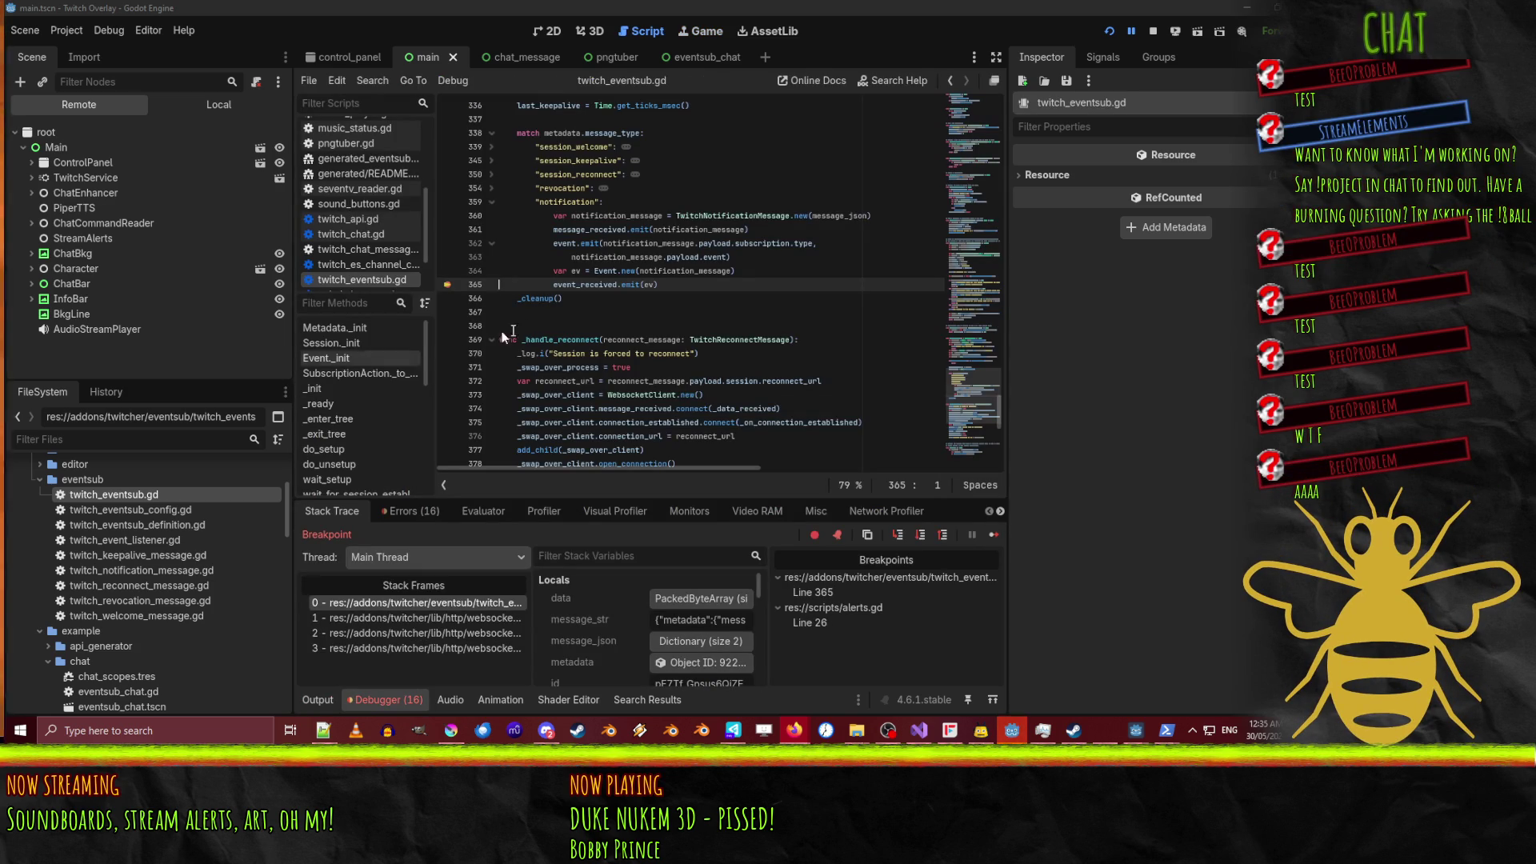
# Resume past the line 365 breakpoint and bring up alerts.gd in the script editor.
pyautogui.click(1132, 32)
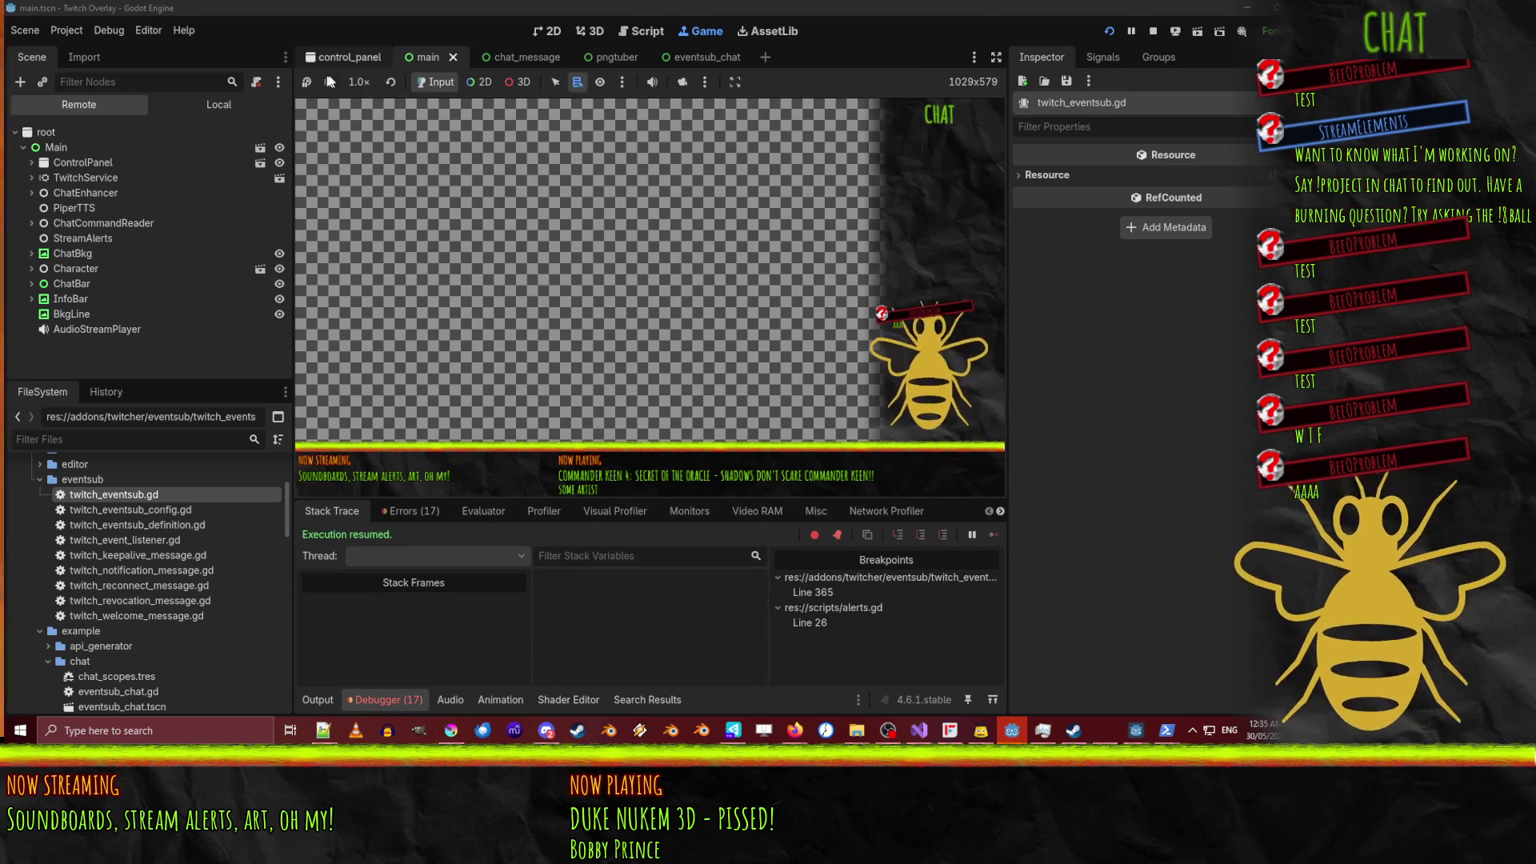
pyautogui.click(563, 30)
pyautogui.click(645, 32)
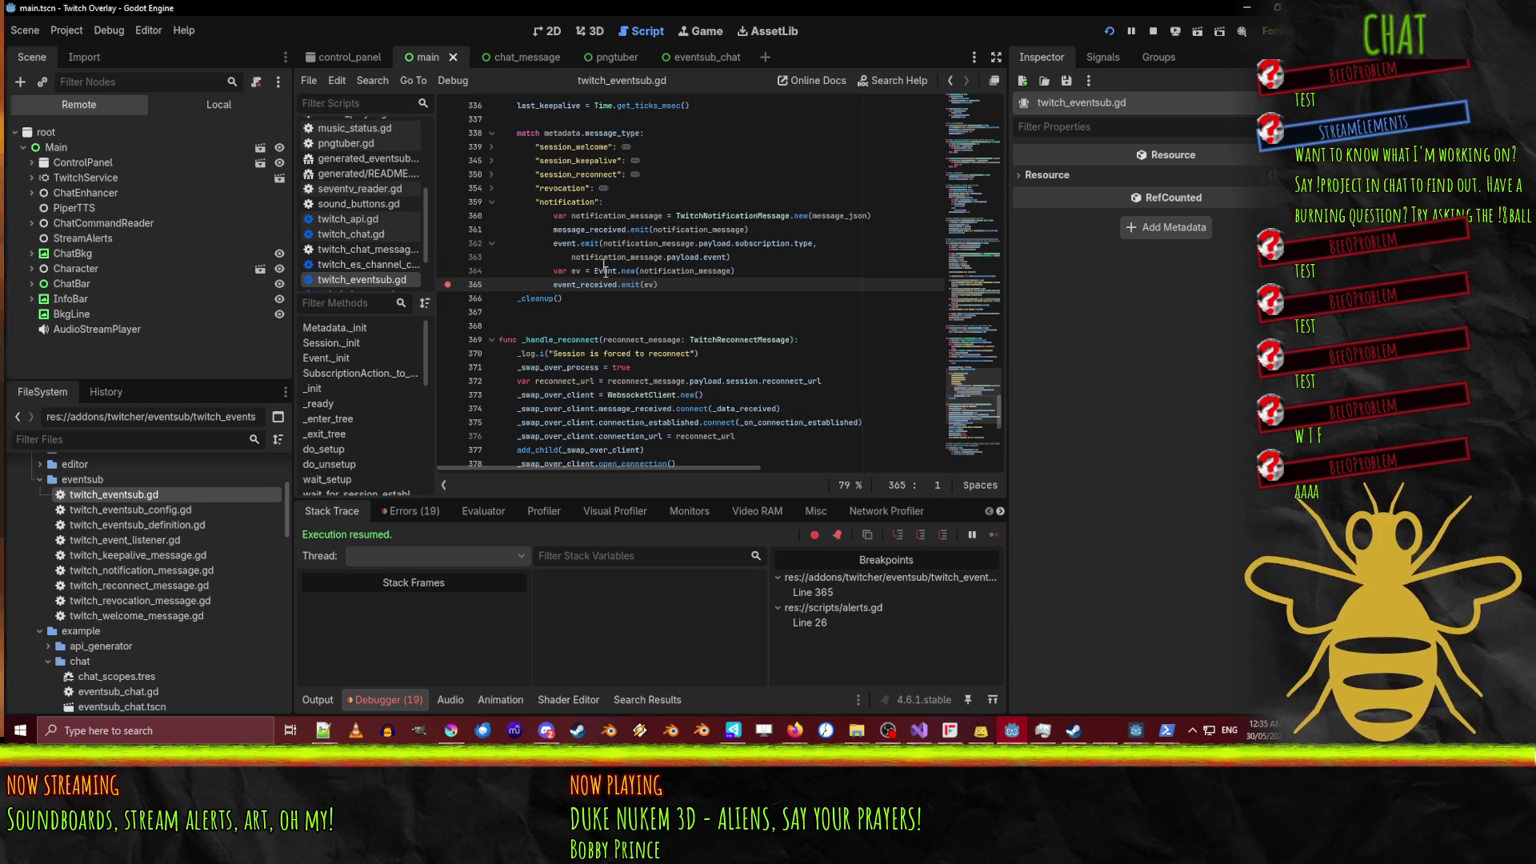
pyautogui.scroll(1, 629, 351)
pyautogui.scroll(-2, 629, 351)
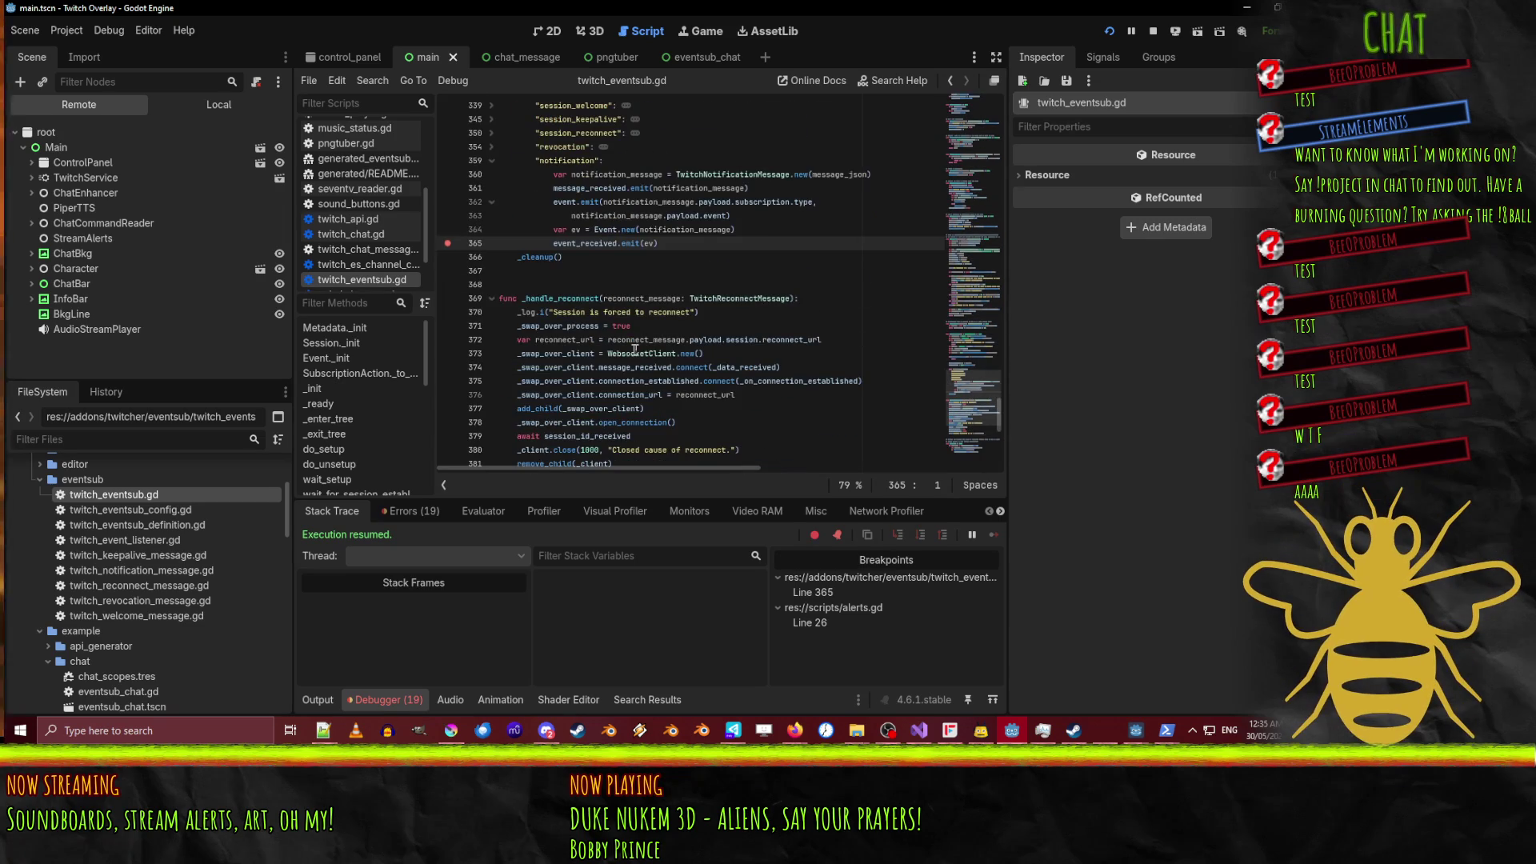
pyautogui.scroll(5, 349, 146)
pyautogui.click(342, 131)
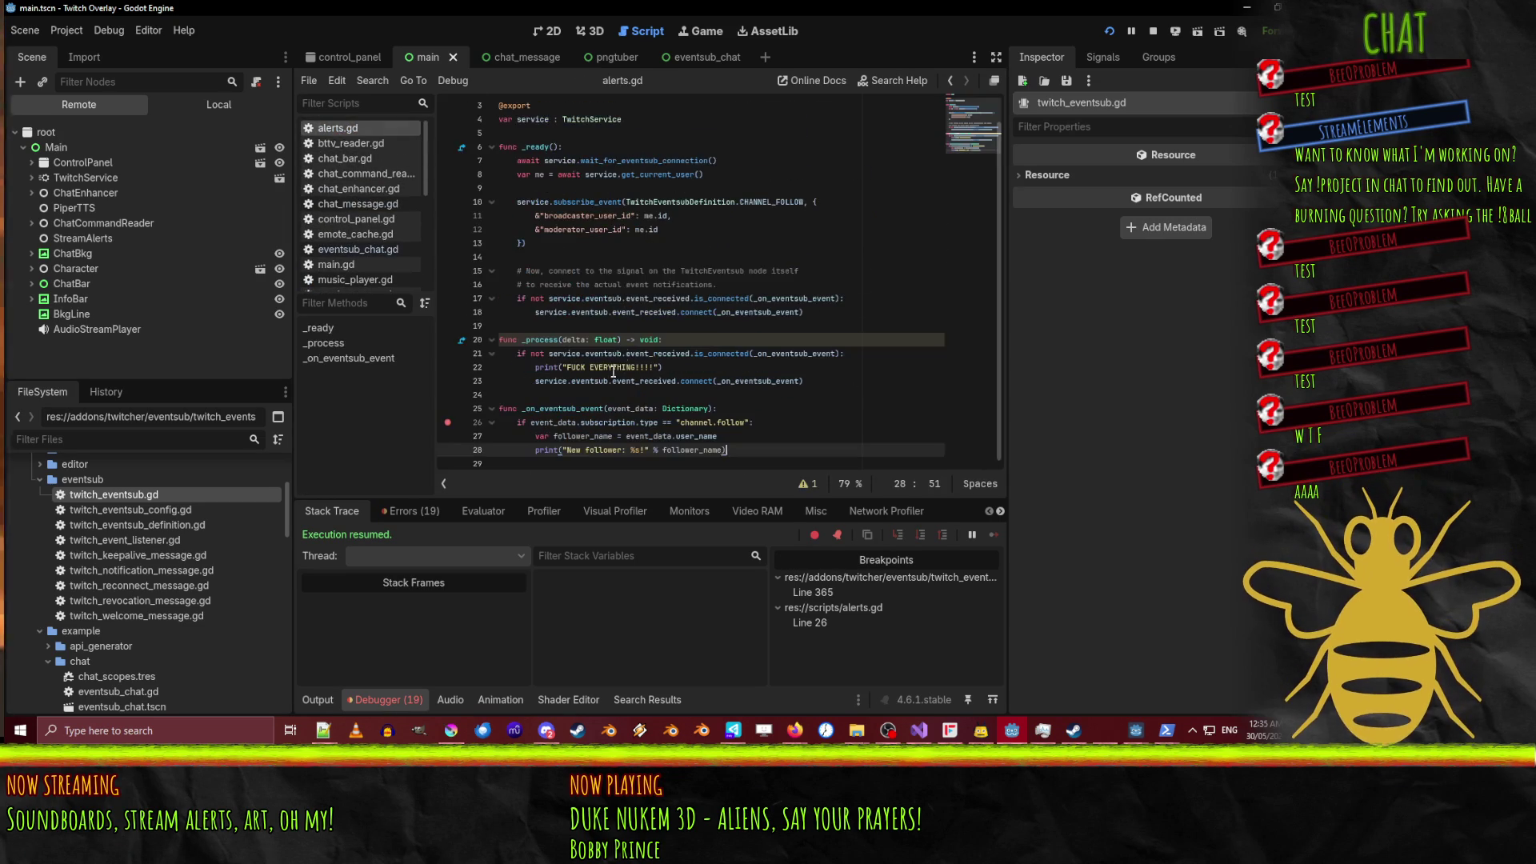
# Delete the Dictionary type hint from _on_eventsub_event, reload, and continue to the alerts.gd line 26 breakpoint.
pyautogui.doubleClick(690, 410)
pyautogui.press('BackSpace')
pyautogui.press('BackSpace')
pyautogui.press('BackSpace')
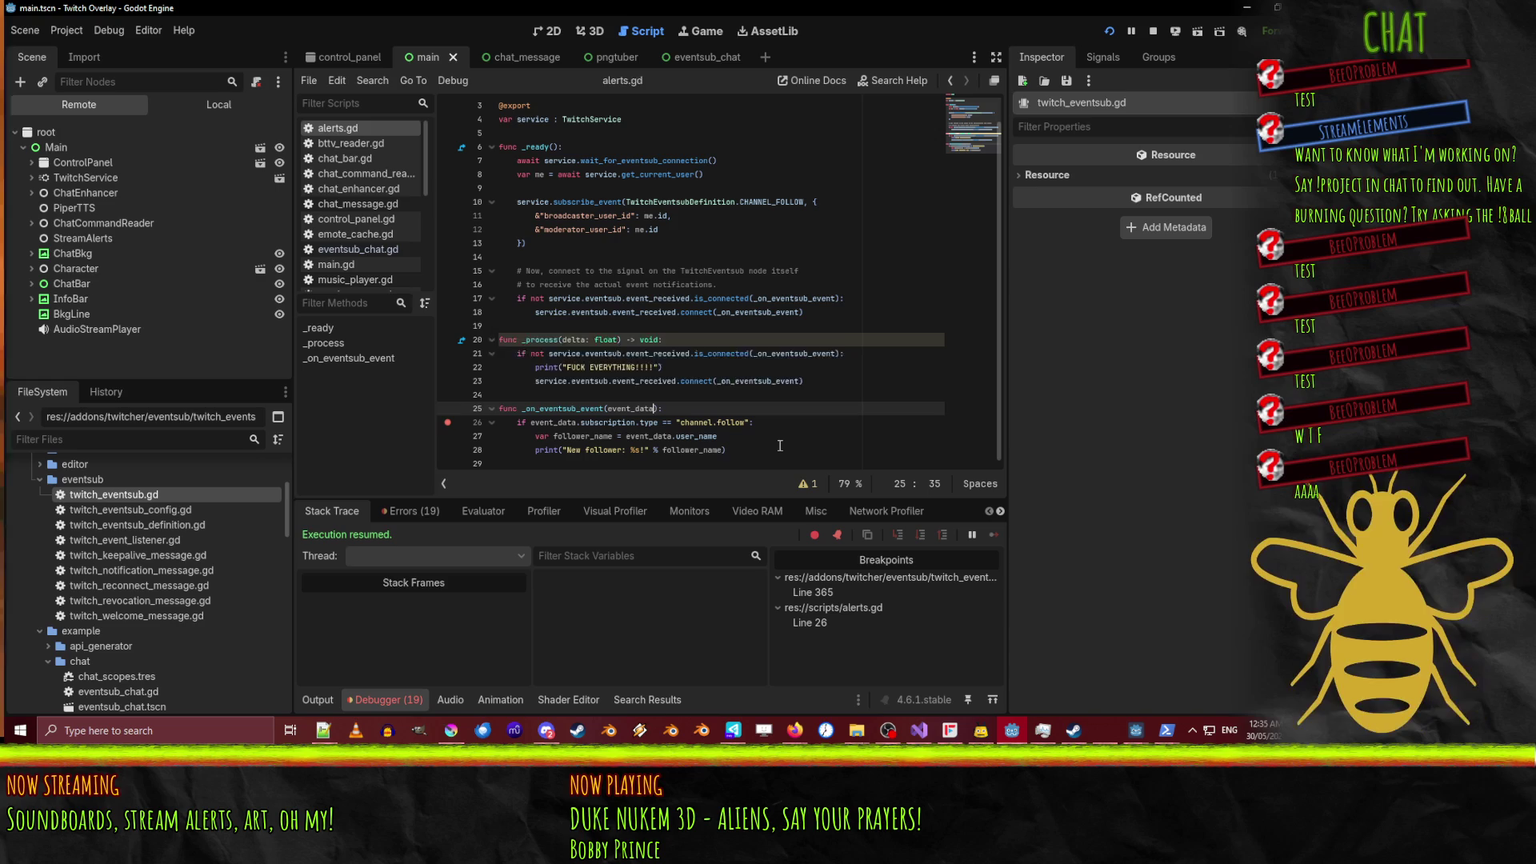
pyautogui.click(1110, 32)
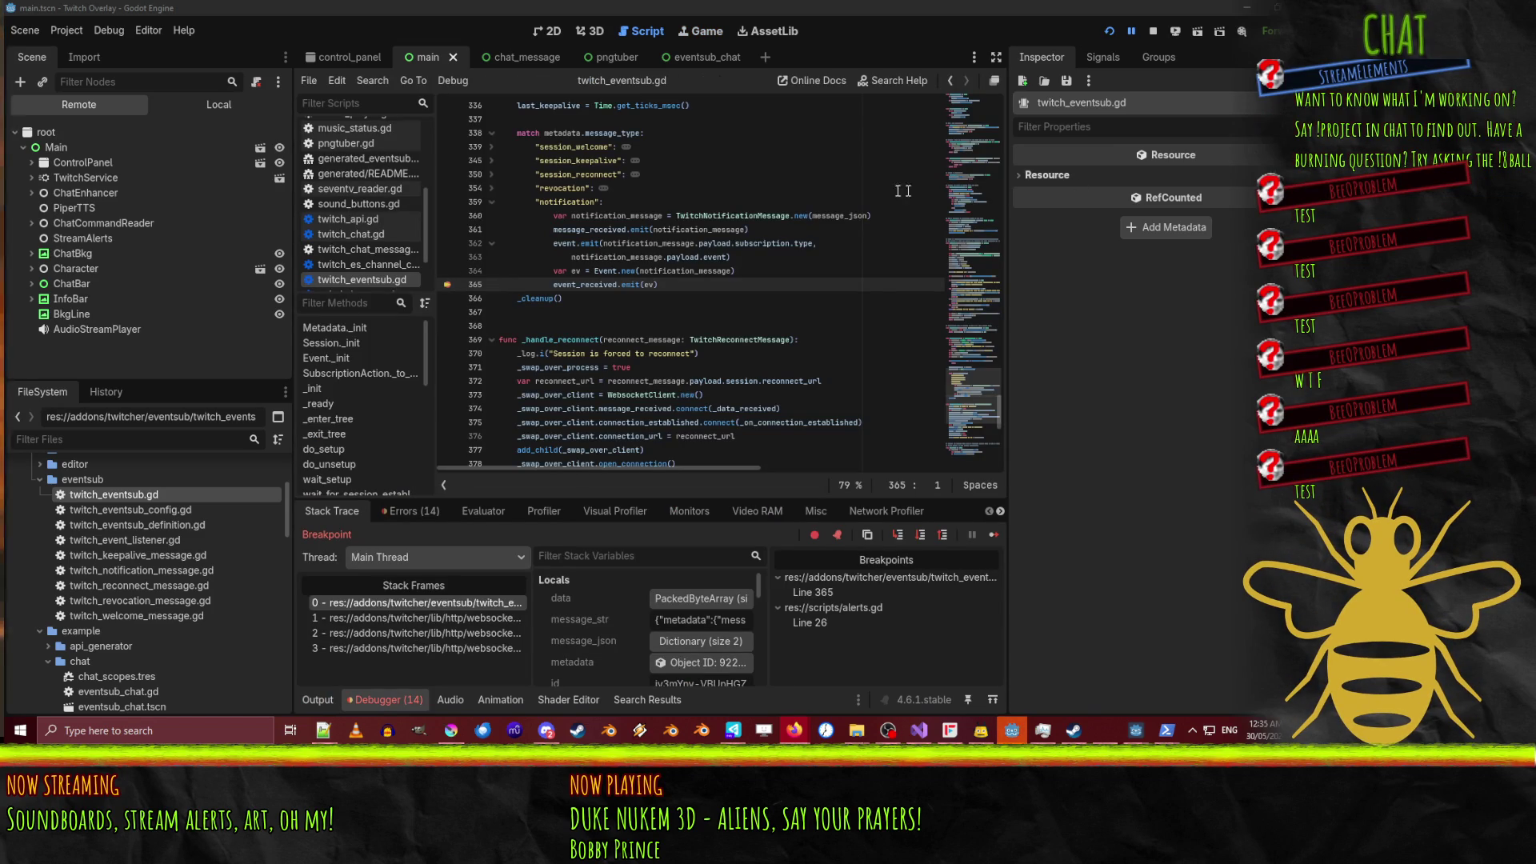
pyautogui.click(1136, 31)
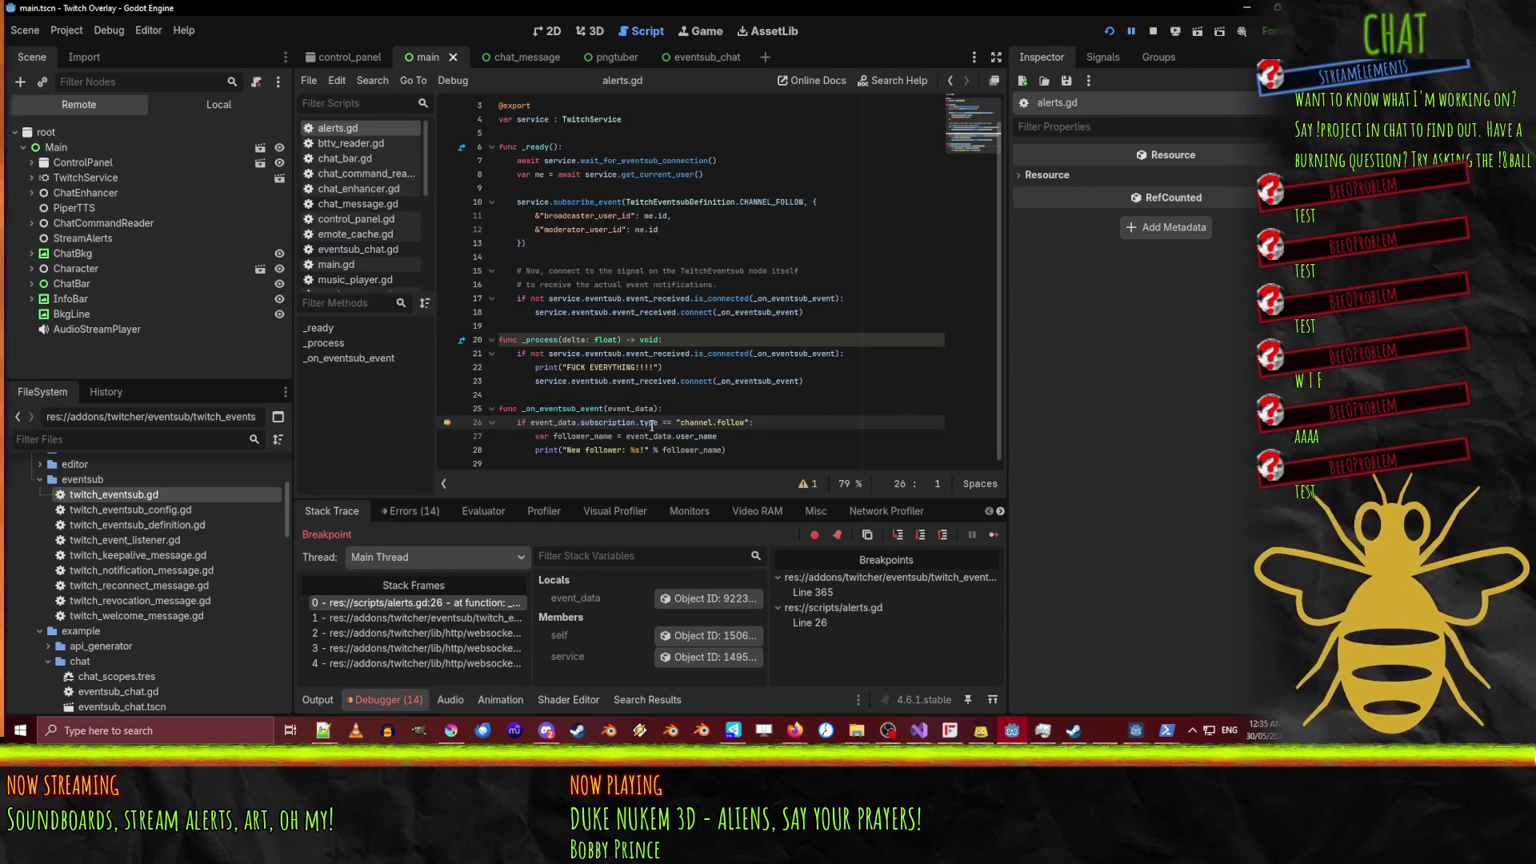
pyautogui.moveTo(556, 419)
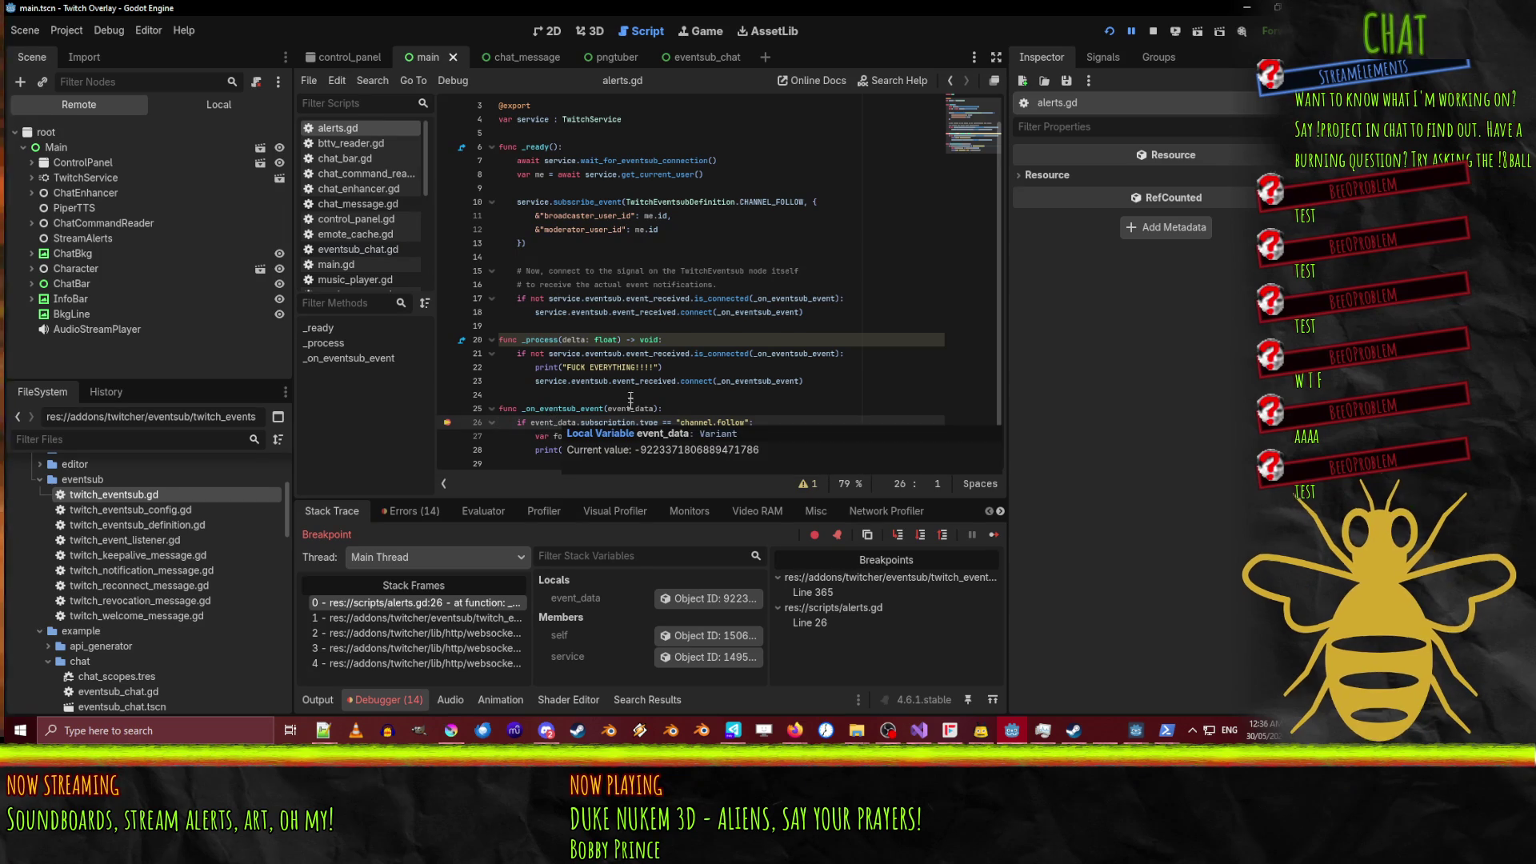
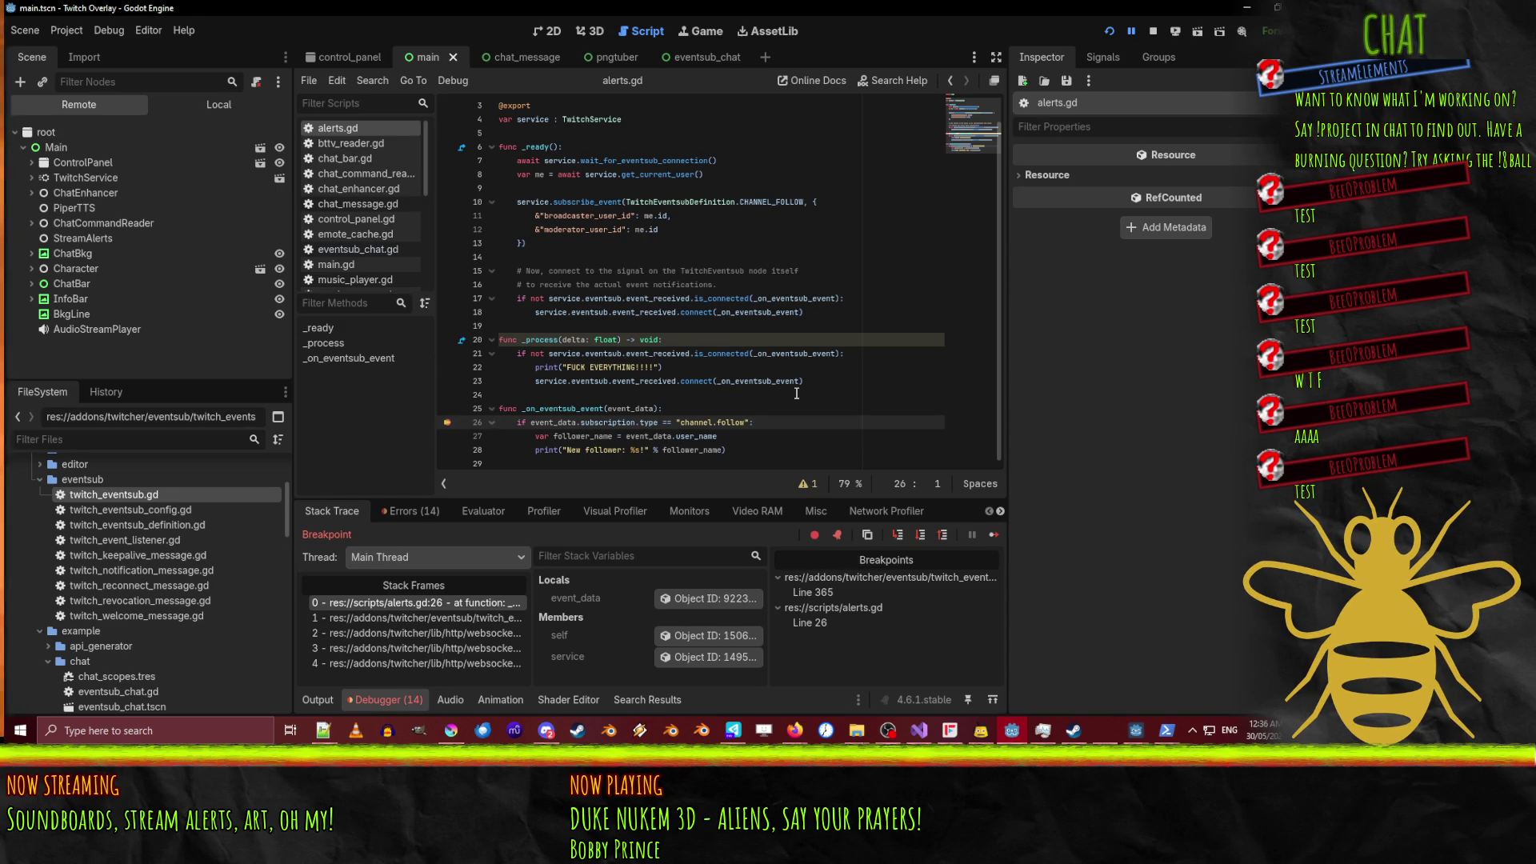
# Remove the twitch_eventsub.gd line 365 breakpoint and resume past the repeated subscription errors until the overlay displays.
pyautogui.click(1129, 35)
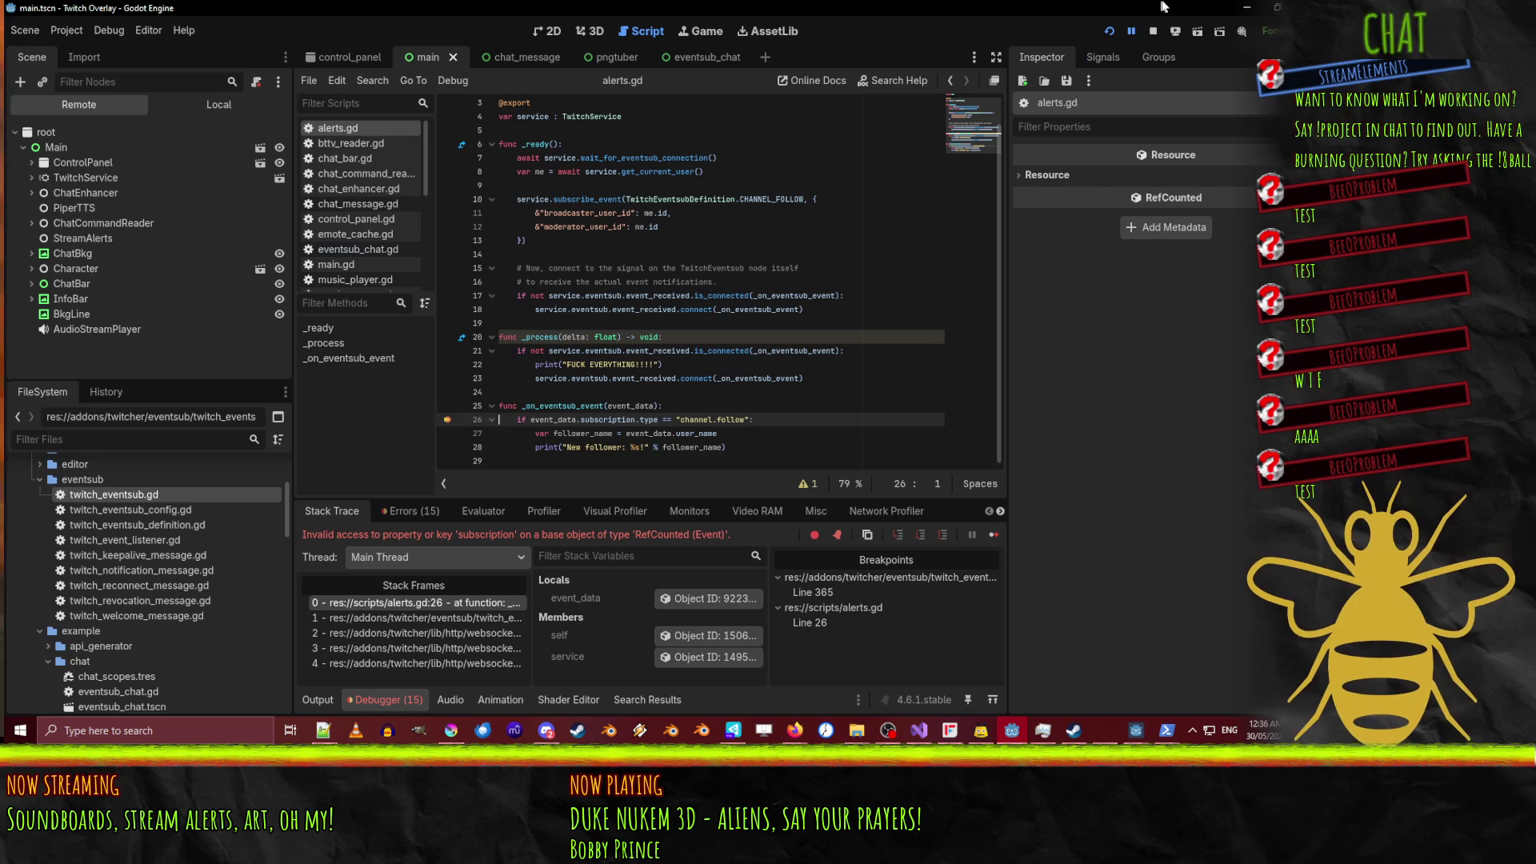
pyautogui.click(1137, 34)
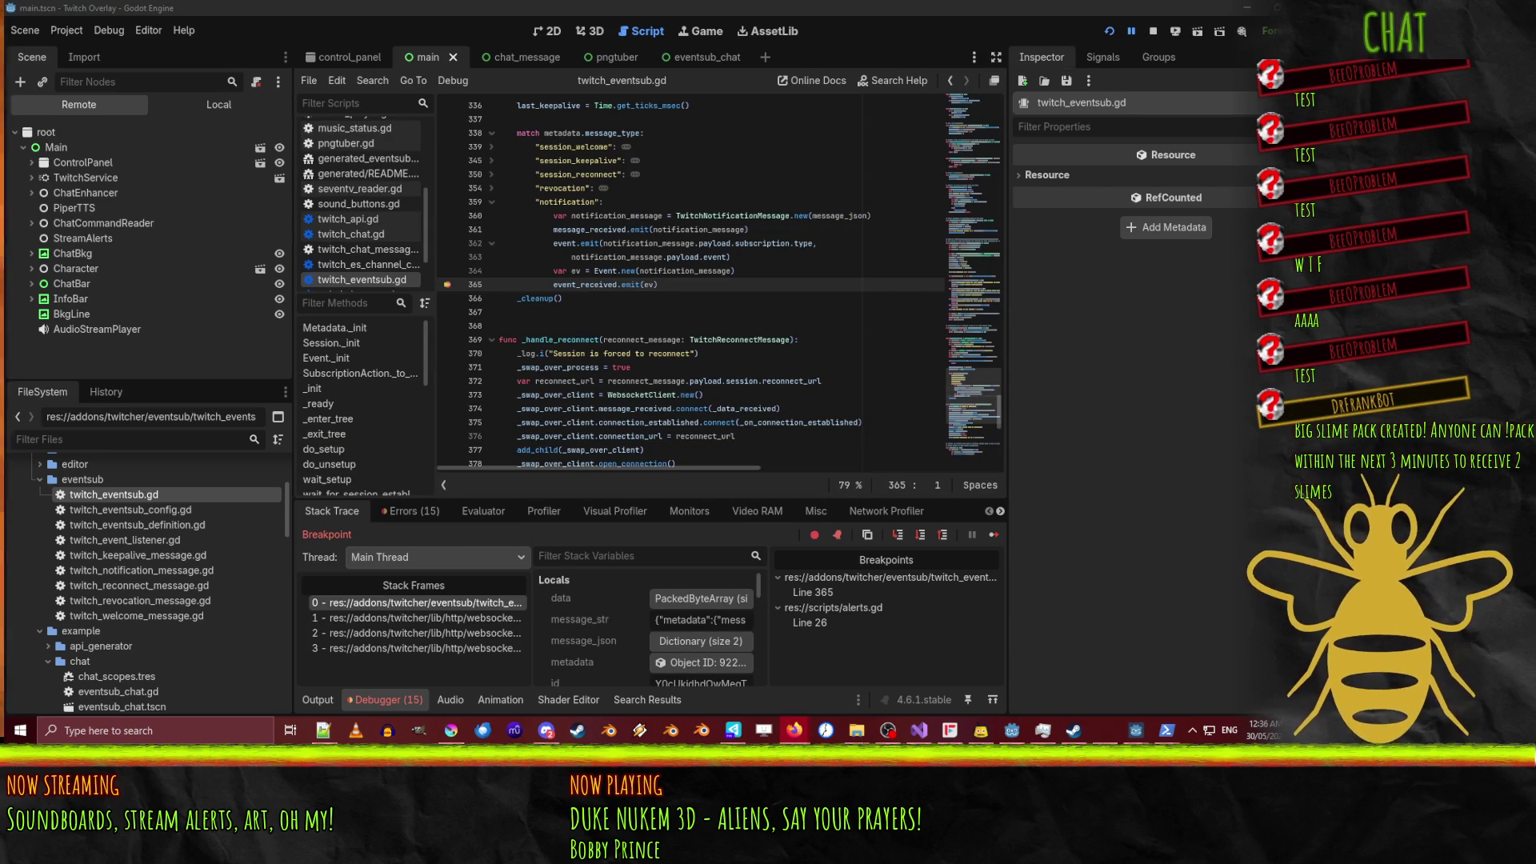
pyautogui.click(1134, 35)
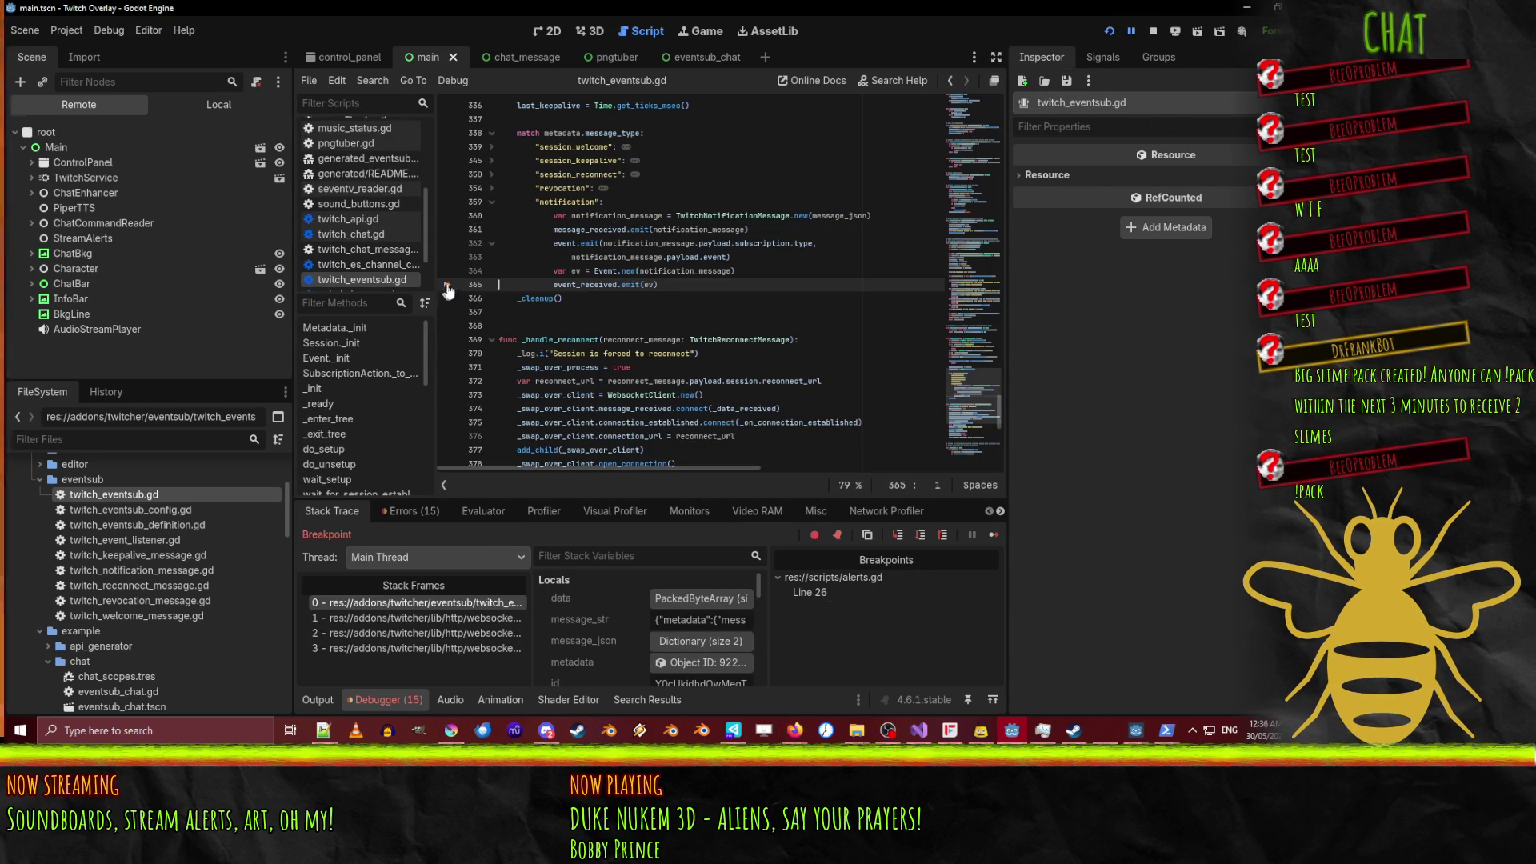
pyautogui.press('F12')
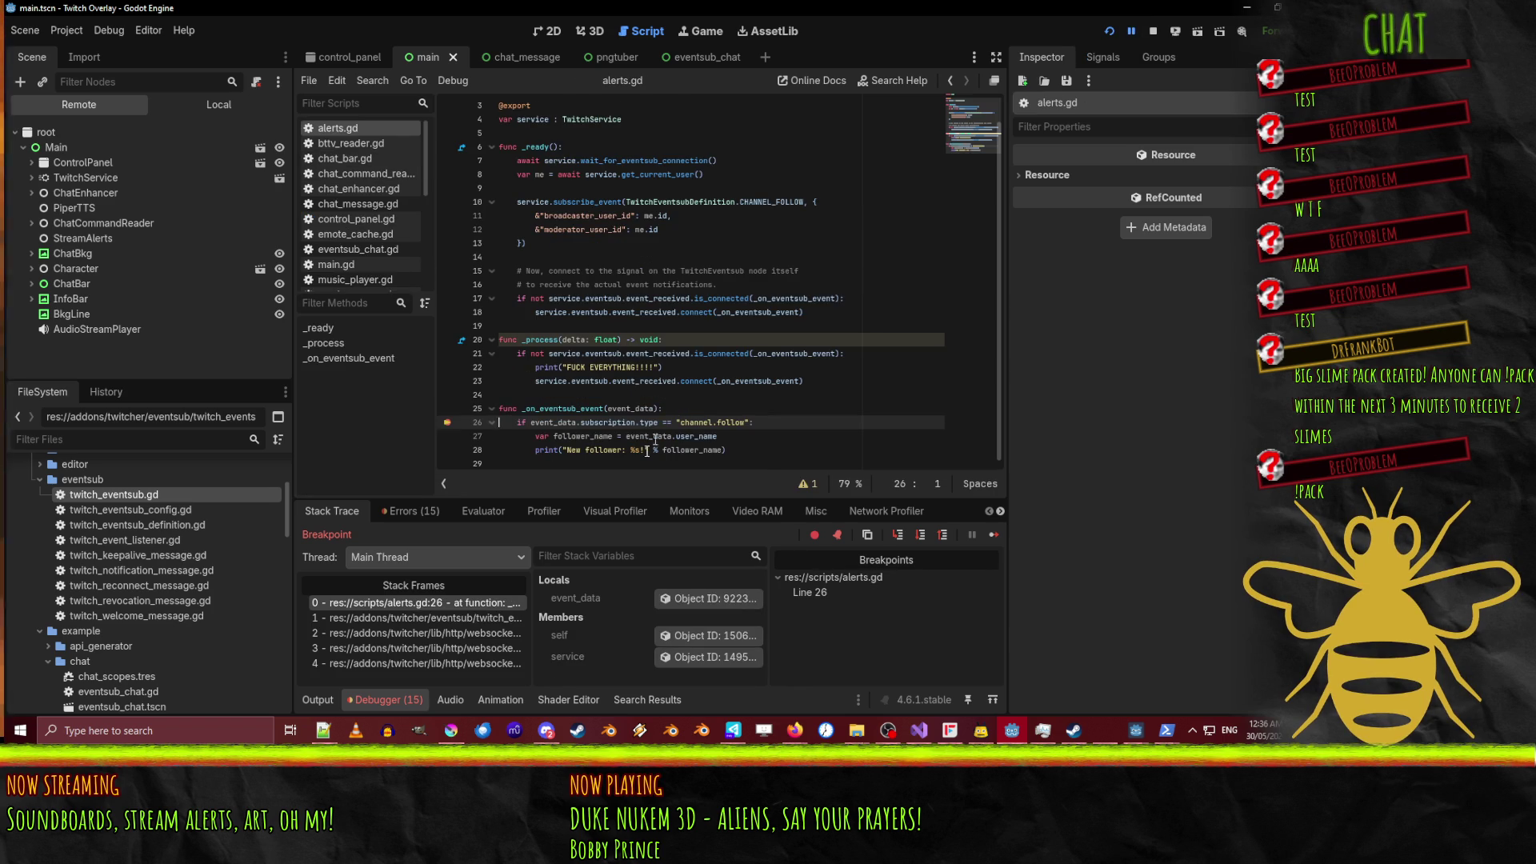
pyautogui.click(1132, 34)
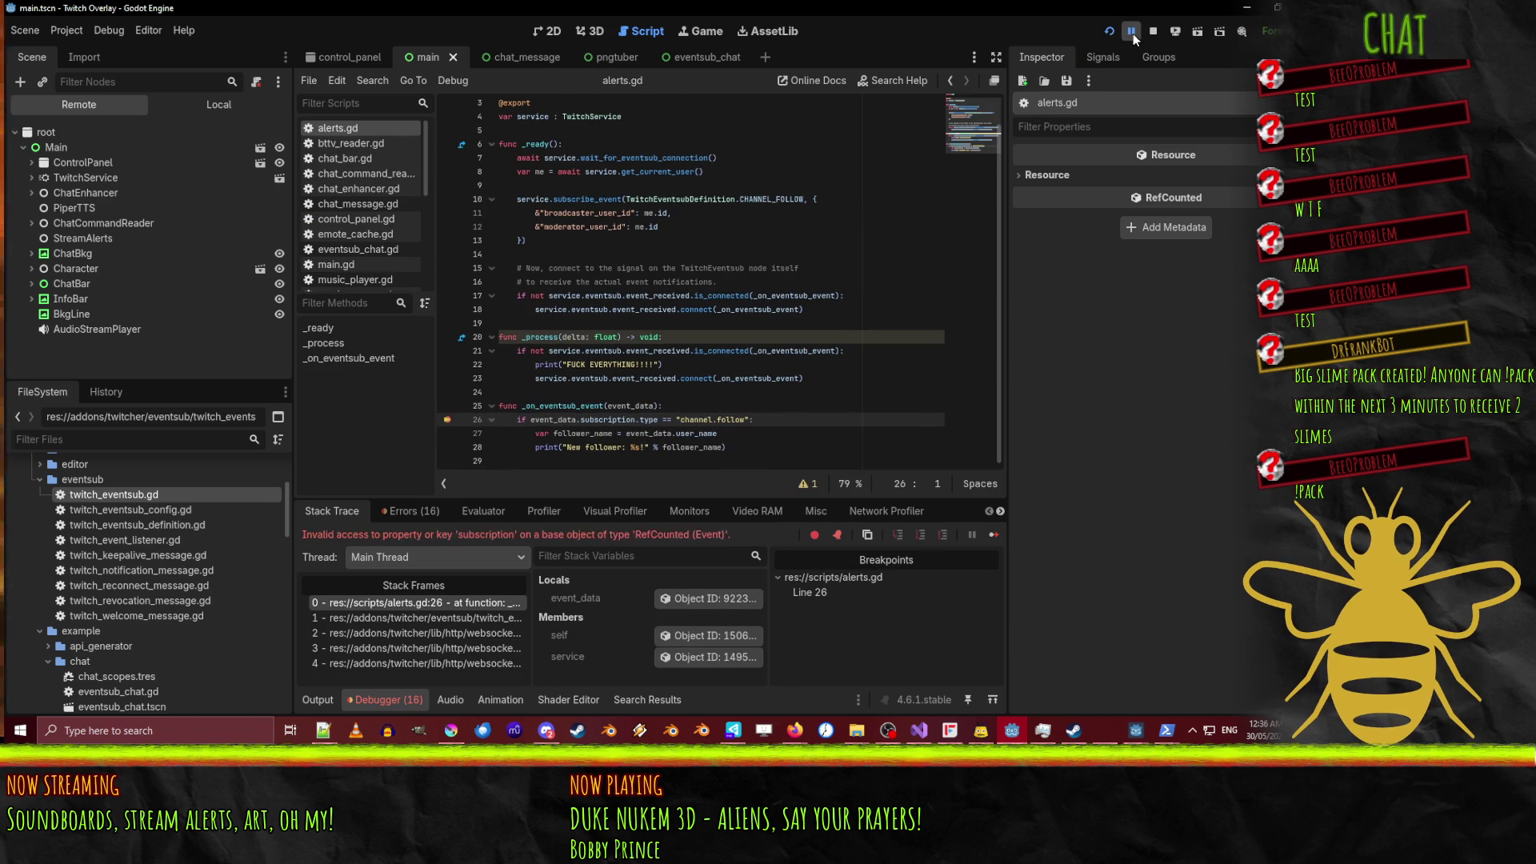
pyautogui.click(1131, 34)
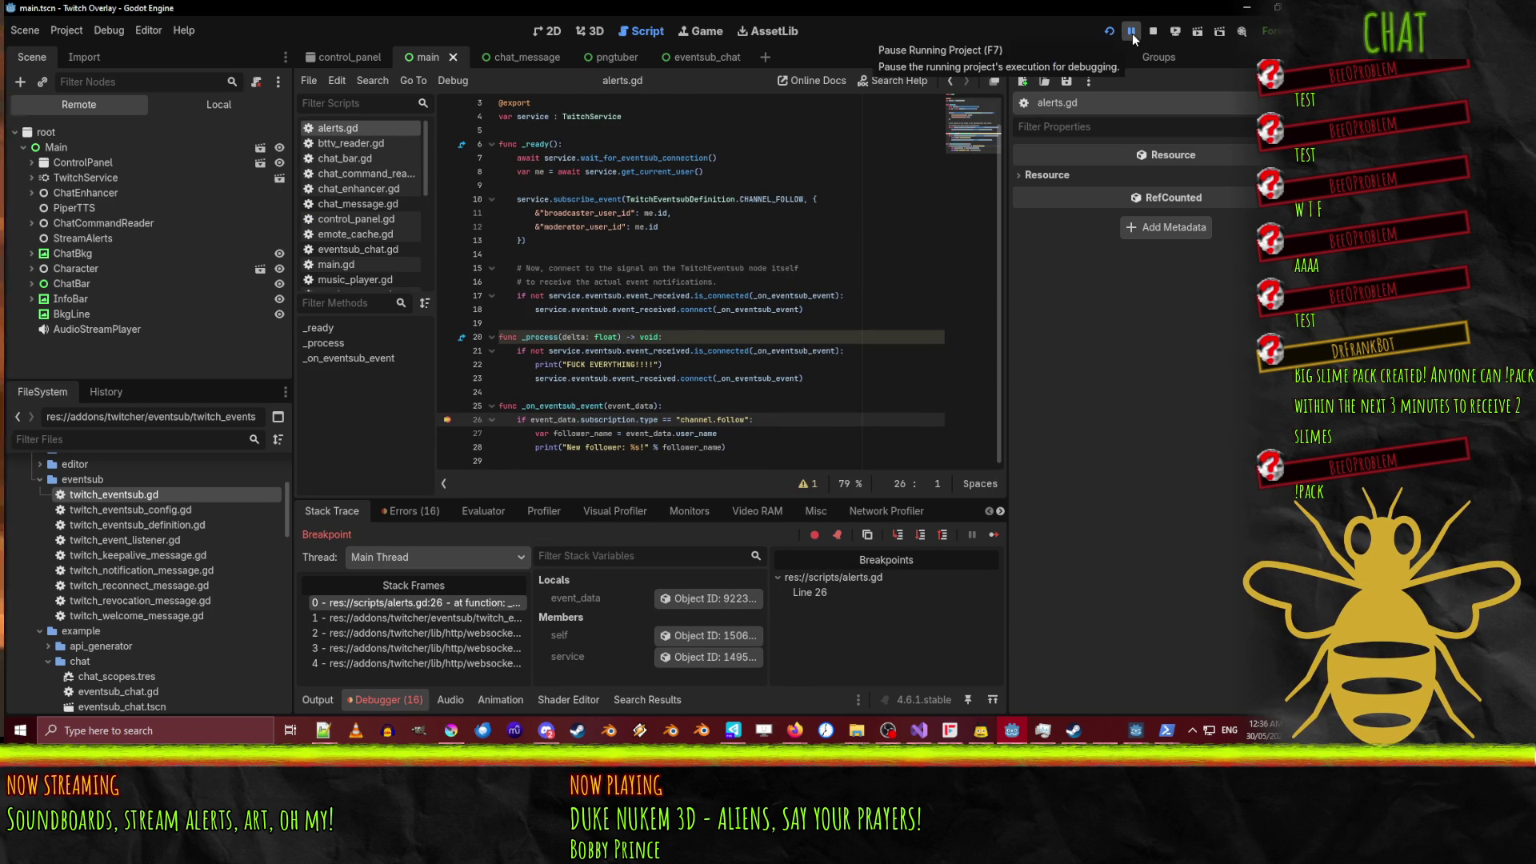
pyautogui.click(1131, 33)
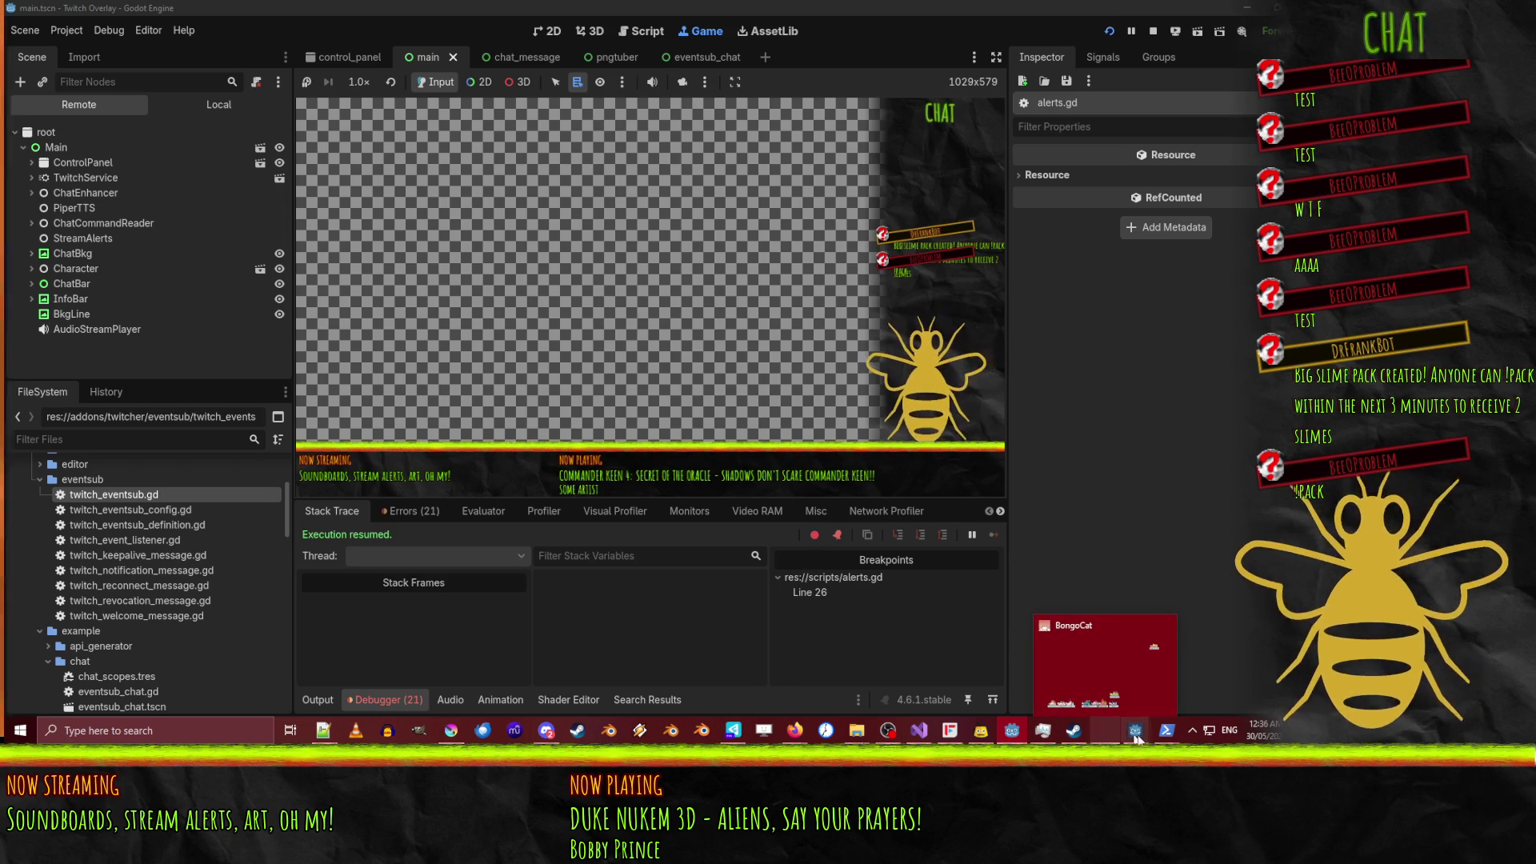
# Rerun the mock 'twitch event trigger follow' command in PowerShell.
pyautogui.moveTo(1144, 738)
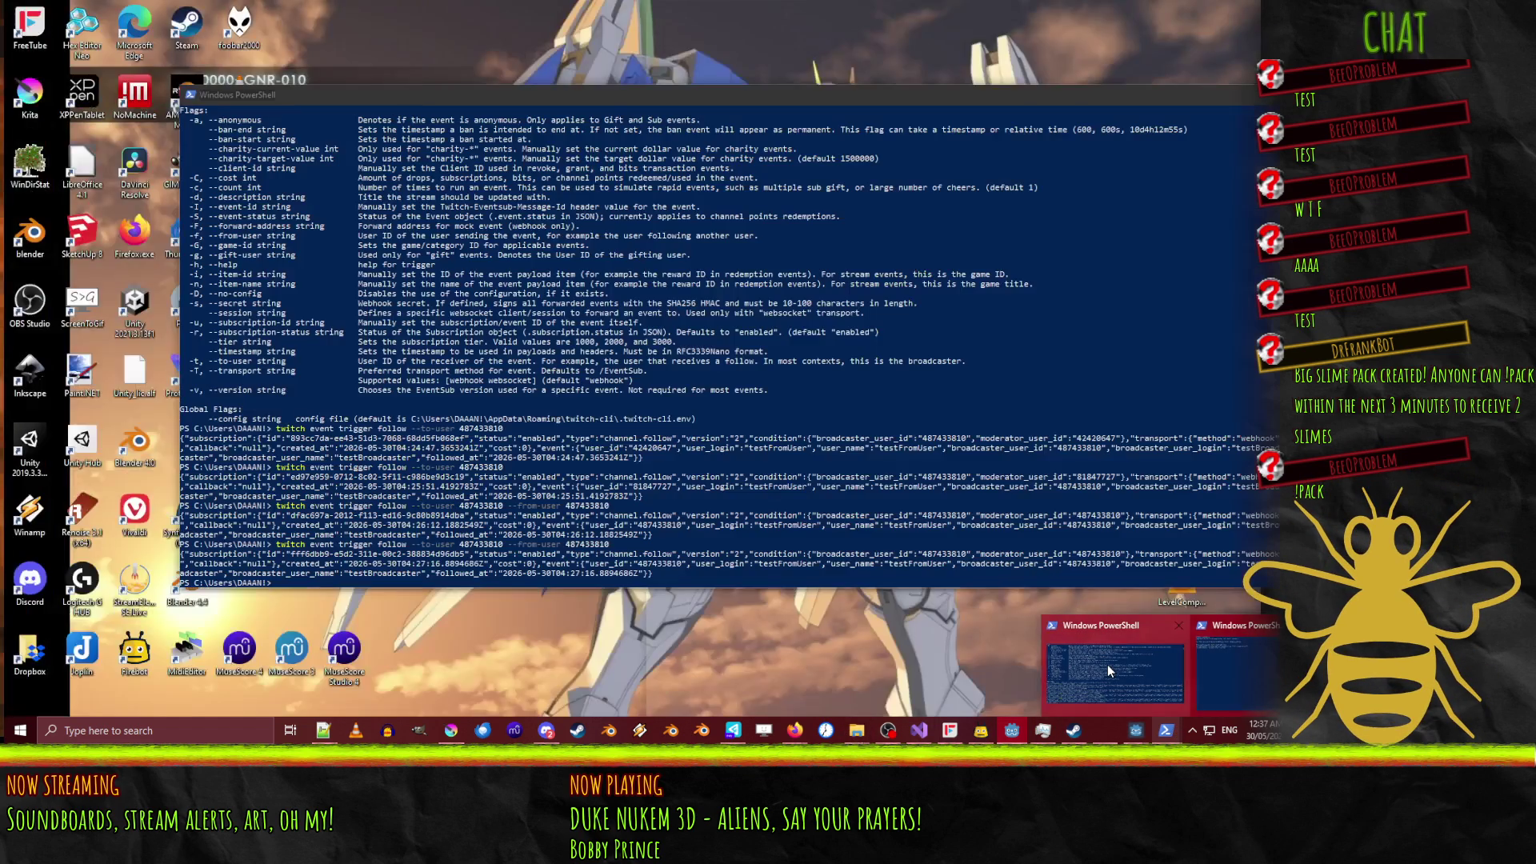
pyautogui.click(1107, 665)
pyautogui.press('Up')
pyautogui.press('Return')
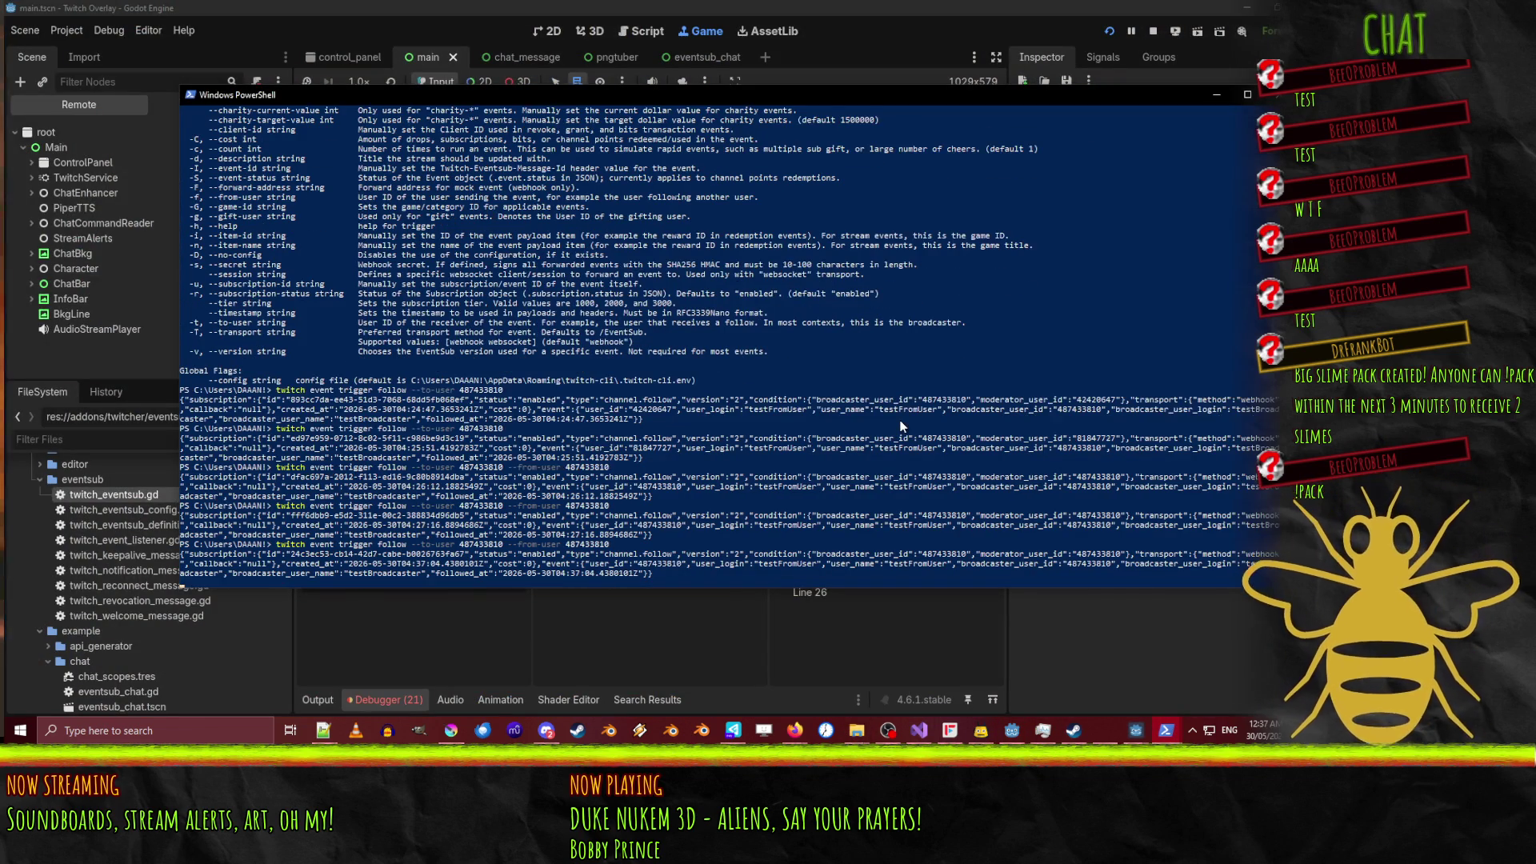
# Review the latest websocket 404 errors in the debugger's Errors list and stop the overlay.
pyautogui.click(885, 6)
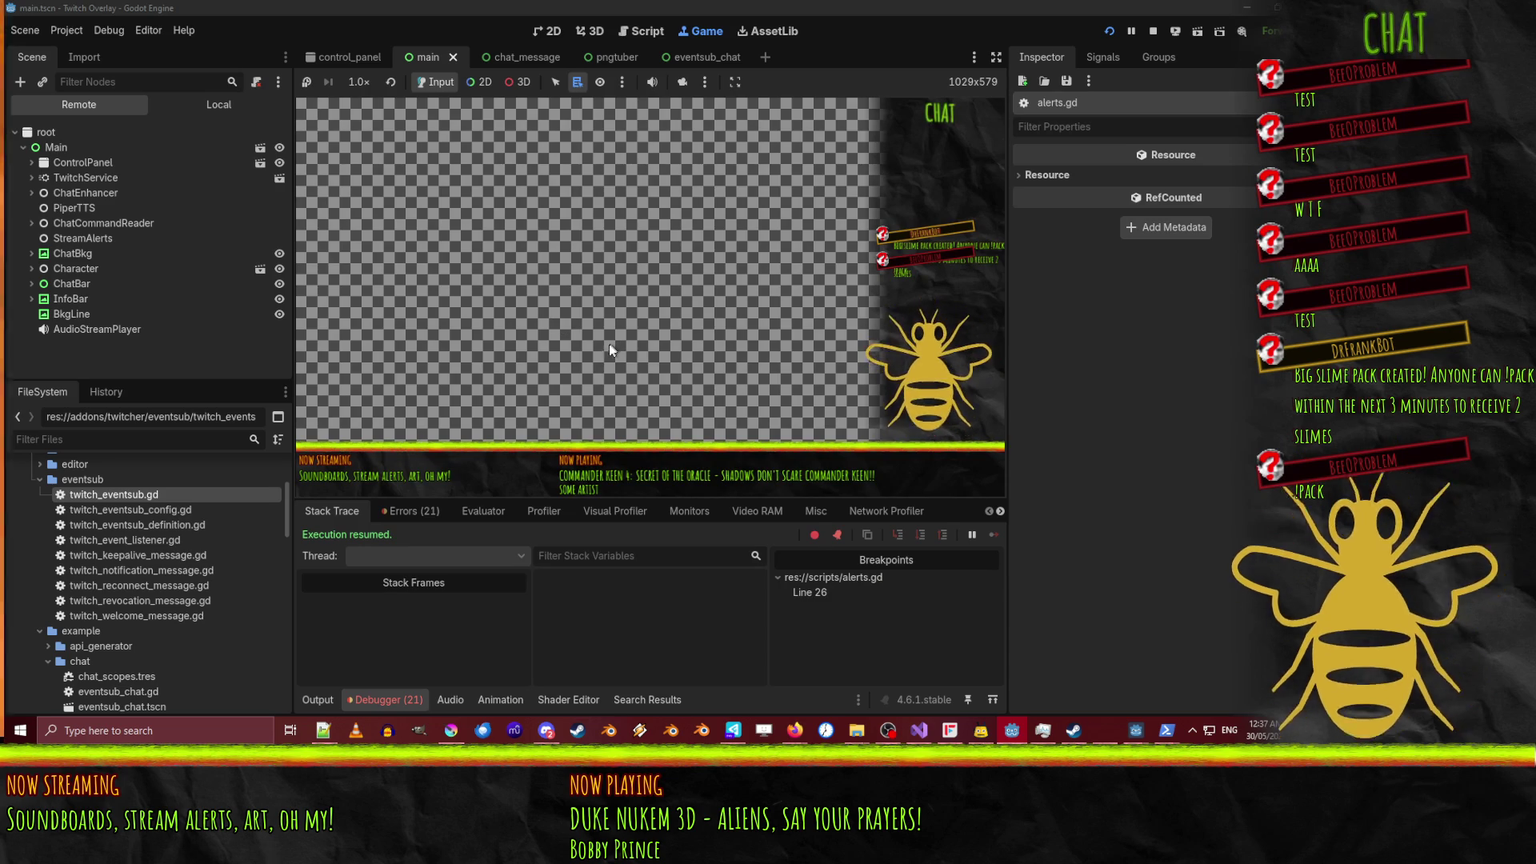
pyautogui.click(412, 512)
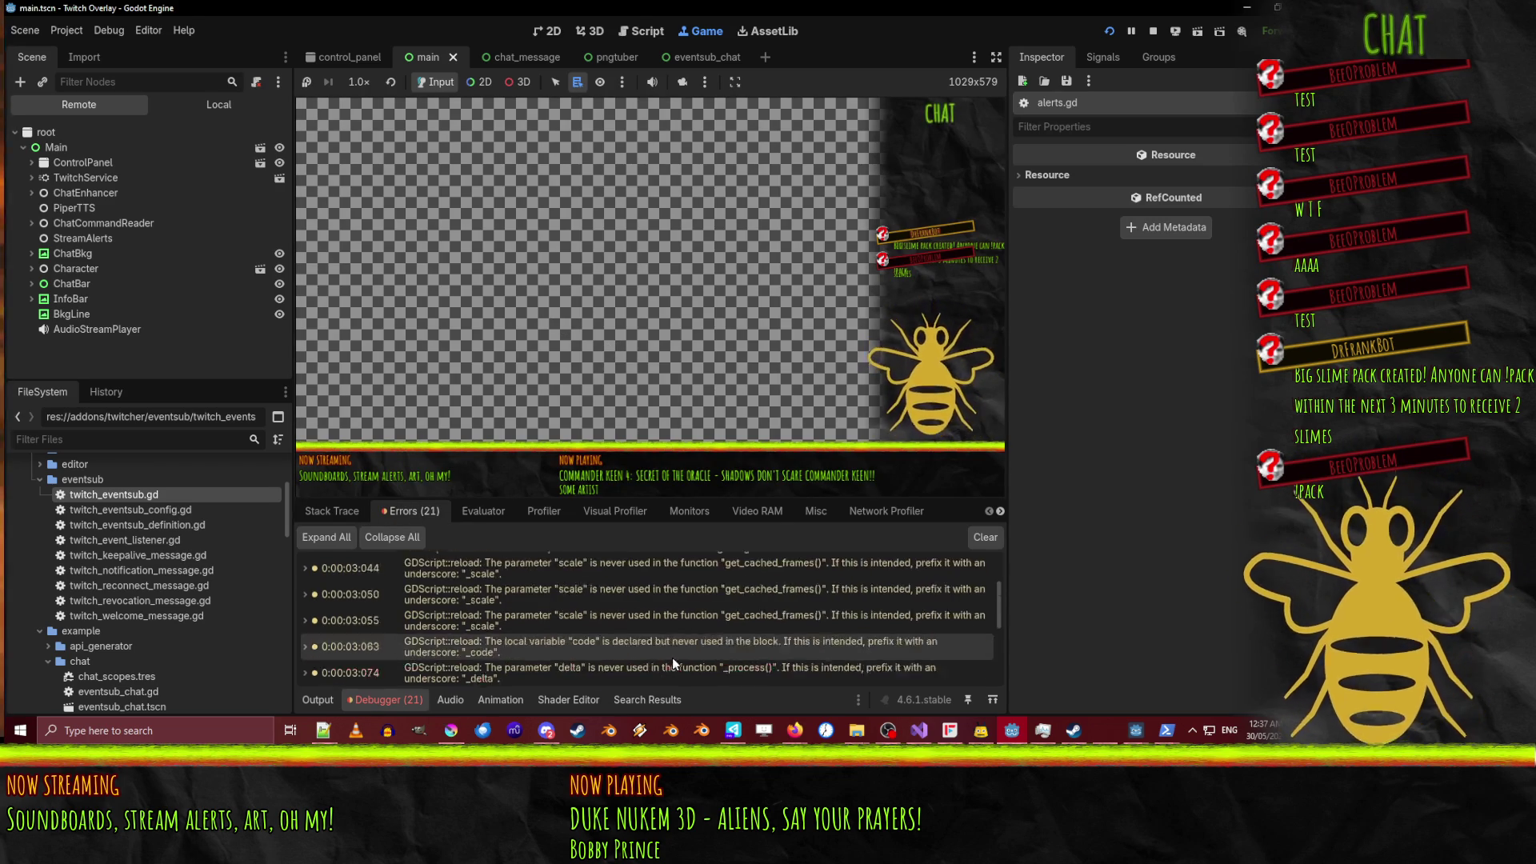
pyautogui.scroll(-10, 673, 657)
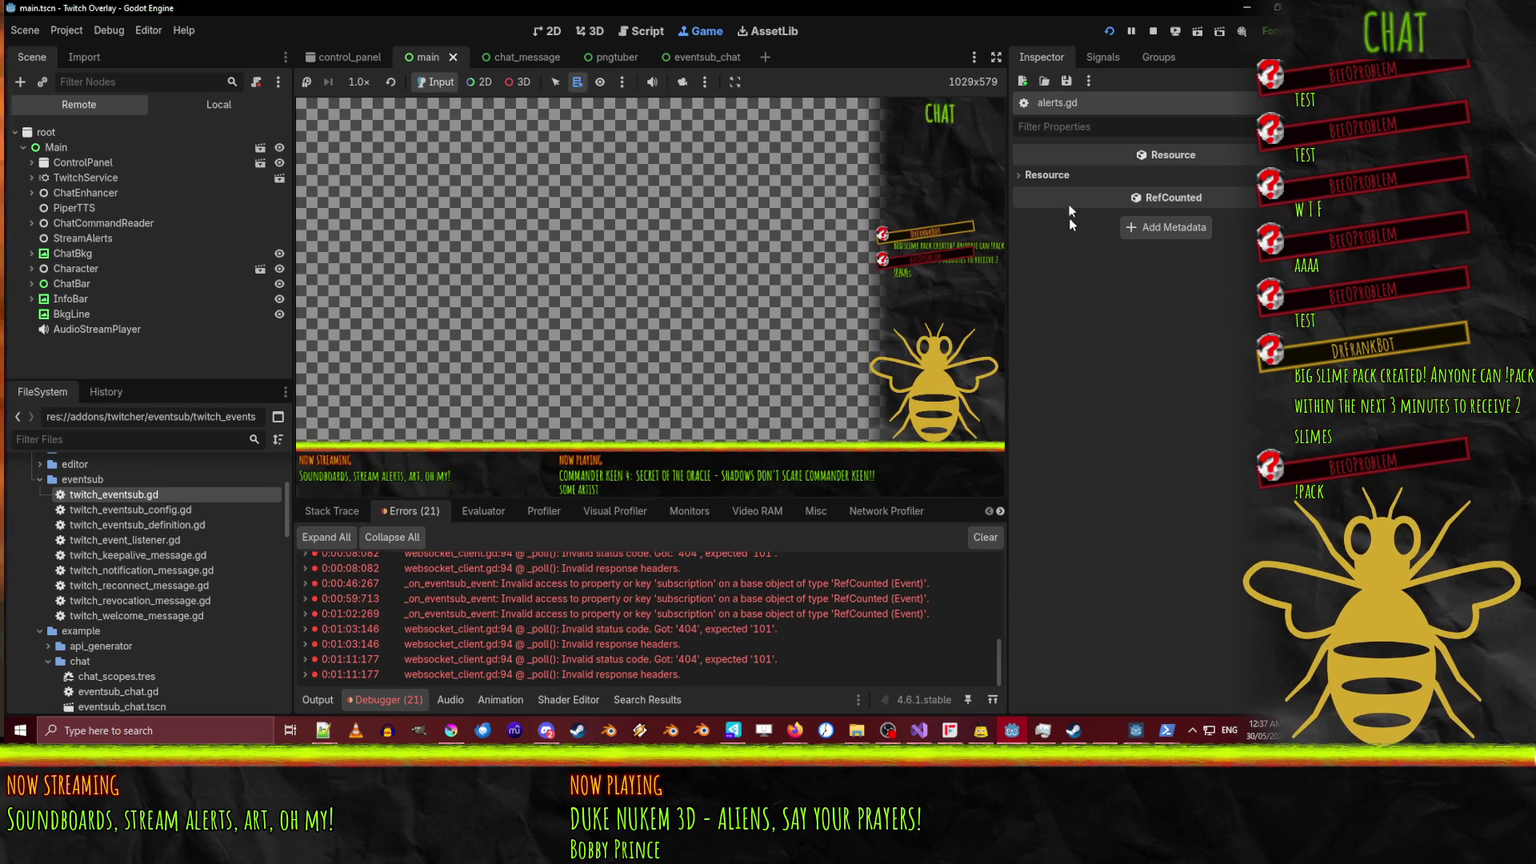
pyautogui.click(1151, 31)
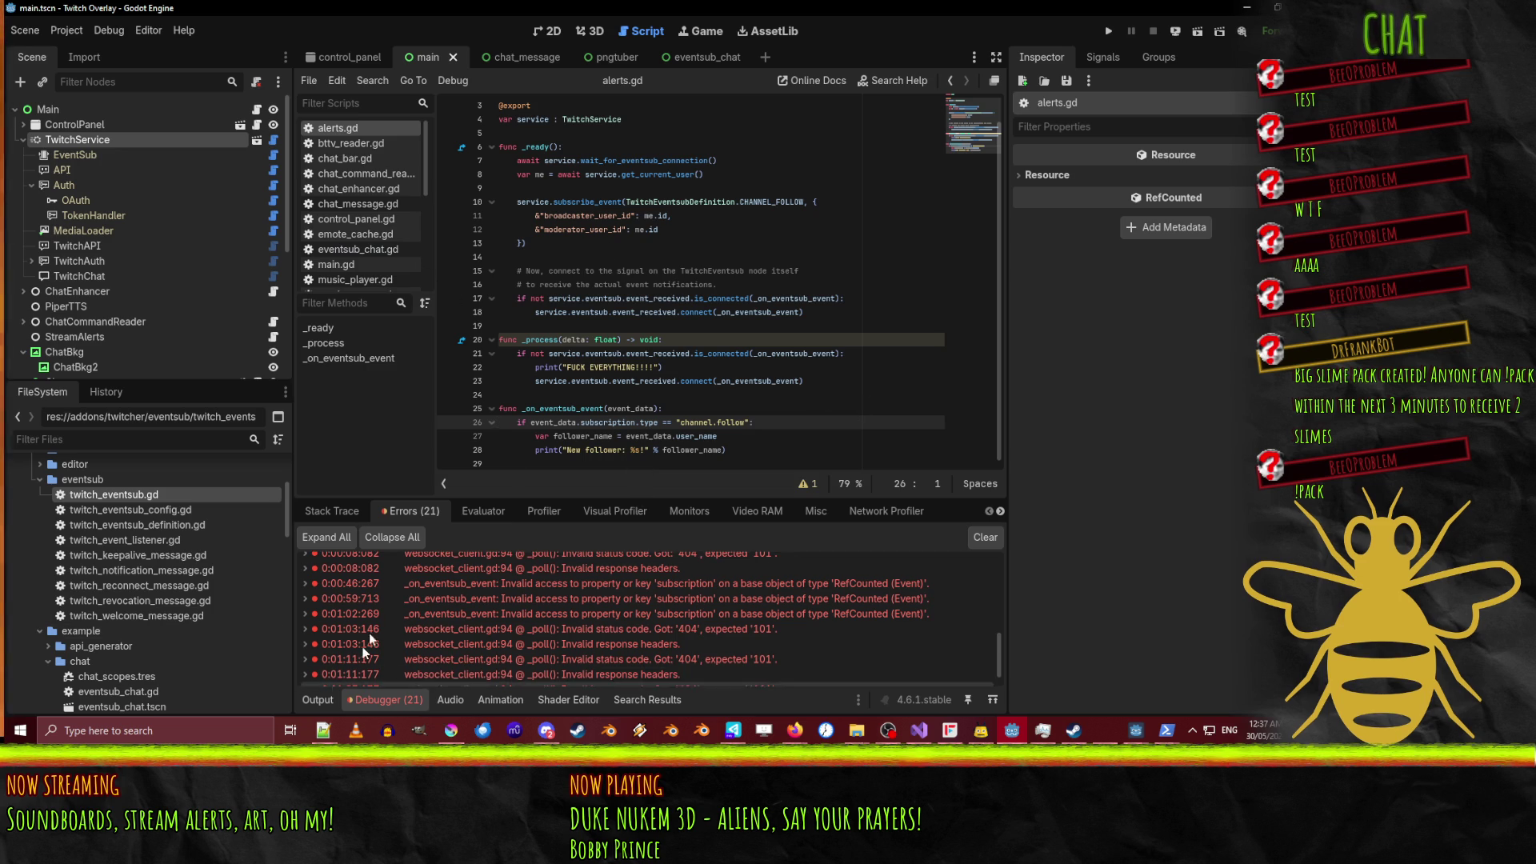
# Add print("READY!!!!") as the first line of _ready in alerts.gd.
pyautogui.scroll(5, 368, 632)
pyautogui.scroll(-5, 385, 592)
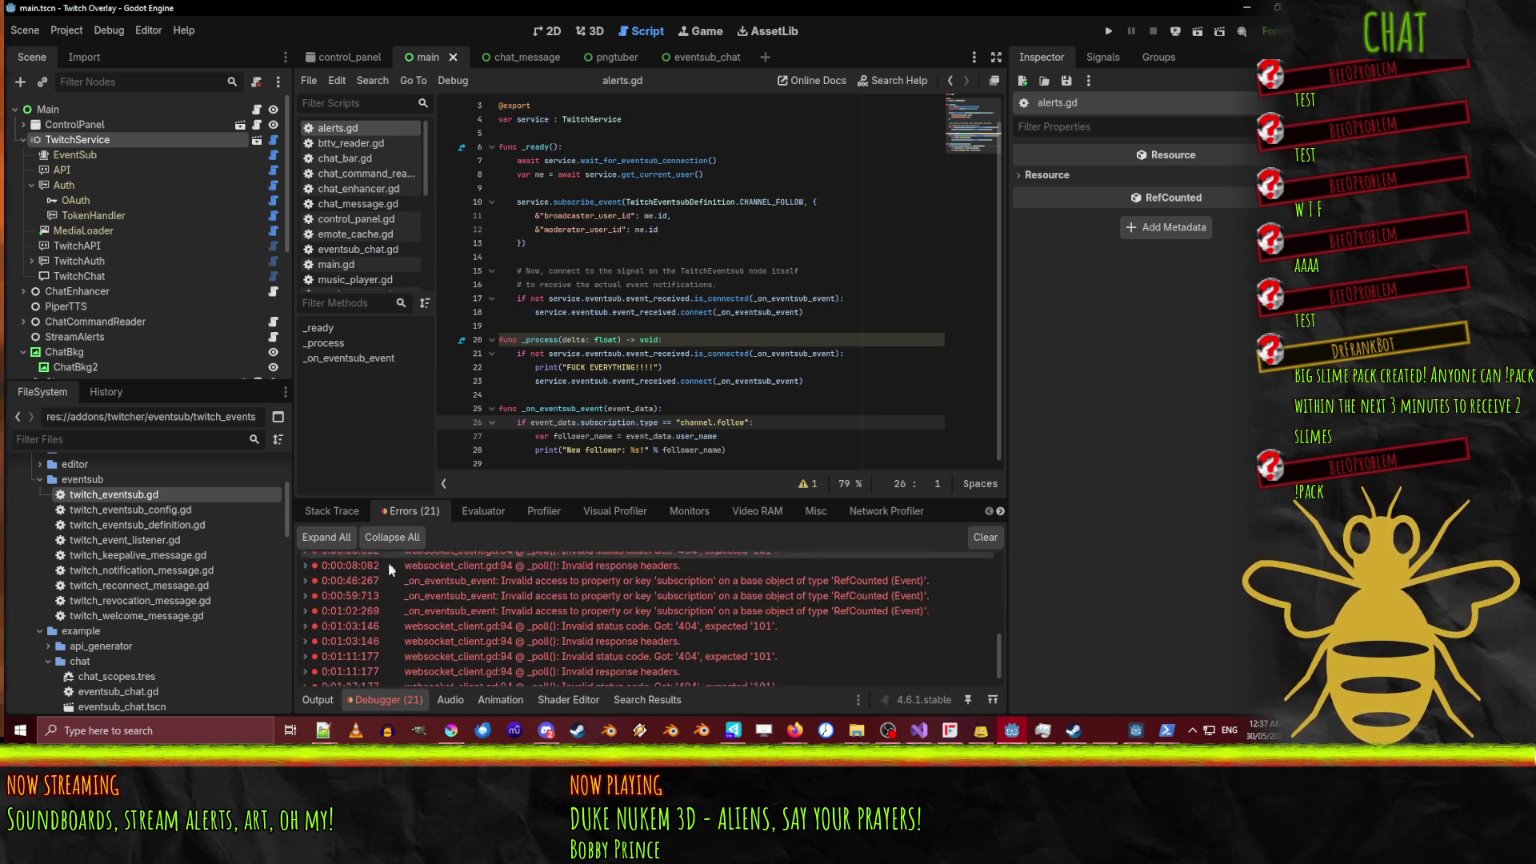
pyautogui.click(732, 340)
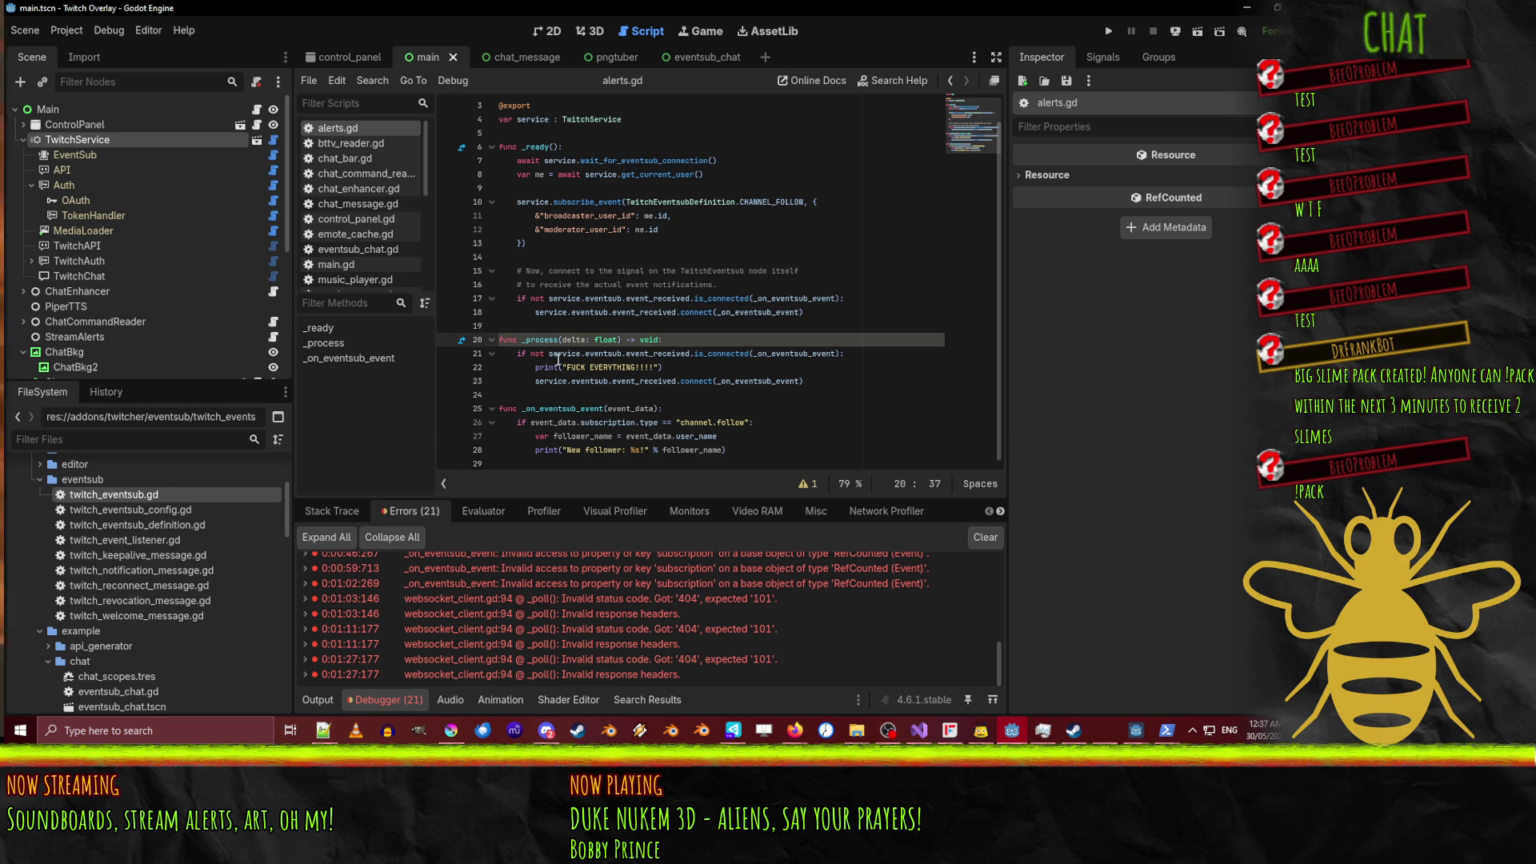
pyautogui.click(318, 701)
pyautogui.scroll(3, 400, 606)
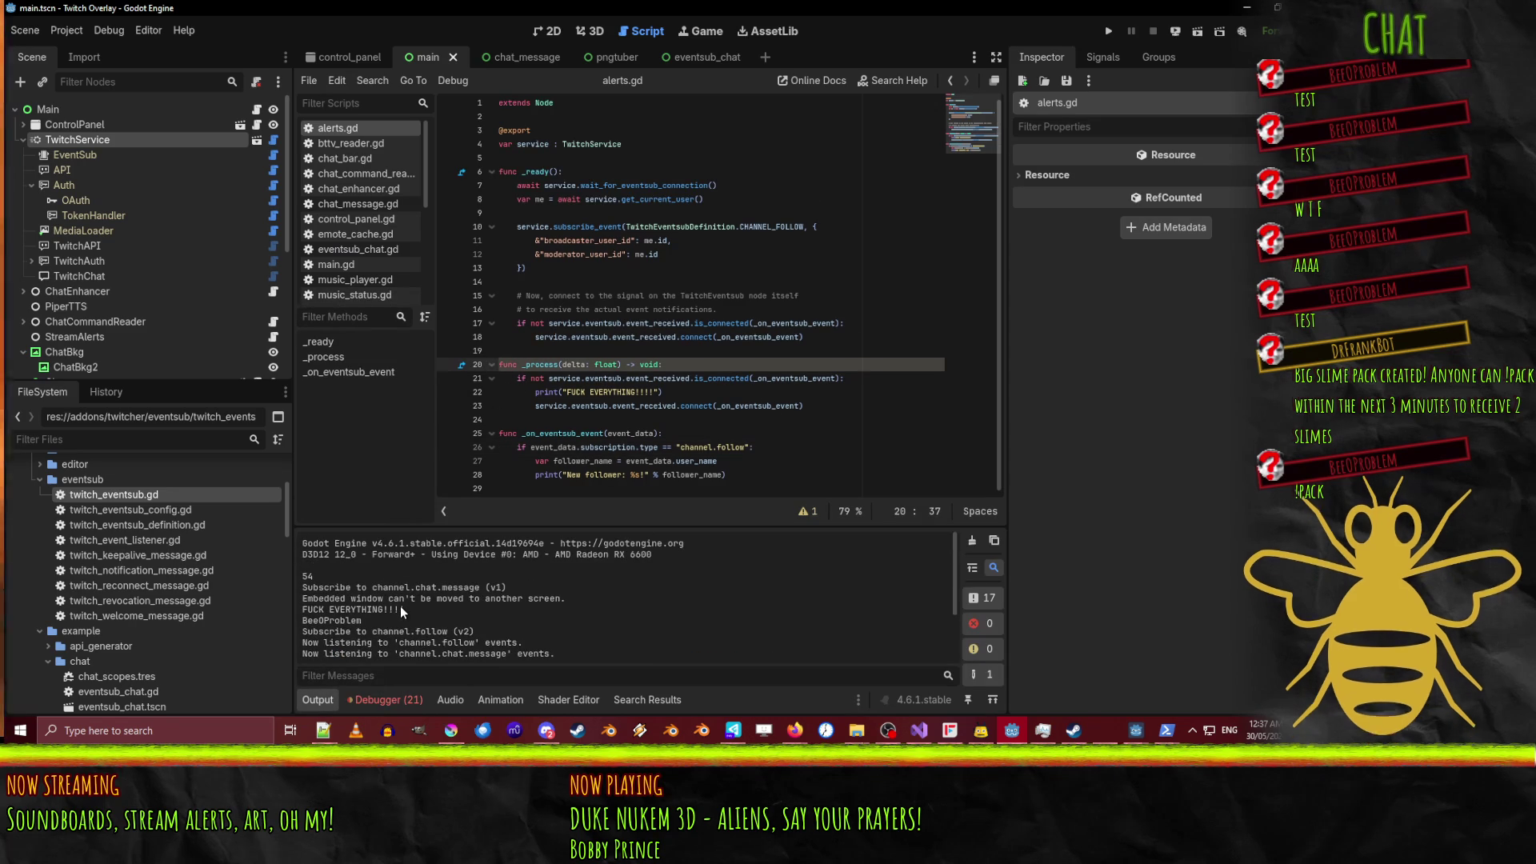
pyautogui.click(642, 173)
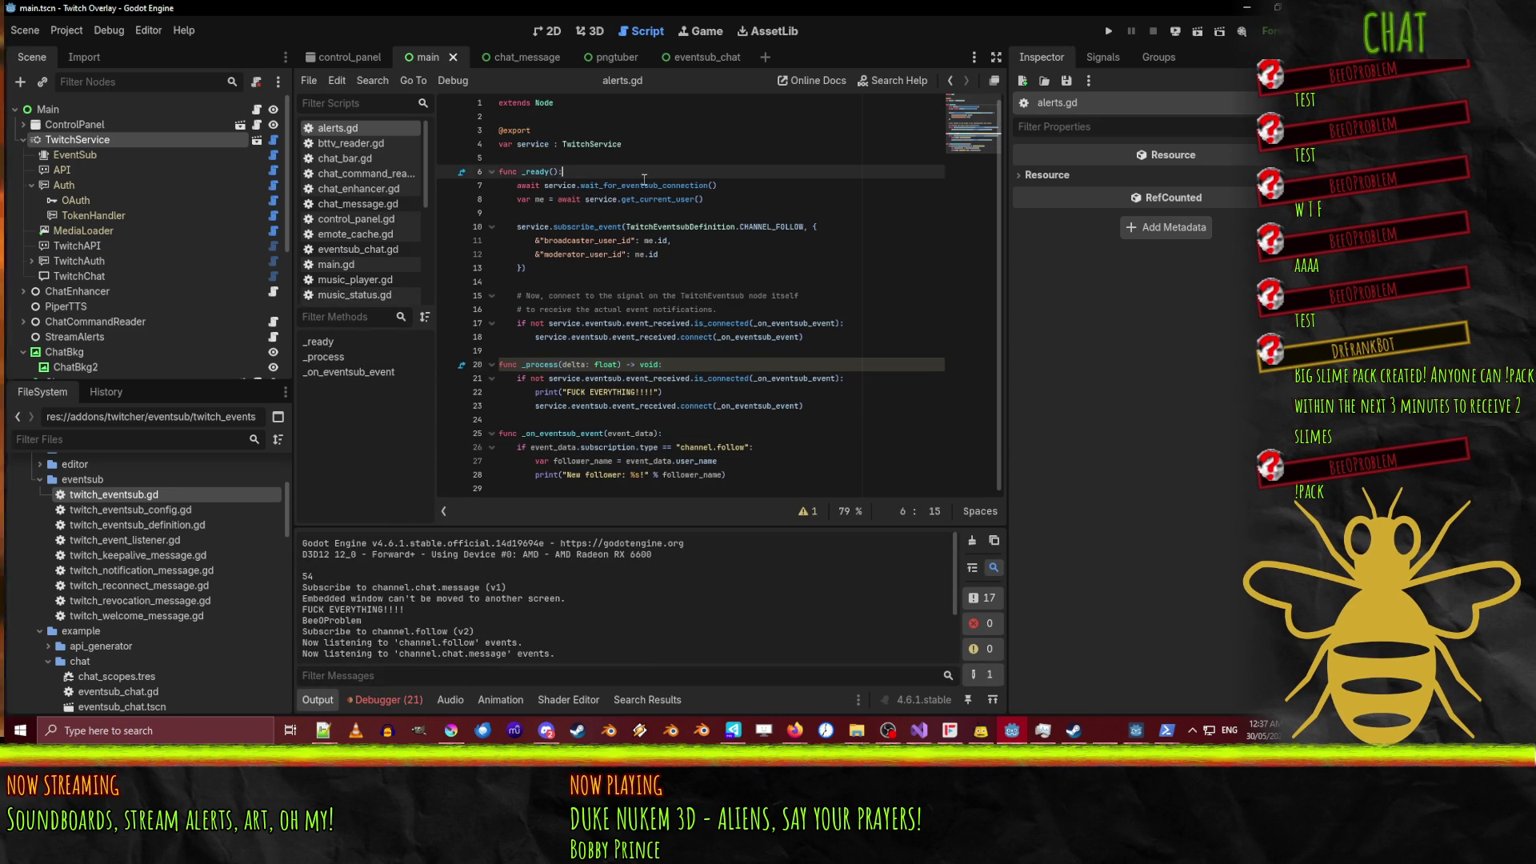
pyautogui.press('Return')
pyautogui.write('print("READY!!!!")')
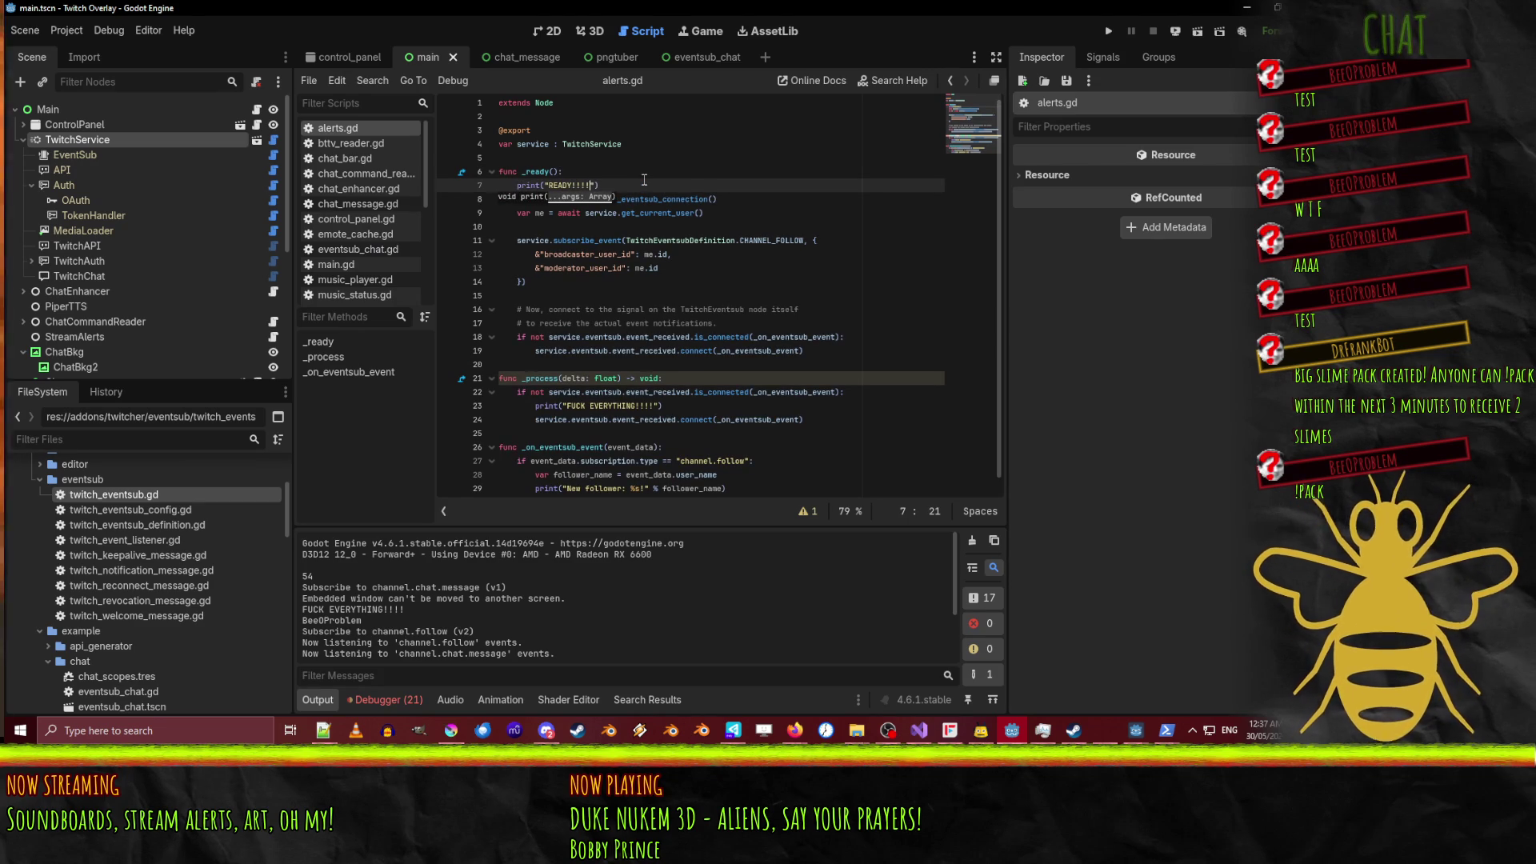
pyautogui.press('End')
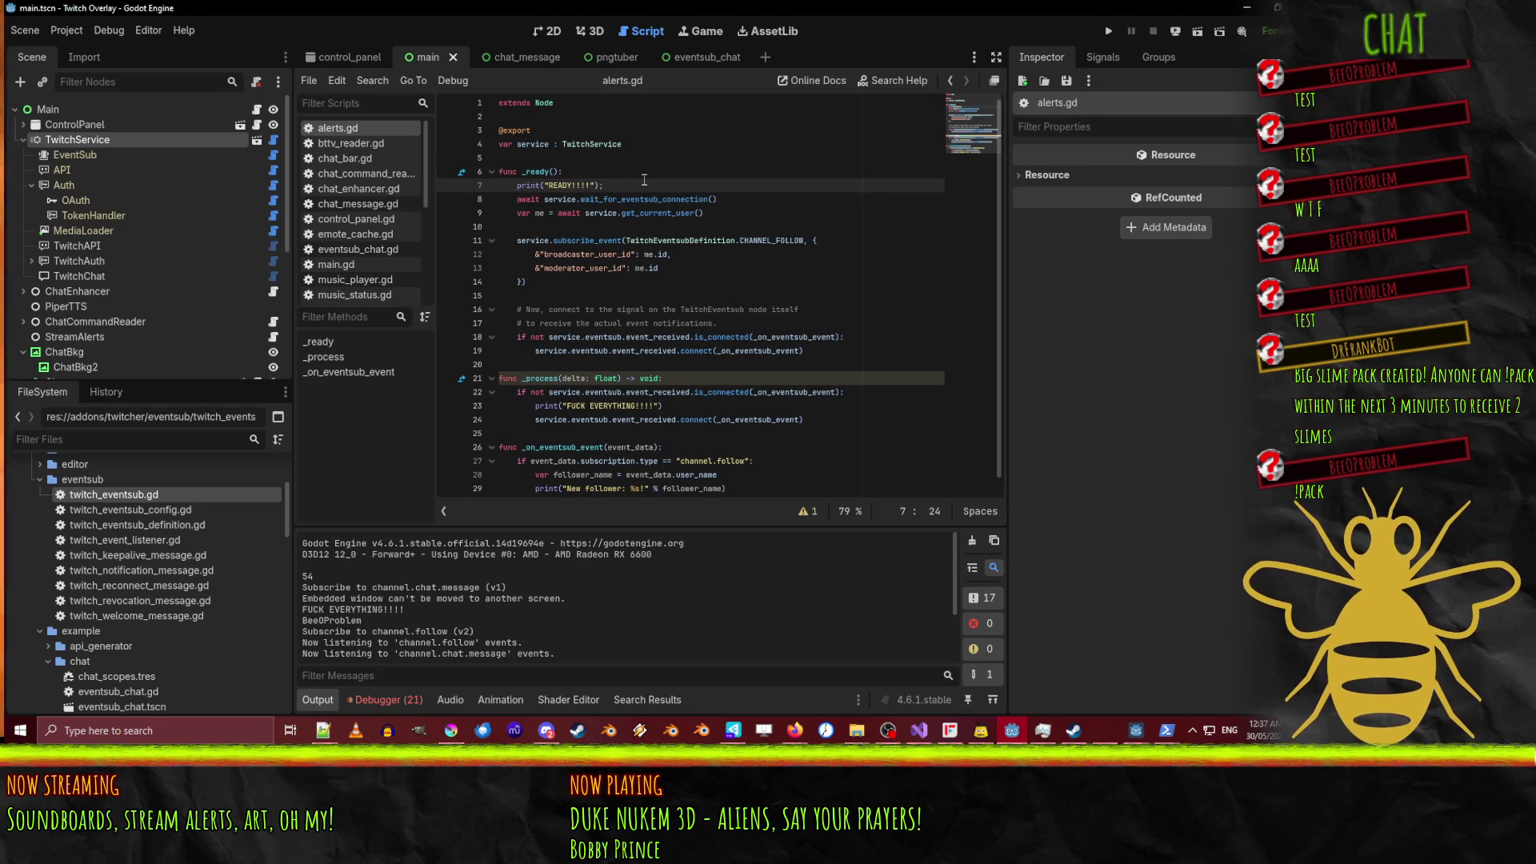
# Add an else branch after the connect call that prints when already connected, then save and run with F5.
pyautogui.click(804, 350)
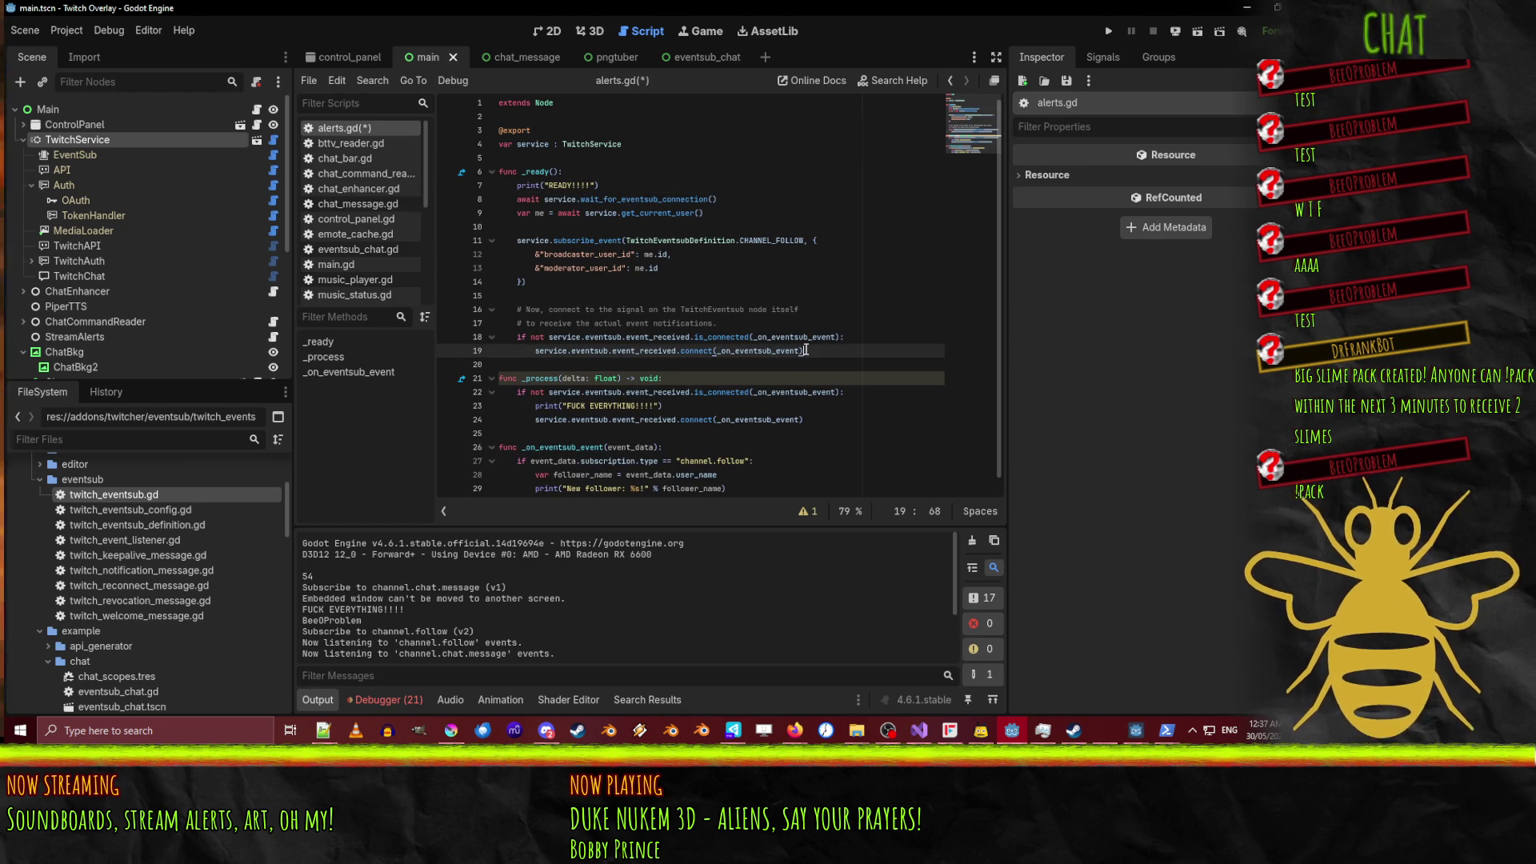
pyautogui.press('Return')
pyautogui.press('BackSpace')
pyautogui.write('El')
pyautogui.press('BackSpace')
pyautogui.press('BackSpace')
pyautogui.write('else:')
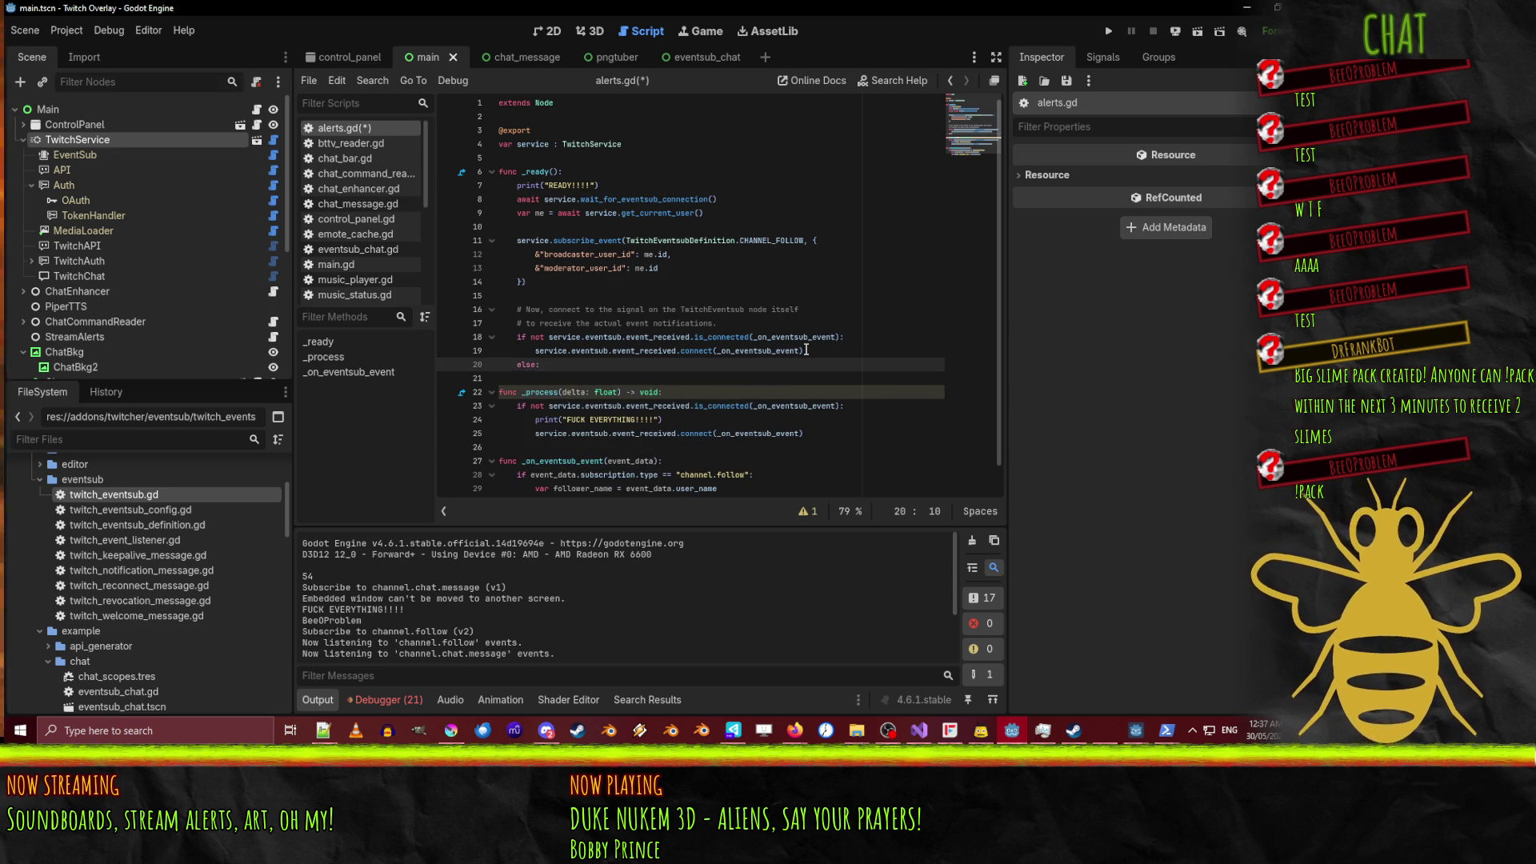
pyautogui.press('Return')
pyautogui.write('print("WHAT THE ACTUAL FUCK!!")')
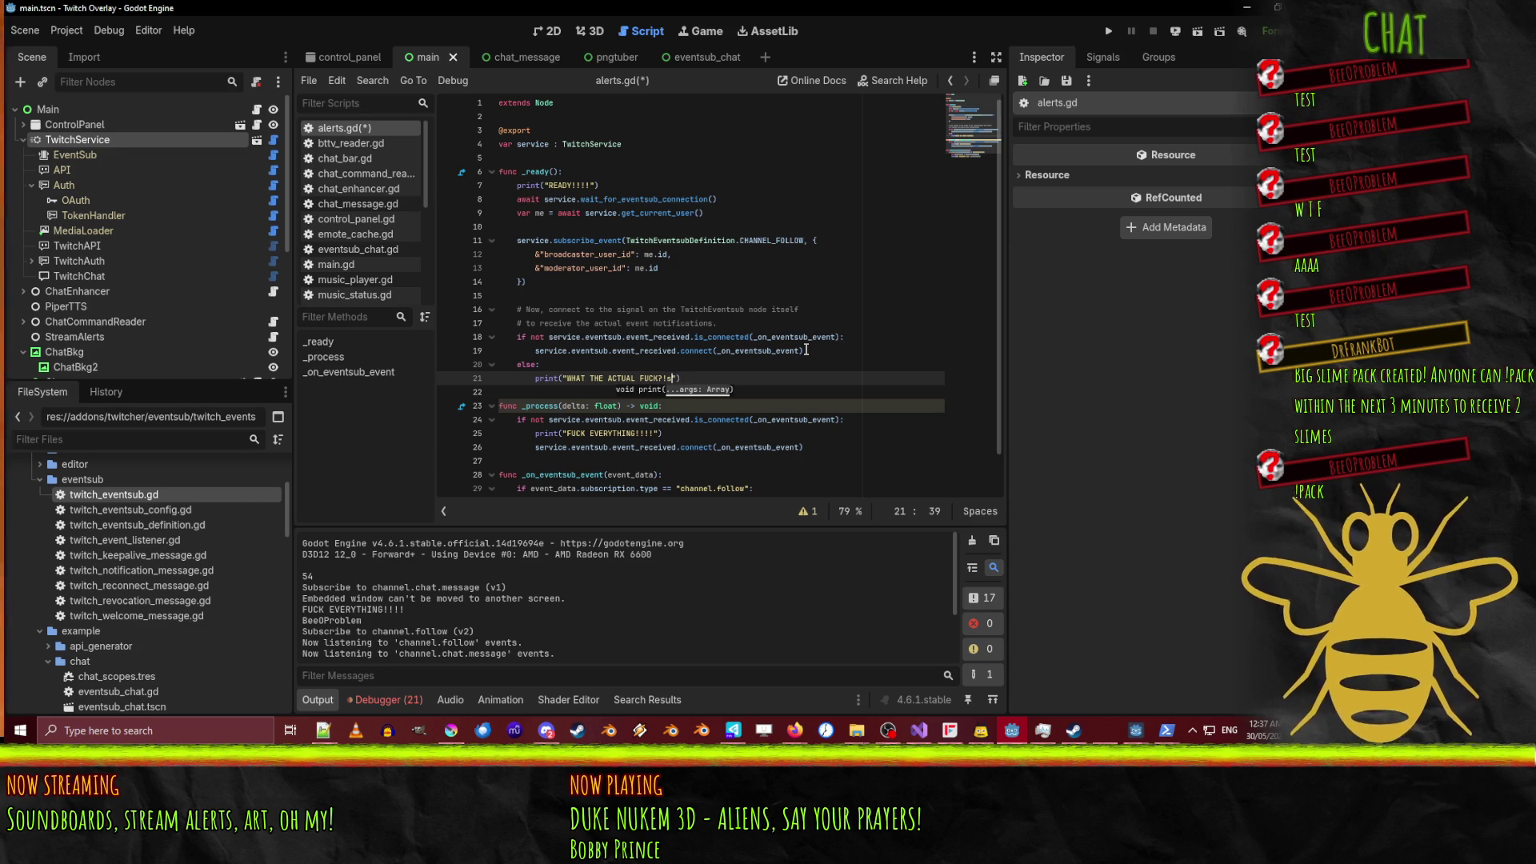
pyautogui.press('F5')
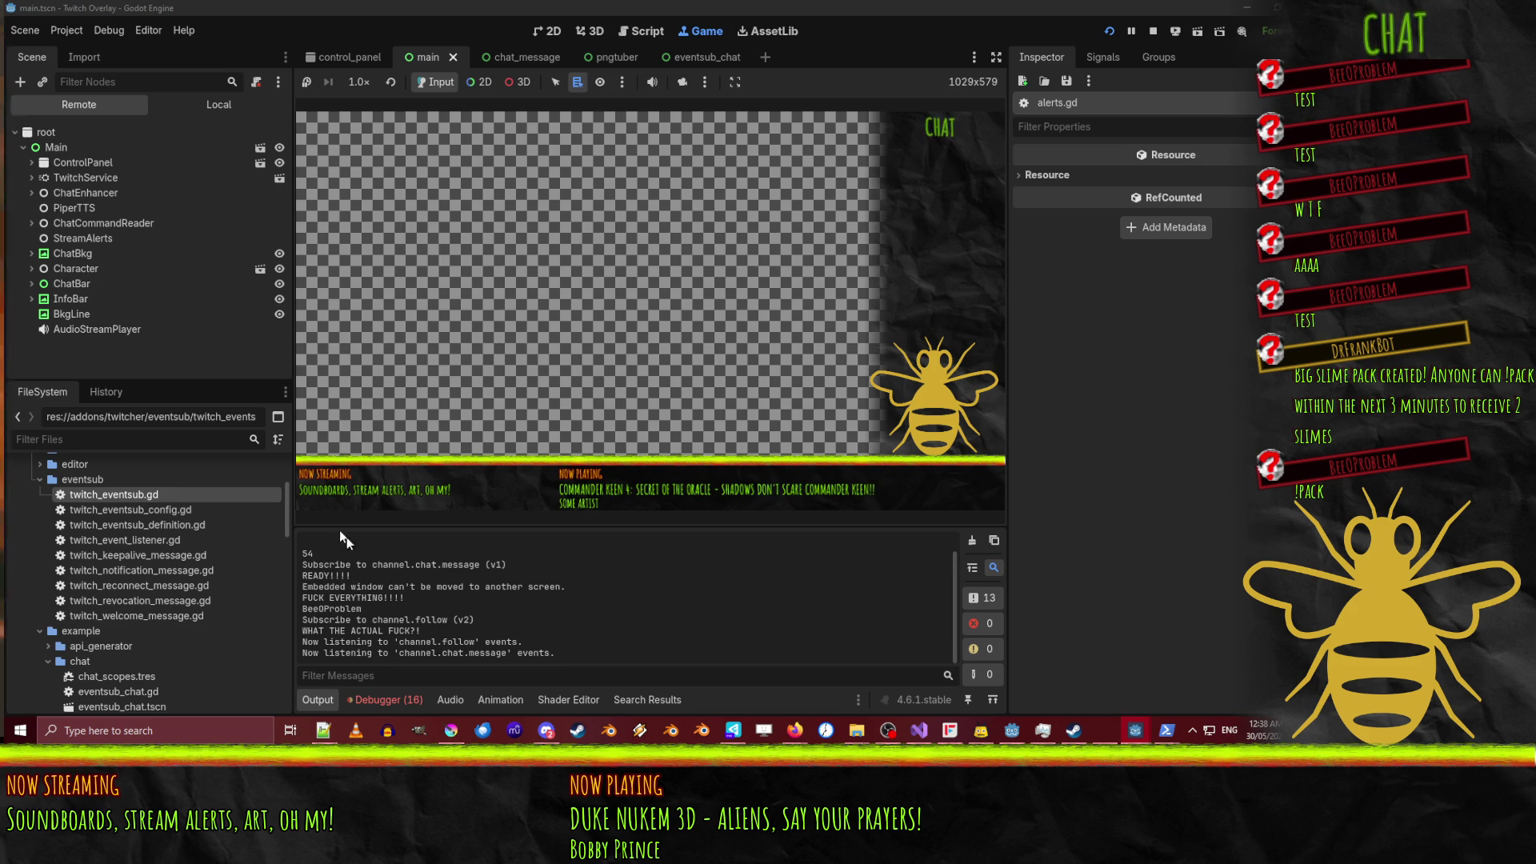
# Highlight the READY!!!!, _process and else-branch print lines in the Output panel to confirm they appeared.
pyautogui.moveTo(351, 575)
pyautogui.mouseDown()
pyautogui.moveTo(481, 565)
pyautogui.moveTo(283, 576)
pyautogui.mouseUp()
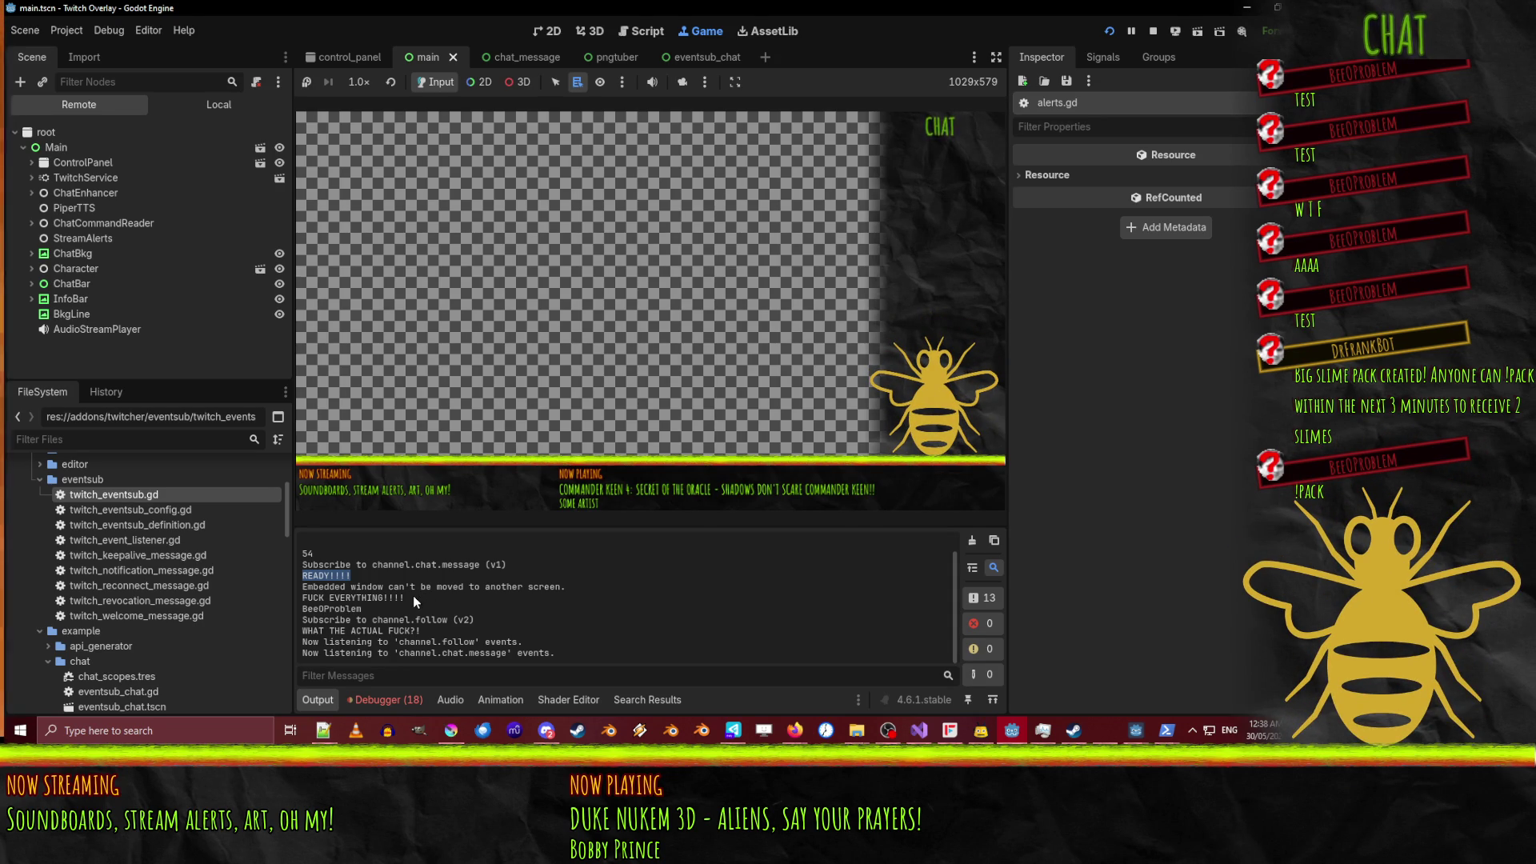
pyautogui.moveTo(413, 595); pyautogui.dragTo(292, 602)
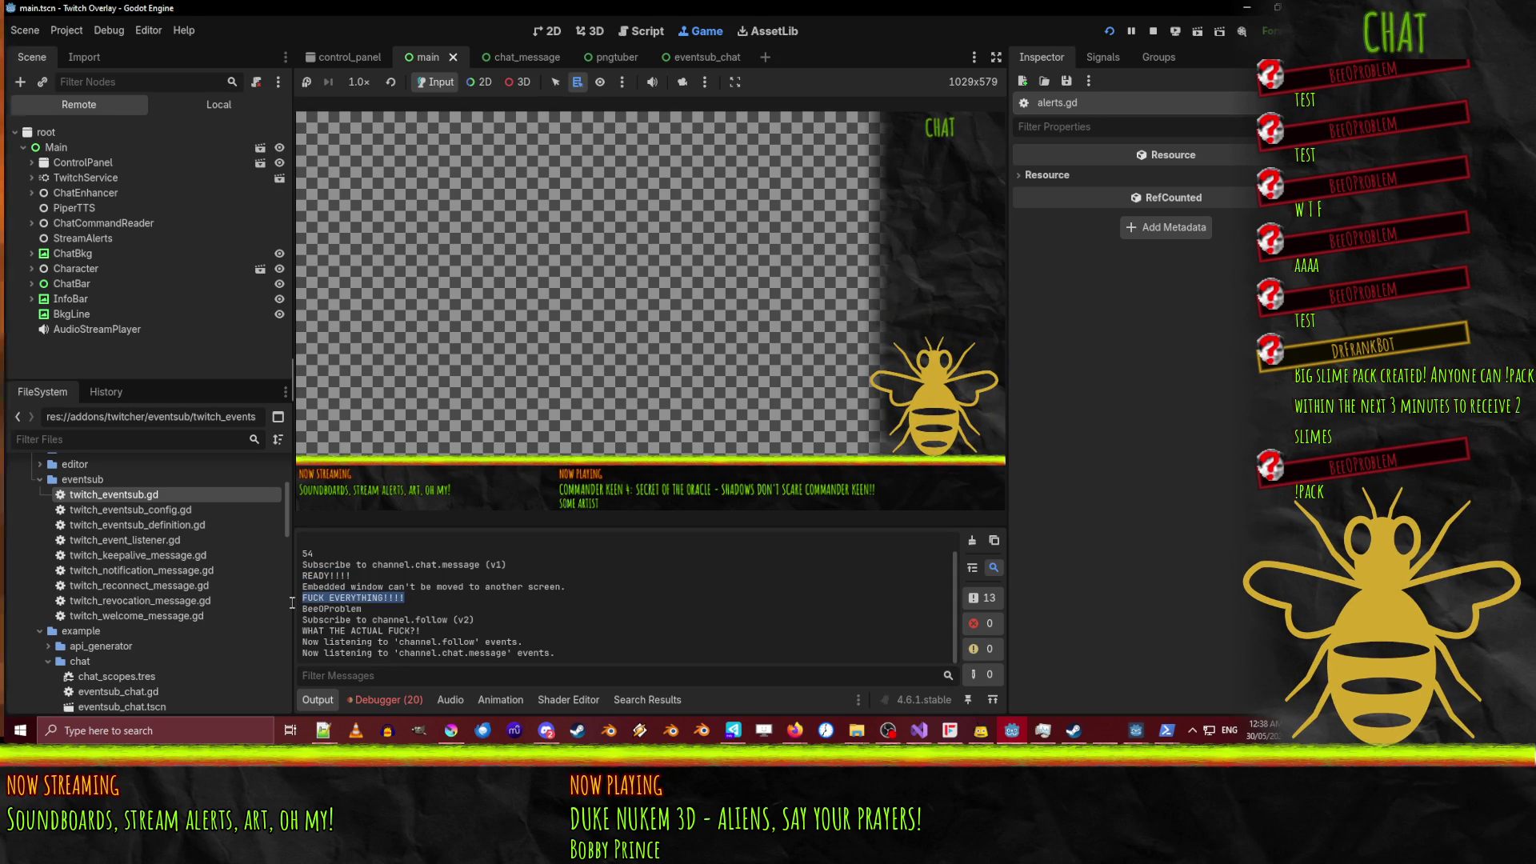
pyautogui.moveTo(417, 631); pyautogui.dragTo(294, 629)
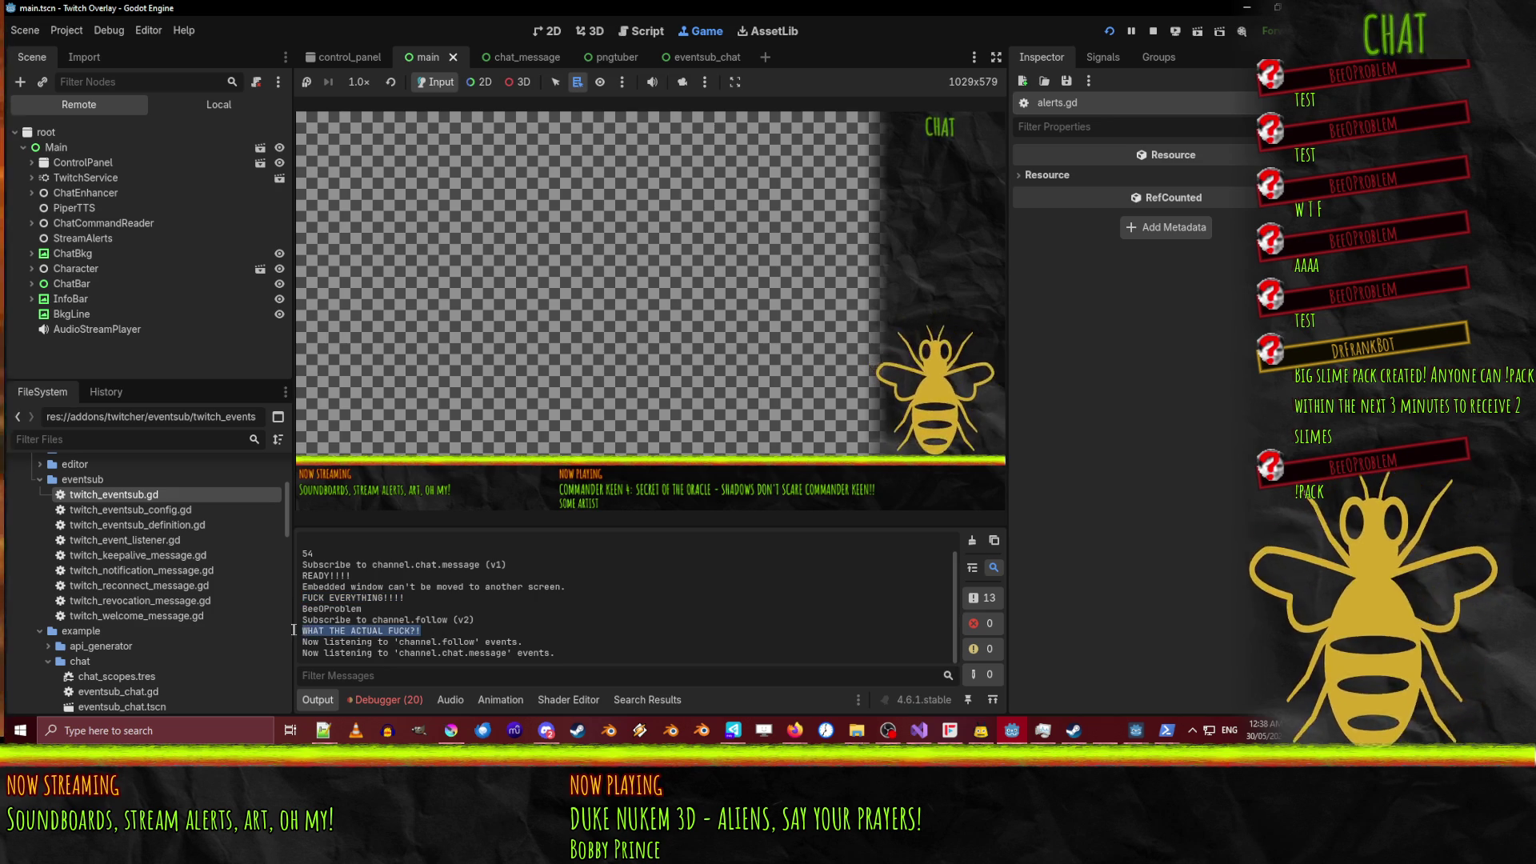
pyautogui.click(538, 644)
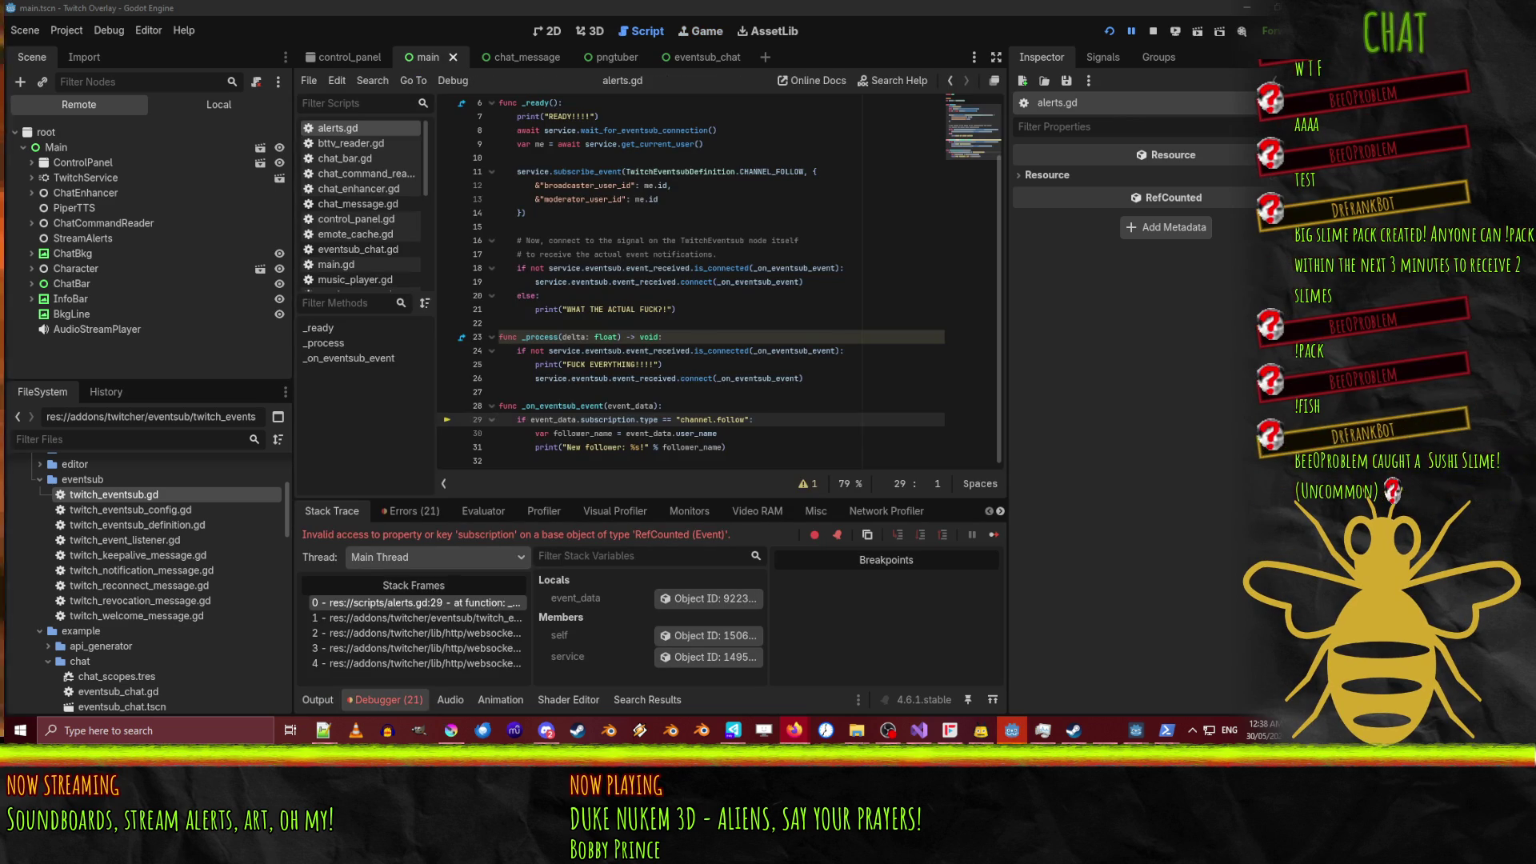
# Resume past the errors and open the alerts.gd line of the _on_eventsub_event subscription error from the Errors list.
pyautogui.click(1131, 33)
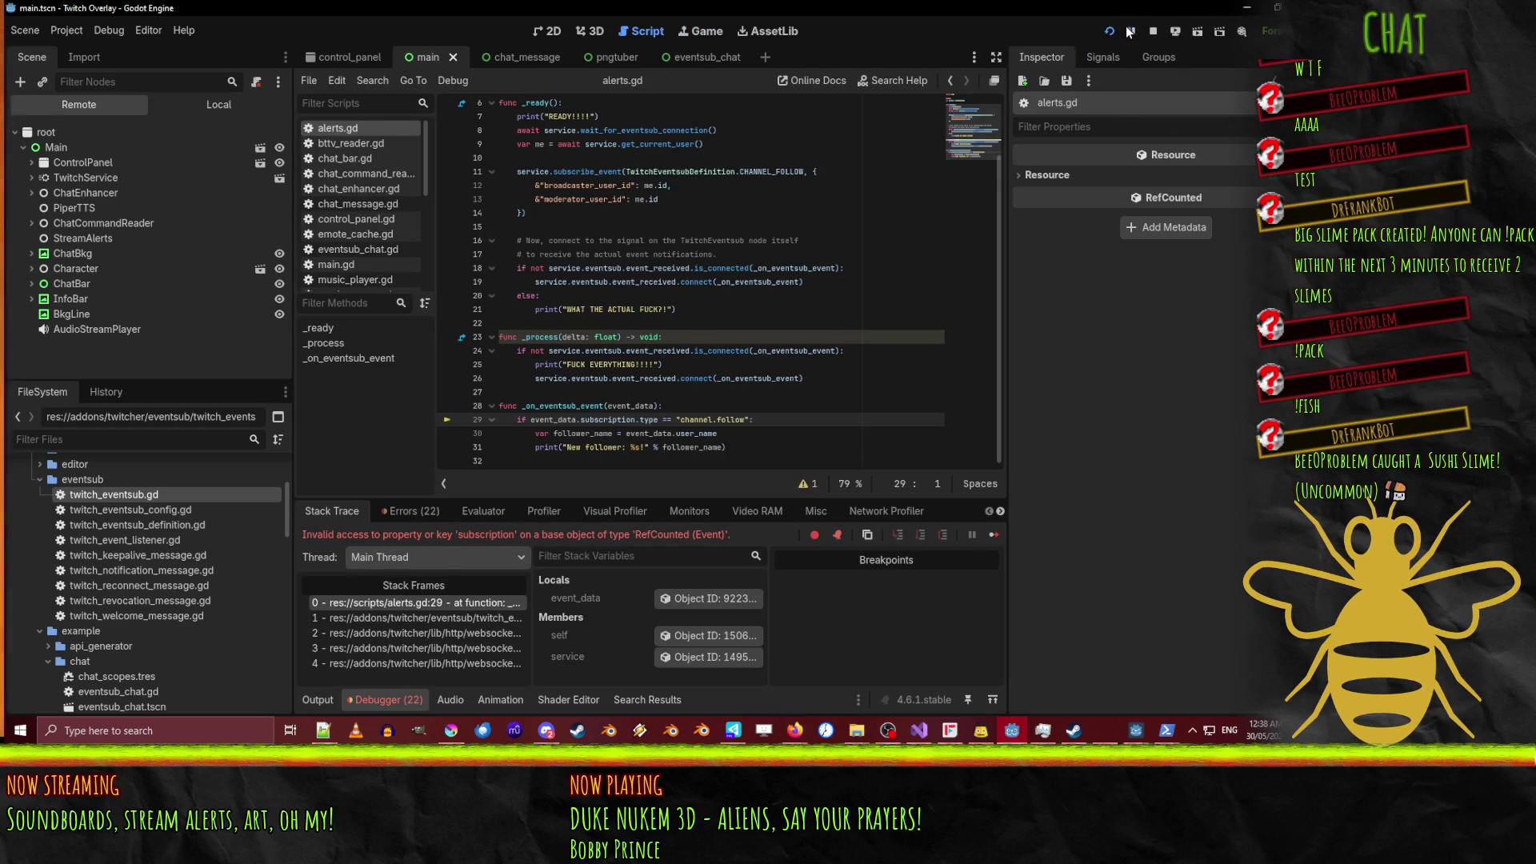
pyautogui.click(1131, 33)
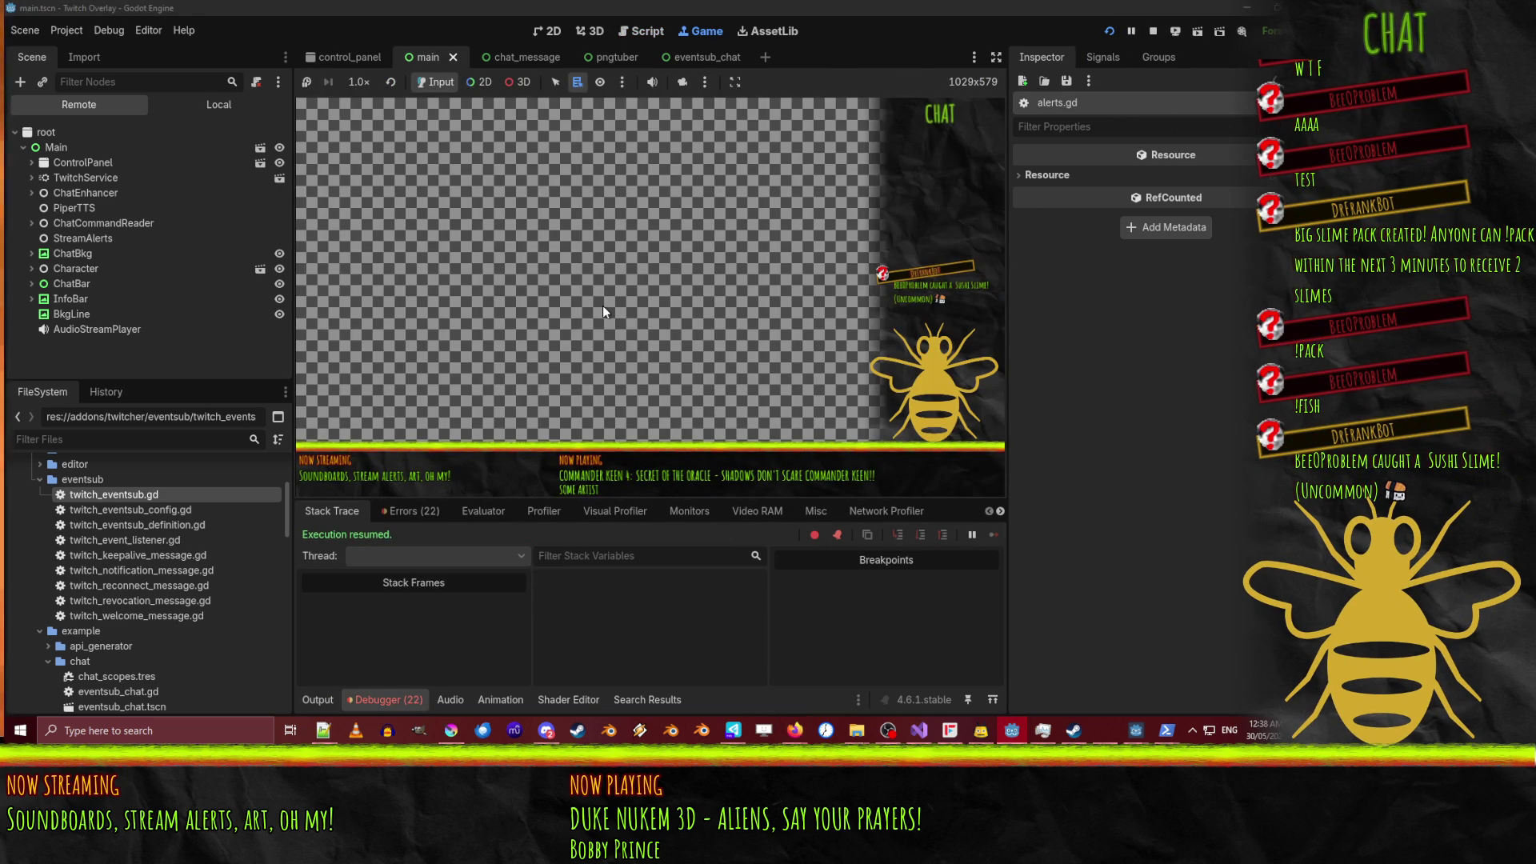
pyautogui.click(410, 516)
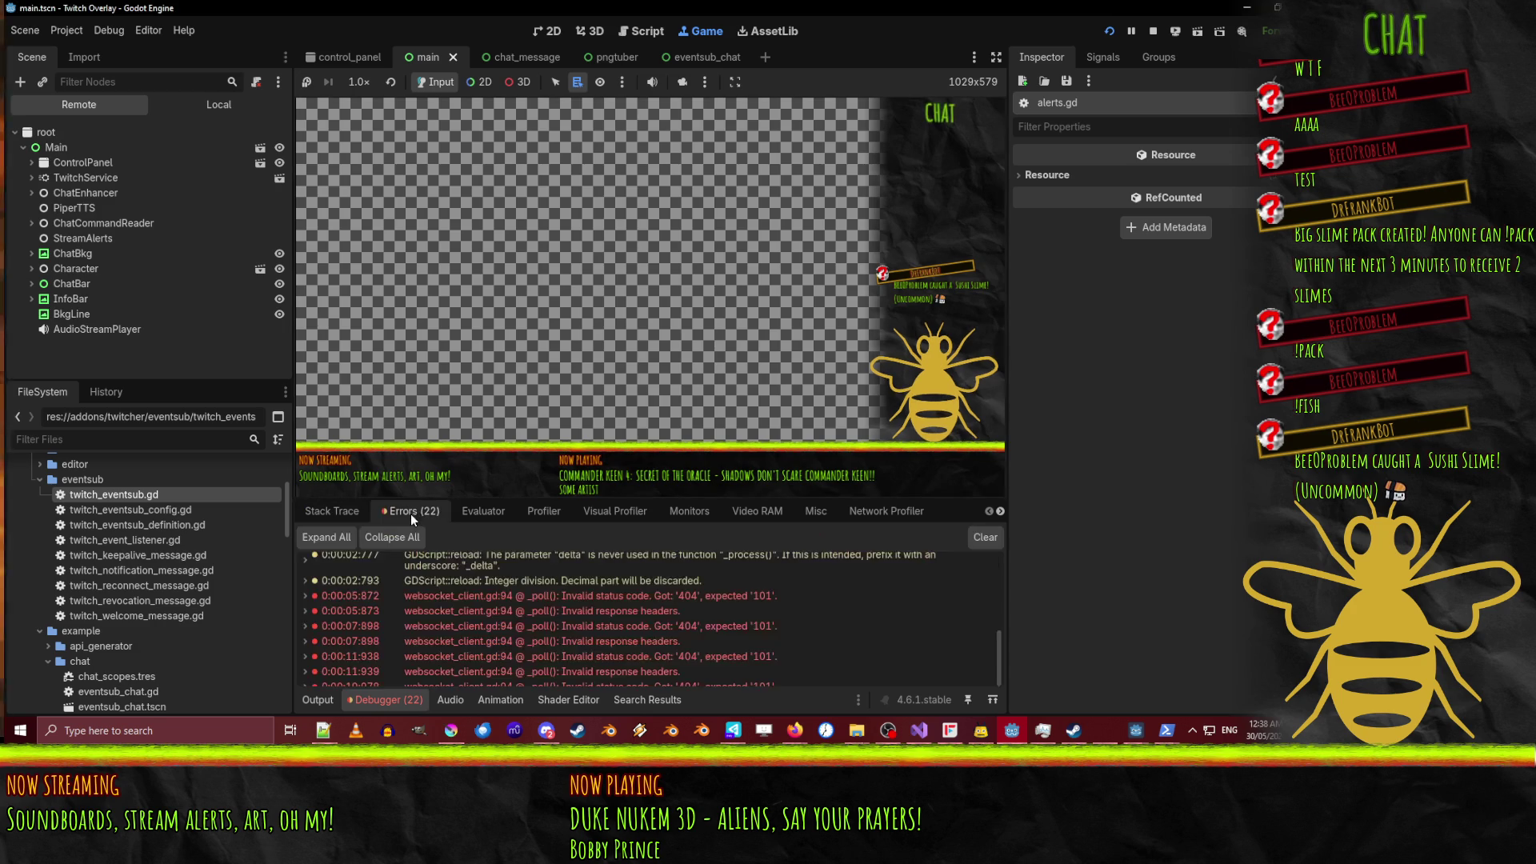
pyautogui.scroll(-3, 602, 664)
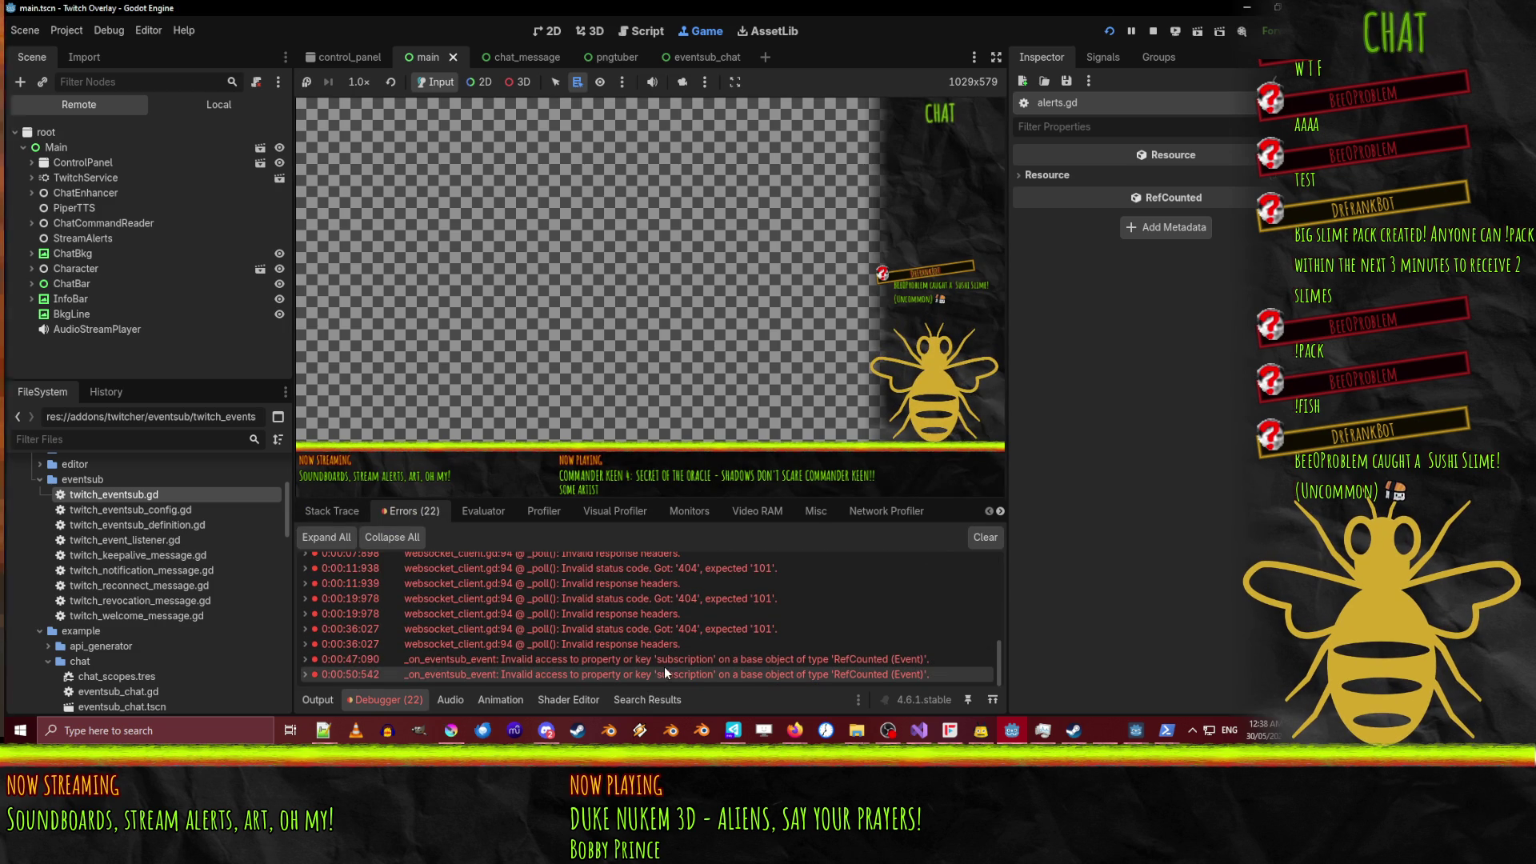
pyautogui.moveTo(662, 659)
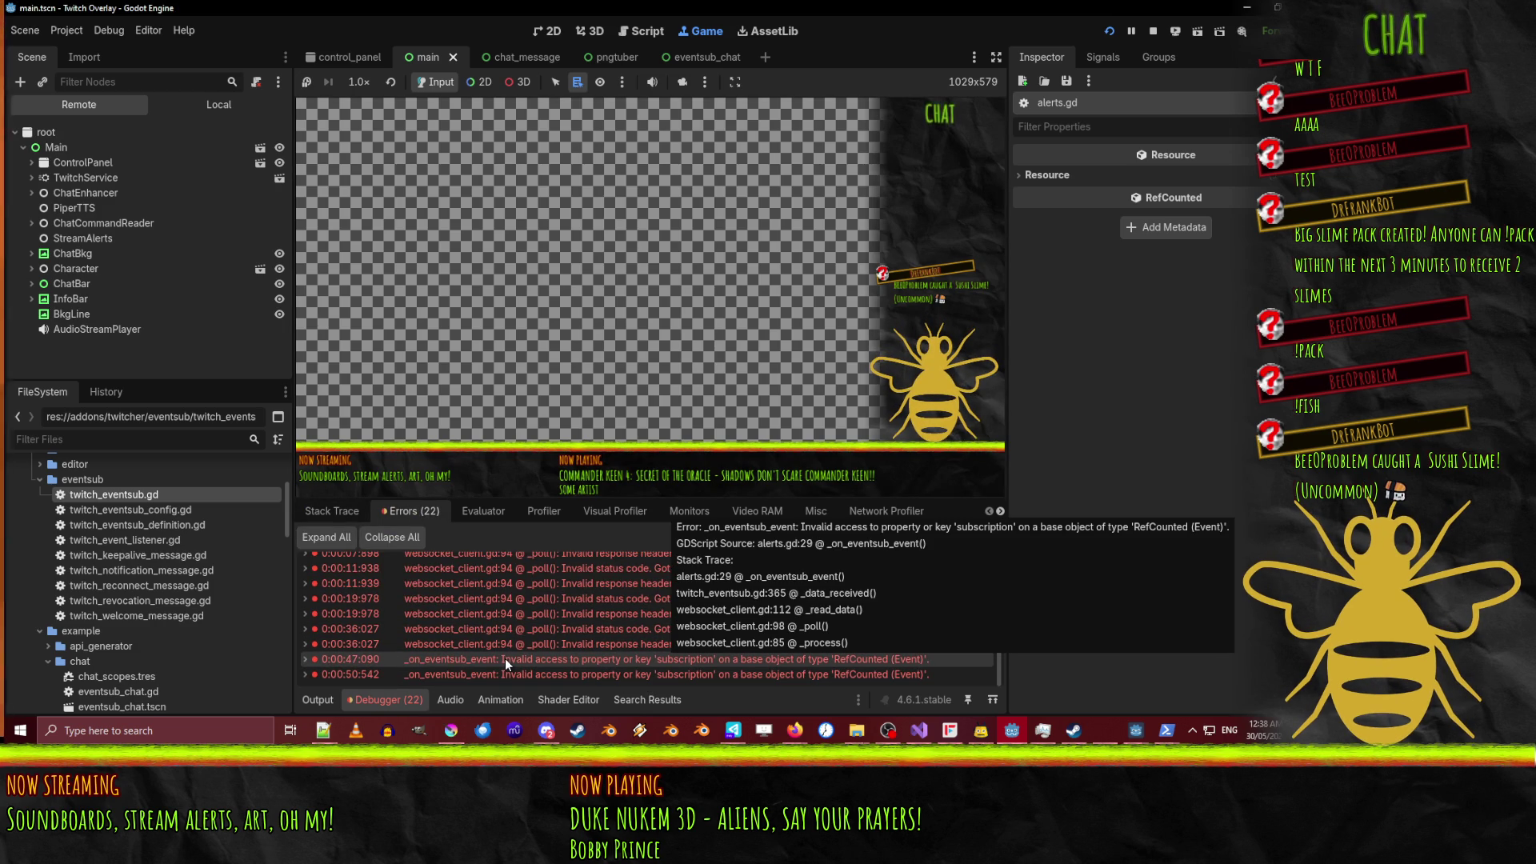
pyautogui.doubleClick(652, 661)
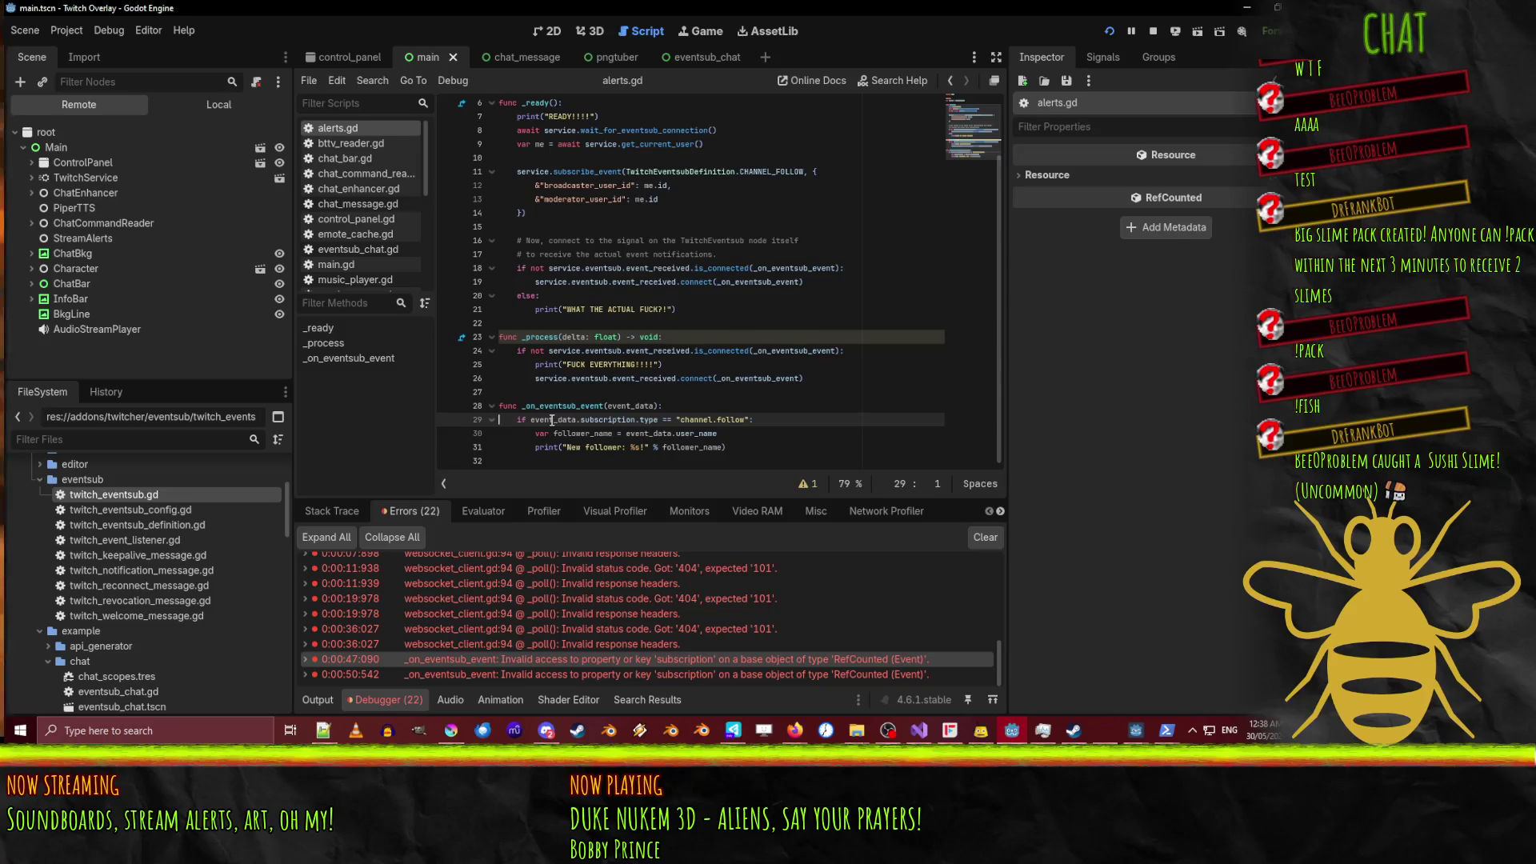
# Type-hint the event_data parameter on line 28 as ': Event'.
pyautogui.click(654, 406)
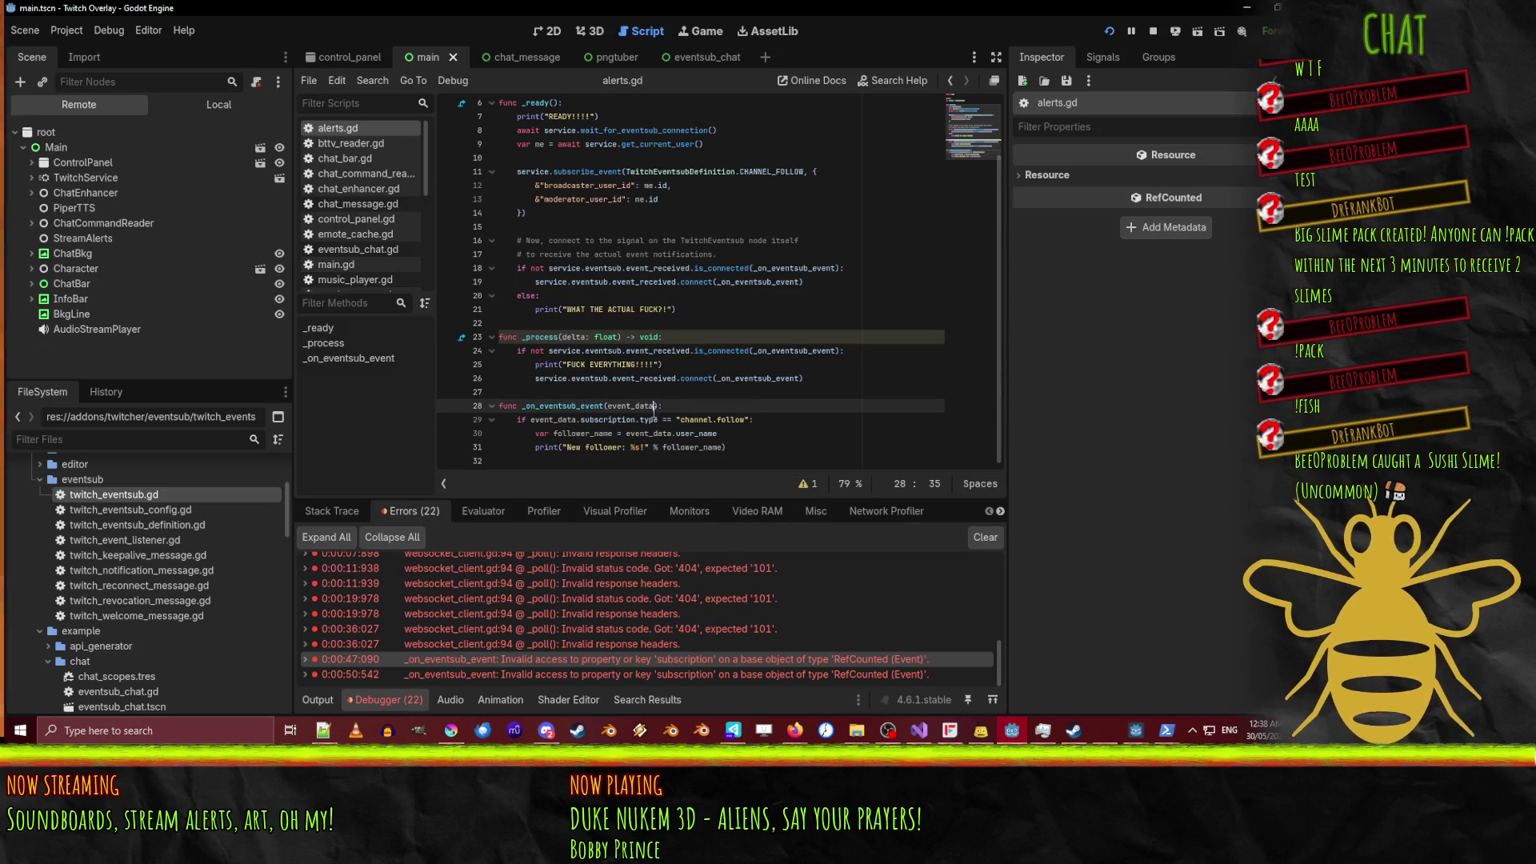
pyautogui.write(': Event')
pyautogui.click(605, 433)
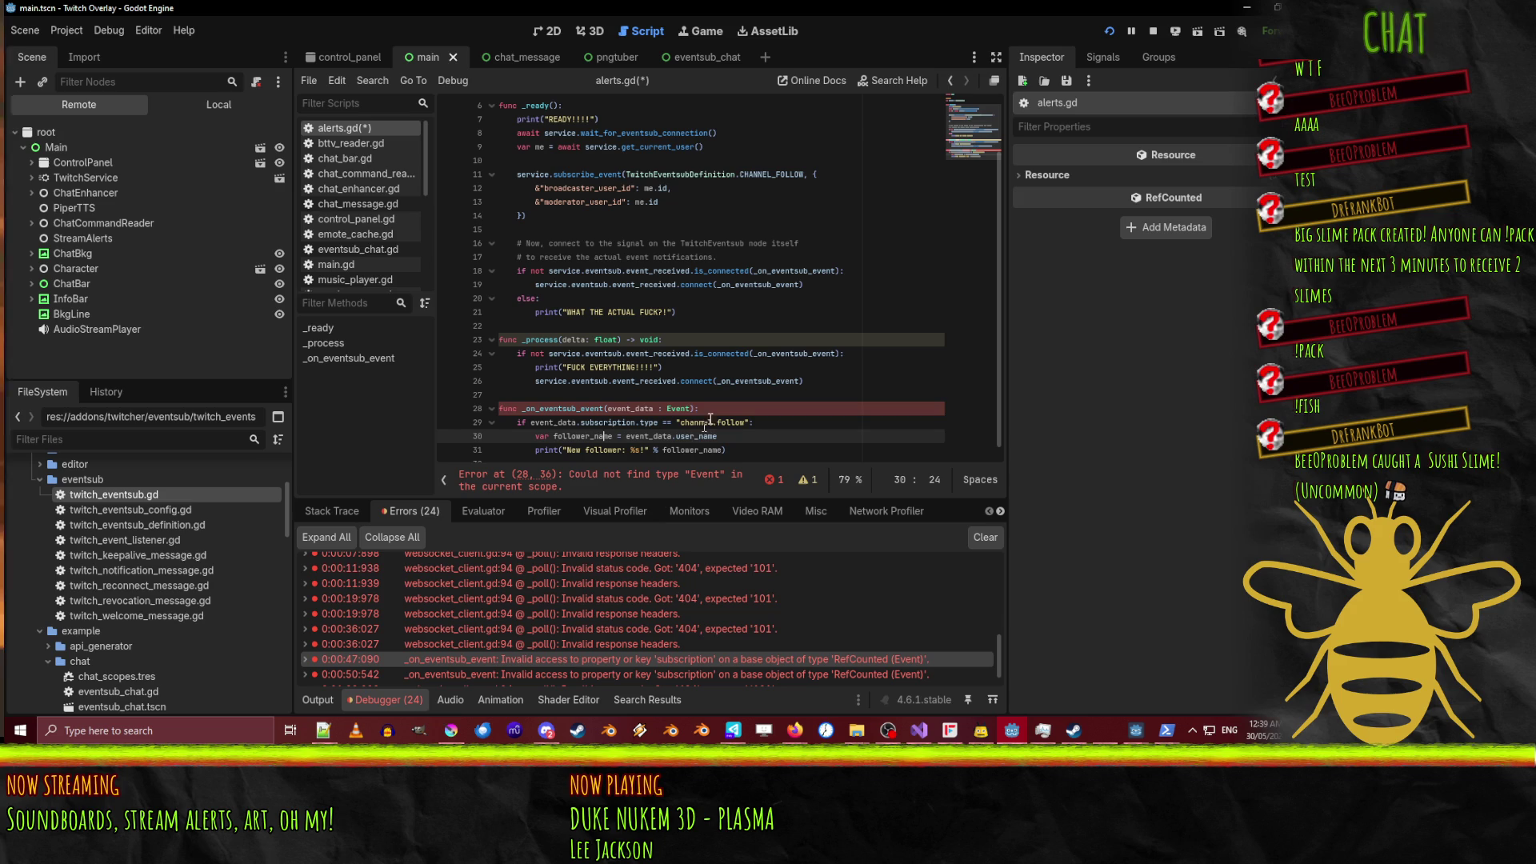
pyautogui.click(669, 409)
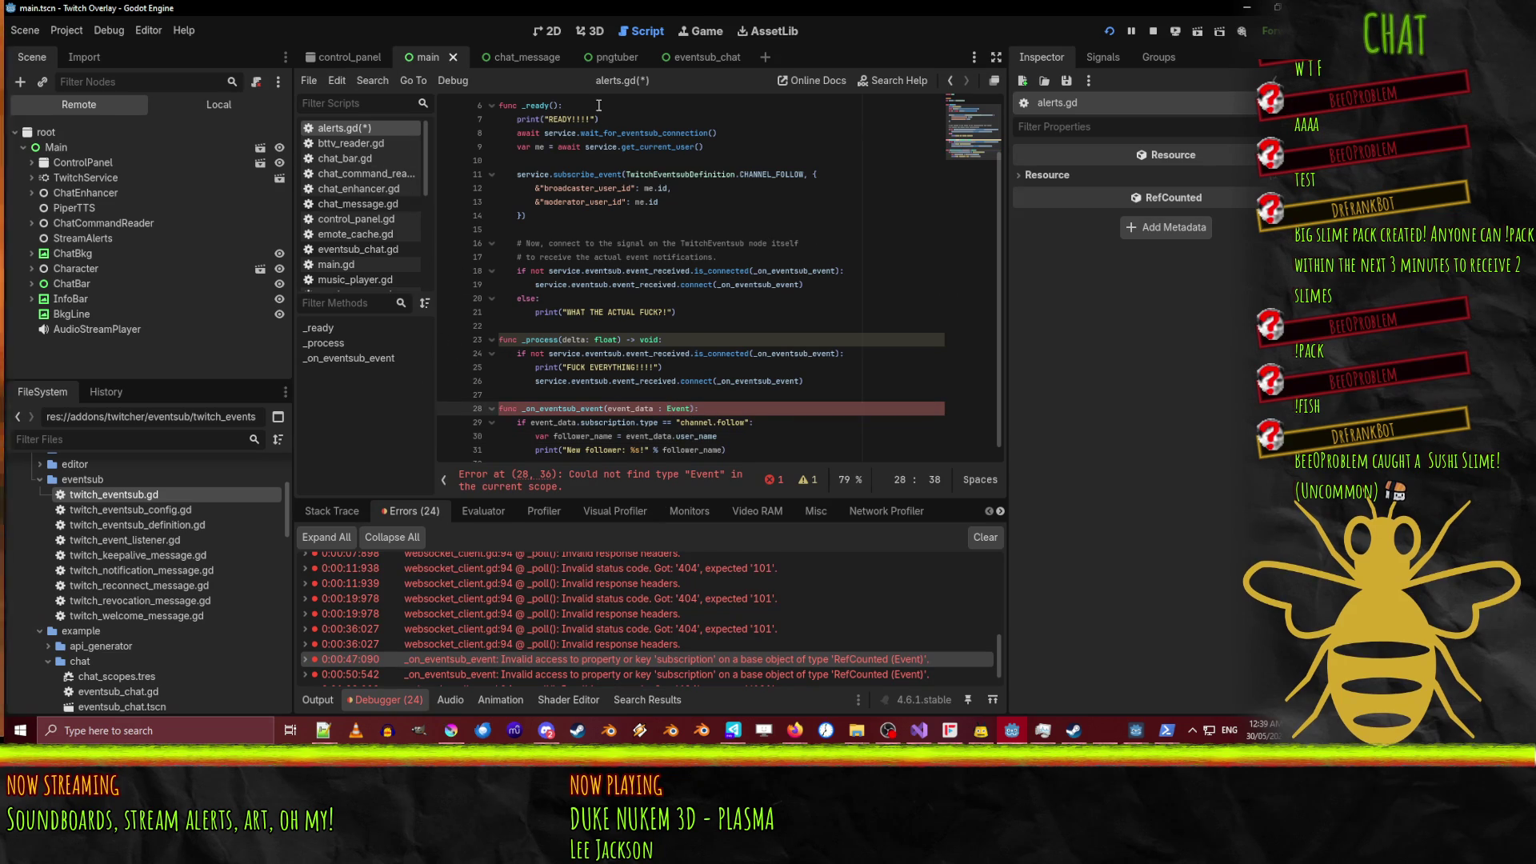
# Search the project for Event, then change the hint to TwitchEventsub.Event via autocomplete.
pyautogui.doubleClick(678, 409)
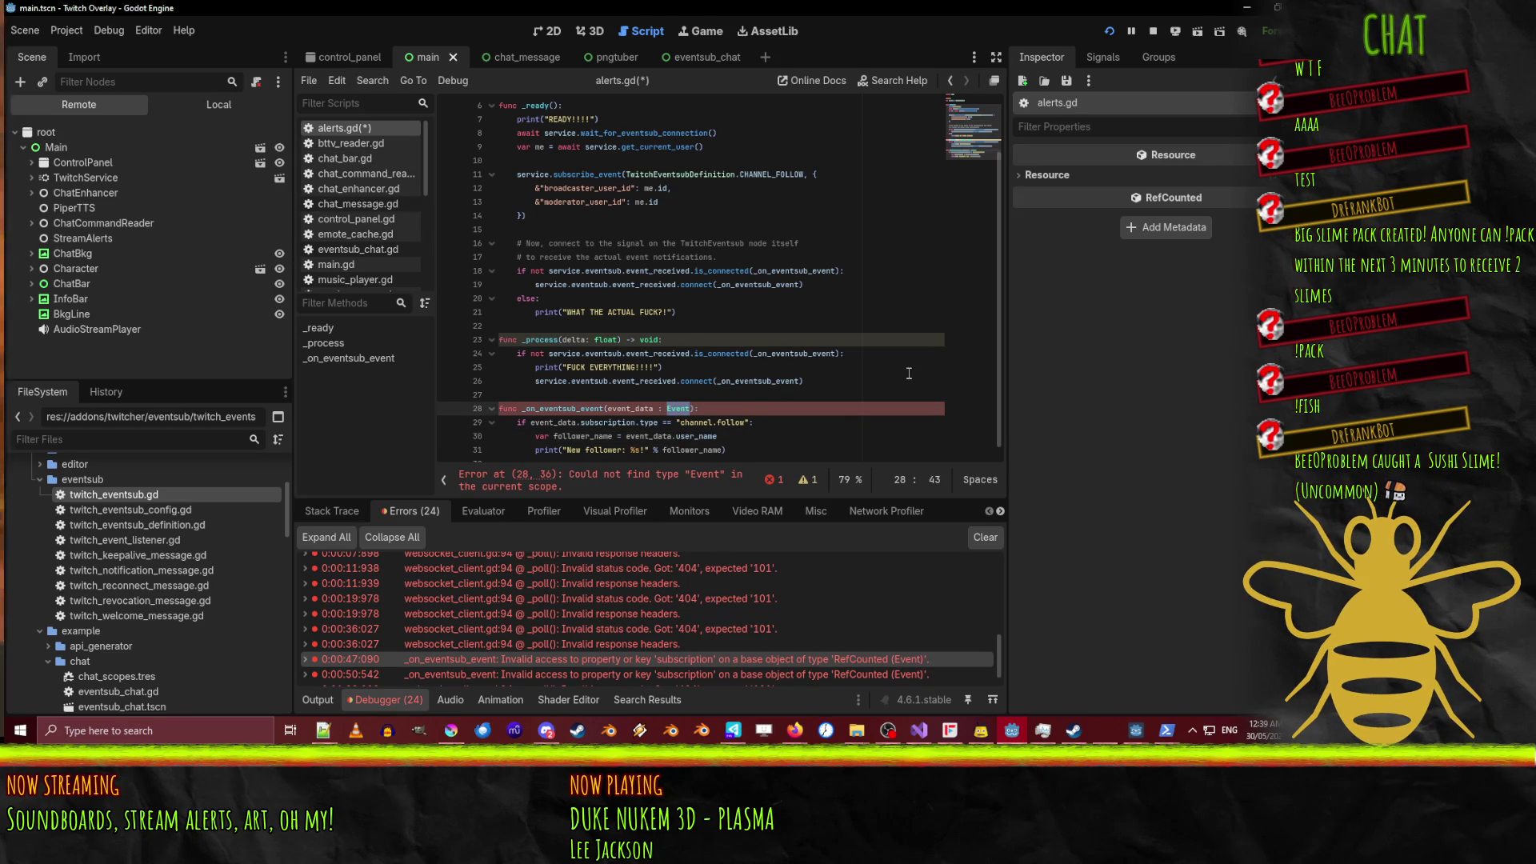
pyautogui.hotkey('ctrl', 'shift', 'f')
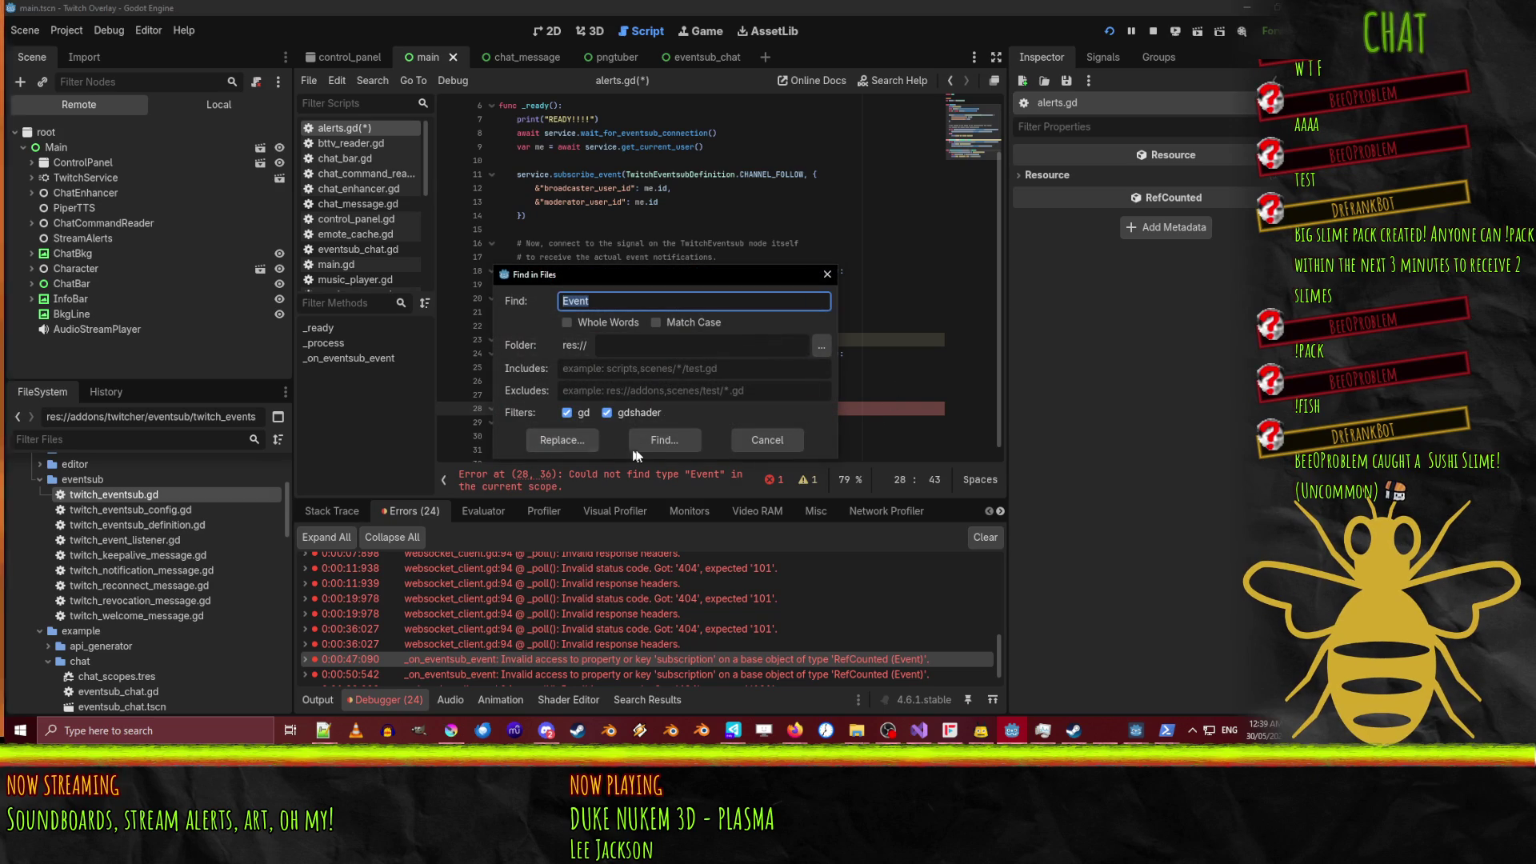
pyautogui.click(639, 445)
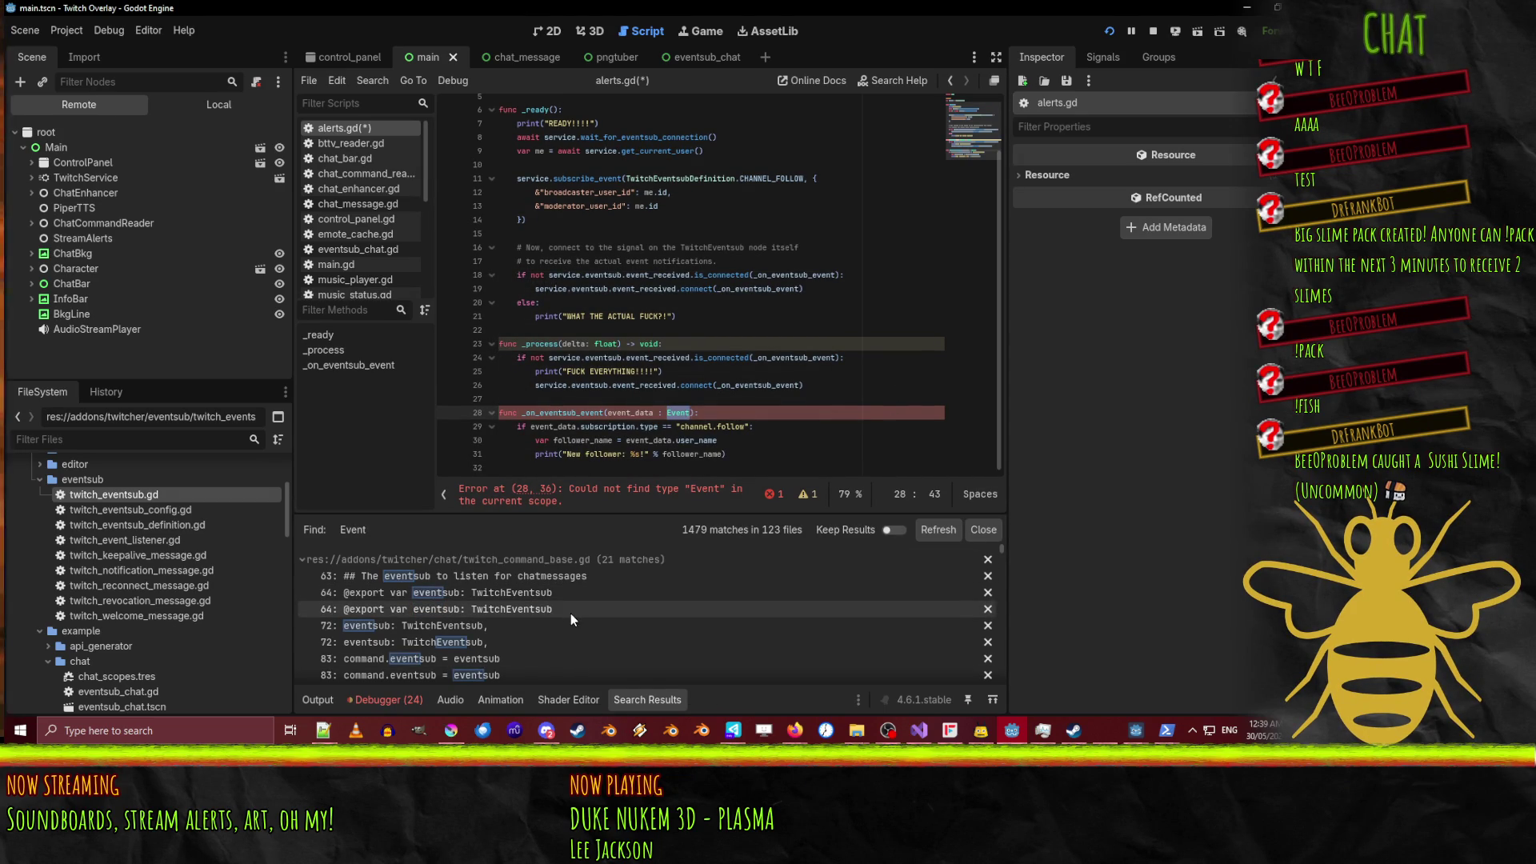
pyautogui.scroll(-5, 570, 613)
pyautogui.scroll(2, 655, 631)
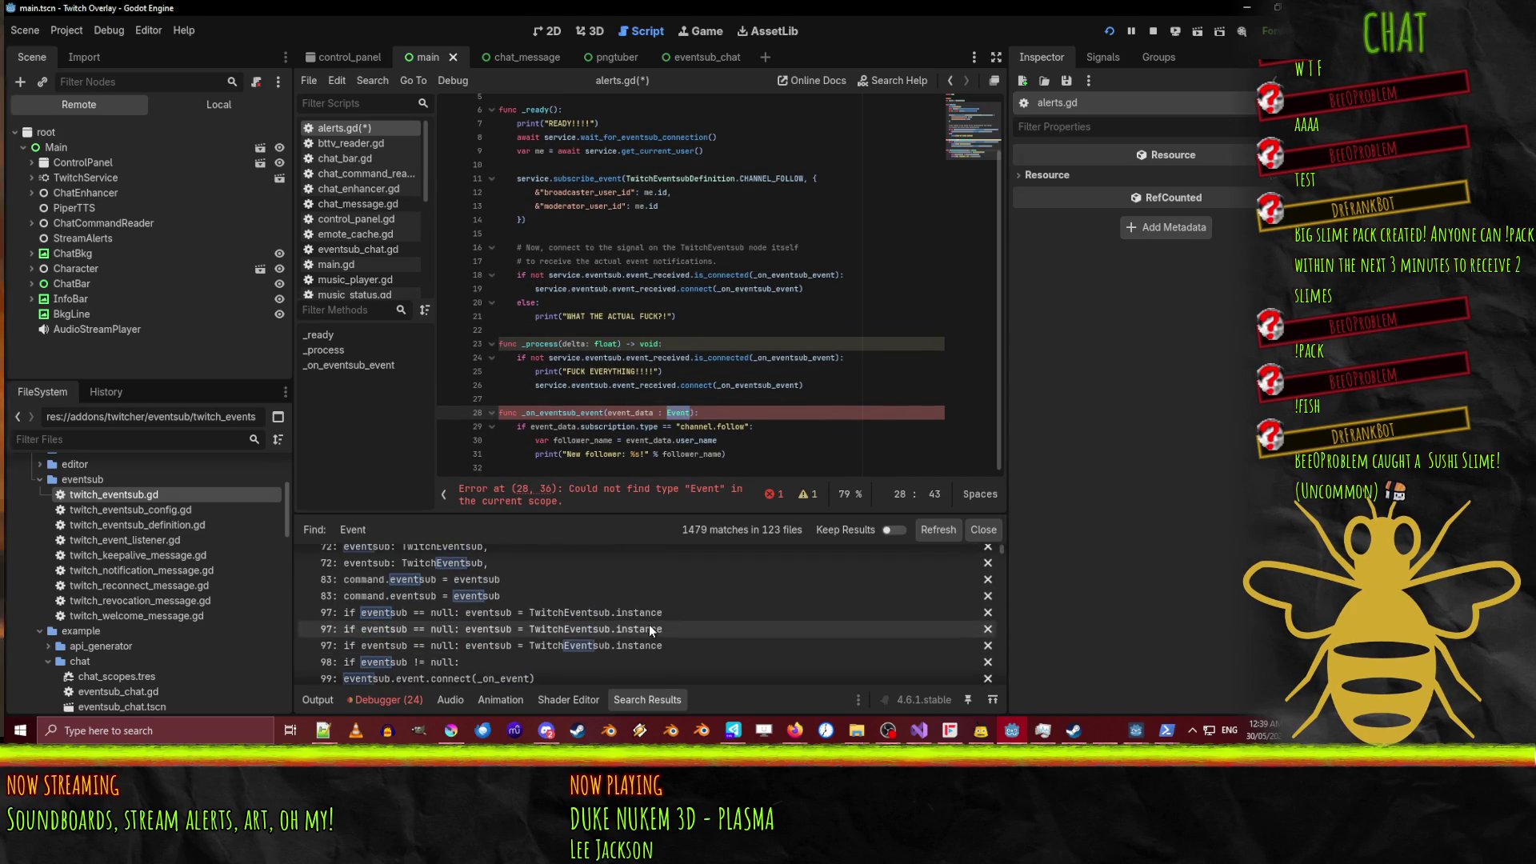
pyautogui.write('TwitchEve')
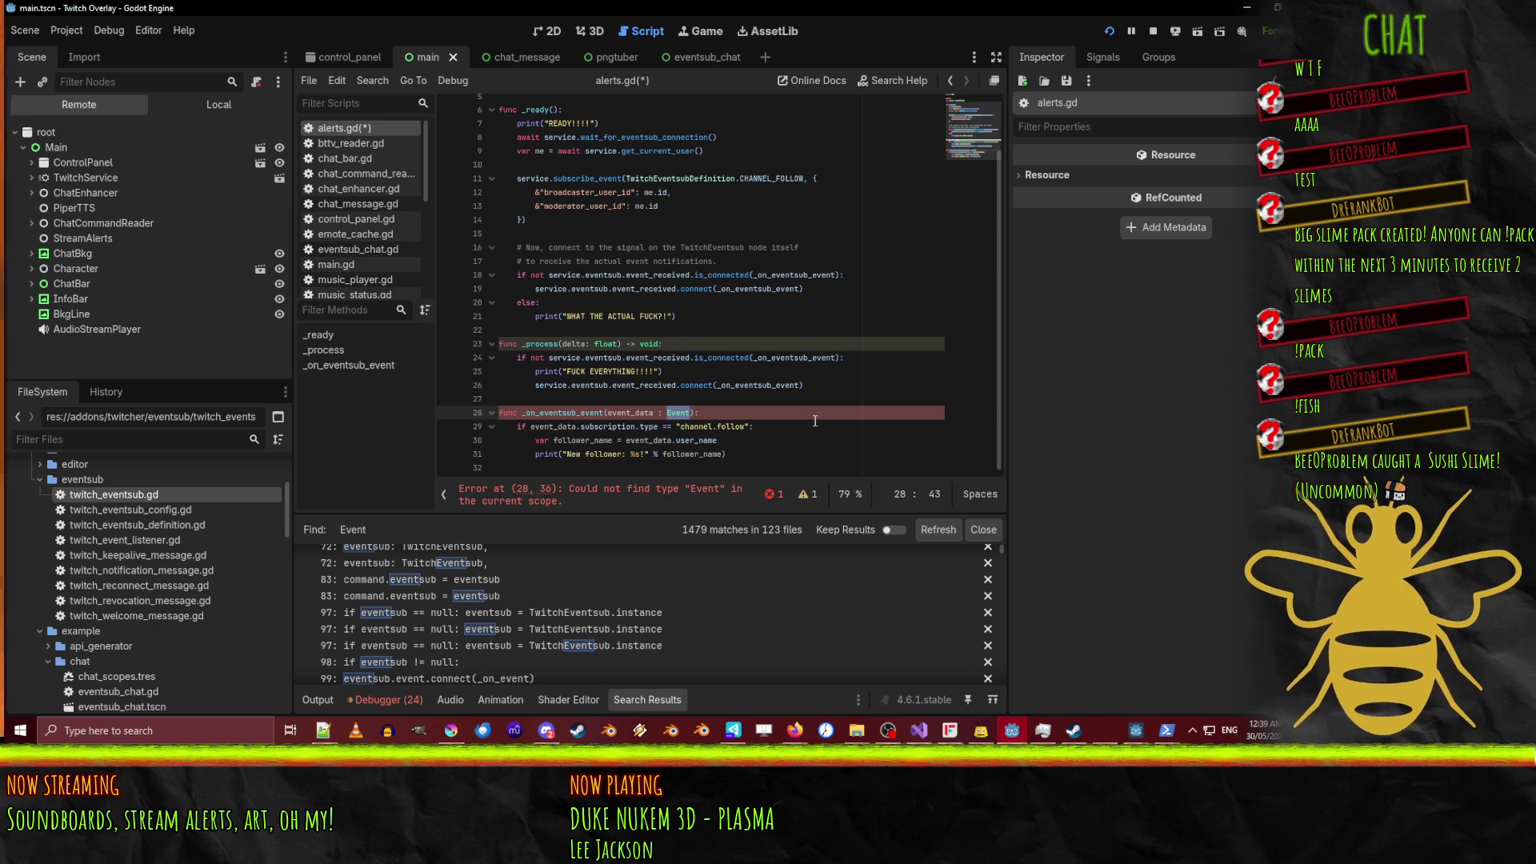
pyautogui.write('ntsub.E')
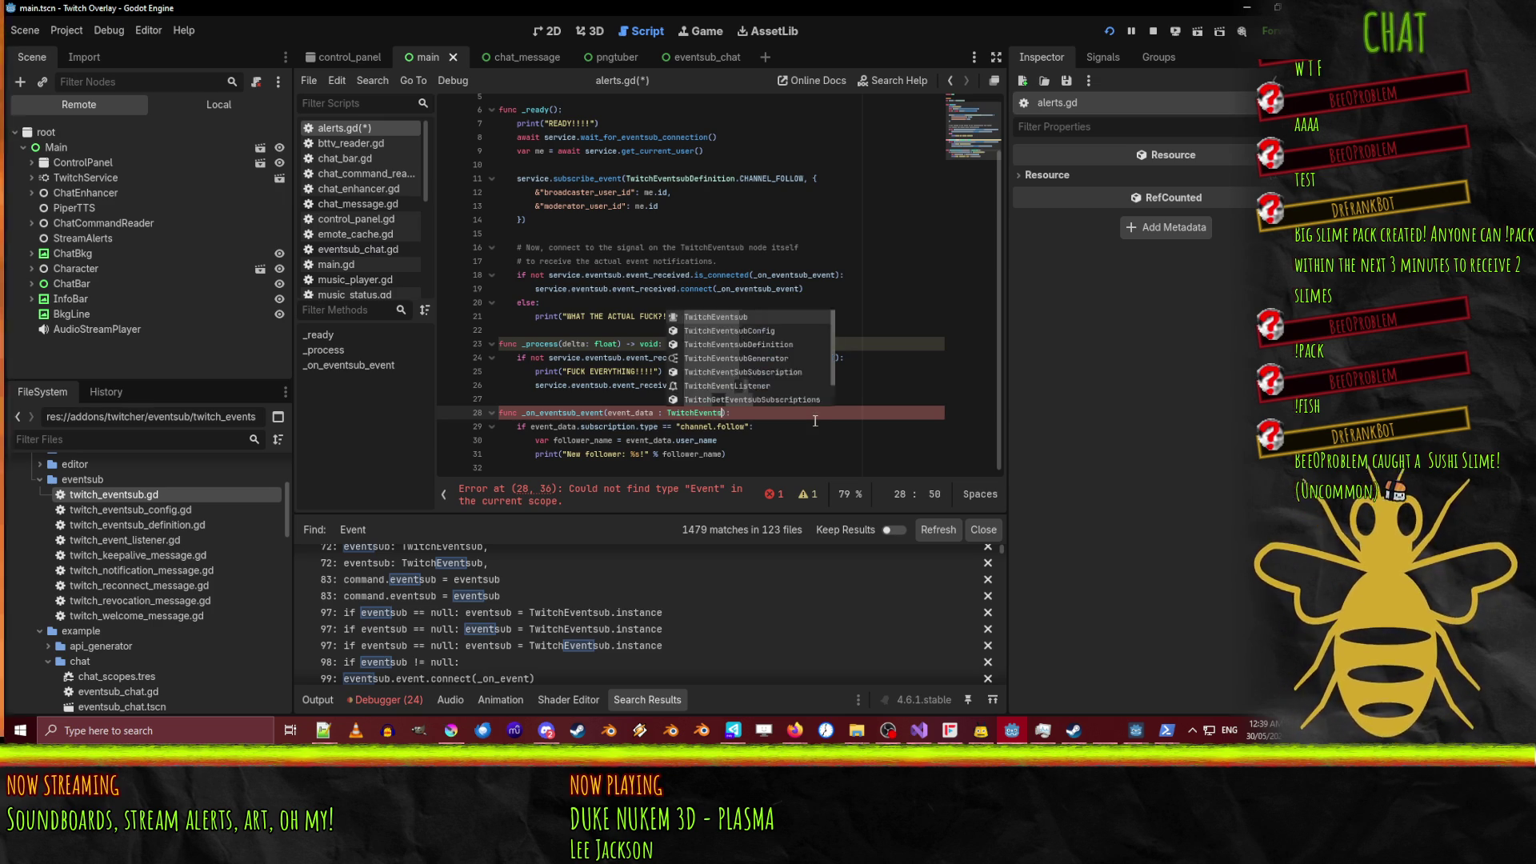
pyautogui.press('Return')
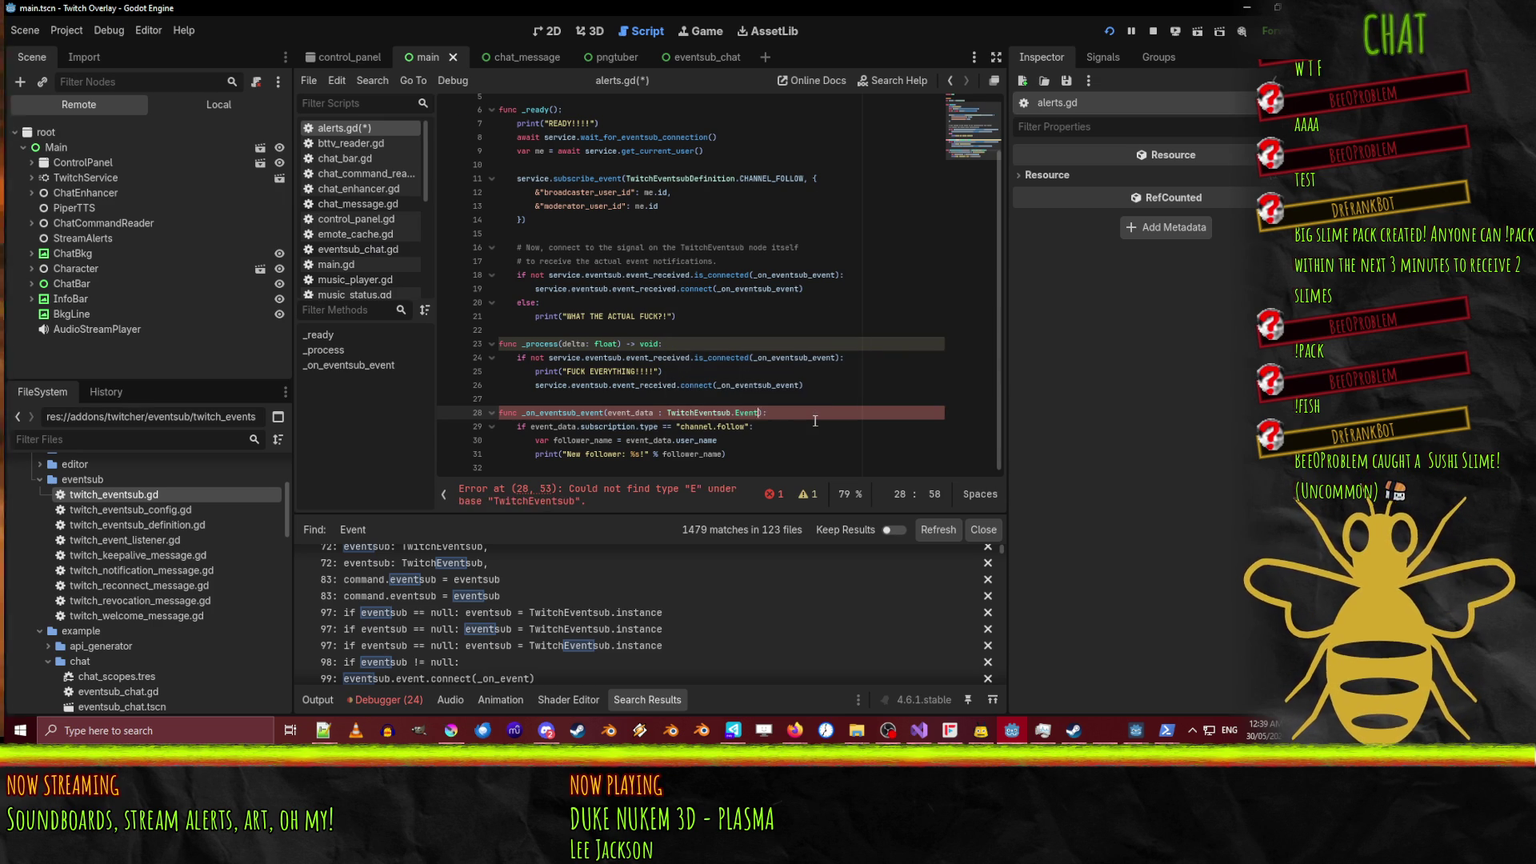
pyautogui.press('End')
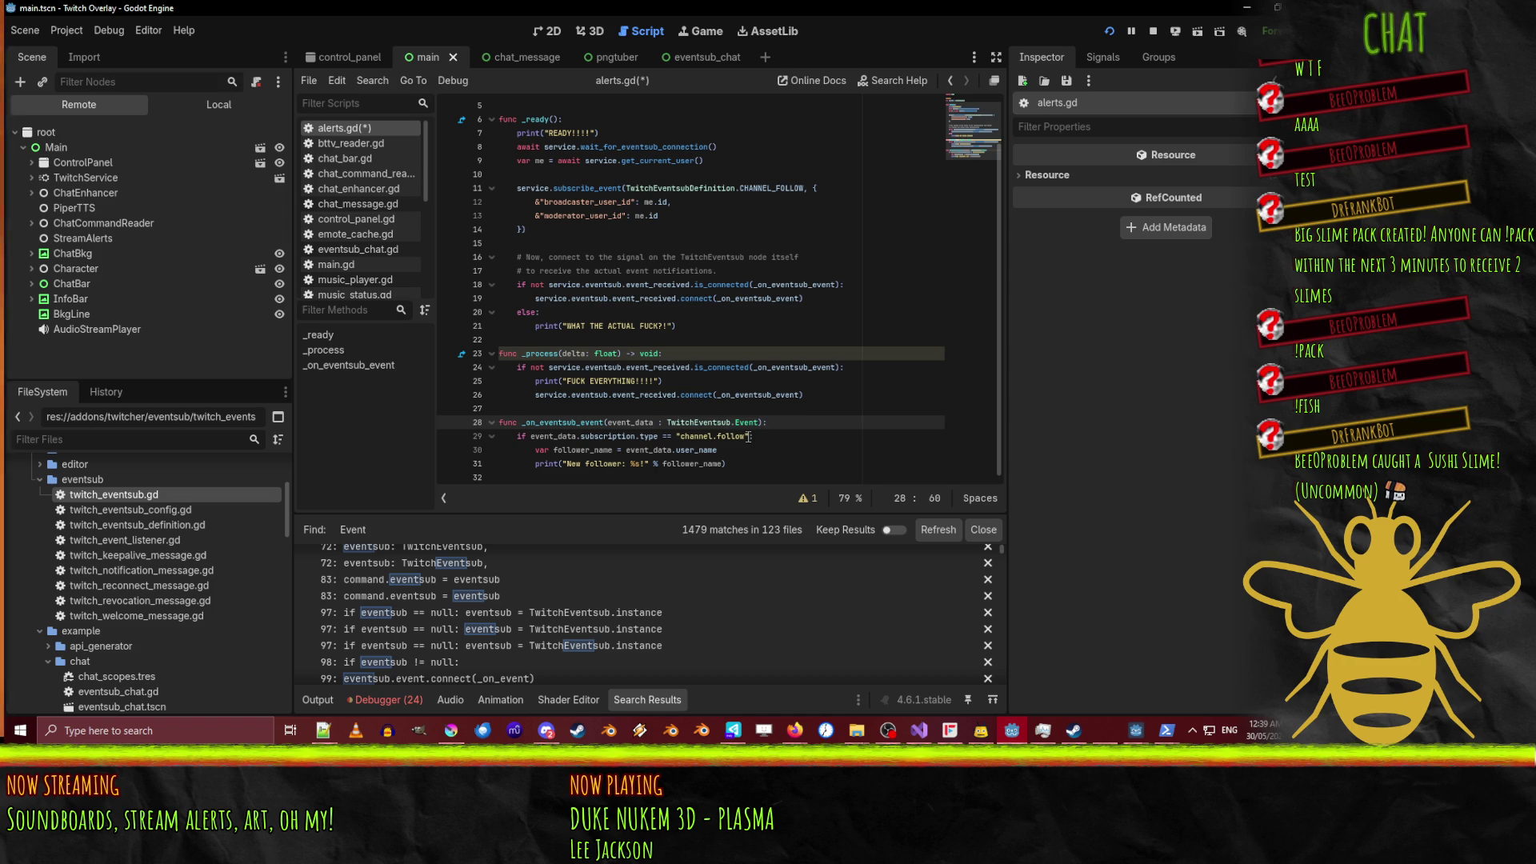
# Write a trial event_data.message.metadata.subscription_type line in the handler with autocomplete, then delete it.
pyautogui.press('Return')
pyautogui.write('event_')
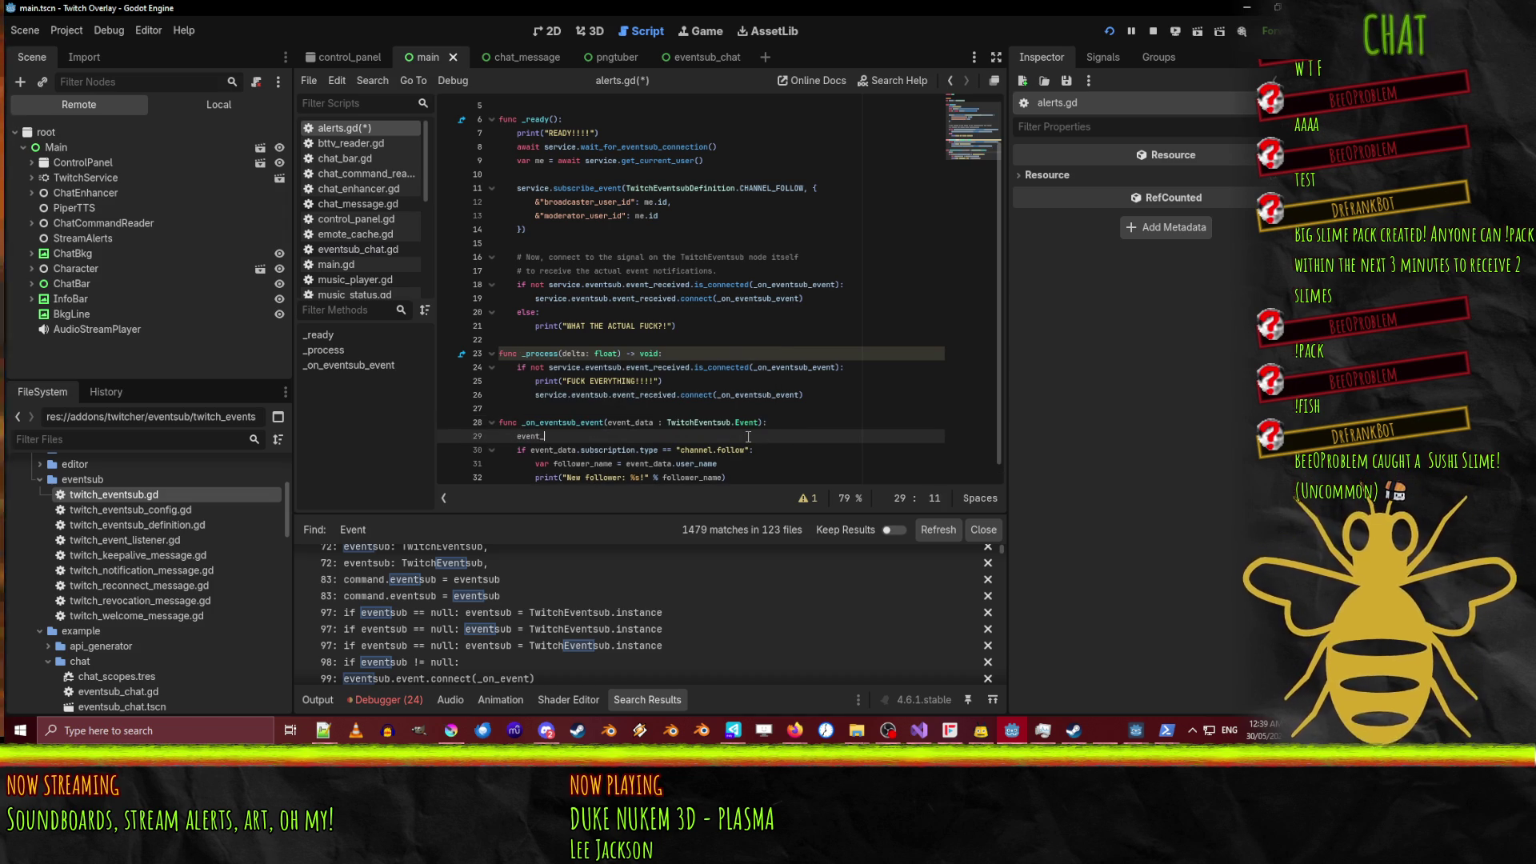
pyautogui.write('data.')
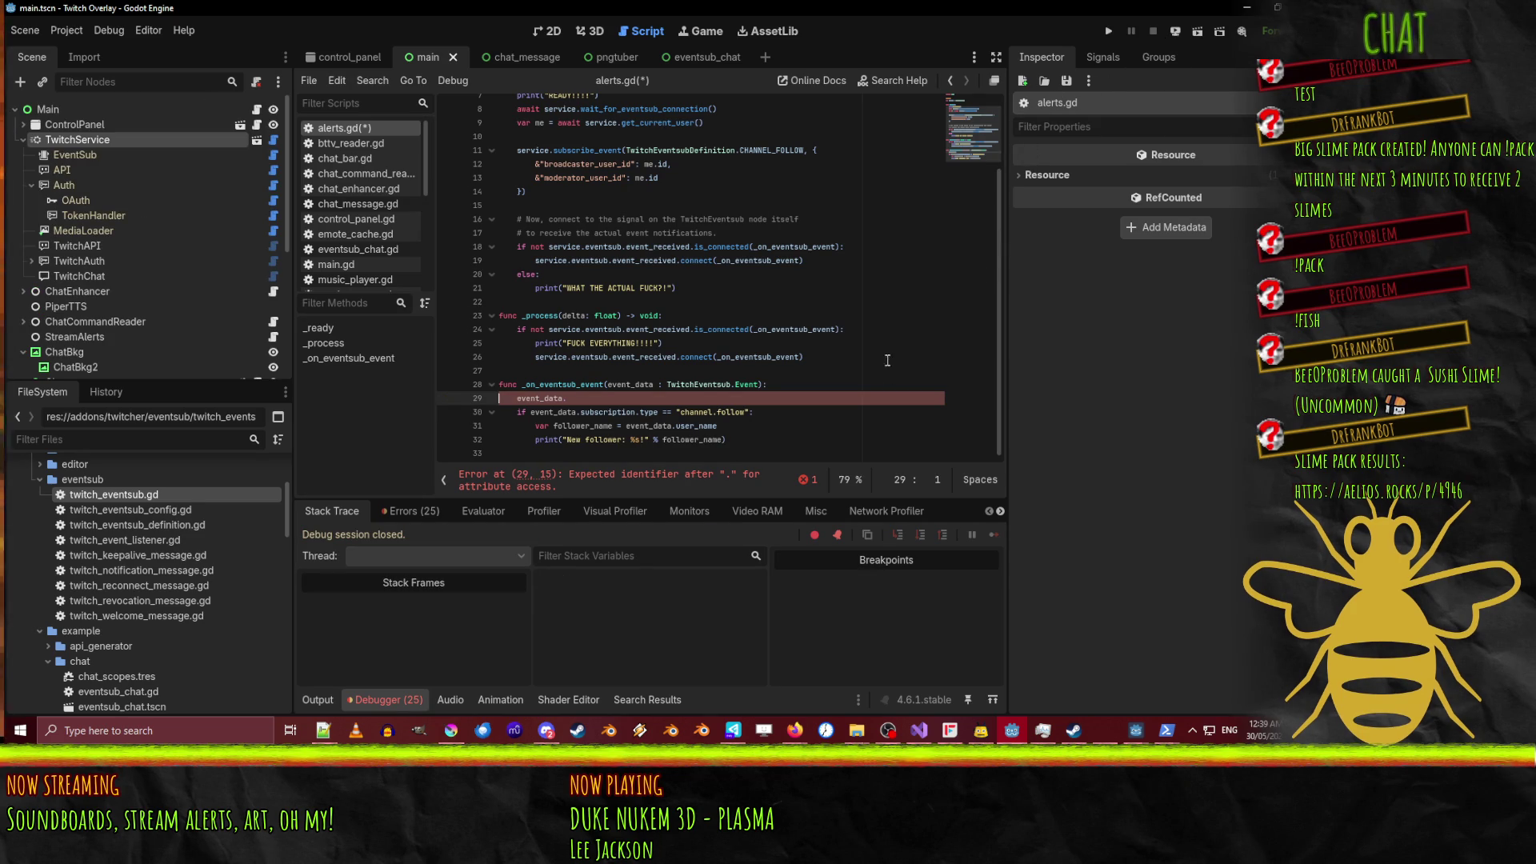
pyautogui.click(582, 397)
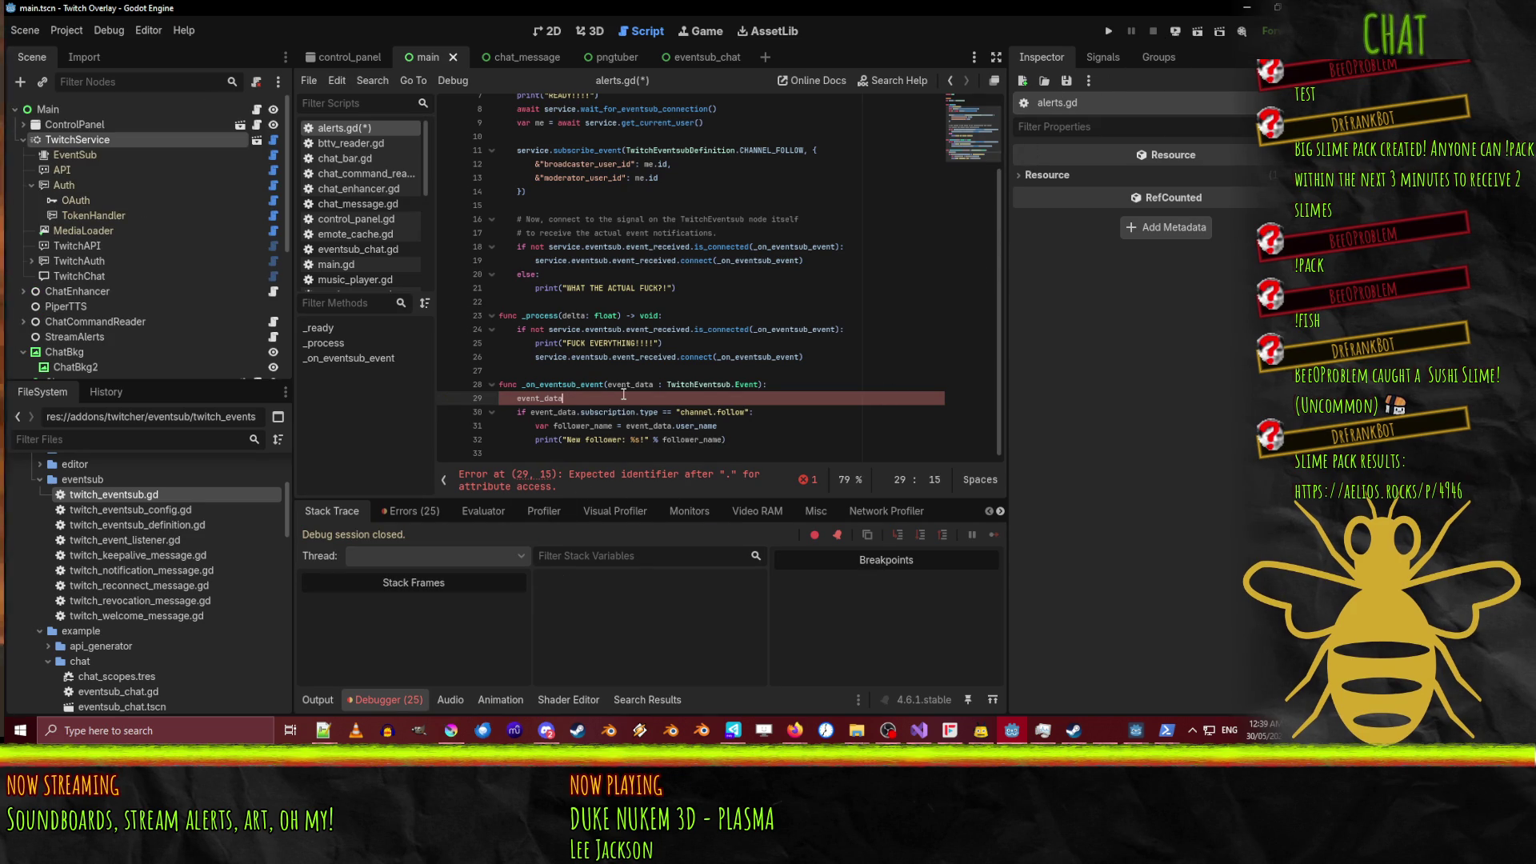
pyautogui.write('.message.')
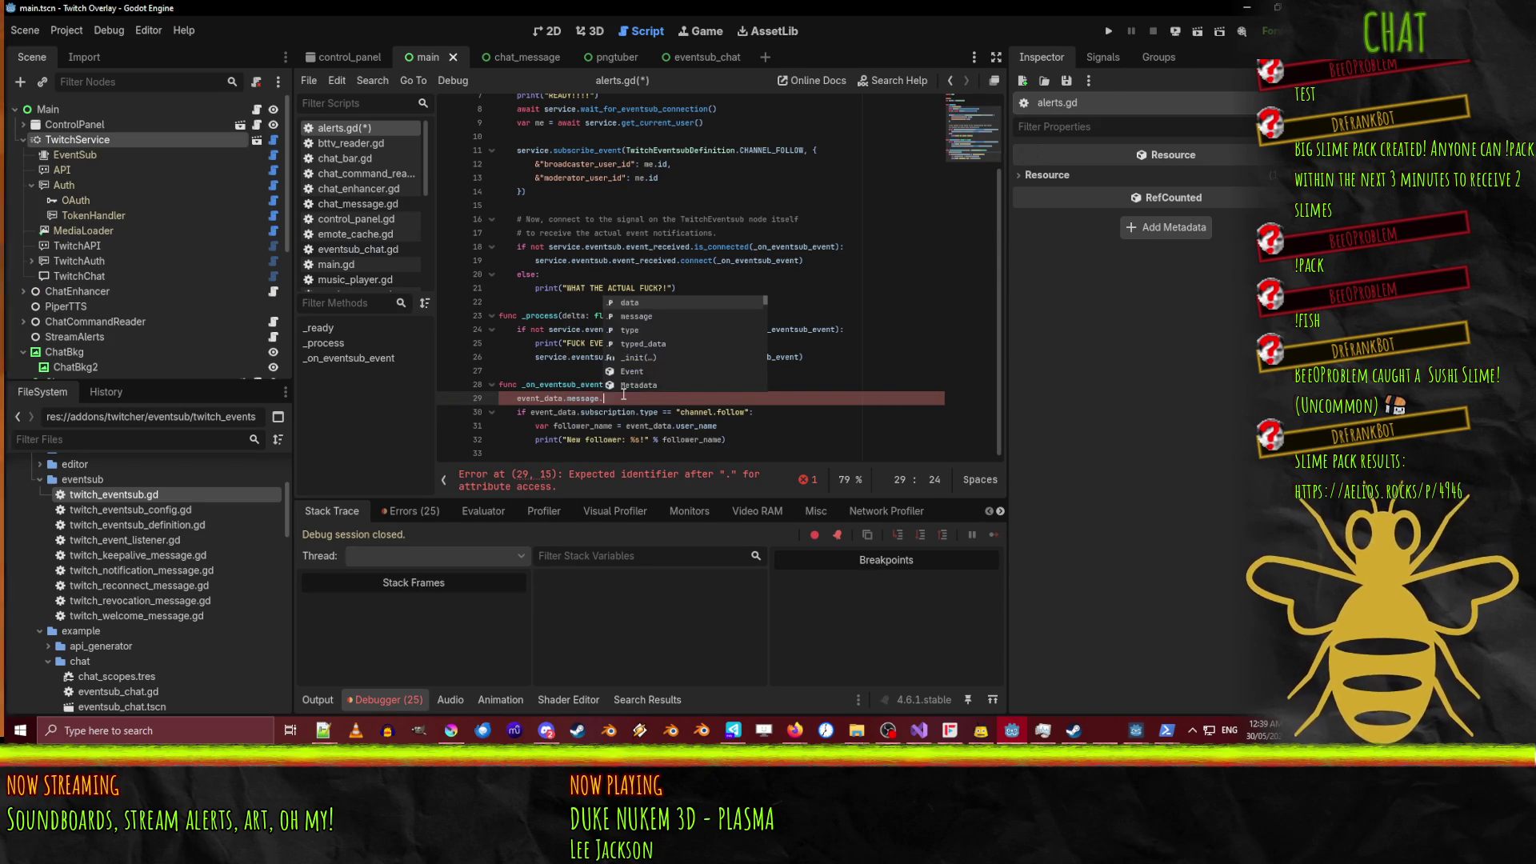
pyautogui.write('sub')
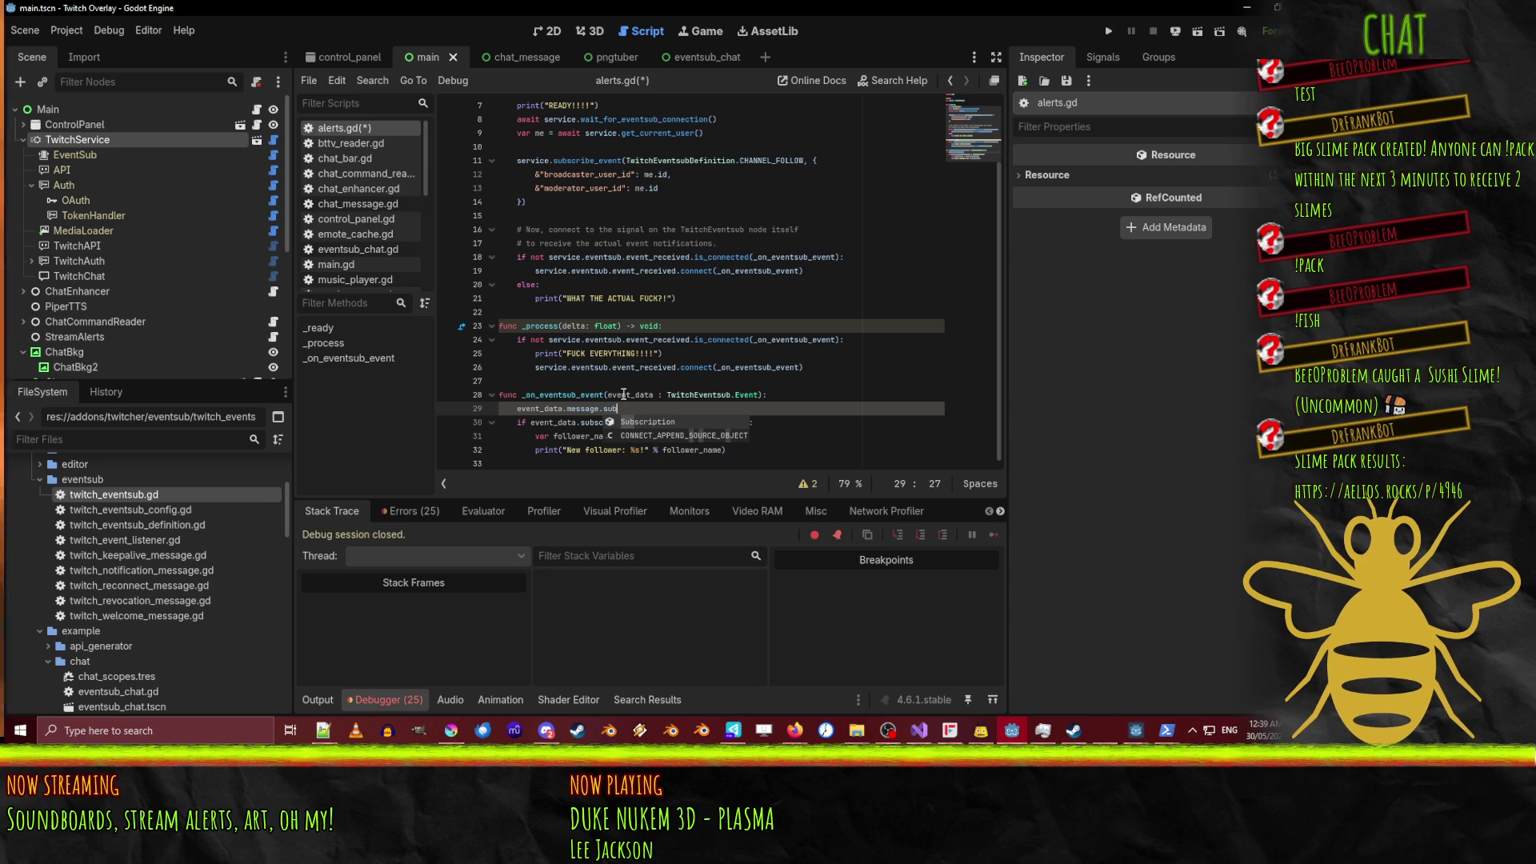
pyautogui.press('BackSpace')
pyautogui.press('BackSpace')
pyautogui.press('BackSpace')
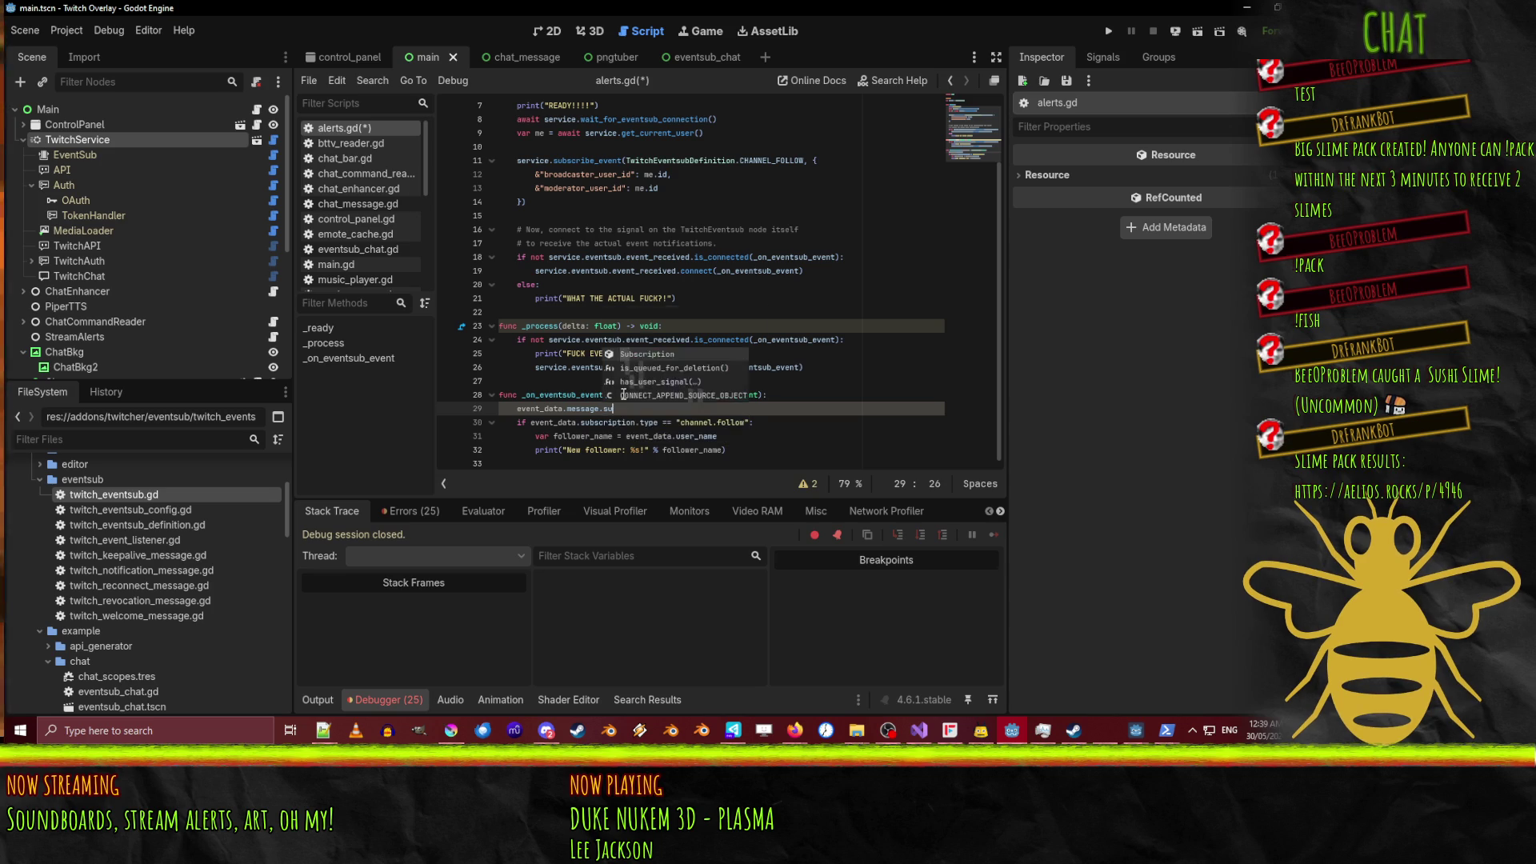
pyautogui.write('me')
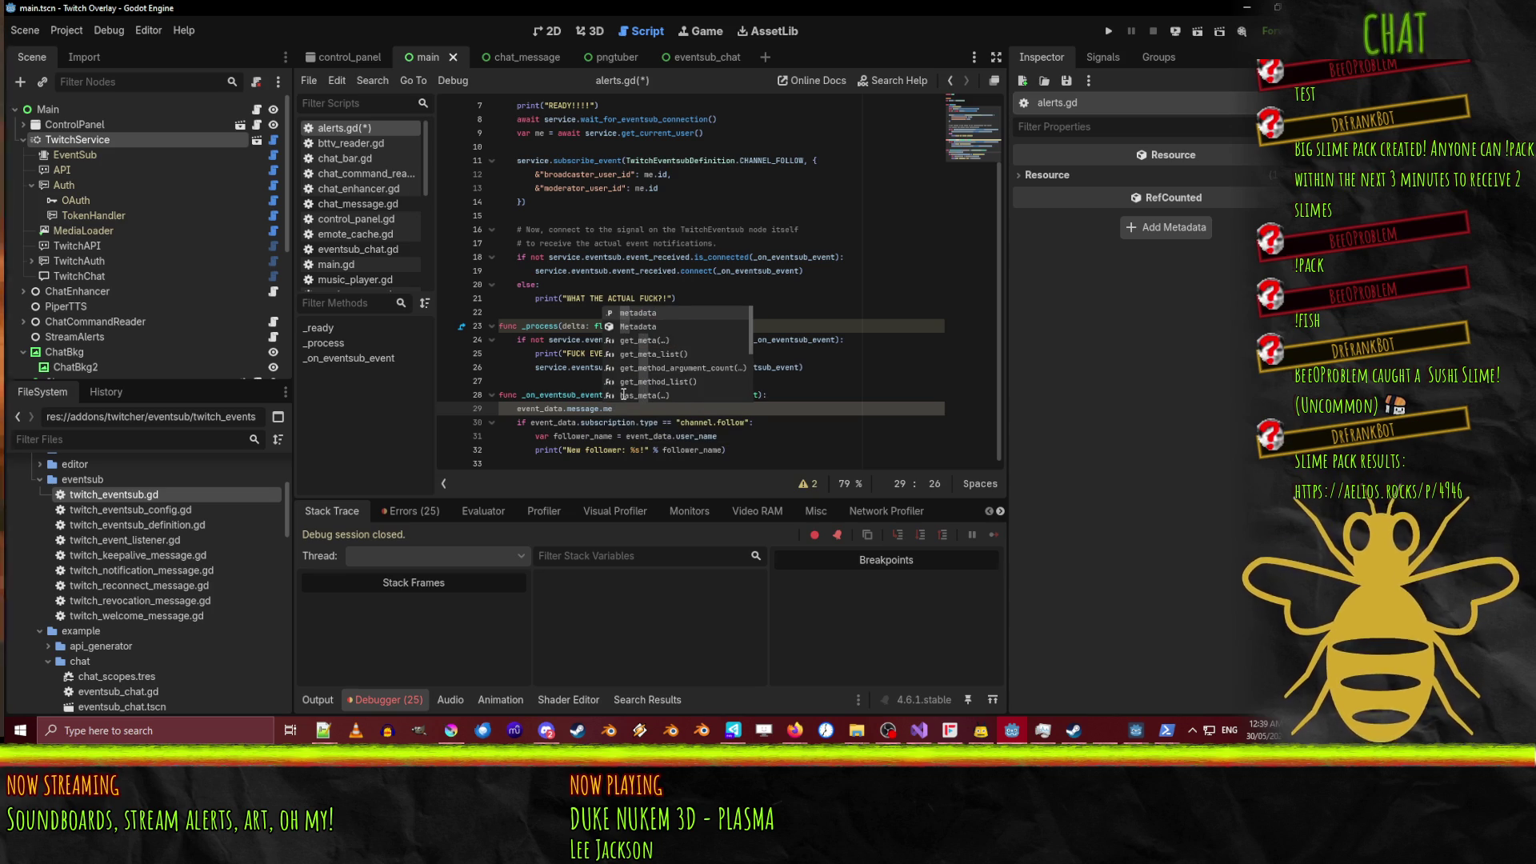
pyautogui.write('ta')
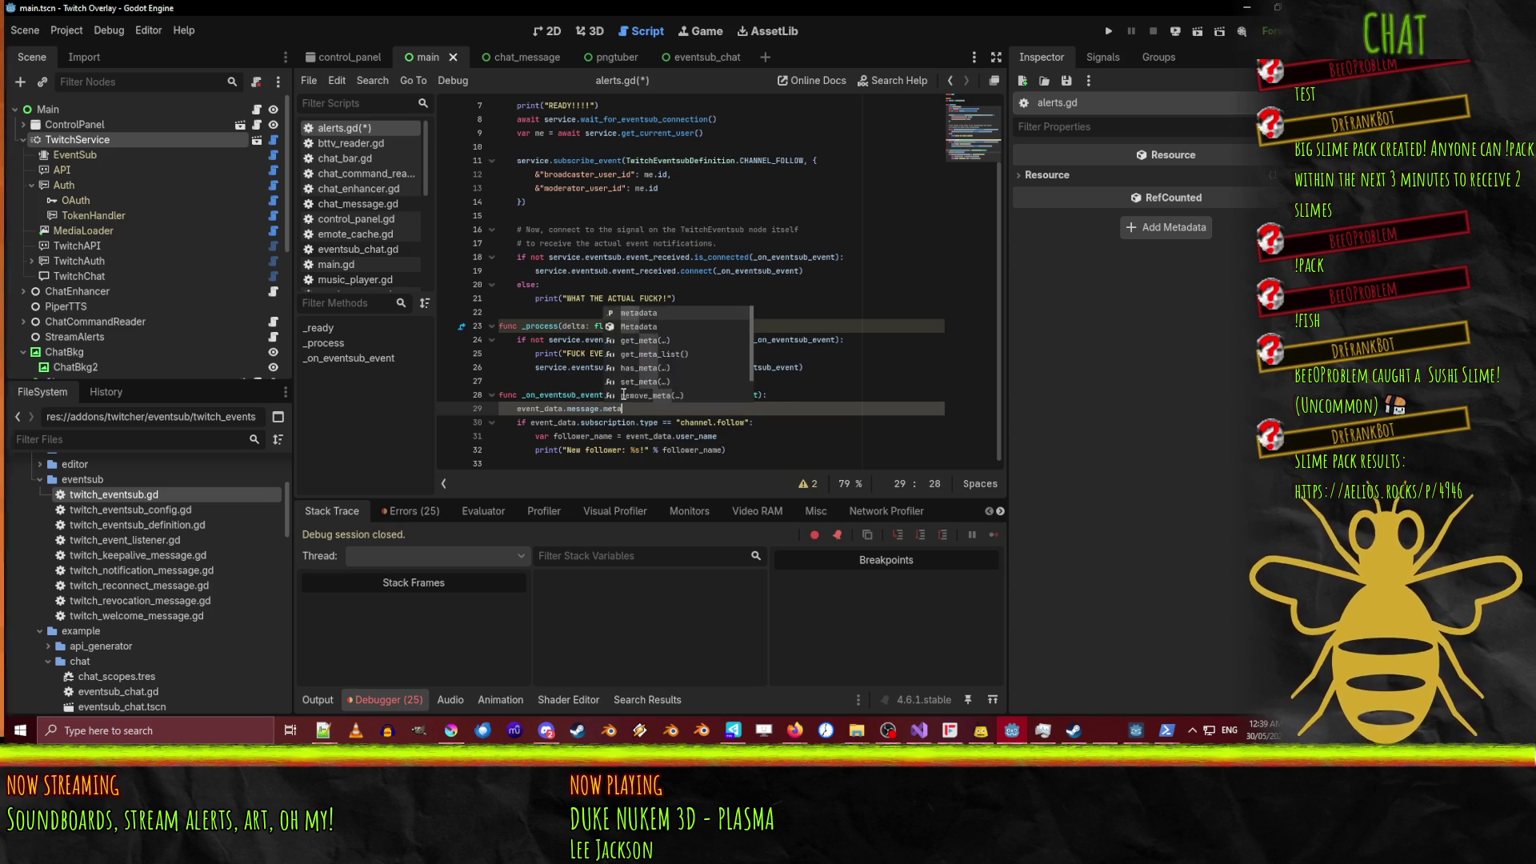
pyautogui.write('data.sub')
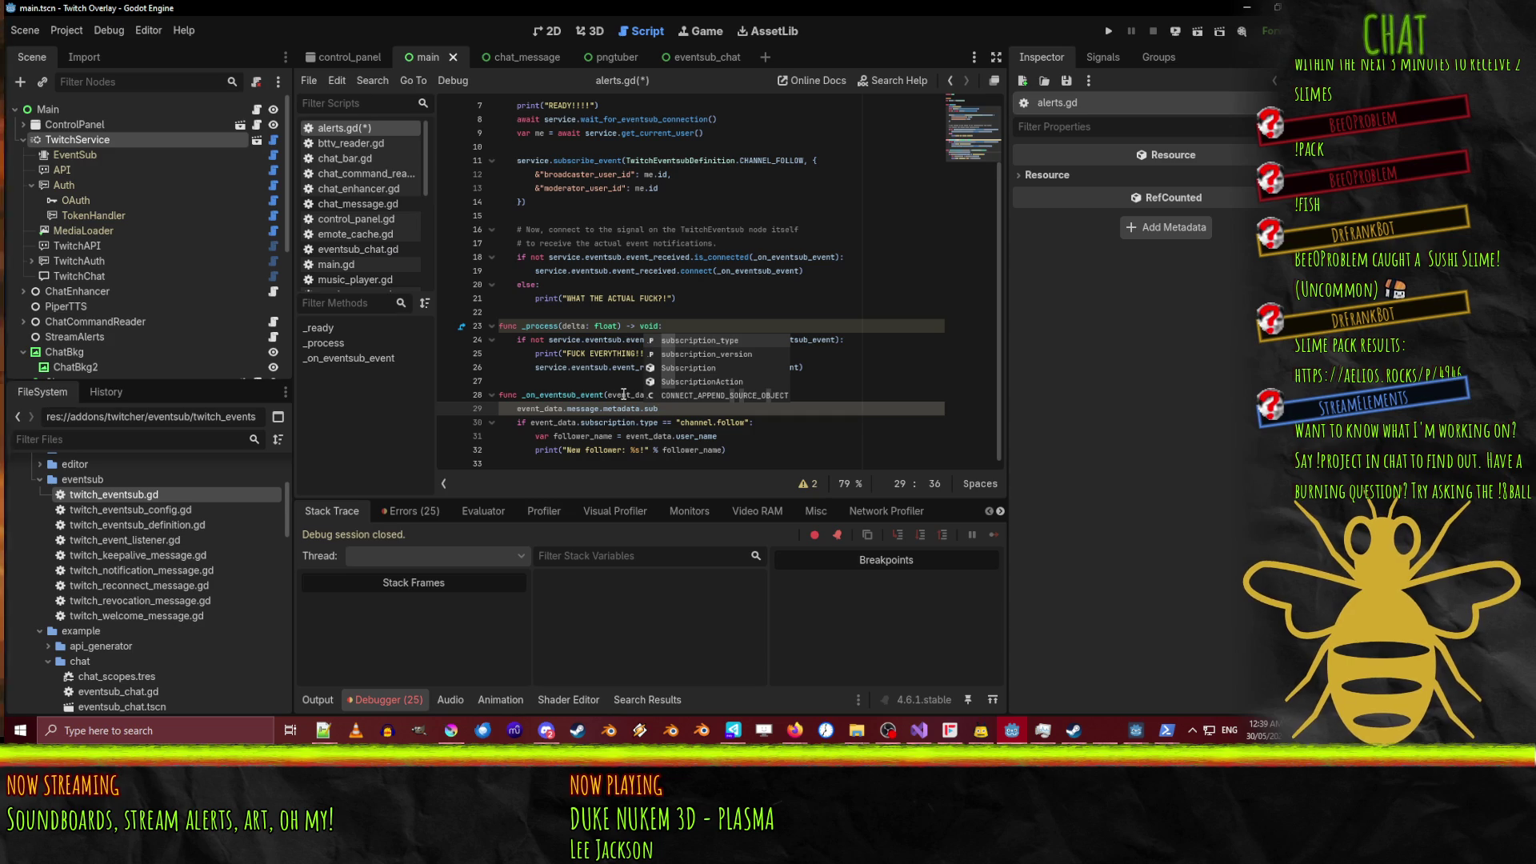
pyautogui.press('BackSpace')
pyautogui.press('BackSpace')
pyautogui.press('BackSpace')
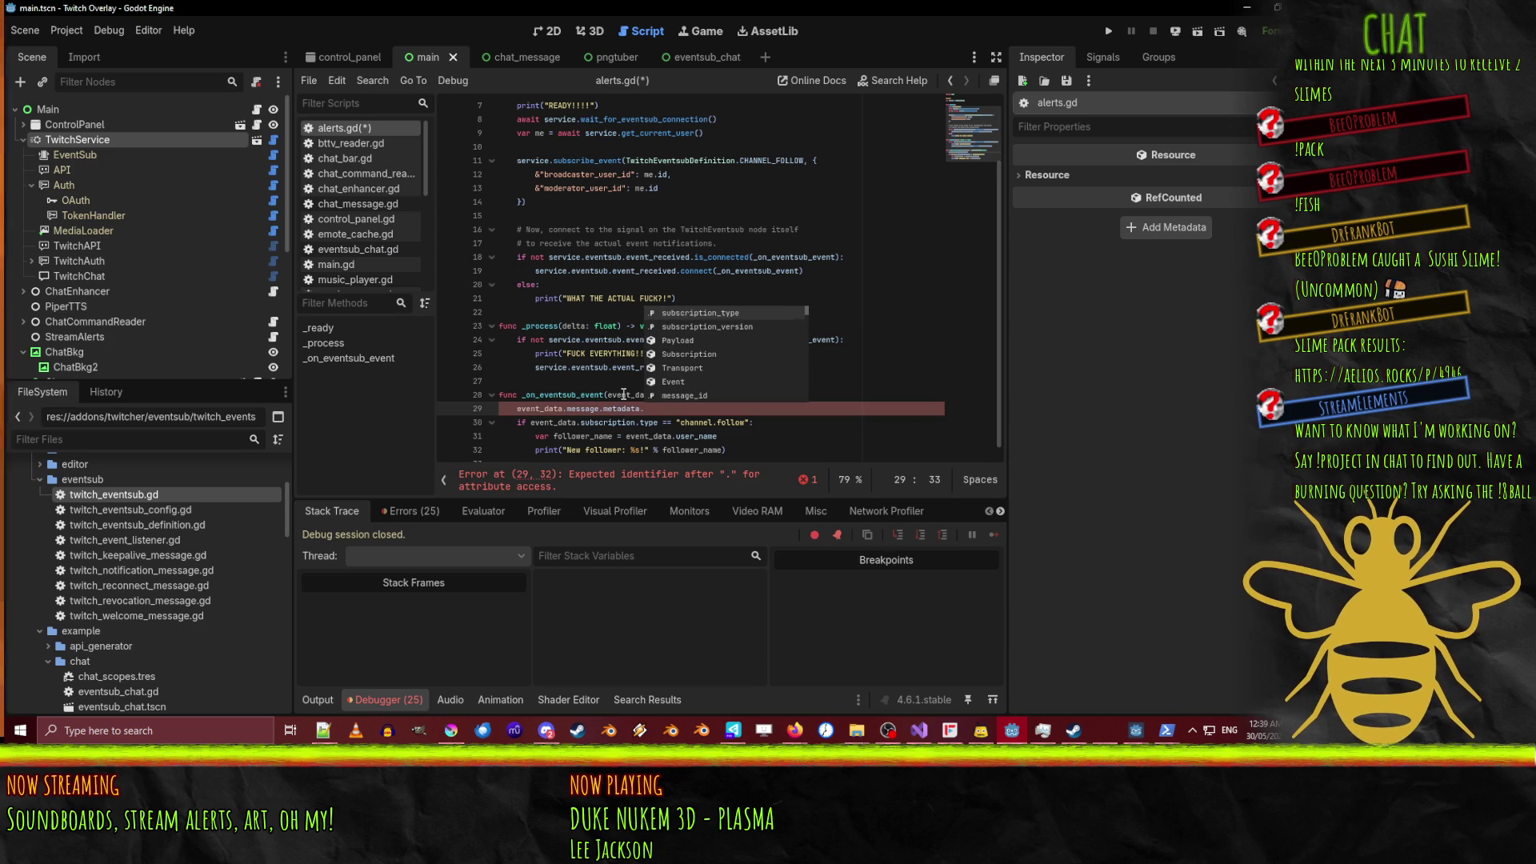
pyautogui.write('sub')
pyautogui.press('Return')
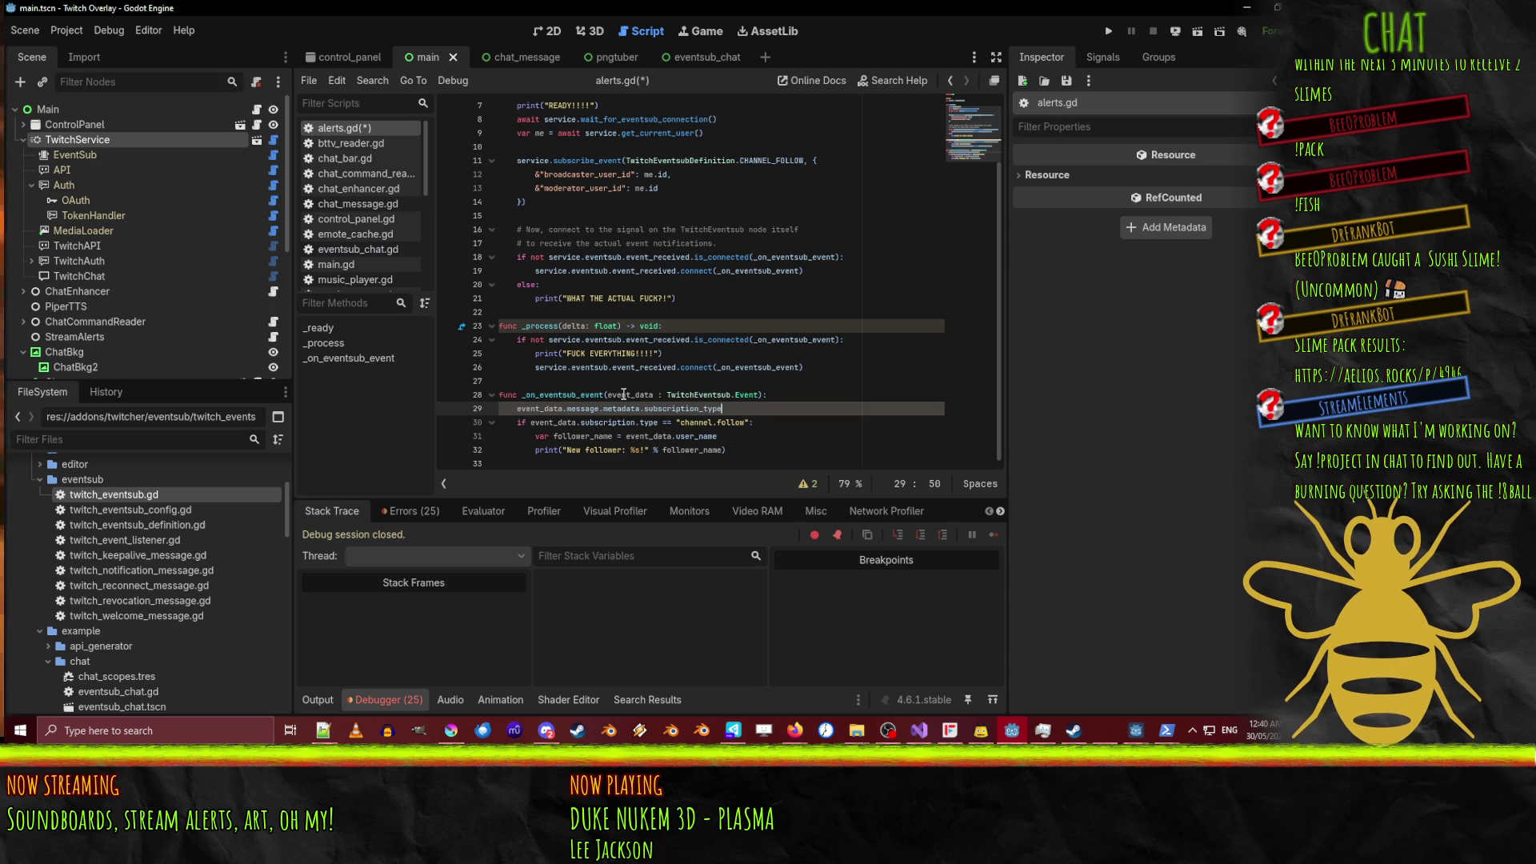
pyautogui.hotkey('shift', 'Home')
pyautogui.hotkey('ctrl', 'c')
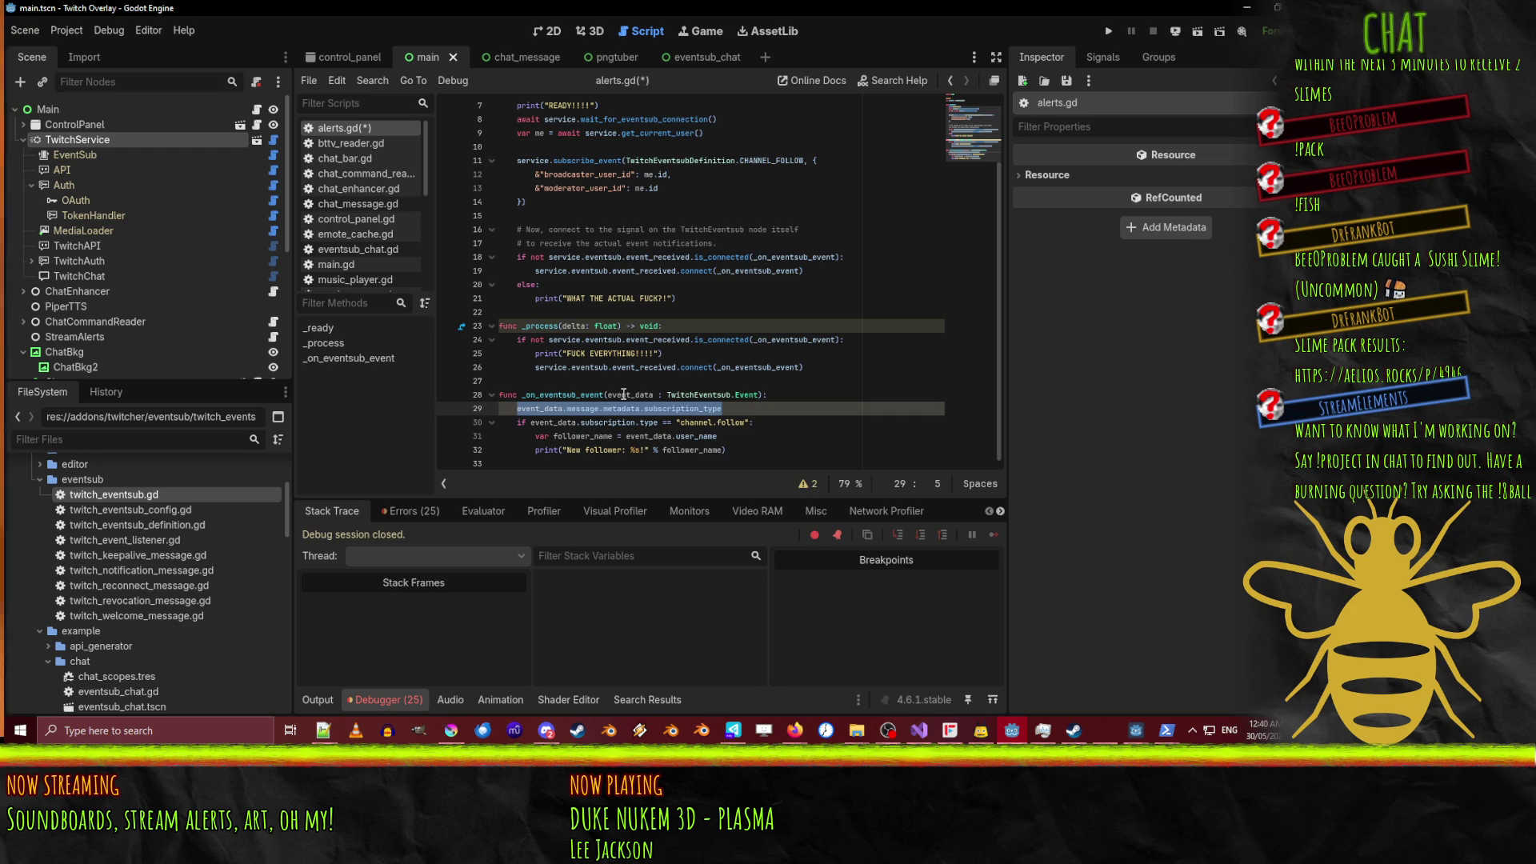
pyautogui.press('BackSpace')
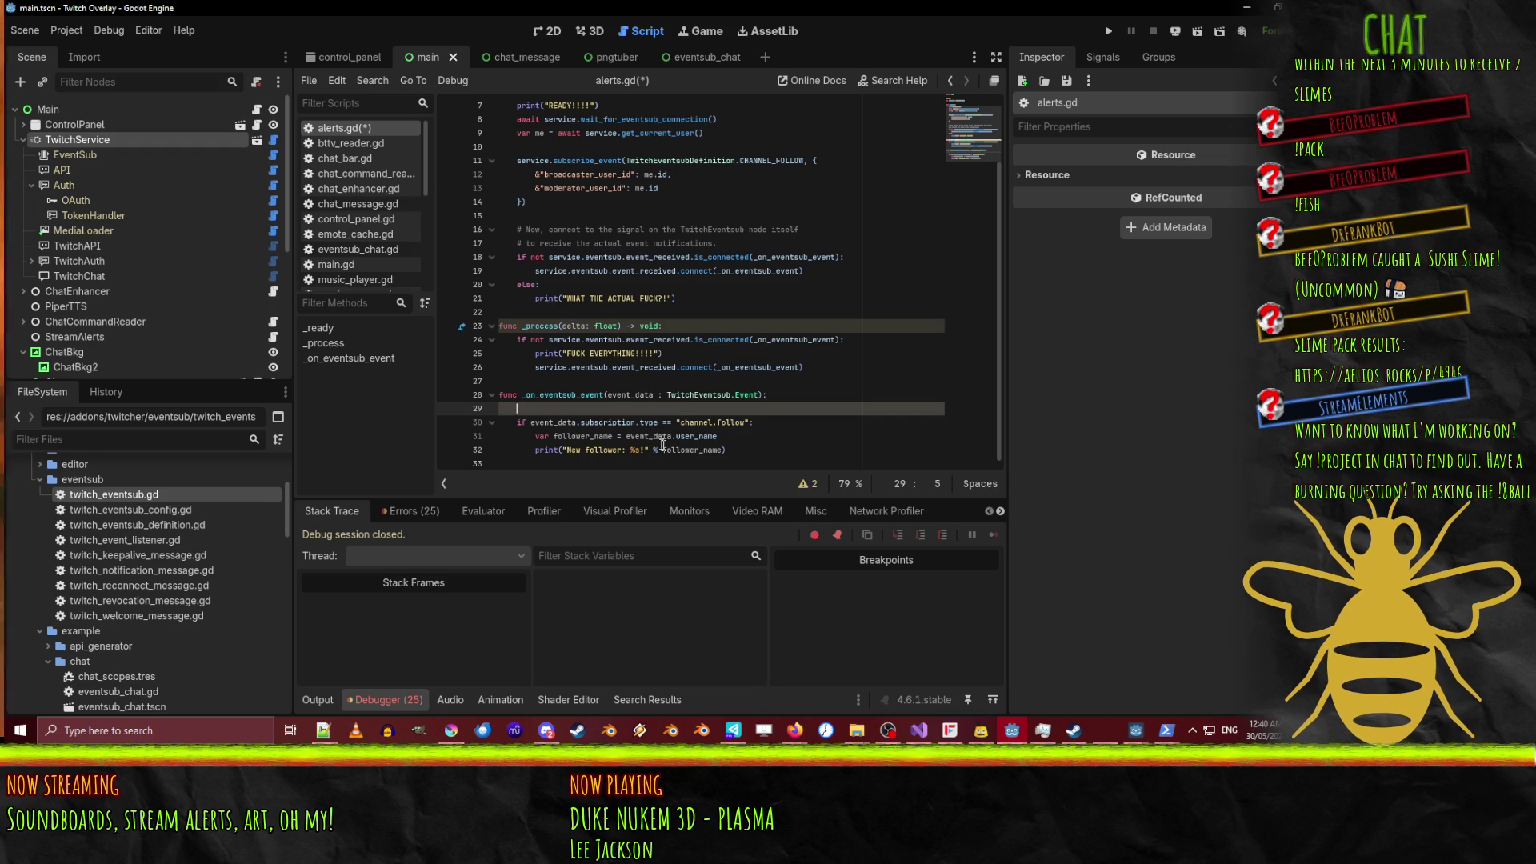
# Replace event_data.subscription.type in the follow check with event_data.message.metadata.subscription_type, remove the blank line, and save alerts.gd.
pyautogui.moveTo(658, 422); pyautogui.dragTo(532, 422)
pyautogui.hotkey('ctrl', 'v')
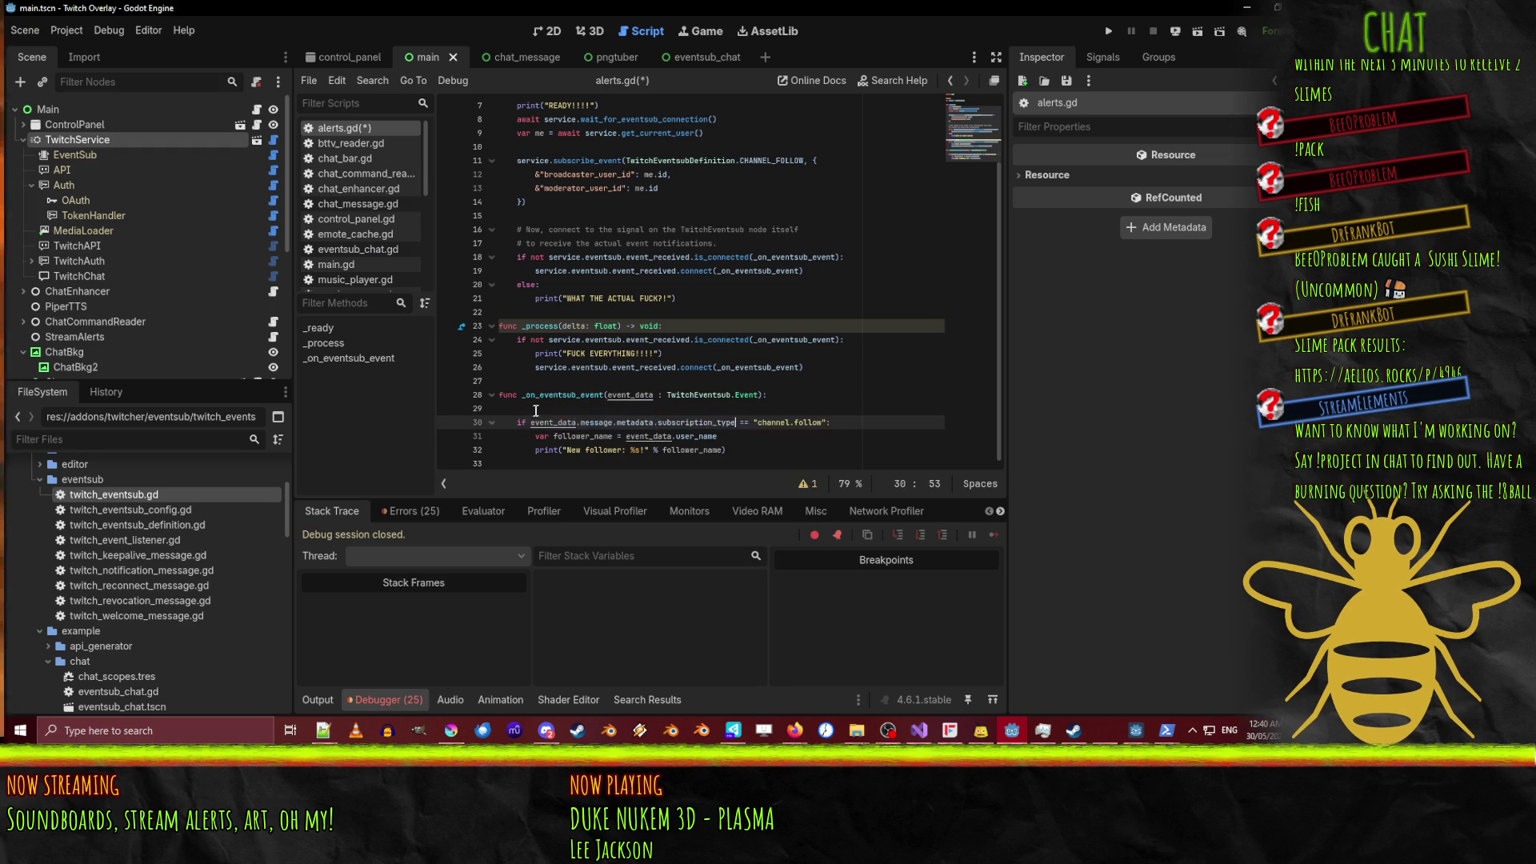
pyautogui.click(694, 408)
pyautogui.press('BackSpace')
pyautogui.press('BackSpace')
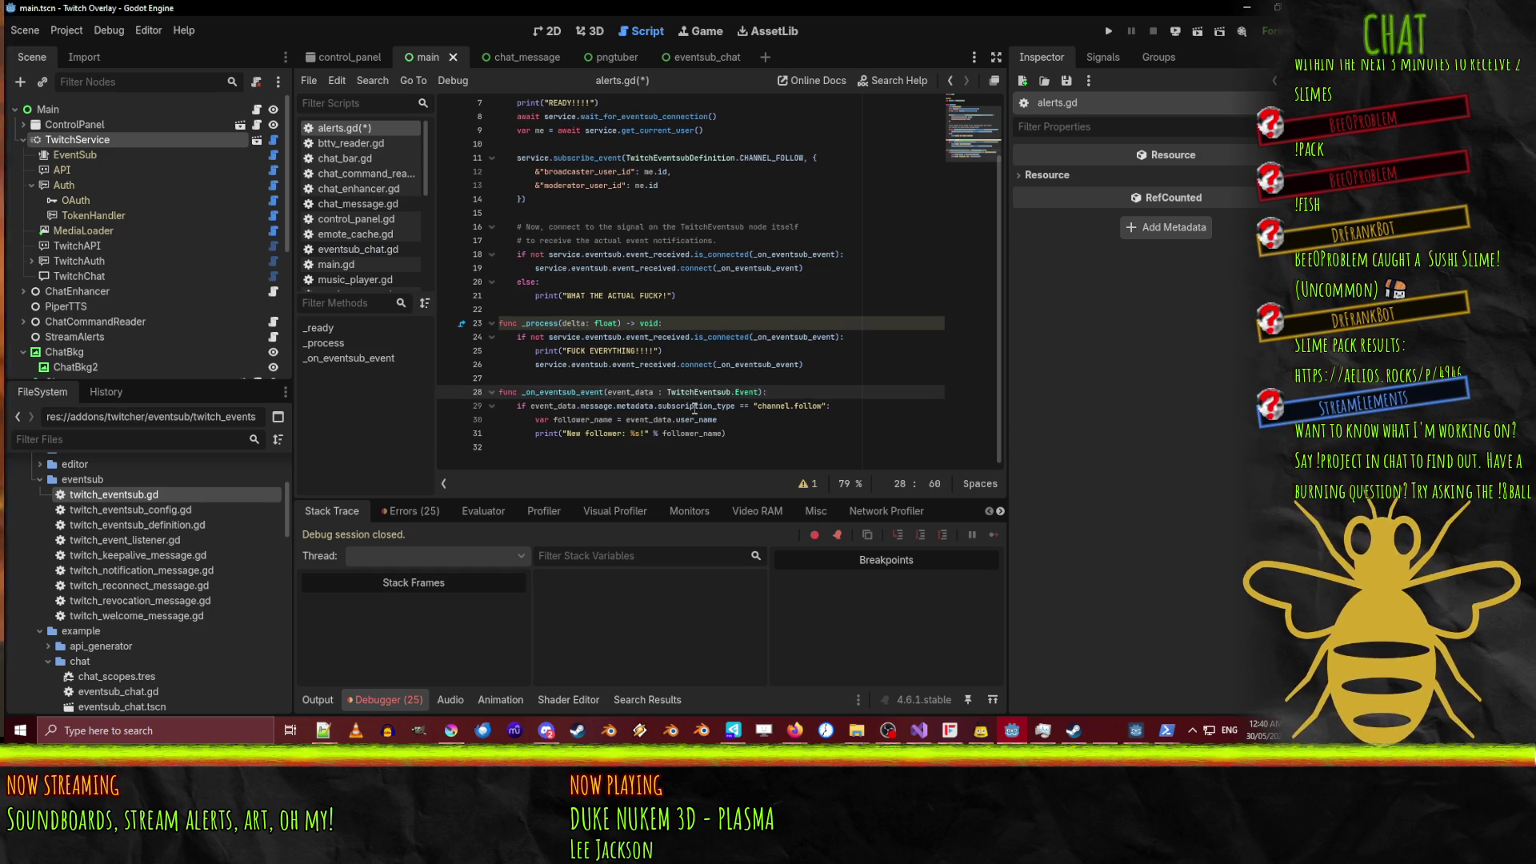
pyautogui.hotkey('ctrl', 's')
pyautogui.doubleClick(602, 393)
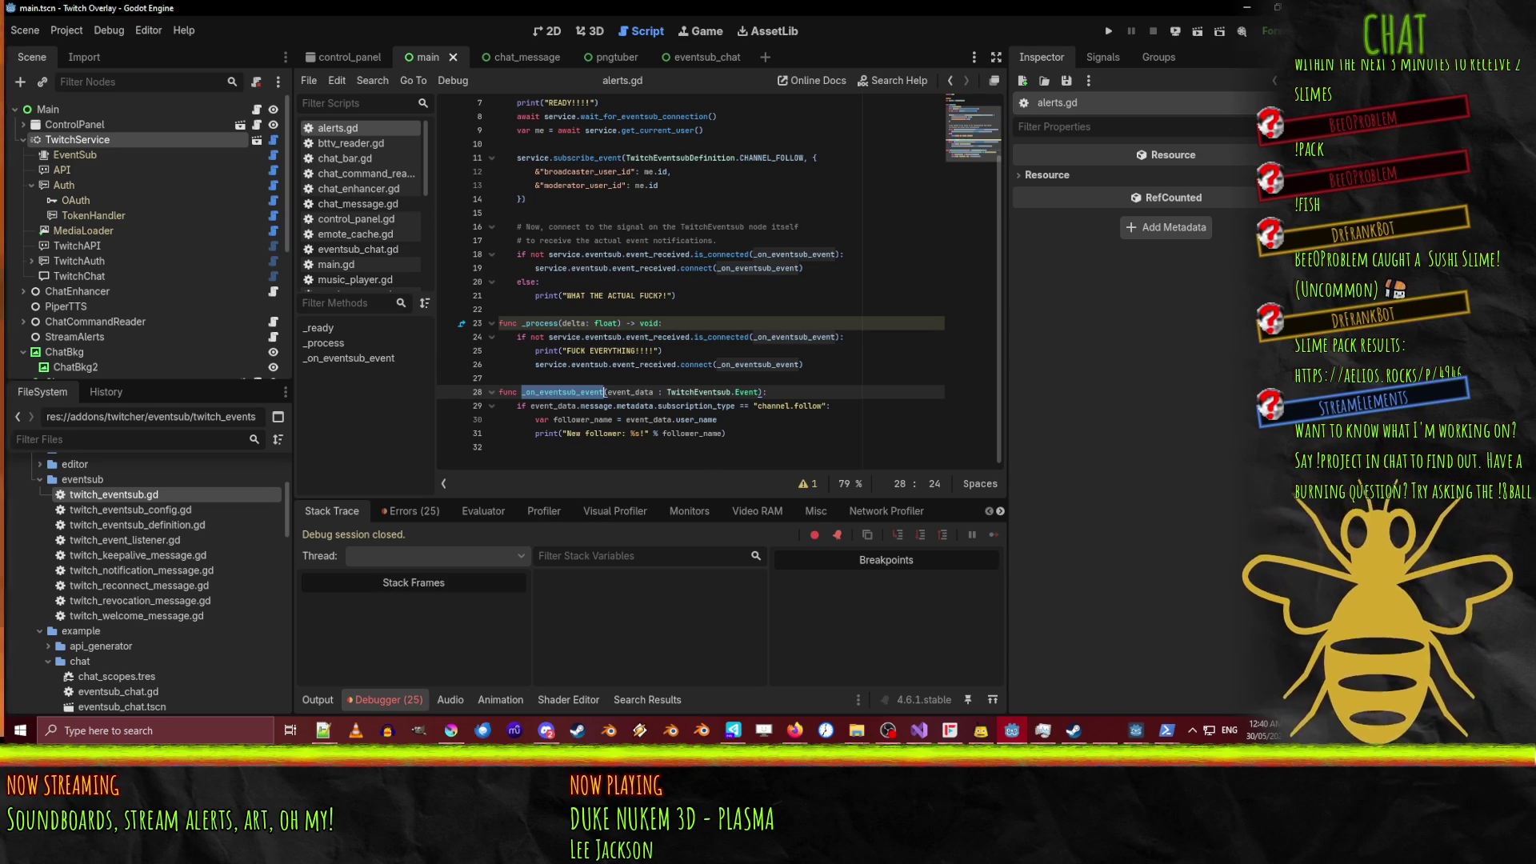
pyautogui.hotkey('alt', 'Tab')
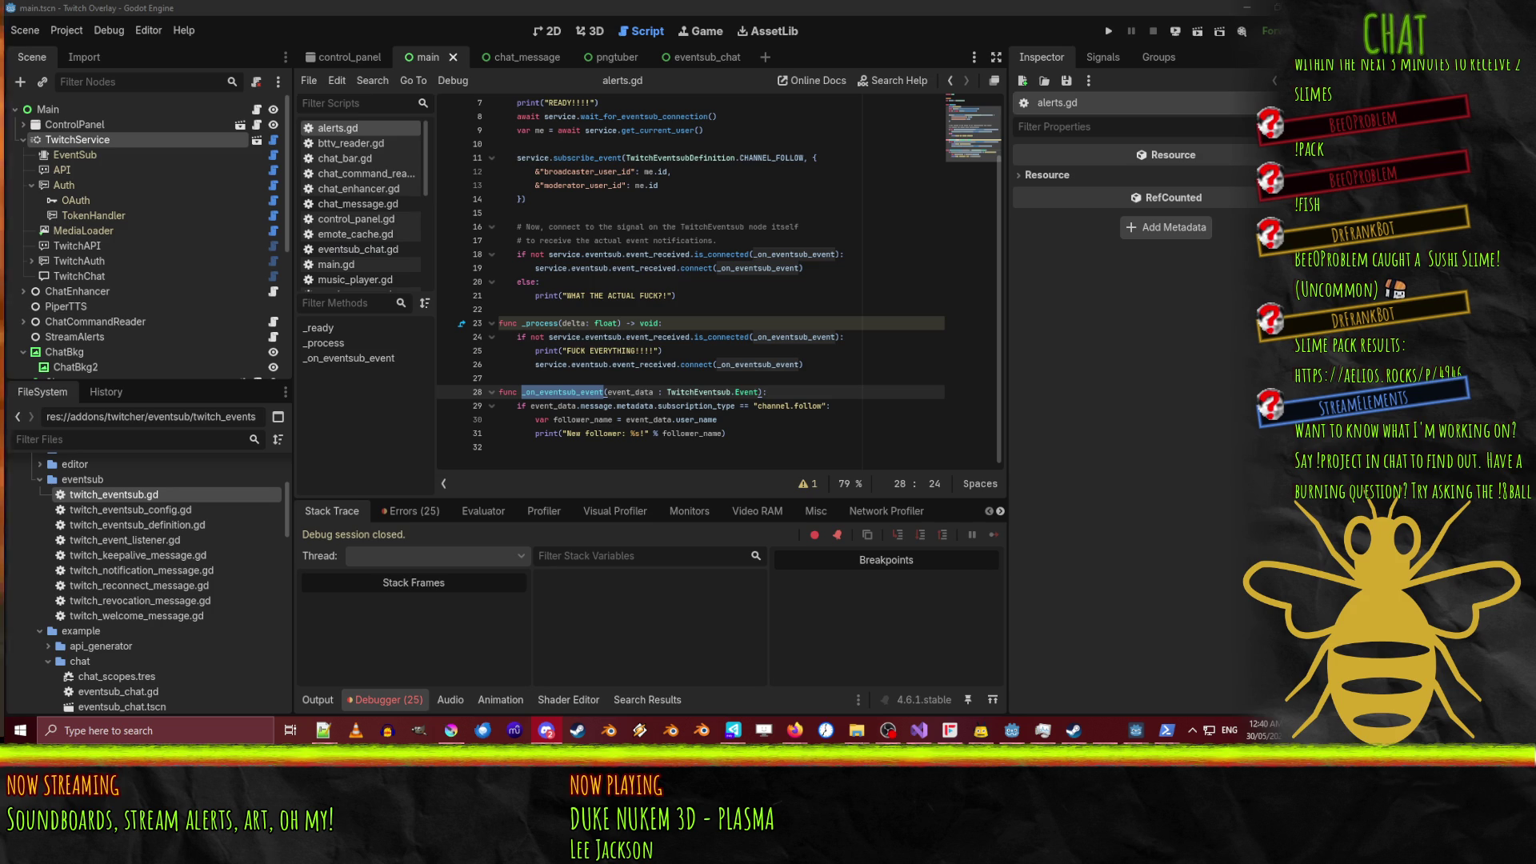
pyautogui.hotkey('alt', 'Tab')
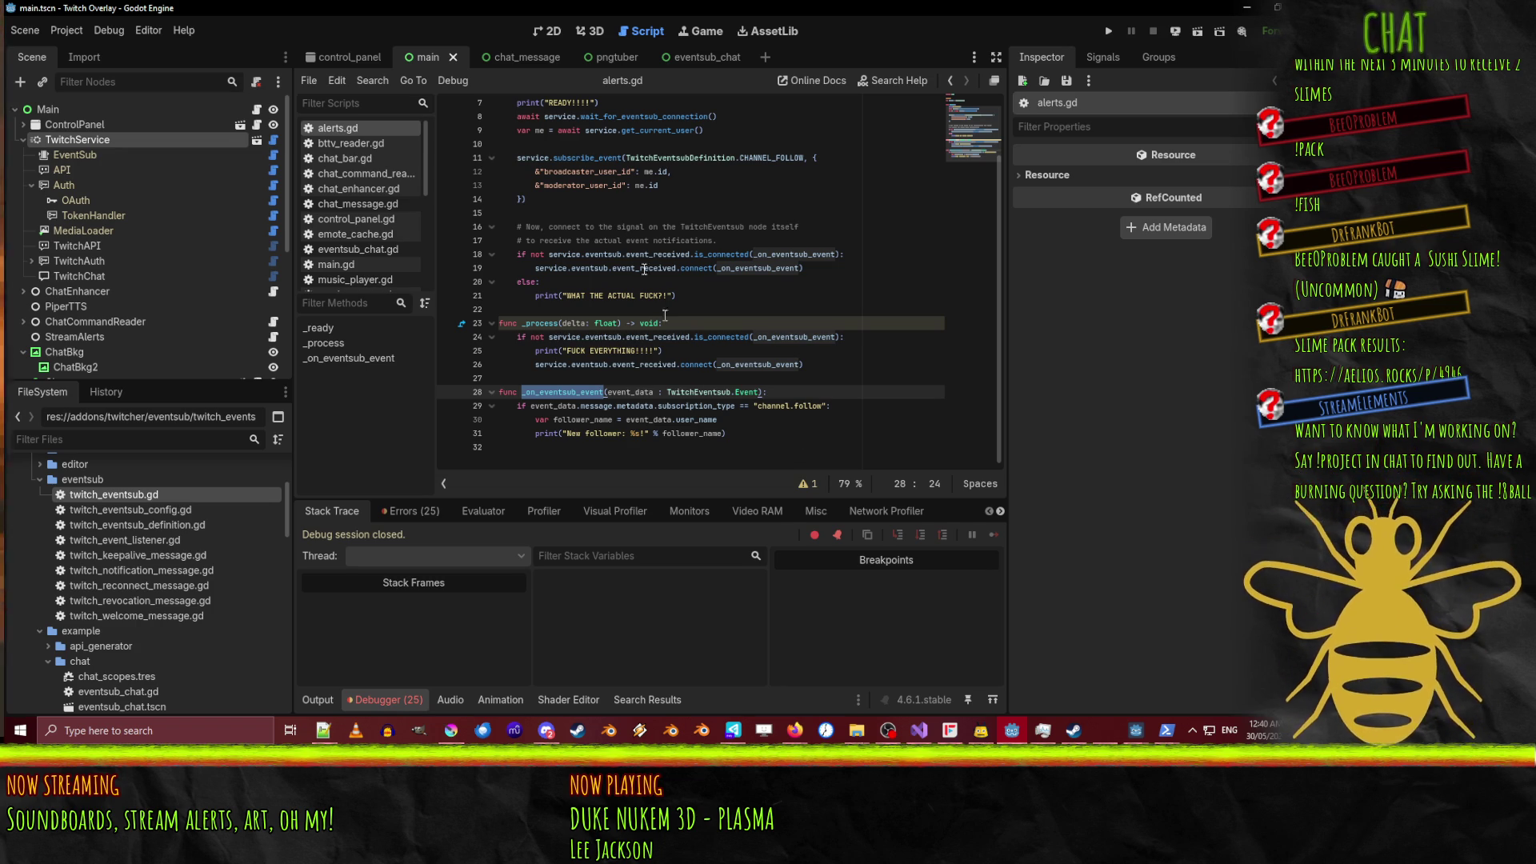
# Bring the PowerShell console forward from its taskbar thumbnail.
pyautogui.click(1166, 730)
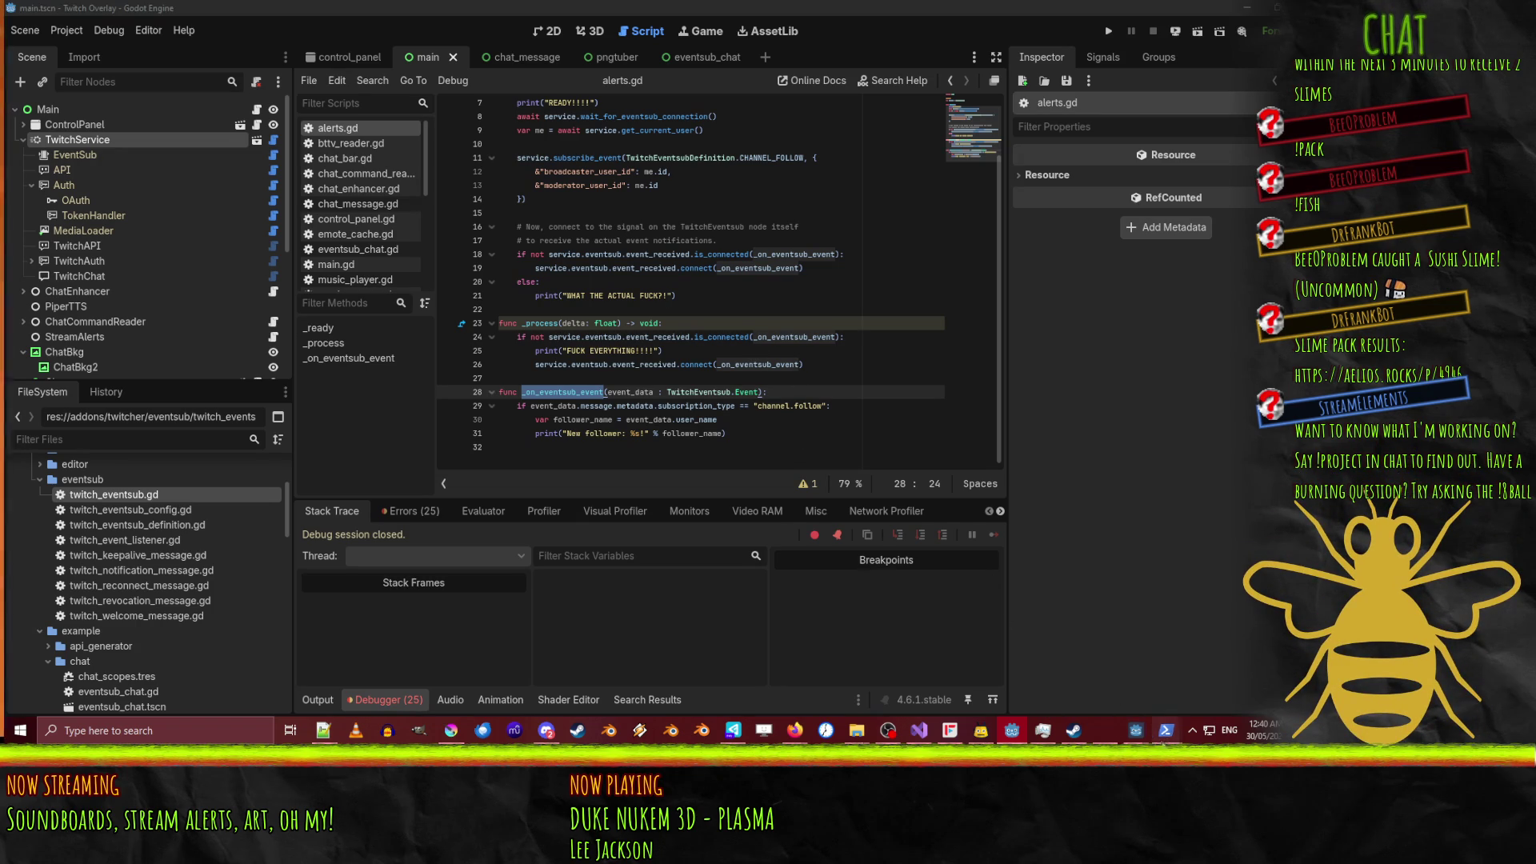
pyautogui.moveTo(1121, 672)
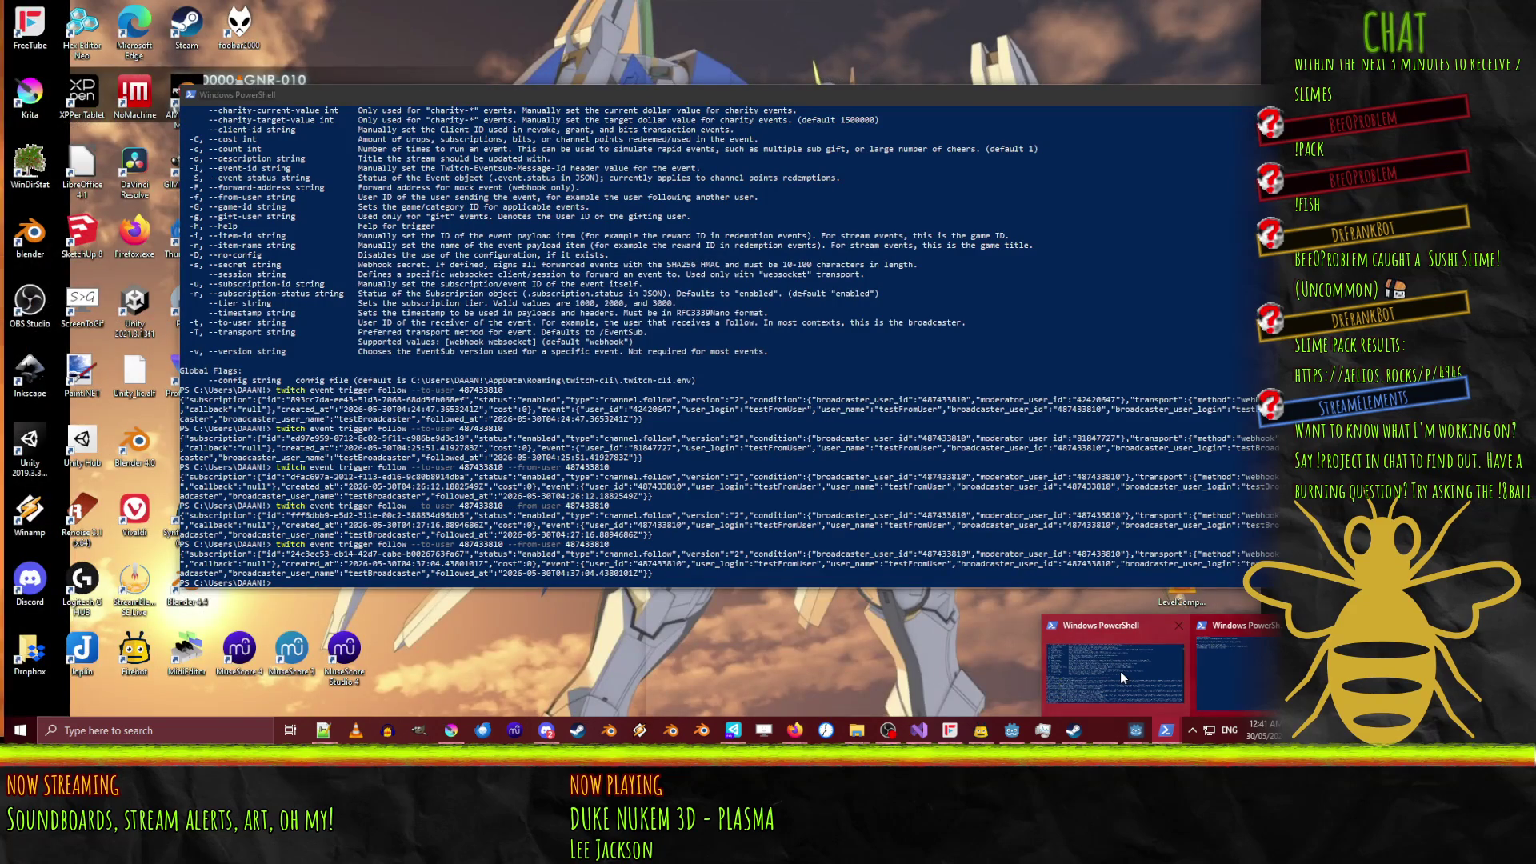
pyautogui.click(1120, 676)
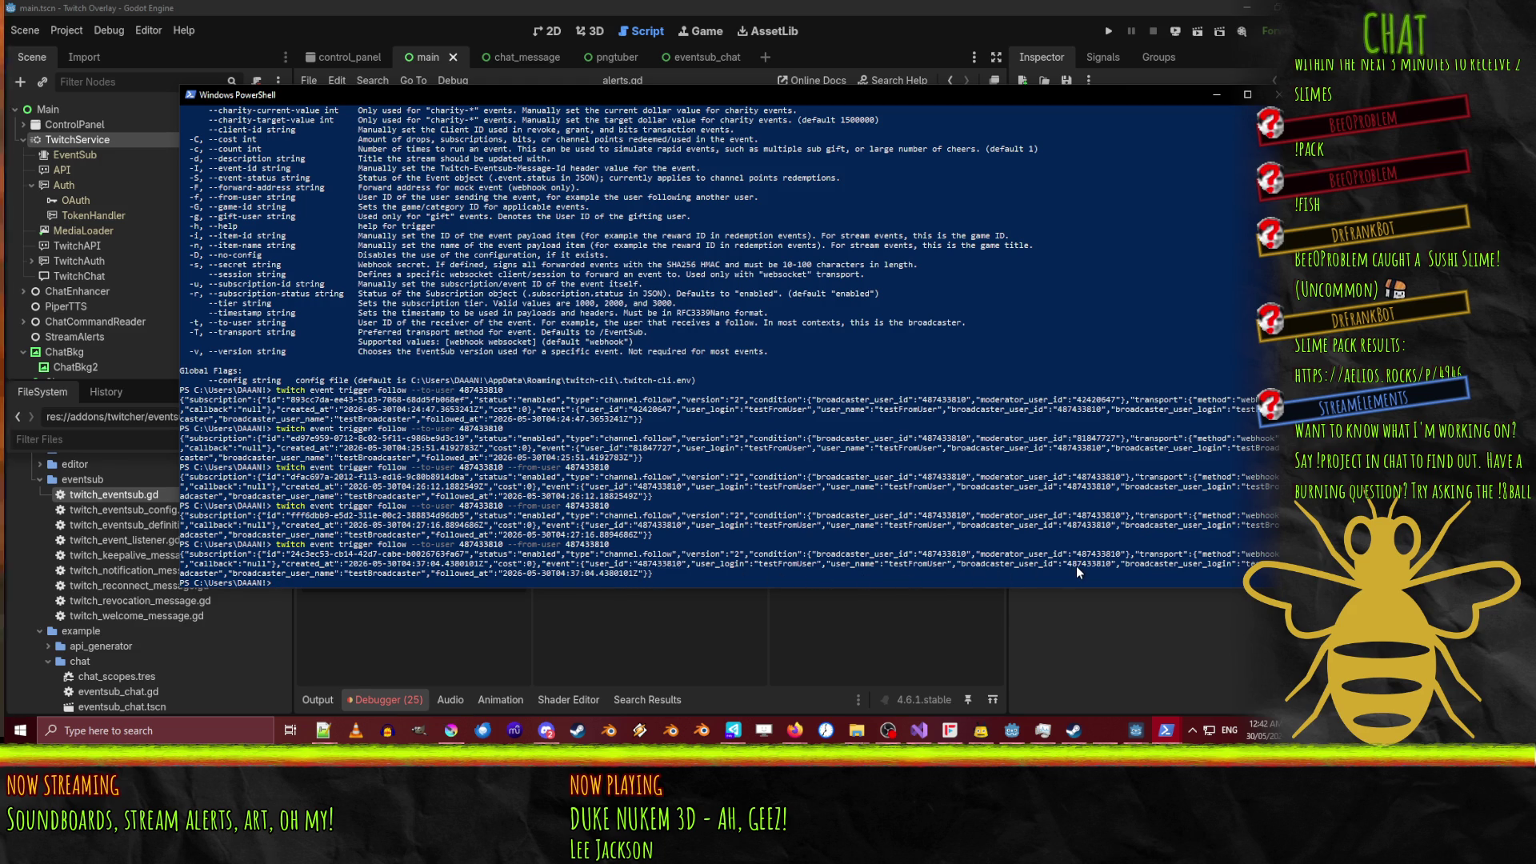
# Rerun the follow trigger command without the --from-user argument.
pyautogui.press('Up')
pyautogui.press('BackSpace')
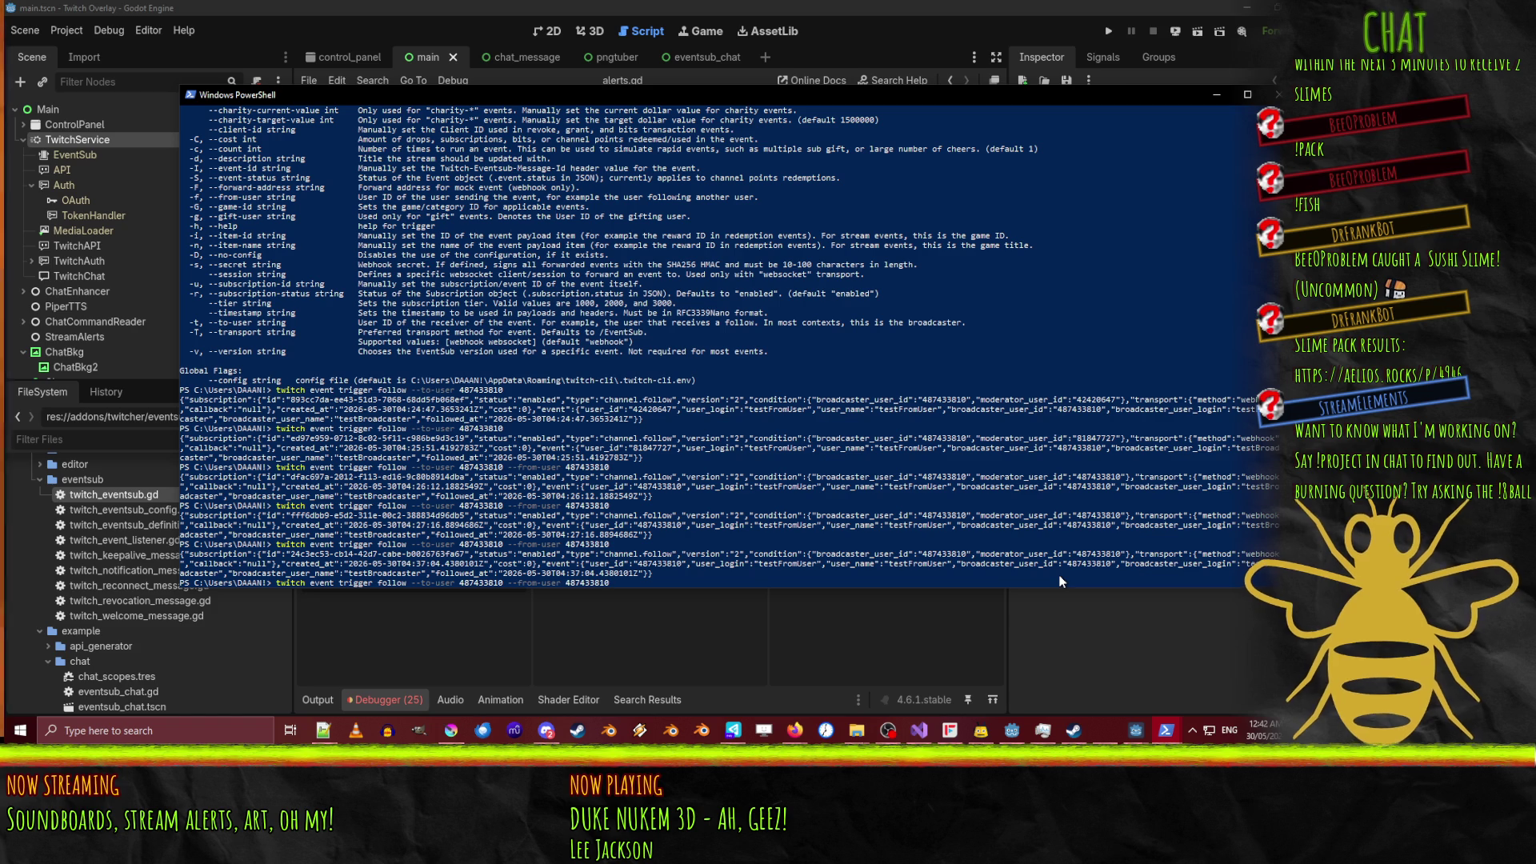
pyautogui.press('BackSpace')
pyautogui.press('BackSpace')
pyautogui.press('BackSpace')
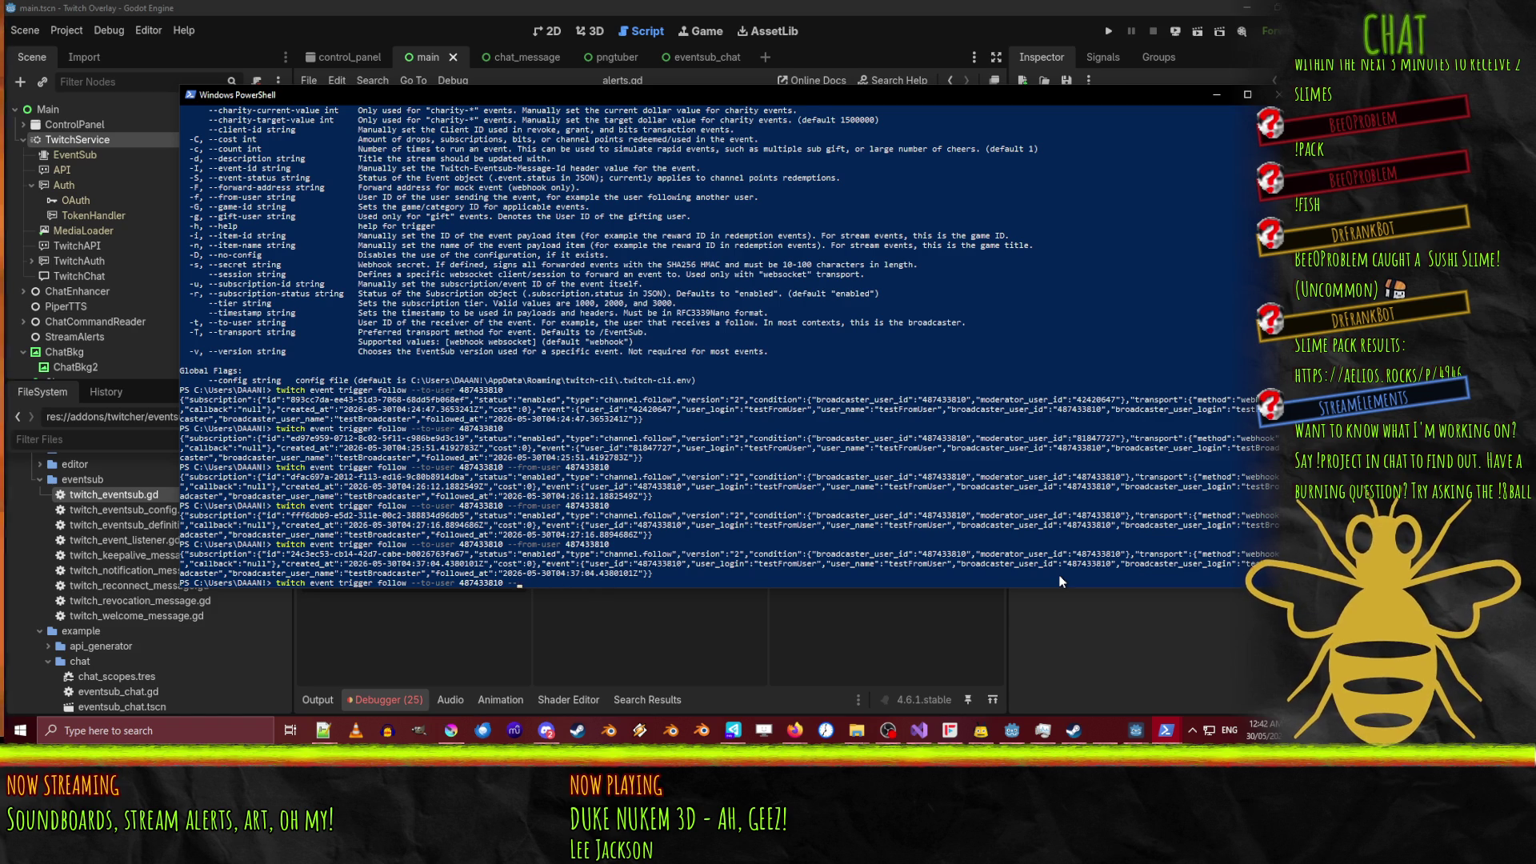
pyautogui.press('Return')
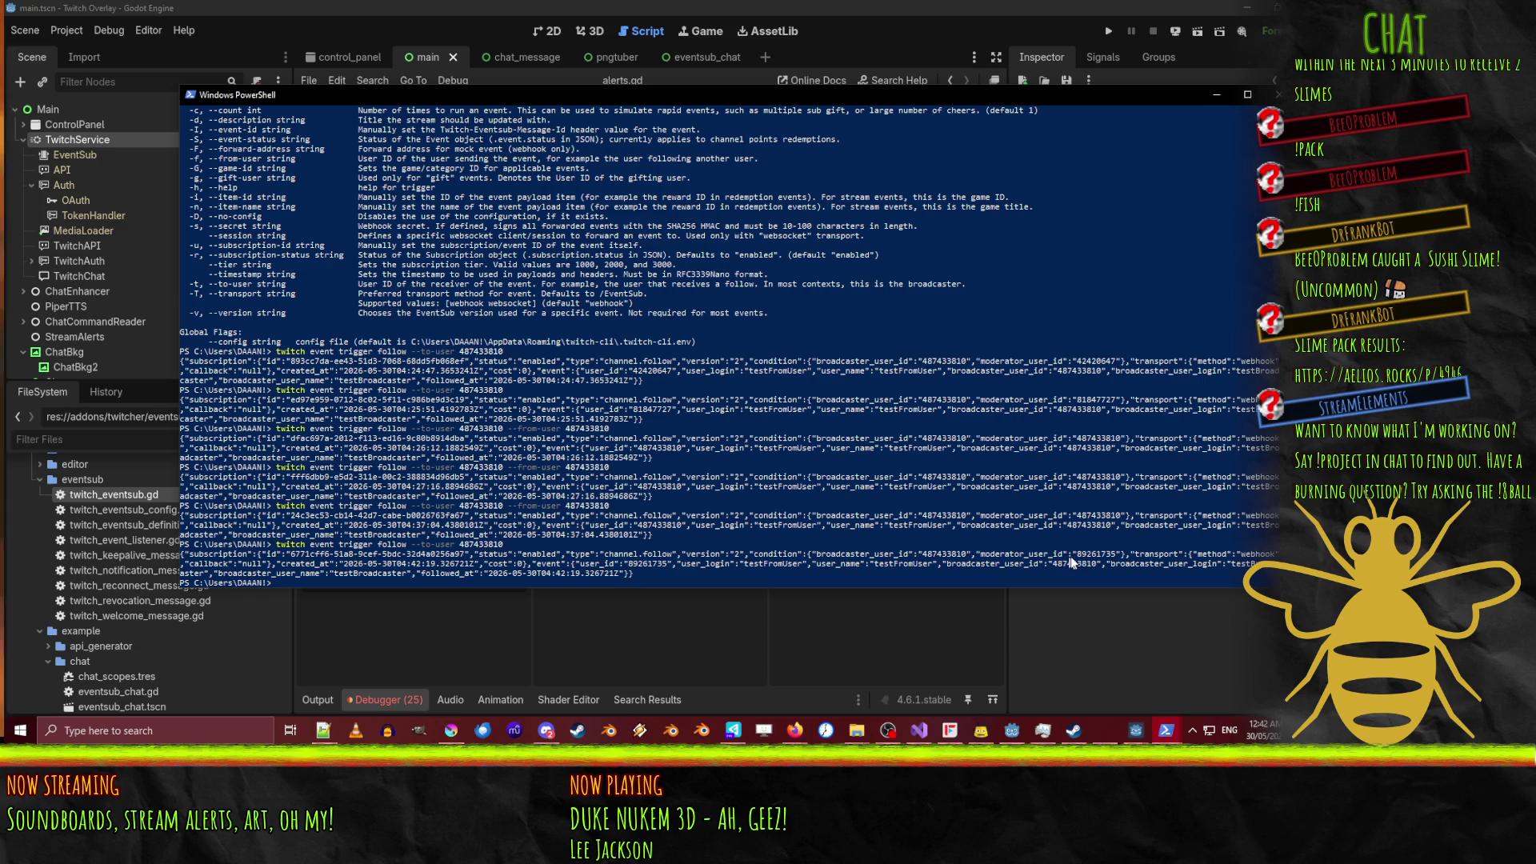
# Copy the newly generated follower user id, then close the extra browser tab to reach the Twitch docs.
pyautogui.moveTo(1075, 557); pyautogui.dragTo(1116, 555)
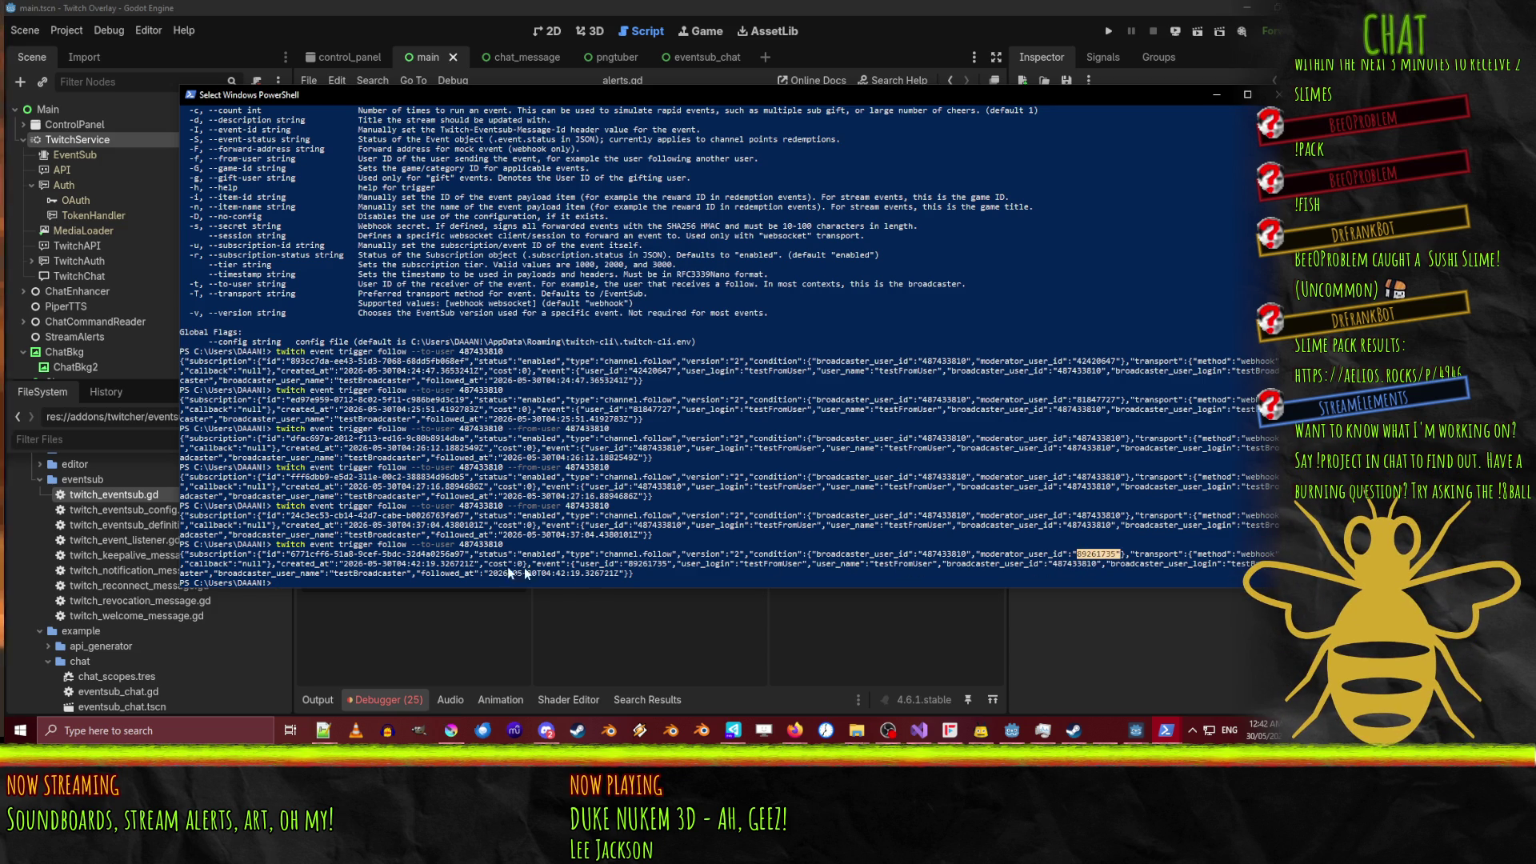
pyautogui.moveTo(628, 564); pyautogui.dragTo(667, 566)
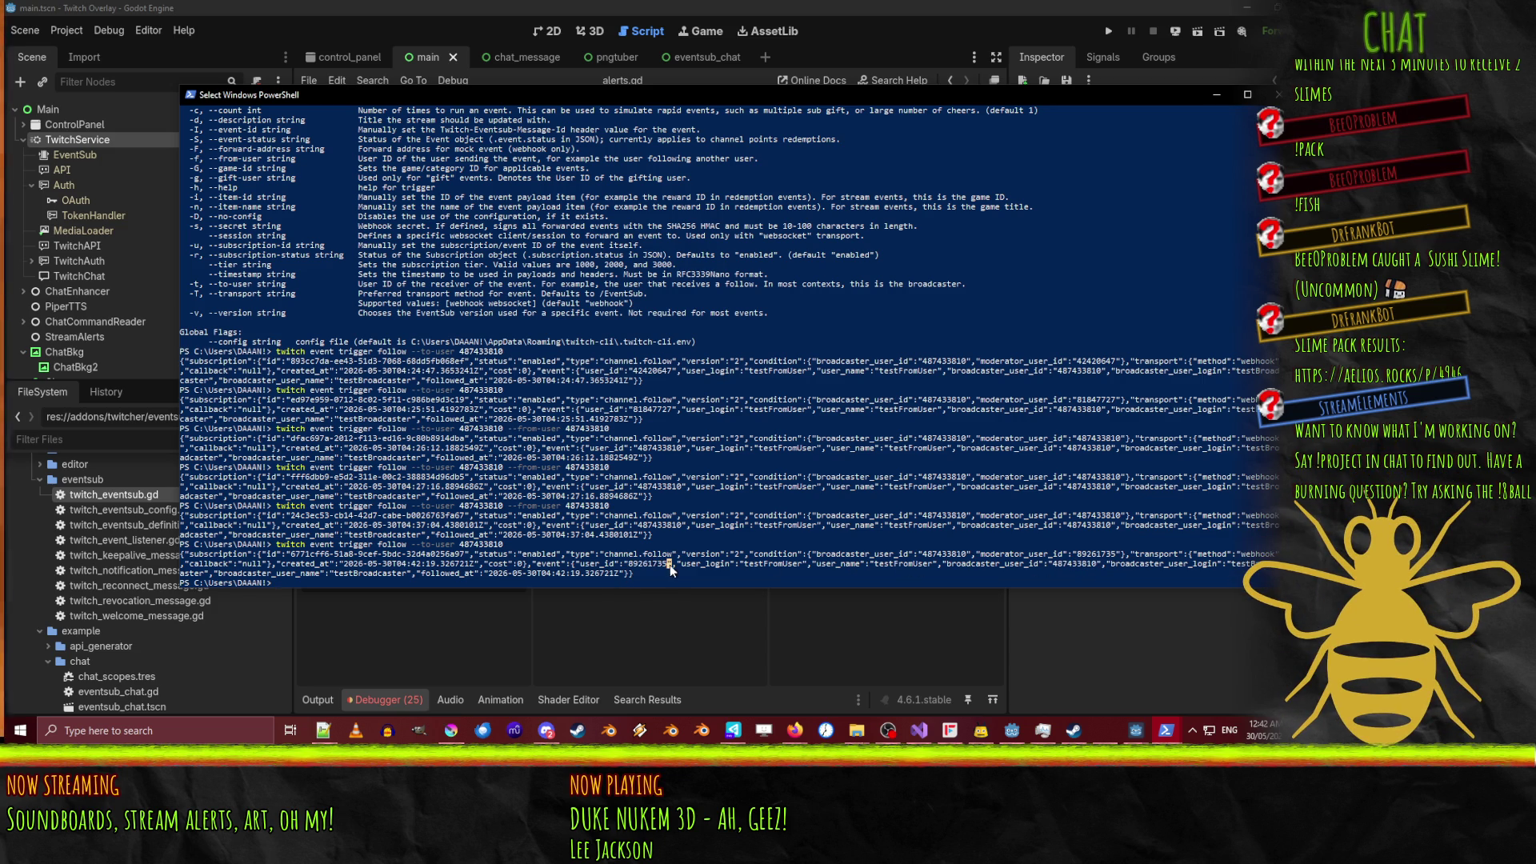
pyautogui.moveTo(1086, 554); pyautogui.dragTo(1117, 554)
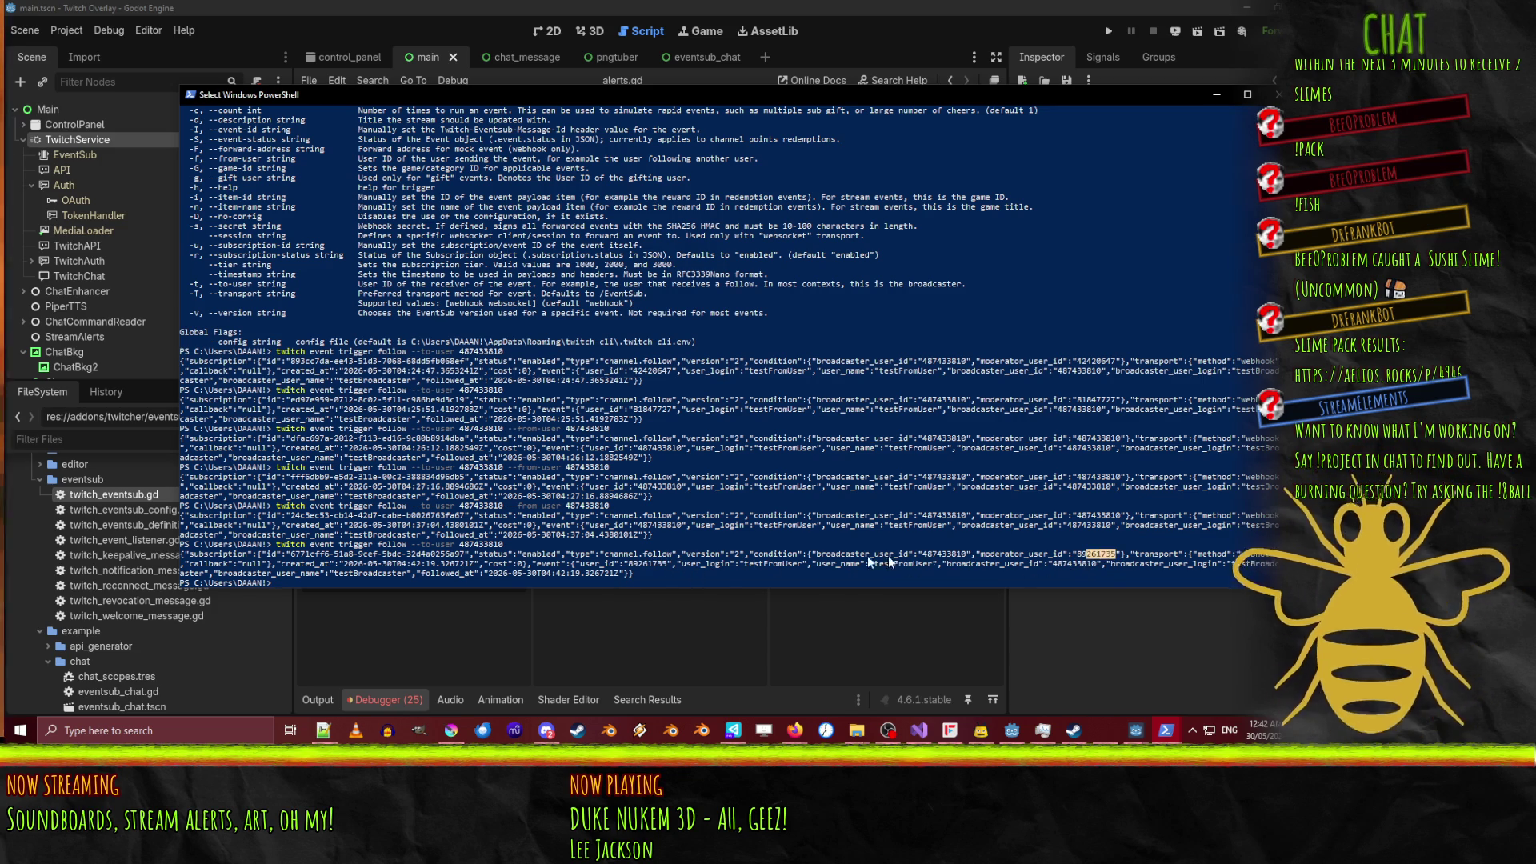
pyautogui.rightClick(645, 571)
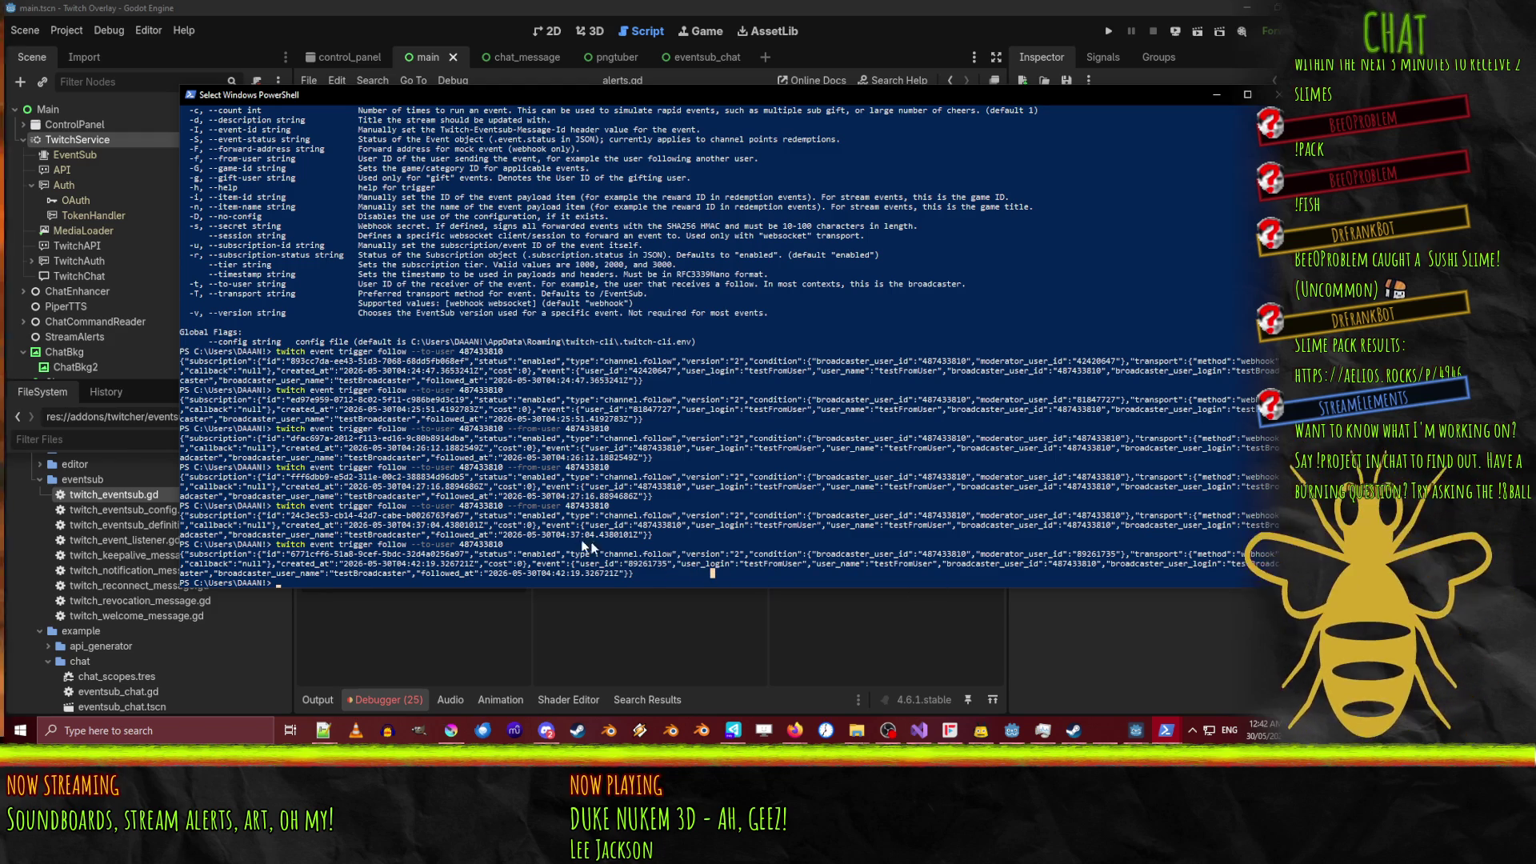
pyautogui.press('Up')
pyautogui.press('Up')
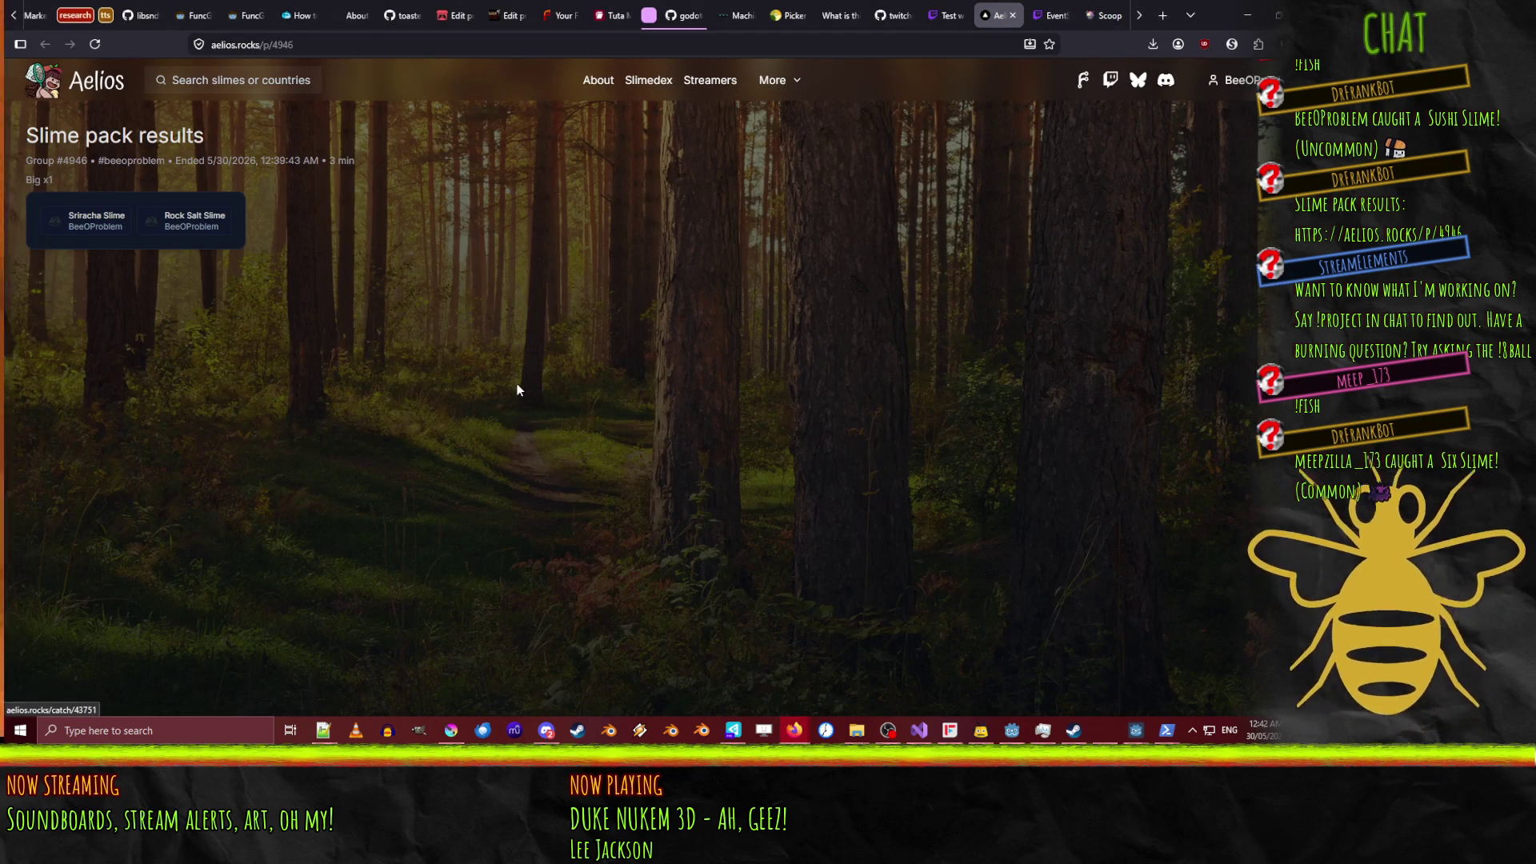
pyautogui.click(1012, 15)
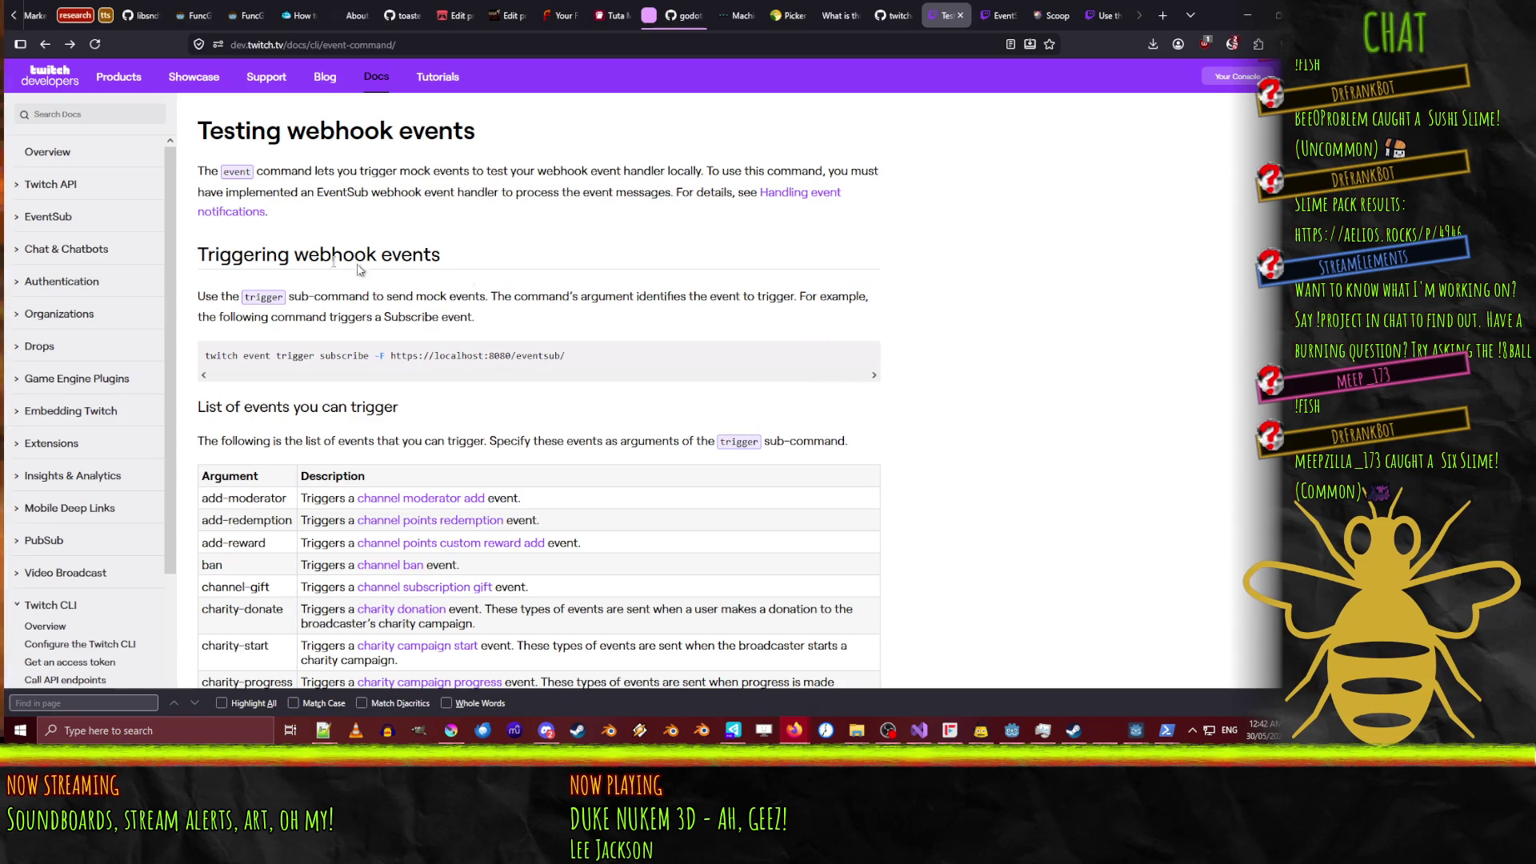
# Open the 'Using the CLI to test your handler' guide and read through Testing challenge events.
pyautogui.click(800, 193)
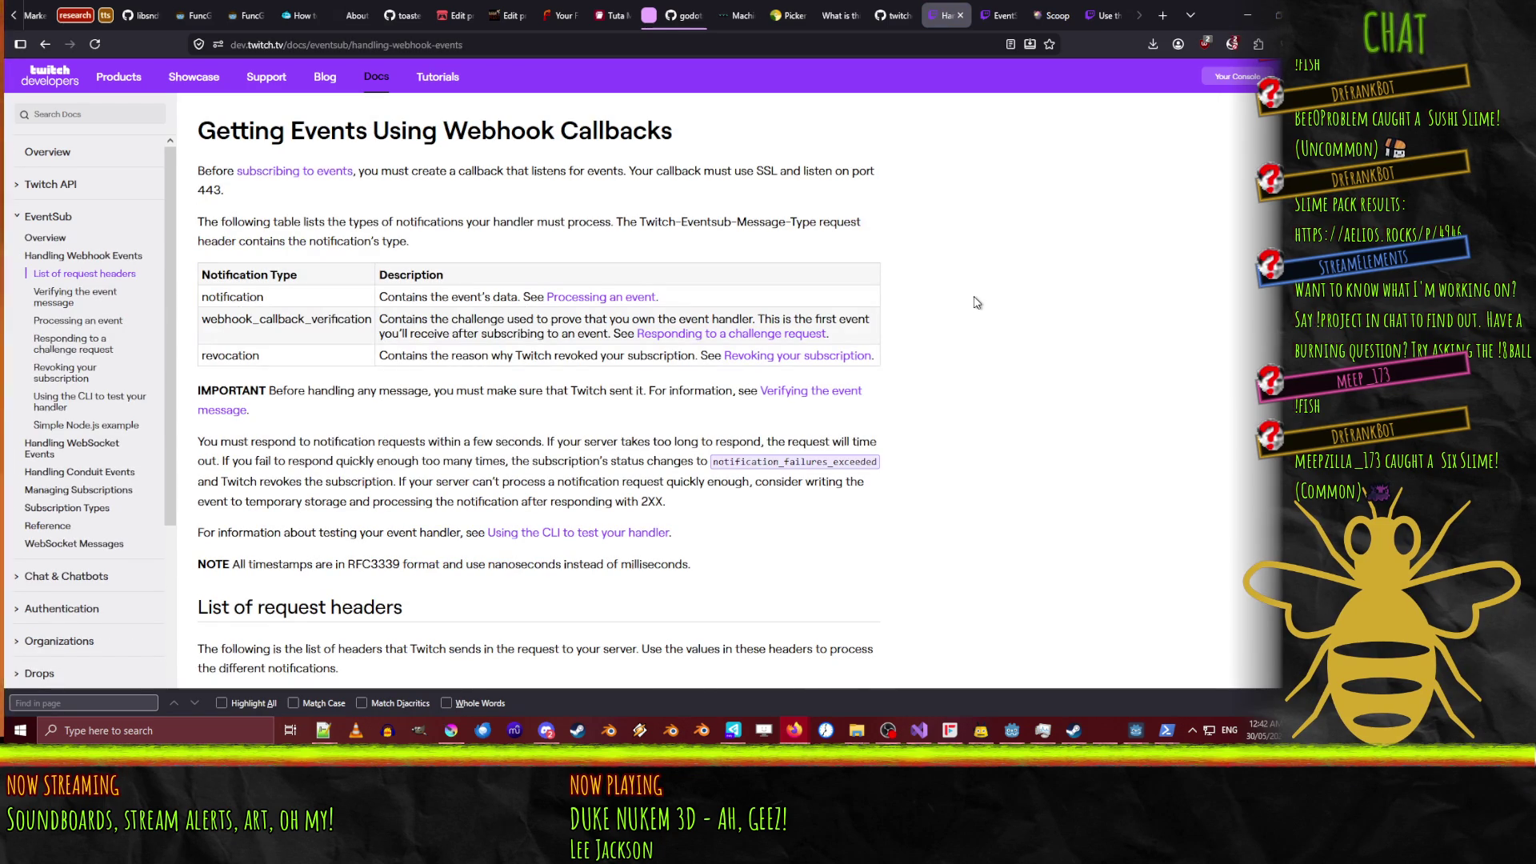
pyautogui.scroll(-4, 977, 304)
pyautogui.scroll(-3, 978, 304)
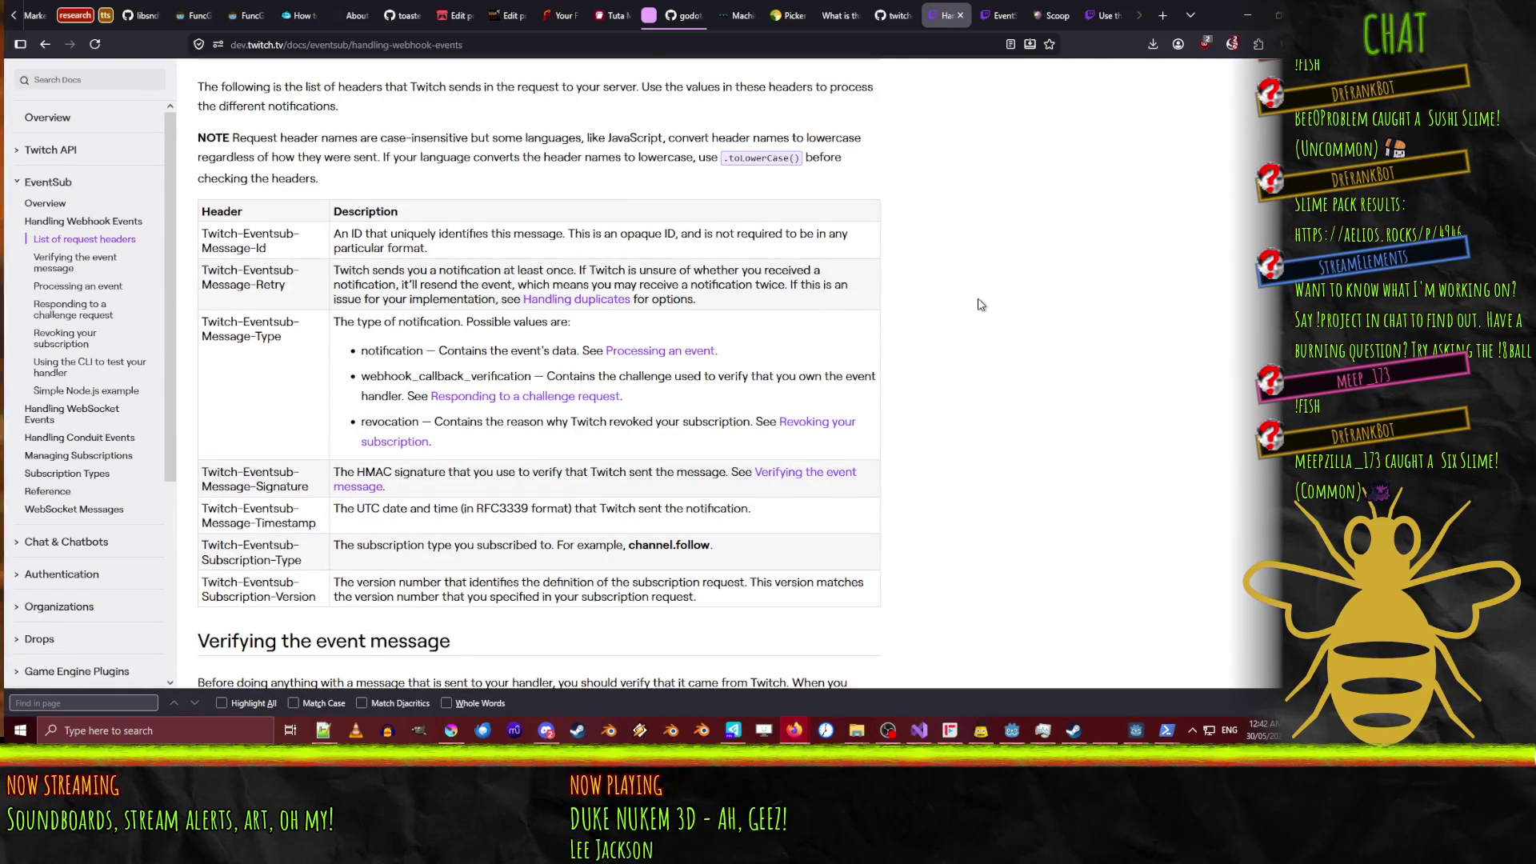
pyautogui.scroll(-5, 981, 307)
pyautogui.scroll(-5, 981, 307)
pyautogui.scroll(-6, 981, 308)
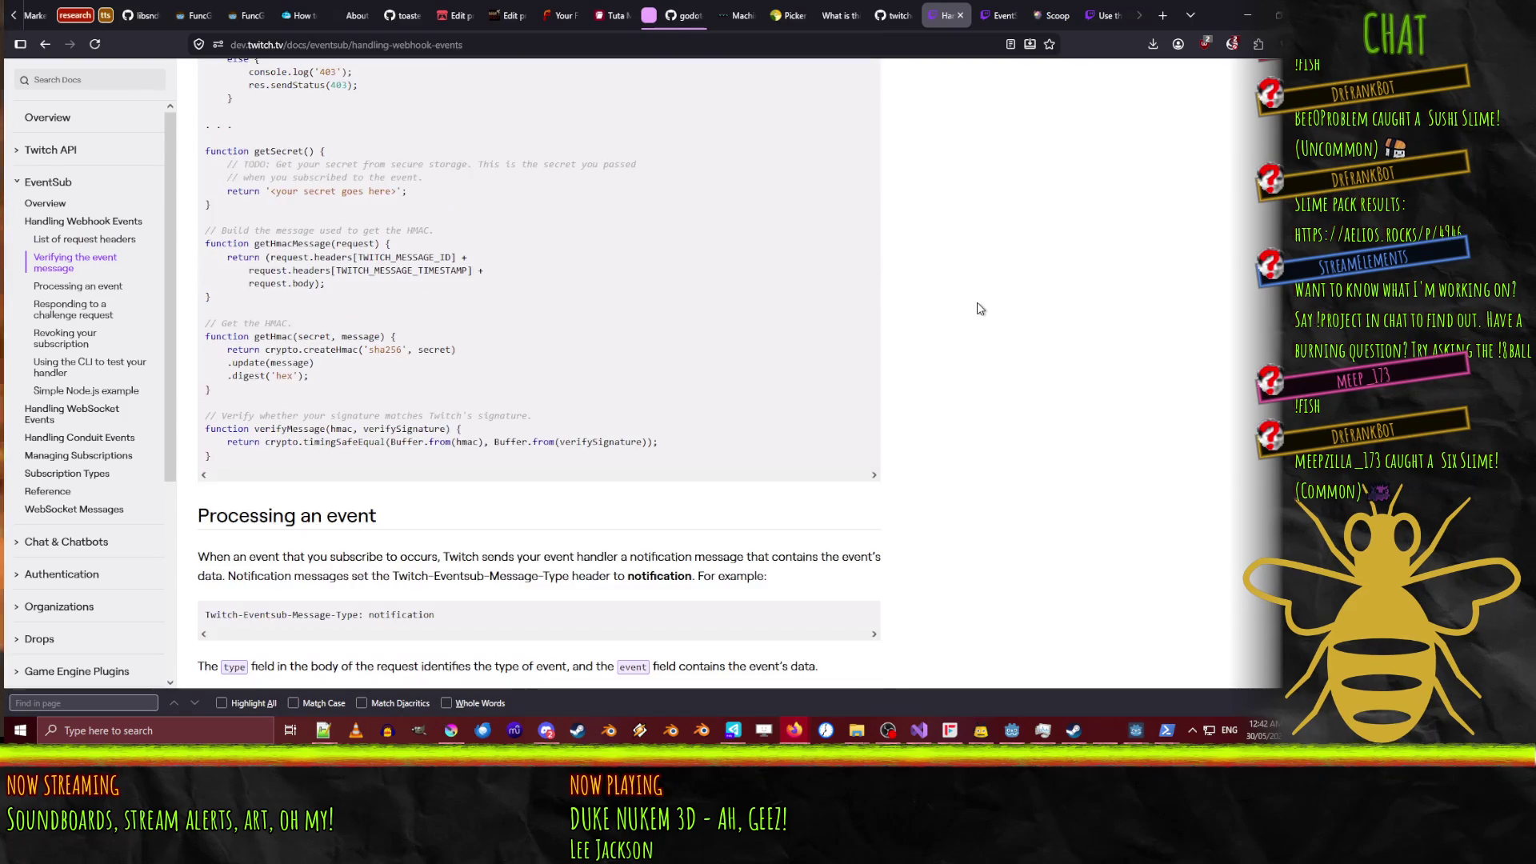
pyautogui.scroll(-2, 980, 310)
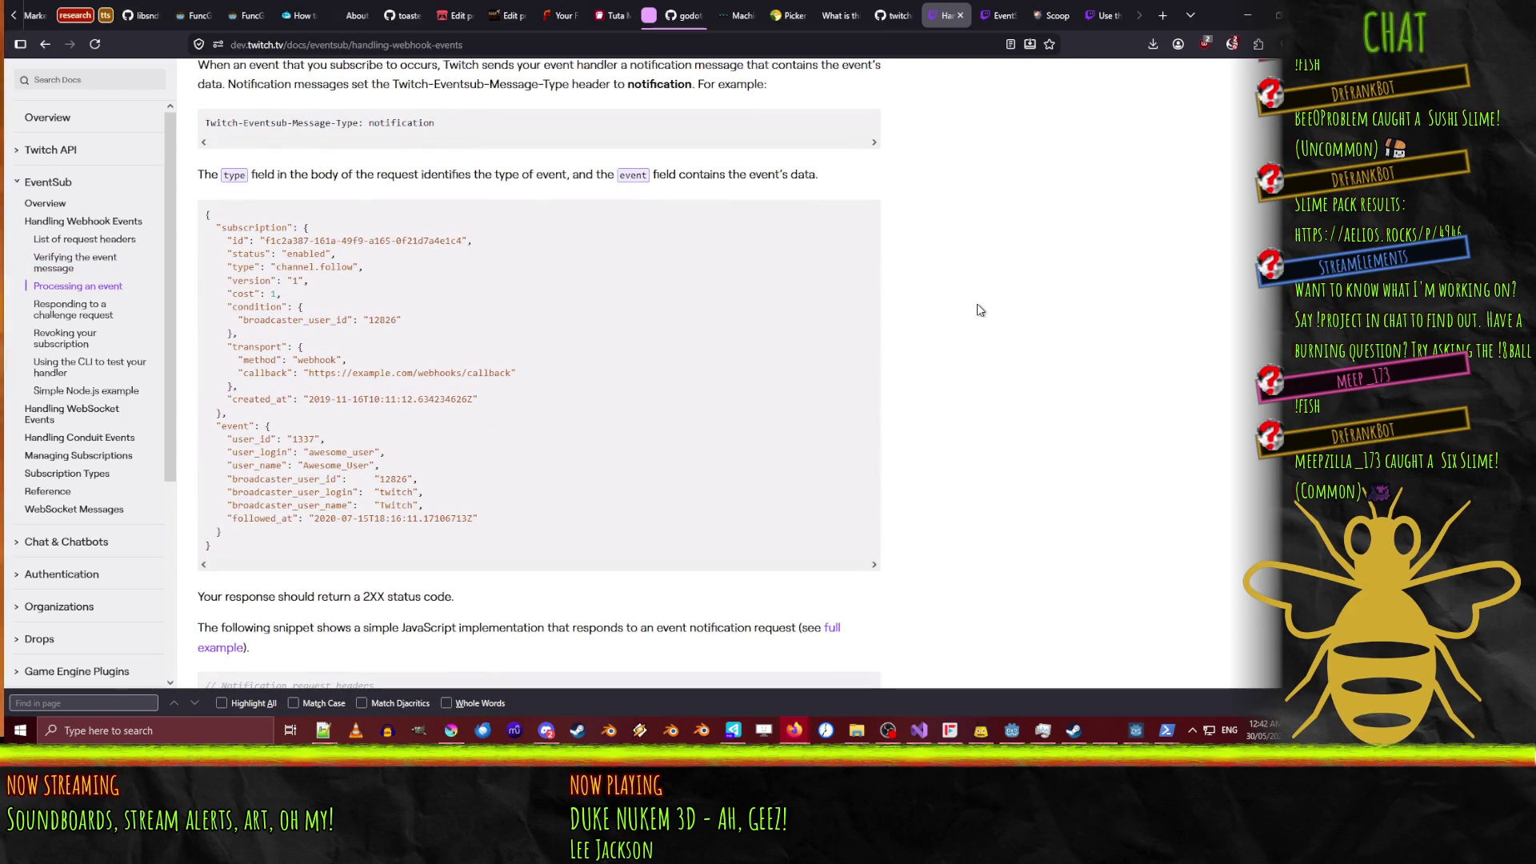
pyautogui.scroll(-5, 980, 309)
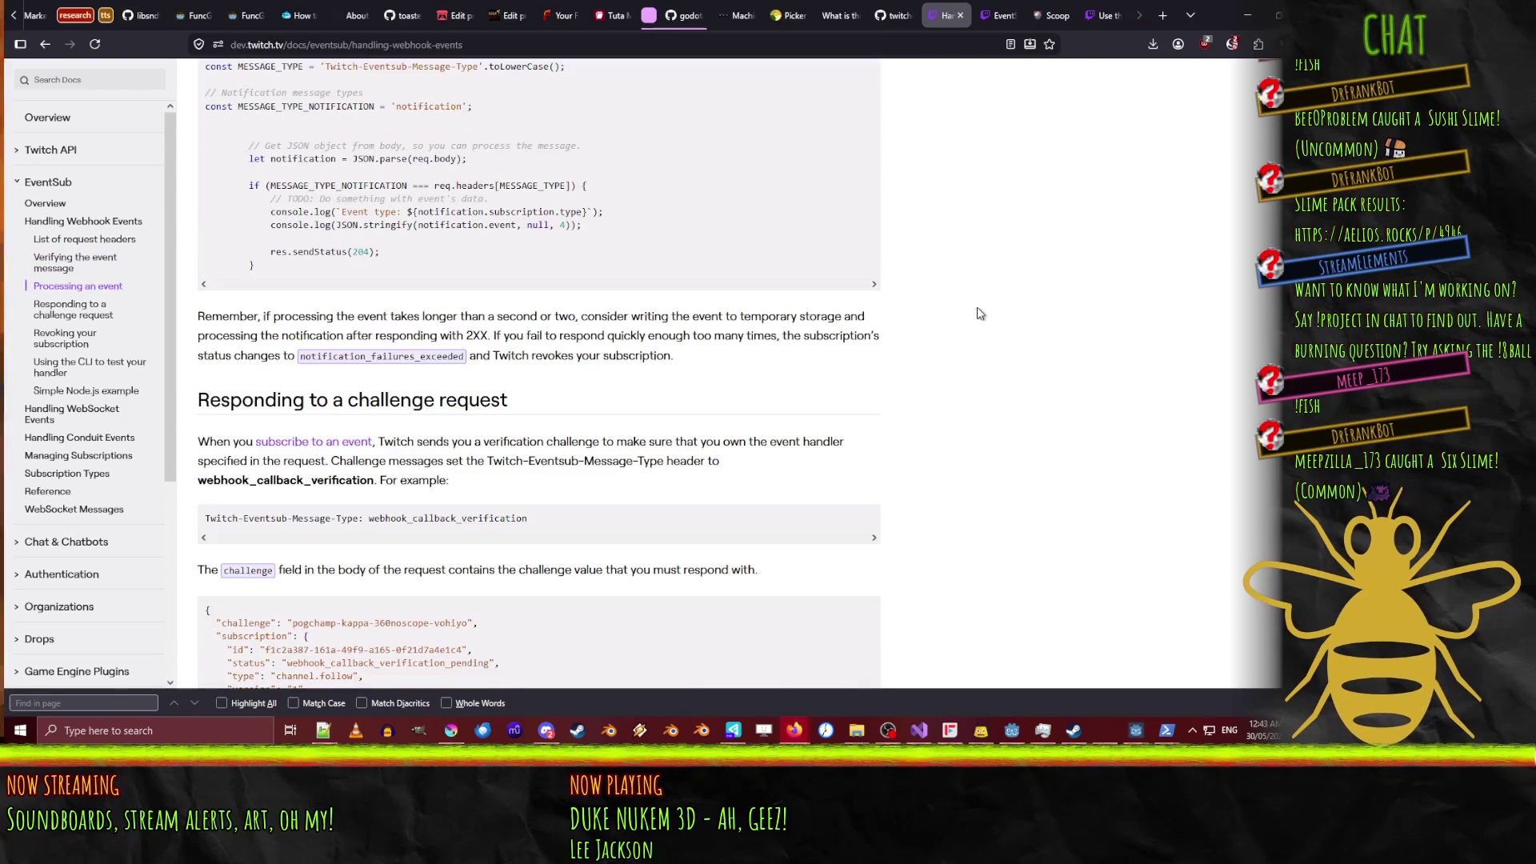
pyautogui.scroll(-5, 980, 313)
pyautogui.scroll(-5, 981, 312)
pyautogui.scroll(-3, 981, 313)
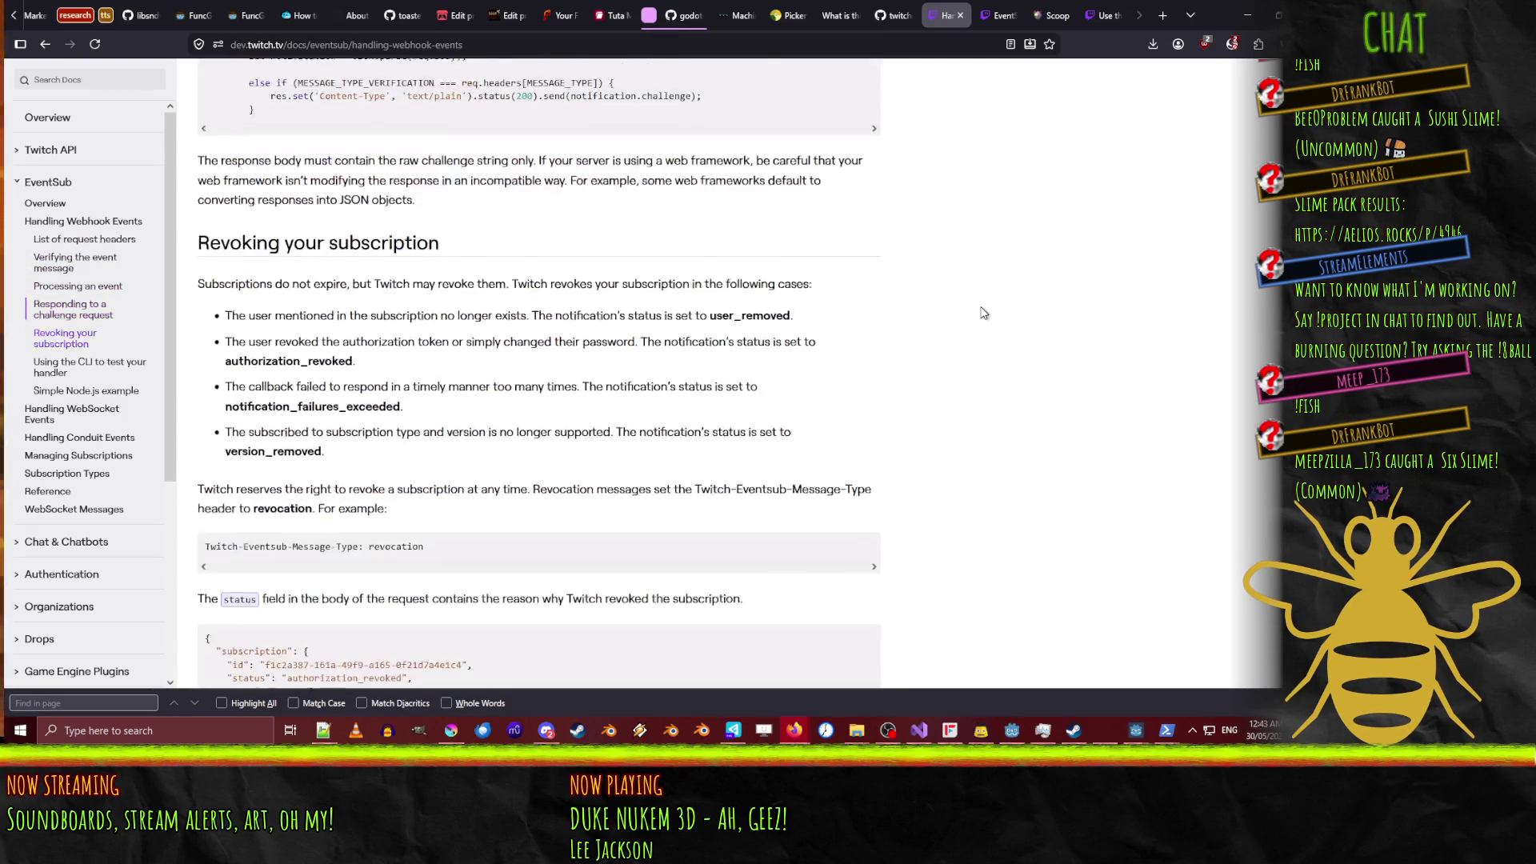
pyautogui.scroll(-10, 984, 313)
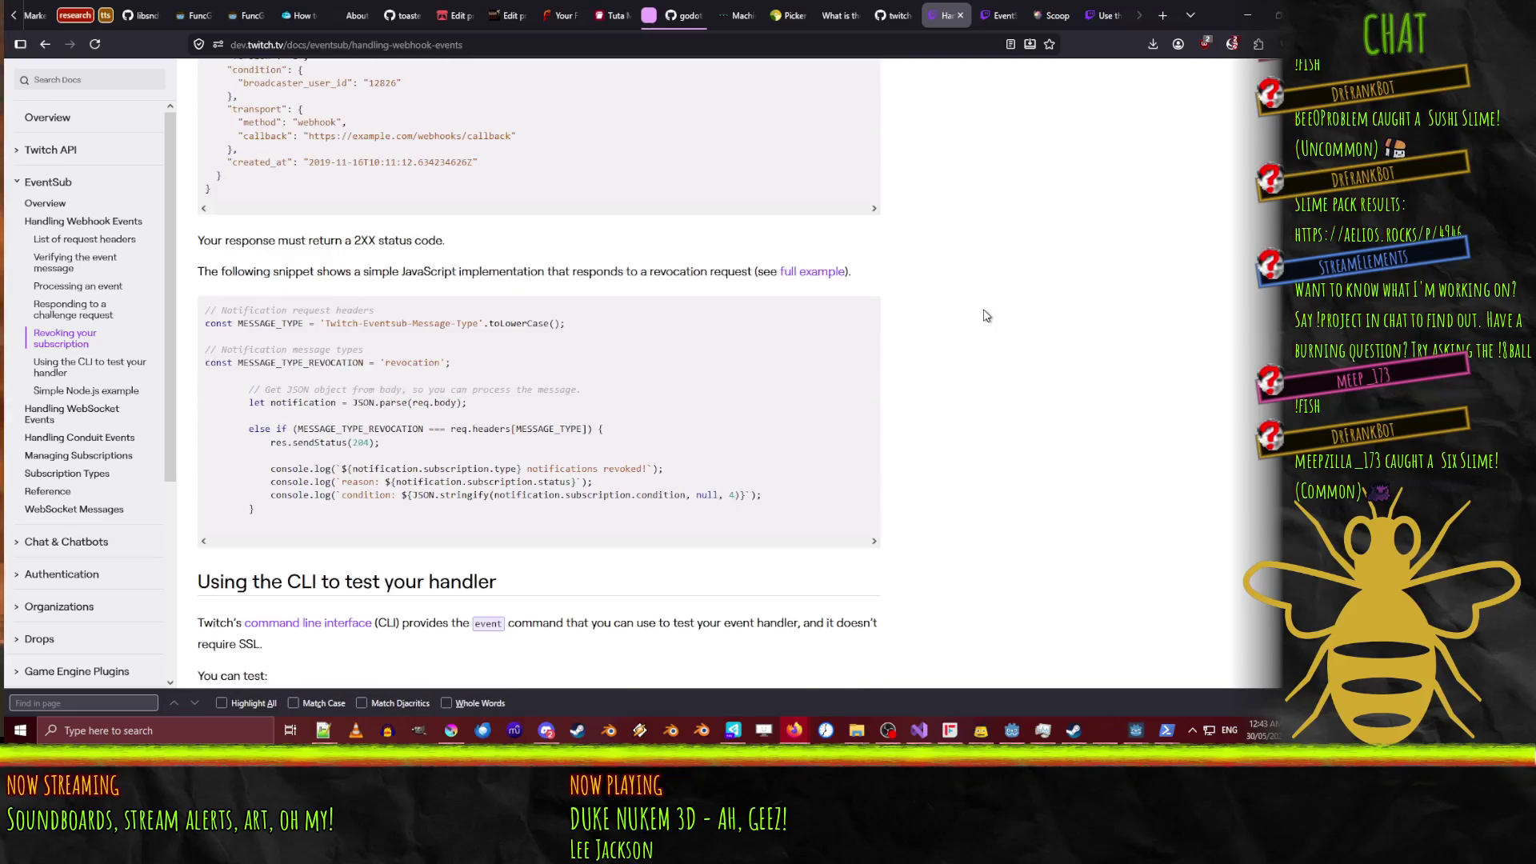
pyautogui.scroll(-3, 987, 321)
pyautogui.scroll(-6, 986, 322)
pyautogui.scroll(4, 986, 321)
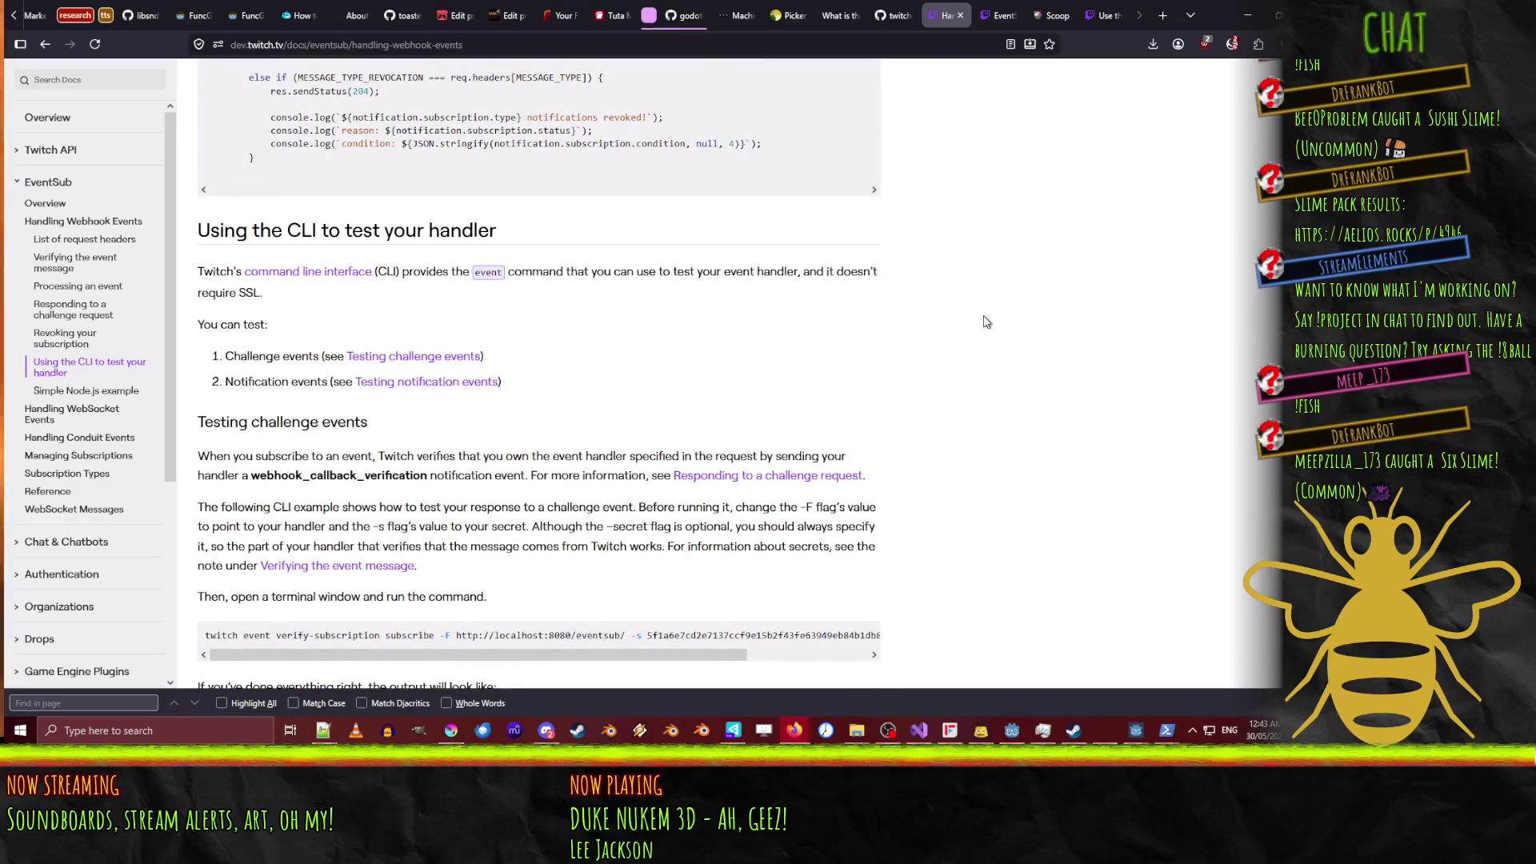
pyautogui.scroll(-3, 987, 321)
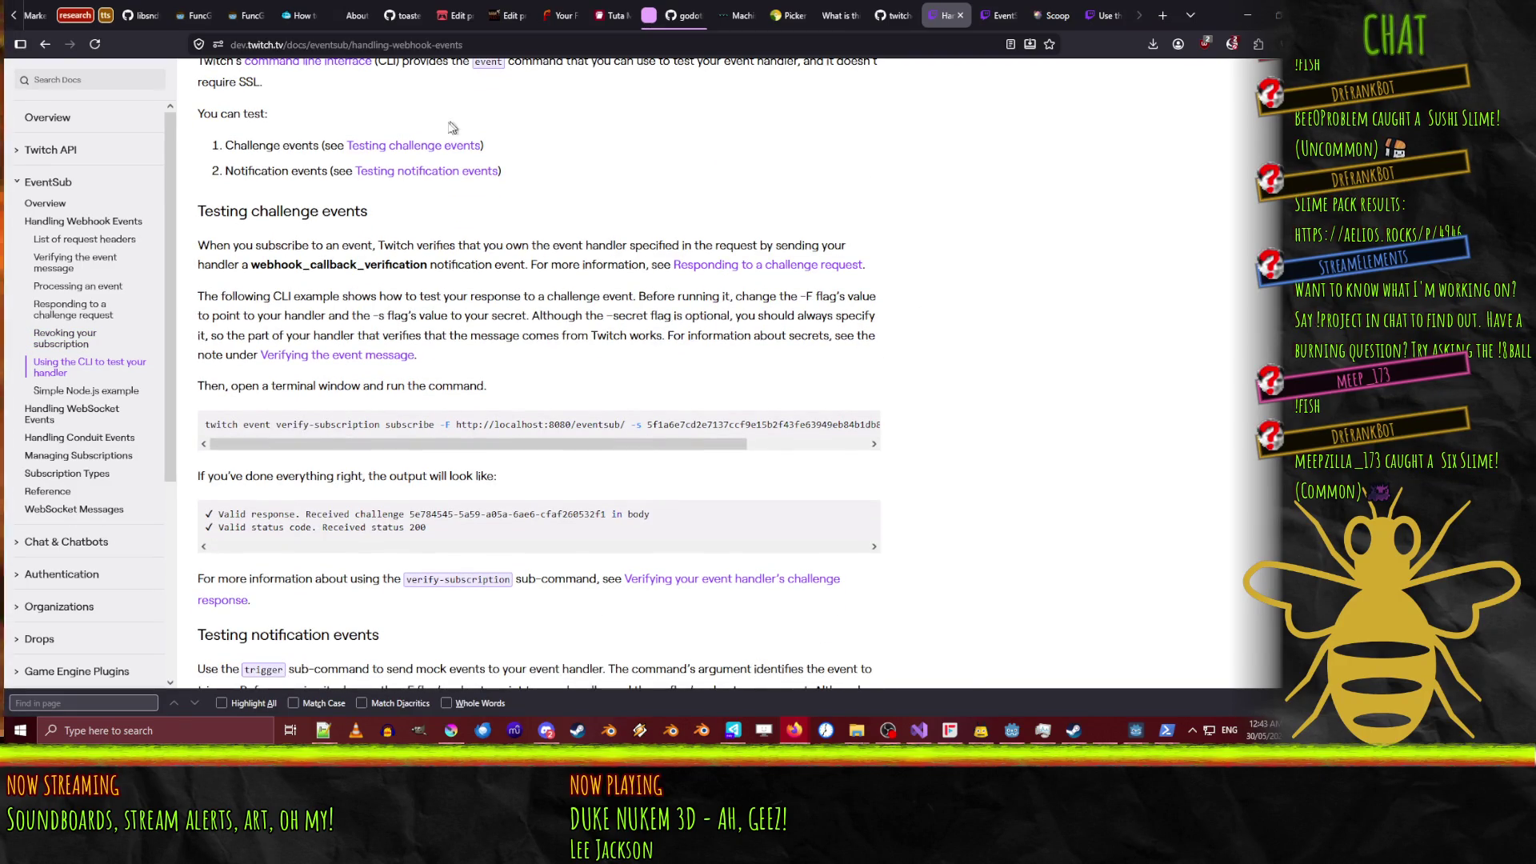
# Jump to the section on testing notification events and read it.
pyautogui.click(413, 174)
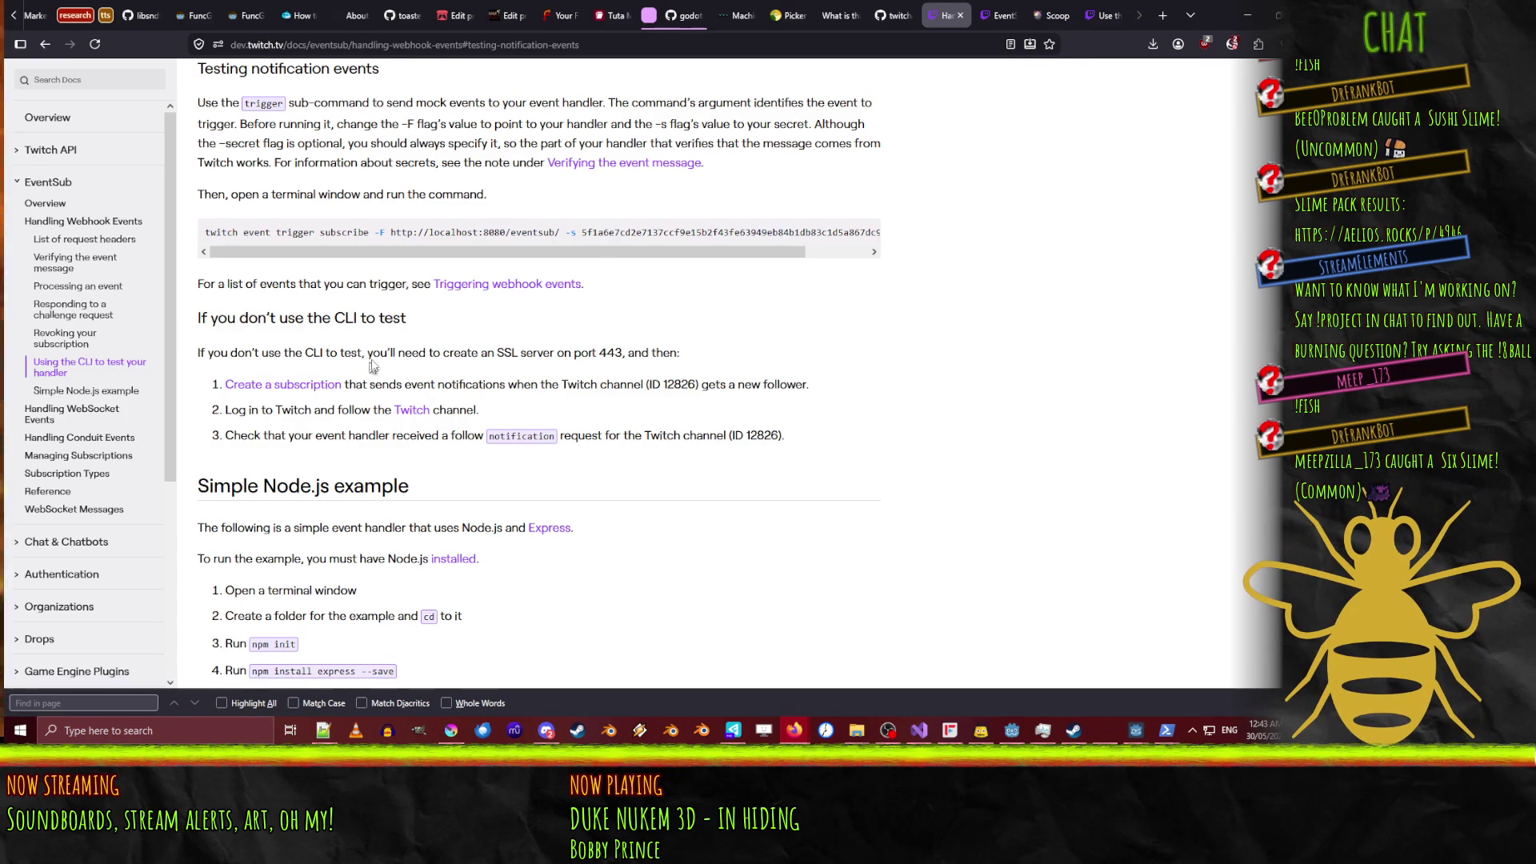
pyautogui.scroll(-2, 476, 334)
pyautogui.scroll(-6, 476, 334)
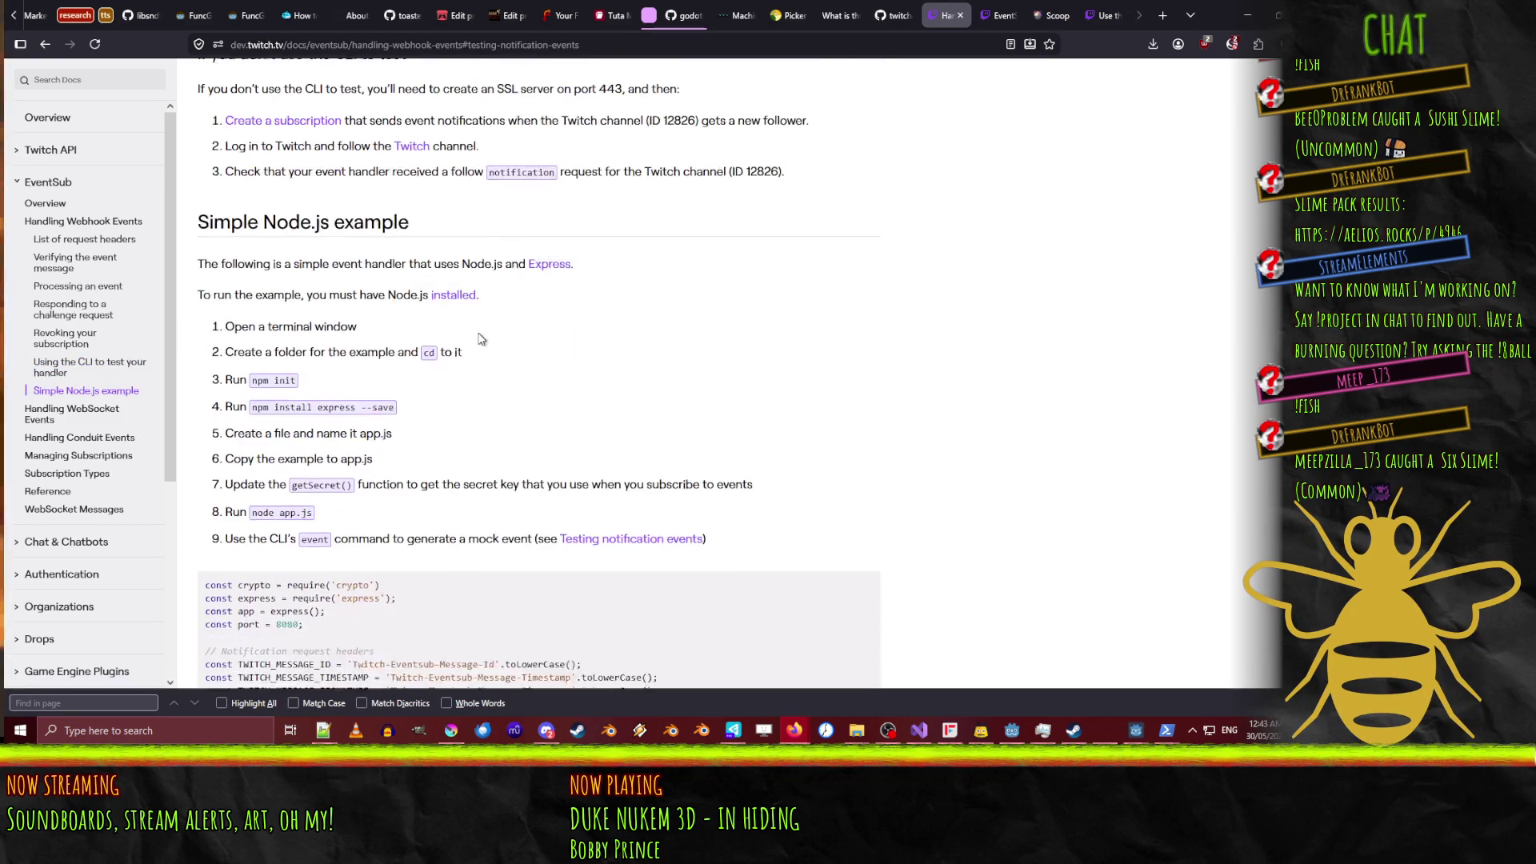
pyautogui.scroll(8, 480, 338)
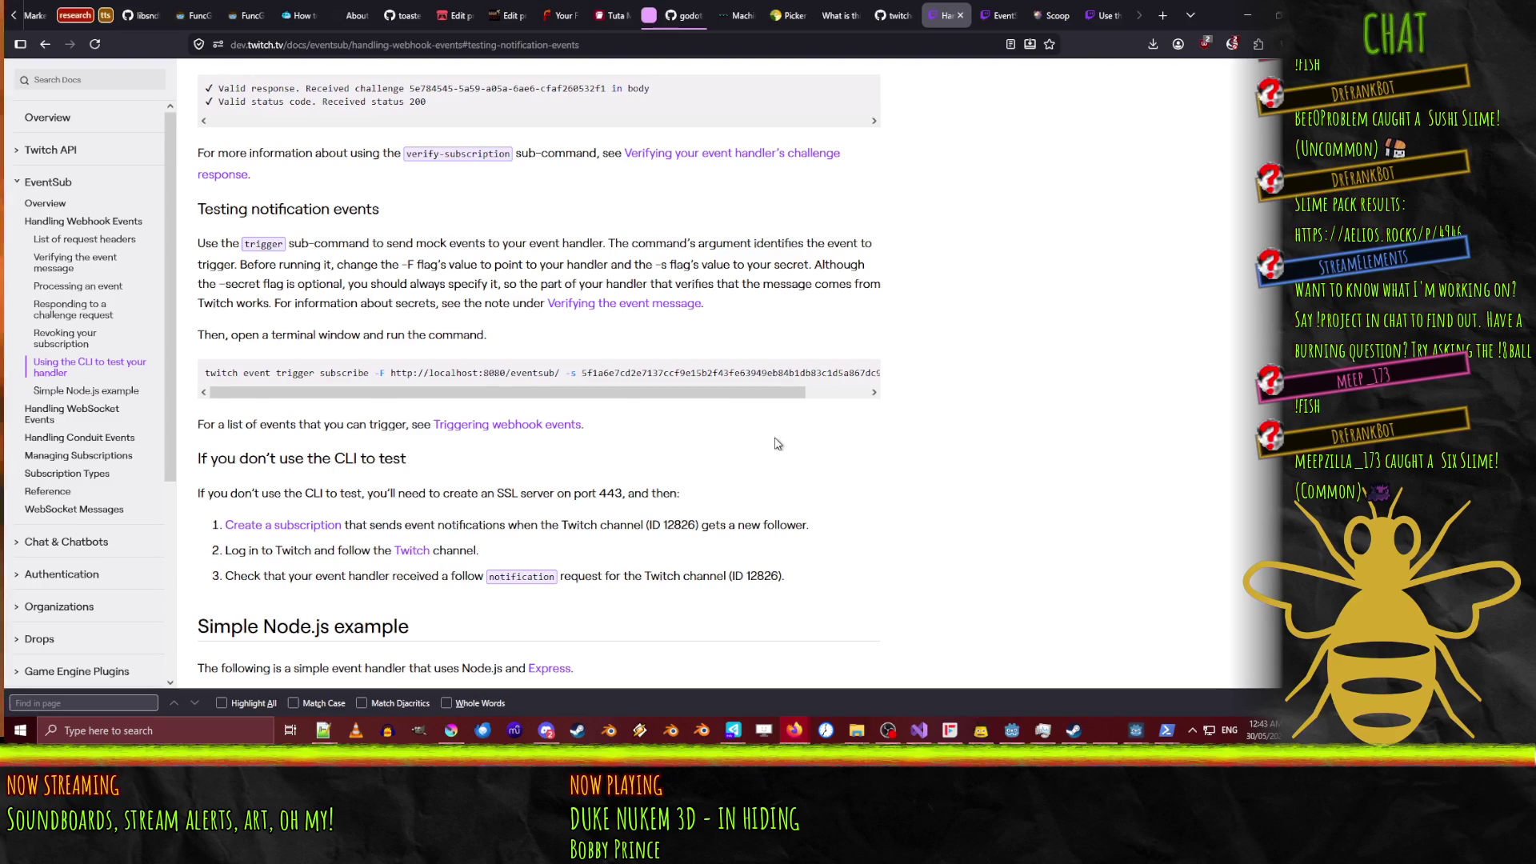
pyautogui.scroll(6, 773, 441)
# Check the mock follow-event trigger output in PowerShell, minimize it, then switch to Overlay Jukebox.
pyautogui.moveTo(1167, 729)
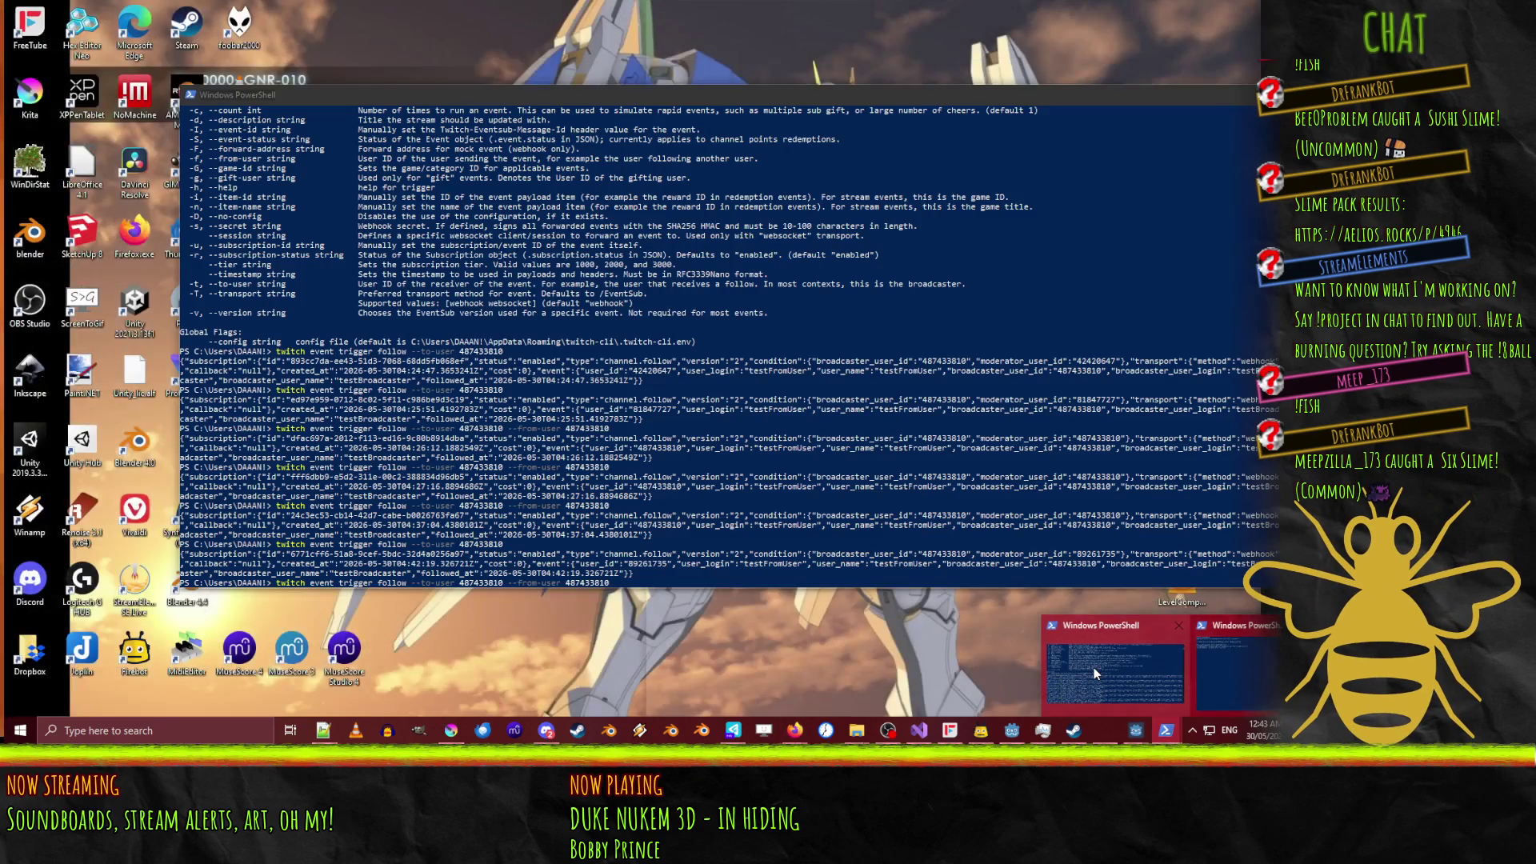
pyautogui.click(1093, 667)
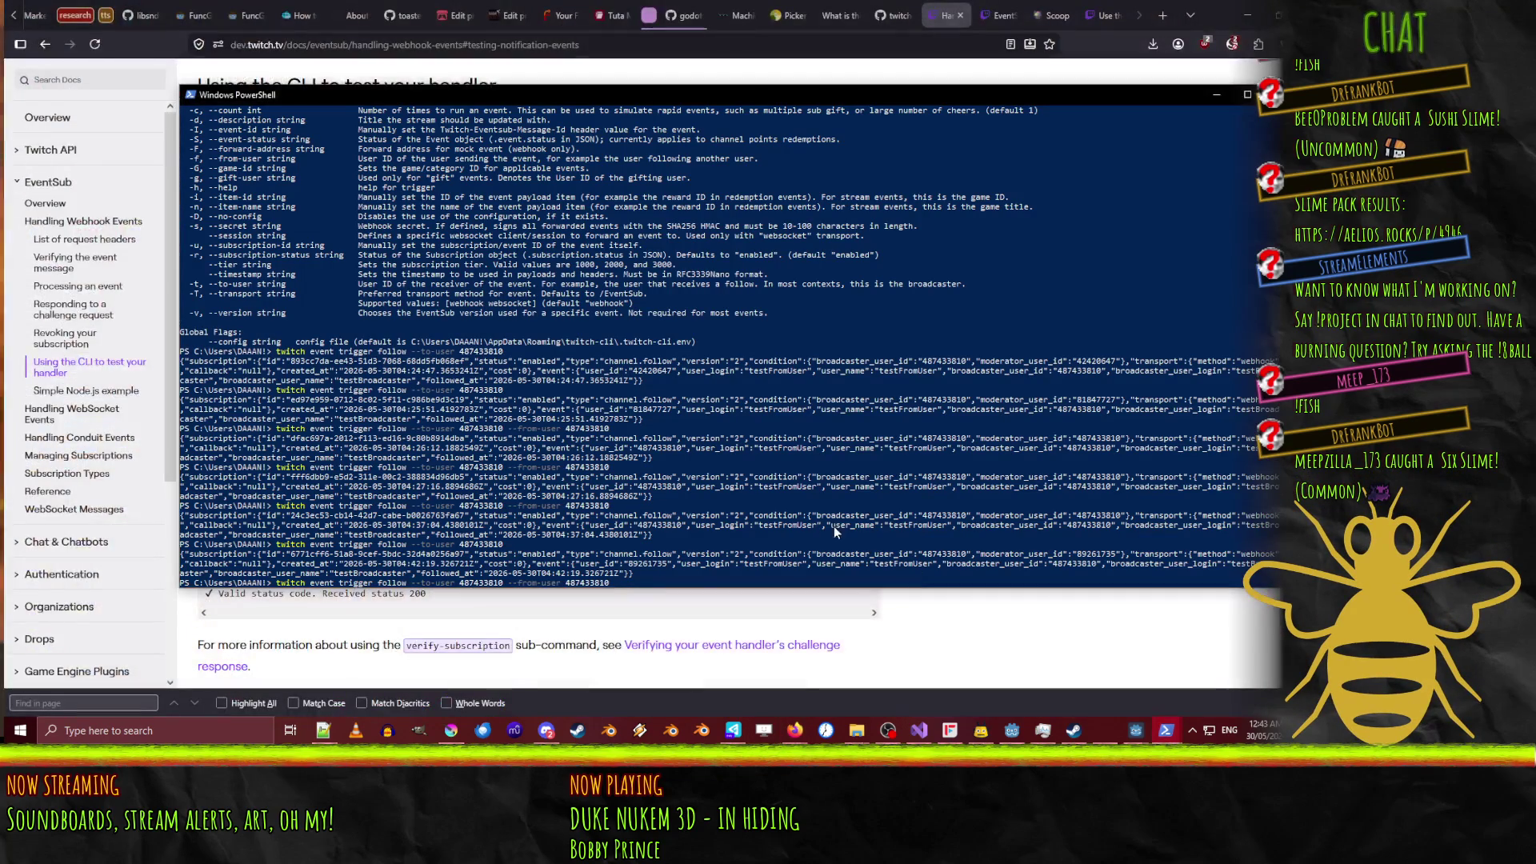
pyautogui.click(552, 88)
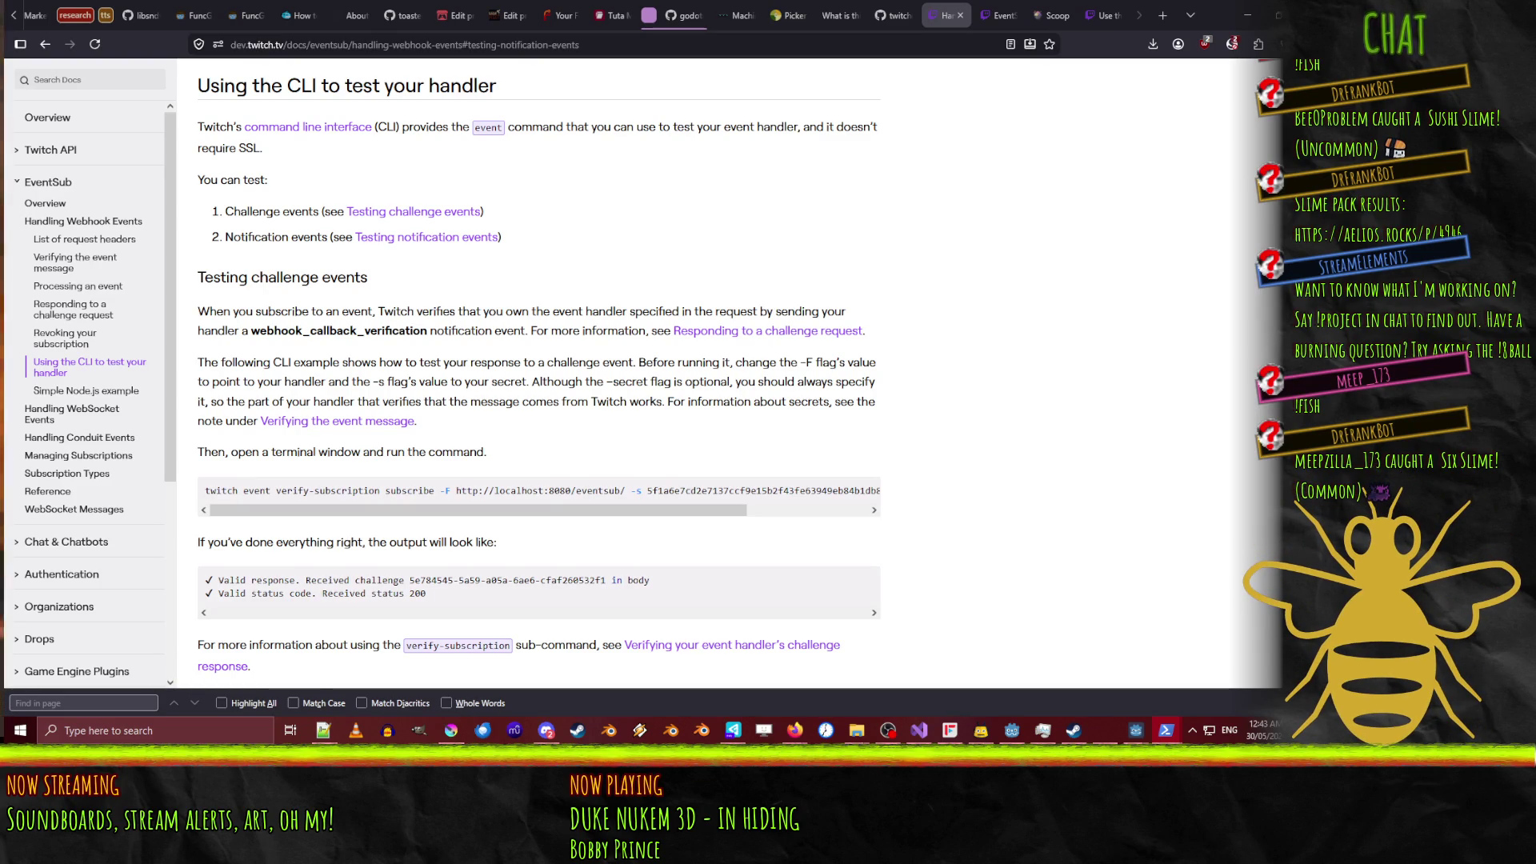
pyautogui.hotkey('alt', 'Tab')
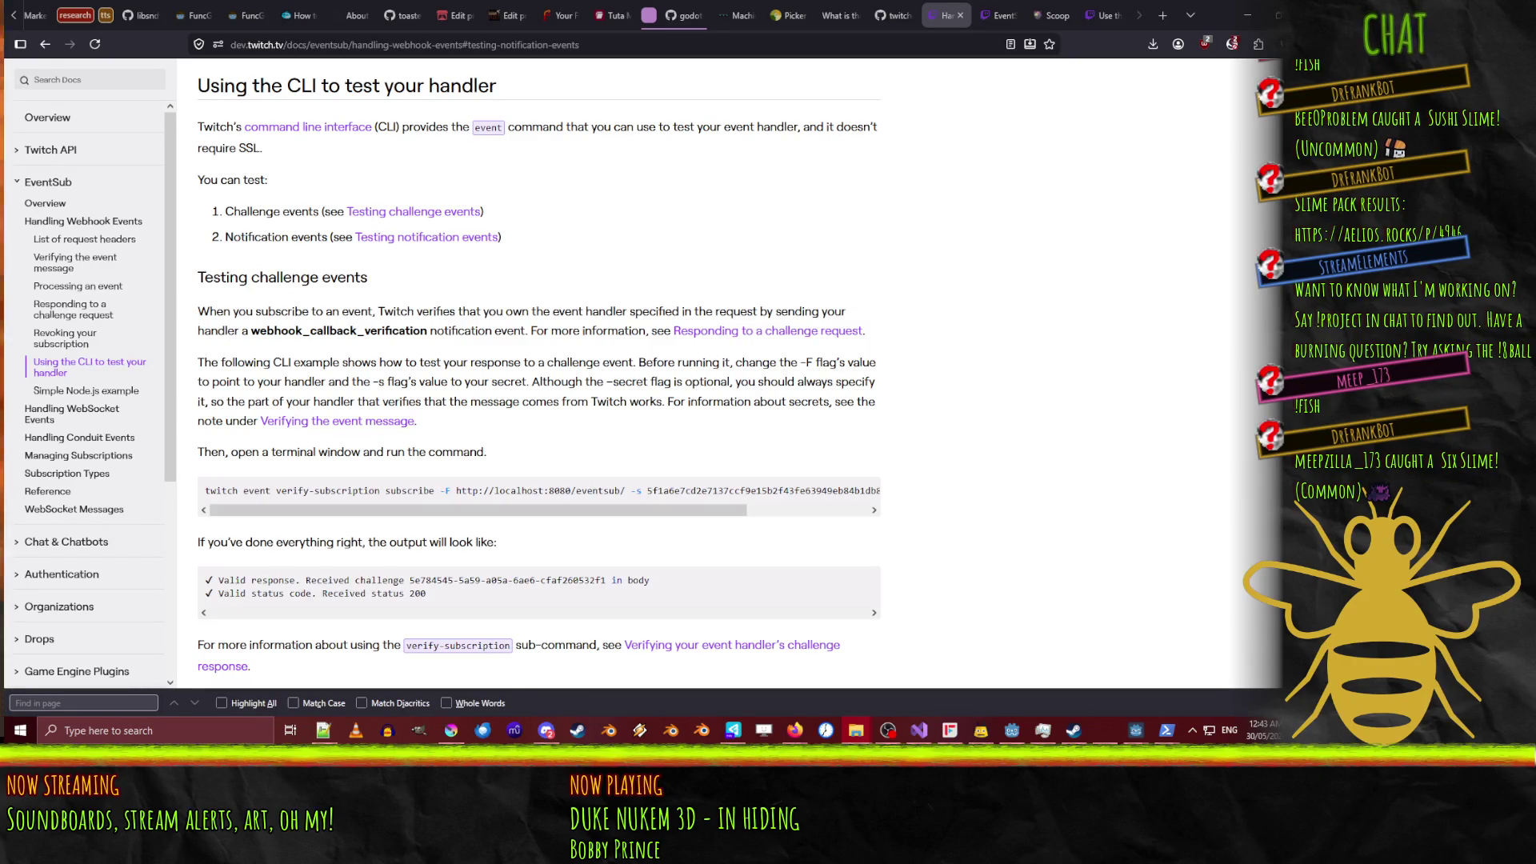
pyautogui.hotkey('alt', 'Tab')
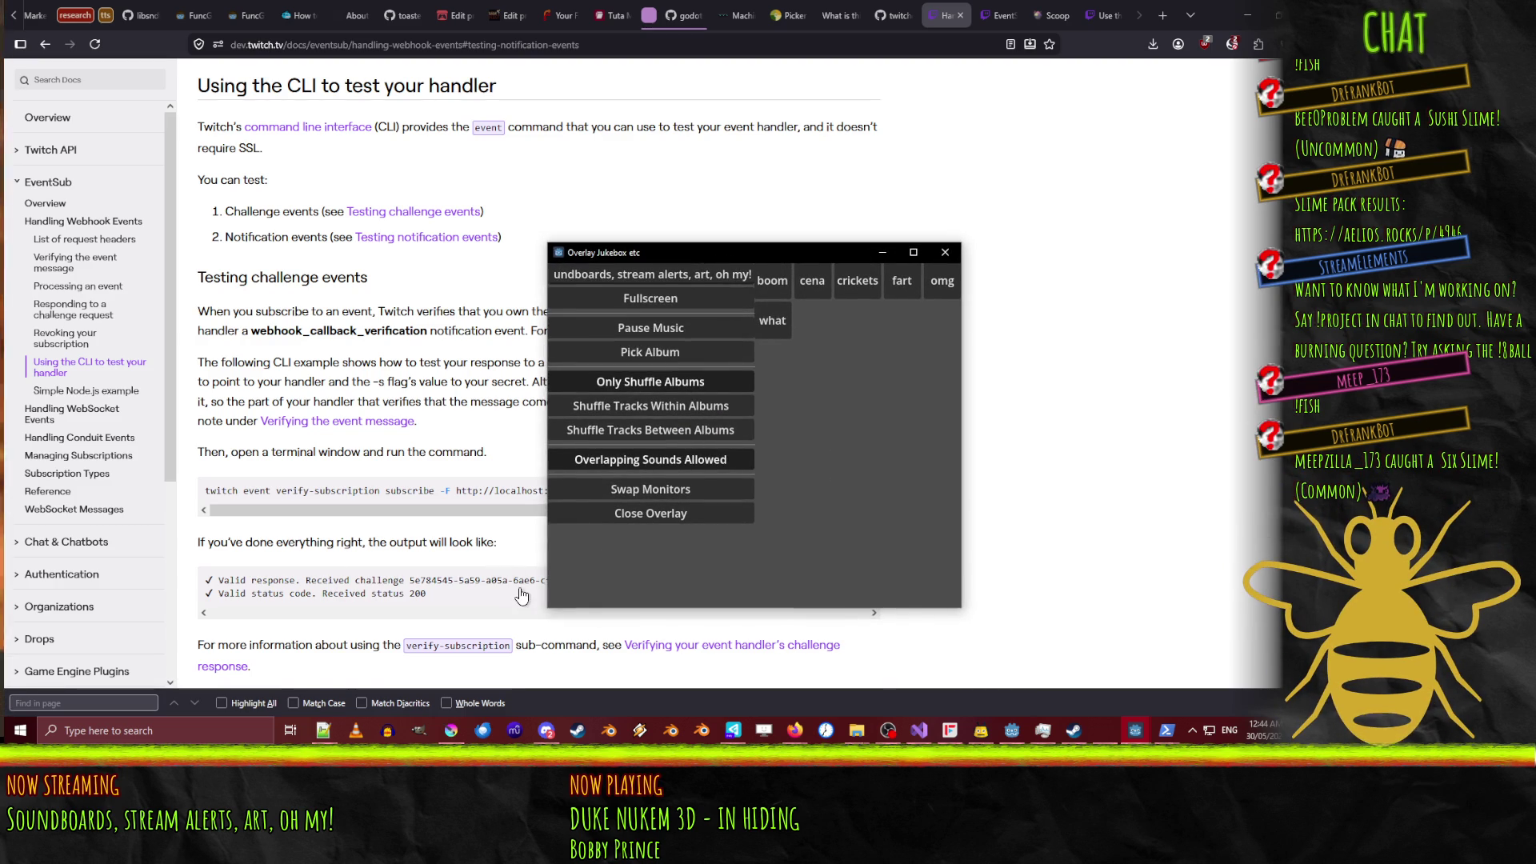
# Switch from the running Overlay Jukebox window to the Godot editor to watch the ws://127.0.0.1:8080/ws retries.
pyautogui.hotkey('alt', 'Tab')
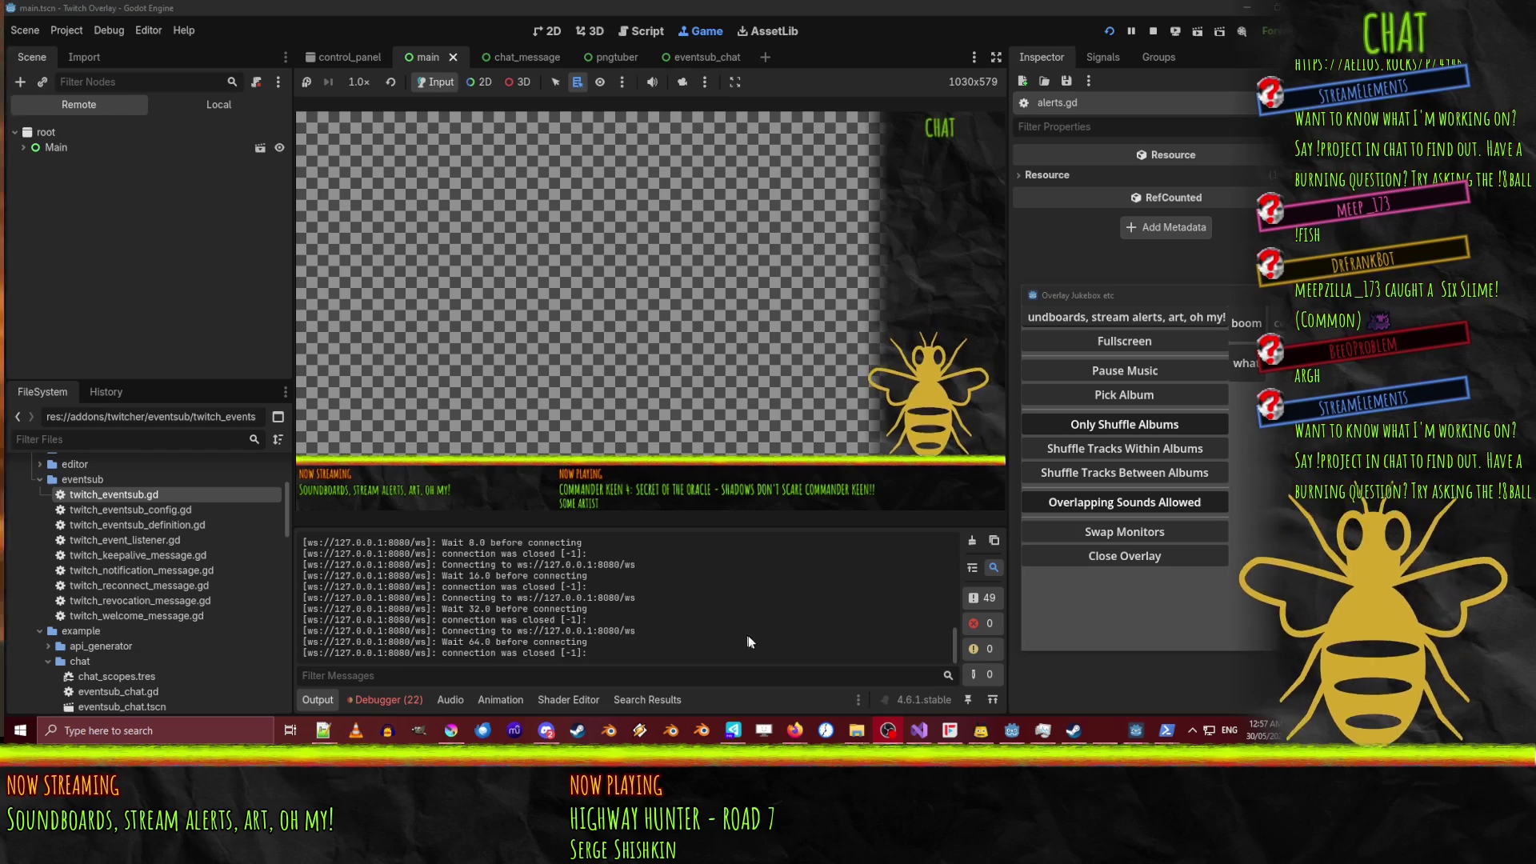
# Scroll through the Output panel's reconnect log, selecting and then clearing its text.
pyautogui.scroll(3, 643, 627)
pyautogui.scroll(-3, 636, 615)
pyautogui.scroll(10, 638, 602)
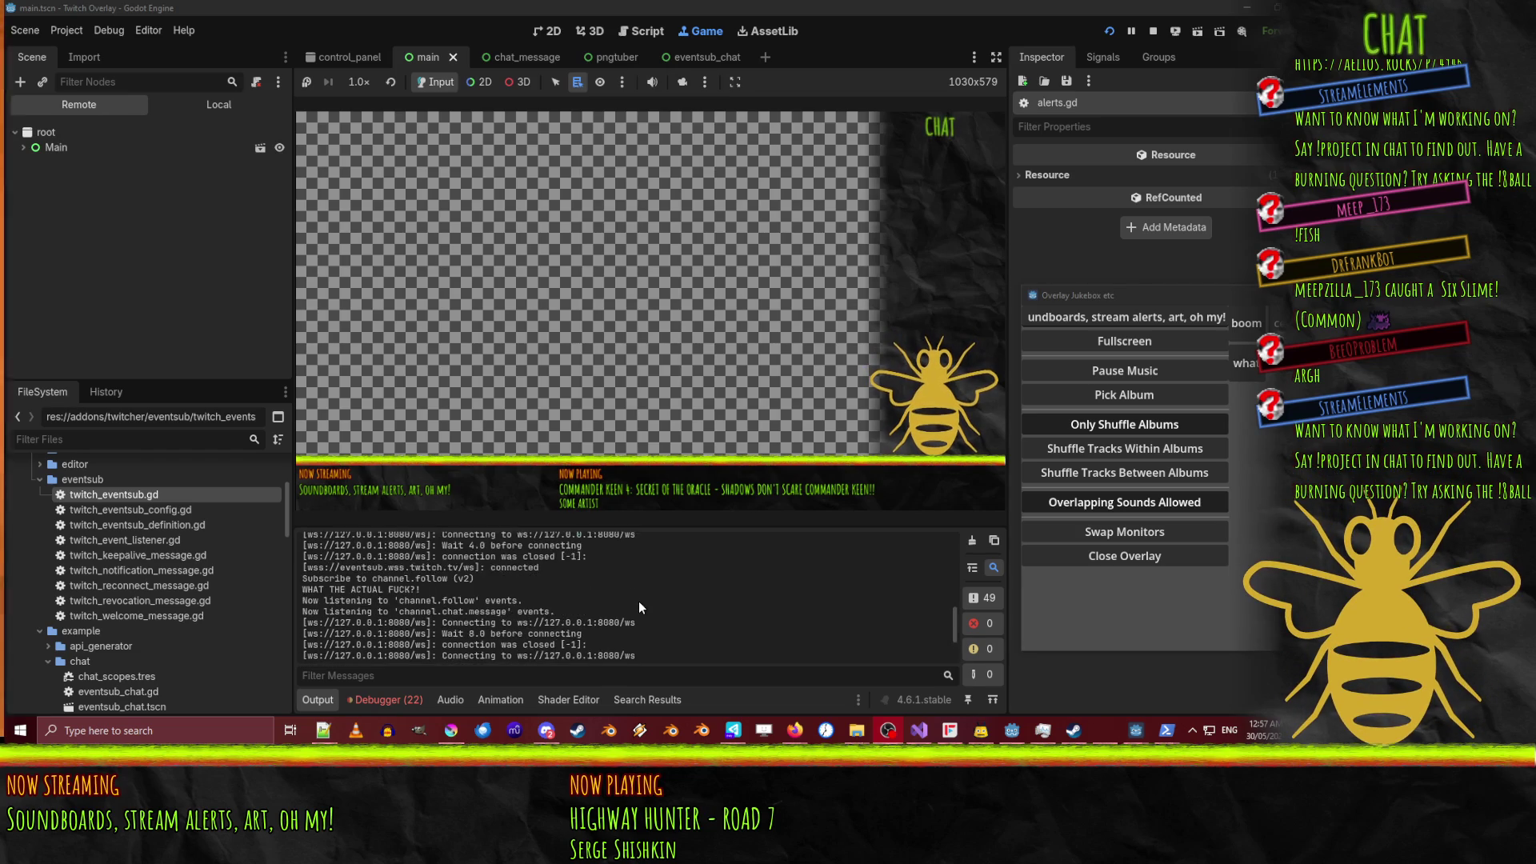
pyautogui.scroll(-10, 528, 588)
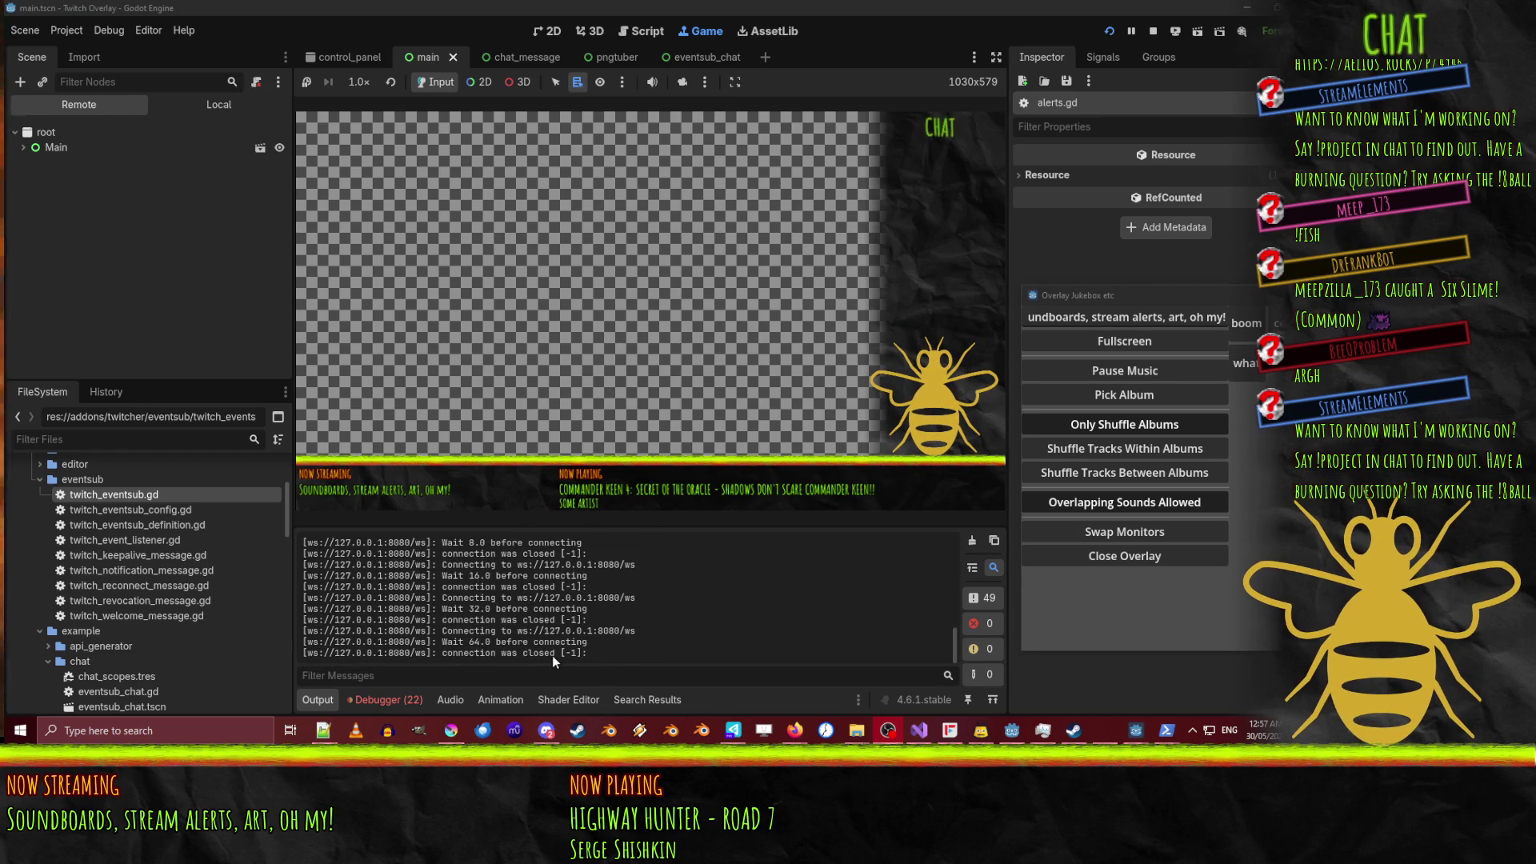
pyautogui.scroll(3, 616, 655)
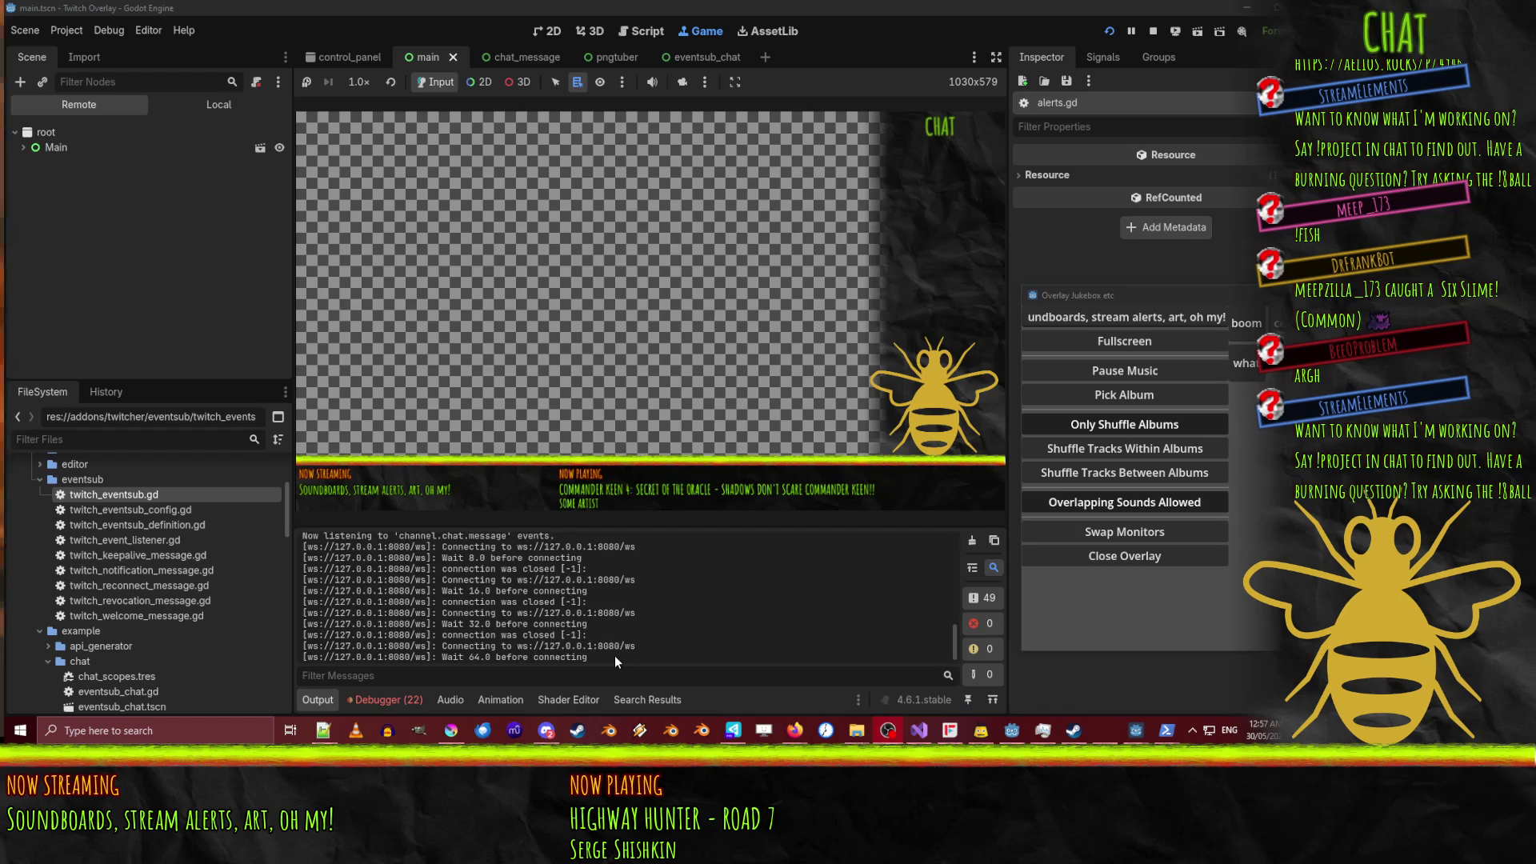
pyautogui.scroll(-3, 614, 655)
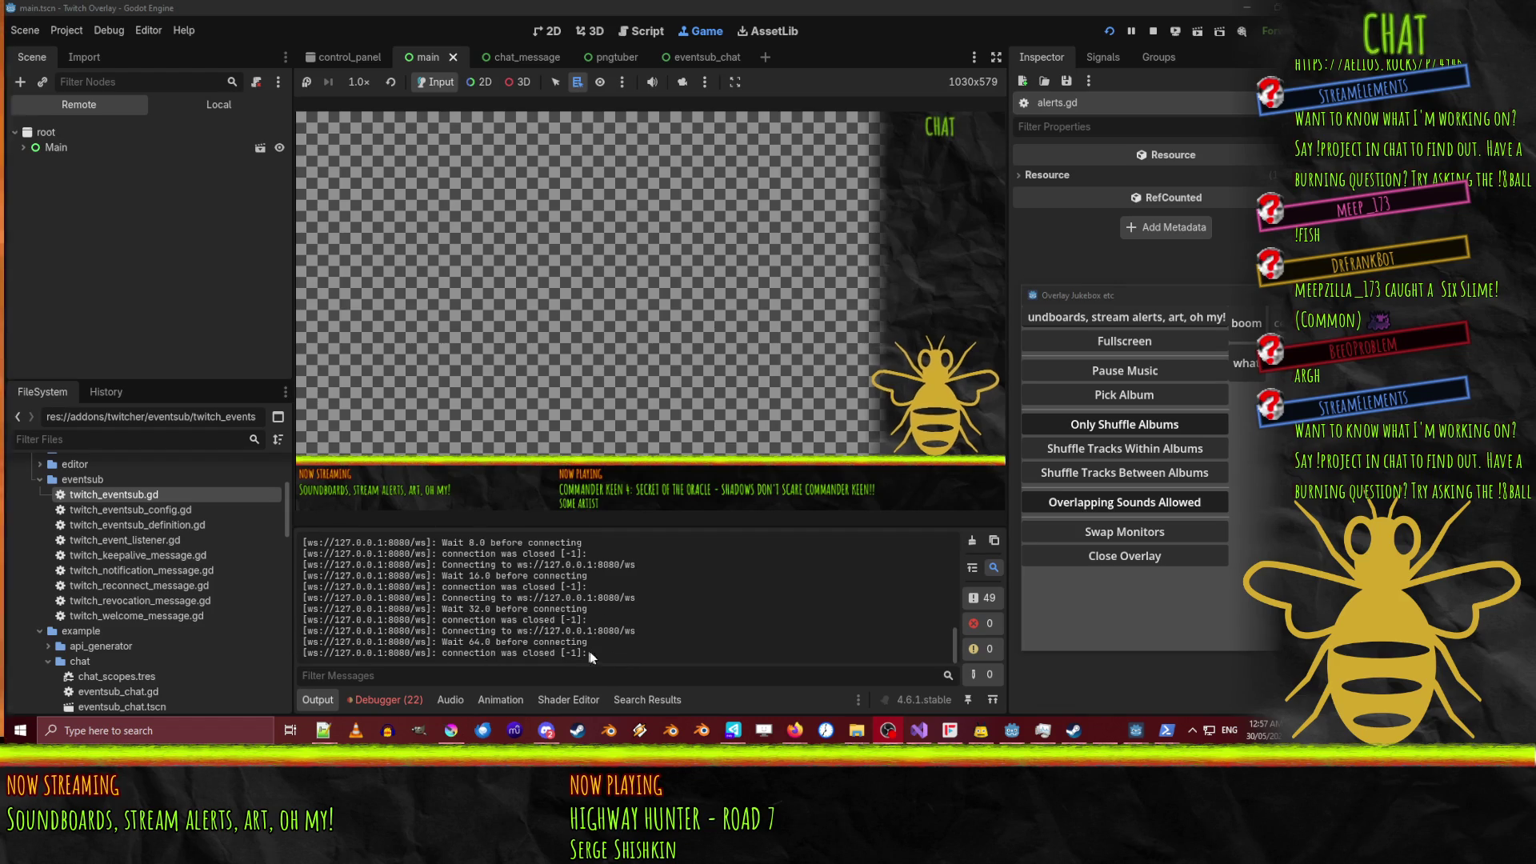
pyautogui.moveTo(589, 651)
pyautogui.mouseDown()
pyautogui.moveTo(432, 628)
pyautogui.moveTo(295, 508)
pyautogui.moveTo(314, 538)
pyautogui.mouseUp()
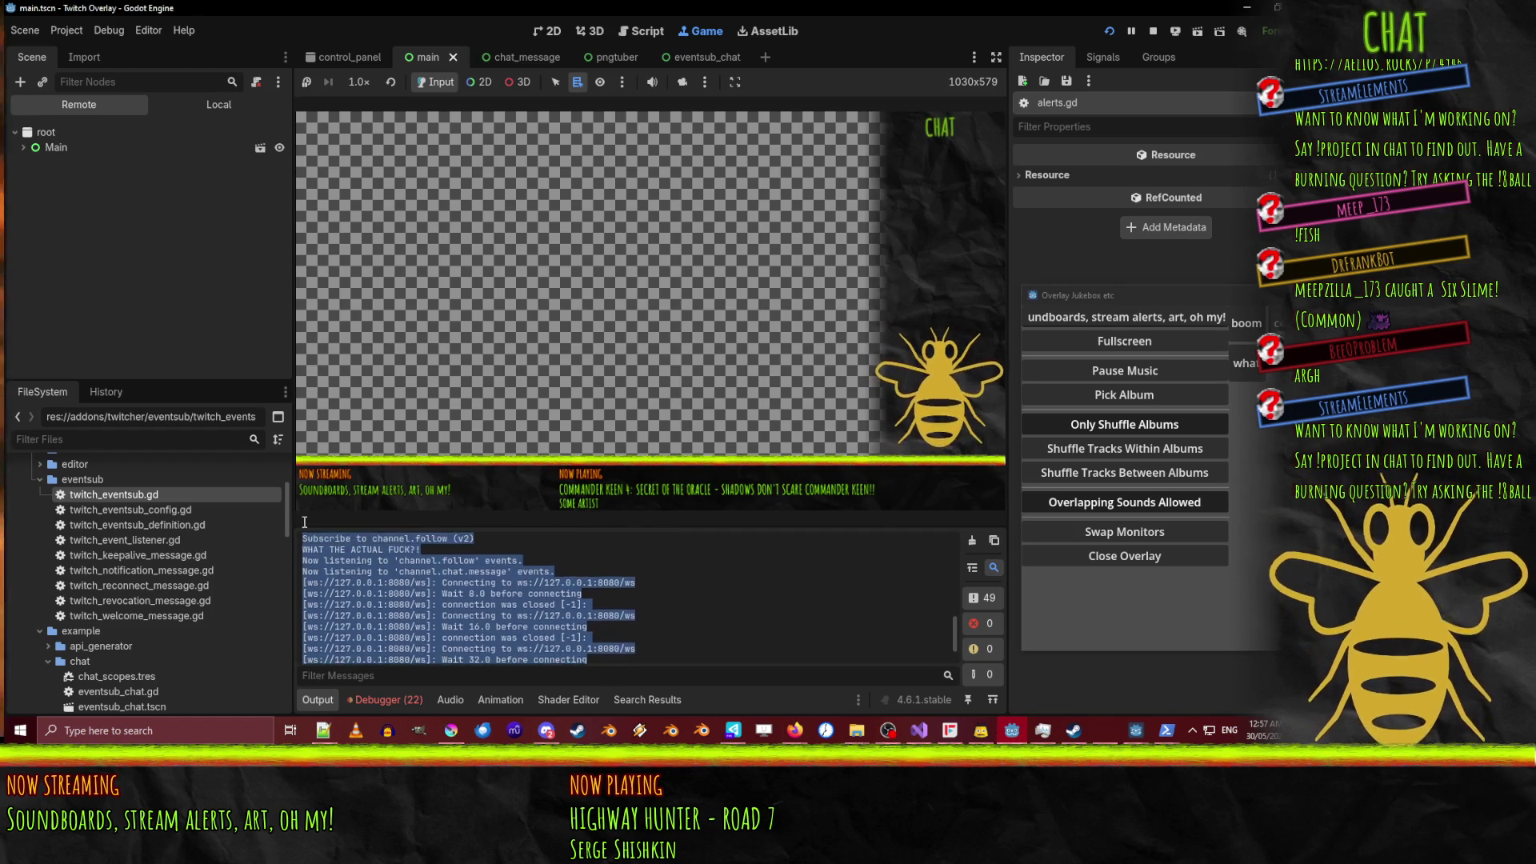
pyautogui.scroll(3, 661, 626)
pyautogui.scroll(10, 661, 626)
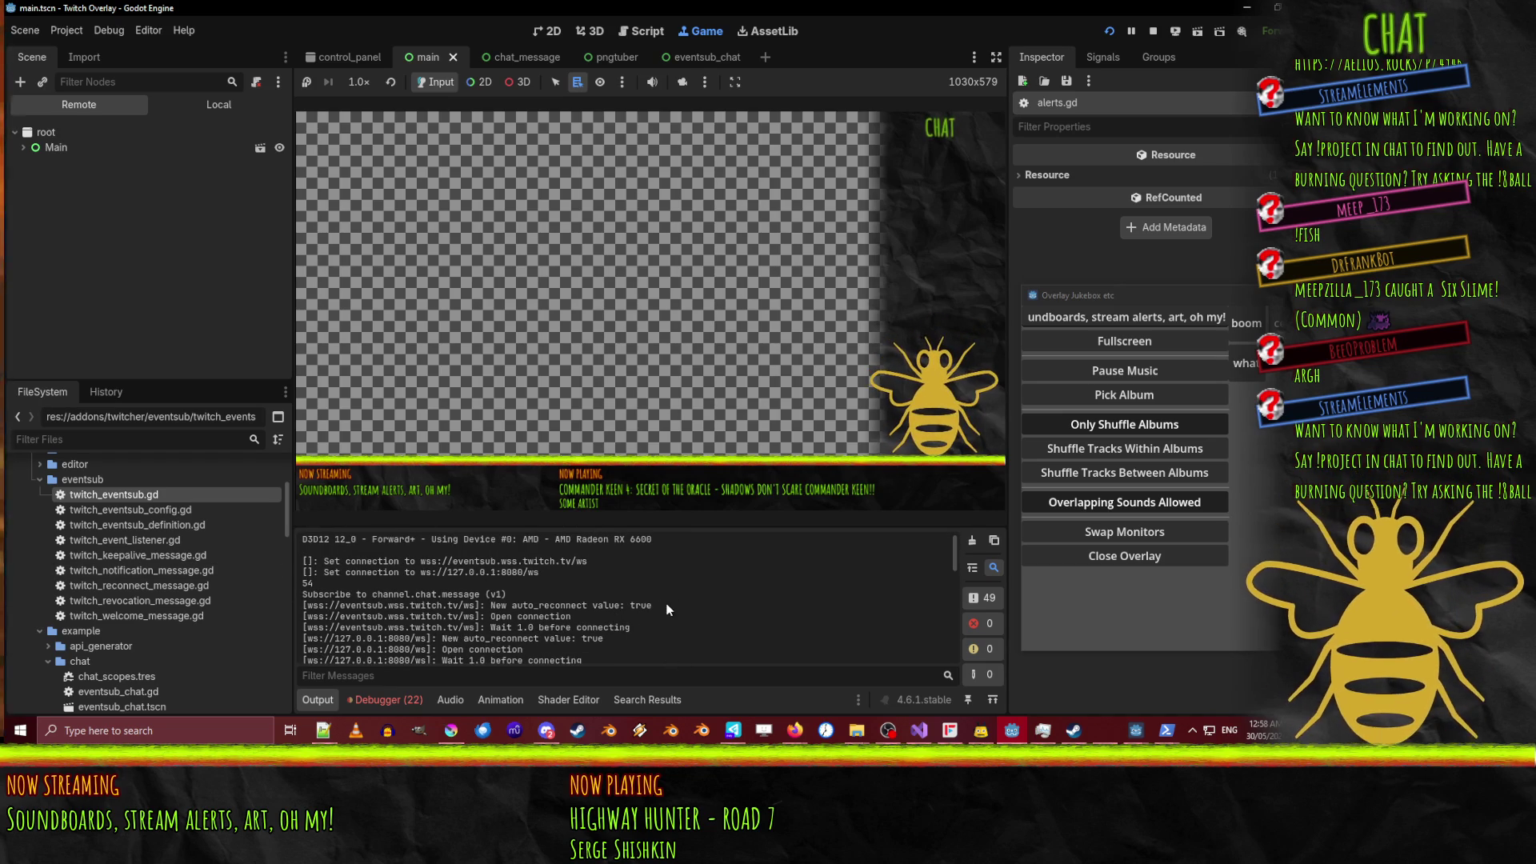
pyautogui.scroll(-15, 664, 599)
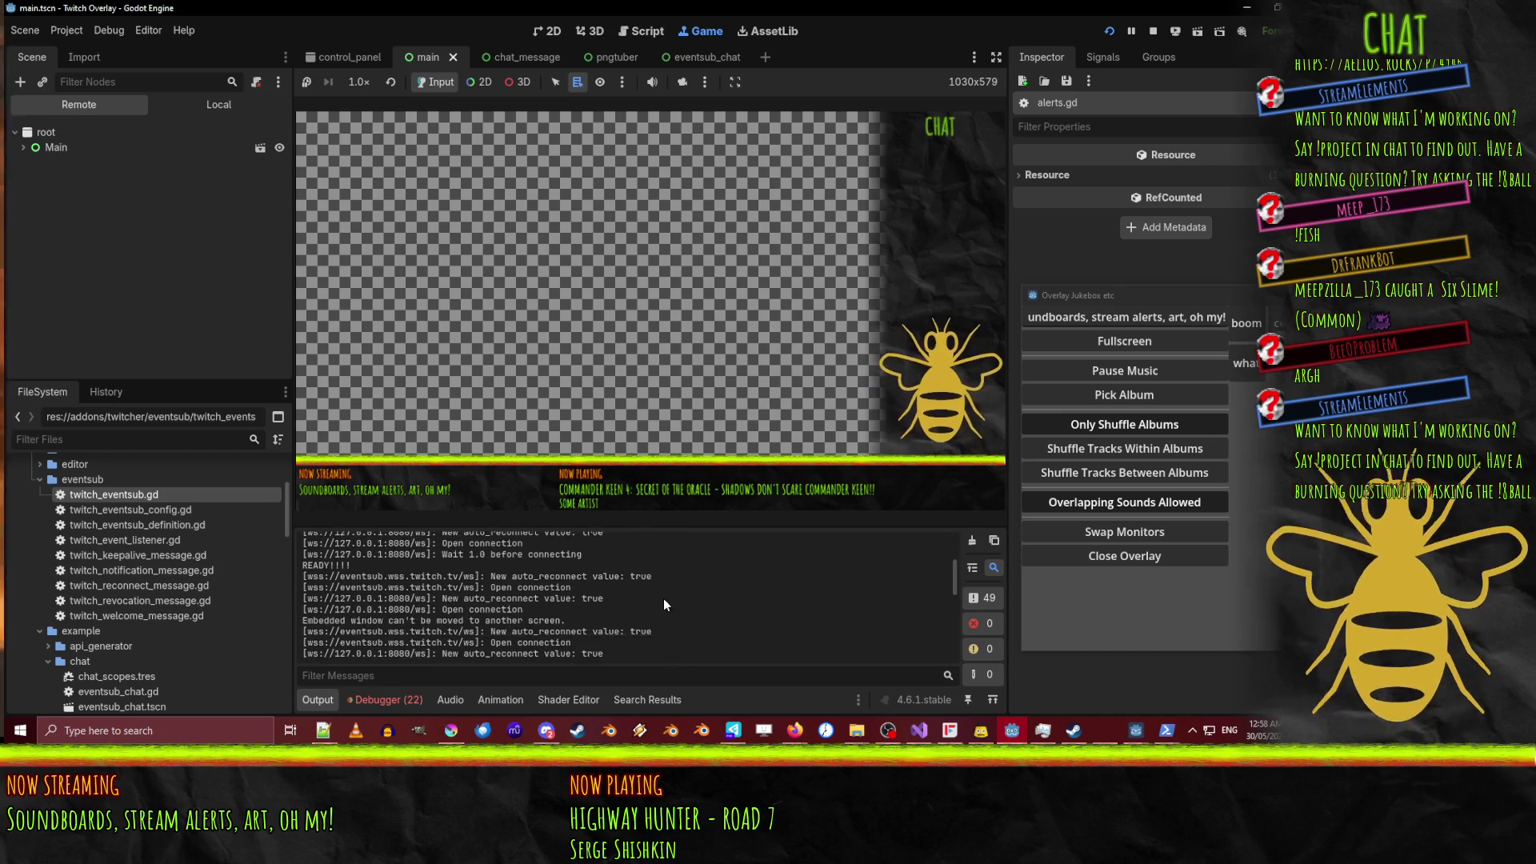
pyautogui.hotkey('ctrl', 'a')
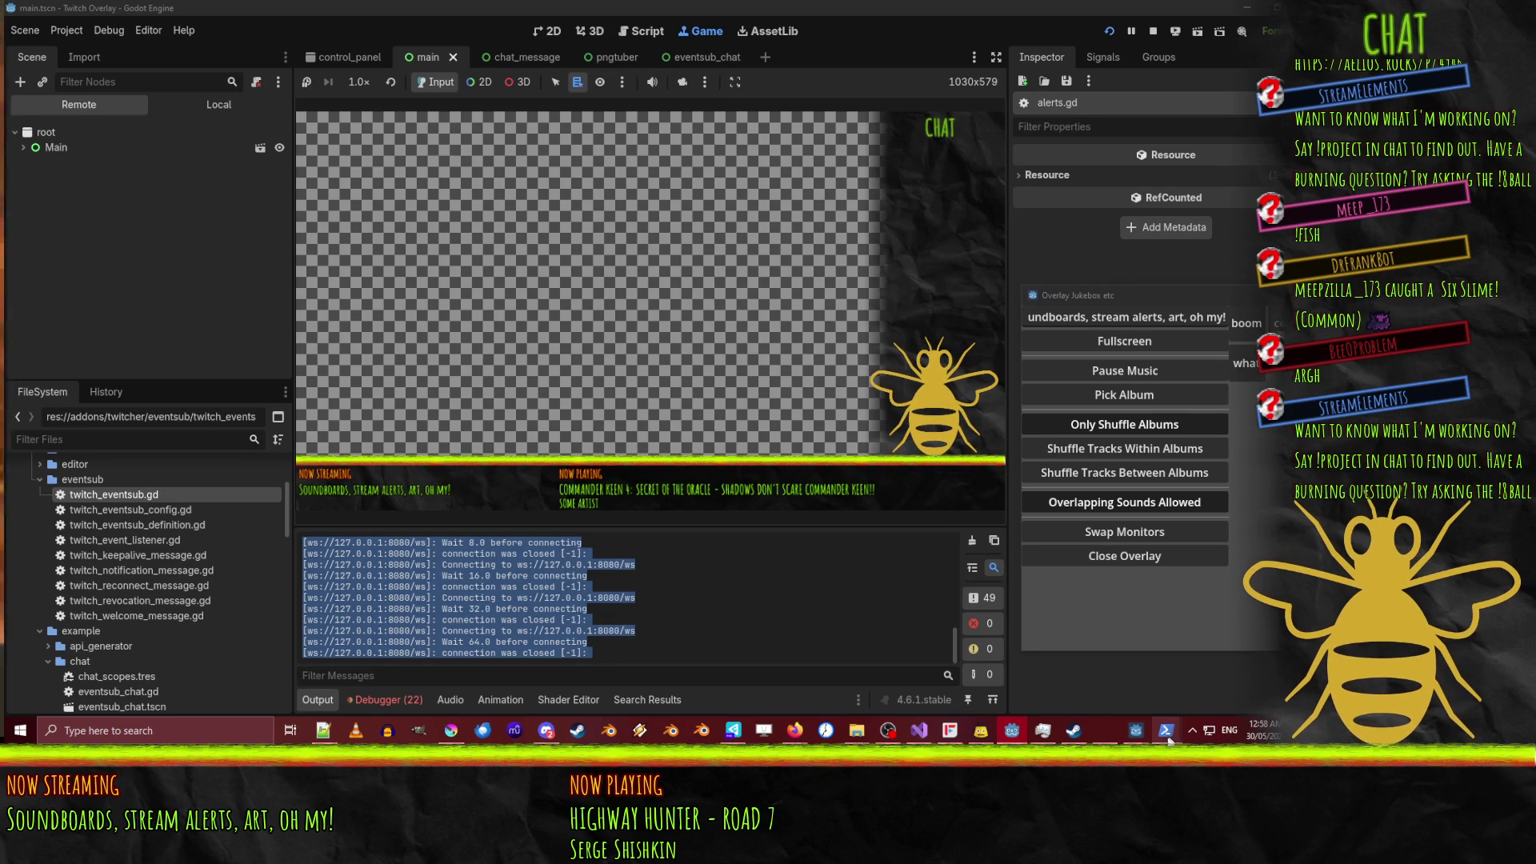
pyautogui.moveTo(1167, 736)
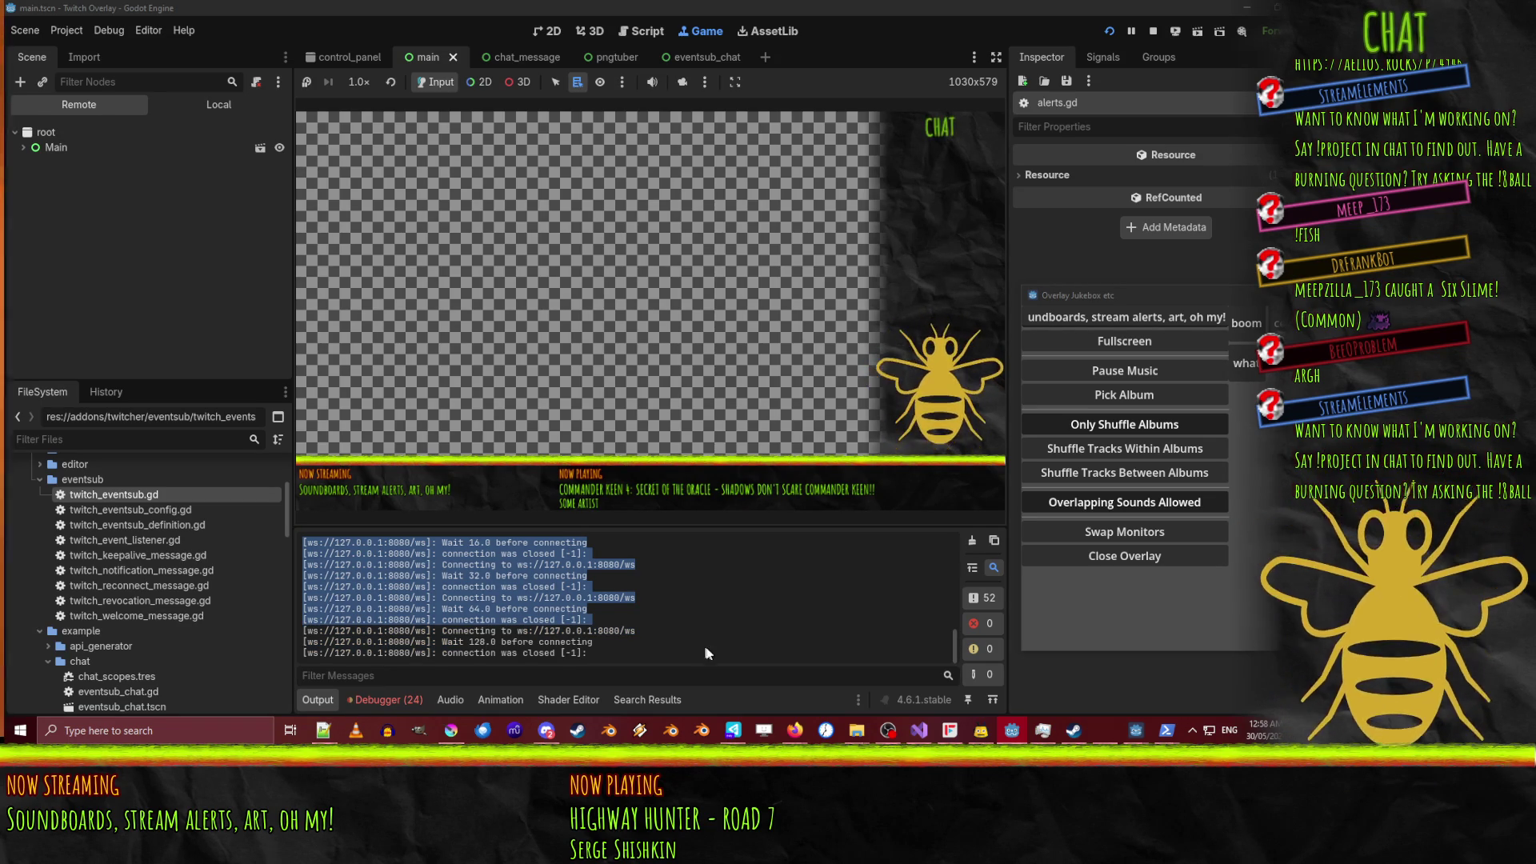
pyautogui.click(364, 640)
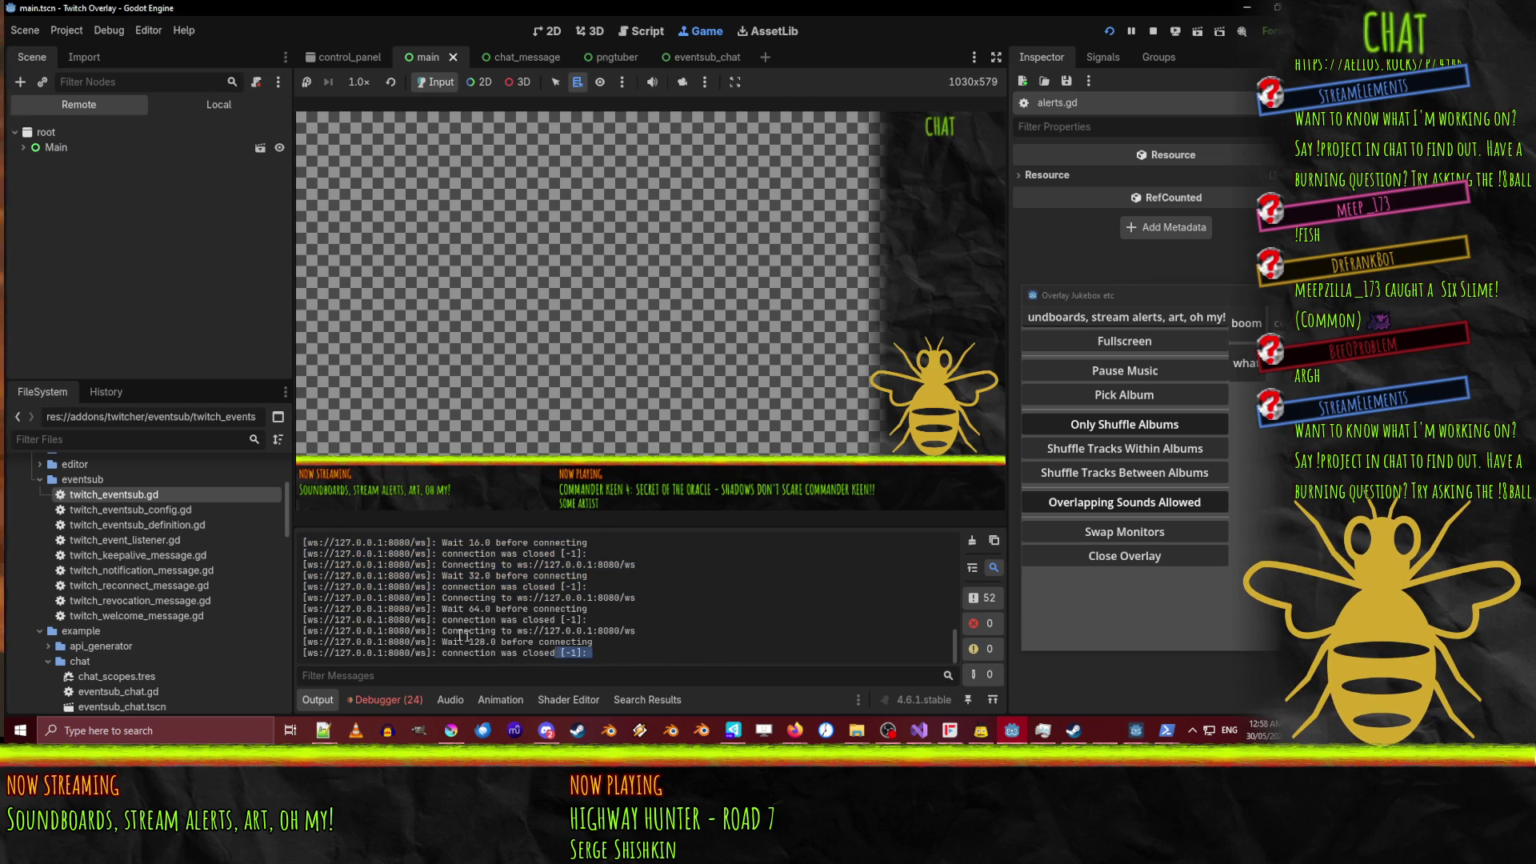
# Select the last four reconnect lines, stop the project with F8, and go to line 64's wait_time.
pyautogui.moveTo(593, 655); pyautogui.dragTo(321, 624)
pyautogui.press('F8')
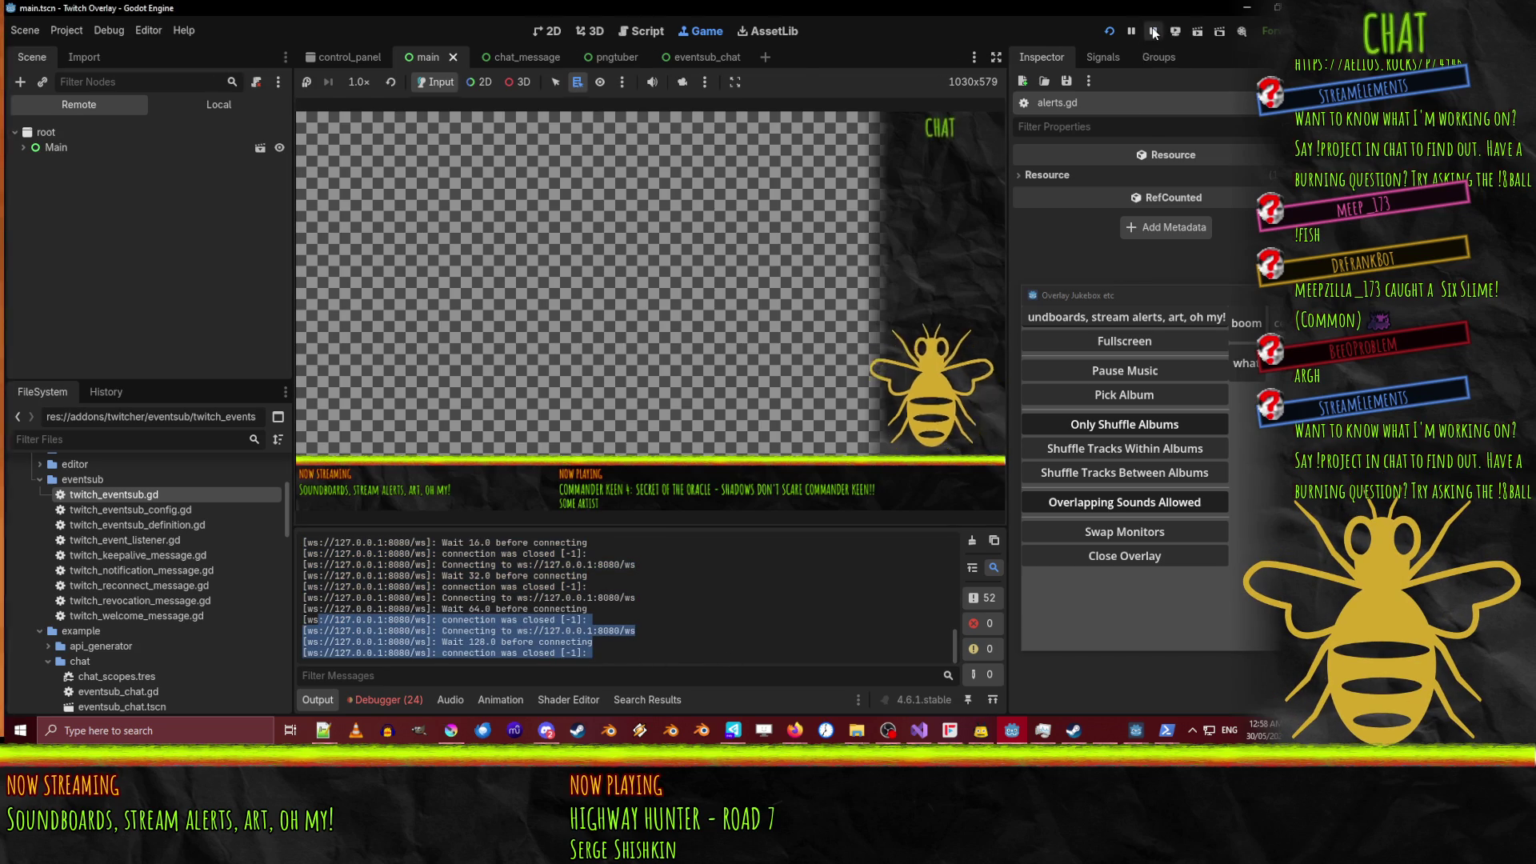
pyautogui.click(703, 628)
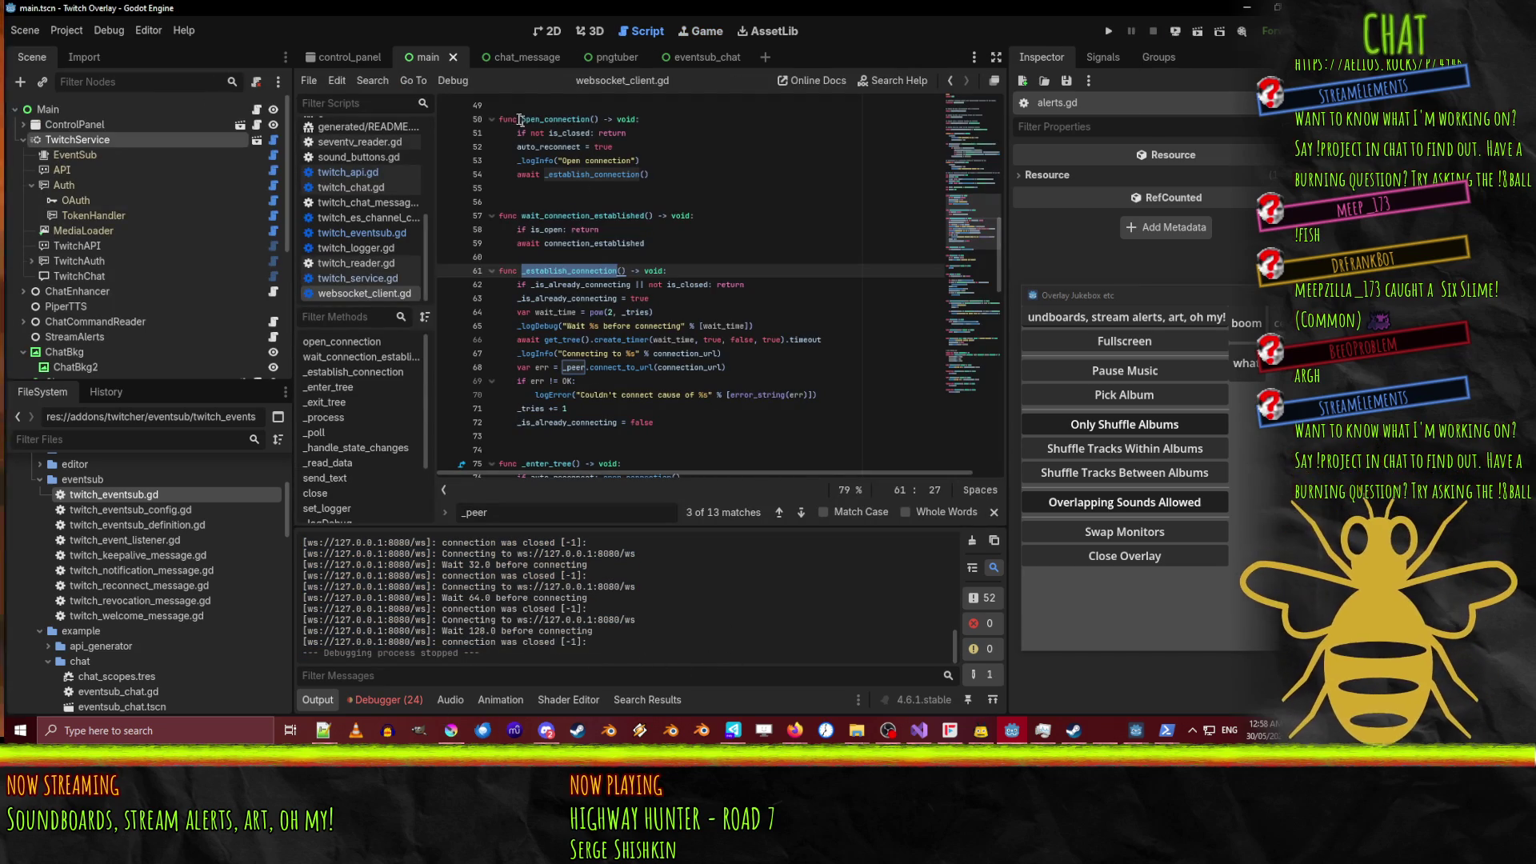
pyautogui.click(768, 312)
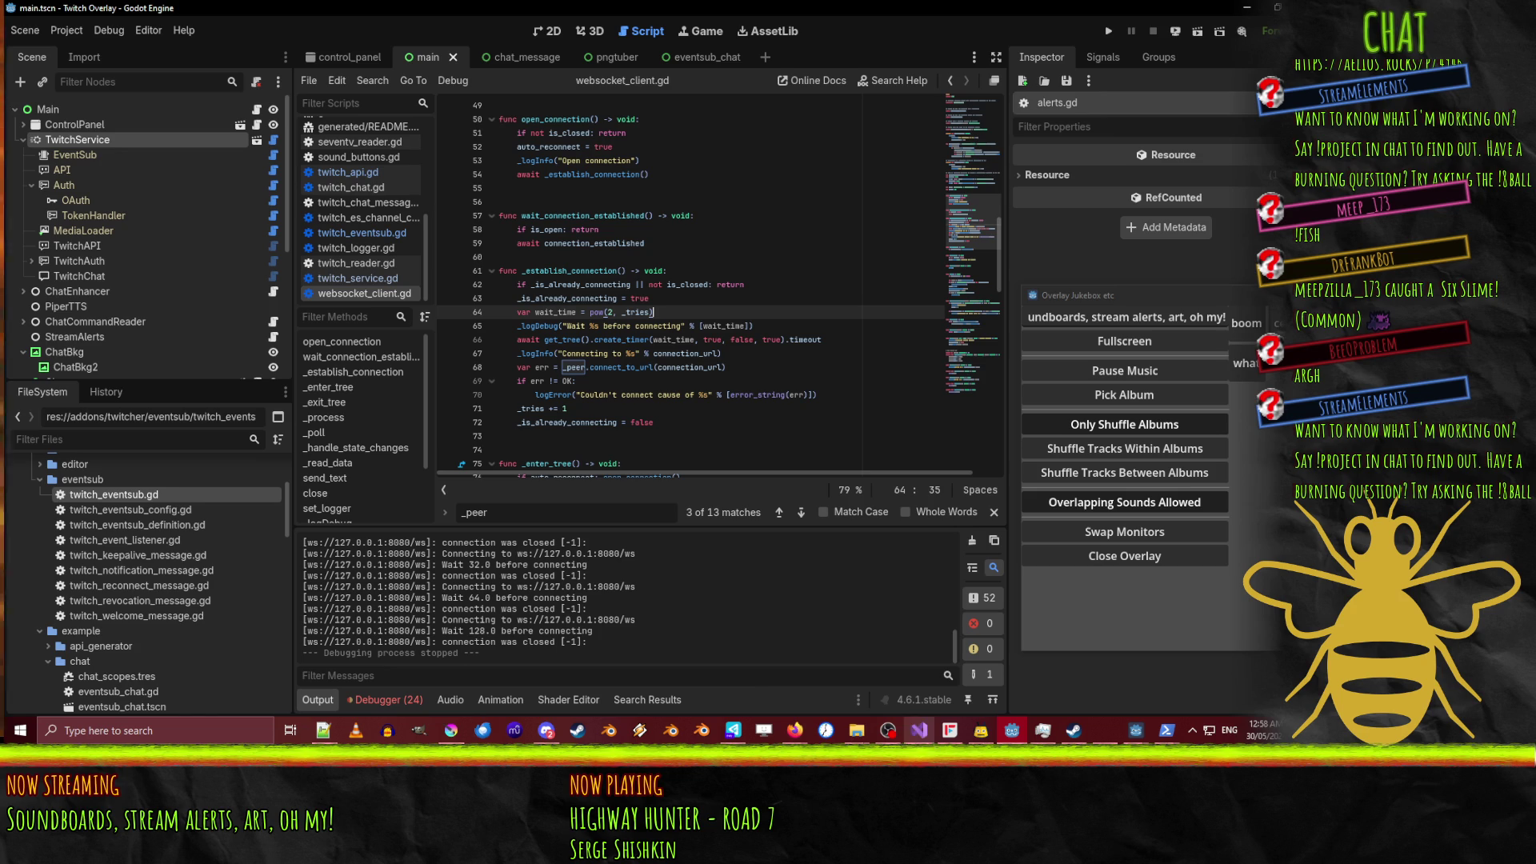
pyautogui.moveTo(795, 731)
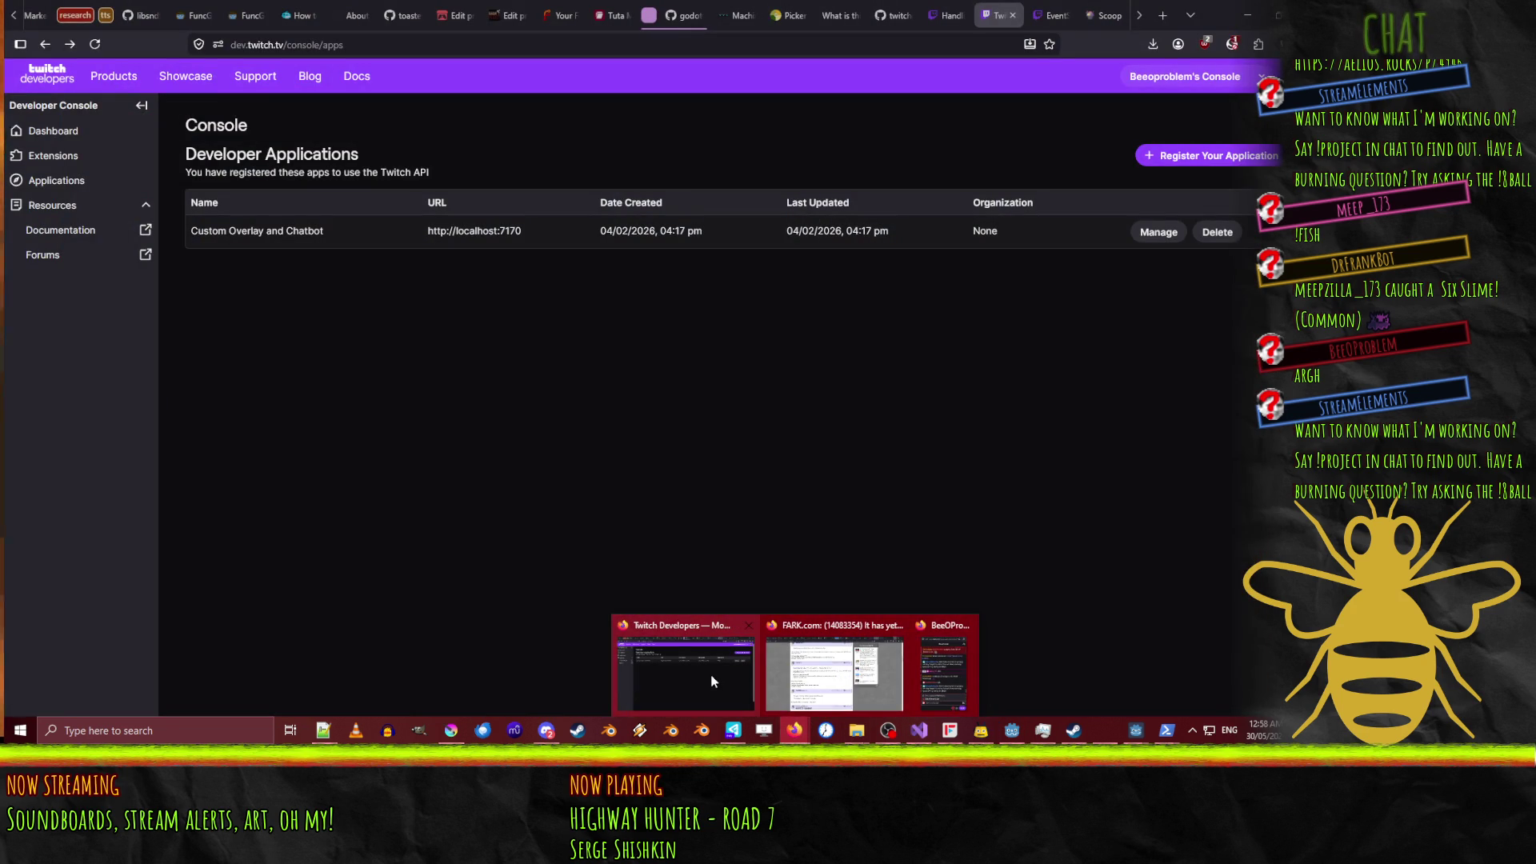
# In the browser, go back to the developer console dashboard and close that page.
pyautogui.click(715, 681)
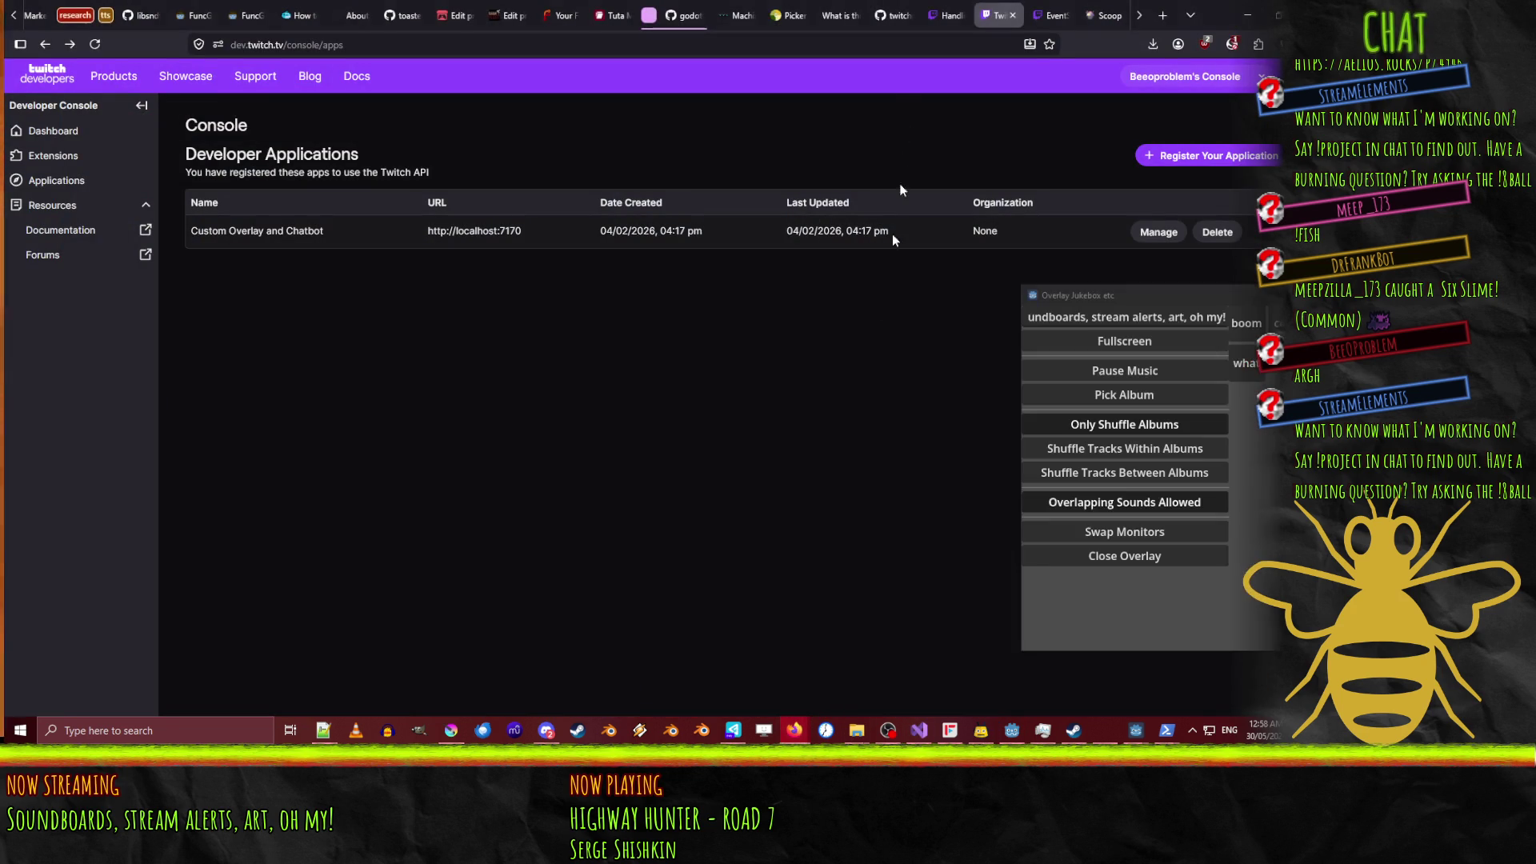
pyautogui.rightClick(41, 46)
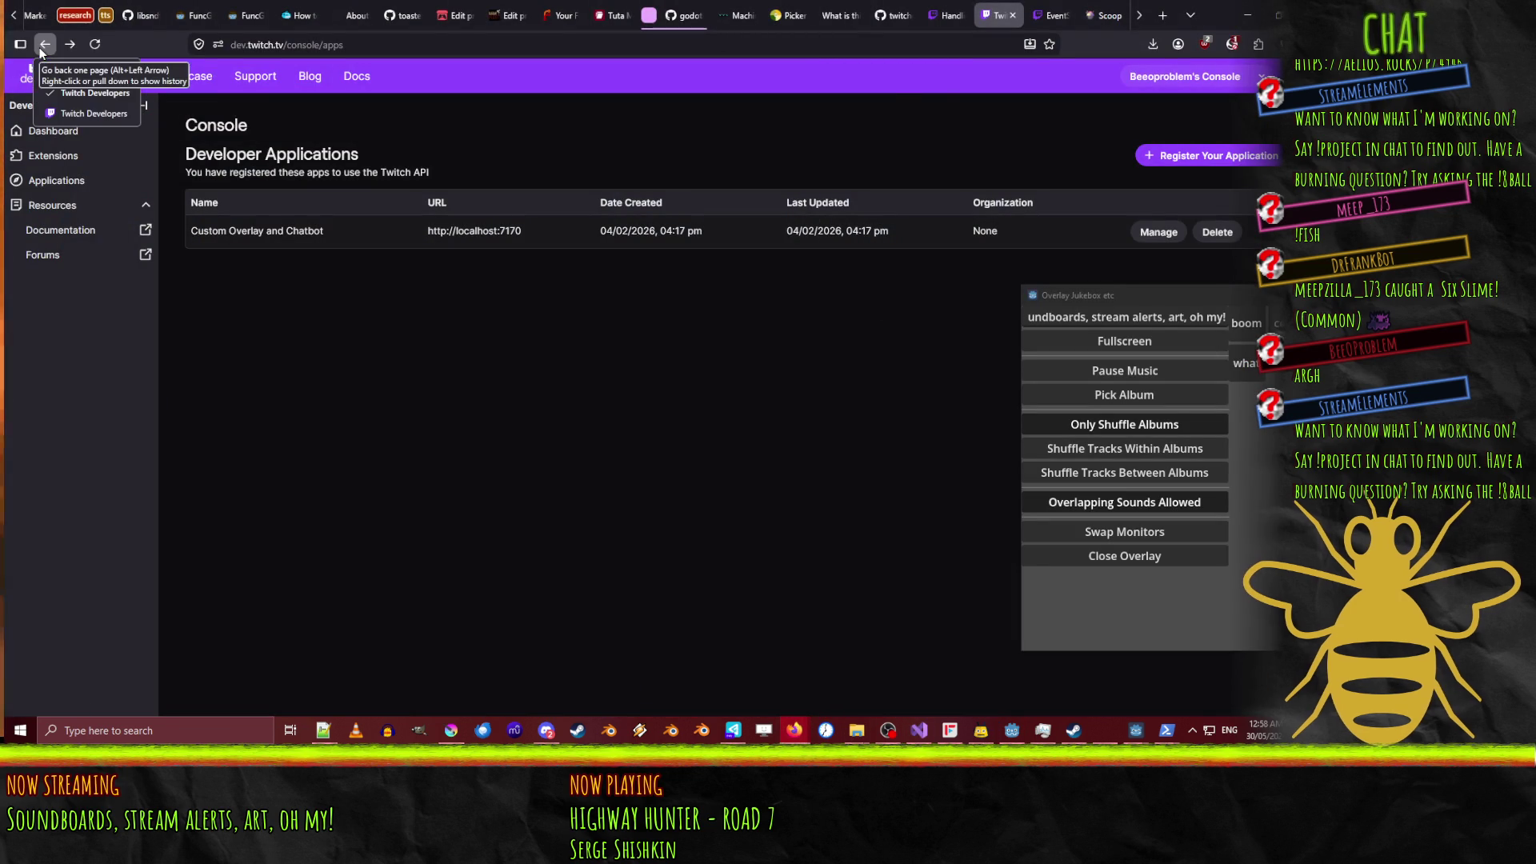
pyautogui.click(66, 114)
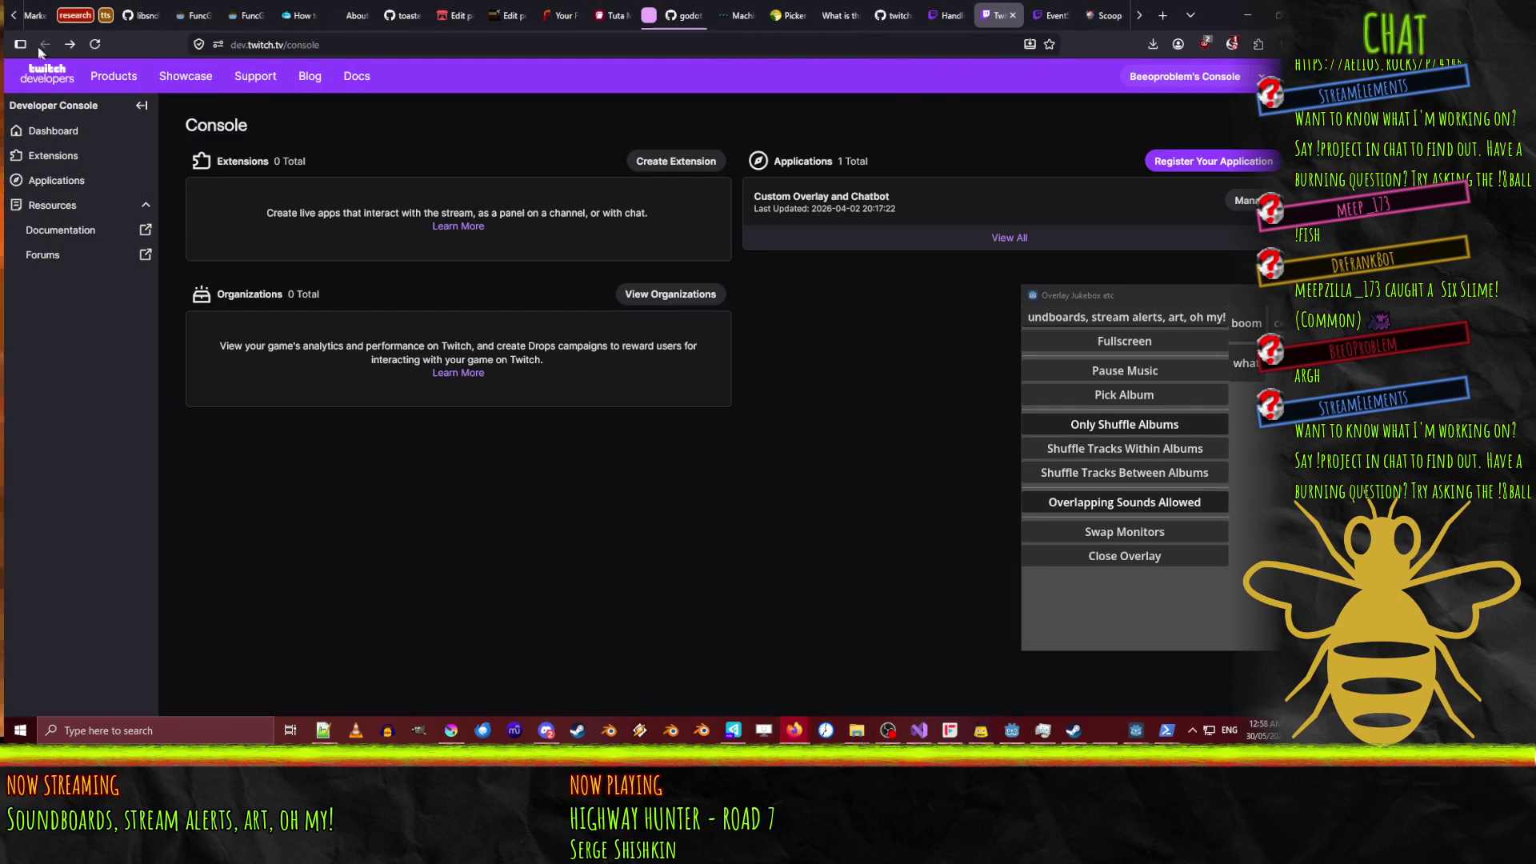
pyautogui.click(1012, 16)
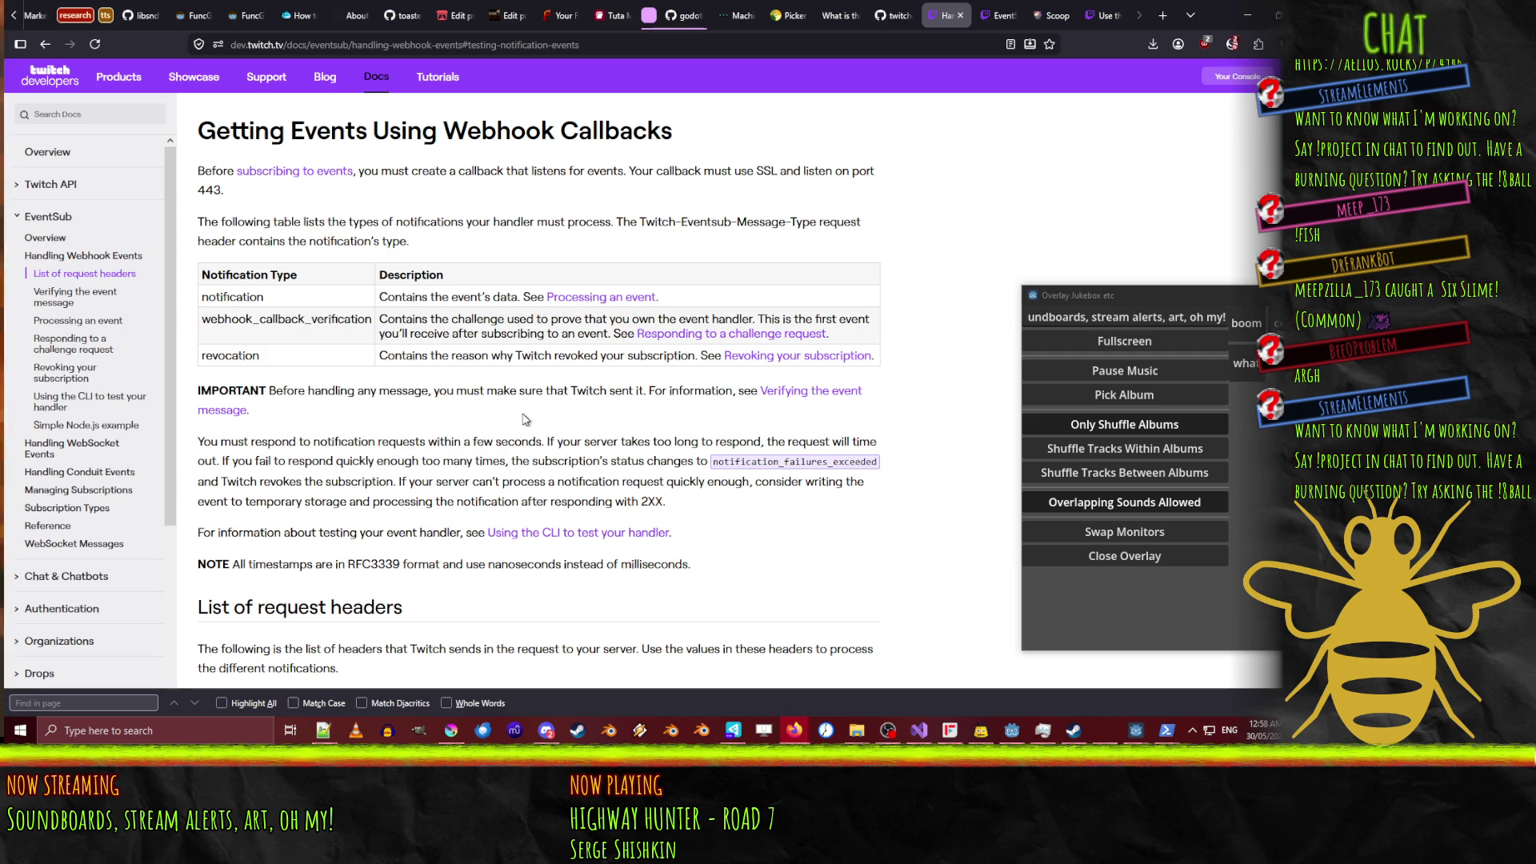
pyautogui.scroll(-8, 525, 420)
pyautogui.scroll(8, 526, 422)
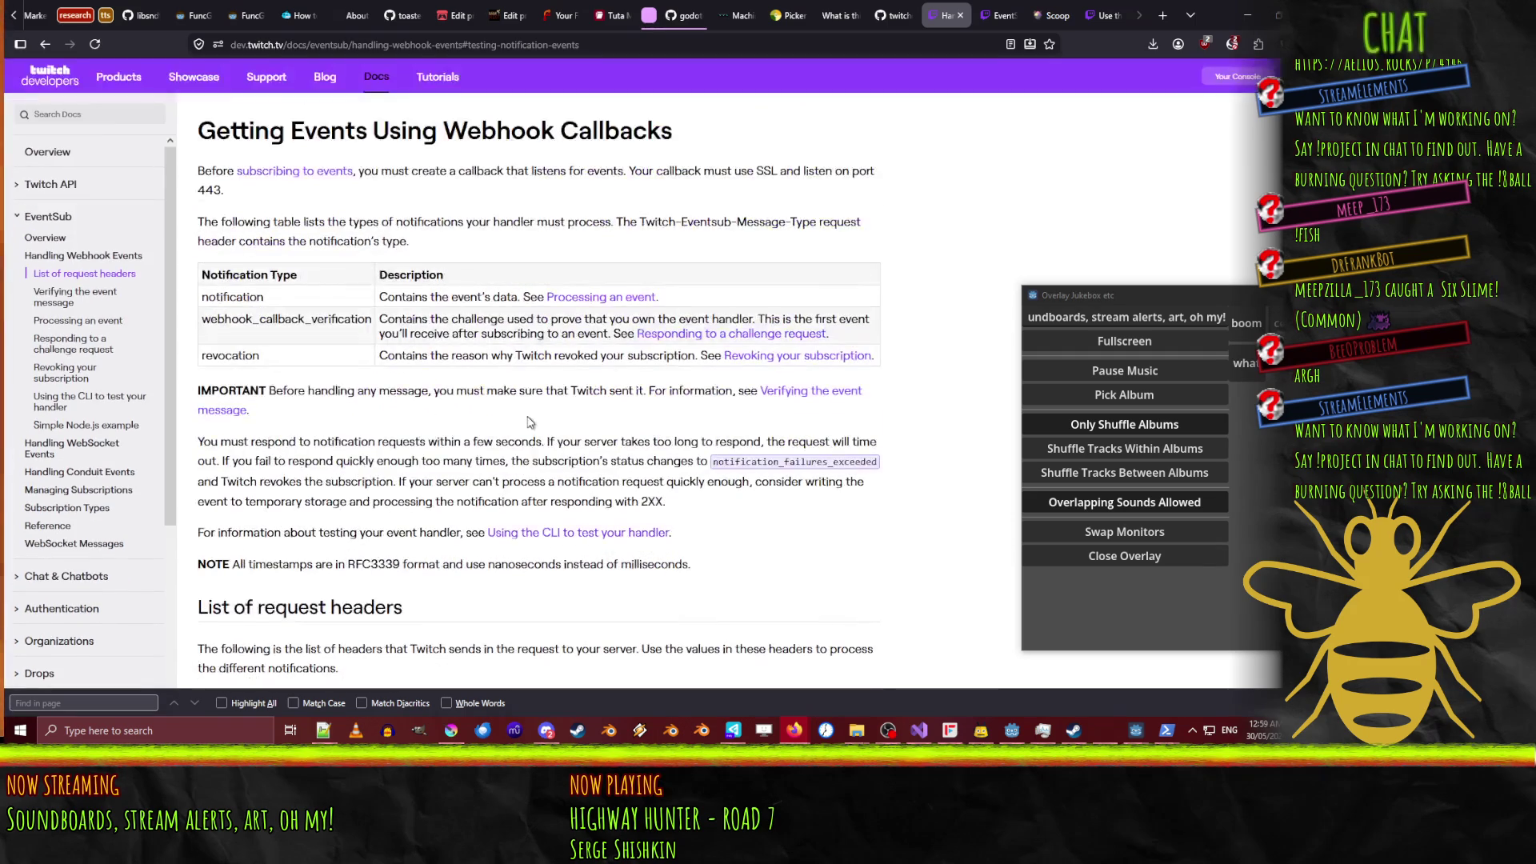
# Switch to the Twitch CLI mock API docs and scroll through the token sections to Discovering the mock data.
pyautogui.click(1007, 11)
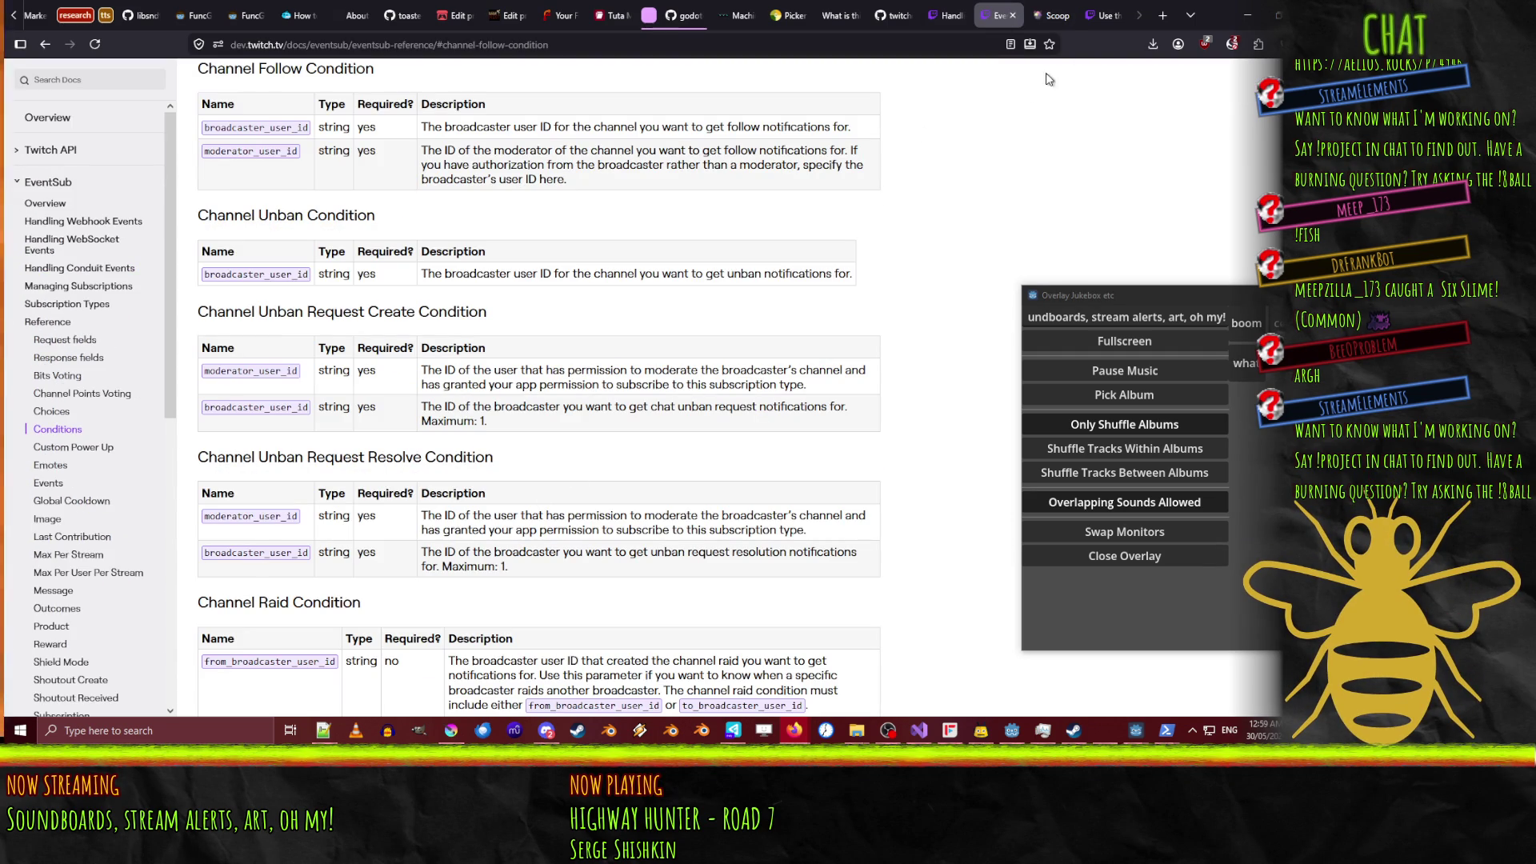
pyautogui.click(1097, 6)
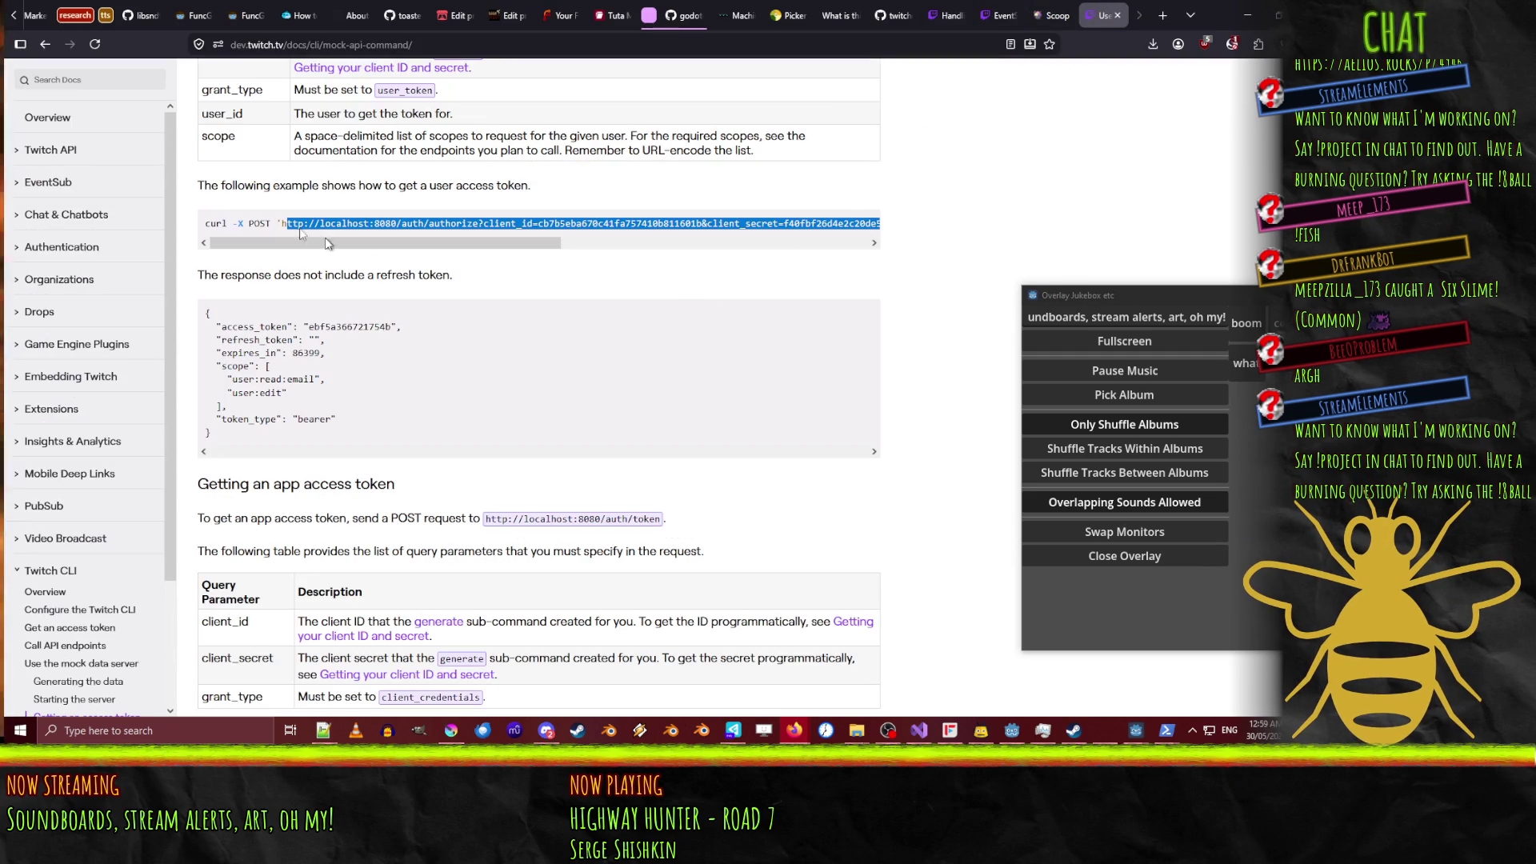
pyautogui.click(680, 273)
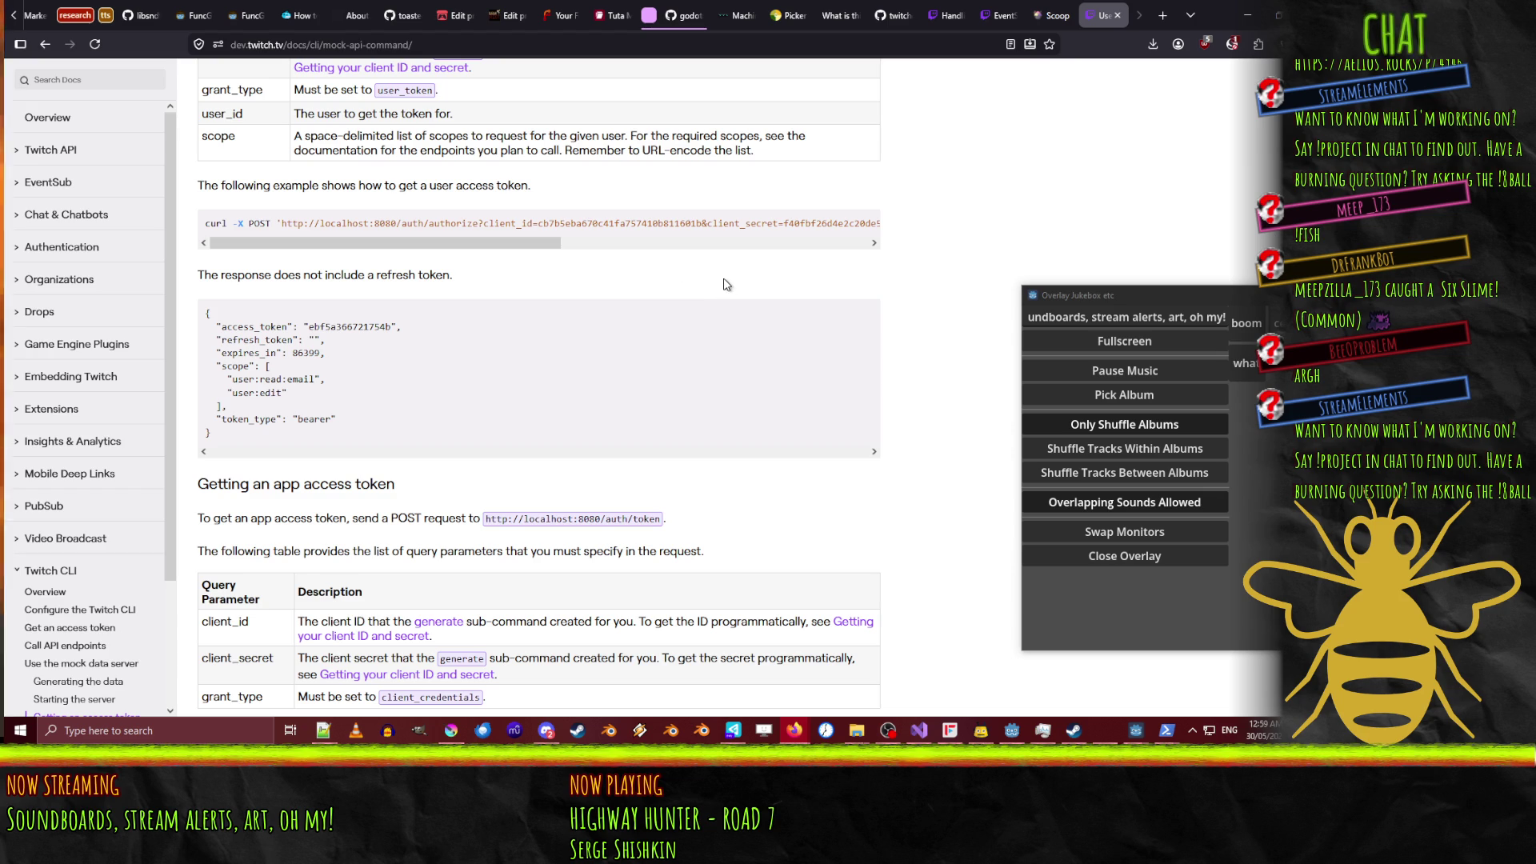
pyautogui.scroll(10, 727, 284)
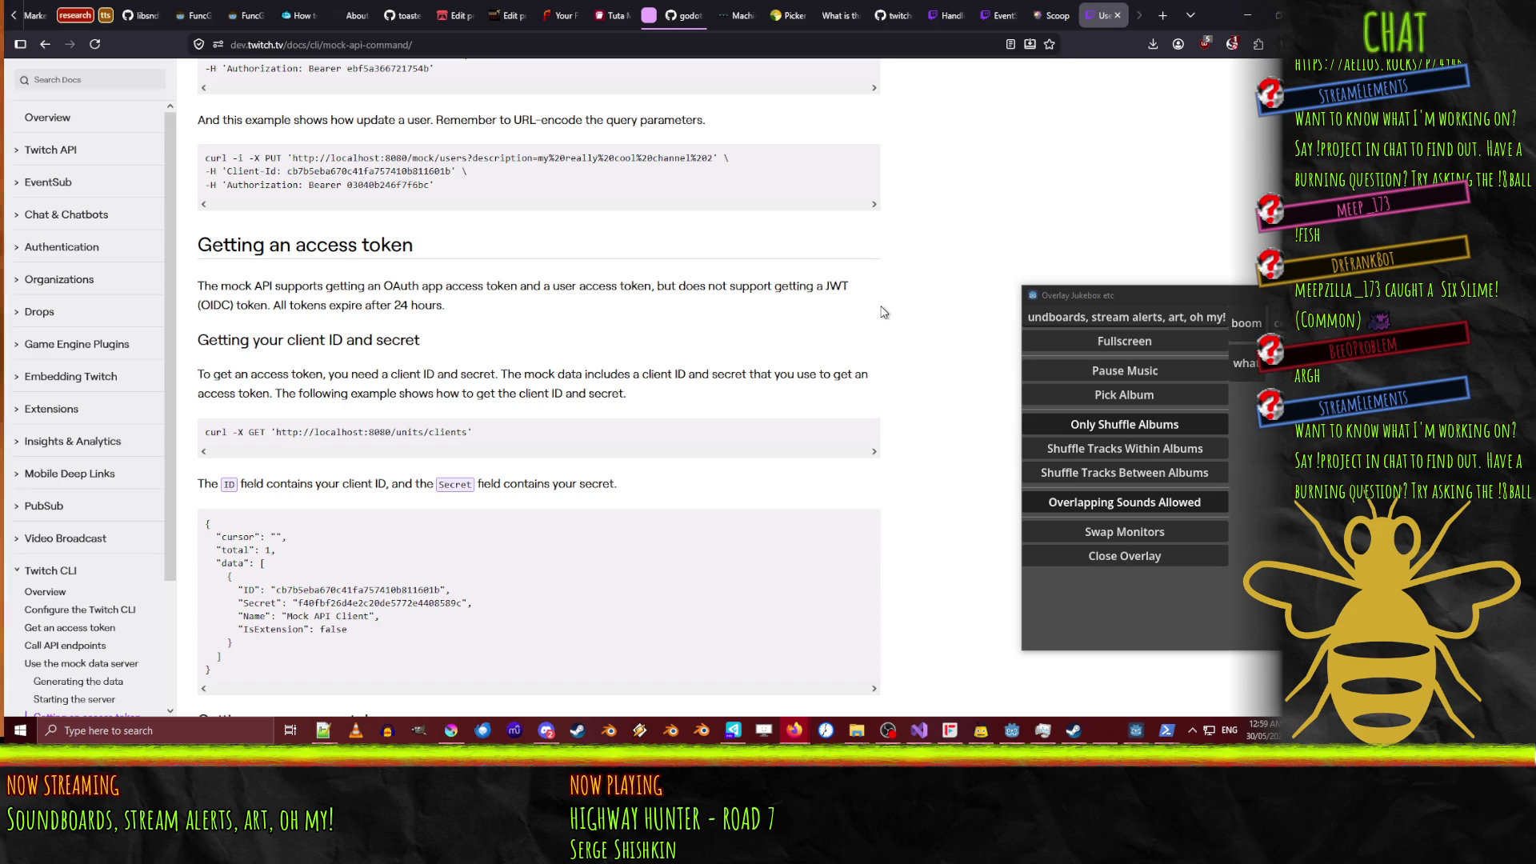
pyautogui.scroll(-8, 883, 312)
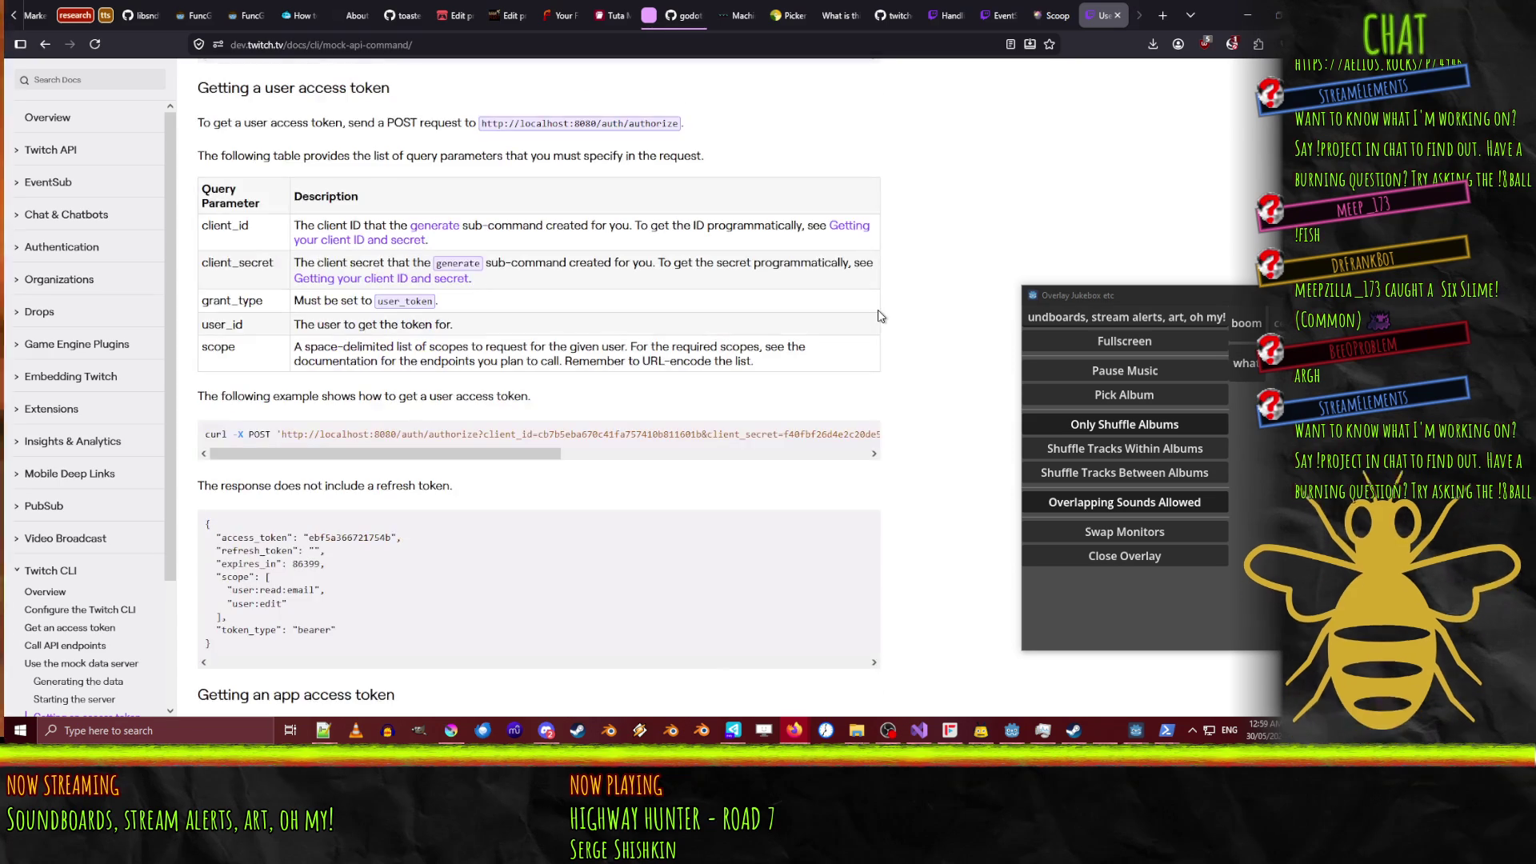
pyautogui.scroll(-7, 880, 315)
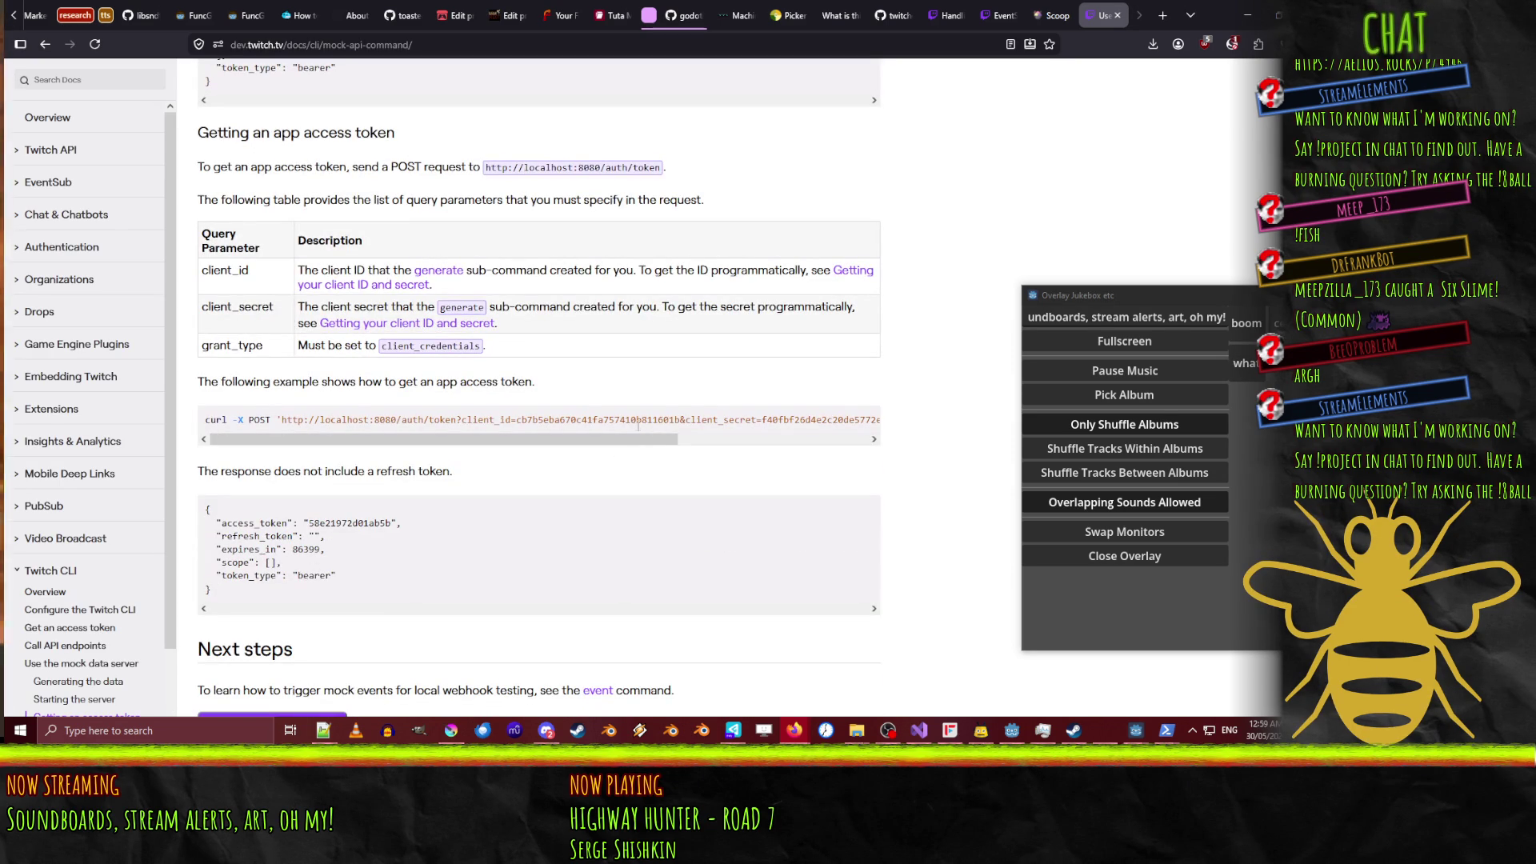
pyautogui.scroll(-3, 671, 416)
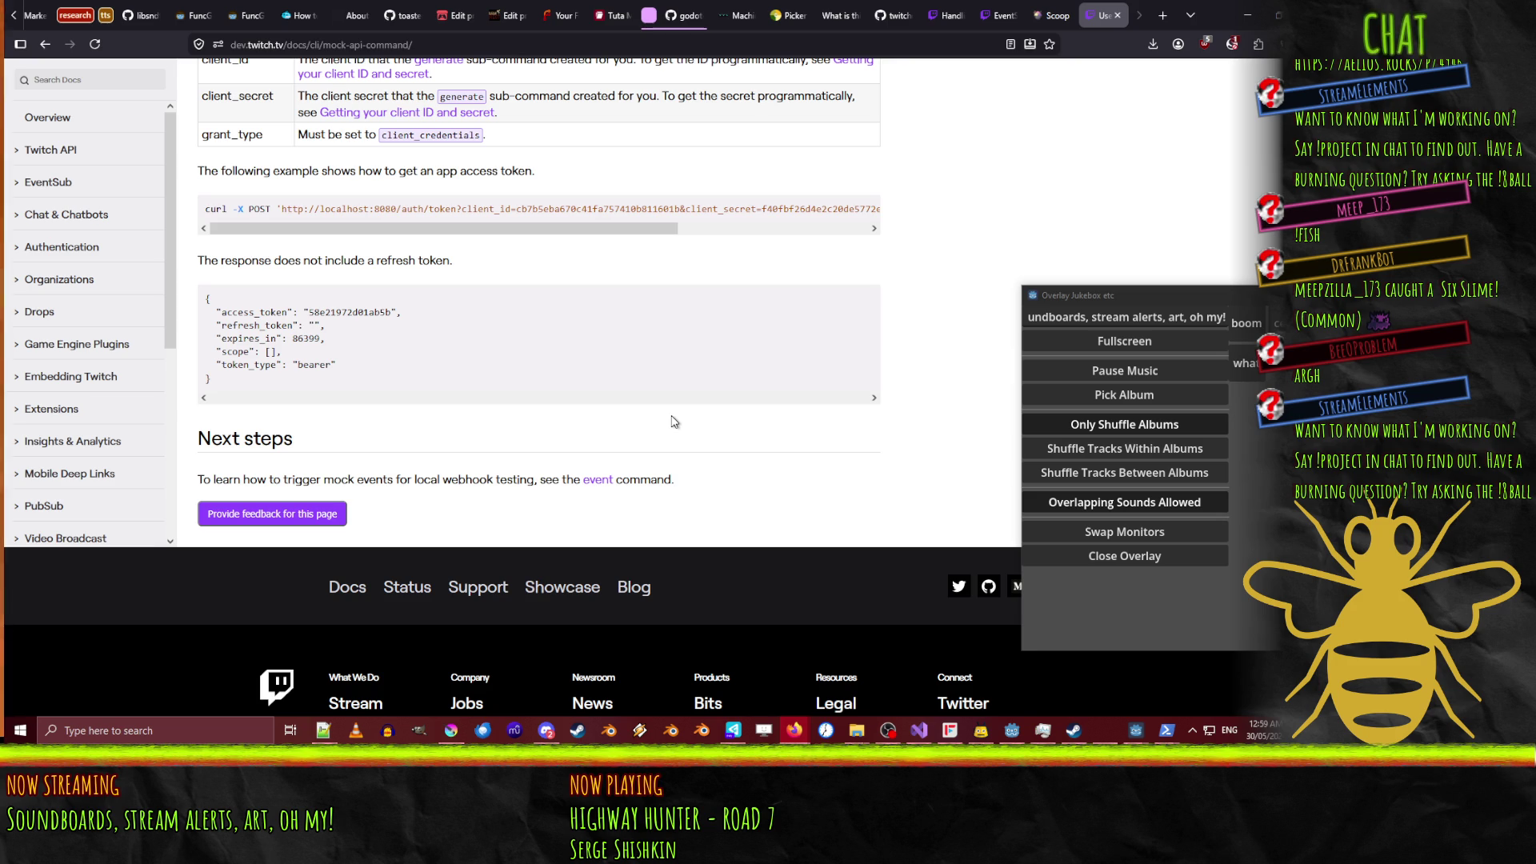
pyautogui.scroll(20, 672, 423)
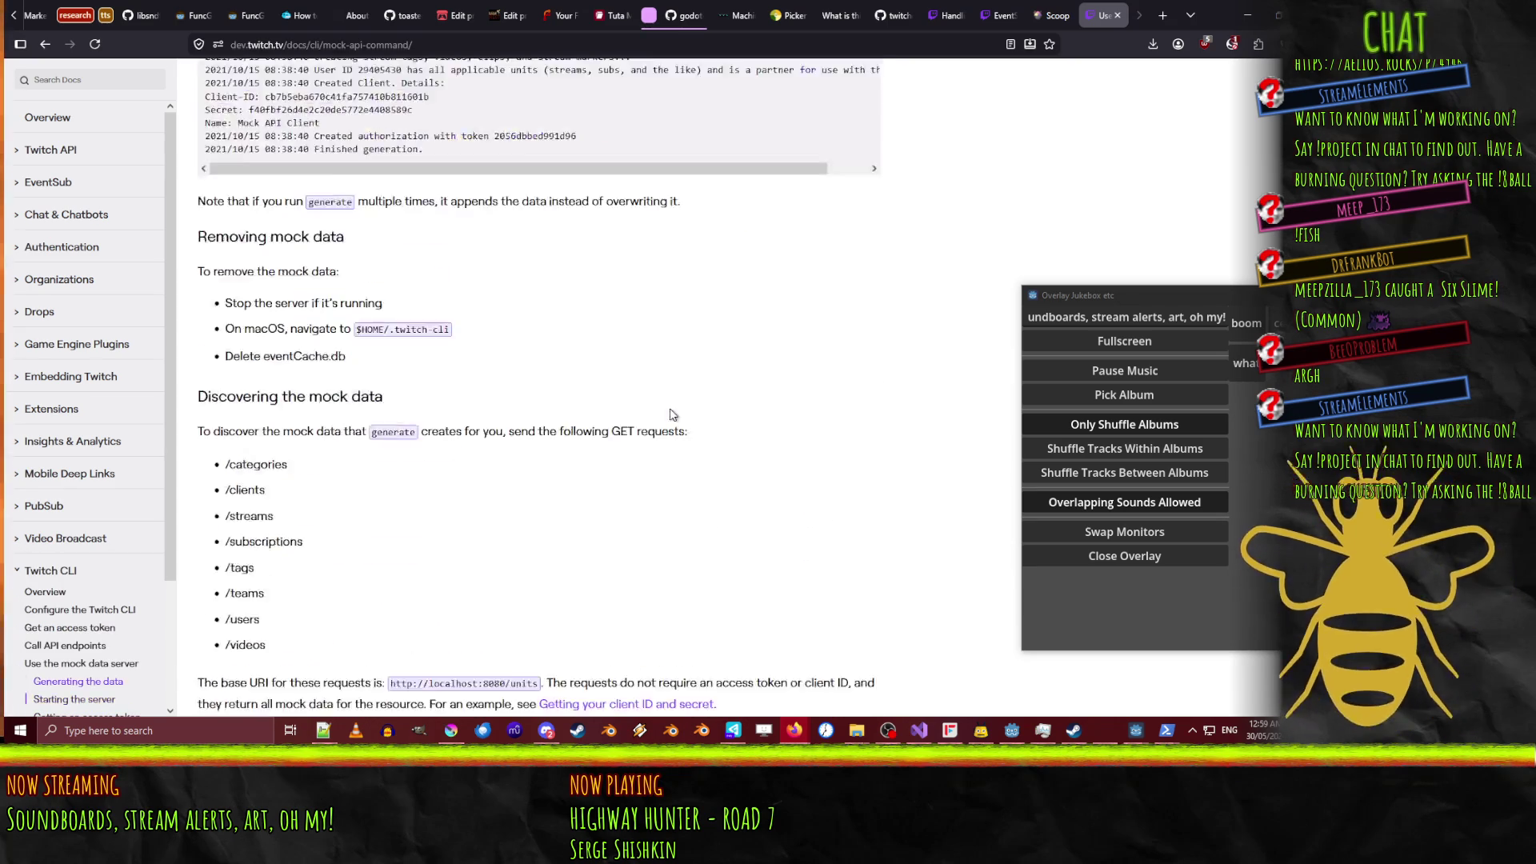
pyautogui.scroll(-5, 593, 358)
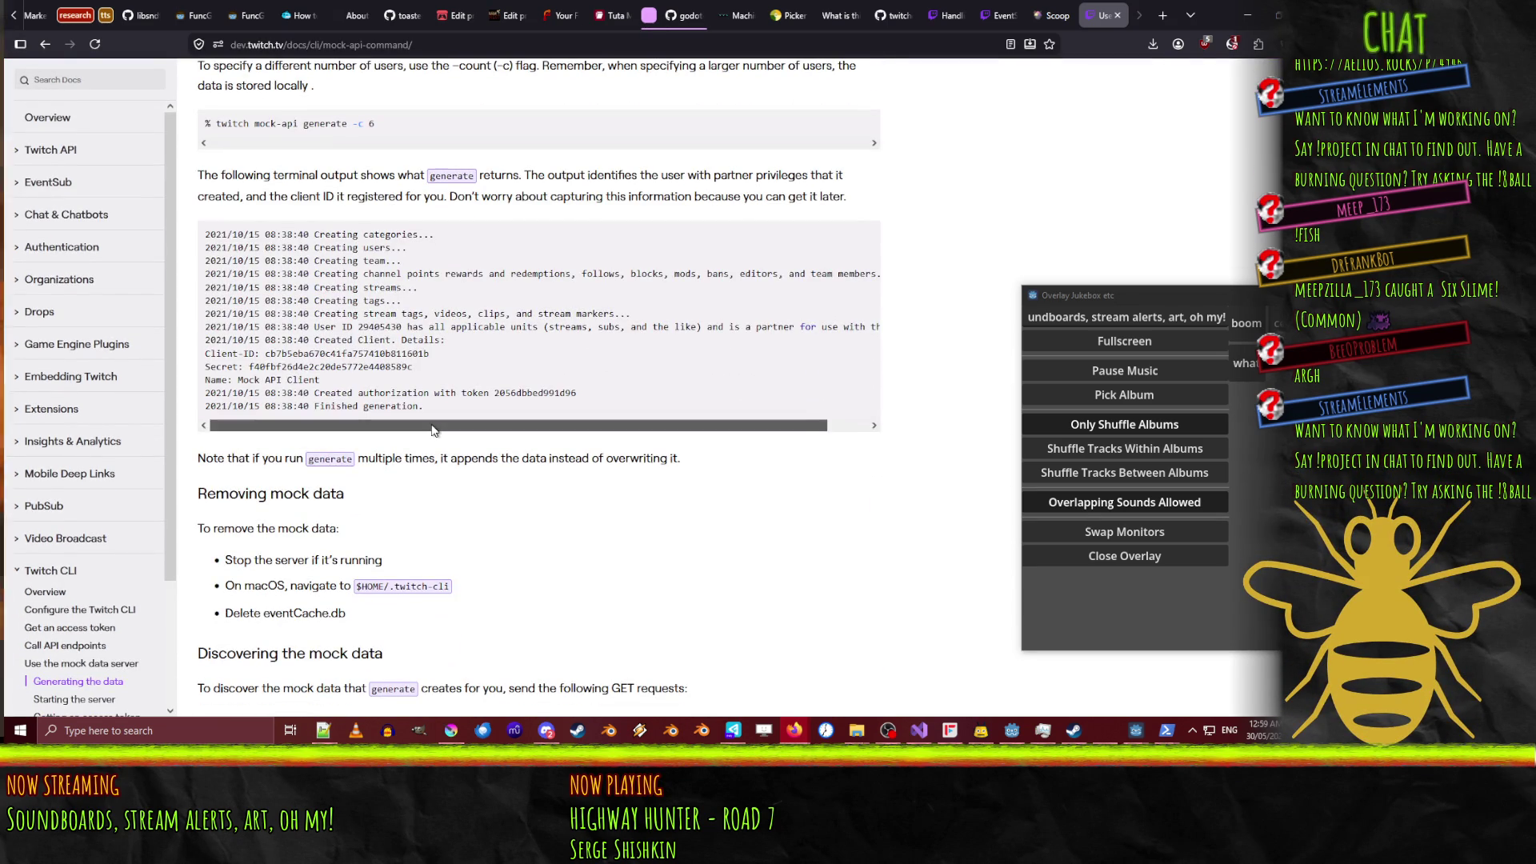
pyautogui.moveTo(432, 430)
pyautogui.mouseDown()
pyautogui.moveTo(451, 430)
pyautogui.moveTo(379, 415)
pyautogui.mouseUp()
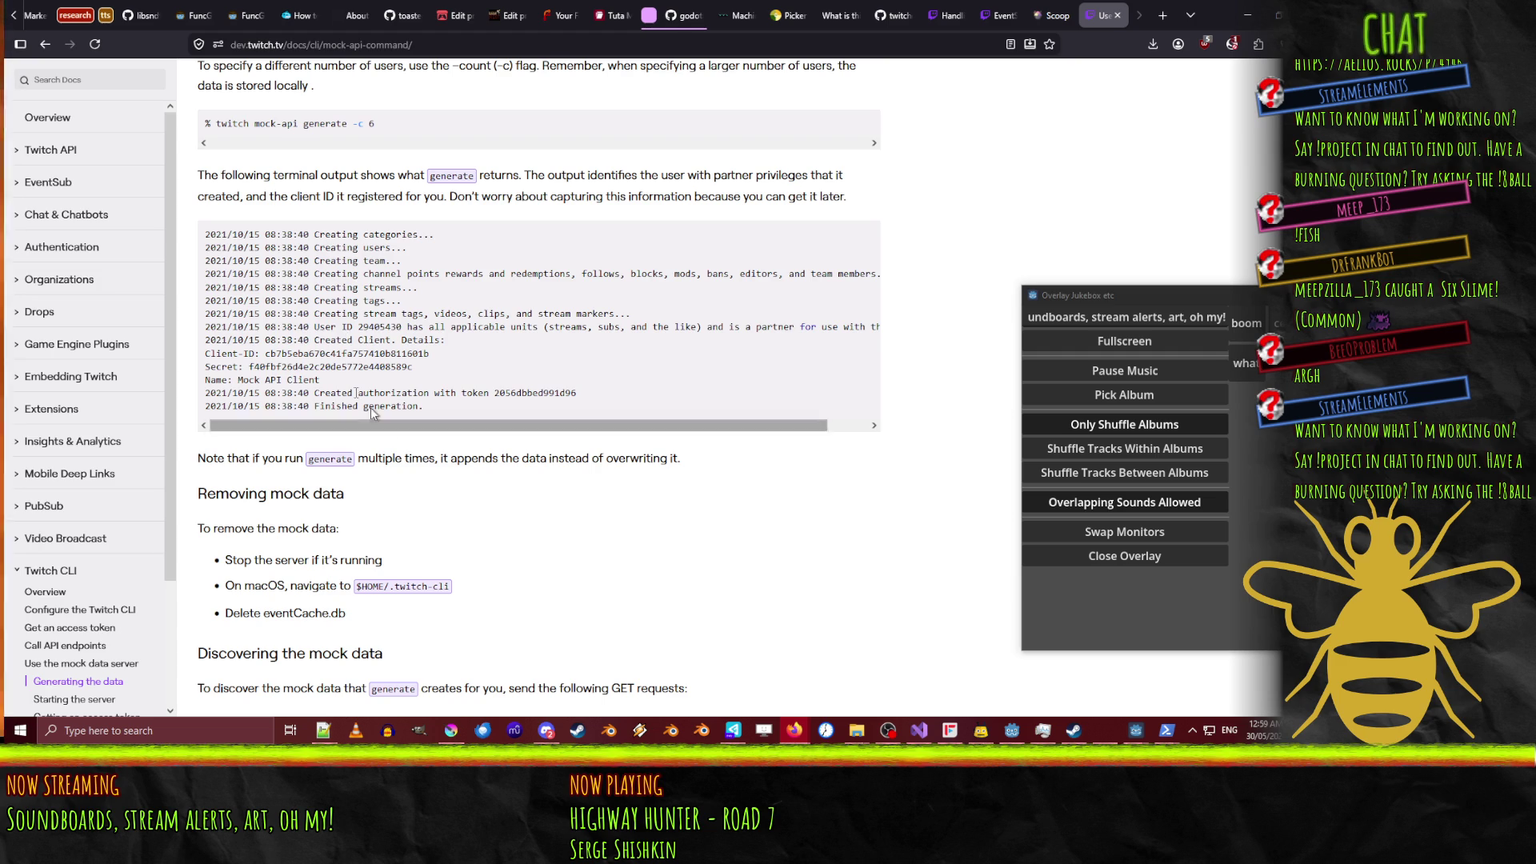
# Scroll the mock-API page to 'Getting your client ID and secret' and its localhost:8080/units/clients curl example.
pyautogui.scroll(-6, 540, 477)
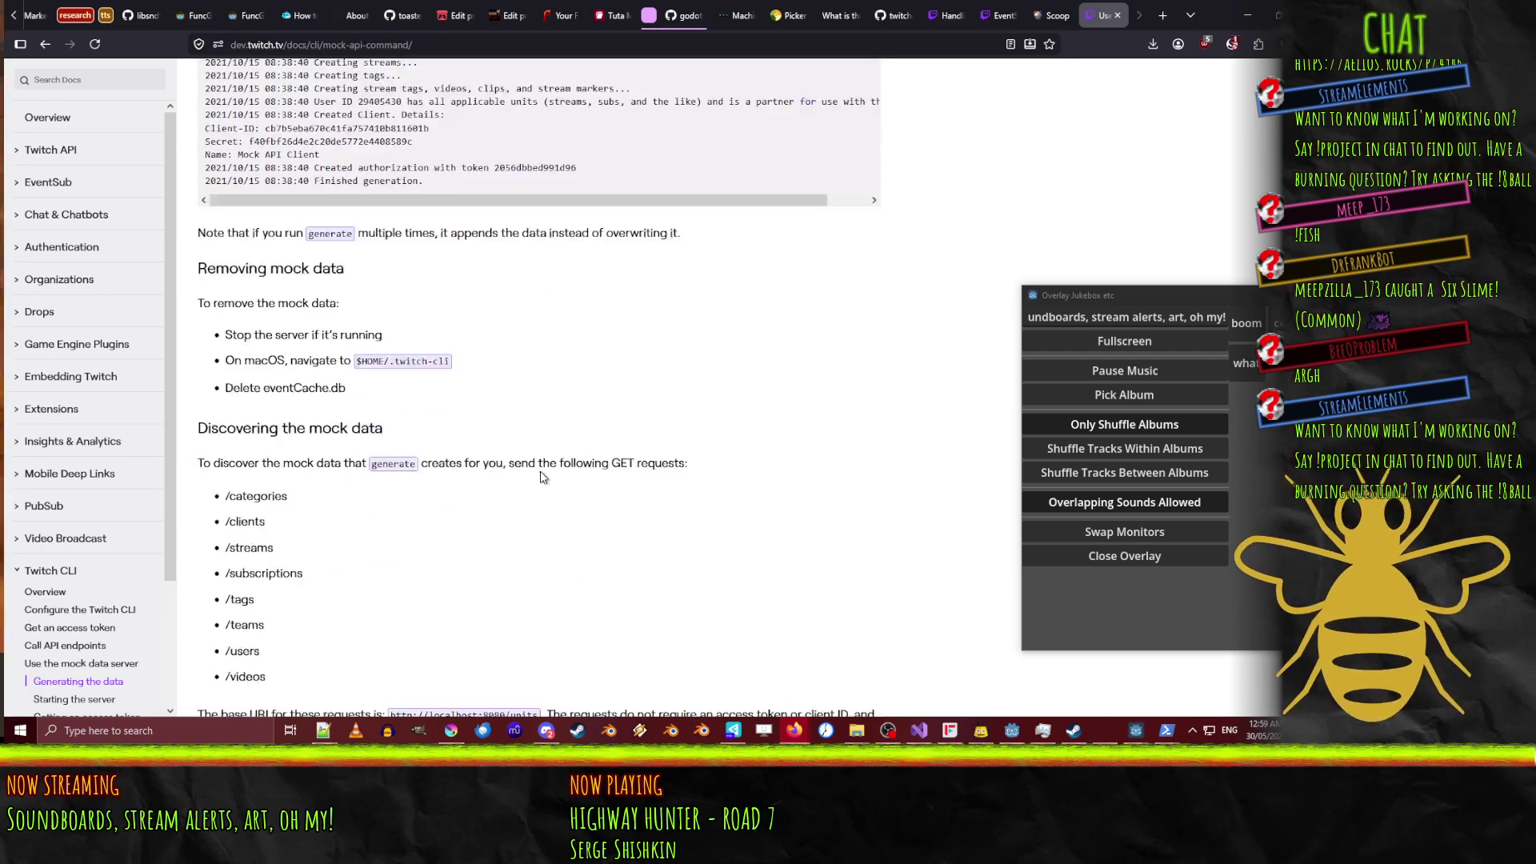
pyautogui.scroll(-3, 608, 458)
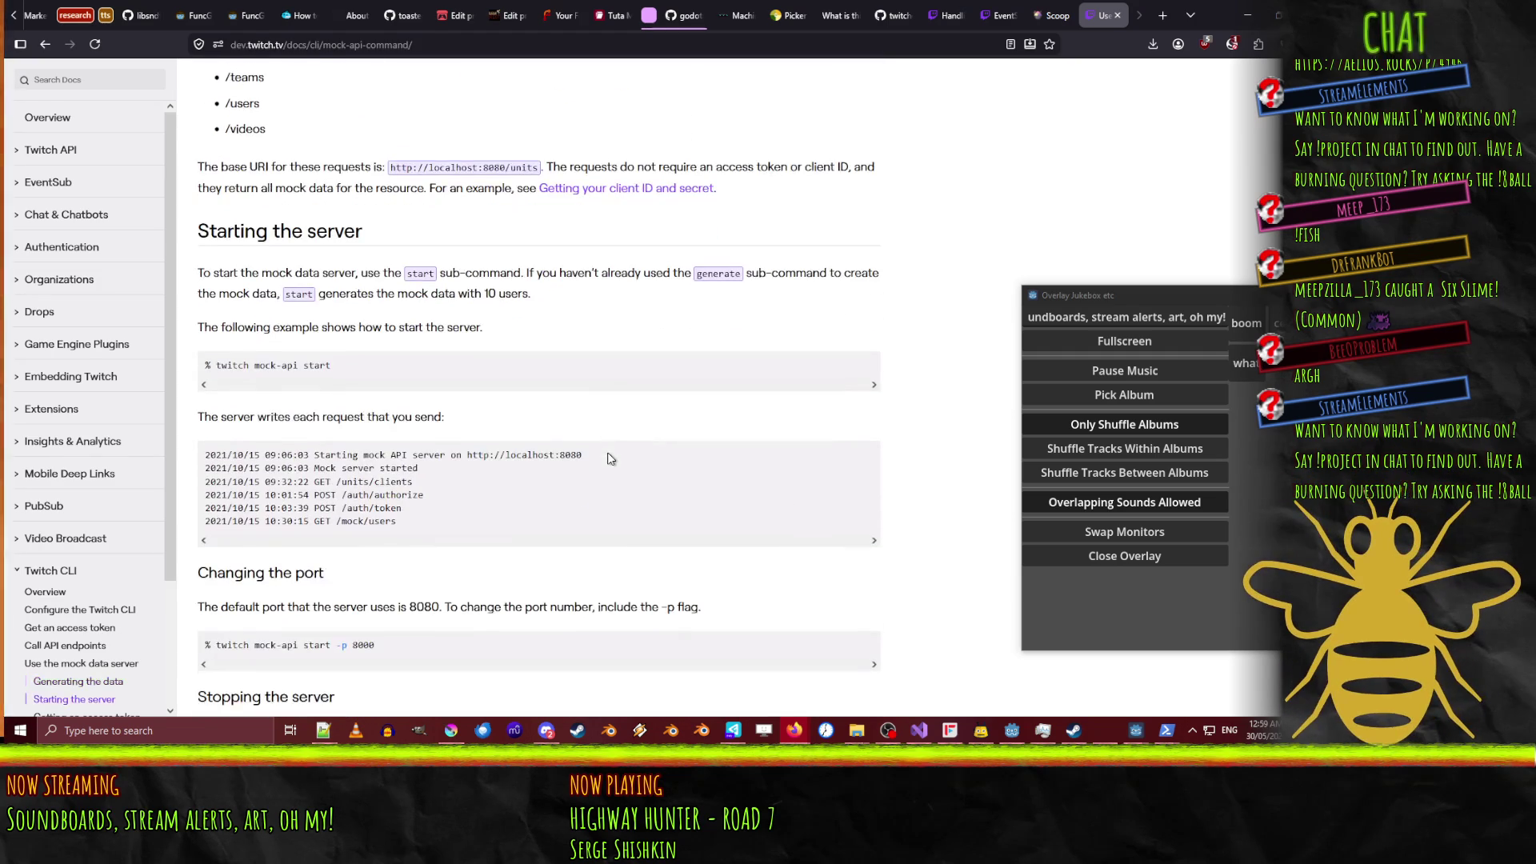
pyautogui.scroll(-3, 608, 457)
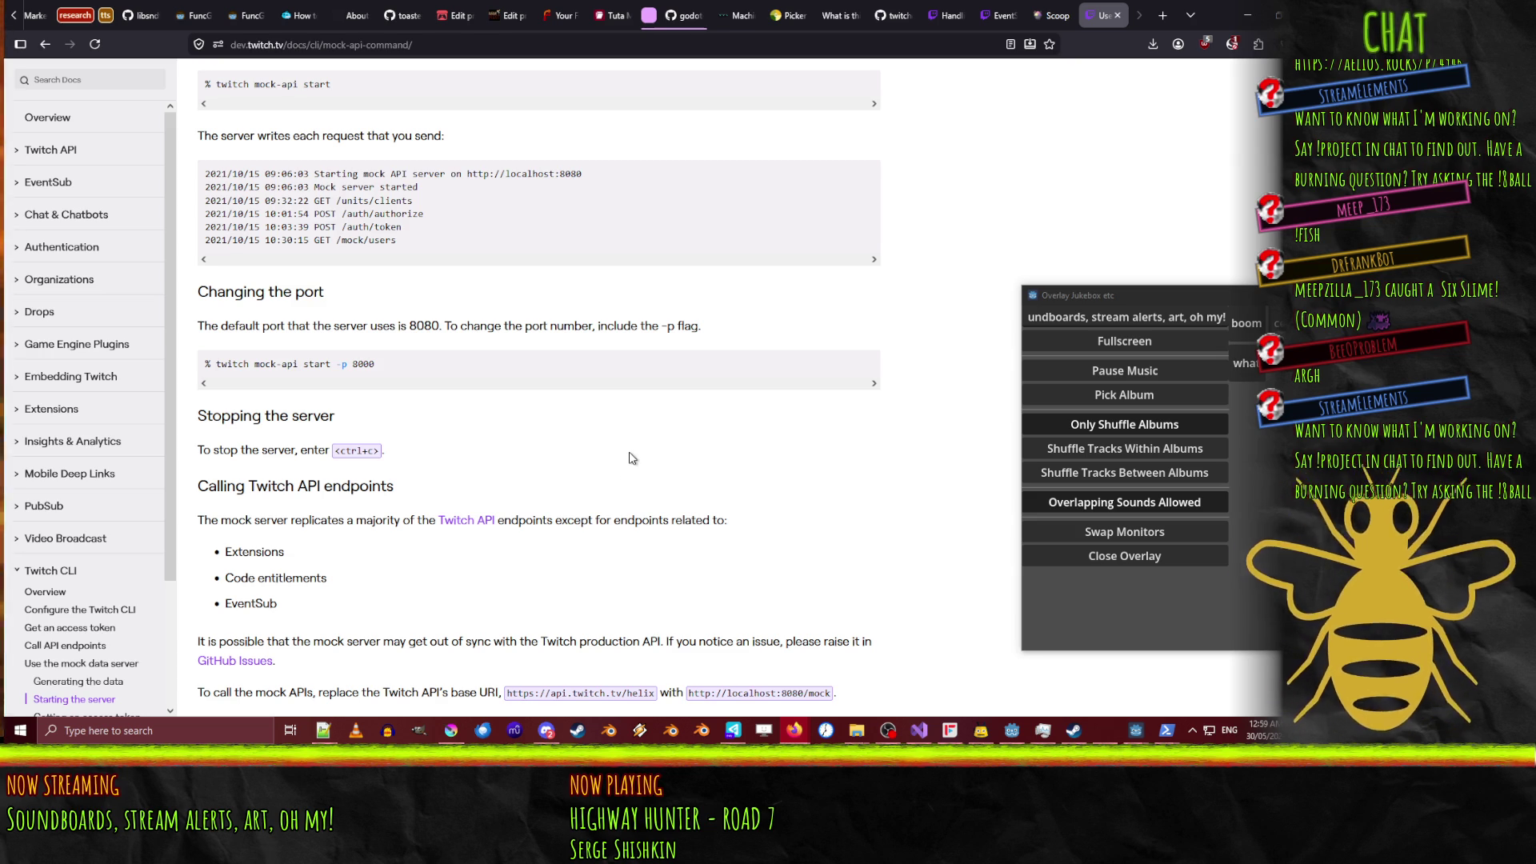
pyautogui.scroll(-2, 632, 460)
pyautogui.scroll(-3, 632, 462)
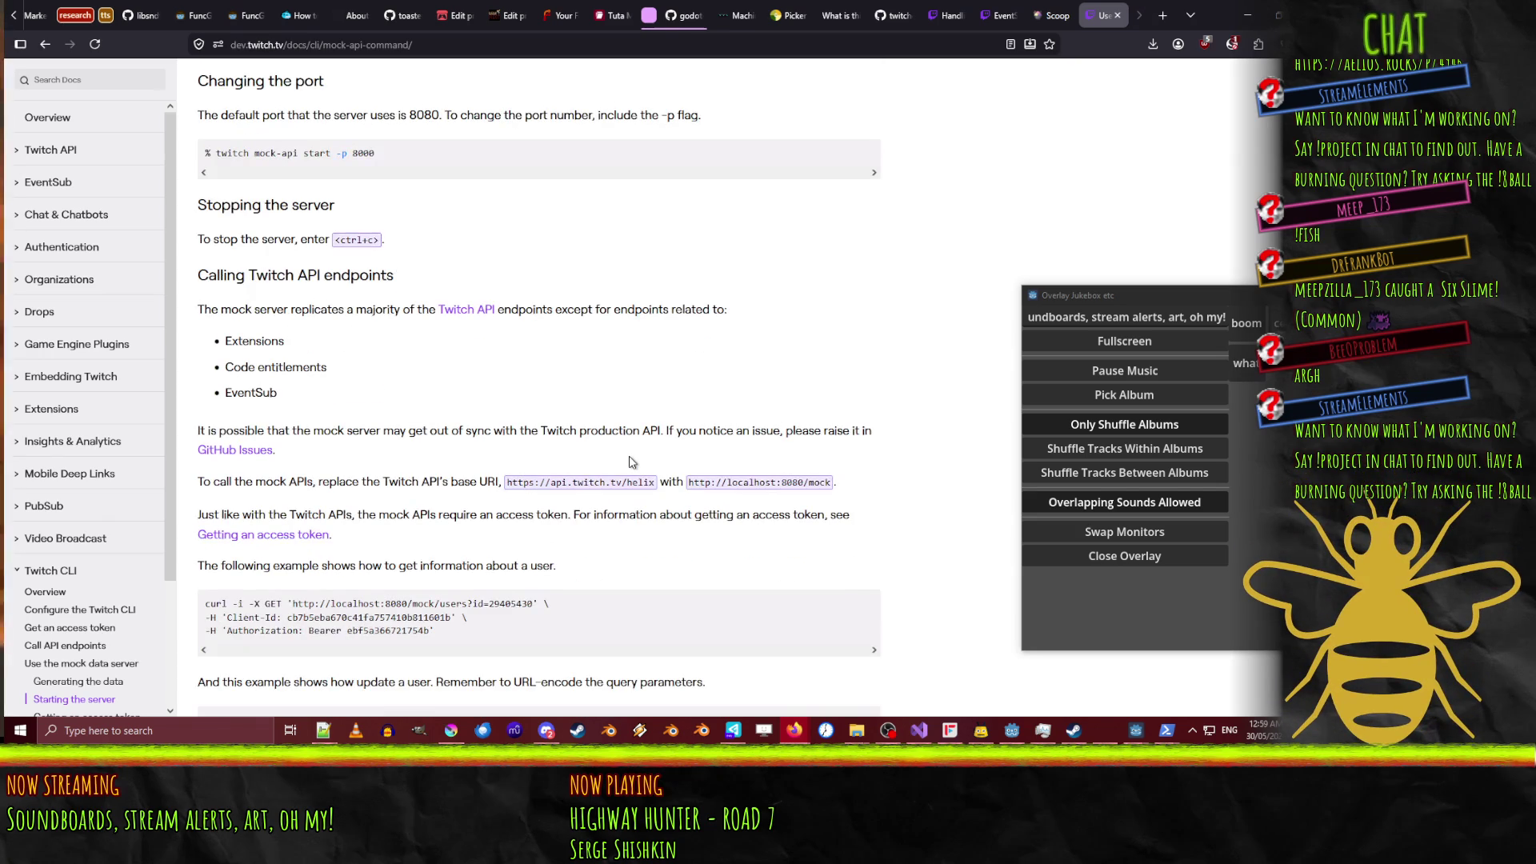
pyautogui.scroll(-3, 636, 472)
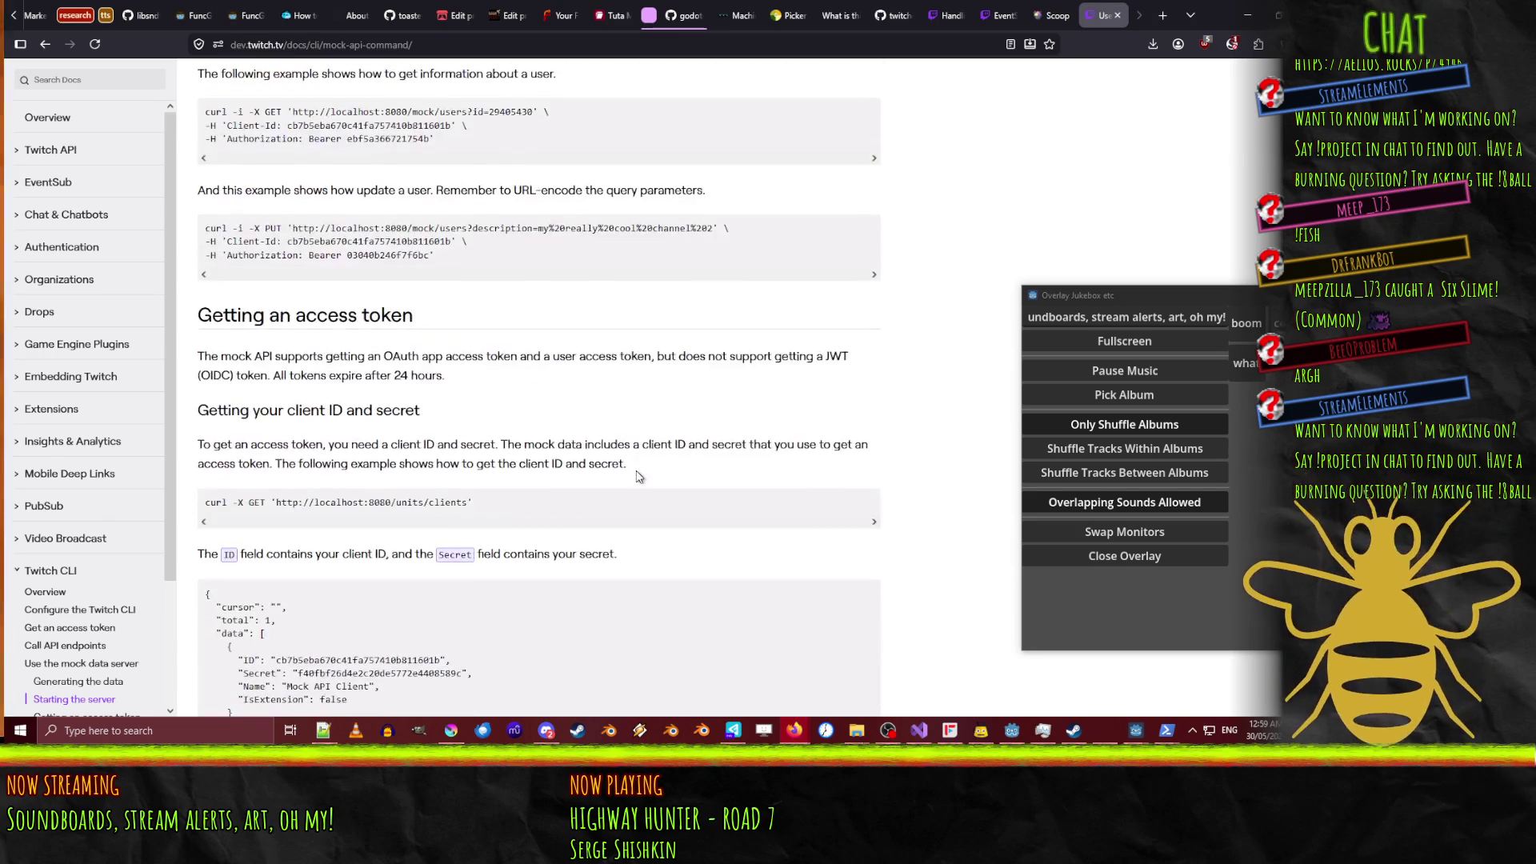
pyautogui.scroll(2, 613, 415)
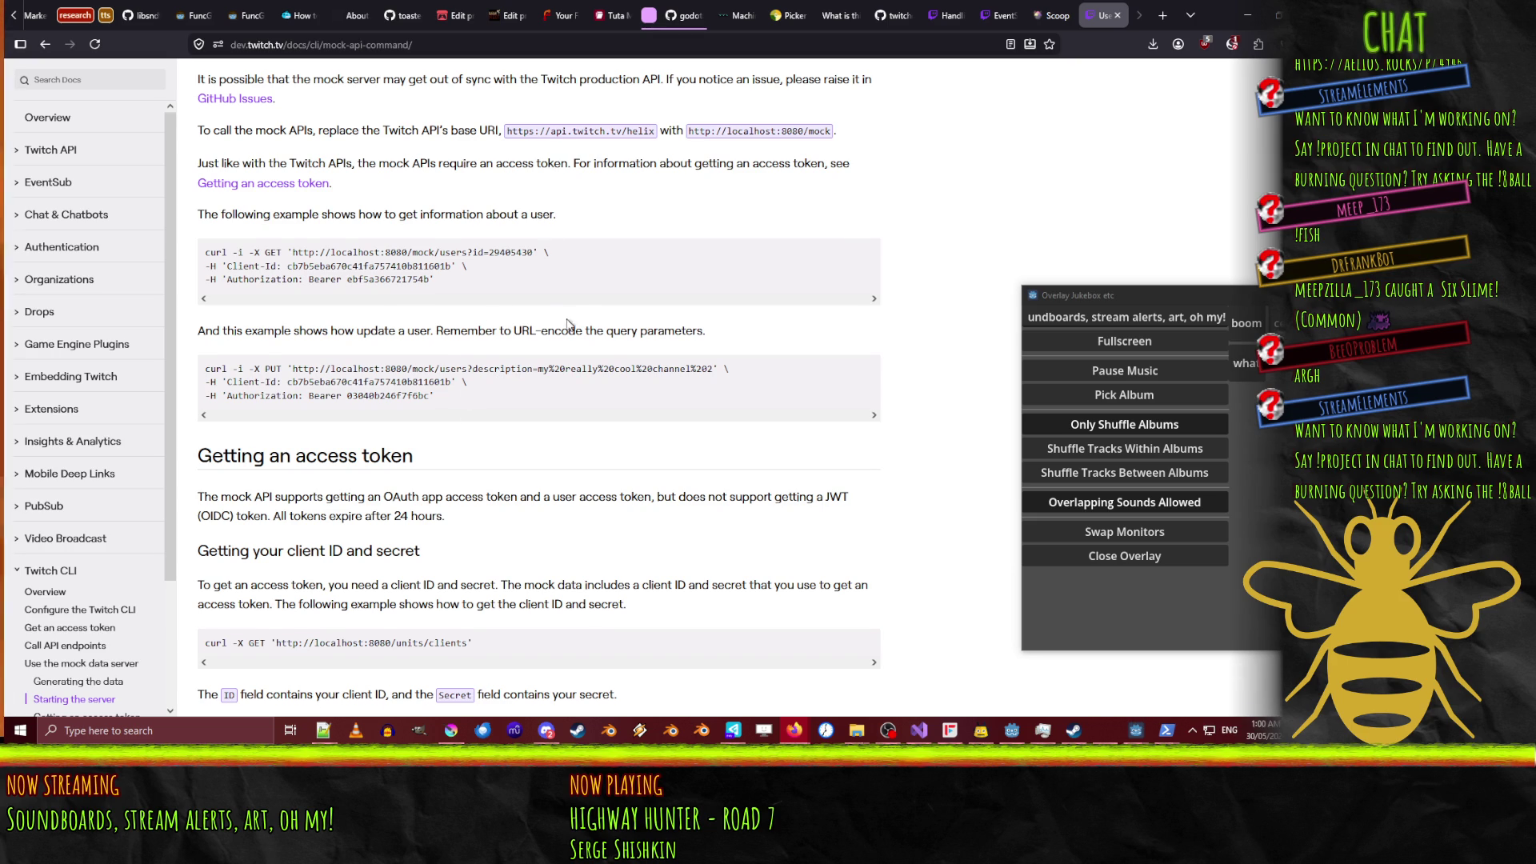
pyautogui.scroll(2, 564, 324)
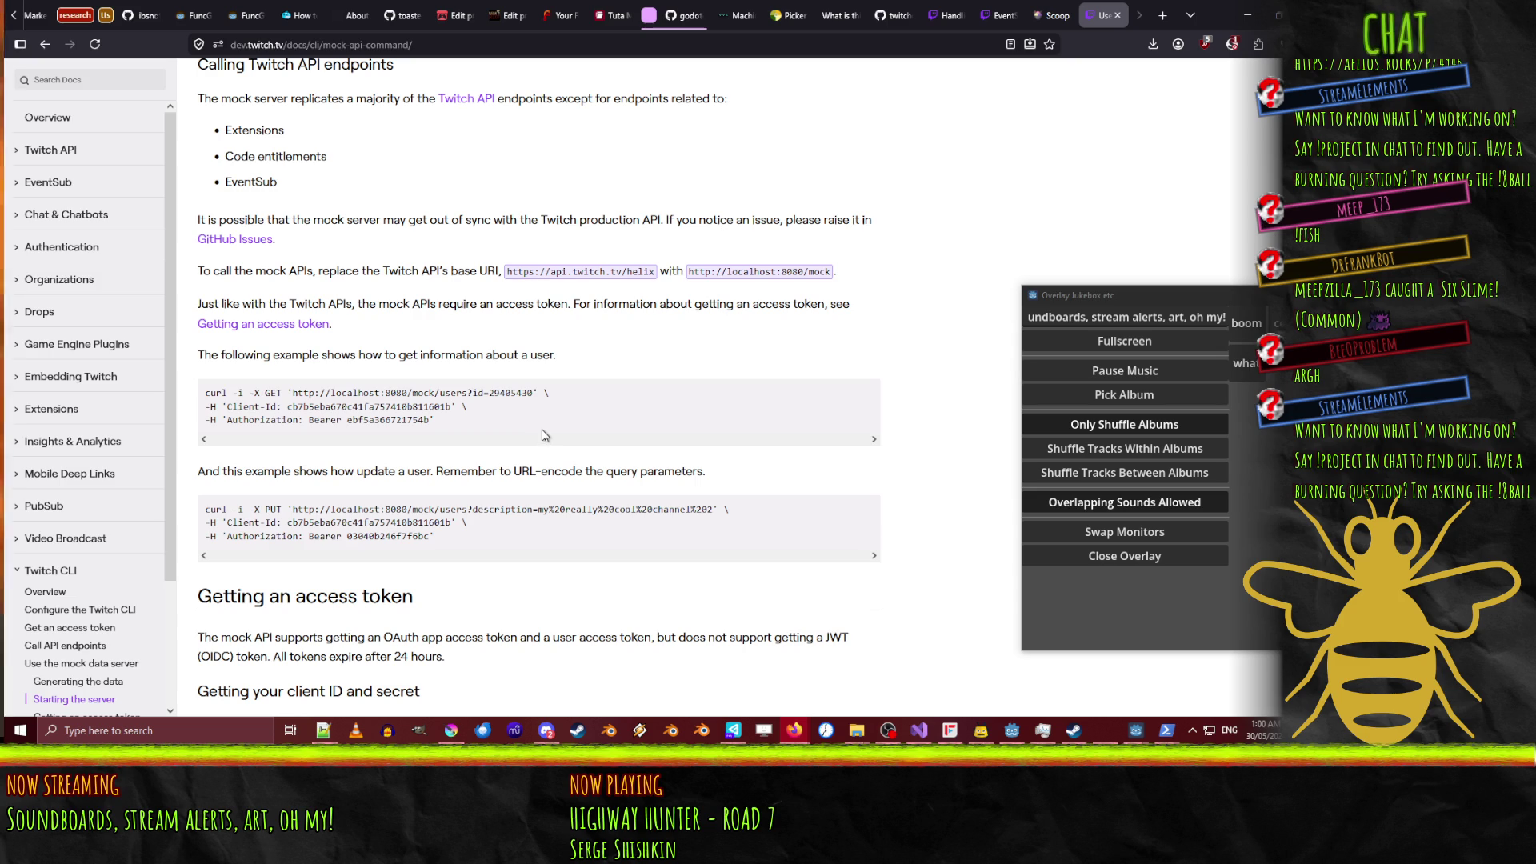
pyautogui.scroll(-5, 542, 434)
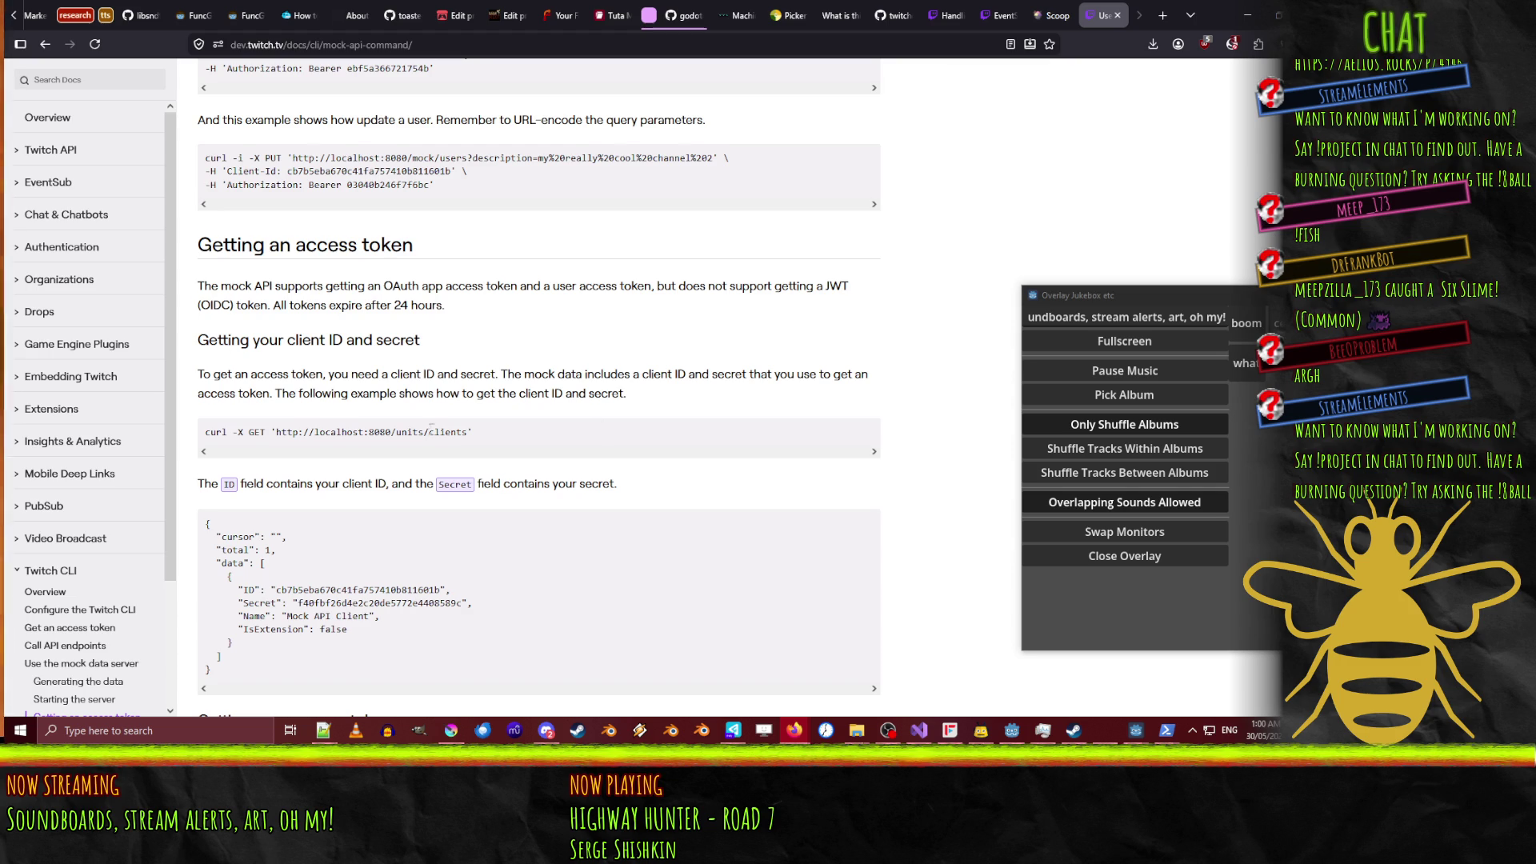
pyautogui.scroll(-2, 220, 302)
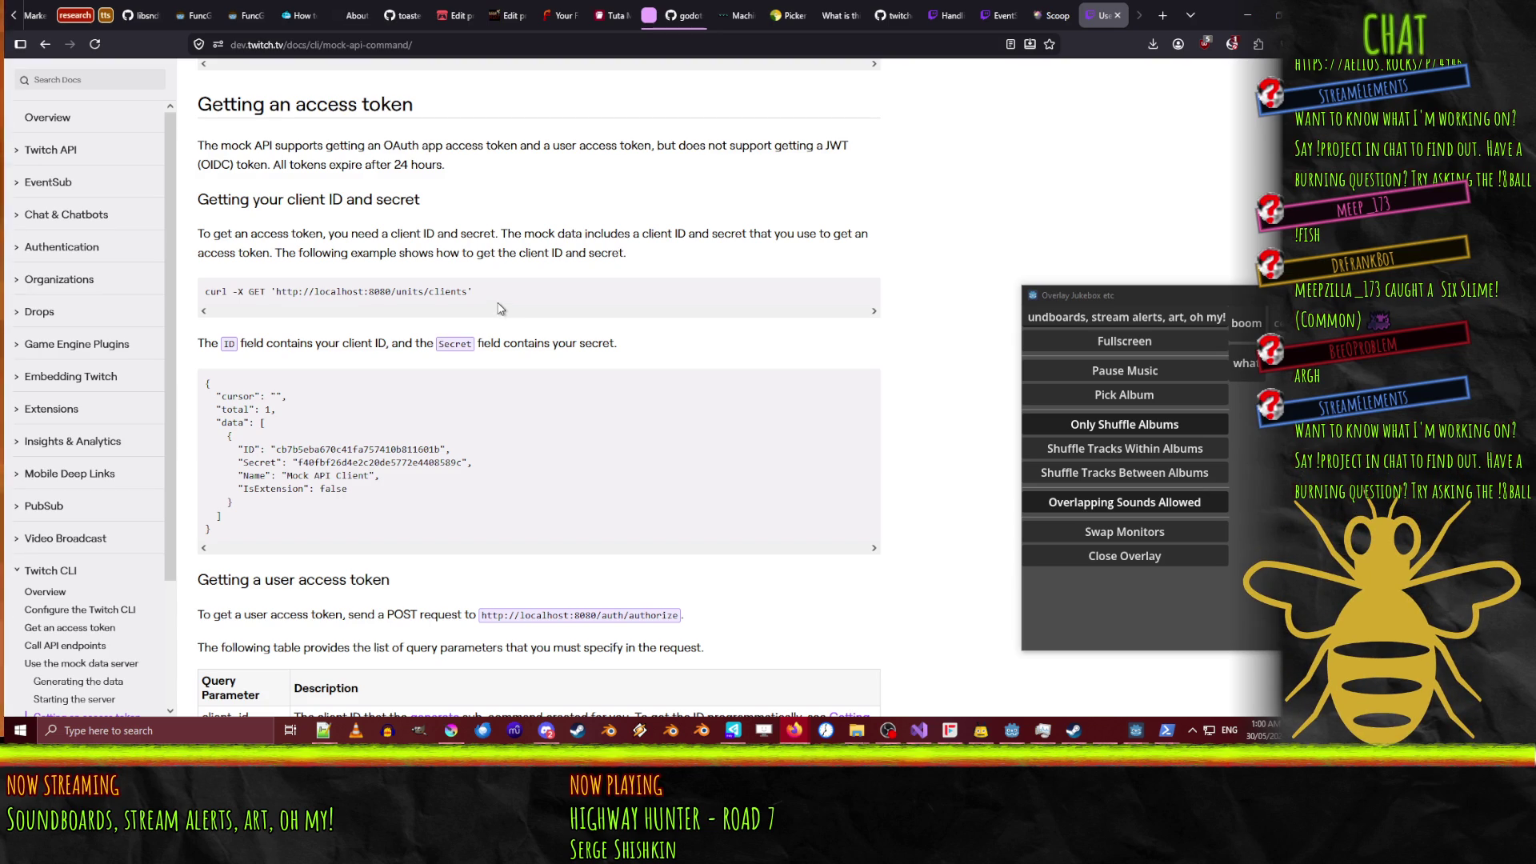
pyautogui.scroll(-1, 497, 312)
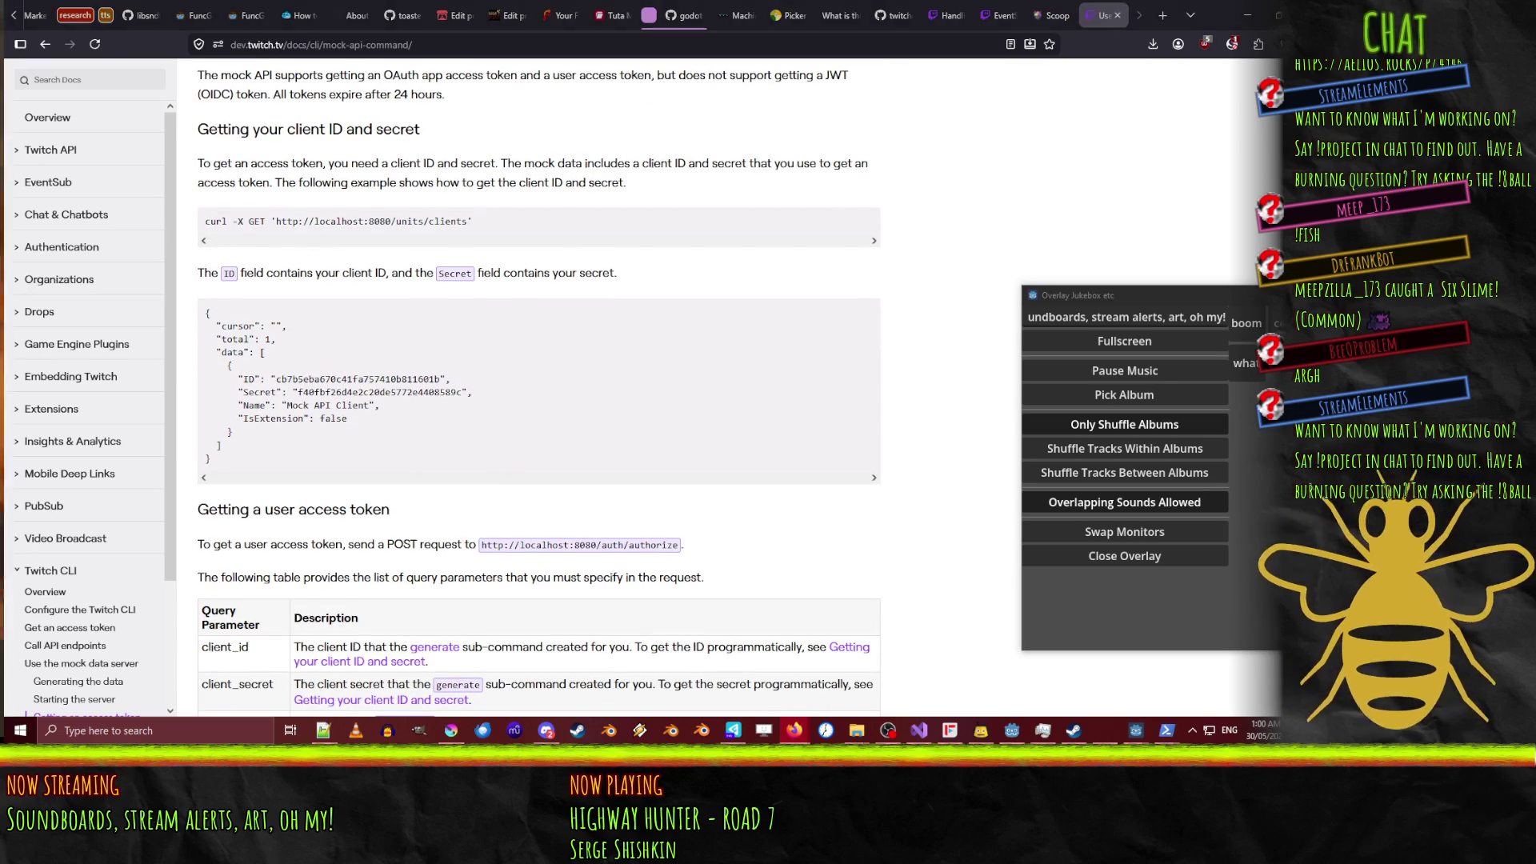
# Copy the 'curl -X GET' client-listing command from the mock-API docs via the right-click menu.
pyautogui.press('super+d')
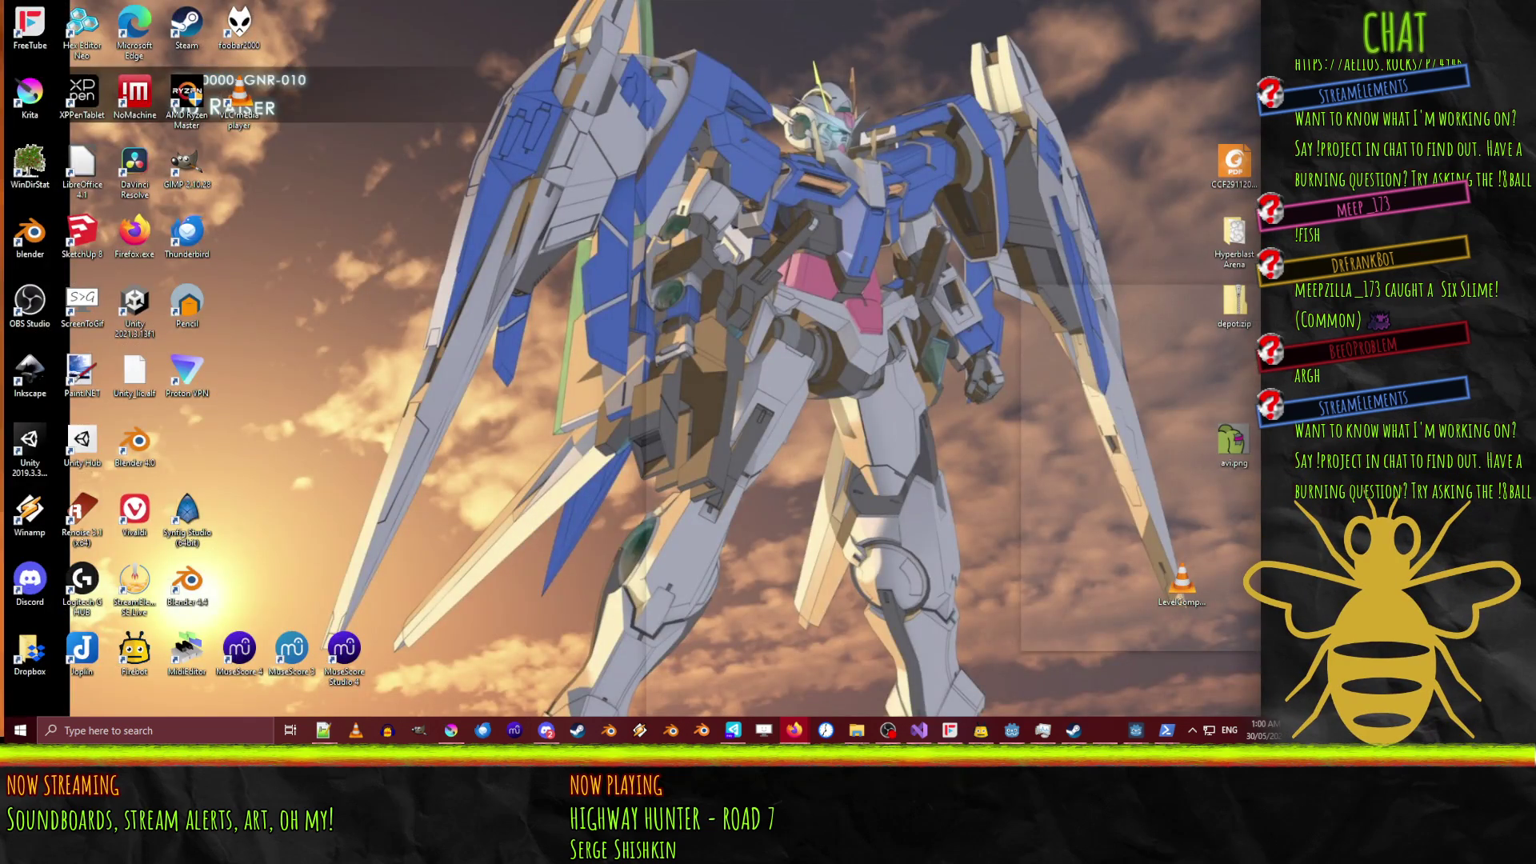
pyautogui.press('super+d')
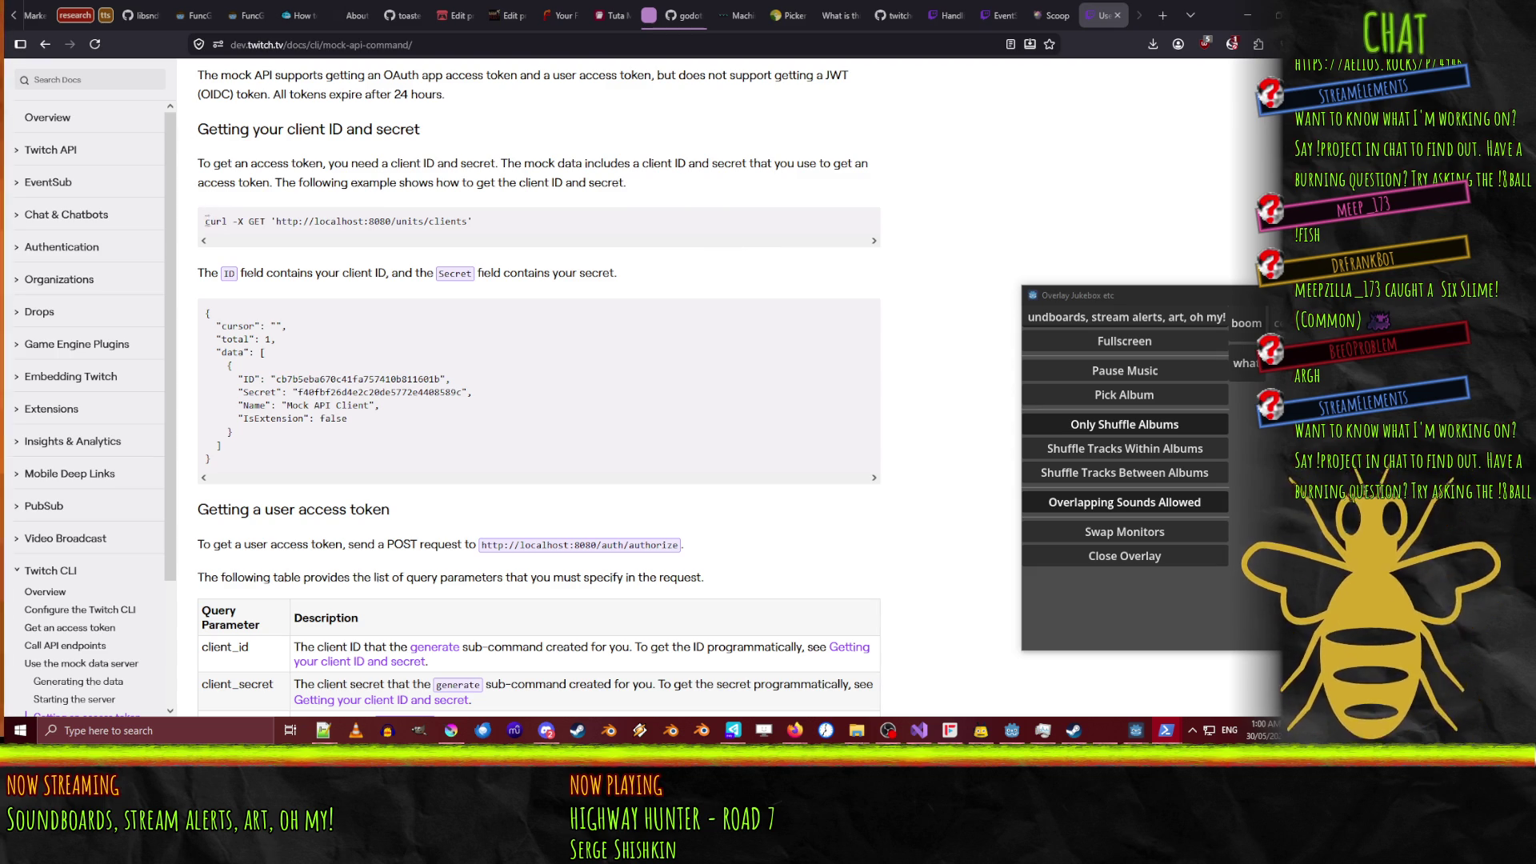
pyautogui.tripleClick(224, 222)
pyautogui.rightClick(520, 229)
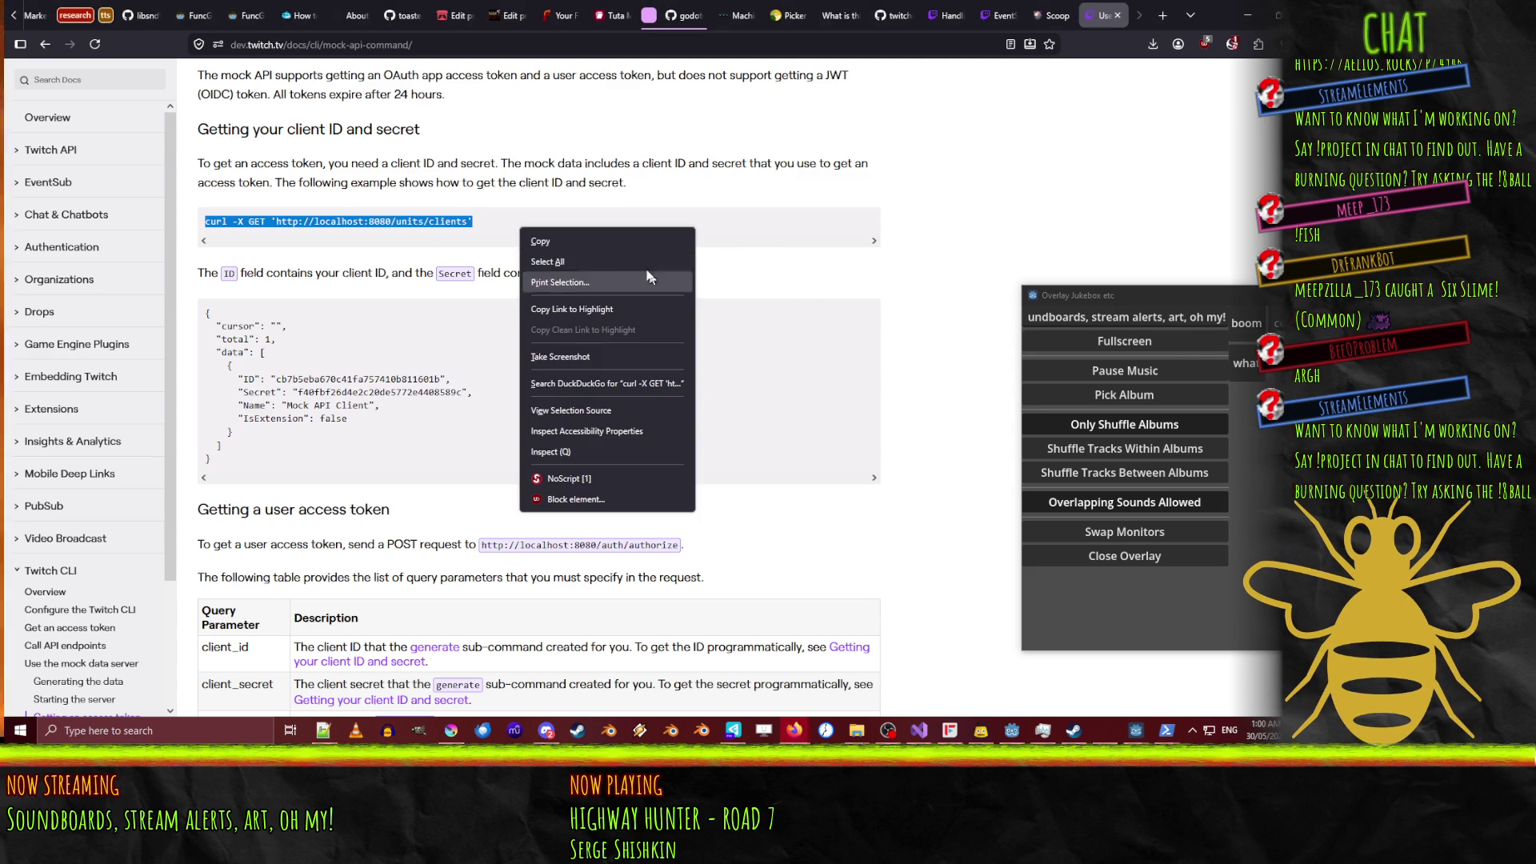
pyautogui.click(560, 244)
pyautogui.hotkey('alt', 'Tab')
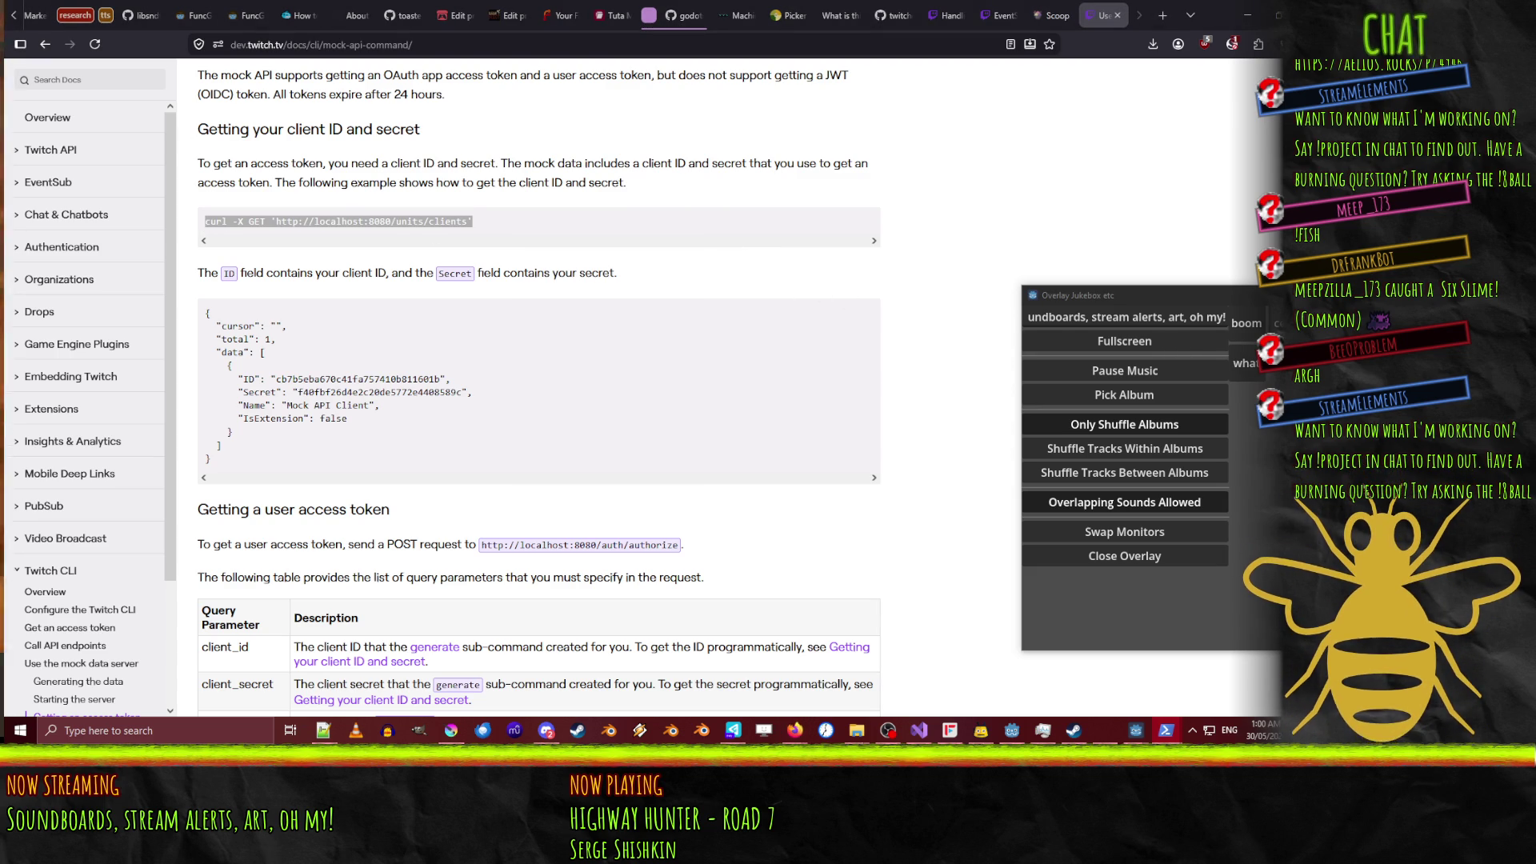
pyautogui.hotkey('alt', 'Tab')
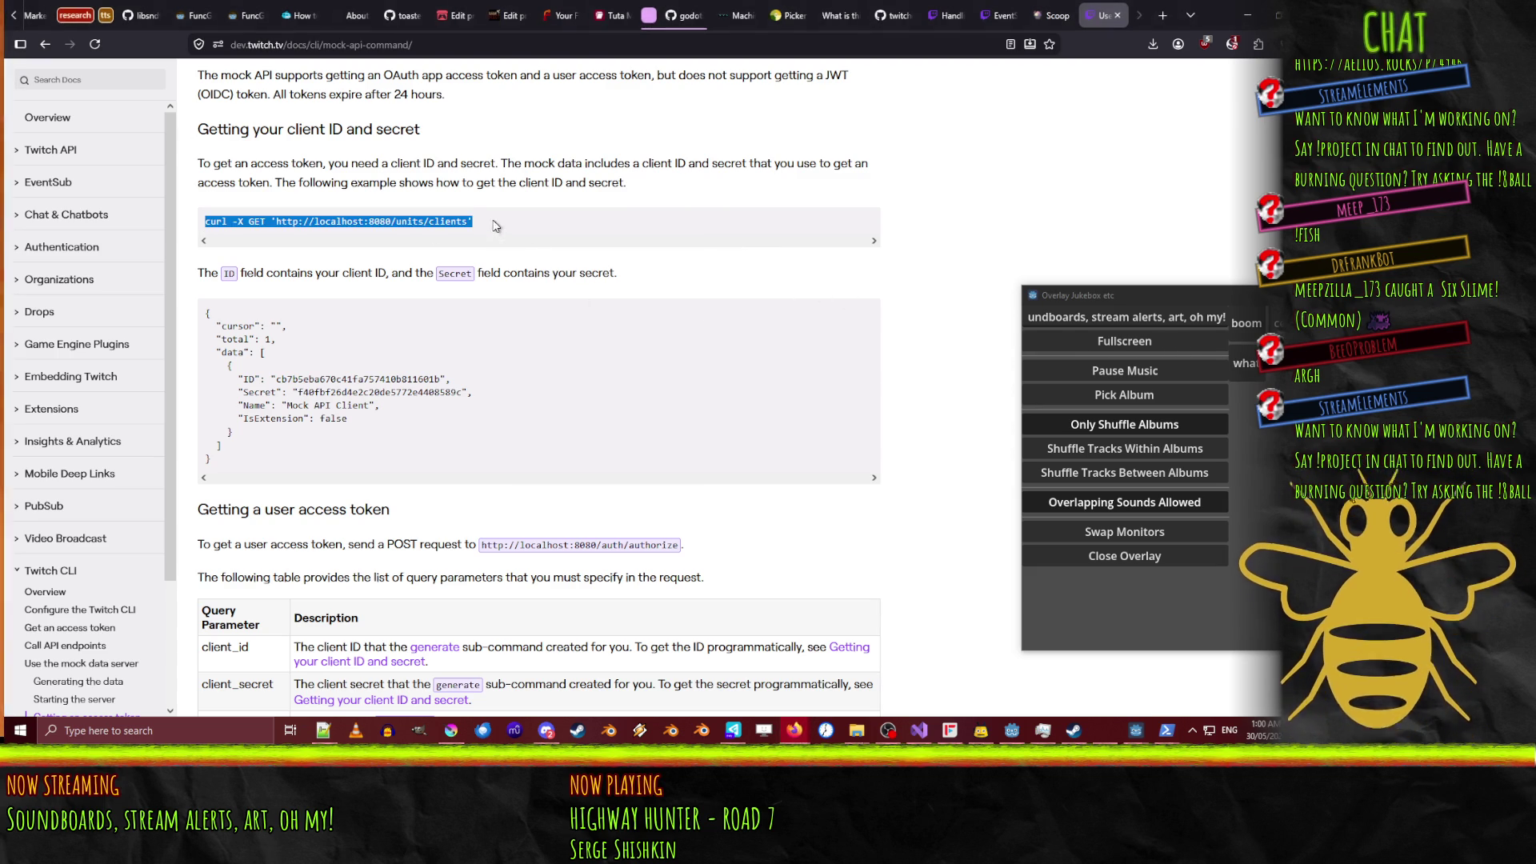
# Reselect the full curl command line and carry it over to PowerShell.
pyautogui.doubleClick(498, 232)
pyautogui.click(505, 228)
pyautogui.moveTo(505, 228); pyautogui.dragTo(202, 224)
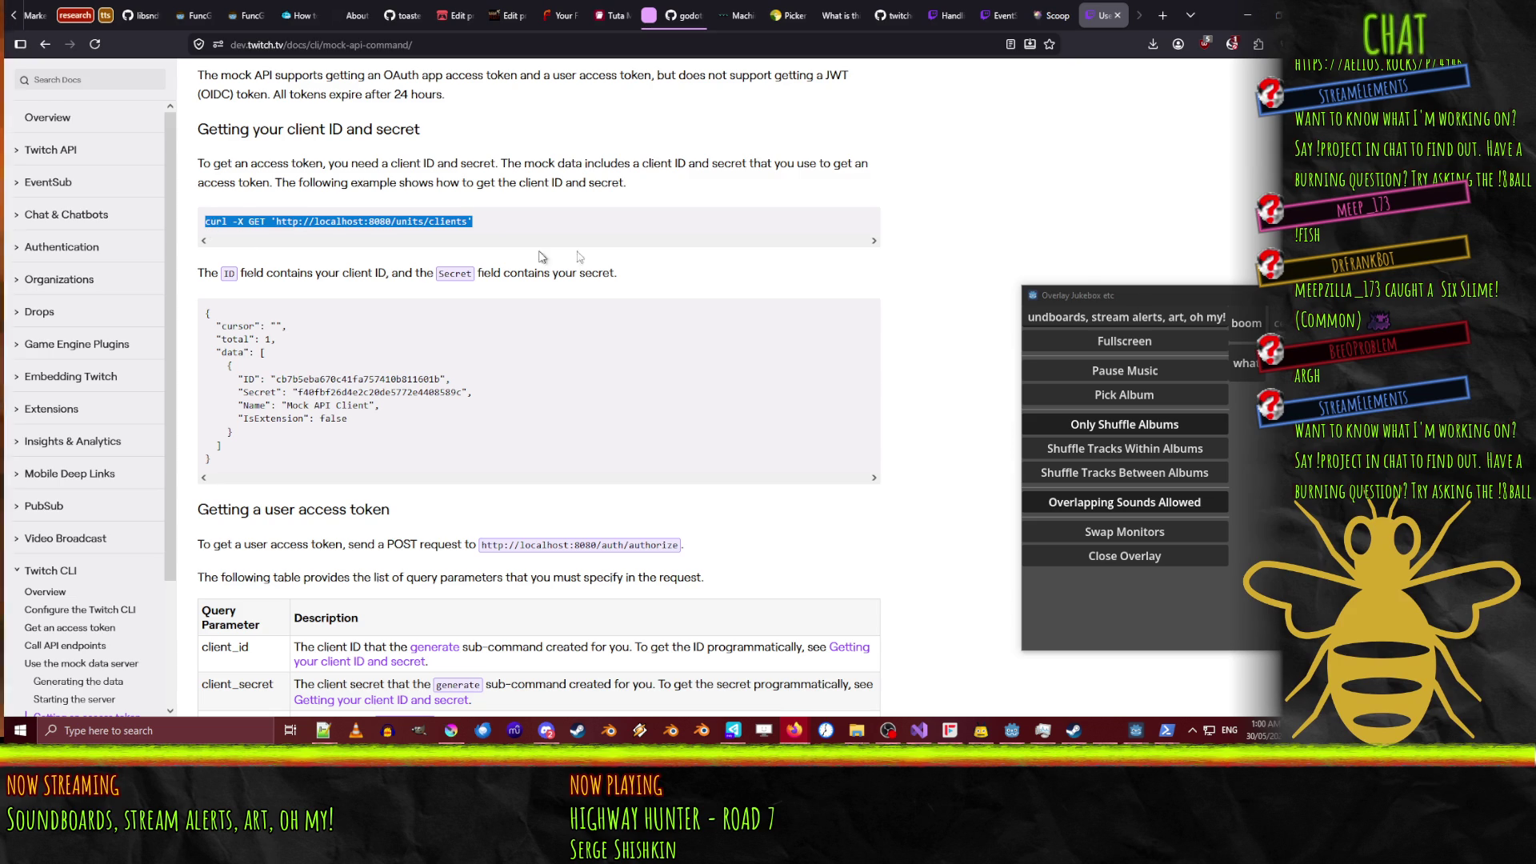
pyautogui.hotkey('alt', 'Tab')
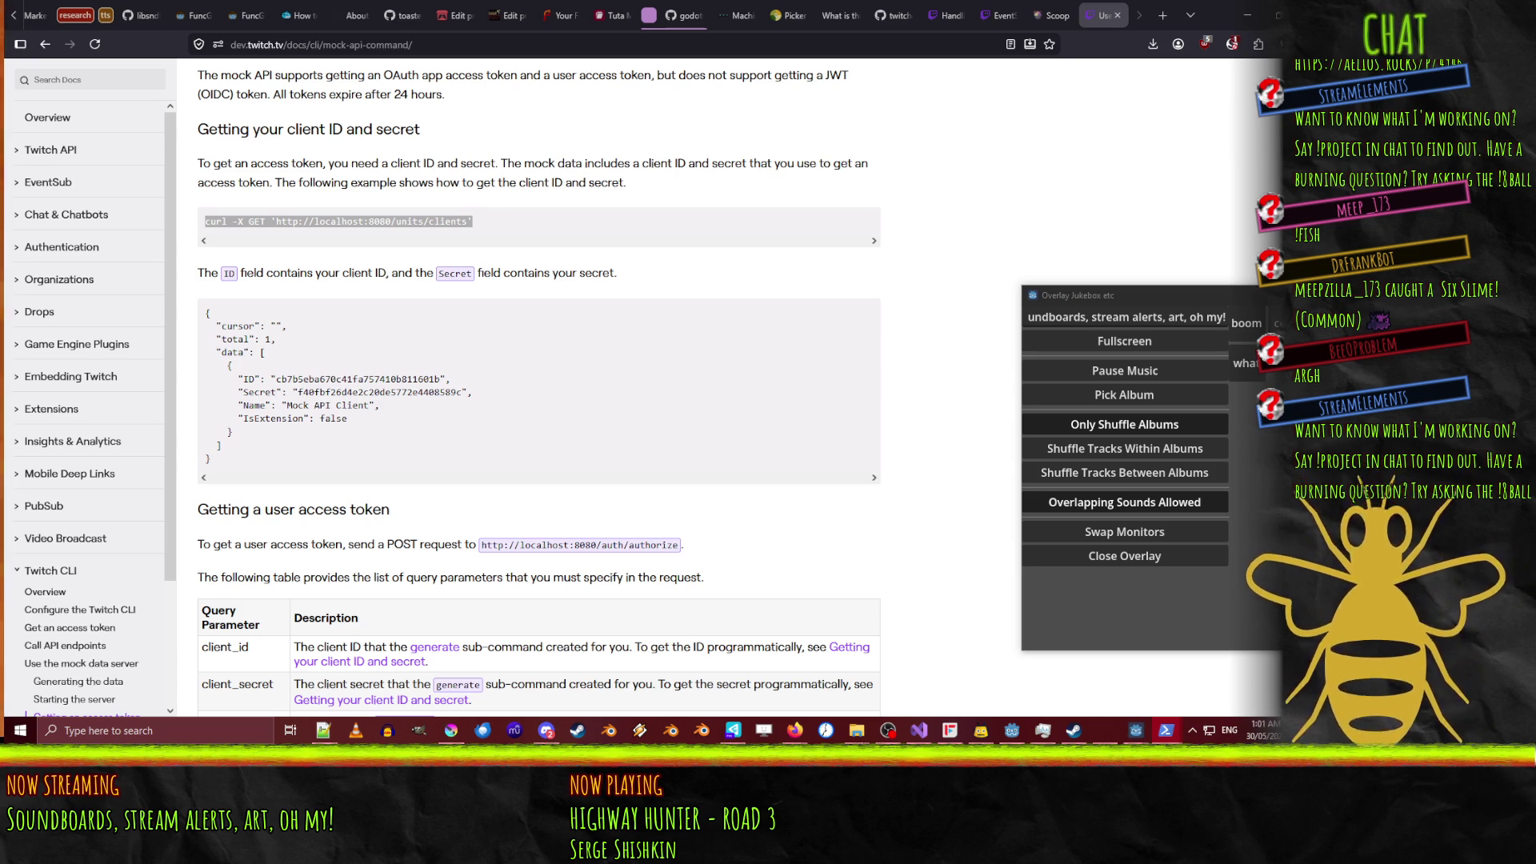
pyautogui.moveTo(1135, 729)
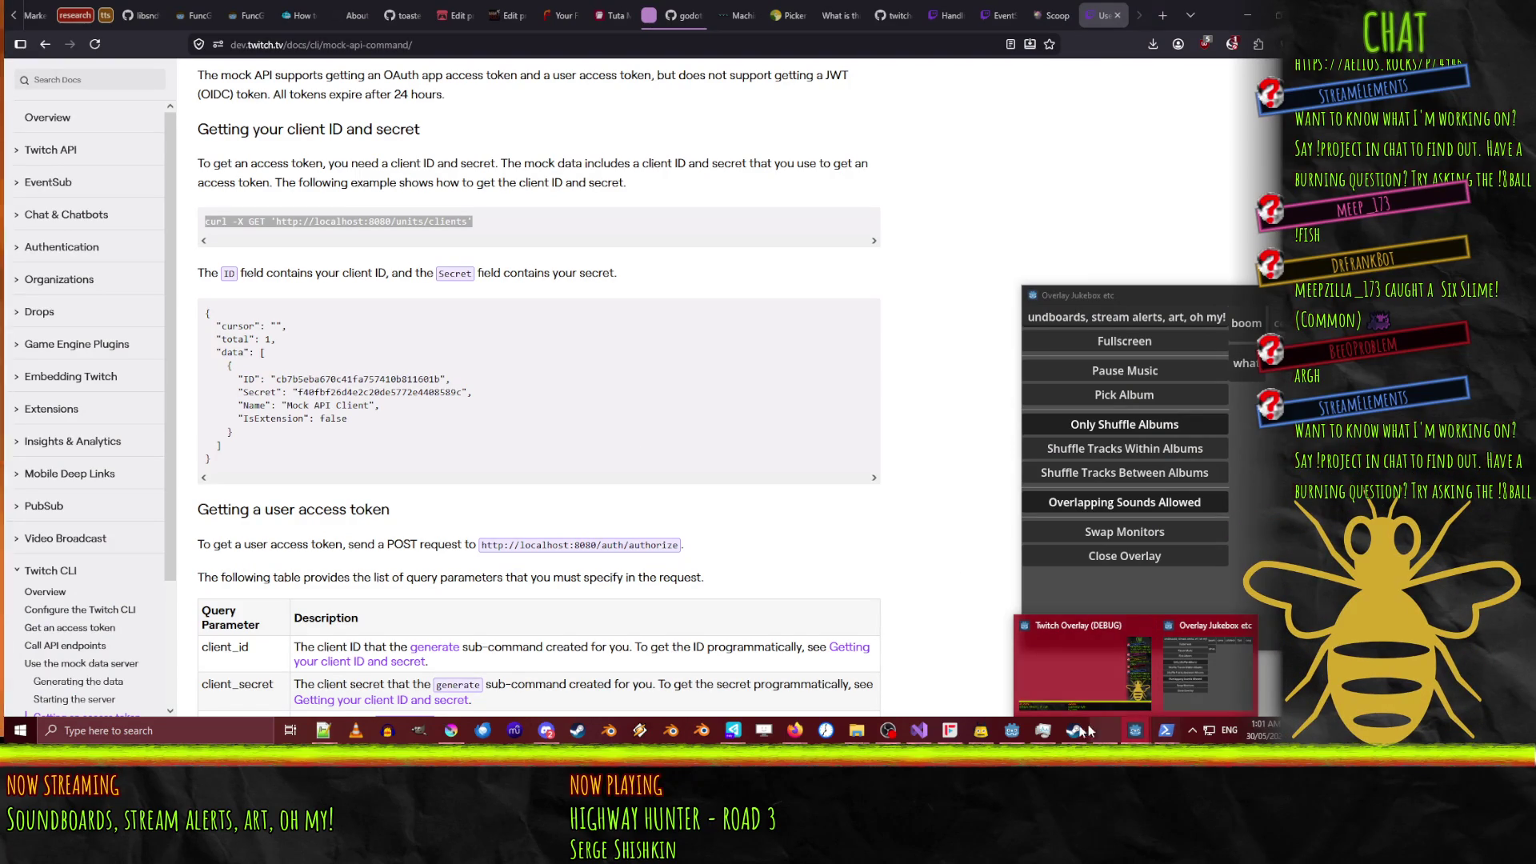
pyautogui.click(1012, 729)
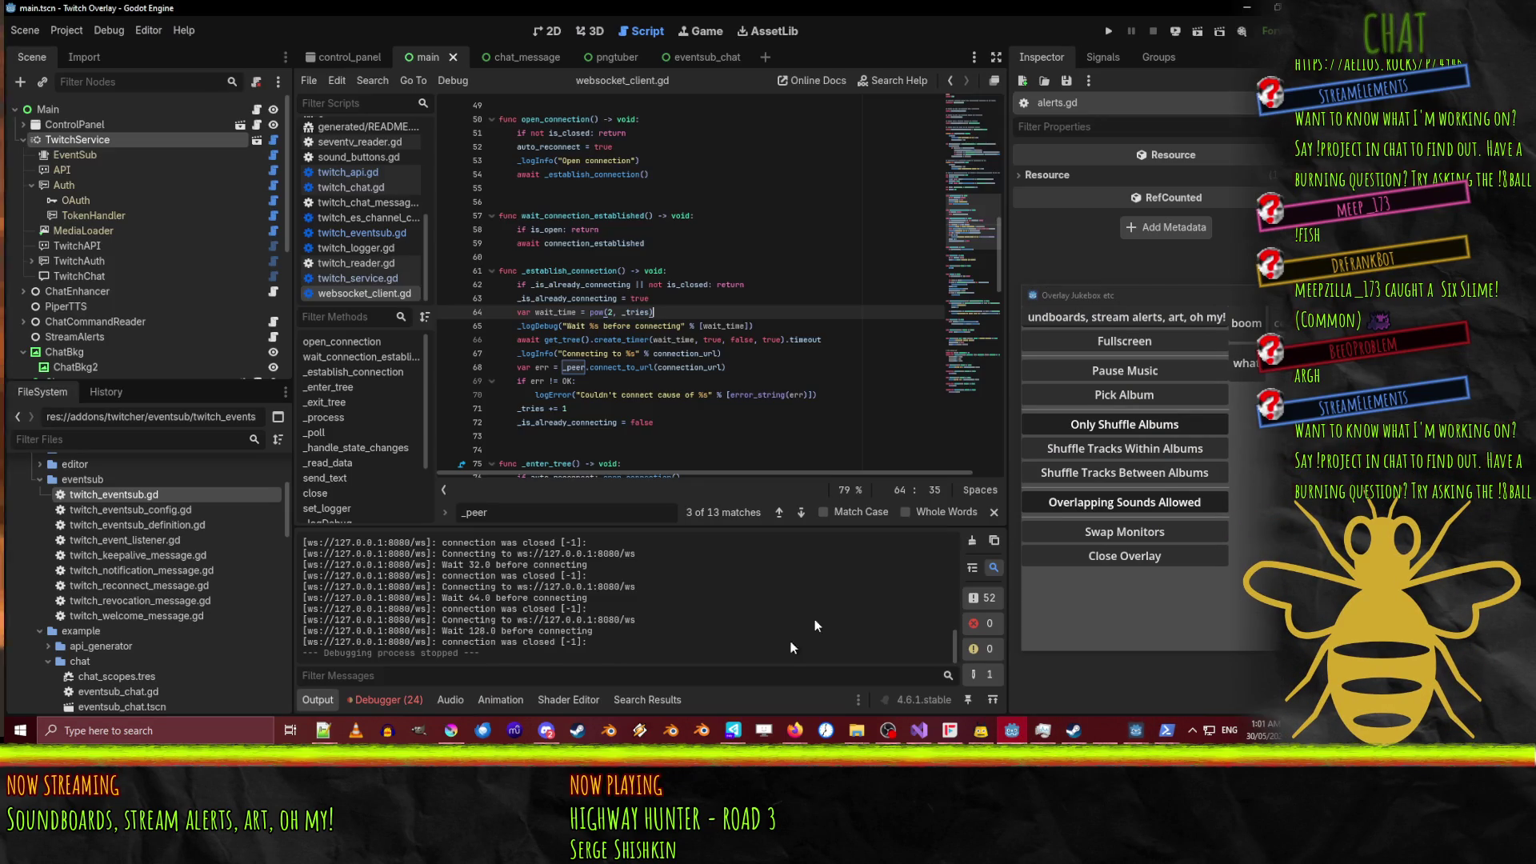
pyautogui.click(722, 326)
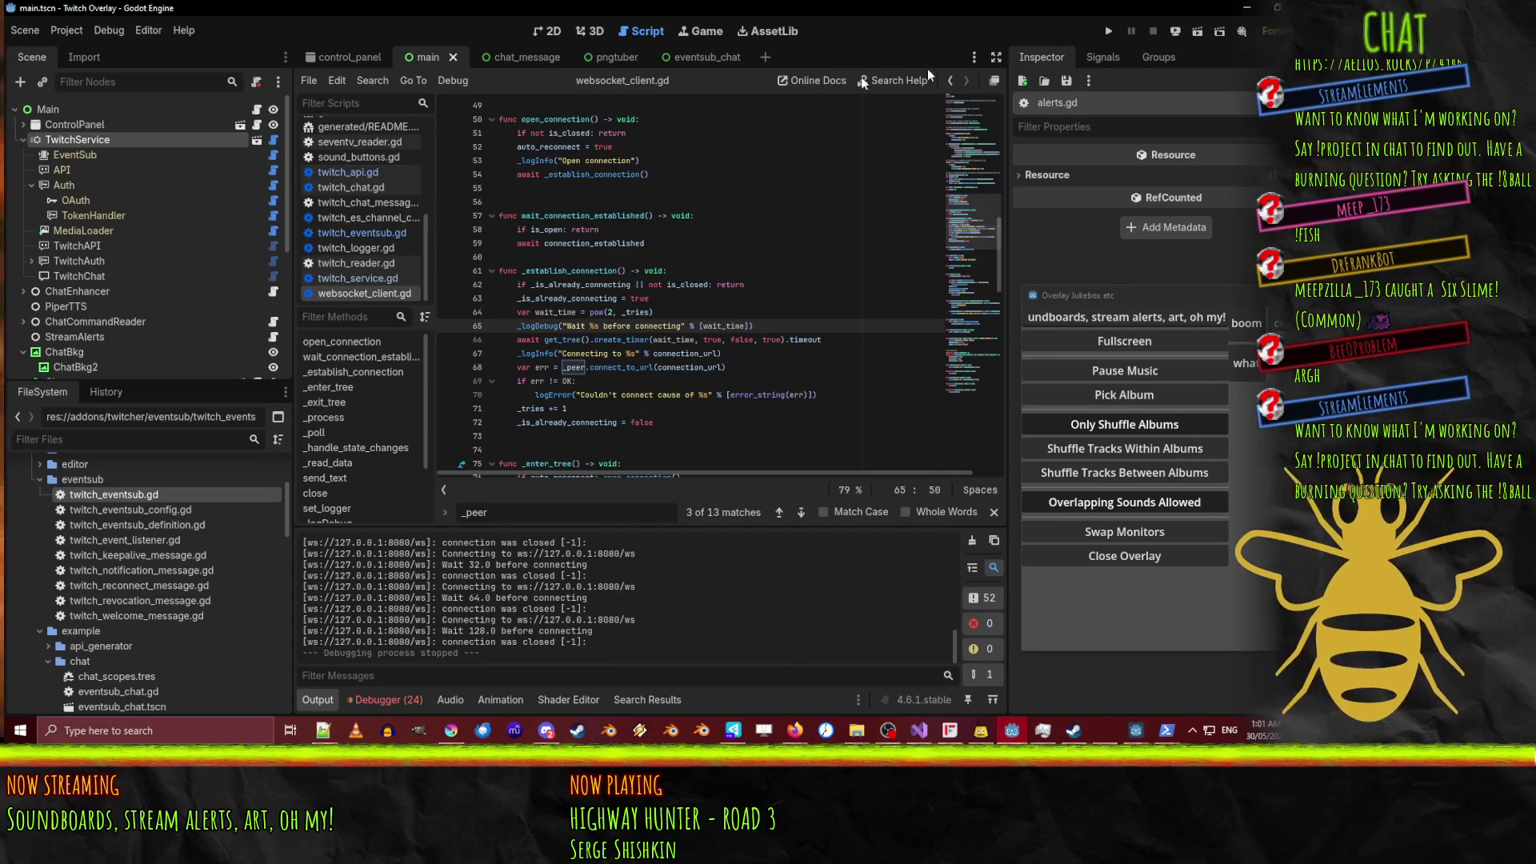
pyautogui.hotkey('alt', 'Tab')
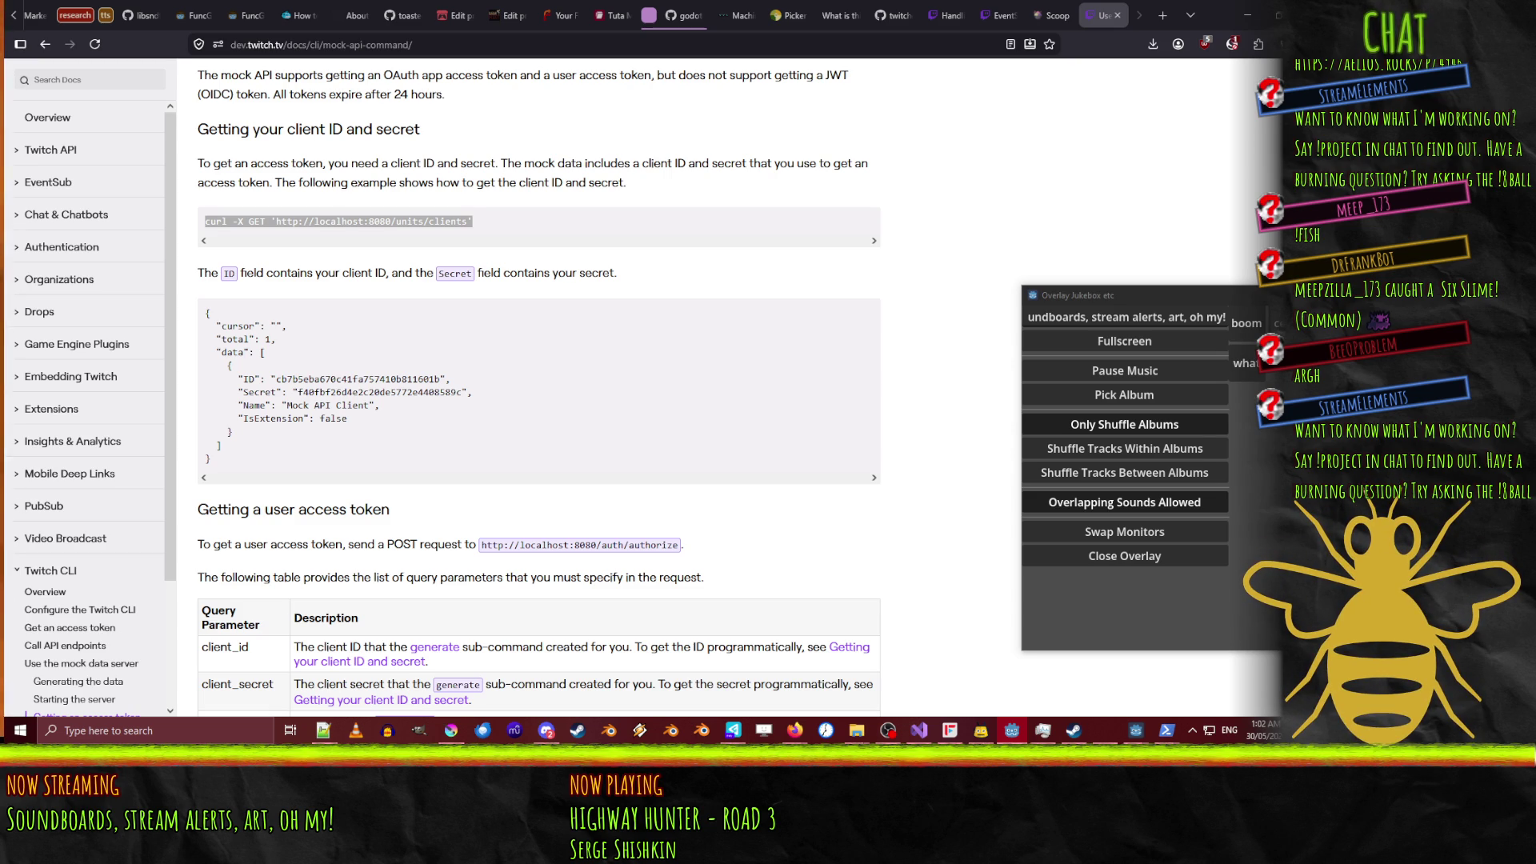
# Switch to the Godot editor and back to the mock-API docs, leaving Godot restored alongside.
pyautogui.hotkey('alt', 'Tab')
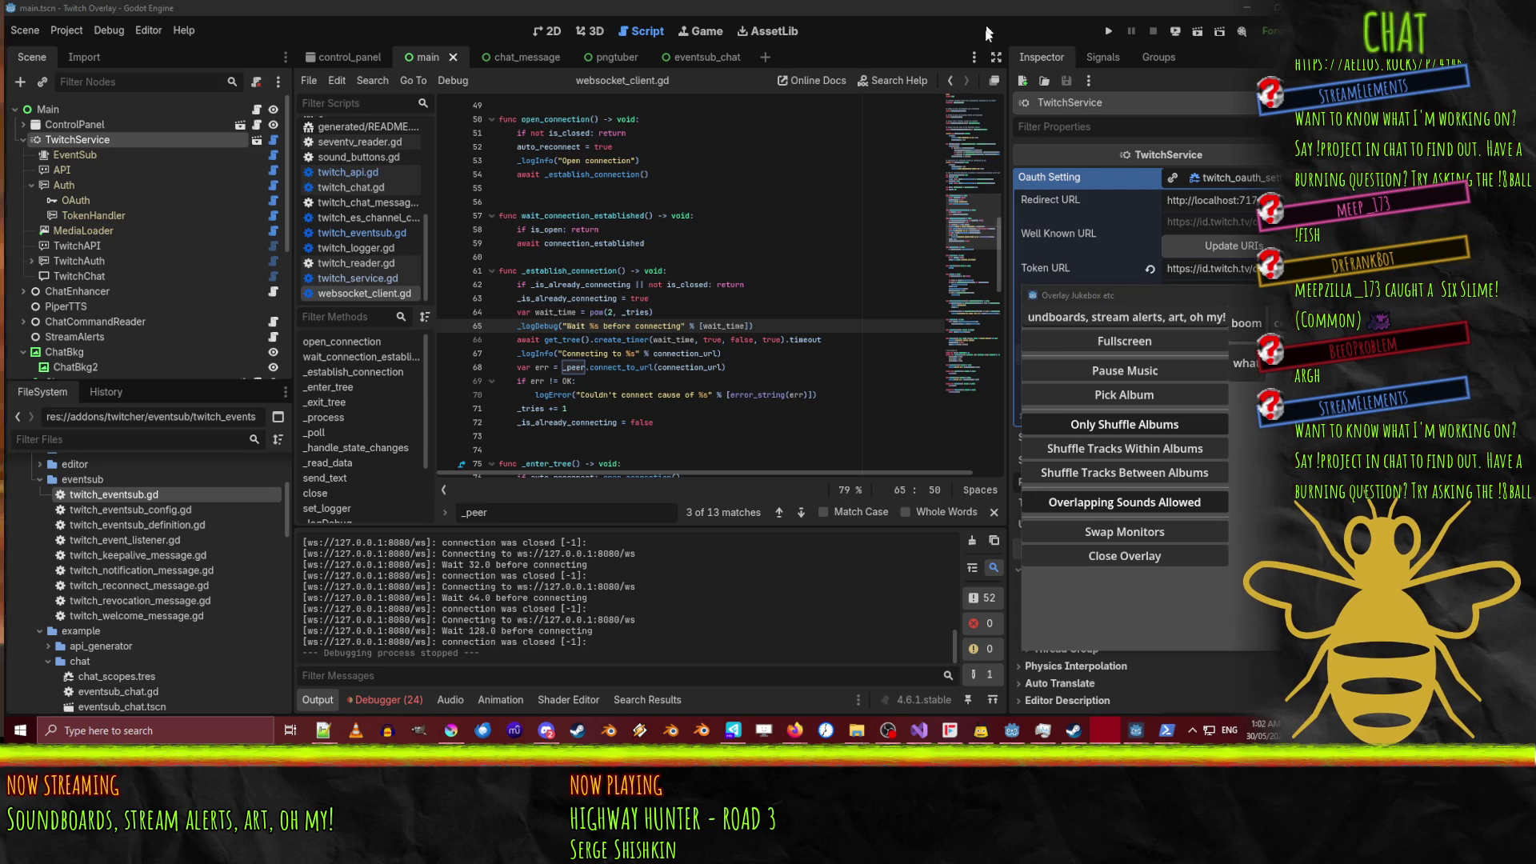
pyautogui.hotkey('alt', 'Tab')
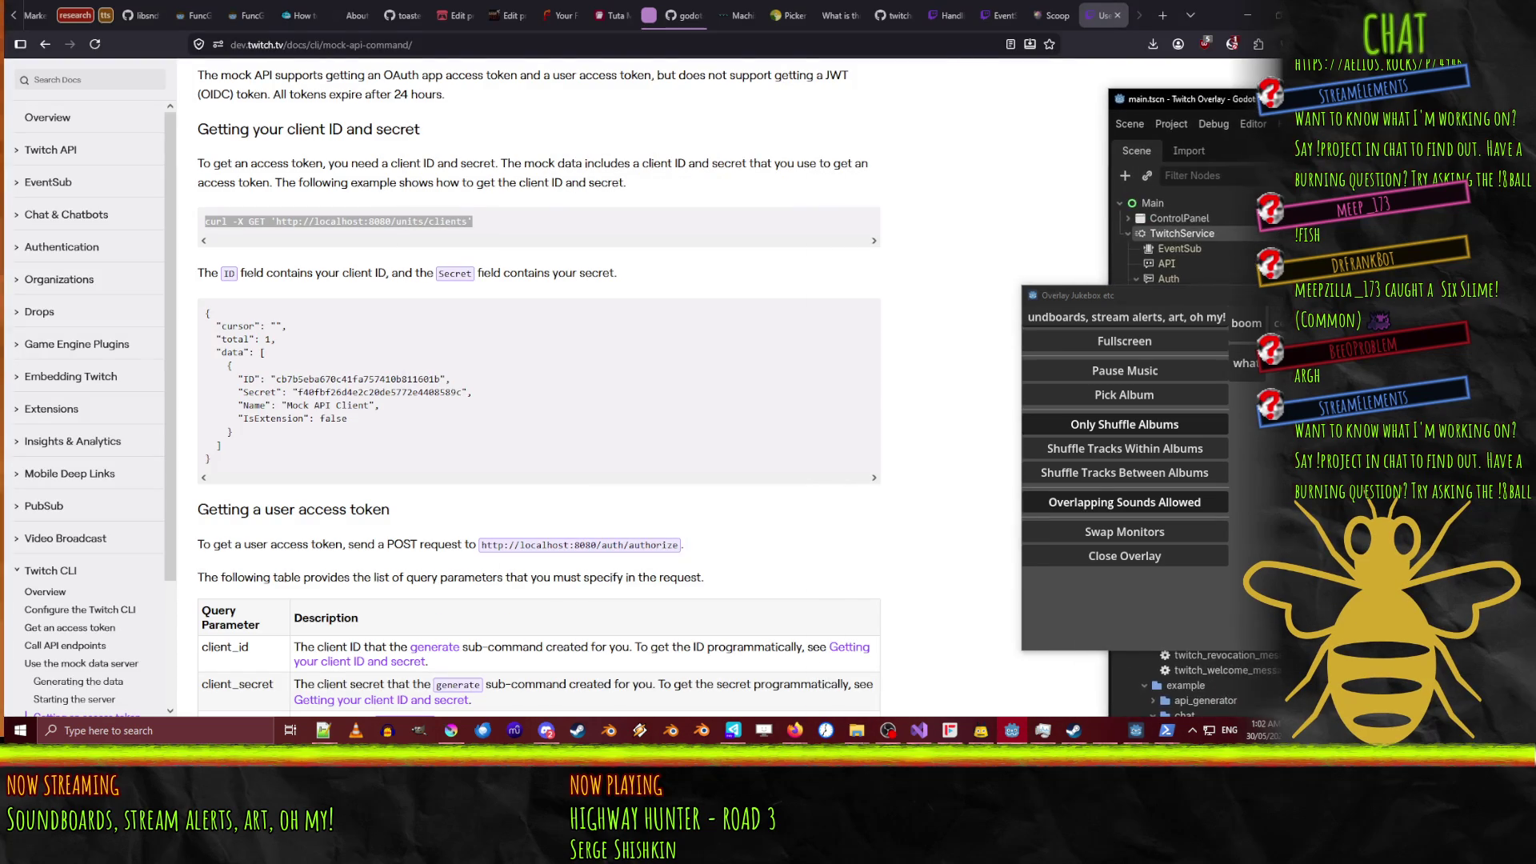